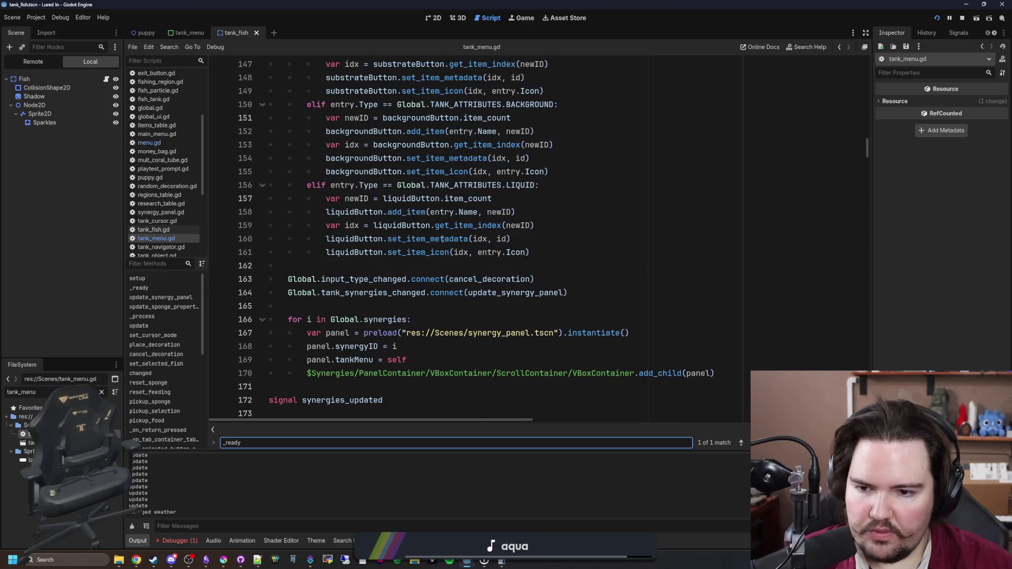
pyautogui.scroll(-2, 443, 239)
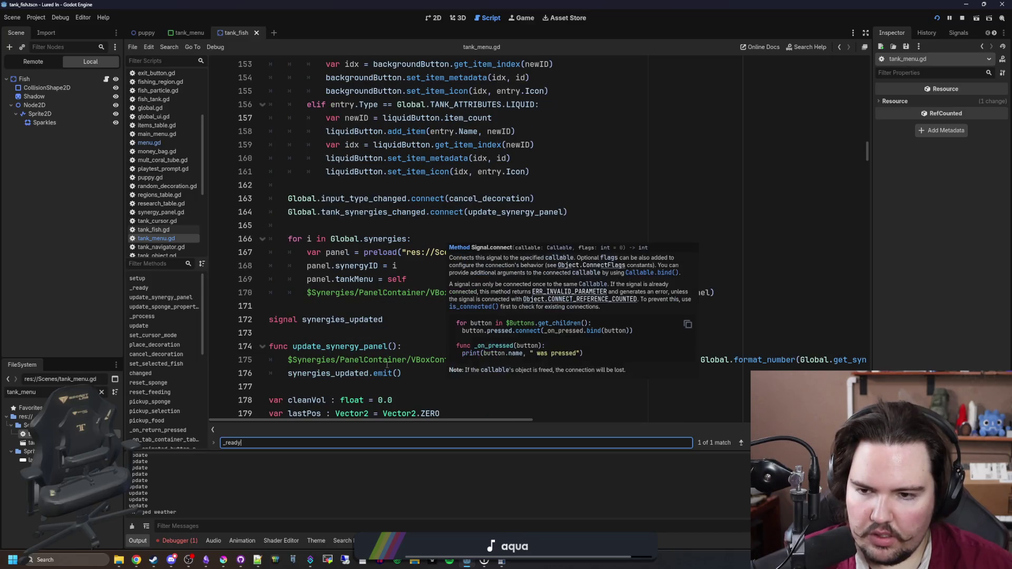
# Move the input_type_changed and tank_synergies_changed connections into _ready after the sponge properties connection
pyautogui.click(406, 310)
pyautogui.scroll(3, 385, 314)
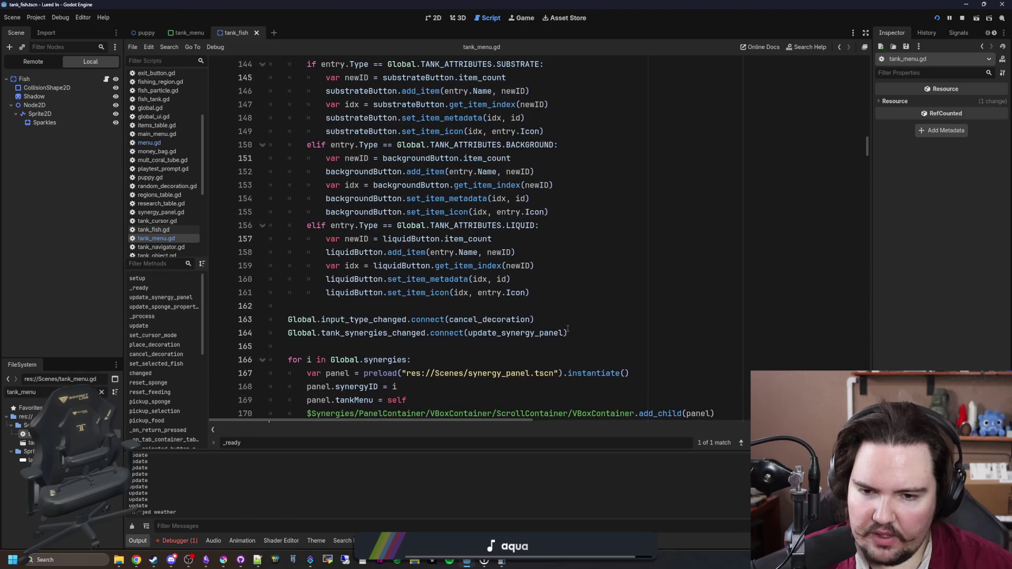
pyautogui.moveTo(568, 333); pyautogui.dragTo(224, 326)
pyautogui.hotkey('ctrl', 'c')
pyautogui.press('Delete')
pyautogui.press('BackSpace')
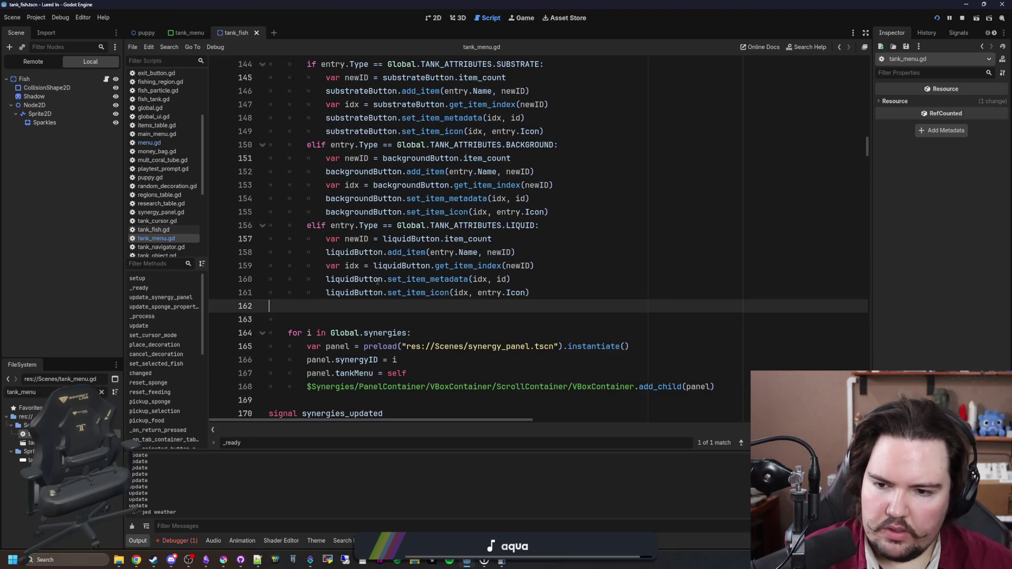
pyautogui.scroll(7, 387, 255)
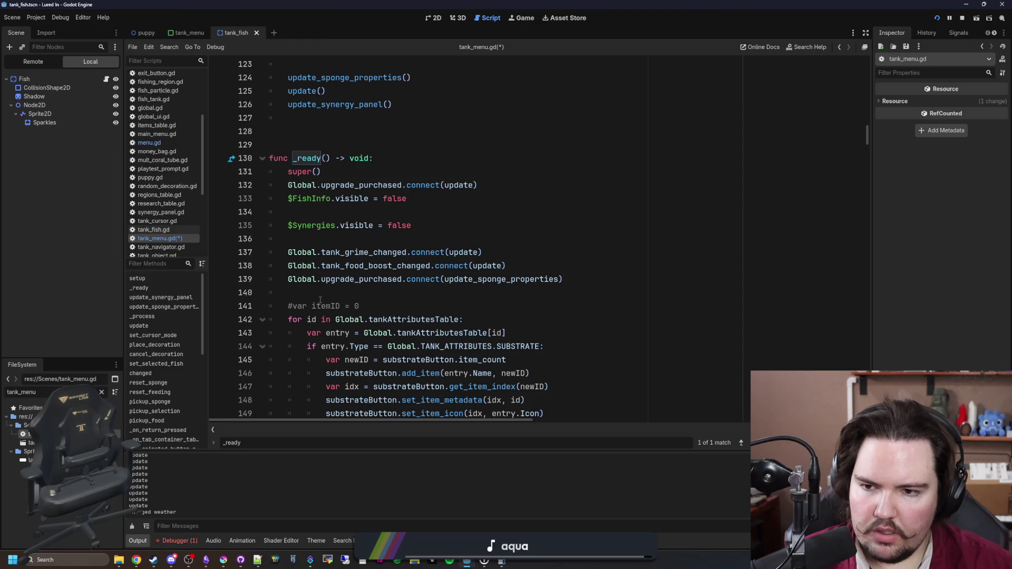
pyautogui.click(320, 300)
pyautogui.click(337, 294)
pyautogui.hotkey('ctrl', 'v')
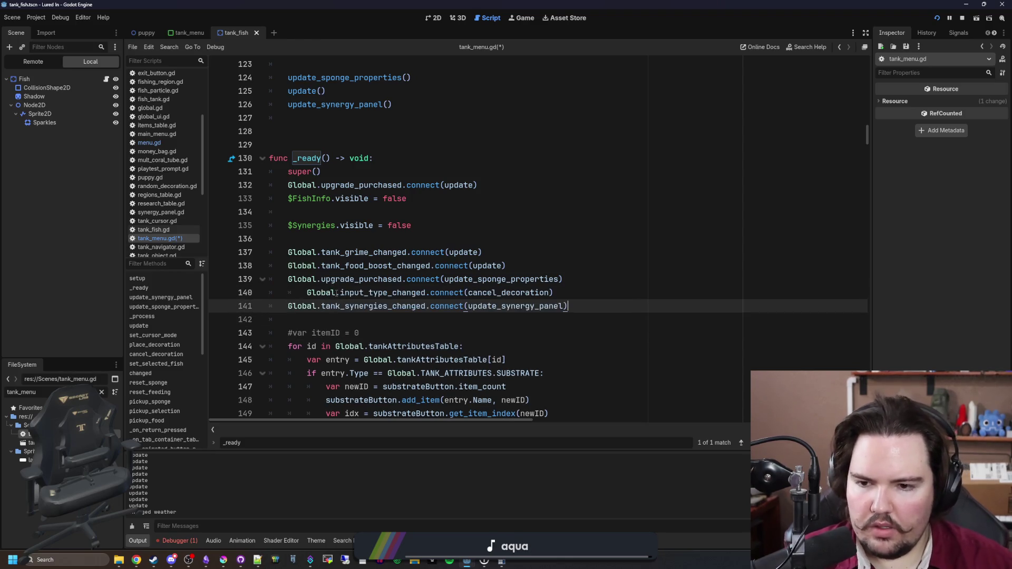
pyautogui.click(299, 292)
pyautogui.press('BackSpace')
# Move the upgrade_purchased(update) connection below the synergy panel connection and save the script
pyautogui.moveTo(478, 185); pyautogui.dragTo(288, 185)
pyautogui.hotkey('ctrl', 'c')
pyautogui.press('BackSpace')
pyautogui.click(599, 297)
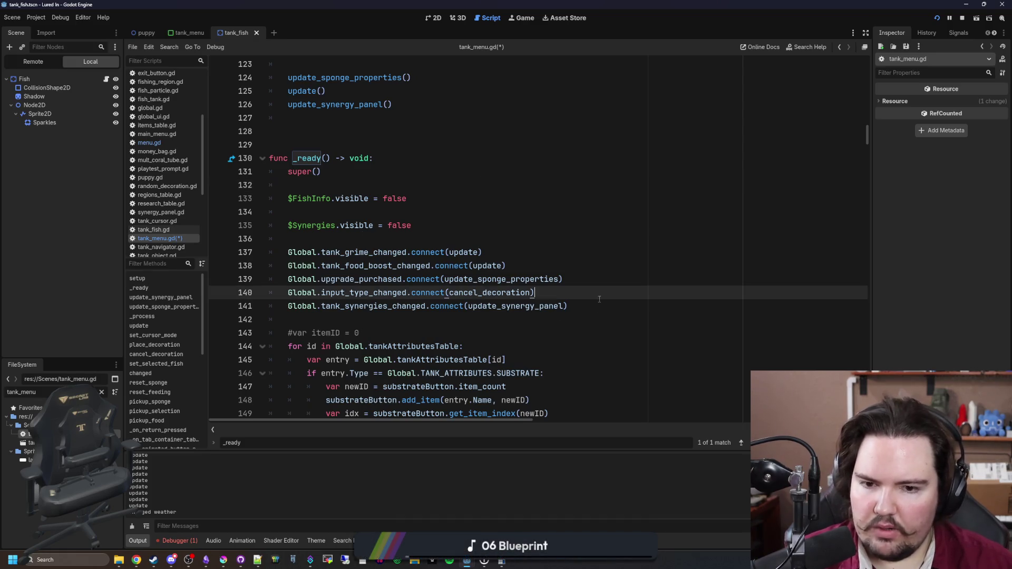
pyautogui.press('Down')
pyautogui.press('Return')
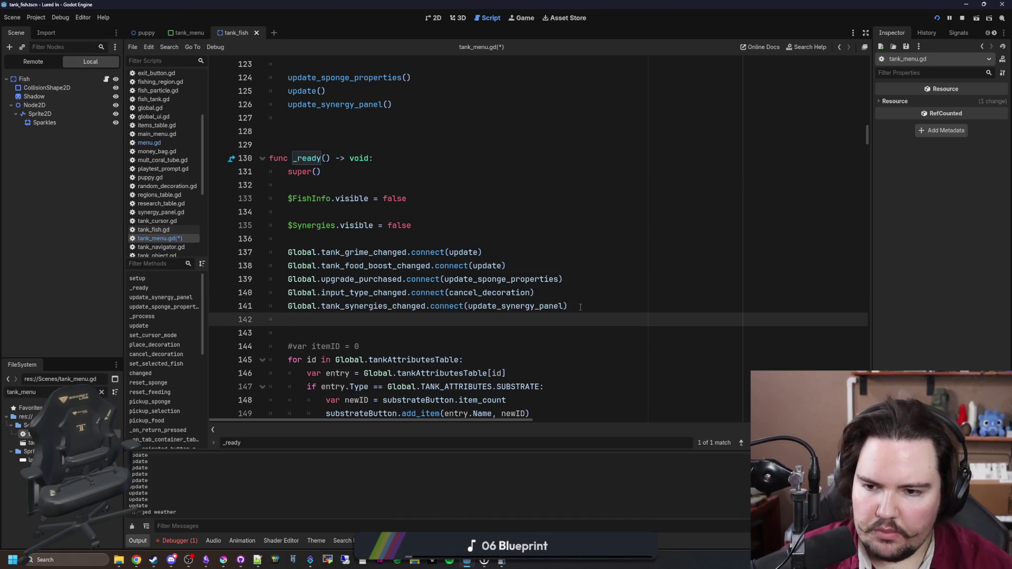
pyautogui.hotkey('ctrl', 'v')
pyautogui.click(383, 237)
pyautogui.hotkey('ctrl', 's')
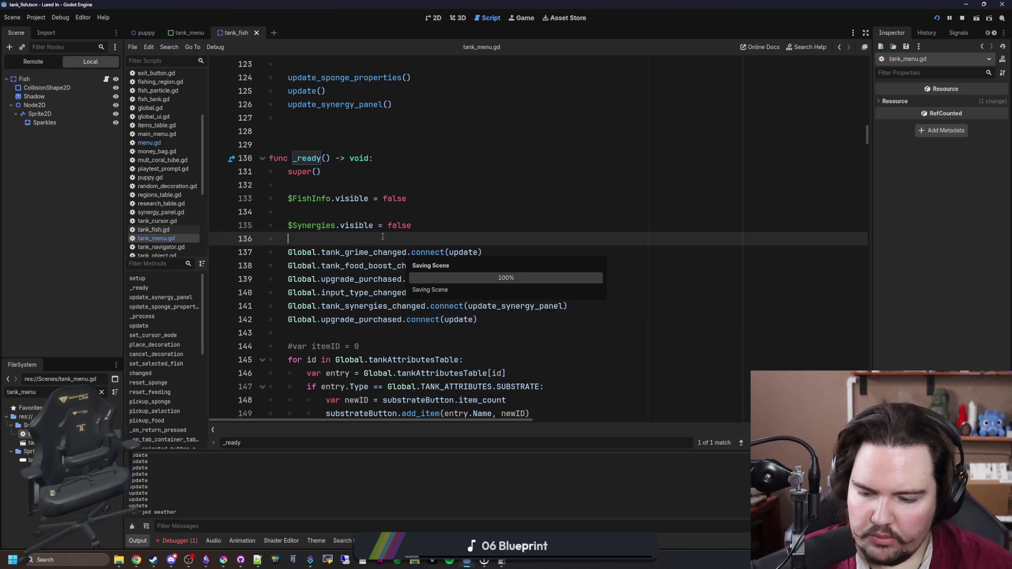
pyautogui.click(154, 560)
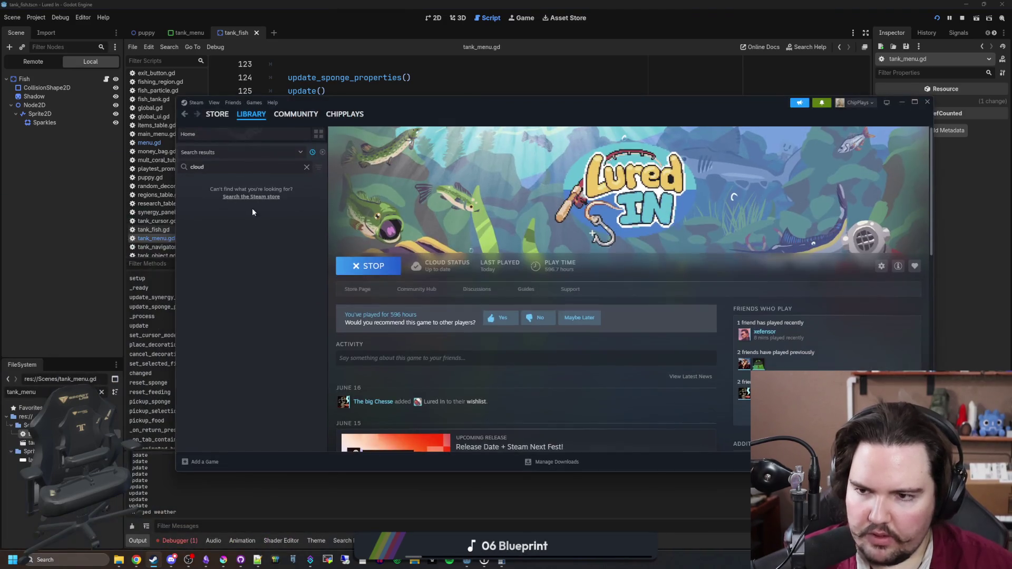
# Search the Steam library for 'lured', play Lured In Demo, then return to tank_menu.gd
pyautogui.click(279, 169)
pyautogui.write('lured')
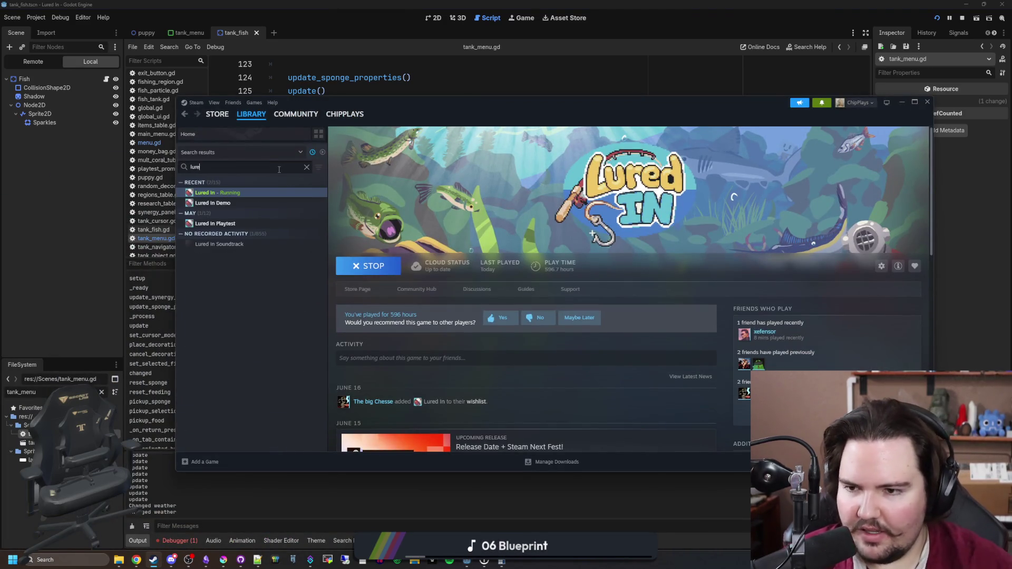
pyautogui.click(213, 203)
pyautogui.click(379, 267)
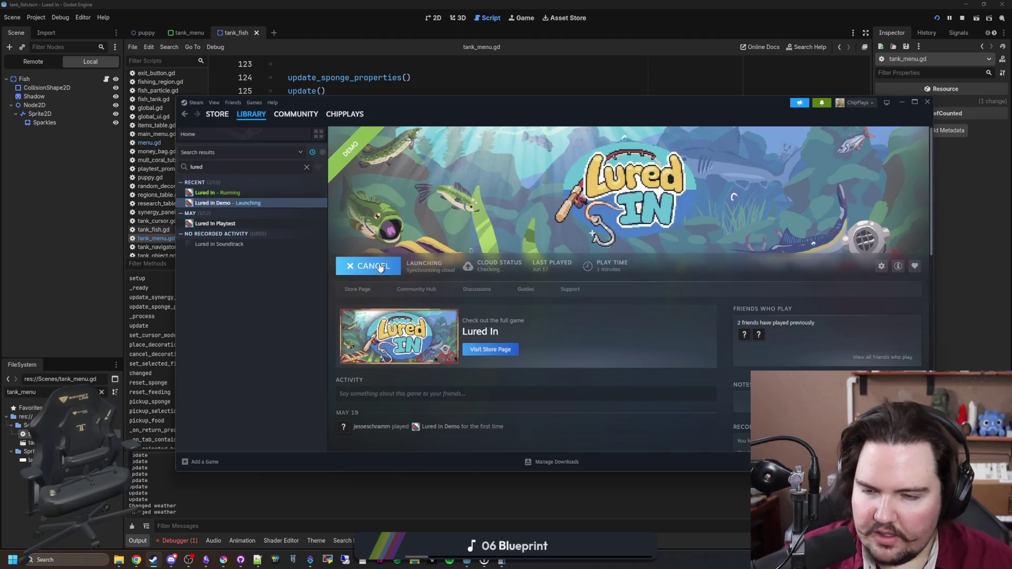
pyautogui.click(449, 83)
pyautogui.click(325, 252)
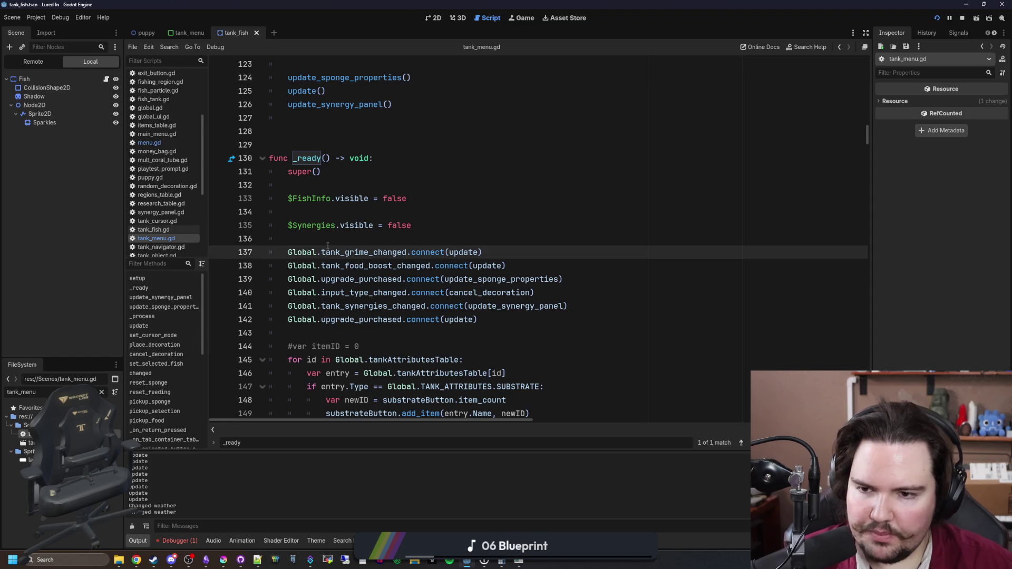
pyautogui.click(360, 235)
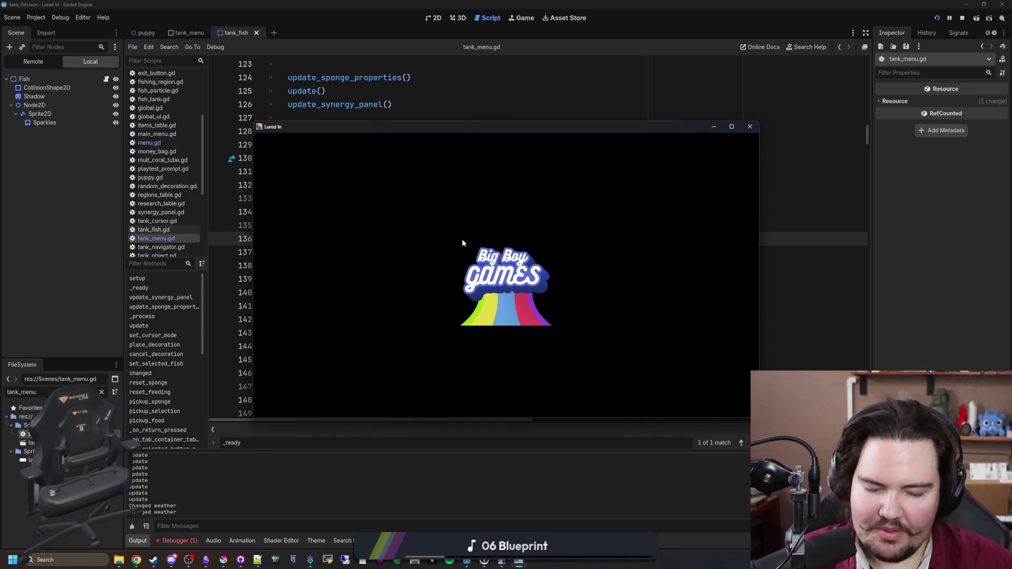
# Dismiss the startup popups, return the Minnow from Fish Tank 1 to inventory, and close the game
pyautogui.click(438, 230)
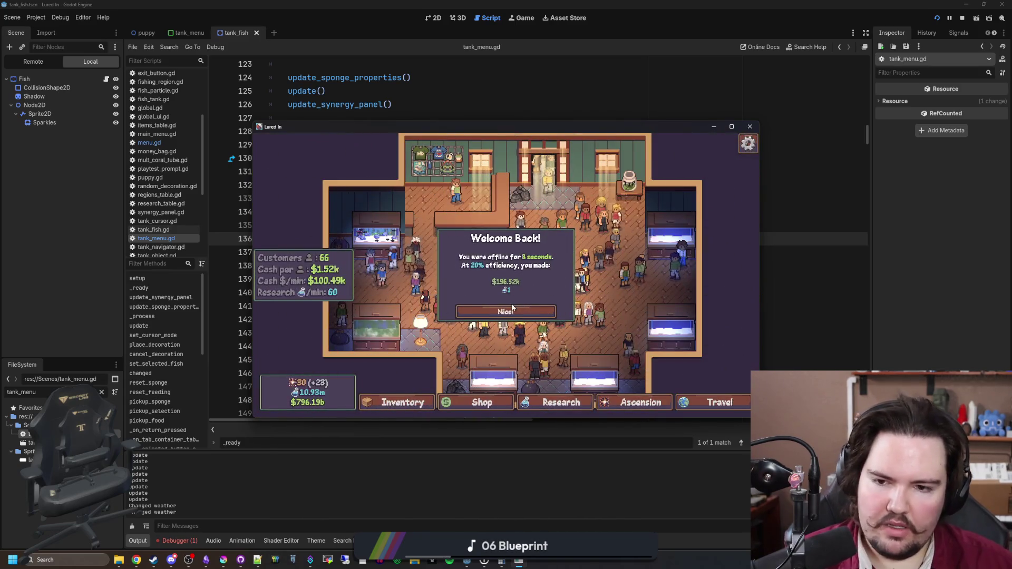
pyautogui.click(525, 285)
pyautogui.click(376, 238)
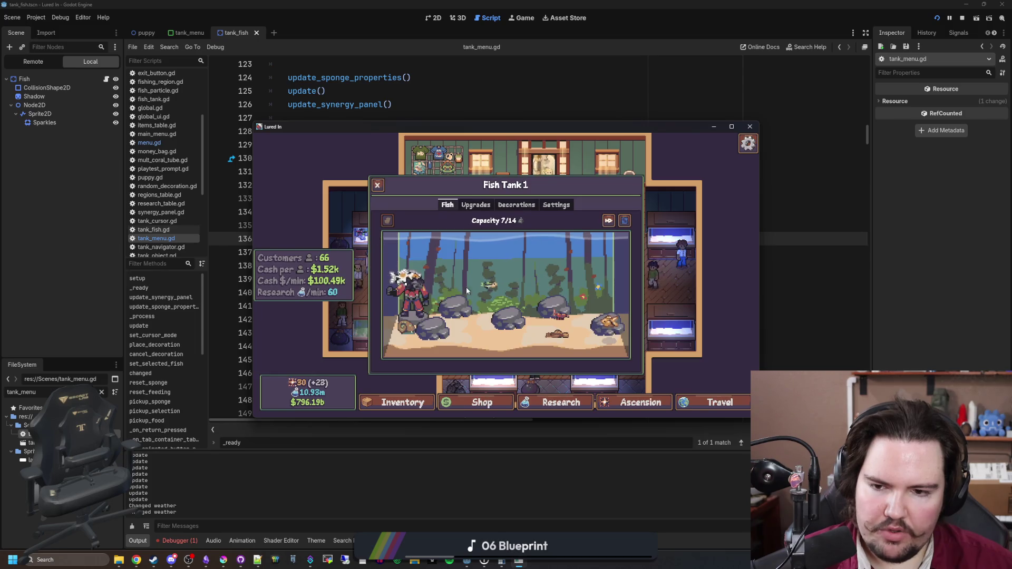
pyautogui.click(489, 285)
pyautogui.click(721, 293)
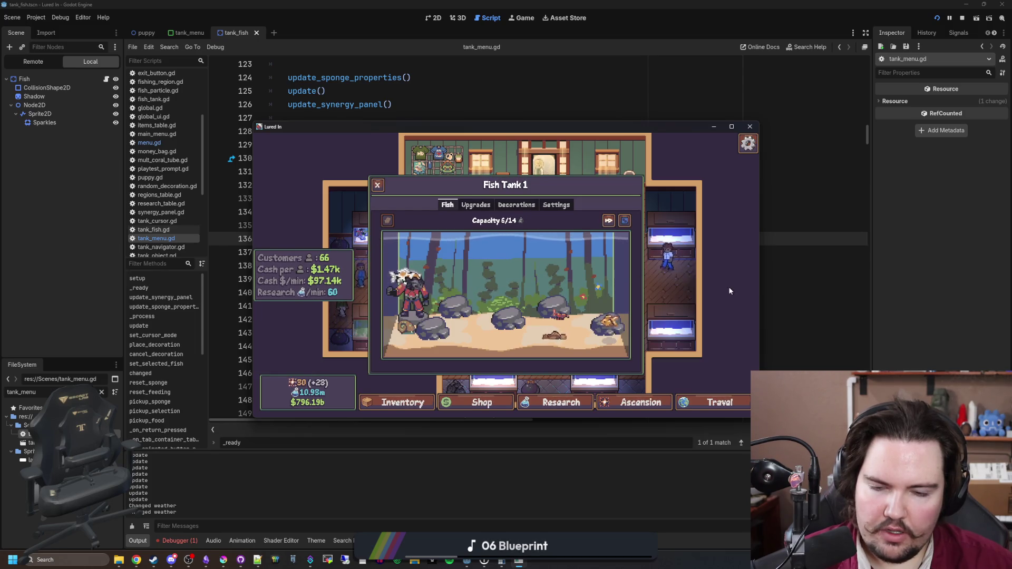
pyautogui.click(751, 127)
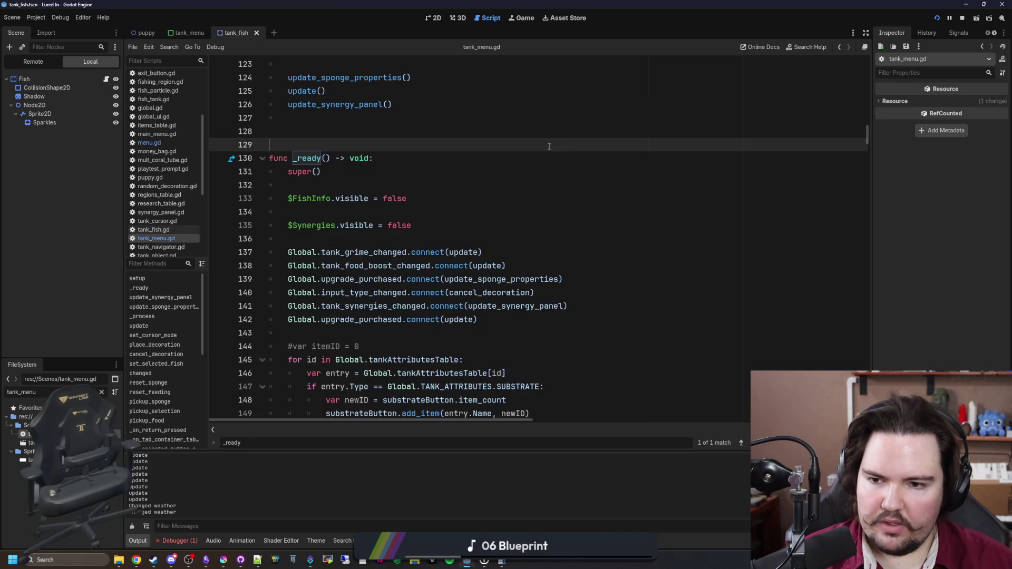
# Move the upgrade_purchased(update) connection directly below the sponge properties connection and save
pyautogui.click(316, 211)
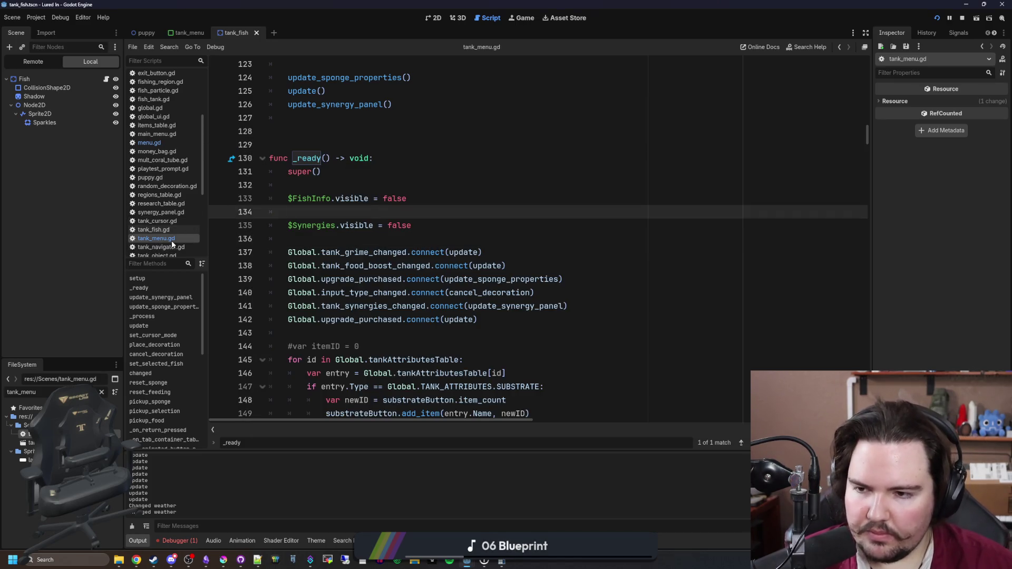
pyautogui.click(356, 248)
pyautogui.click(436, 240)
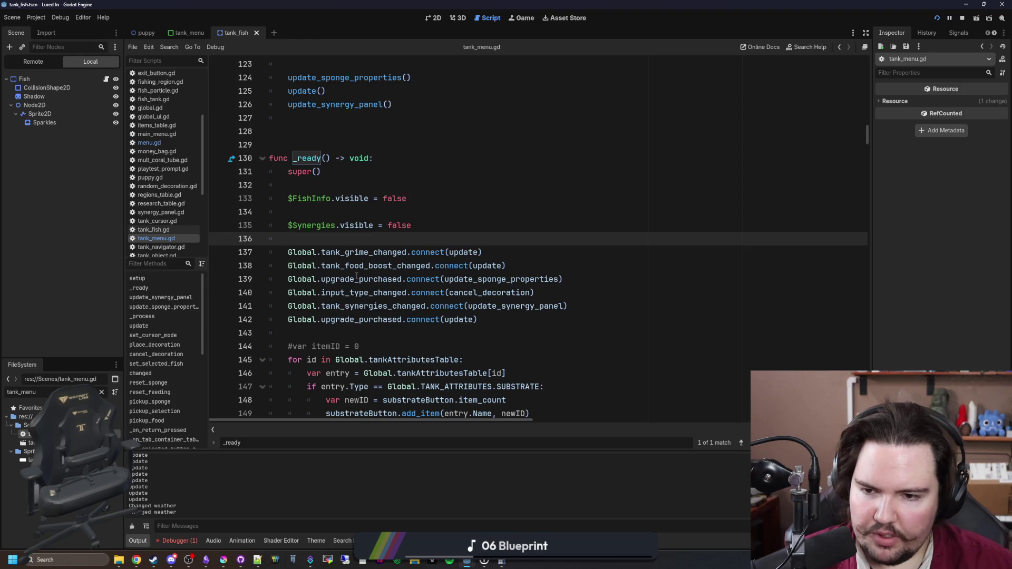
pyautogui.moveTo(479, 319); pyautogui.dragTo(290, 322)
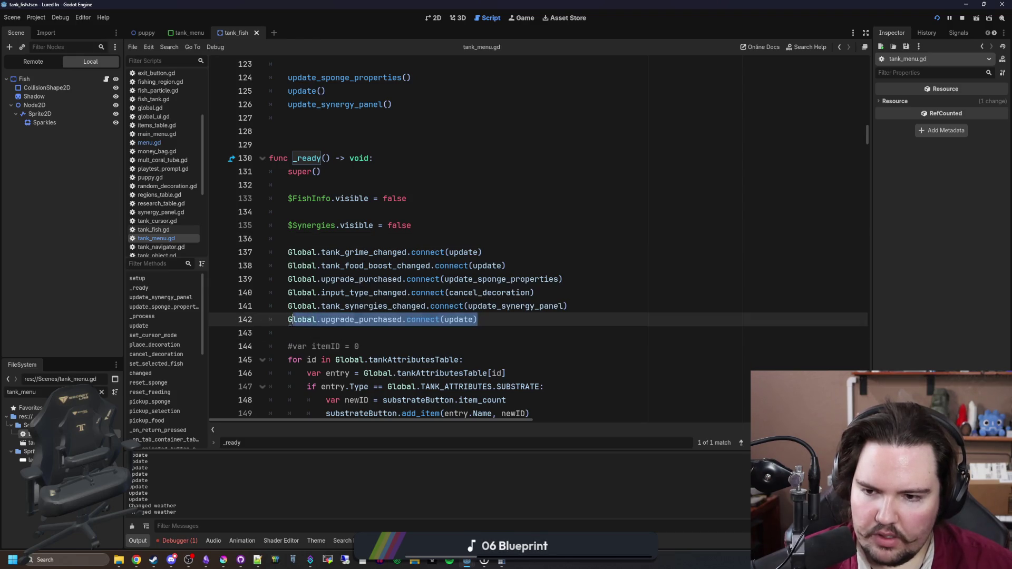
pyautogui.hotkey('ctrl', 'x')
pyautogui.click(589, 274)
pyautogui.press('Return')
pyautogui.hotkey('ctrl', 'v')
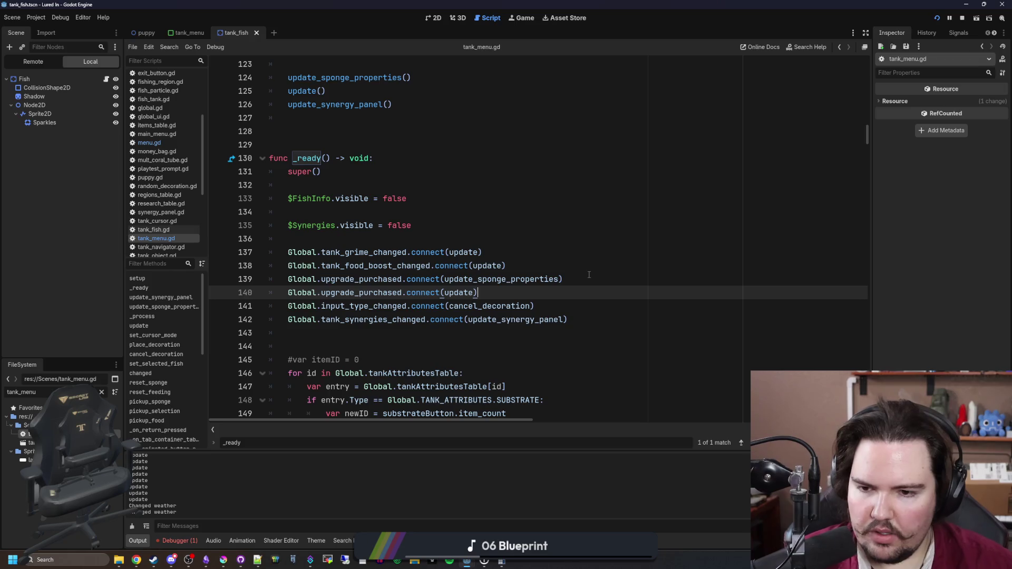
pyautogui.click(581, 266)
pyautogui.hotkey('ctrl', 's')
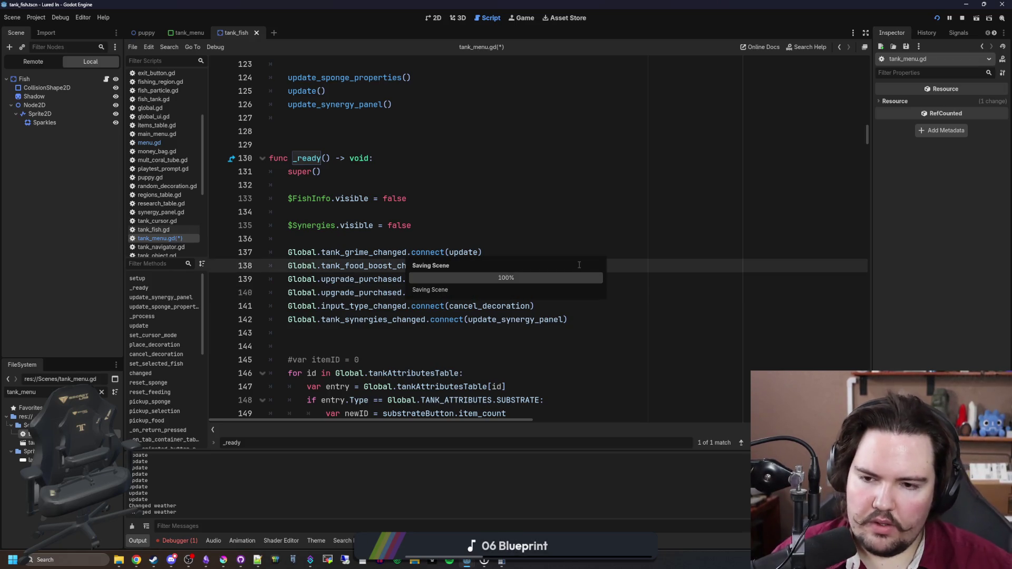
# Remove the stray blank lines between the visibility lines and before itemID
pyautogui.click(451, 234)
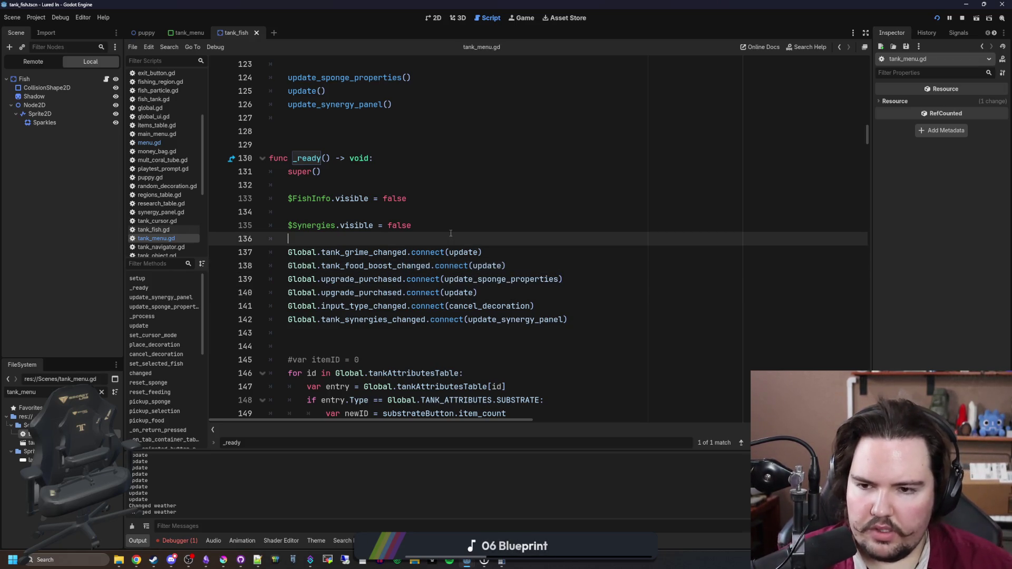
pyautogui.press('Up')
pyautogui.press('Up')
pyautogui.press('BackSpace')
pyautogui.press('Up')
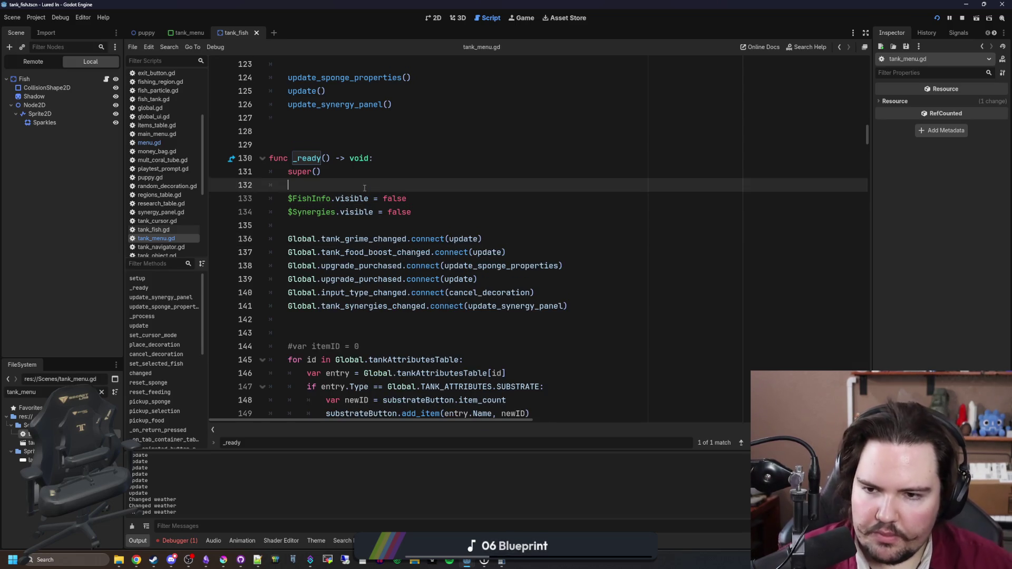
pyautogui.scroll(-2, 376, 232)
pyautogui.scroll(-2, 376, 233)
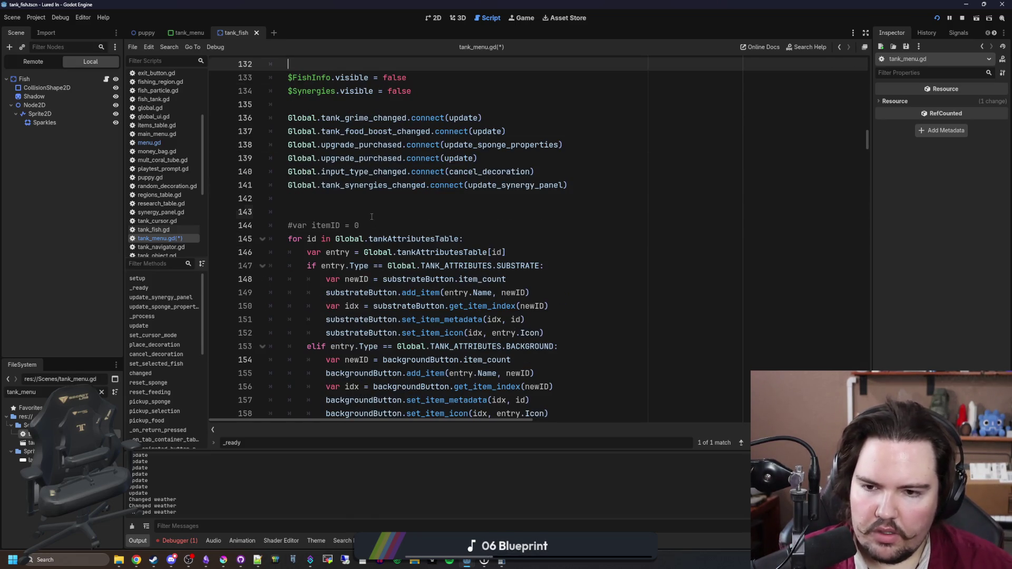
pyautogui.click(372, 214)
pyautogui.press('BackSpace')
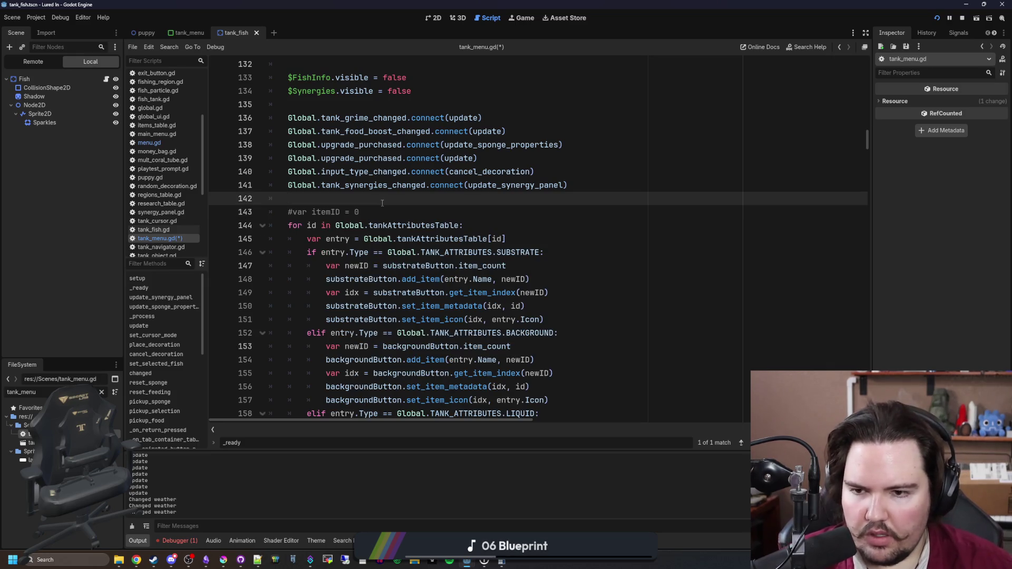
pyautogui.scroll(-5, 378, 209)
pyautogui.scroll(-5, 379, 209)
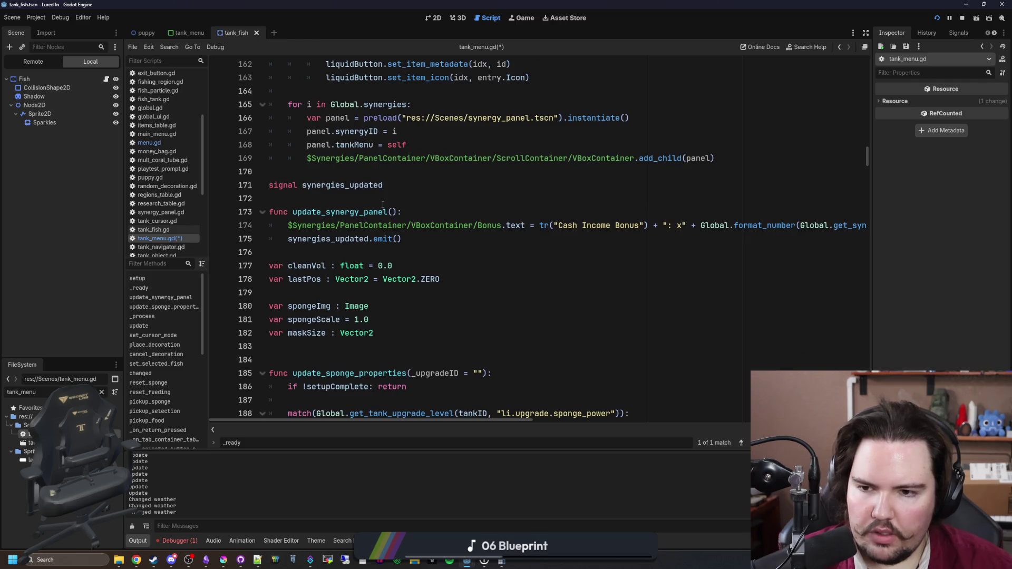
pyautogui.scroll(-6, 357, 337)
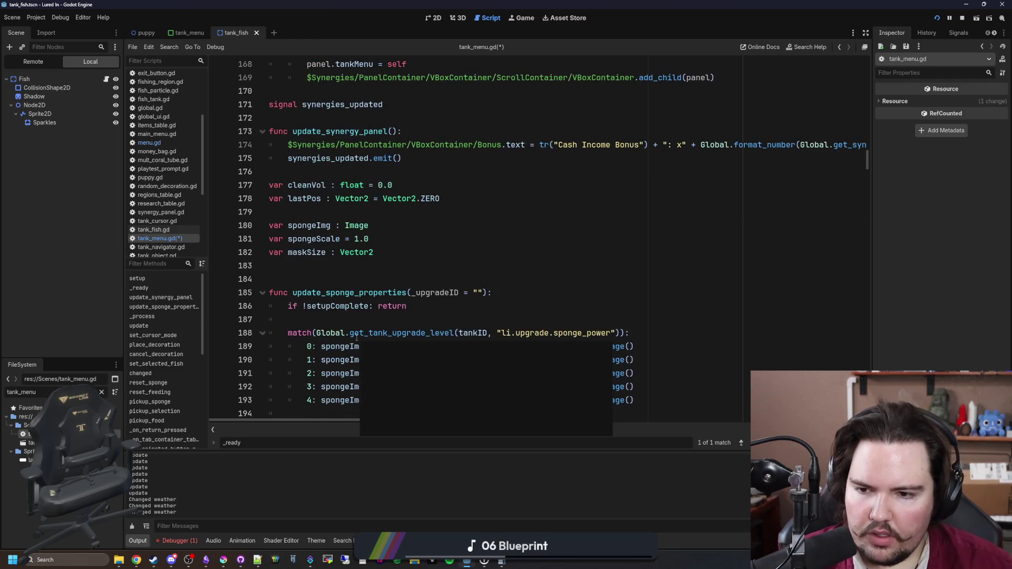
pyautogui.scroll(-2, 342, 275)
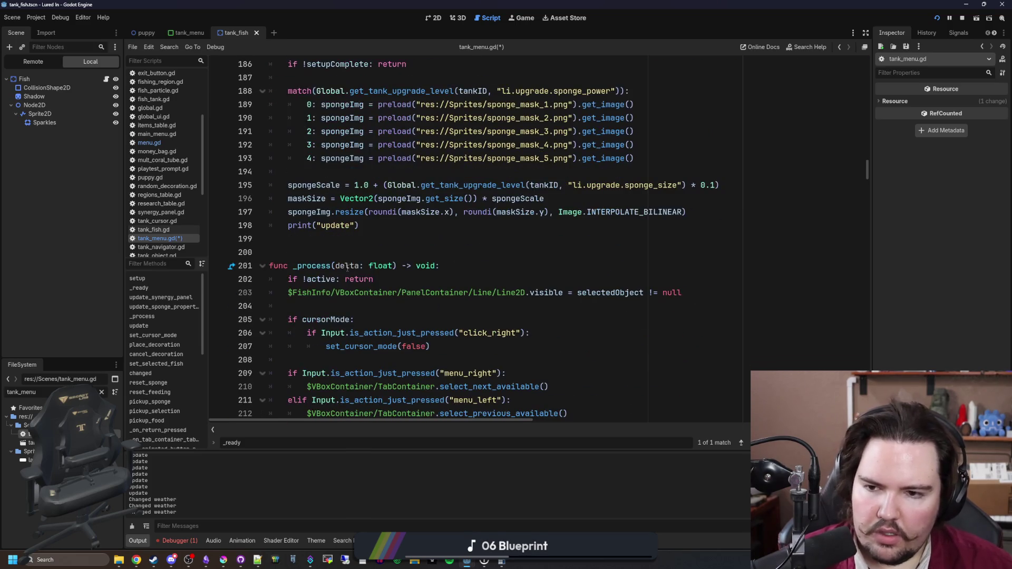
# Delete and then restore the print("update") line, save, and open a fish tank in the running game
pyautogui.moveTo(360, 226); pyautogui.dragTo(268, 227)
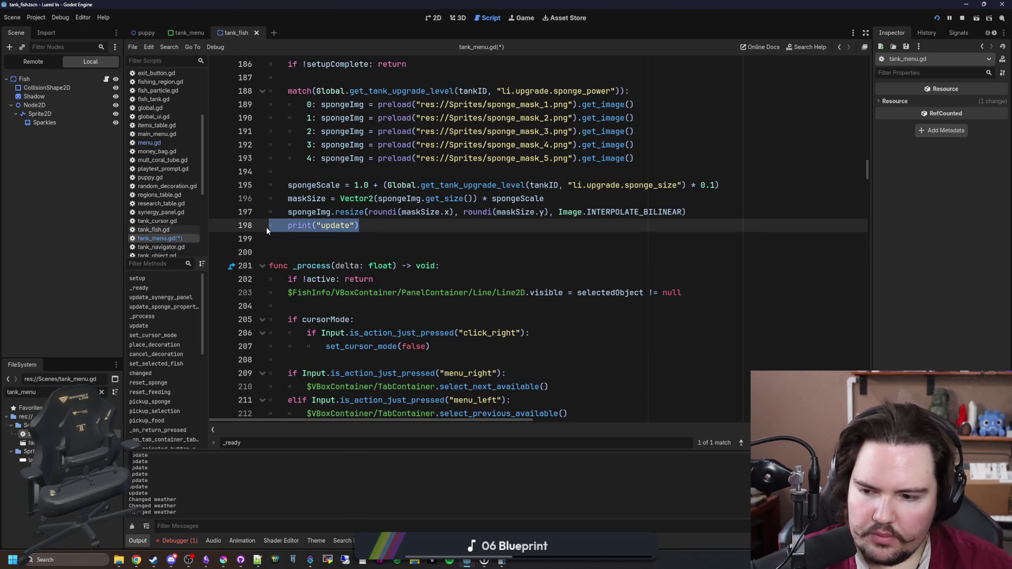
pyautogui.press('Delete')
pyautogui.press('Delete')
pyautogui.hotkey('ctrl', 's')
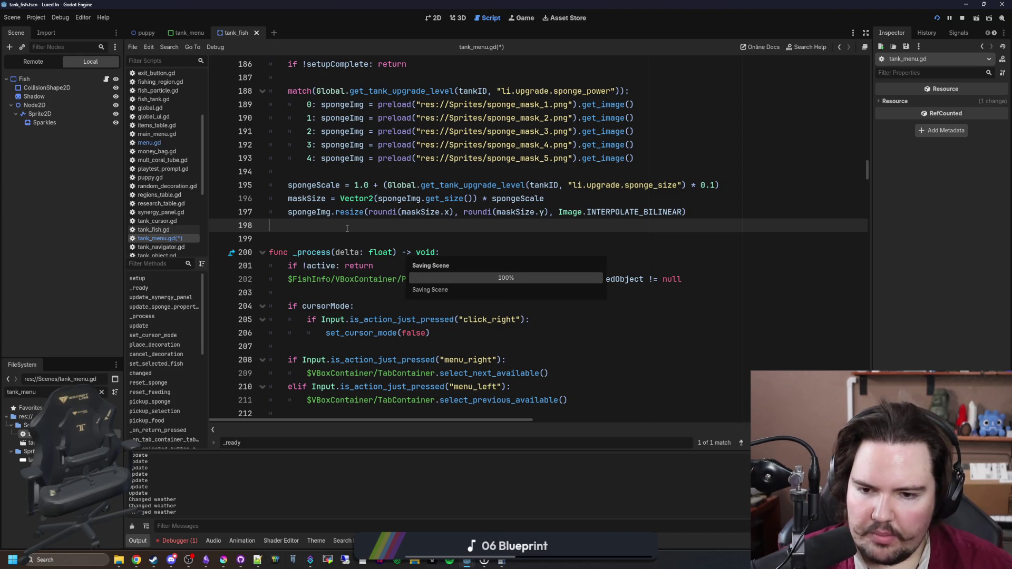
pyautogui.hotkey('ctrl', 'z')
pyautogui.hotkey('ctrl', 'z')
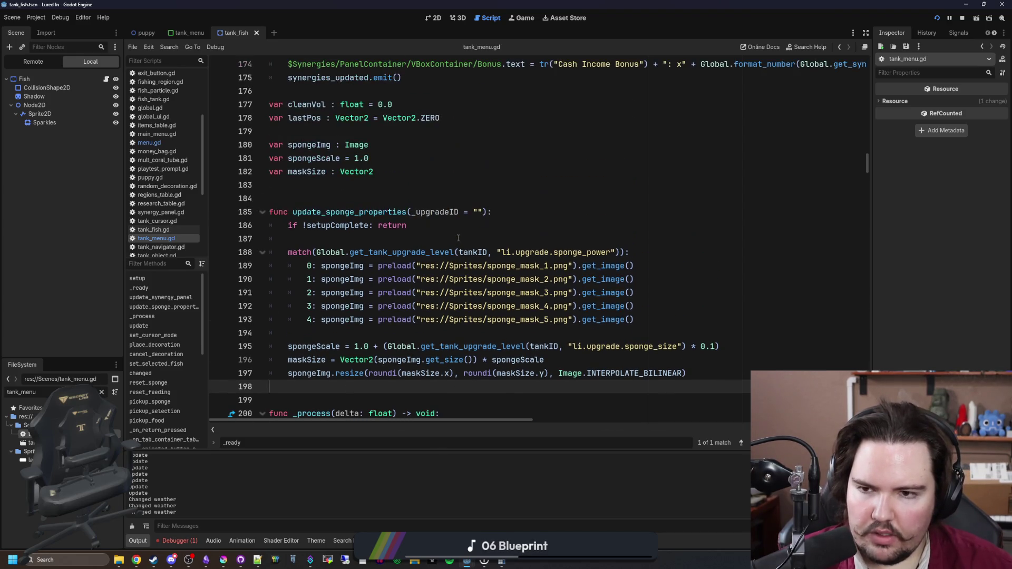
pyautogui.press('Down')
pyautogui.hotkey('ctrl', 's')
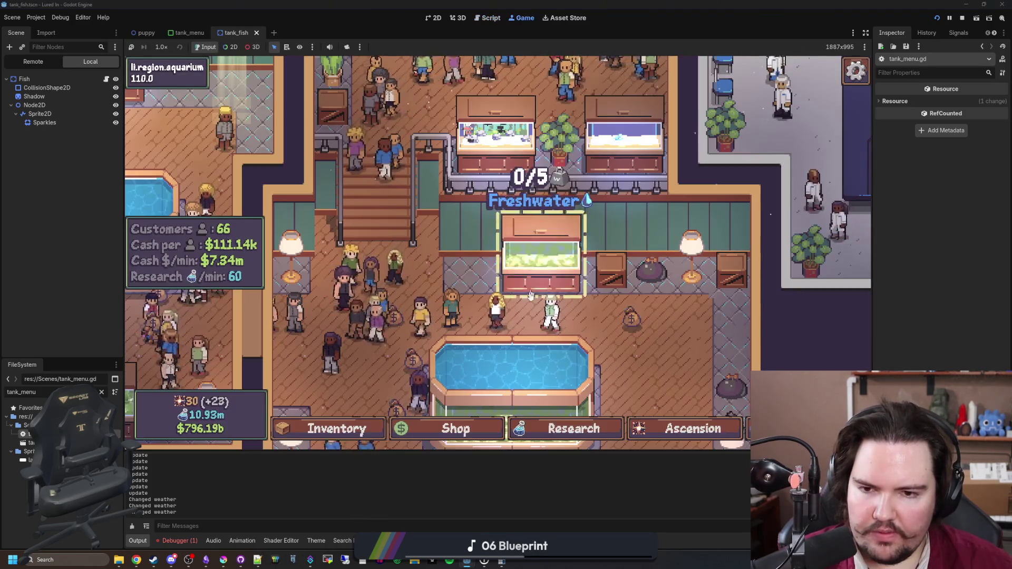
pyautogui.click(509, 149)
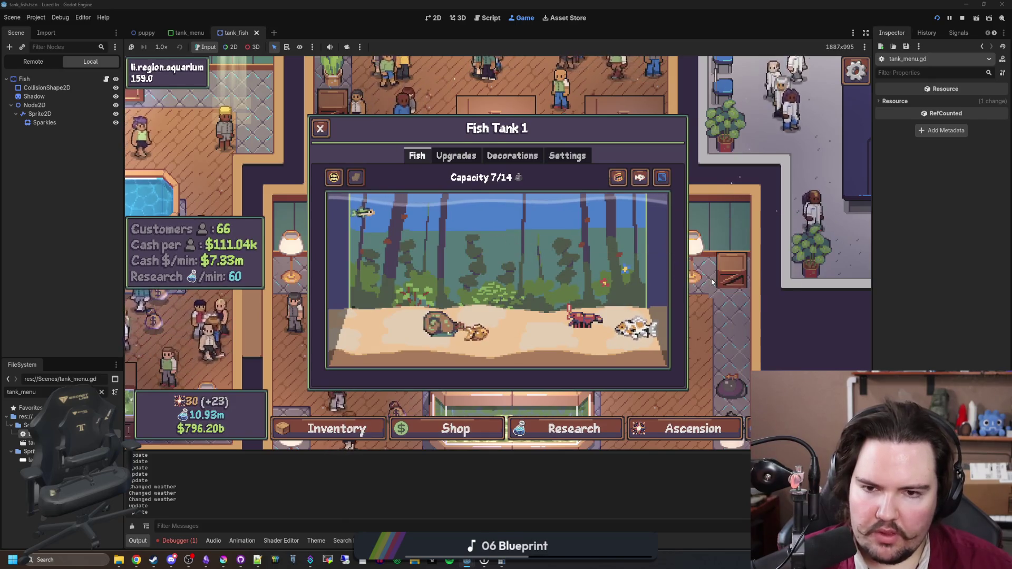
# Close Fish Tank 1, open and close the Shop, open Fish Tank 3, then return to tank_menu.gd
pyautogui.press('Escape')
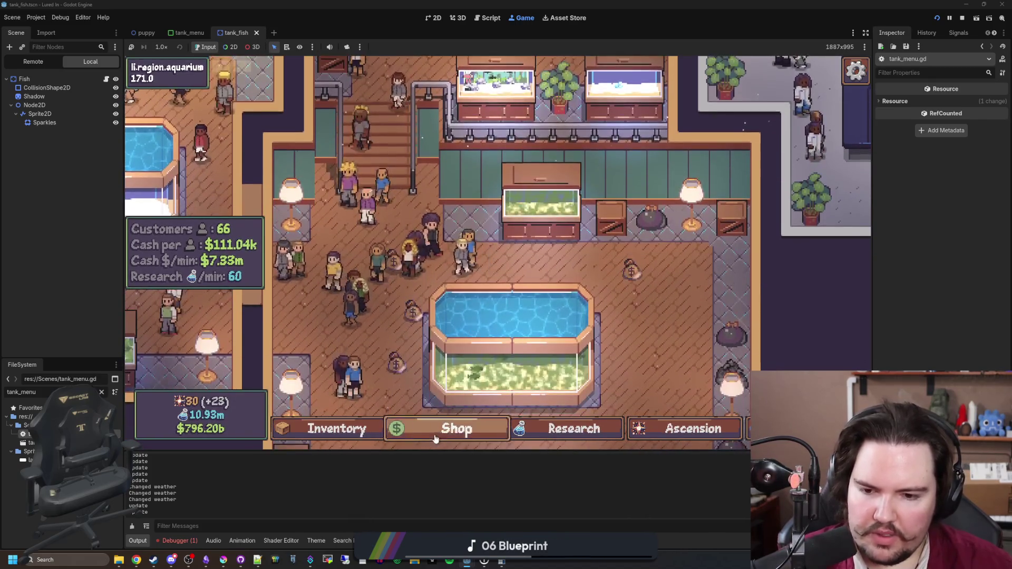
pyautogui.click(456, 429)
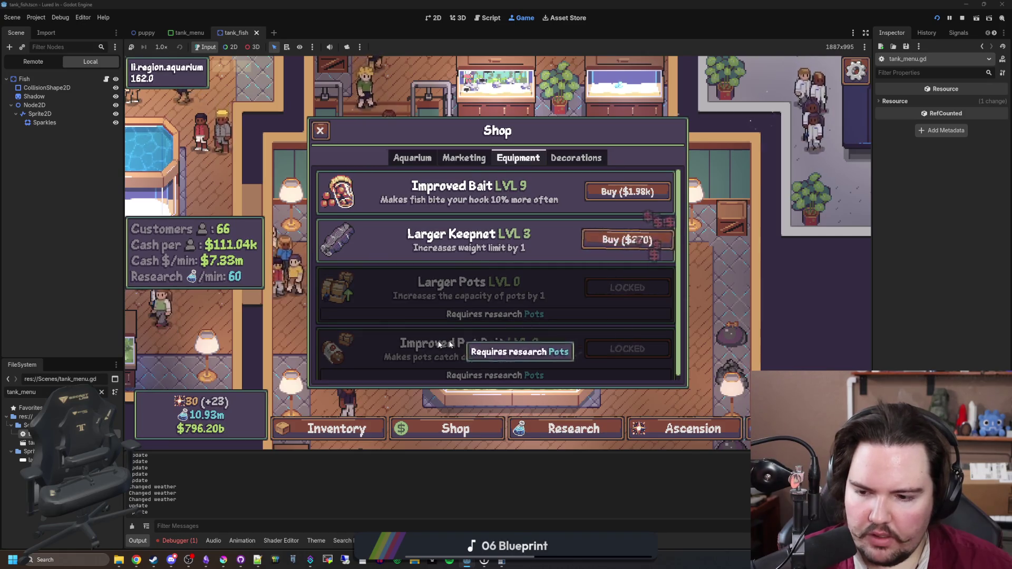
pyautogui.press('Escape')
pyautogui.click(505, 224)
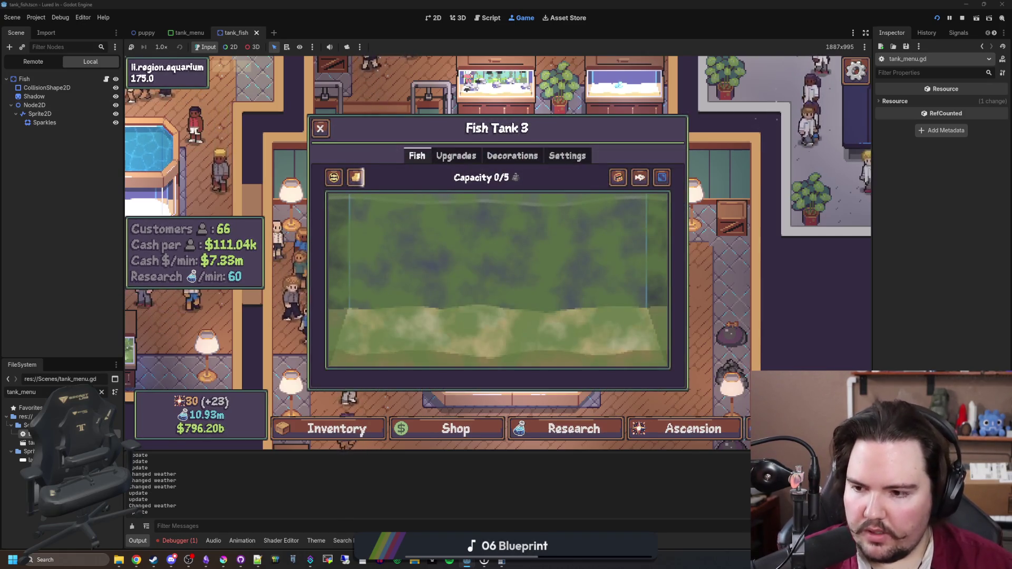
pyautogui.hotkey('ctrl', 'F3')
pyautogui.click(382, 233)
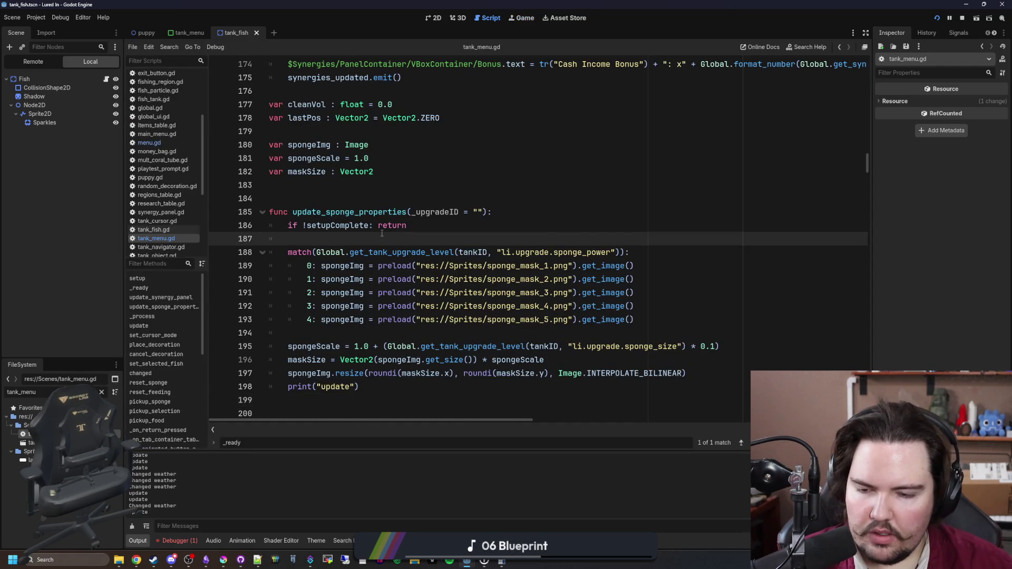
# Delete the print("update") debug line and save the script
pyautogui.scroll(-2, 382, 233)
pyautogui.moveTo(688, 293); pyautogui.dragTo(361, 306)
pyautogui.press('BackSpace')
pyautogui.click(336, 311)
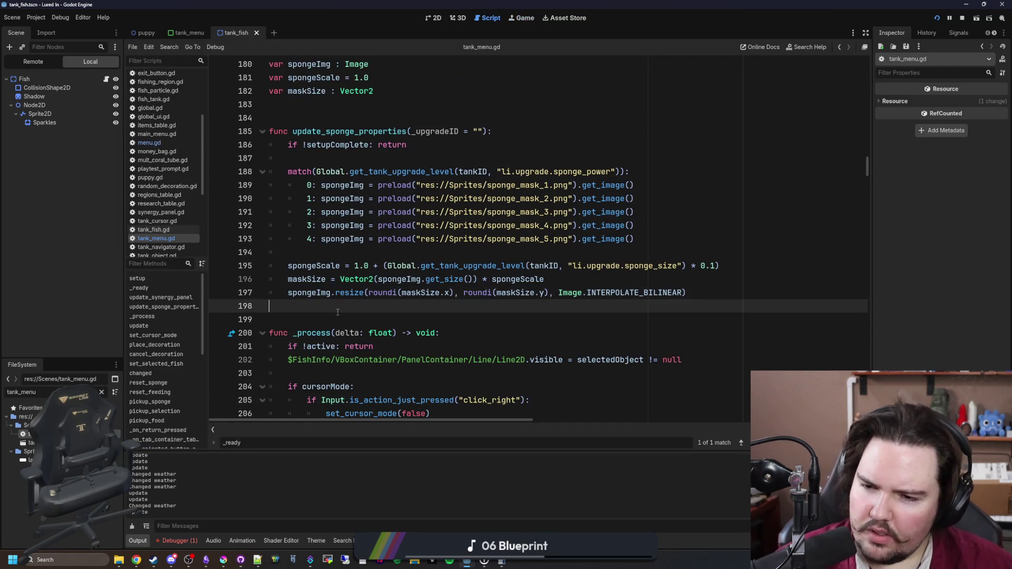
pyautogui.hotkey('ctrl', 's')
# Search the script for 'update', step through the matches, and add an empty line after line 141
pyautogui.hotkey('ctrl', 'f')
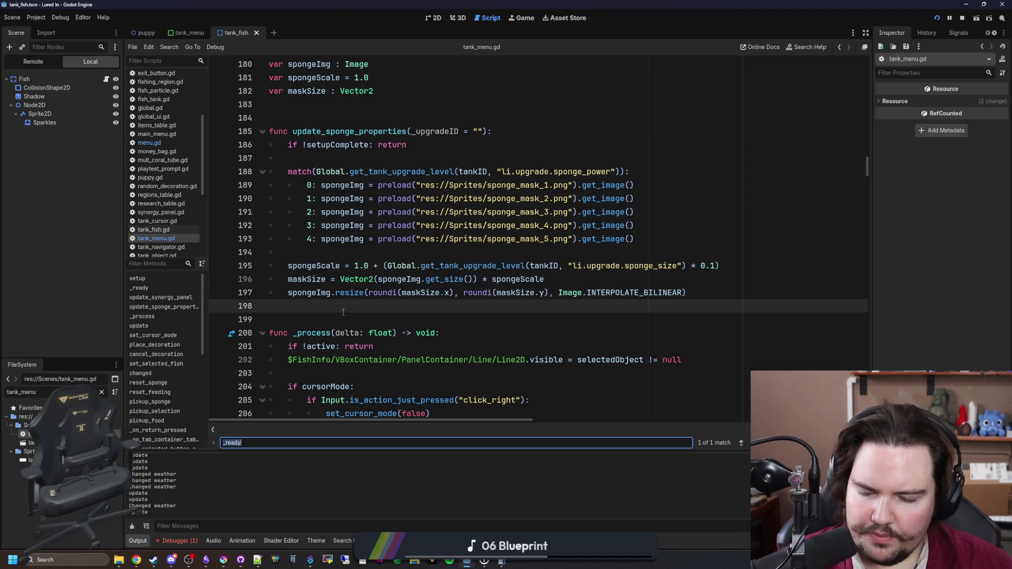
pyautogui.press('Return')
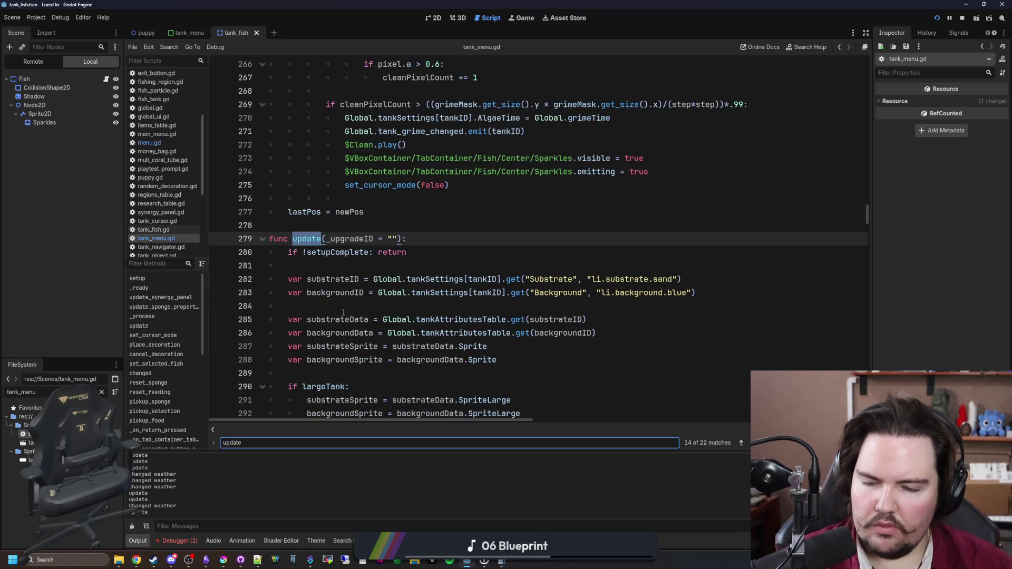
pyautogui.write('update')
pyautogui.press('Return')
pyautogui.press('Return')
pyautogui.press('Return')
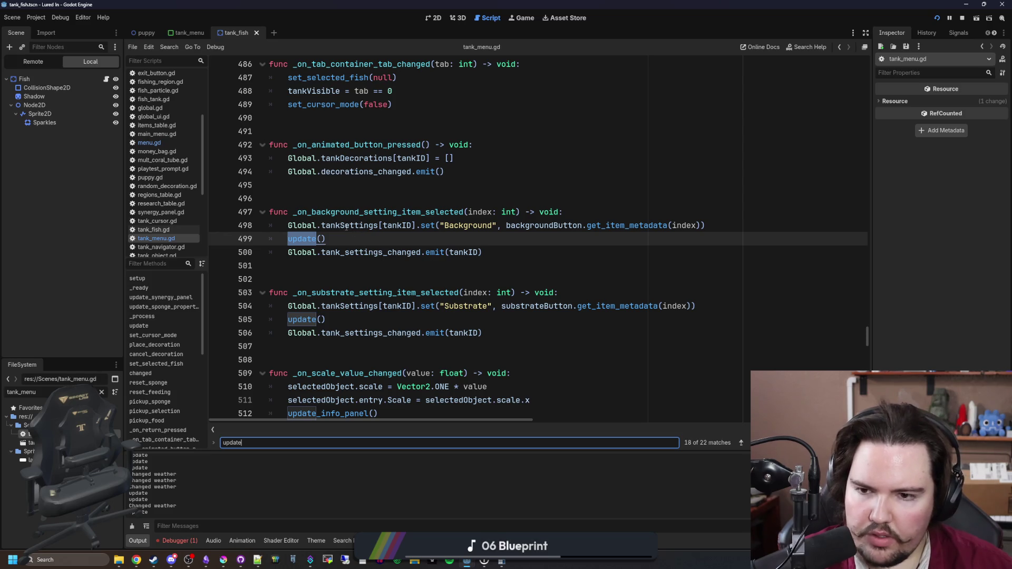
pyautogui.press('Return')
pyautogui.press('Return')
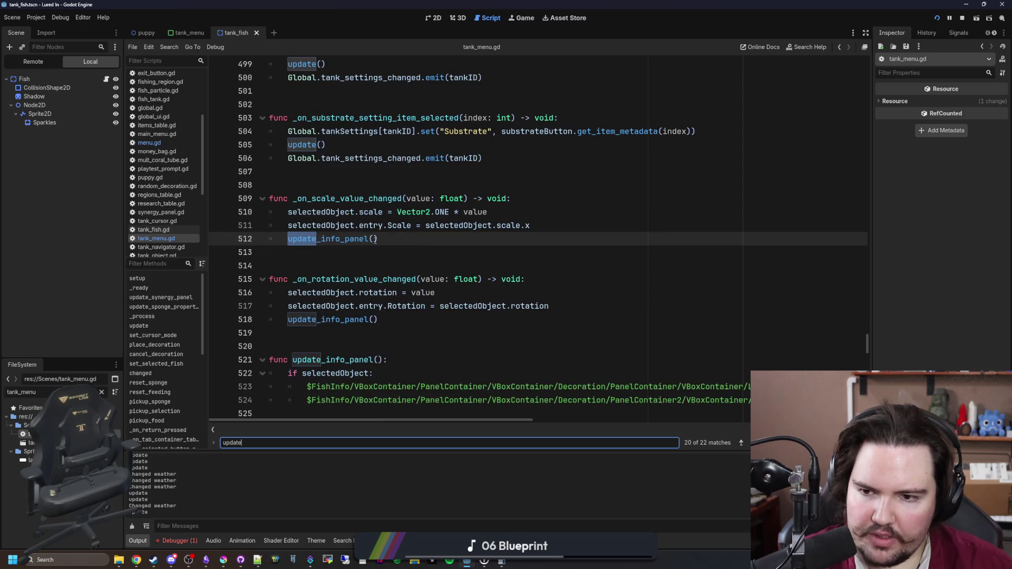
pyautogui.press('Return')
pyautogui.press('Return')
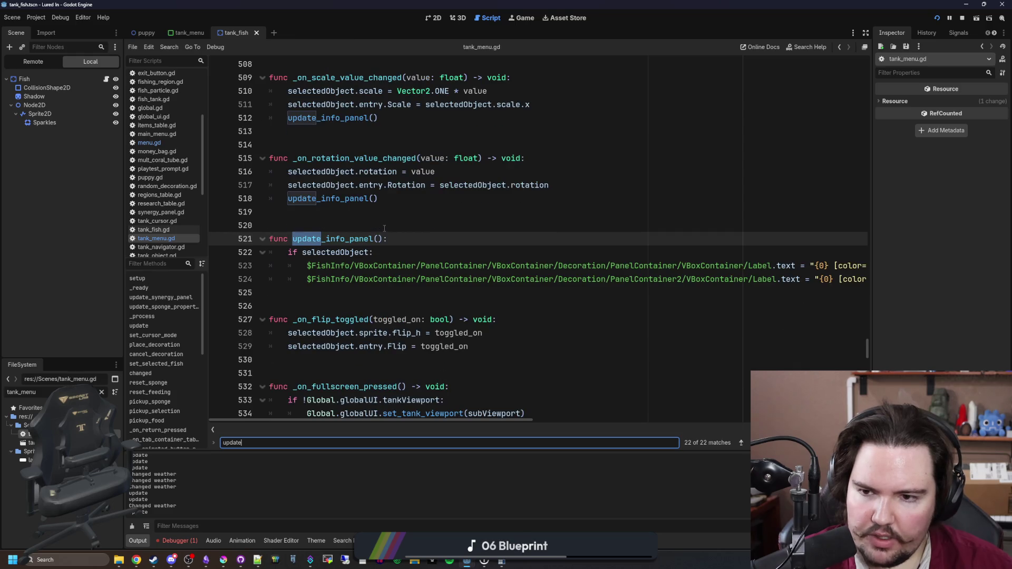
pyautogui.press('Return')
pyautogui.press('Return')
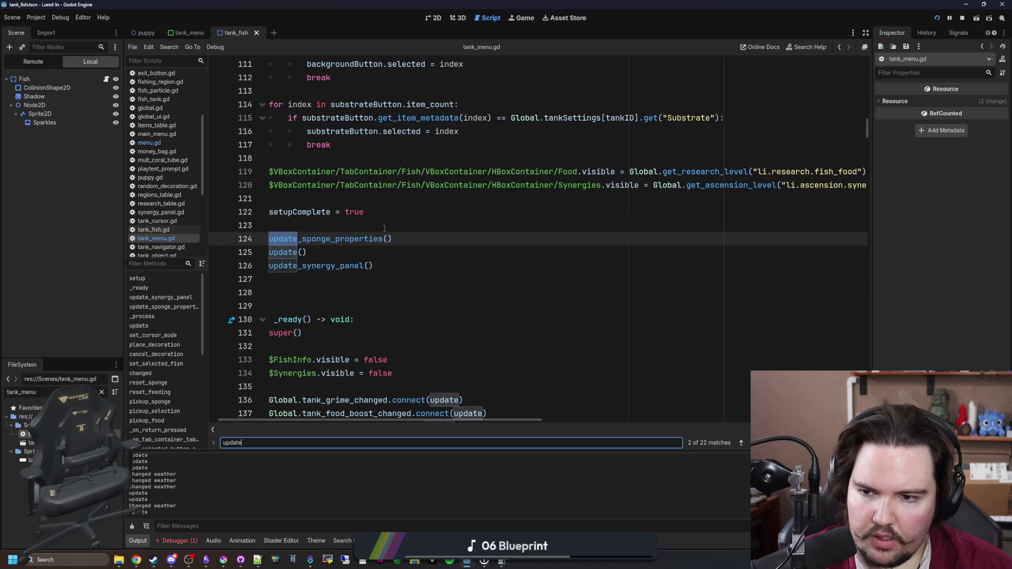
pyautogui.press('Return')
pyautogui.press('Return')
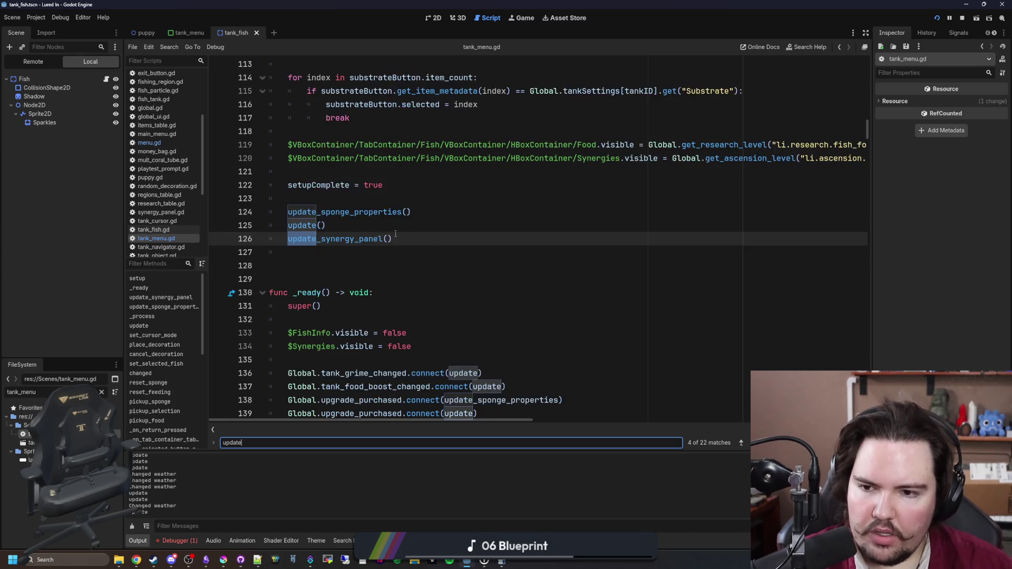
pyautogui.press('Return')
pyautogui.press('Return')
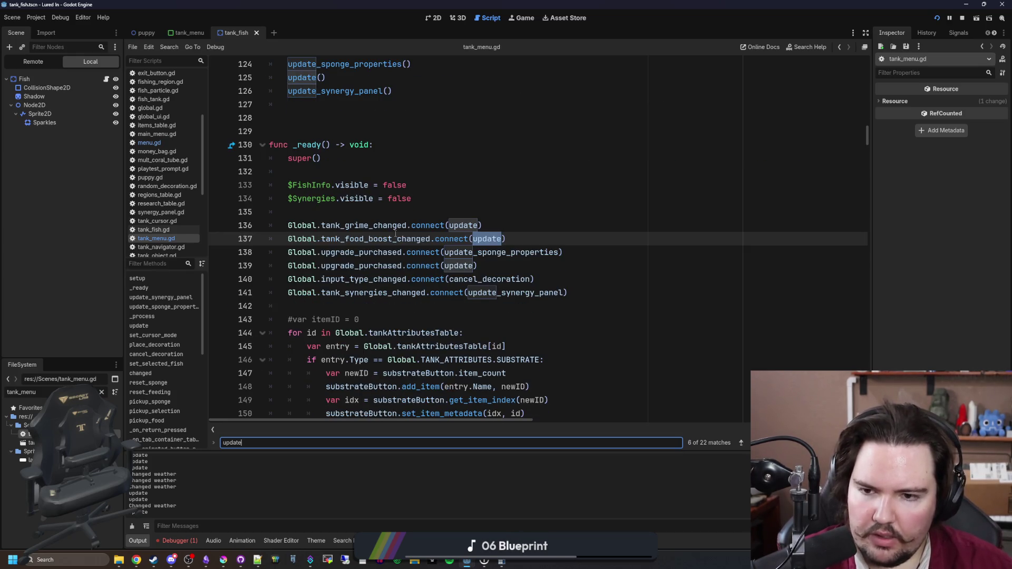
pyautogui.press('Return')
pyautogui.press('Return')
pyautogui.press('Return')
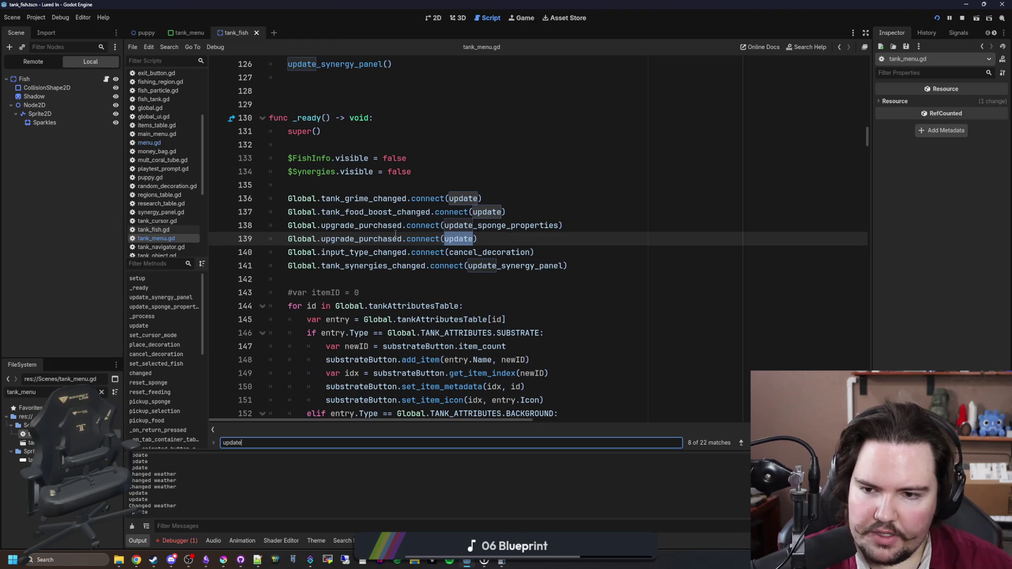
pyautogui.click(581, 239)
pyautogui.press('Return')
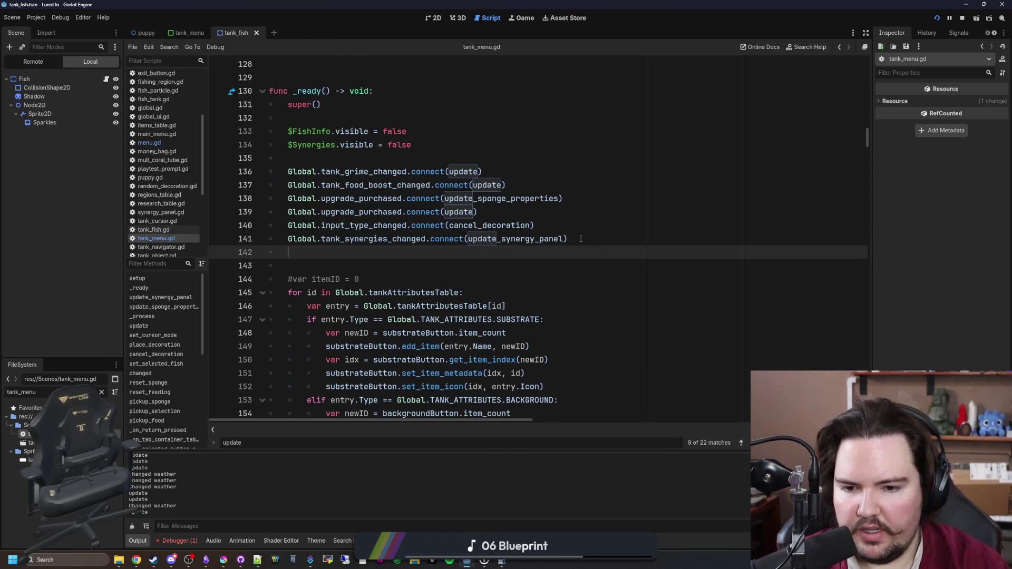
# Enter Global.tank_fish_removed on line 142 using the autocomplete suggestion
pyautogui.write('Global.f')
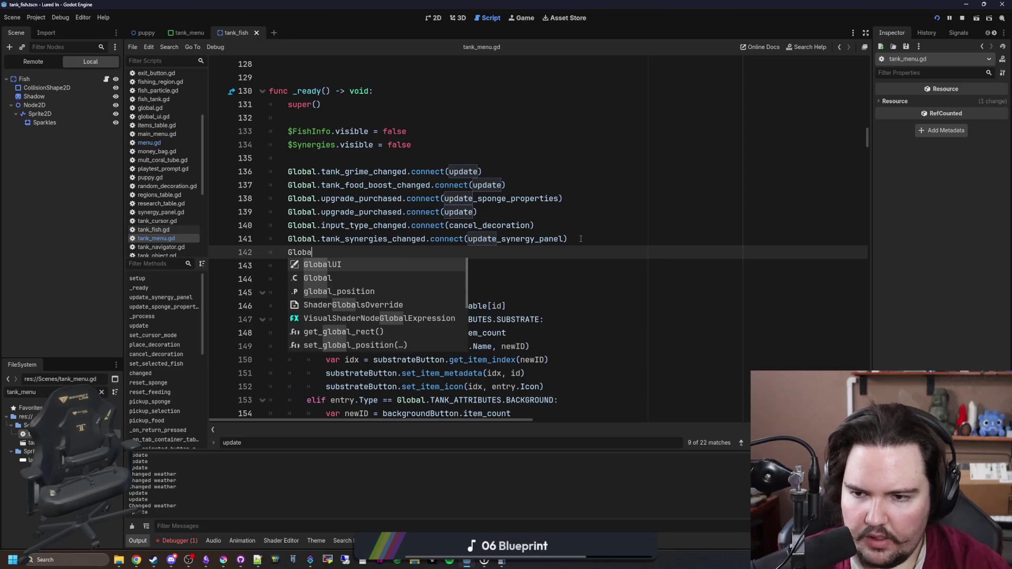
pyautogui.write('ish')
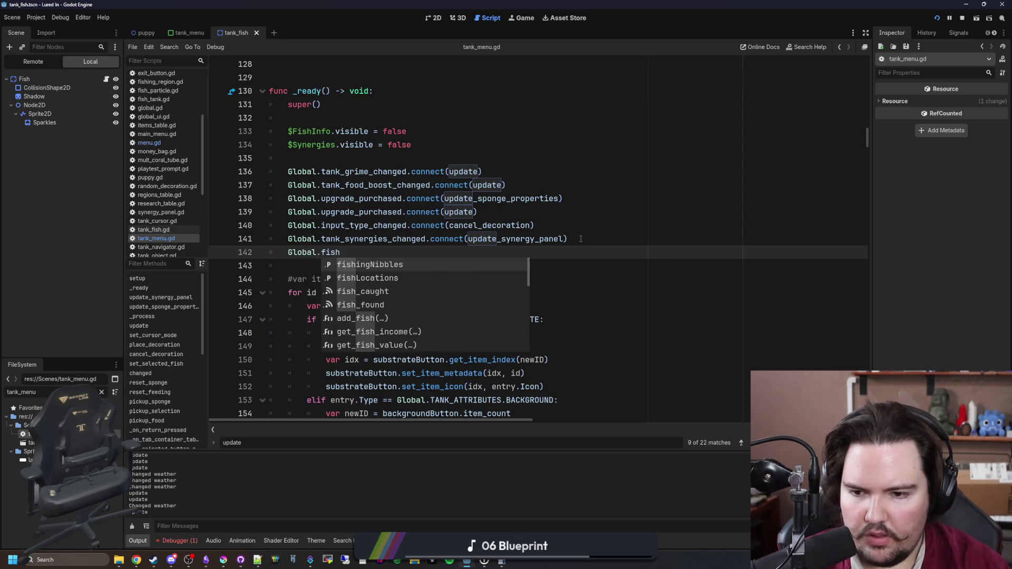
pyautogui.press('BackSpace')
pyautogui.press('BackSpace')
pyautogui.press('BackSpace')
pyautogui.press('BackSpace')
pyautogui.write('remove')
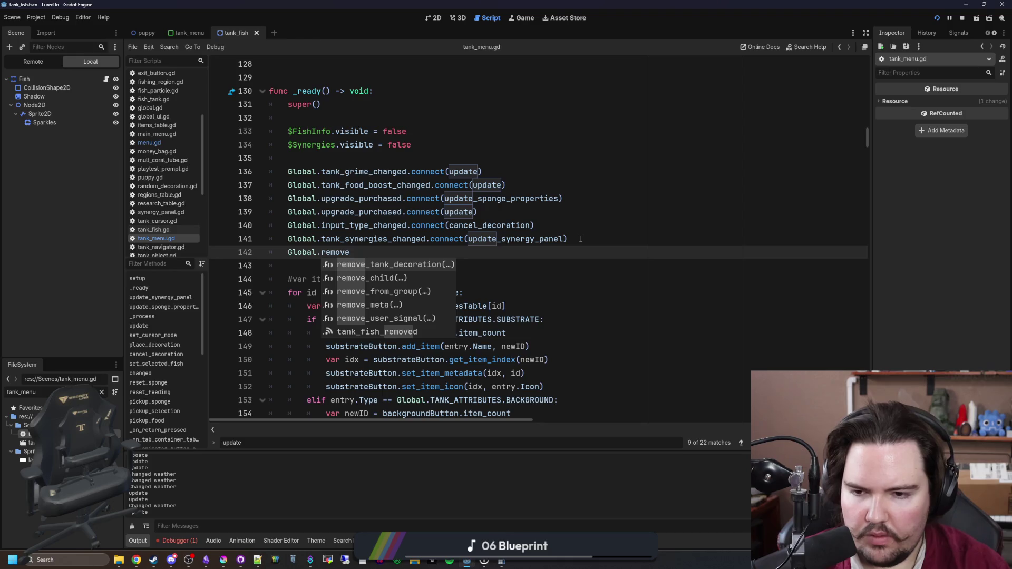
pyautogui.press('Down')
pyautogui.press('Down')
pyautogui.press('Down')
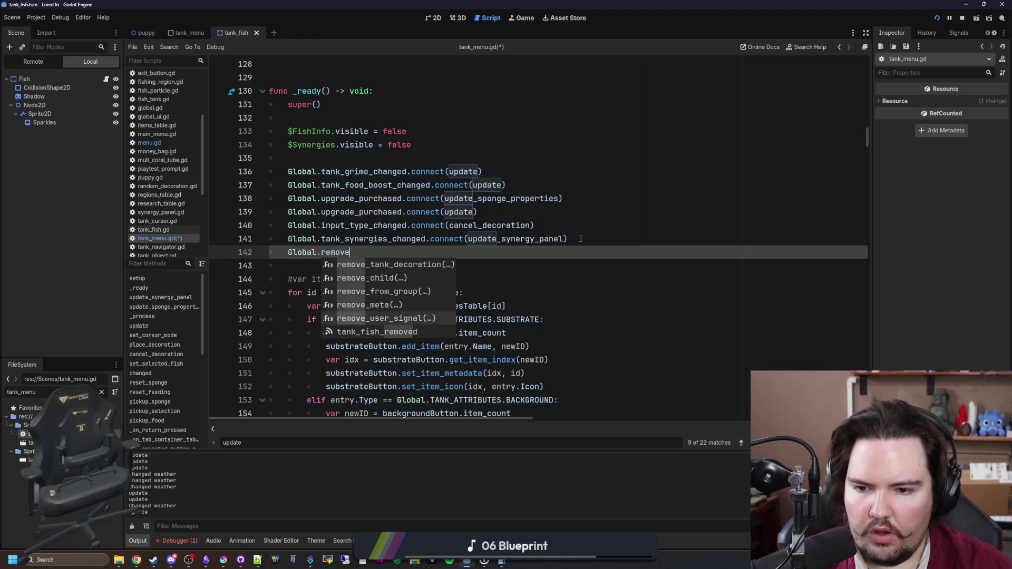
pyautogui.press('Up')
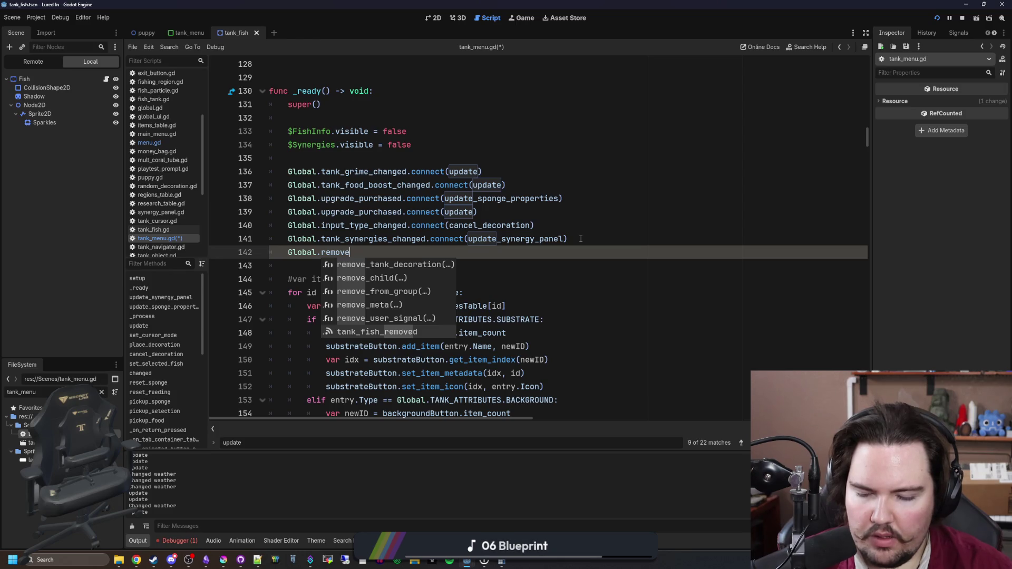
pyautogui.press('Return')
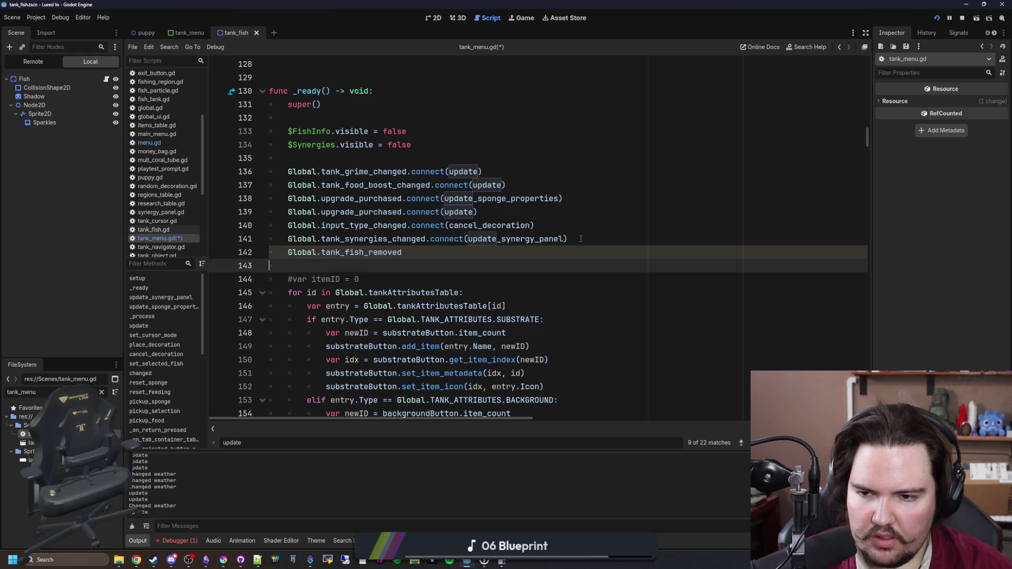
# Finish the line with .connect(update) and save the script
pyautogui.write('.connect(update')
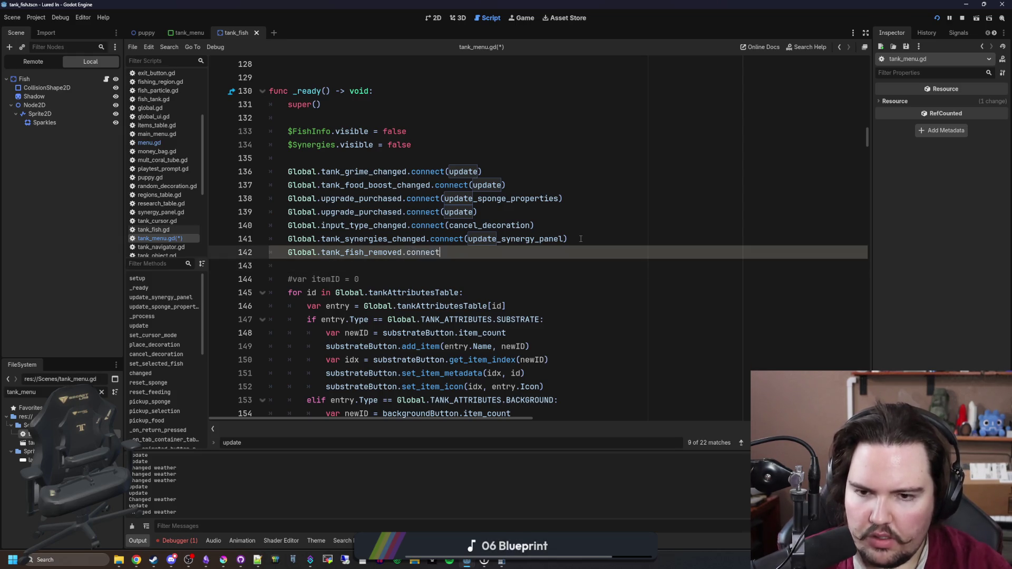
pyautogui.press('Left')
pyautogui.press('Left')
pyautogui.press('Left')
pyautogui.press('BackSpace')
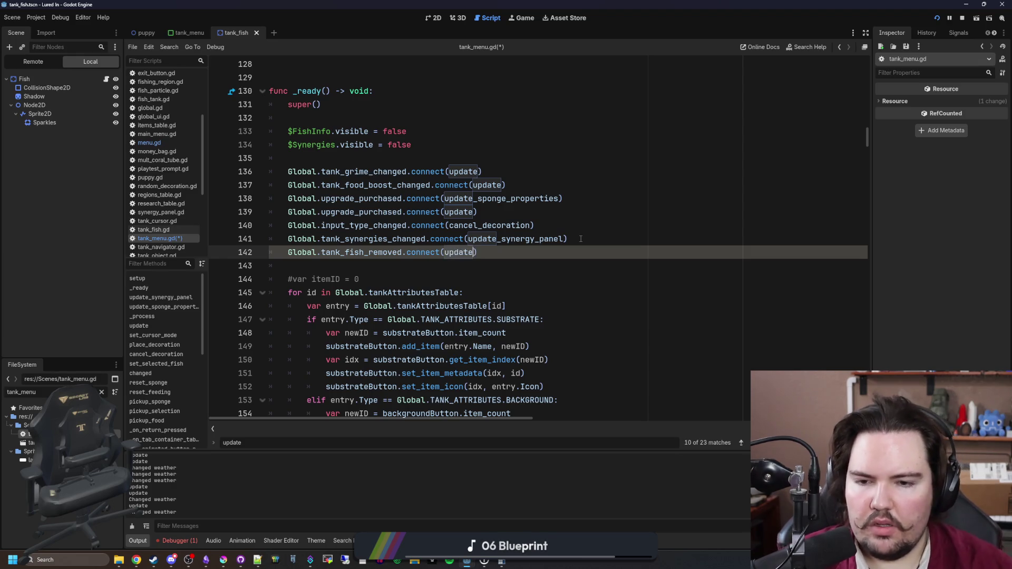
pyautogui.moveTo(550, 239); pyautogui.dragTo(479, 253)
pyautogui.click(344, 266)
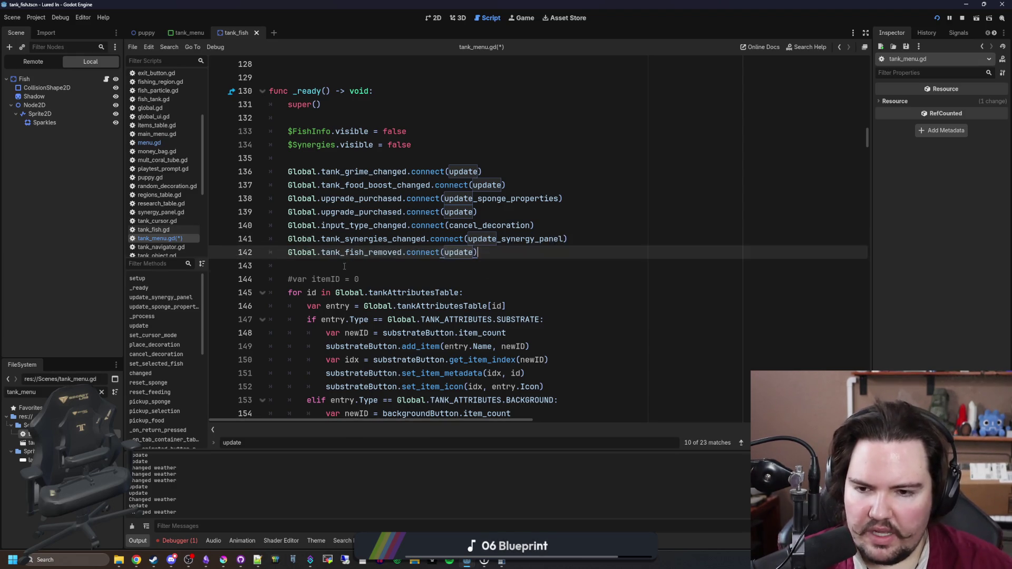
pyautogui.hotkey('ctrl', 's')
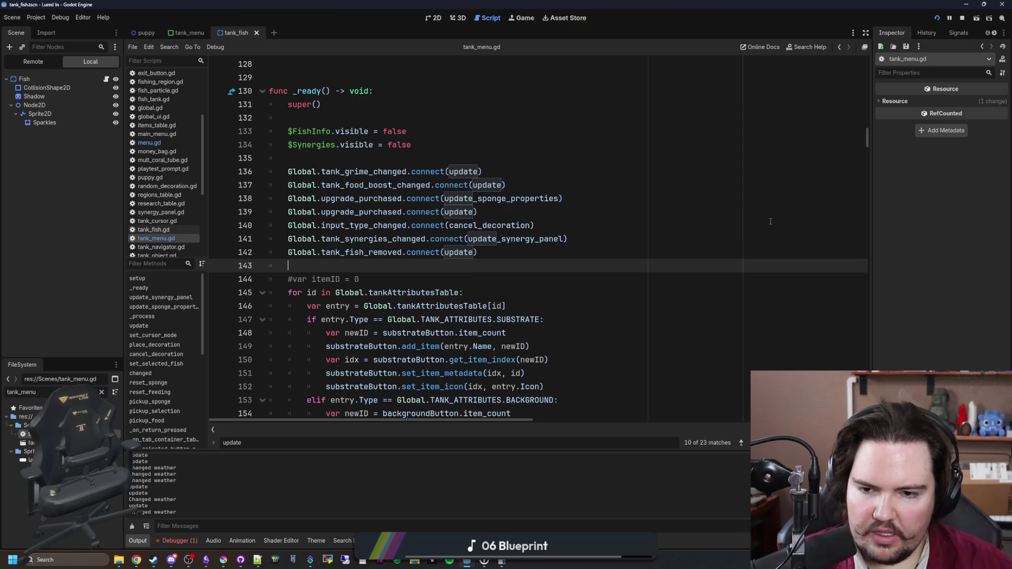
pyautogui.moveTo(866, 138)
pyautogui.mouseDown()
pyautogui.moveTo(847, 356)
pyautogui.moveTo(867, 405)
pyautogui.moveTo(849, 279)
pyautogui.mouseUp()
pyautogui.scroll(5, 504, 215)
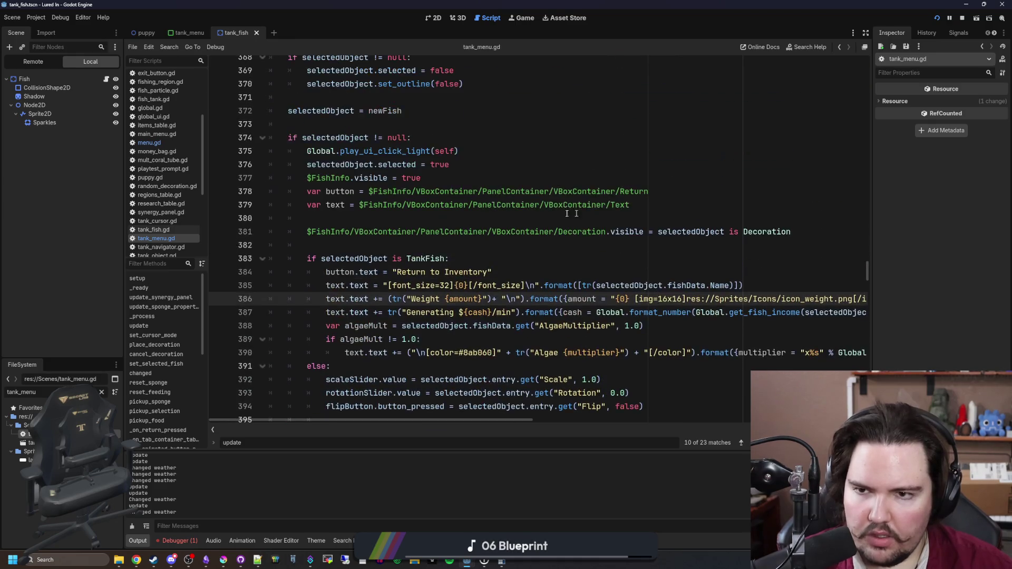
# Find _process and change its early-return condition from !active to setupComplete
pyautogui.click(450, 257)
pyautogui.hotkey('ctrl', 'f')
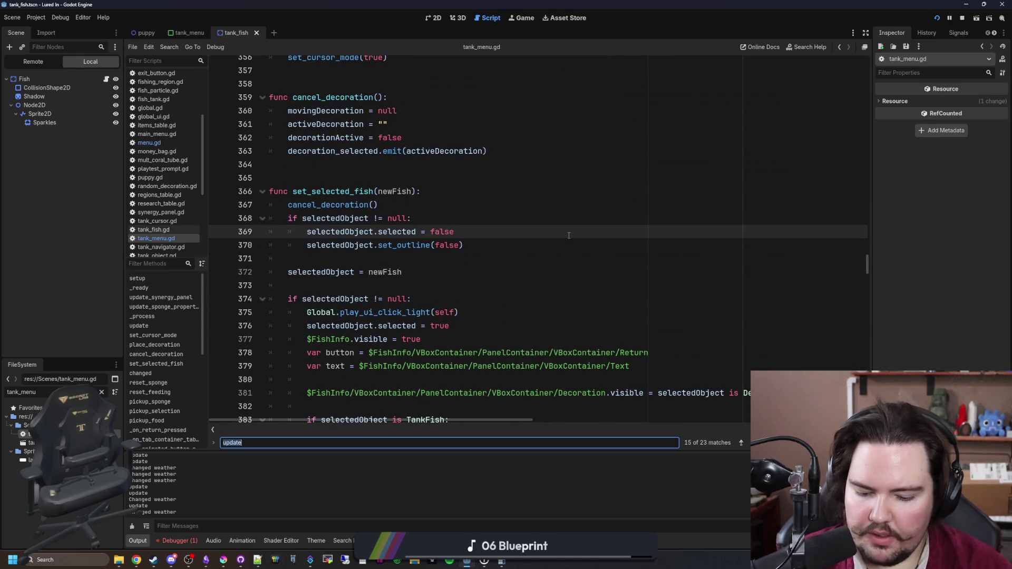
pyautogui.write('_process')
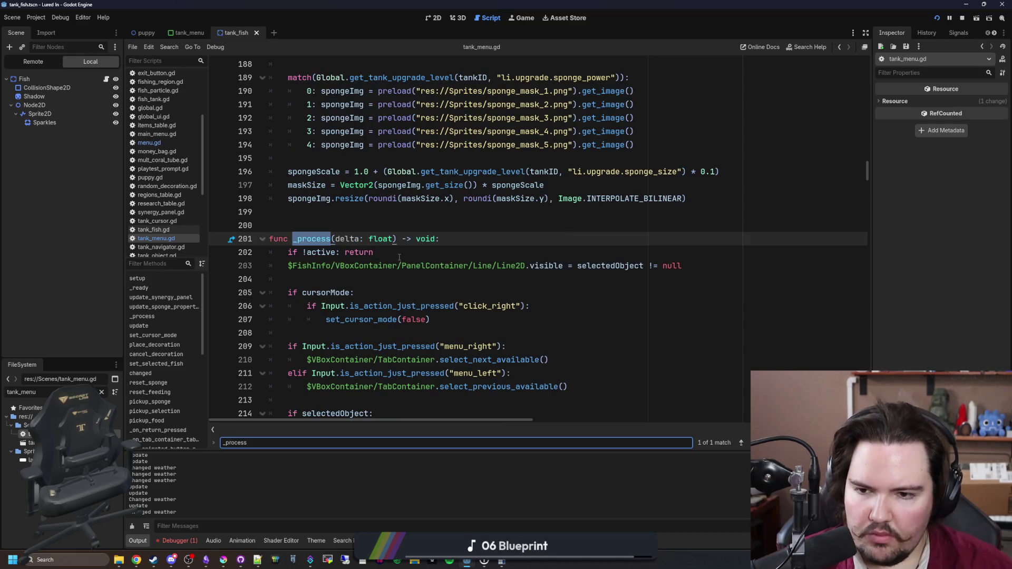
pyautogui.doubleClick(321, 256)
pyautogui.press('BackSpace')
pyautogui.press('BackSpace')
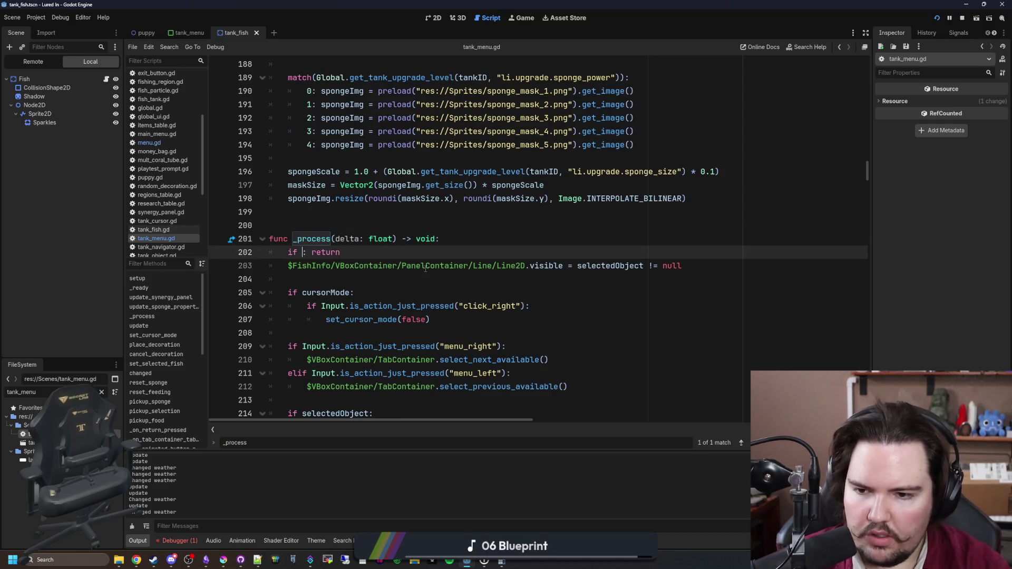
pyautogui.write('active')
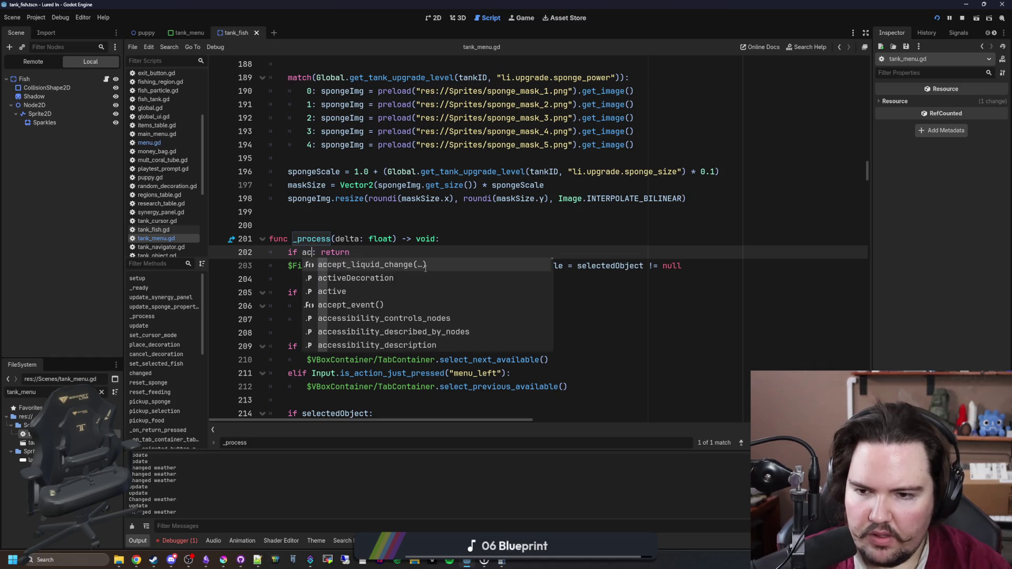
pyautogui.press('BackSpace')
pyautogui.press('BackSpace')
pyautogui.press('BackSpace')
pyautogui.write('setupC')
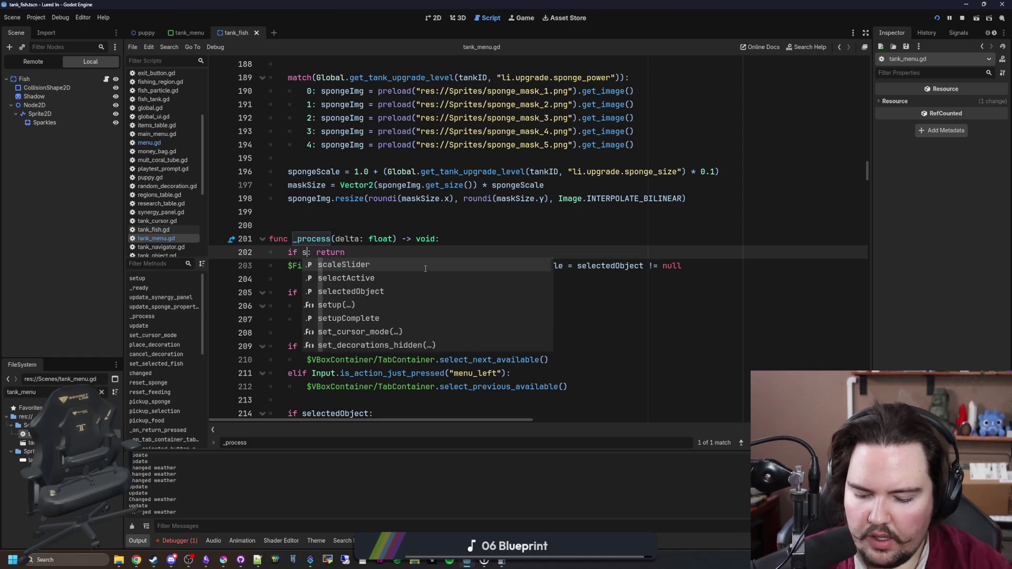
pyautogui.press('Return')
# Add a blank line after the lastPos assignment near line 279 and save the script
pyautogui.scroll(-3, 425, 269)
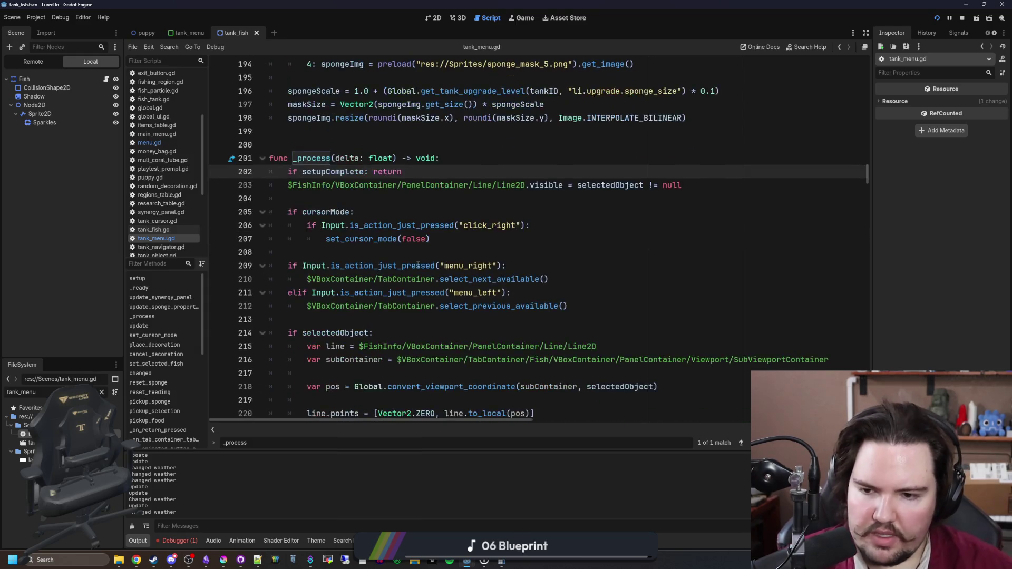
pyautogui.scroll(-1, 418, 265)
pyautogui.scroll(-5, 384, 243)
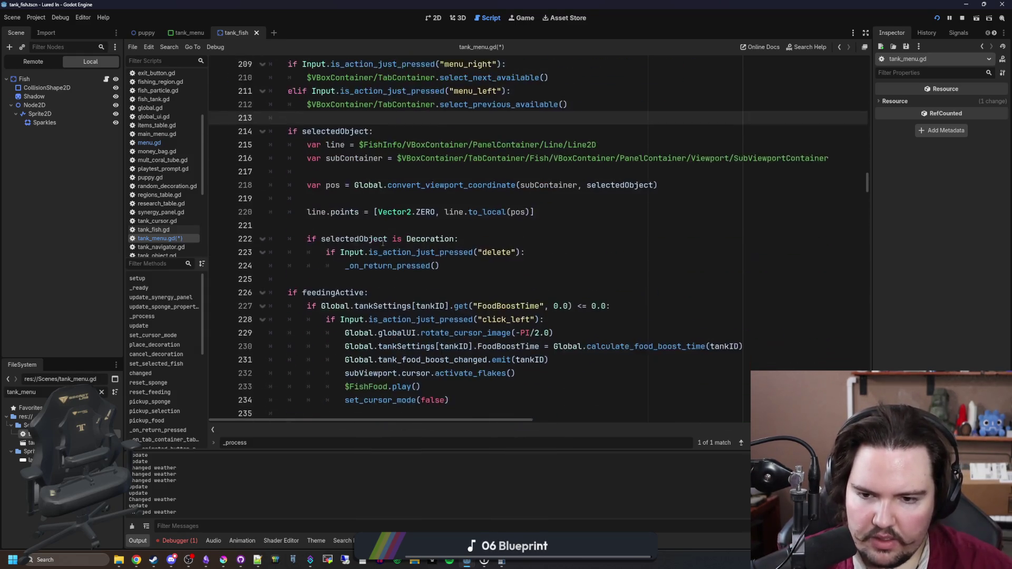
pyautogui.scroll(-10, 384, 243)
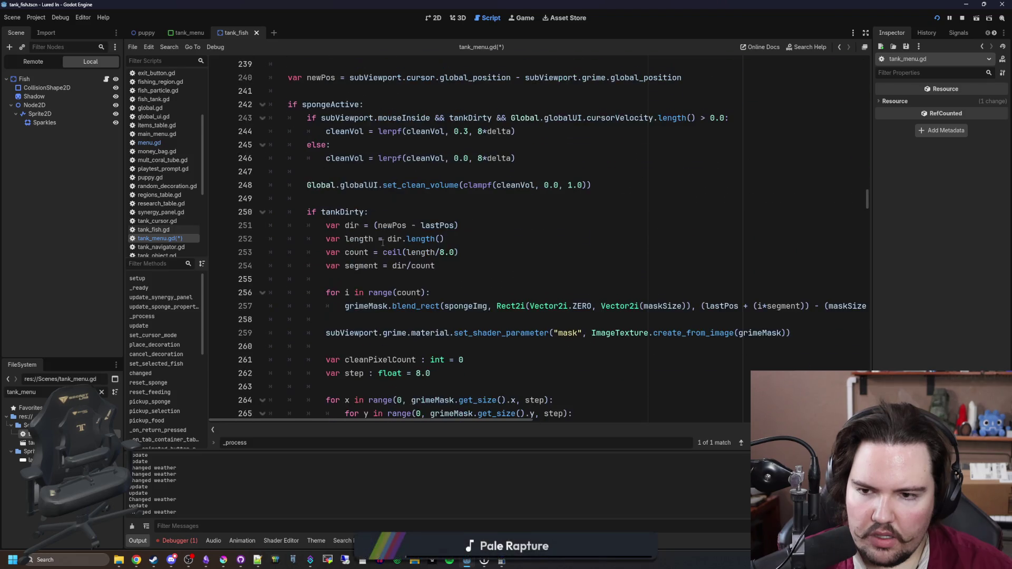
pyautogui.scroll(-5, 383, 242)
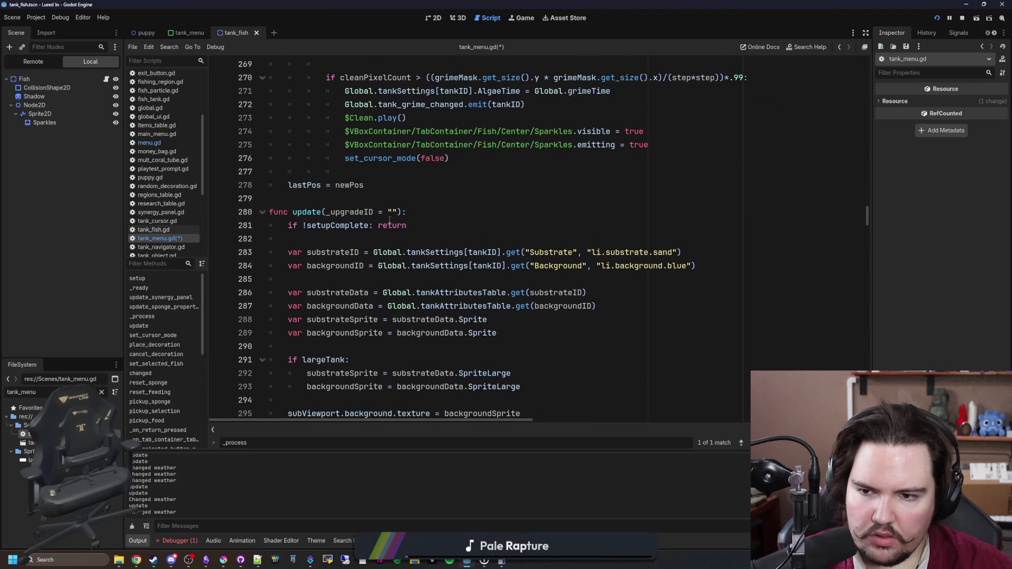
pyautogui.click(398, 202)
pyautogui.press('Return')
pyautogui.scroll(-5, 393, 232)
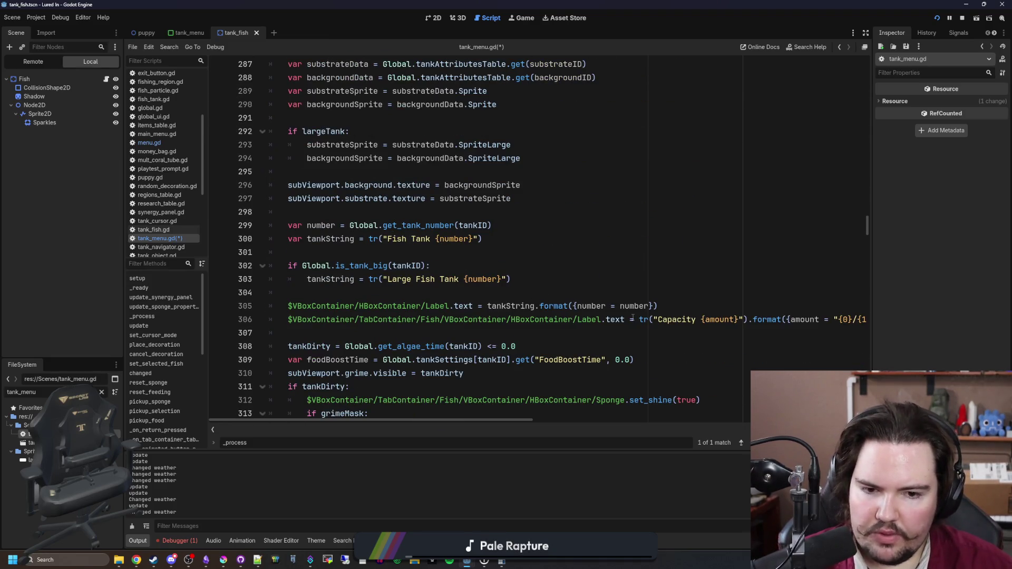
pyautogui.moveTo(634, 319); pyautogui.dragTo(778, 320)
pyautogui.click(358, 289)
pyautogui.scroll(3, 359, 289)
pyautogui.hotkey('ctrl', 's')
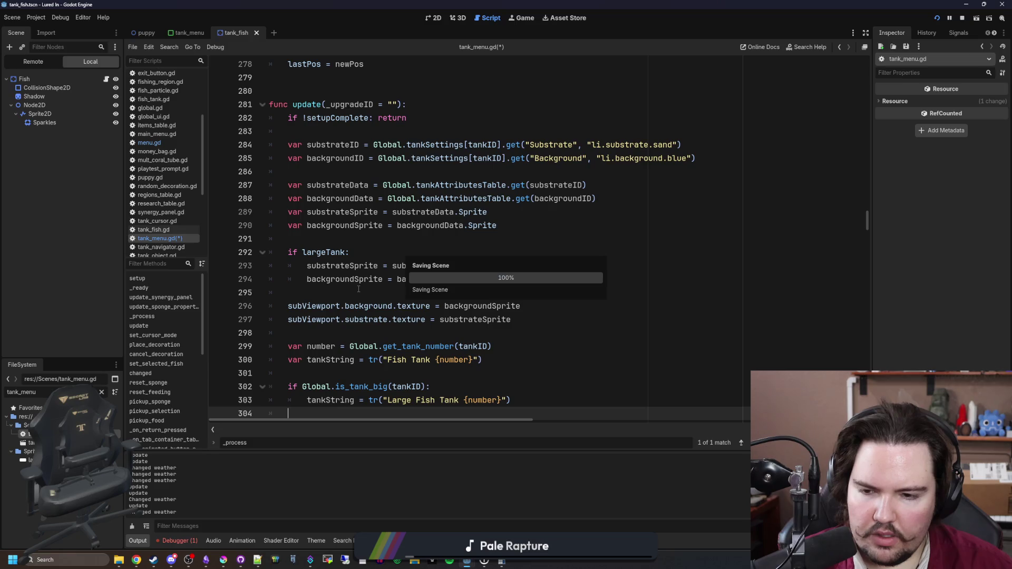
pyautogui.scroll(20, 374, 236)
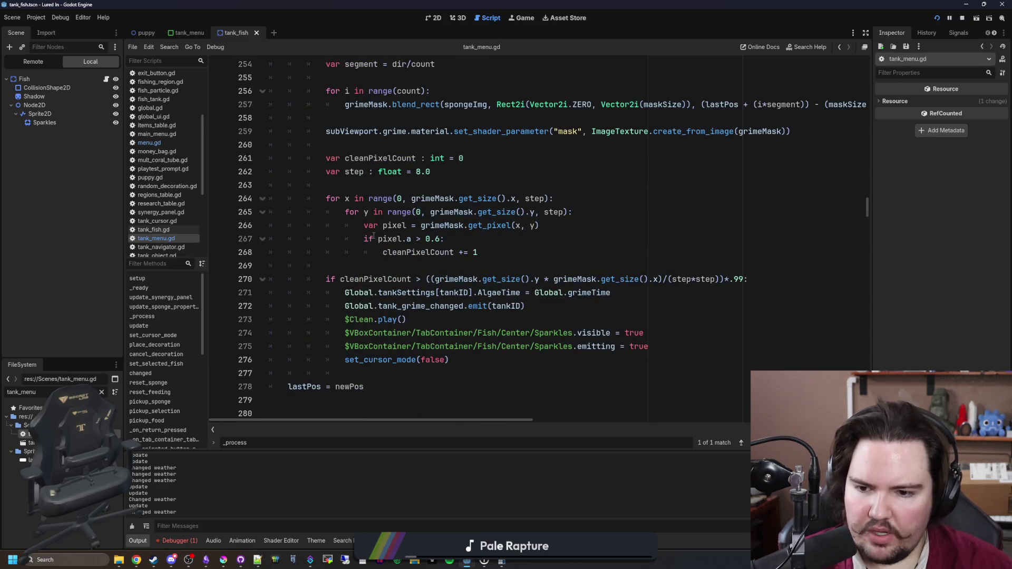
pyautogui.scroll(10, 373, 236)
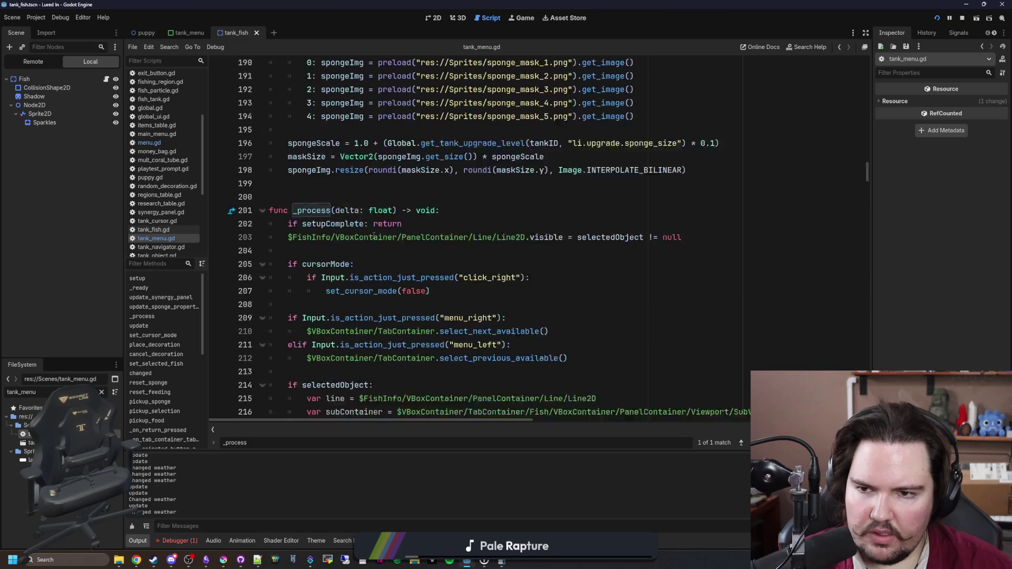
pyautogui.click(383, 227)
pyautogui.hotkey('ctrl', 's')
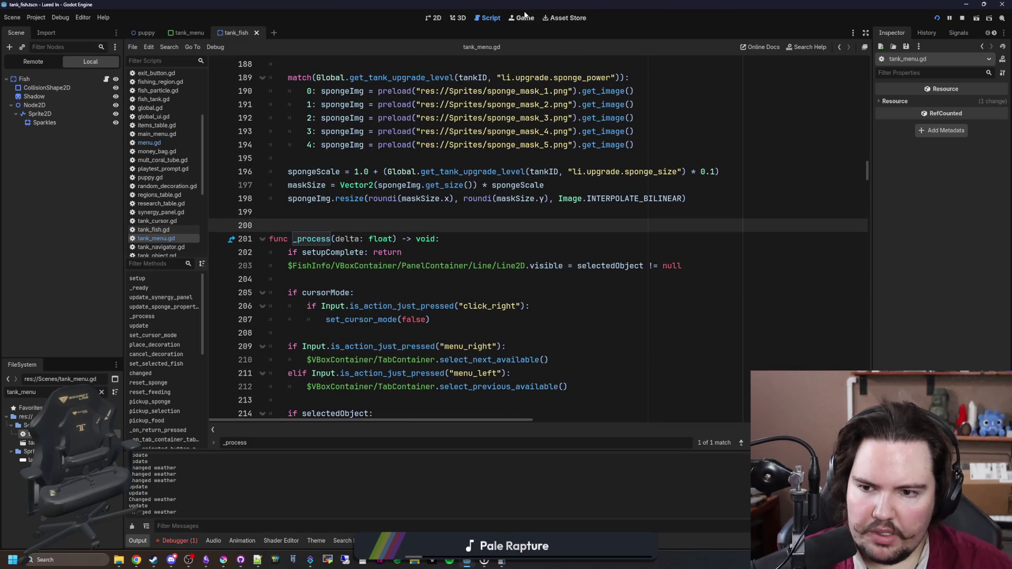
# Change update()'s early return on line 282 from !setupComplete to !active and save
pyautogui.click(525, 17)
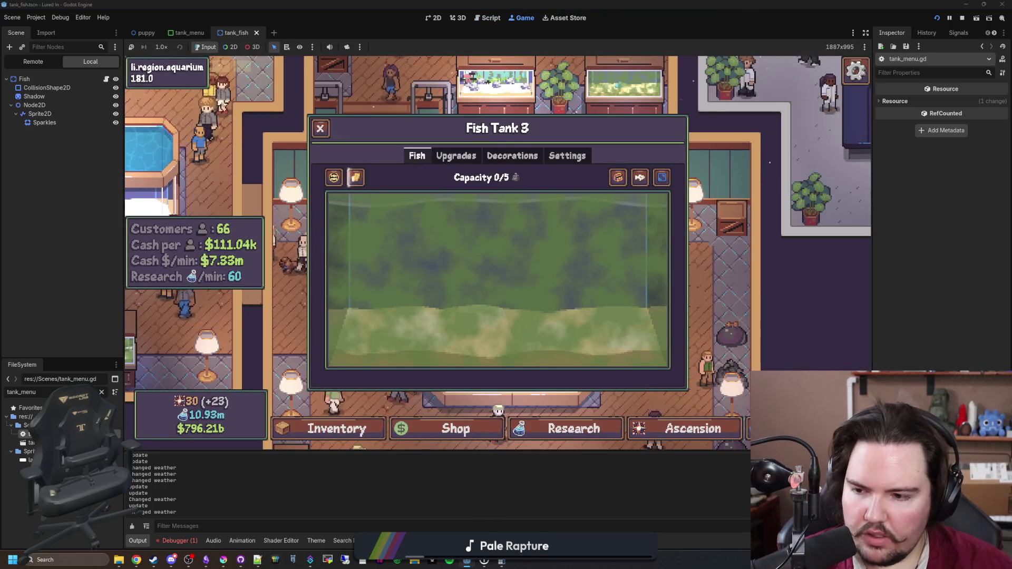
pyautogui.hotkey('ctrl', 'F3')
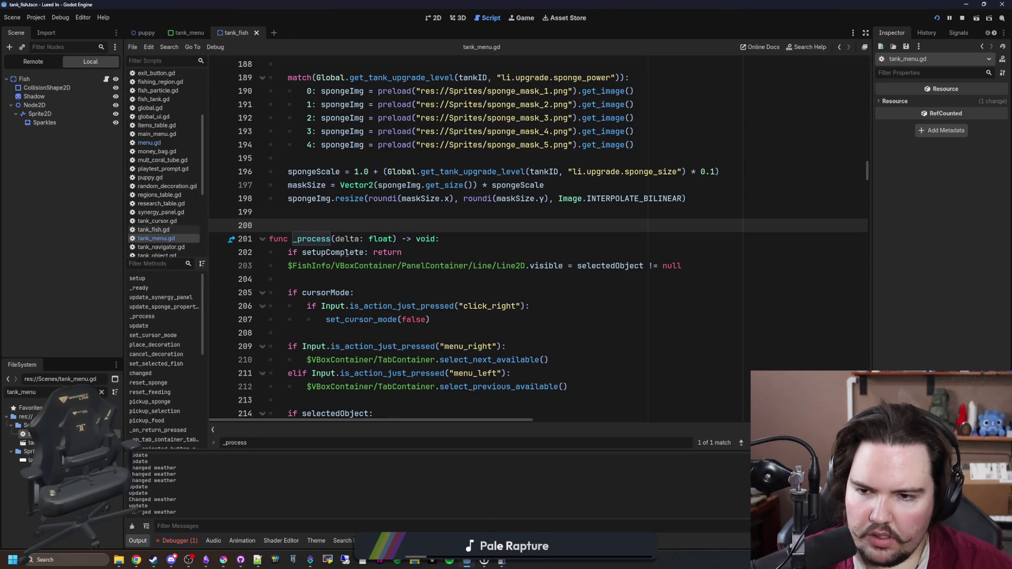
pyautogui.scroll(-20, 353, 228)
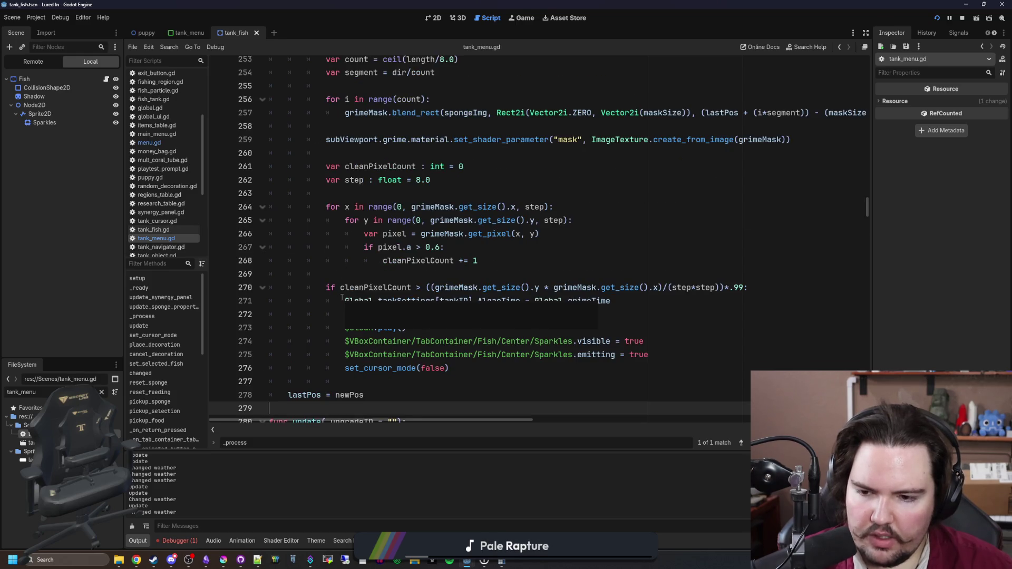
pyautogui.scroll(-2, 343, 345)
pyautogui.press('Return')
pyautogui.scroll(-1, 343, 345)
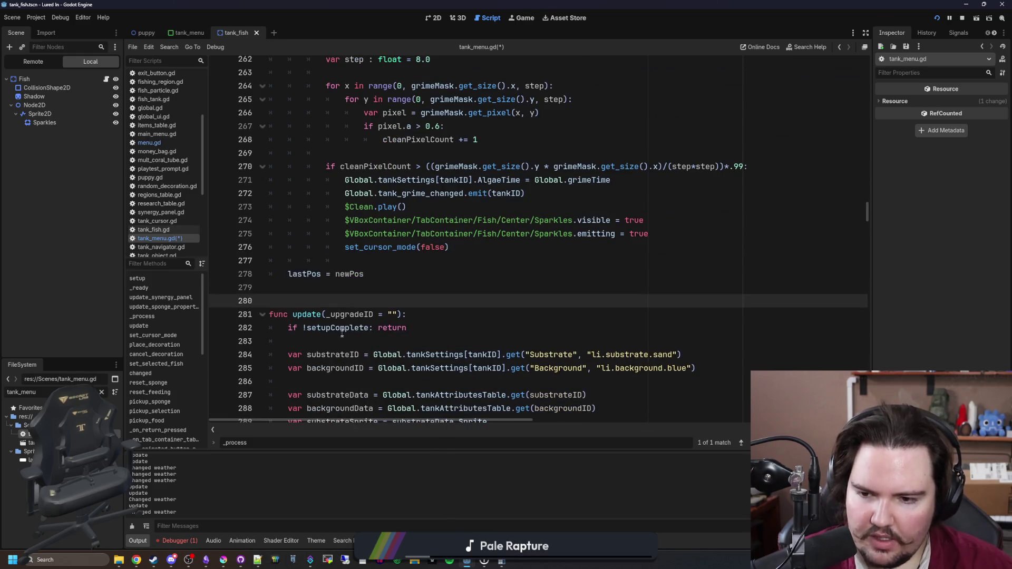
pyautogui.doubleClick(338, 328)
pyautogui.write('active')
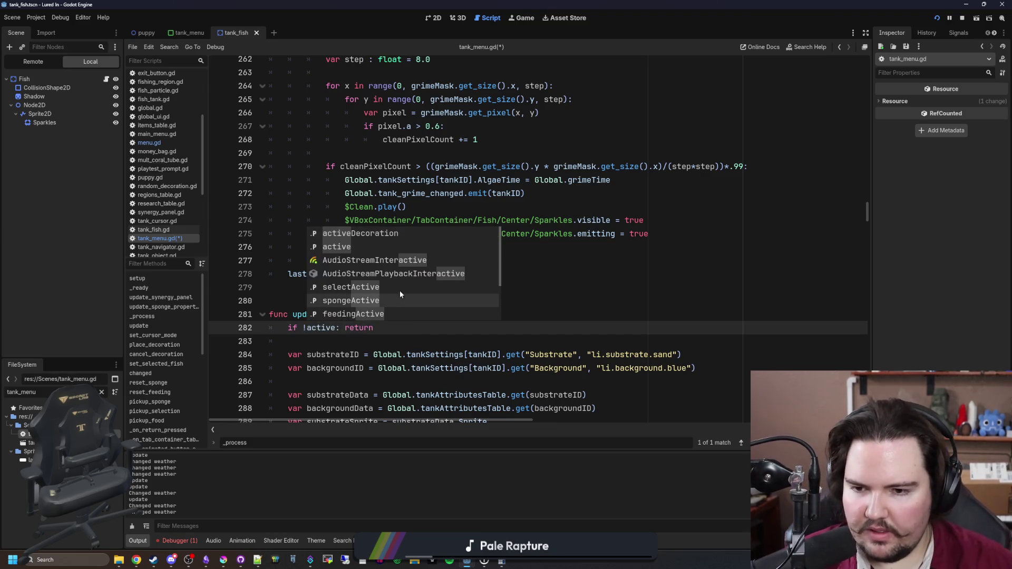
pyautogui.click(400, 290)
pyautogui.hotkey('ctrl', 's')
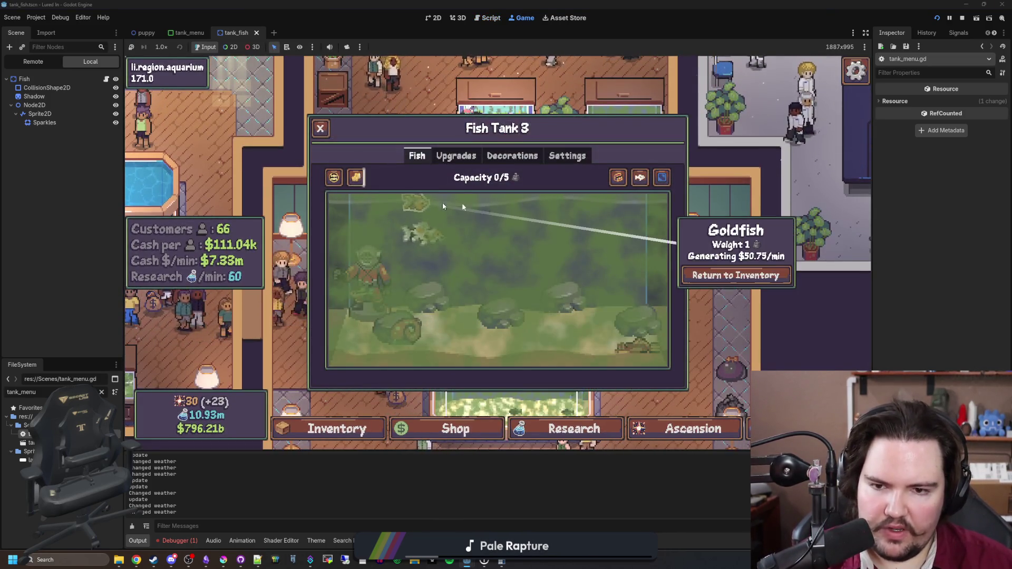
# Open Fish Tank 3, close it with Escape, open it again, then go back to tank_menu.gd
pyautogui.click(479, 166)
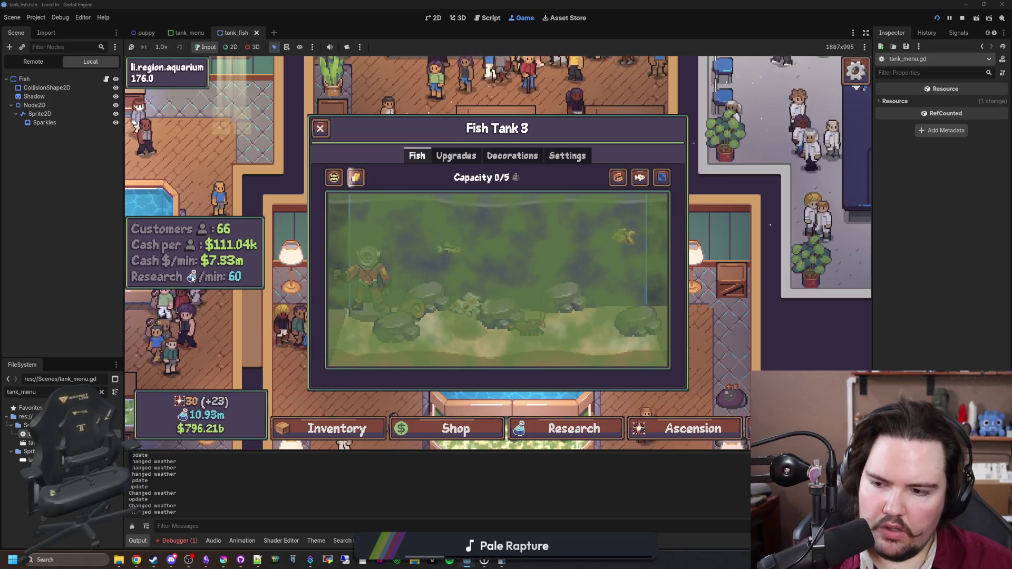
pyautogui.press('Escape')
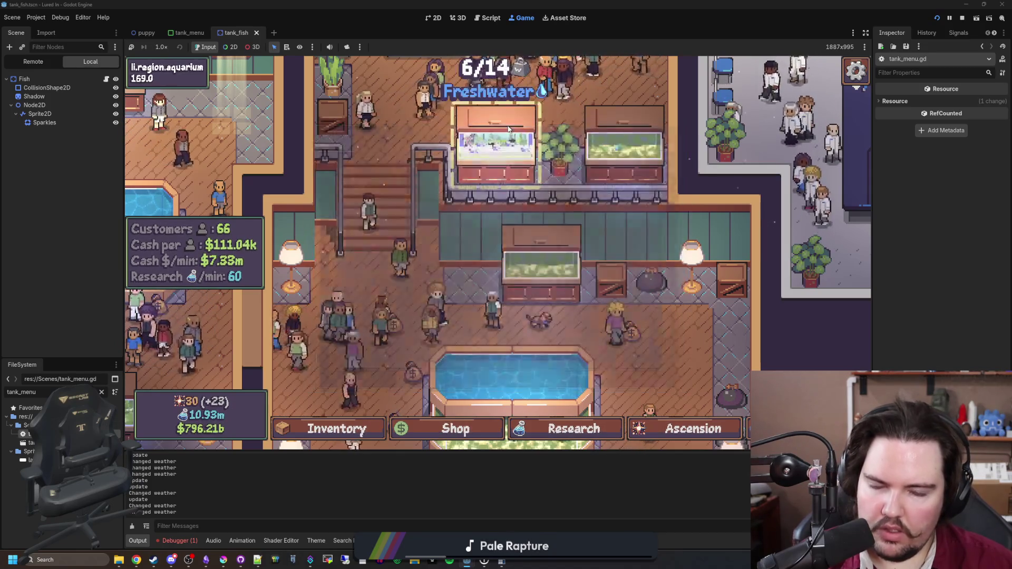
pyautogui.click(509, 130)
pyautogui.hotkey('ctrl', 'F3')
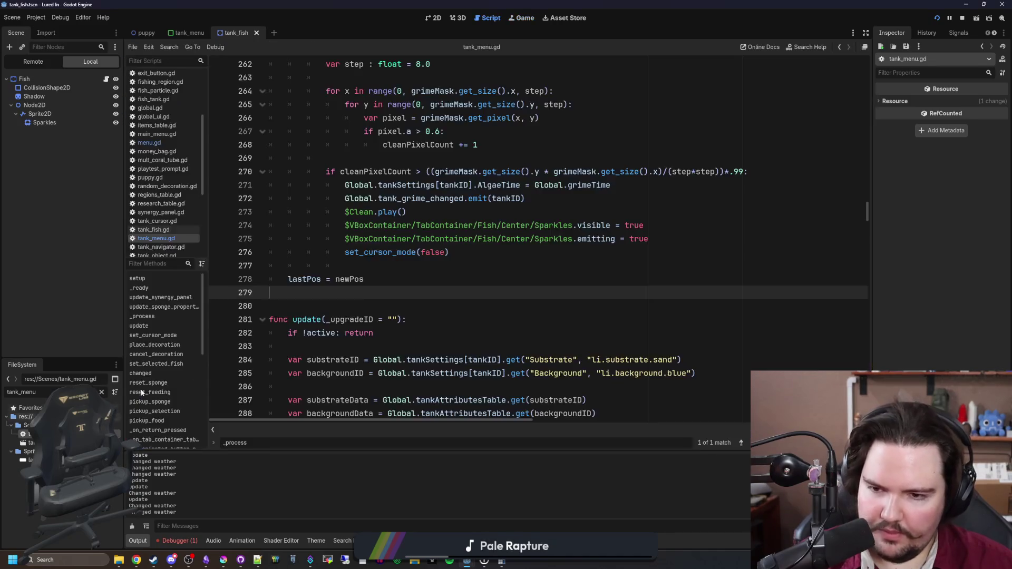
# Search tank_menu.gd for _ready, then for setup, stepping through the setup matches
pyautogui.hotkey('ctrl', 'f')
pyautogui.write('_ready')
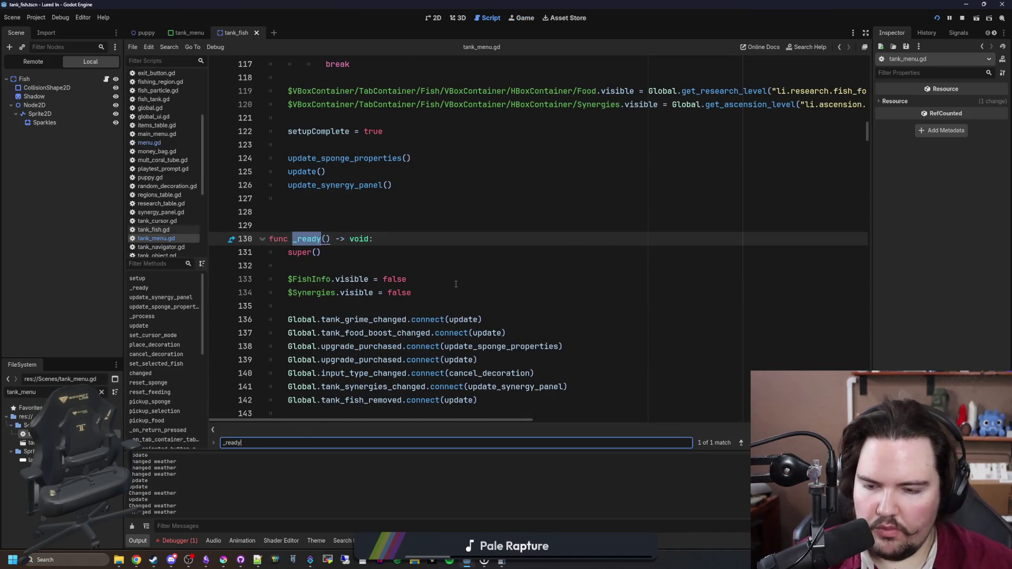
pyautogui.scroll(-5, 453, 279)
pyautogui.scroll(5, 448, 274)
pyautogui.hotkey('ctrl', 'a')
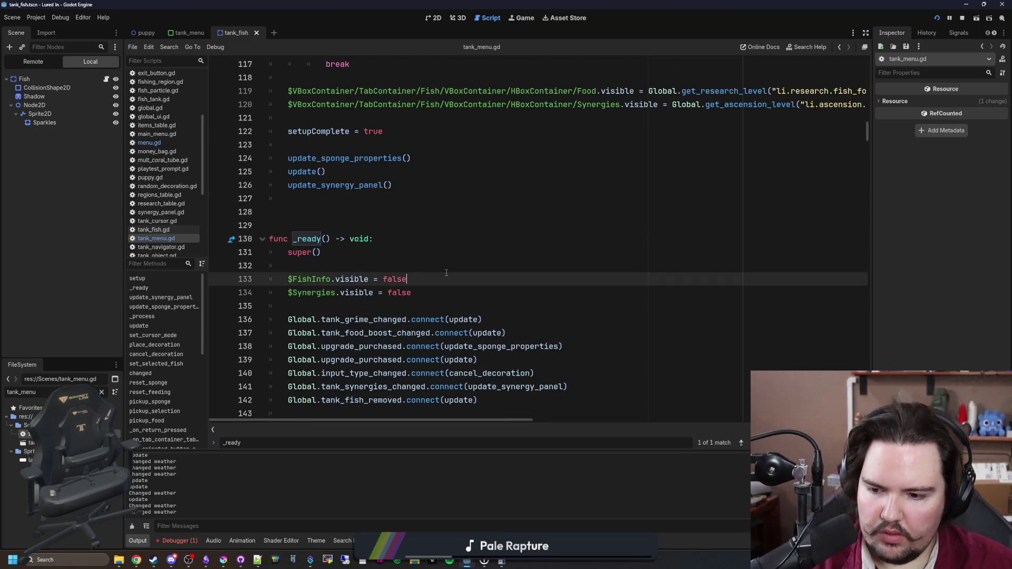
pyautogui.write('setup')
pyautogui.press('Return')
pyautogui.press('Return')
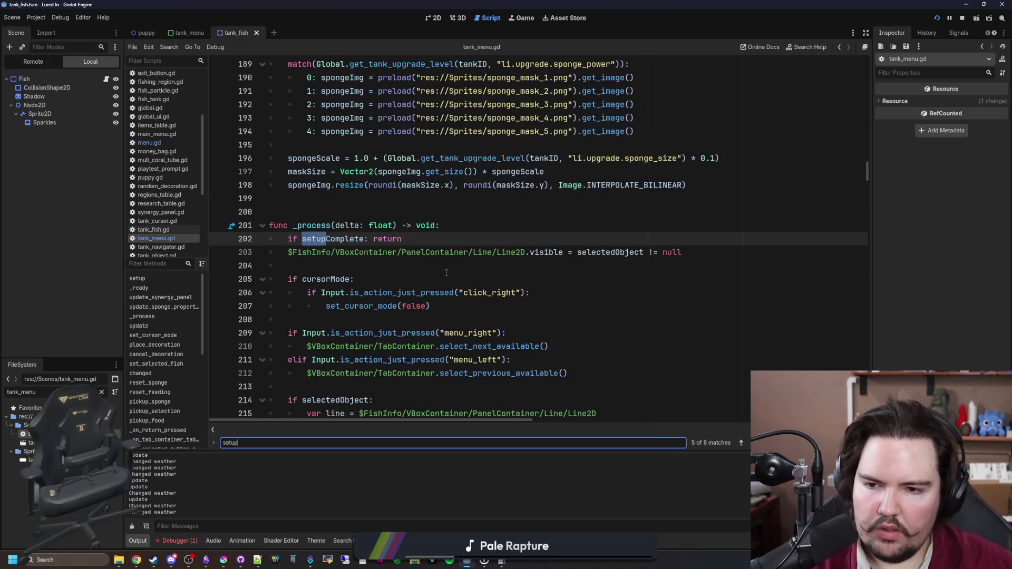
pyautogui.press('Return')
pyautogui.press('Return')
pyautogui.press('Return')
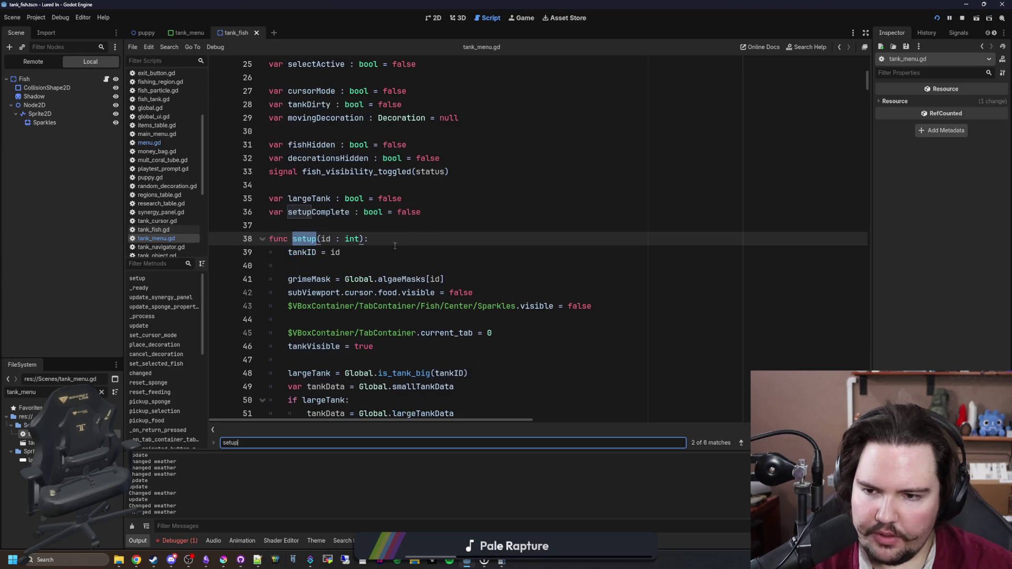
pyautogui.scroll(-7, 395, 247)
pyautogui.scroll(-20, 395, 246)
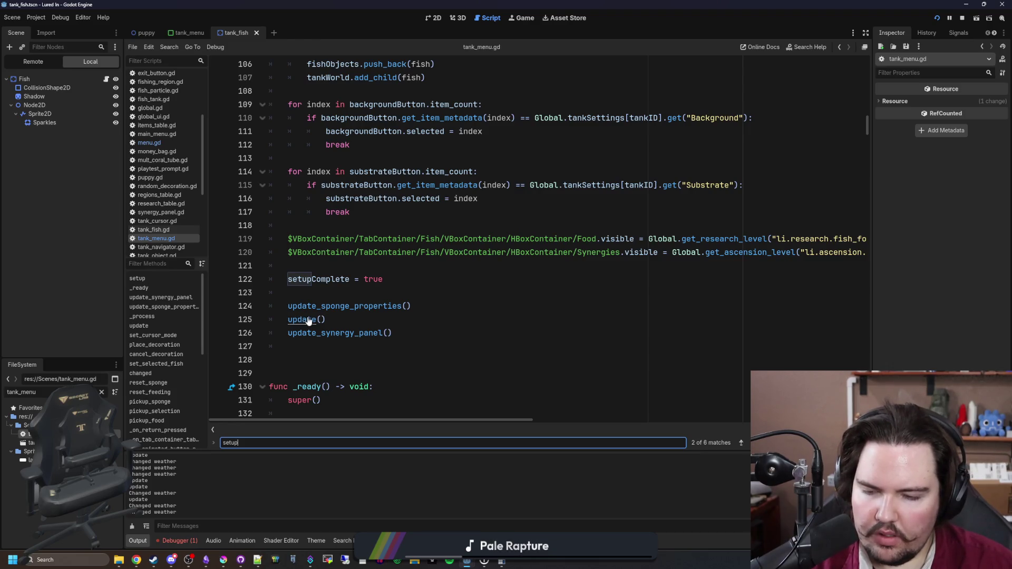
# In update(), change the early return from !active back to !setupComplete and save
pyautogui.keyDown('ctrl'); pyautogui.click(309, 320); pyautogui.keyUp('ctrl')
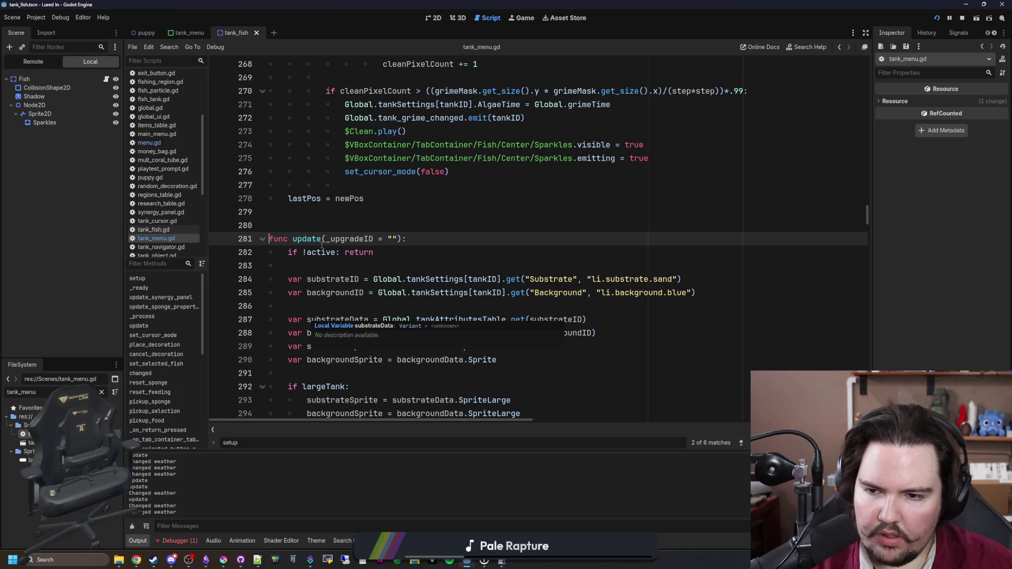
pyautogui.doubleClick(321, 252)
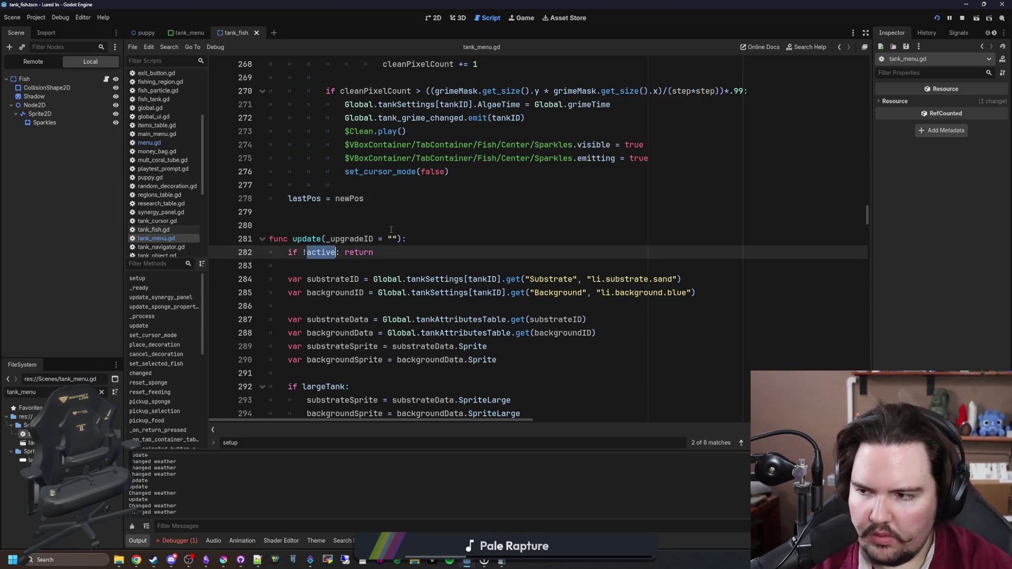
pyautogui.write('setupCom')
pyautogui.press('Return')
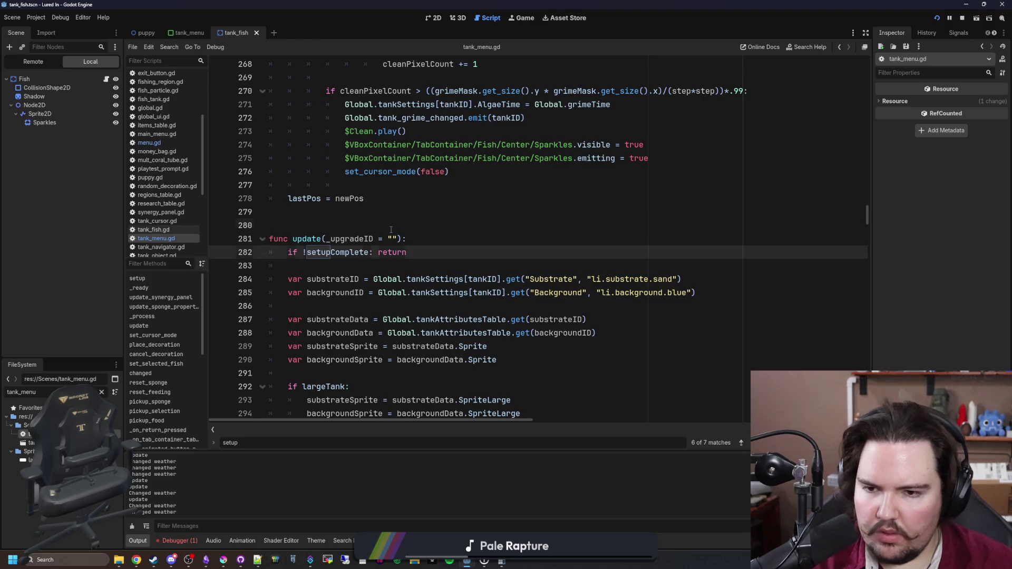
pyautogui.click(391, 230)
pyautogui.hotkey('ctrl', 's')
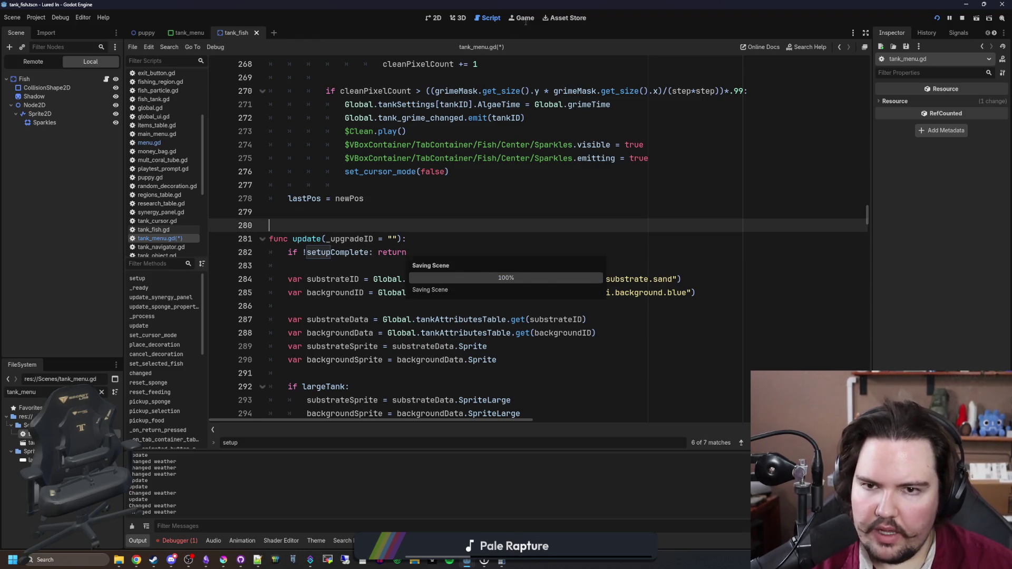
# In the running game, open Fish Tank 1, return the Minnow, and check the debugger's Errors list
pyautogui.click(522, 17)
pyautogui.press('Escape')
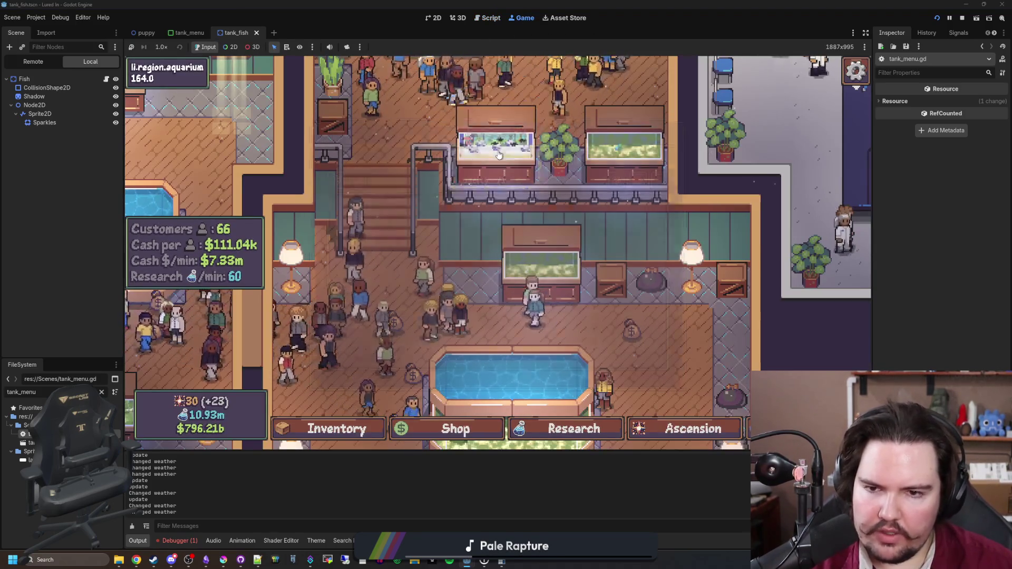
pyautogui.click(498, 153)
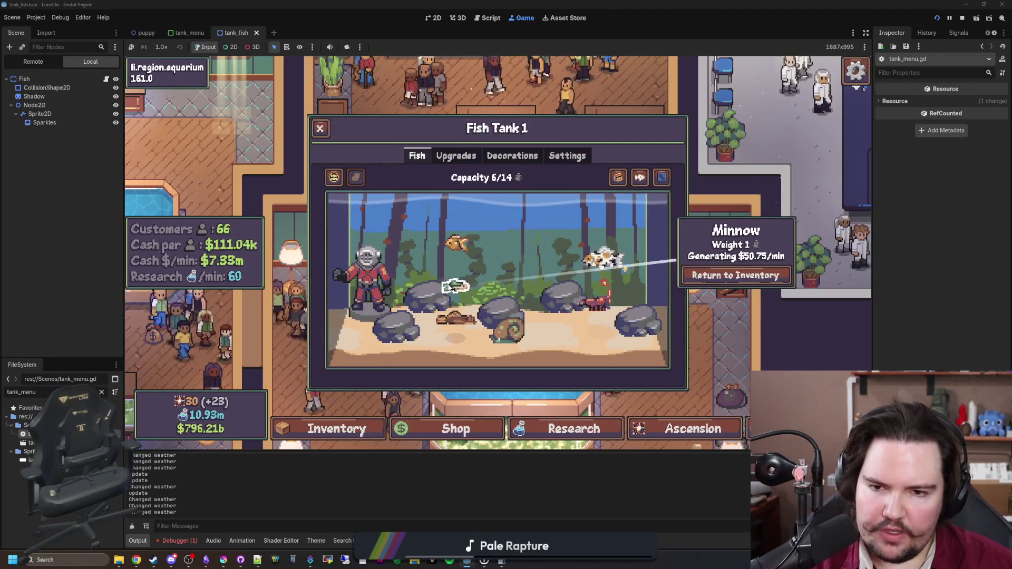
pyautogui.press('Escape')
pyautogui.click(486, 164)
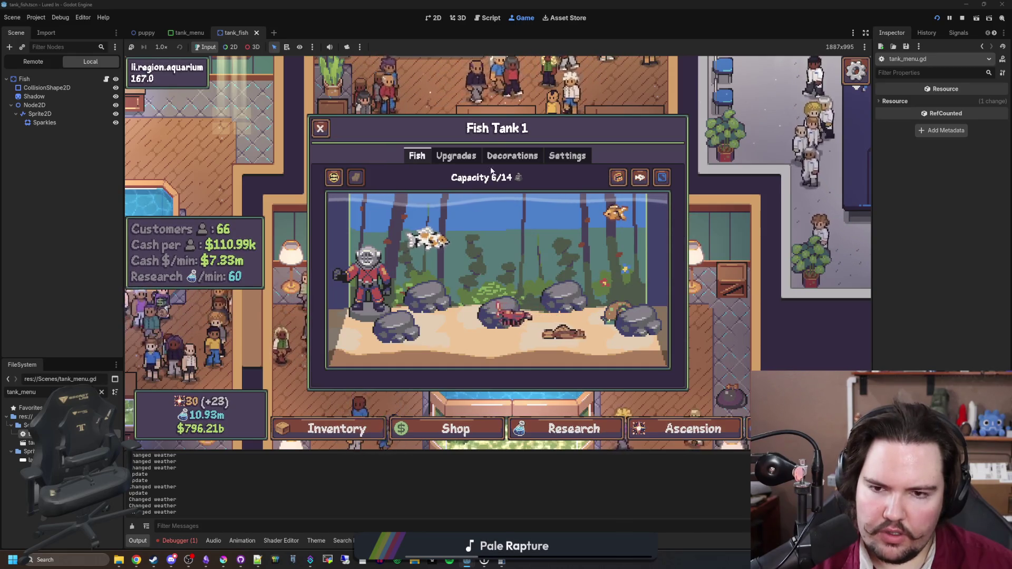
pyautogui.click(176, 541)
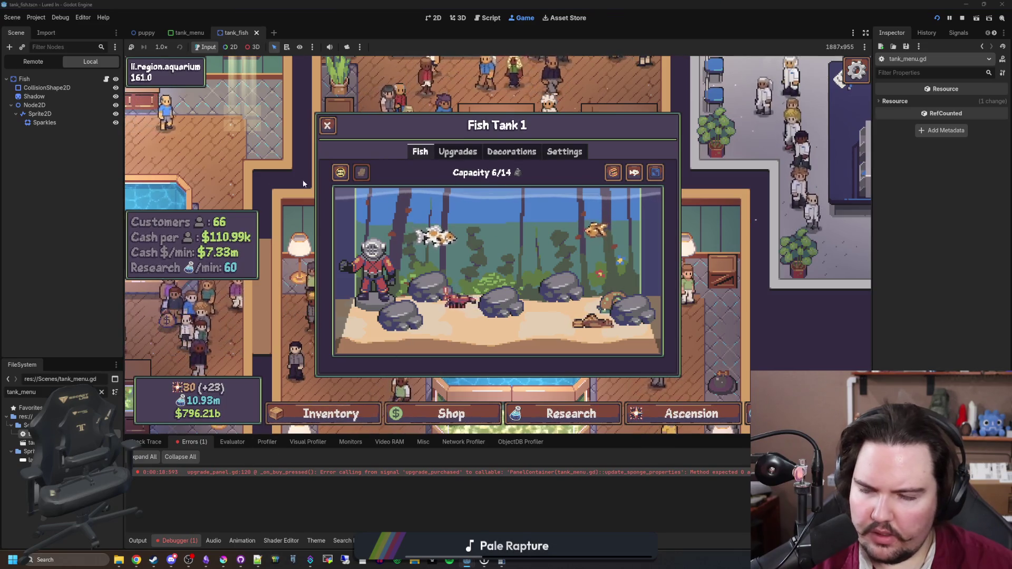
pyautogui.hotkey('ctrl', 'F3')
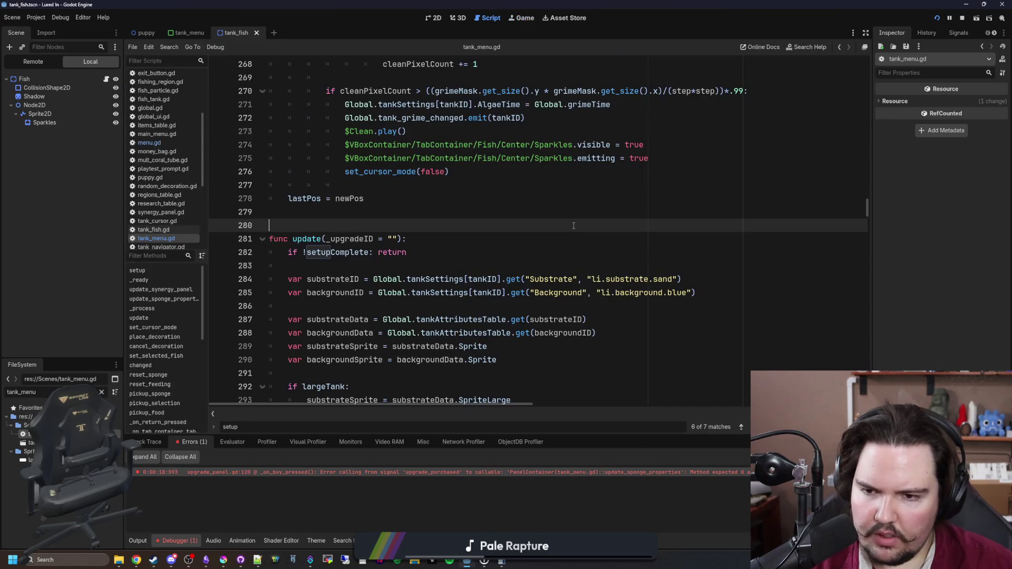
# Search for tank_fish_ and inspect the fish removal lines and the update() definition
pyautogui.hotkey('ctrl', 'f')
pyautogui.write('tank_fish_')
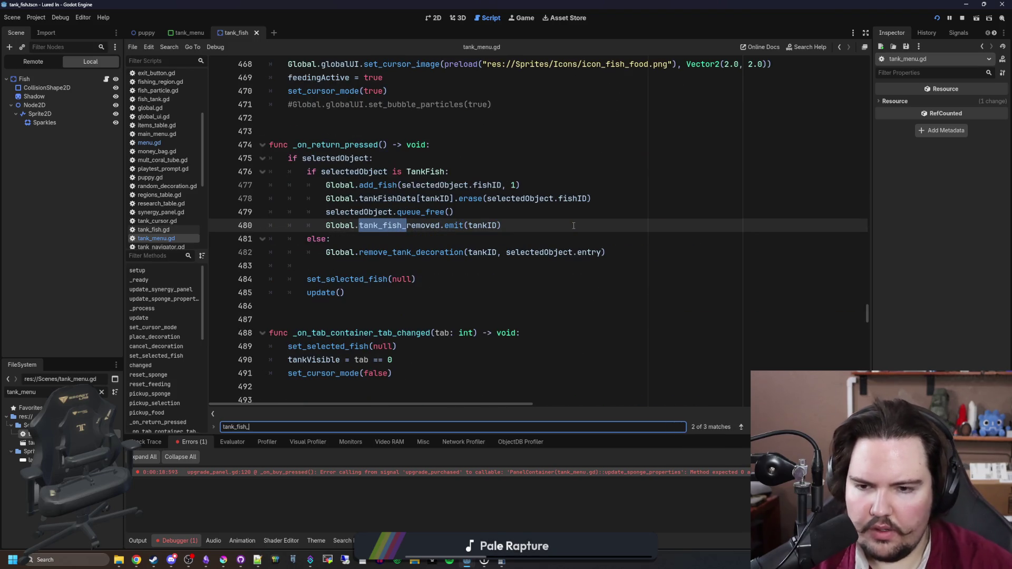
pyautogui.click(435, 252)
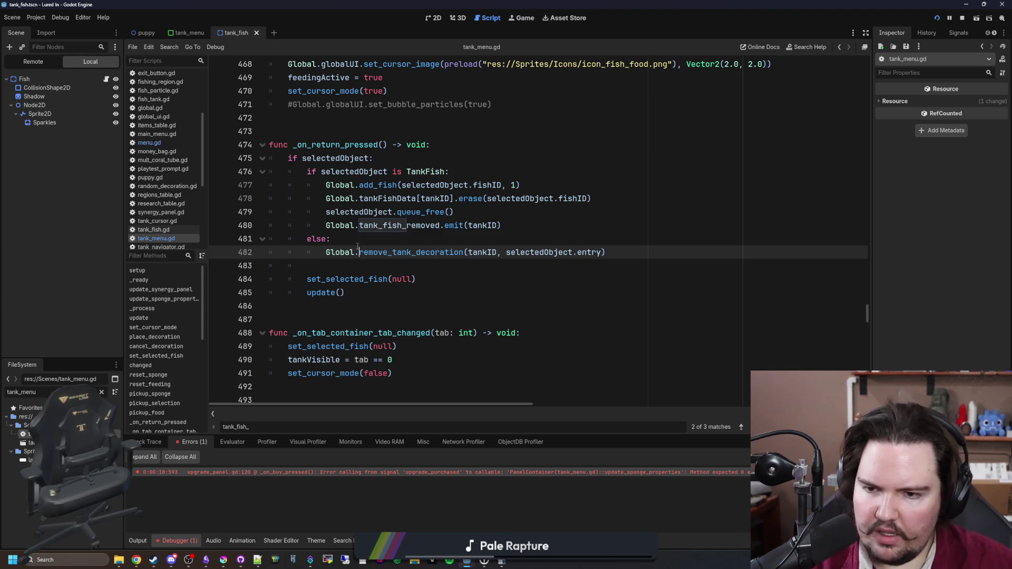
pyautogui.click(374, 241)
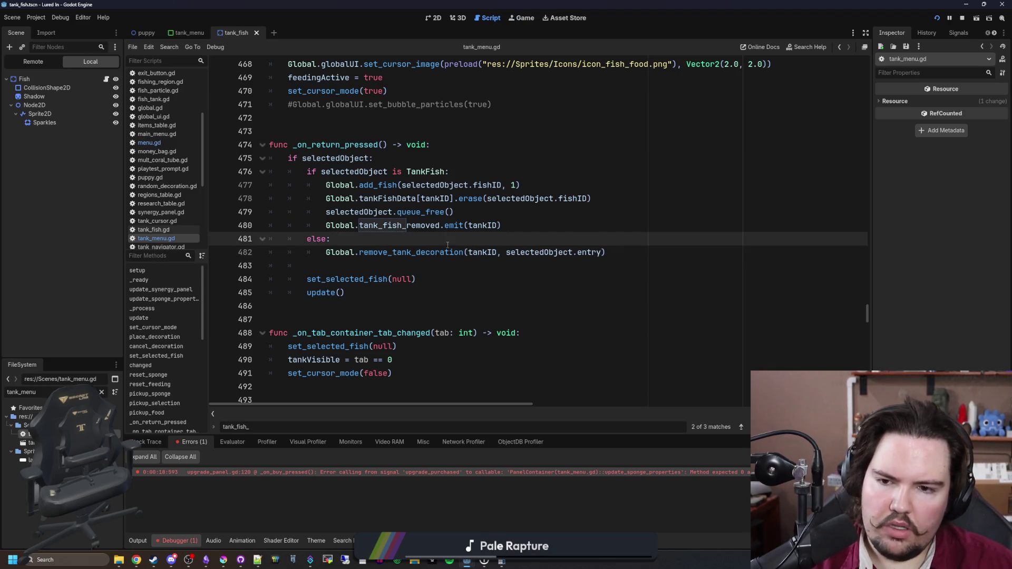
pyautogui.keyDown('ctrl'); pyautogui.click(318, 293); pyautogui.keyUp('ctrl')
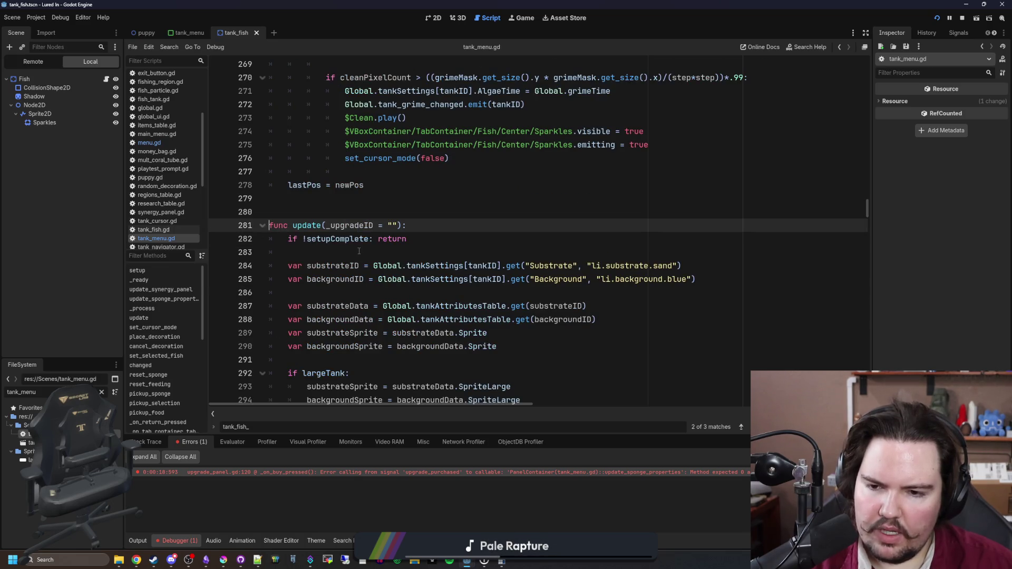
pyautogui.scroll(-4, 359, 252)
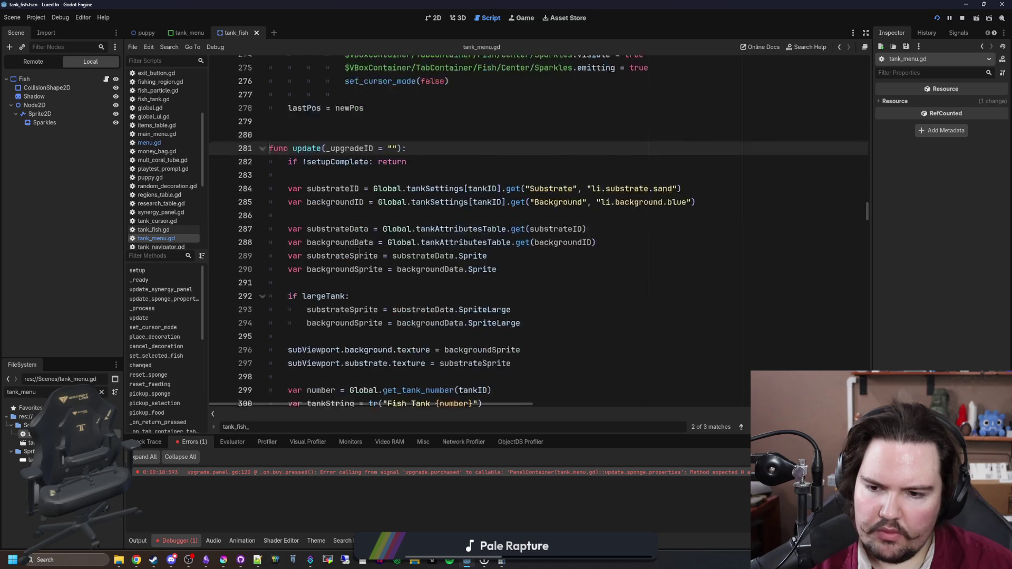
pyautogui.scroll(6, 359, 252)
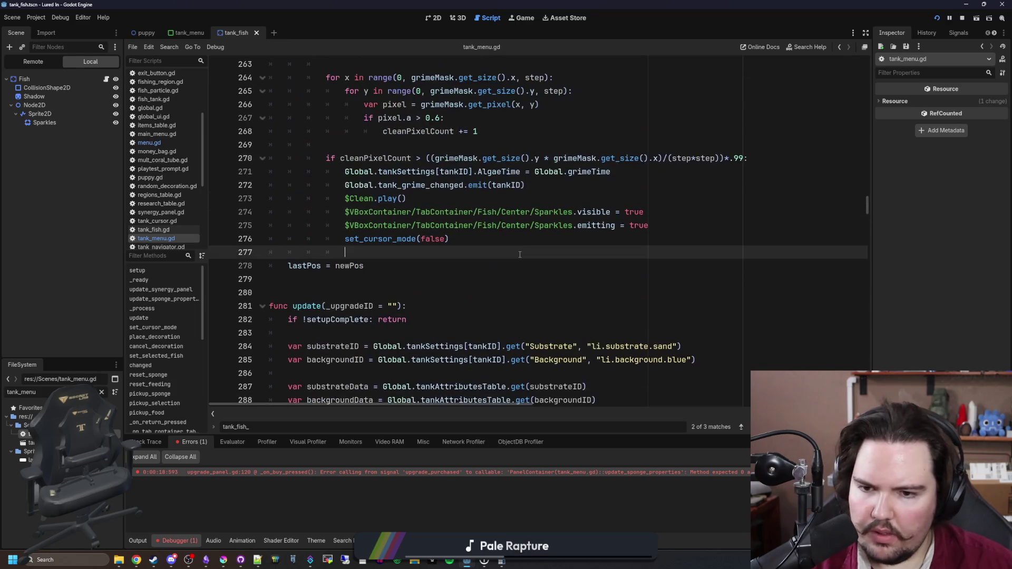
# Delete the tank_fish_removed.connect(update) line from _ready and save the script
pyautogui.hotkey('ctrl', 'f')
pyautogui.write('_ready')
pyautogui.scroll(-2, 520, 255)
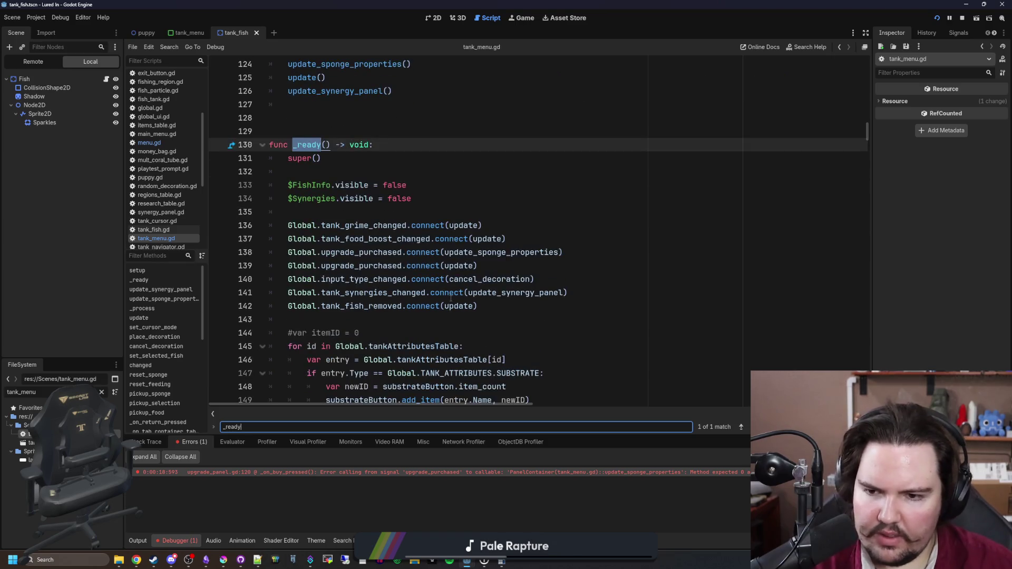
pyautogui.moveTo(478, 306); pyautogui.dragTo(269, 306)
pyautogui.press('BackSpace')
pyautogui.press('BackSpace')
pyautogui.click(480, 205)
pyautogui.hotkey('ctrl', 's')
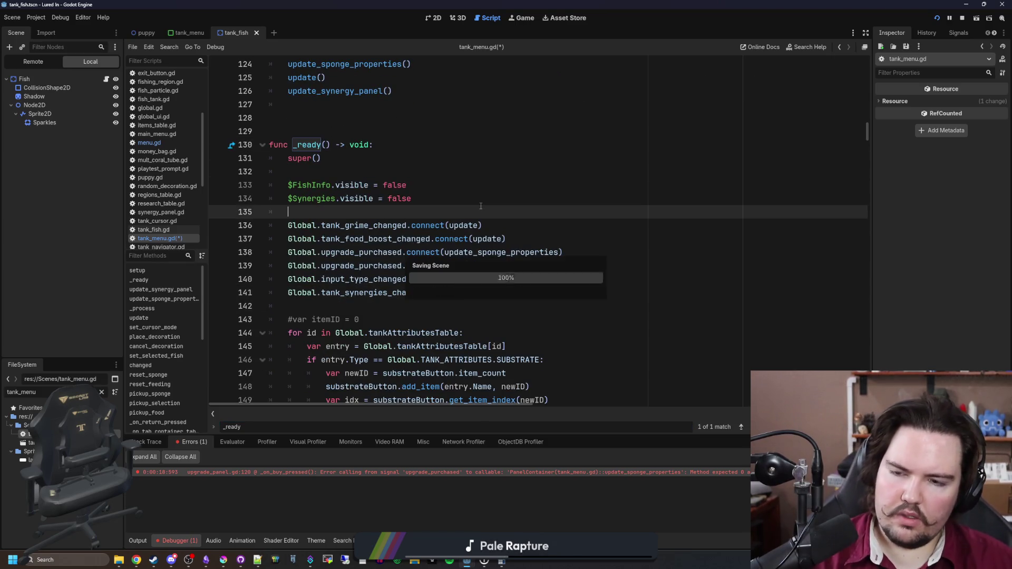
pyautogui.click(409, 167)
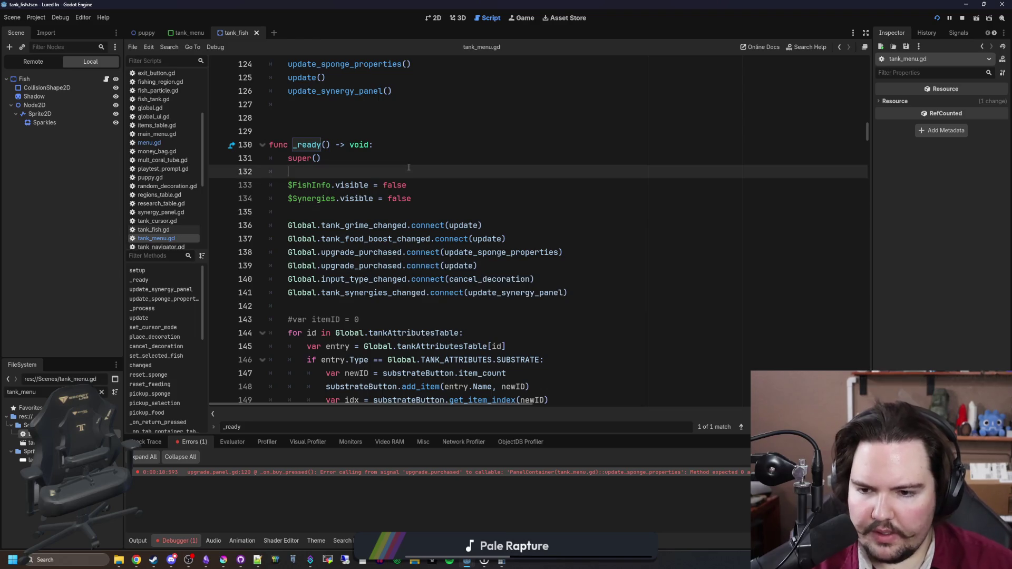
# Return the goldfish in the running game, then resave and jump back to update()
pyautogui.click(521, 18)
pyautogui.click(493, 207)
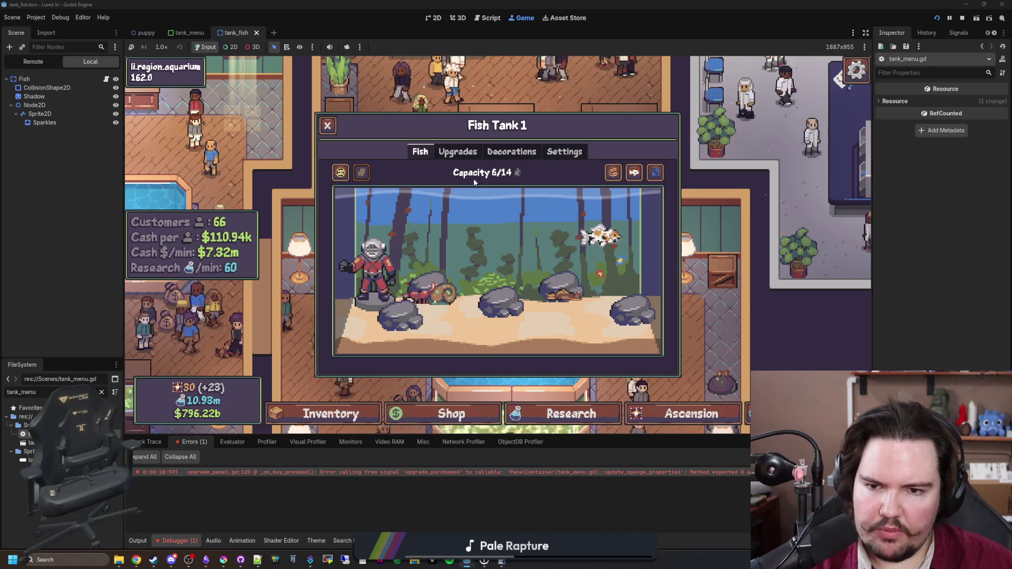
pyautogui.hotkey('ctrl', 'F3')
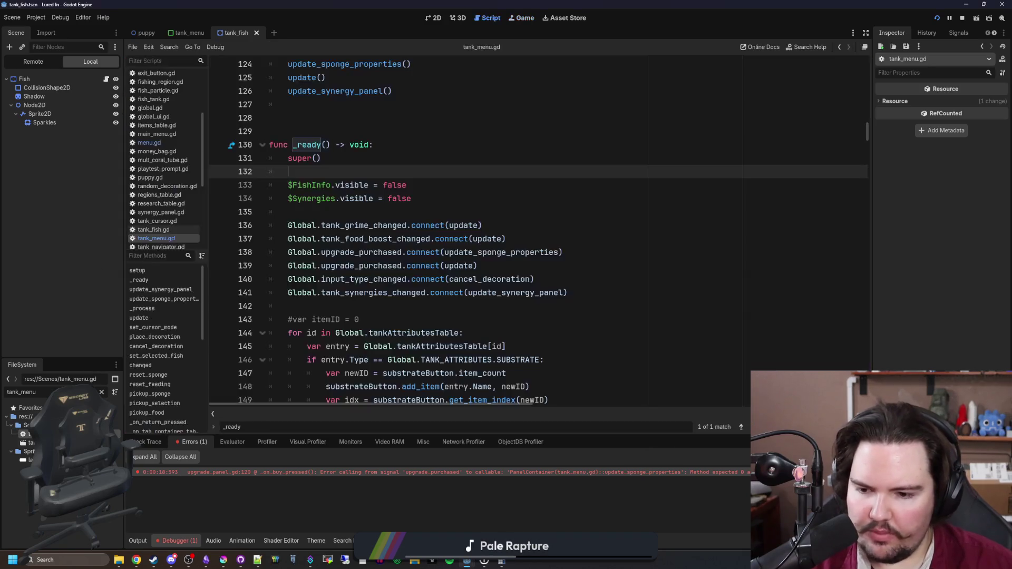
pyautogui.click(450, 307)
pyautogui.hotkey('ctrl', 's')
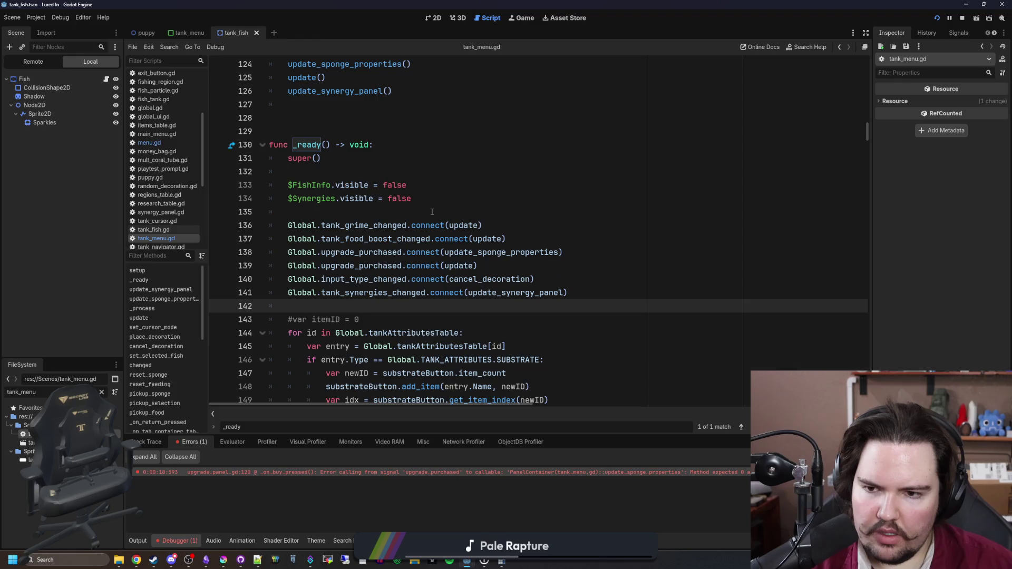
pyautogui.scroll(-1, 433, 212)
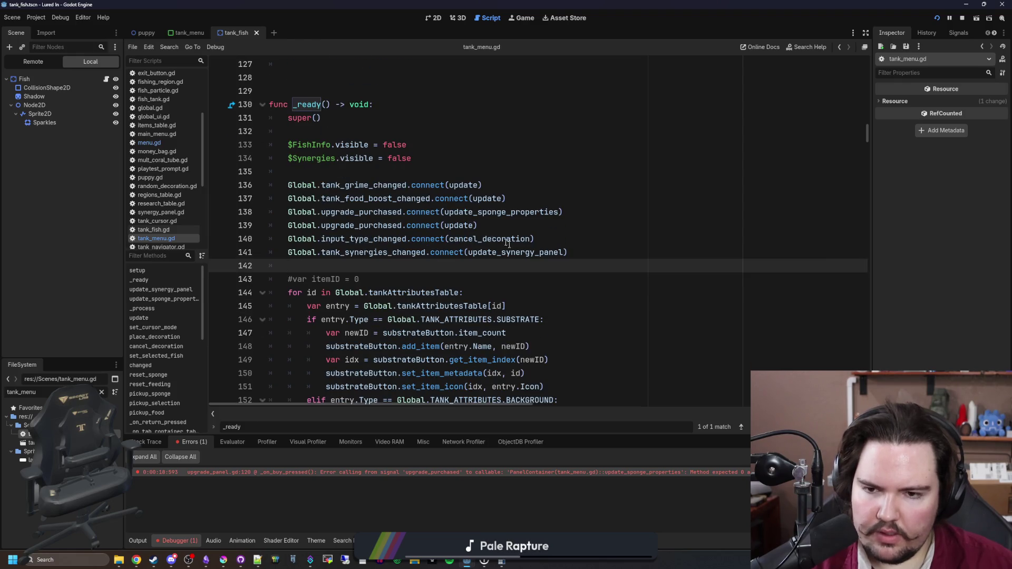
pyautogui.keyDown('ctrl'); pyautogui.click(464, 226); pyautogui.keyUp('ctrl')
pyautogui.scroll(-2, 465, 222)
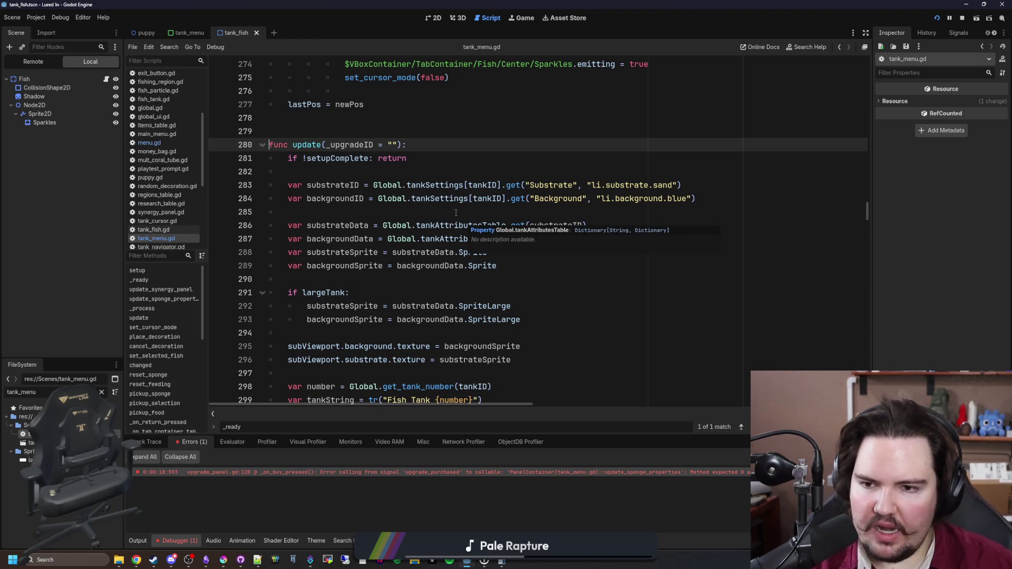
# Add print(setupComplete) as the first line of update() and save
pyautogui.press('Return')
pyautogui.write('pri')
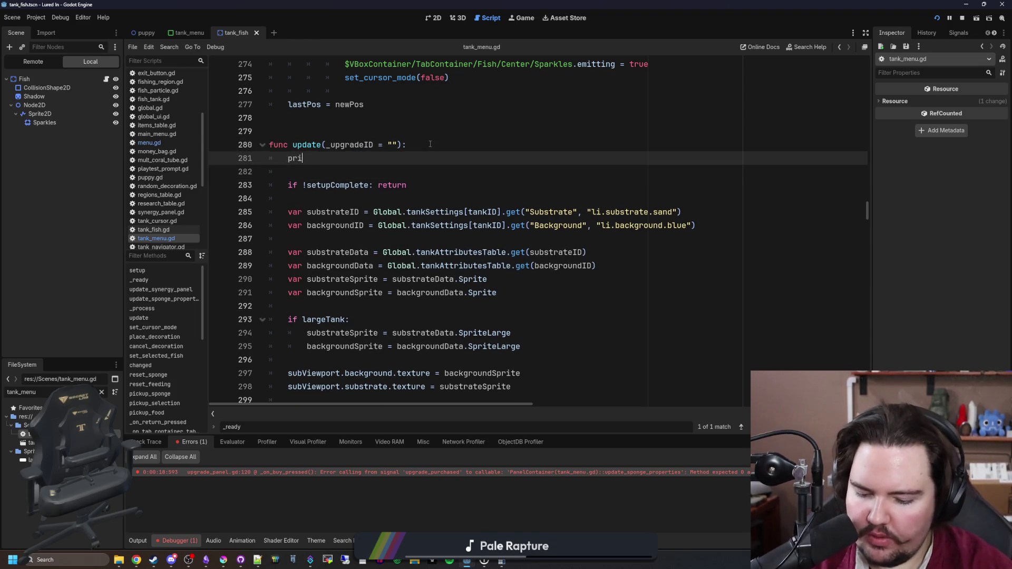
pyautogui.write('nt(setupComplet')
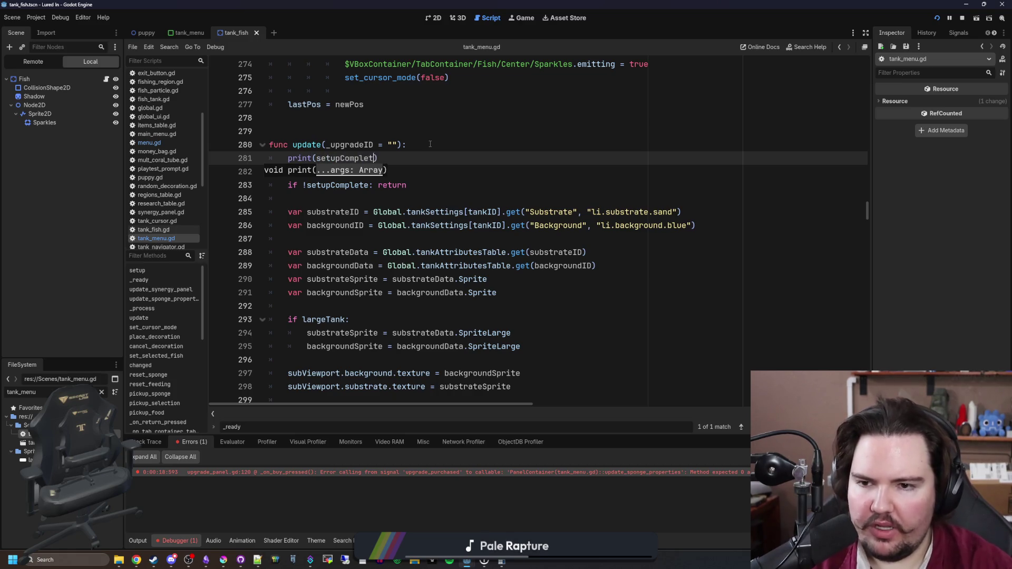
pyautogui.write('e')
pyautogui.click(430, 131)
pyautogui.hotkey('ctrl', 's')
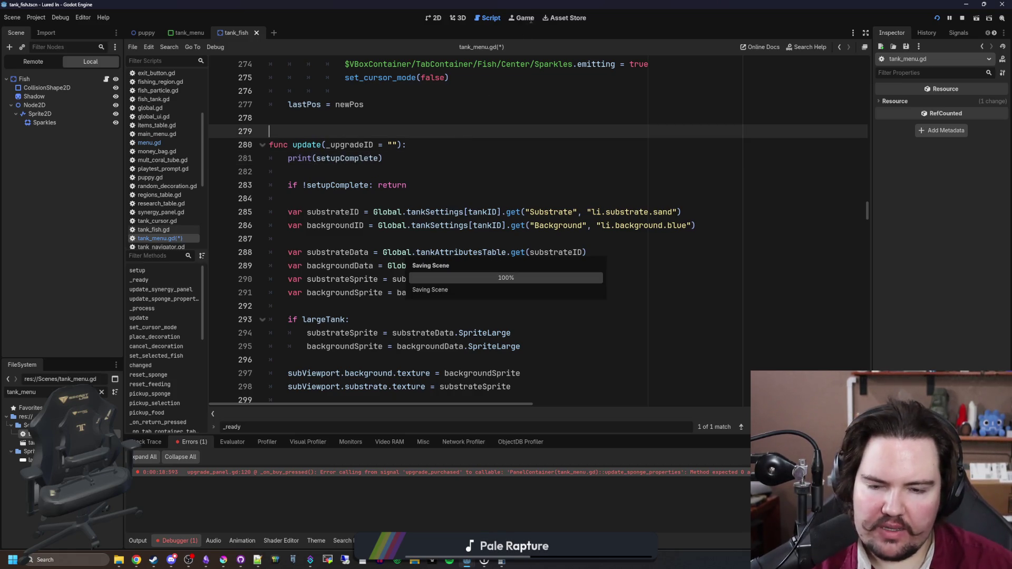
# In the game, return the Freshwater Shrimp to the inventory and check the Output log
pyautogui.click(530, 18)
pyautogui.click(511, 311)
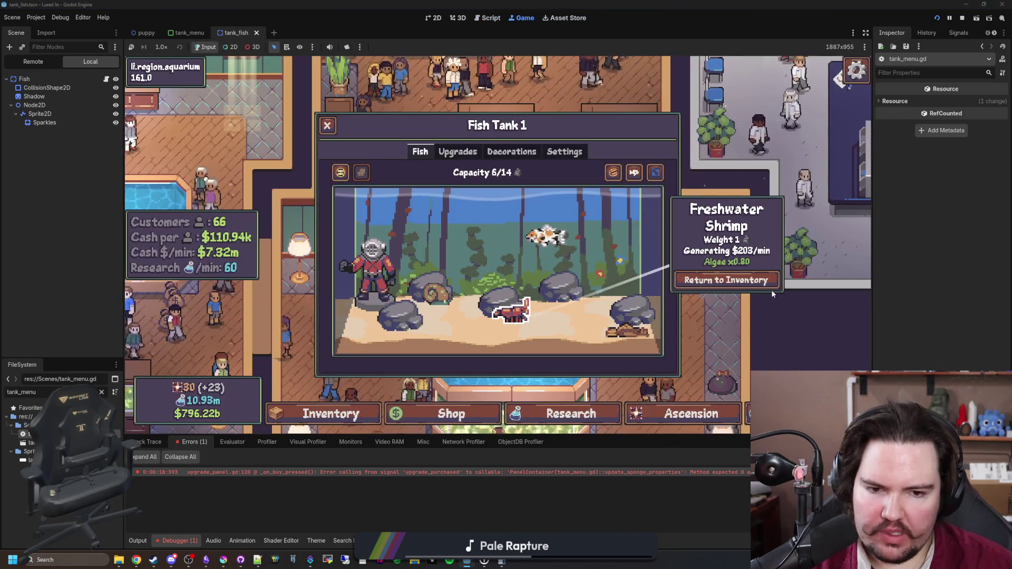
pyautogui.click(746, 280)
pyautogui.click(138, 540)
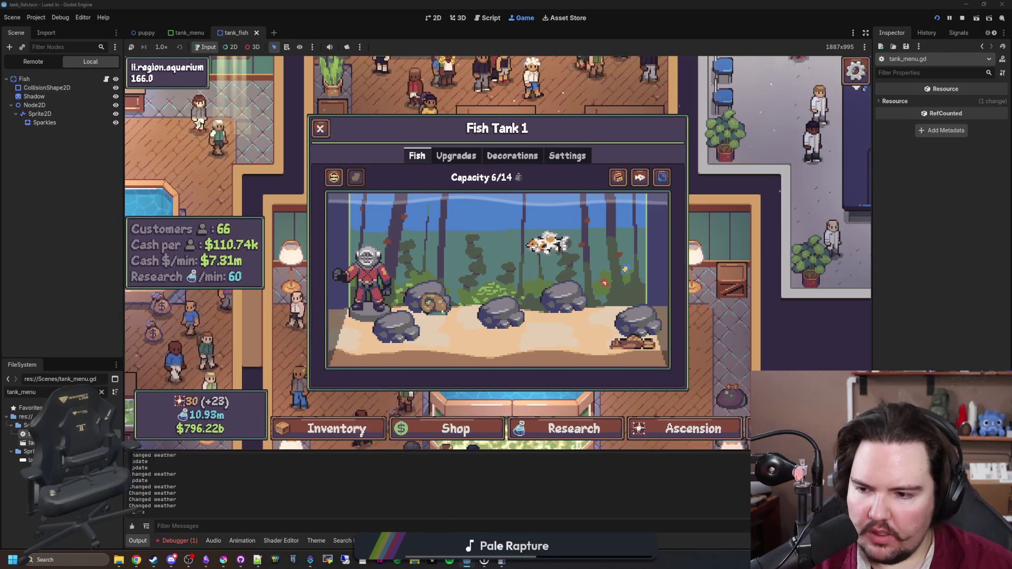
pyautogui.hotkey('ctrl', 'F3')
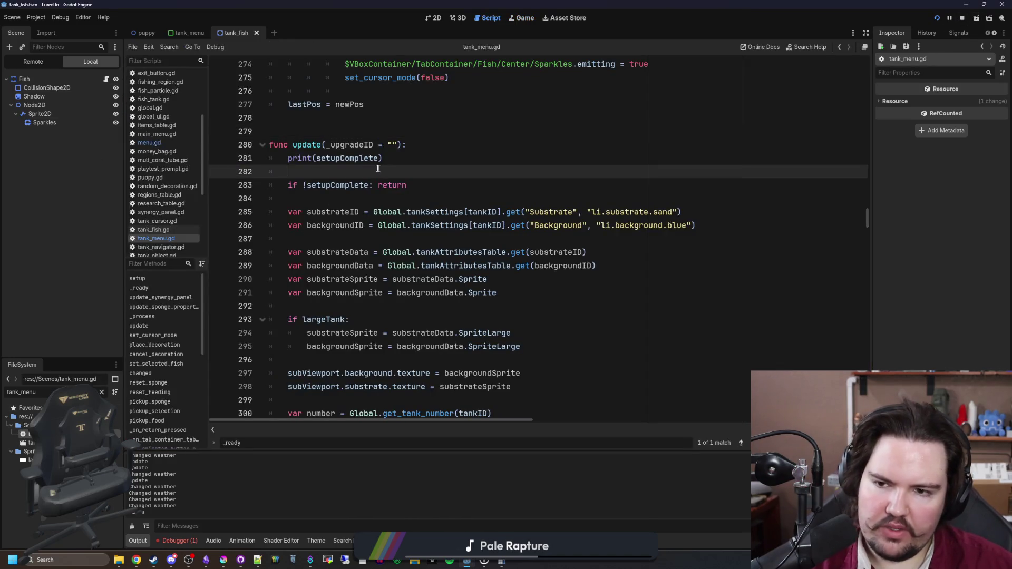
# Delete the print(setupComplete) debug line and search the script for setupComplete
pyautogui.moveTo(295, 171); pyautogui.dragTo(288, 158)
pyautogui.press('BackSpace')
pyautogui.press('BackSpace')
pyautogui.click(327, 127)
pyautogui.hotkey('ctrl', 'f')
pyautogui.write('setu')
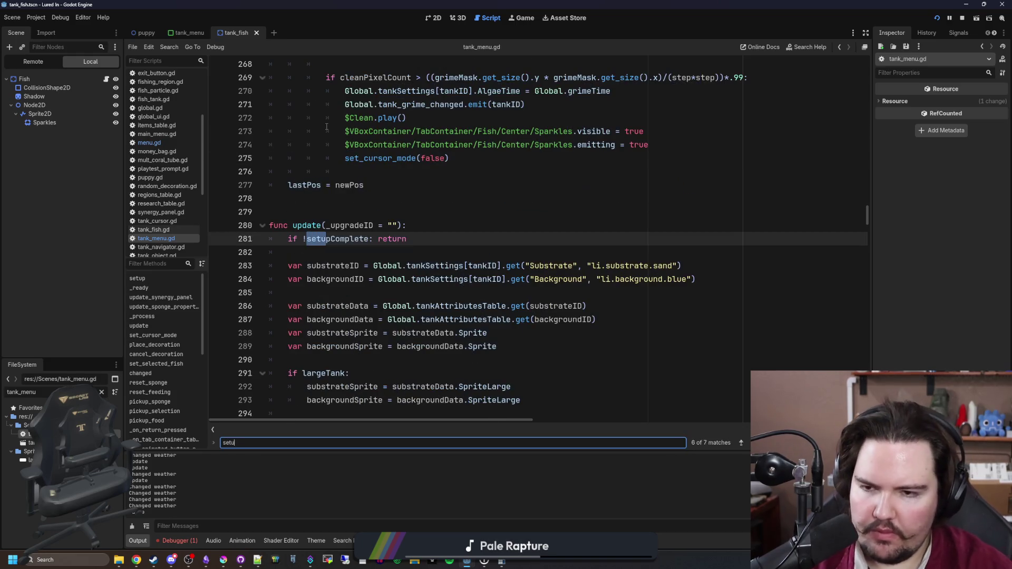
pyautogui.write('pComplete')
pyautogui.press('Return')
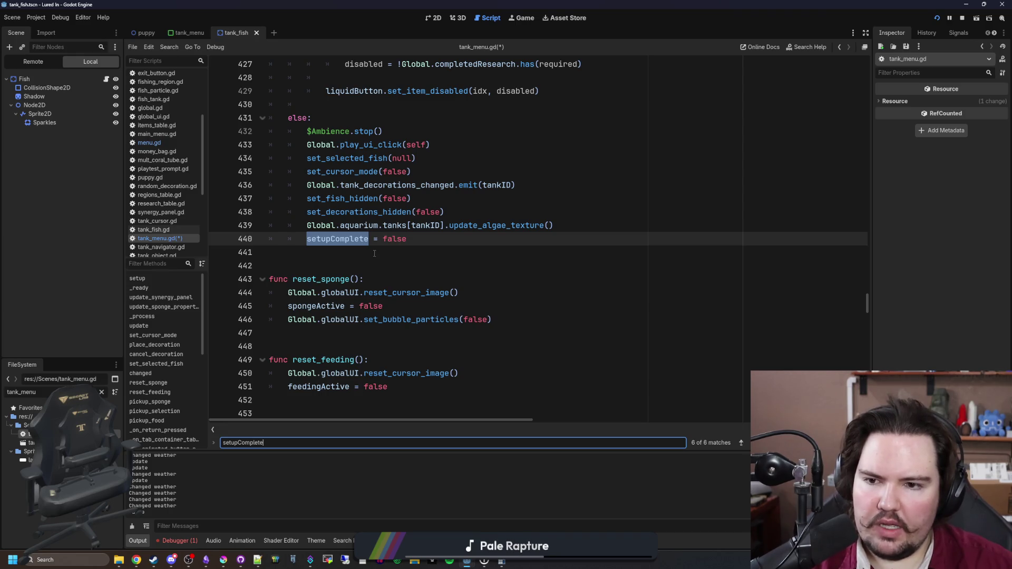
# Step through the setupComplete matches and remove an extra blank line along the way
pyautogui.scroll(8, 375, 254)
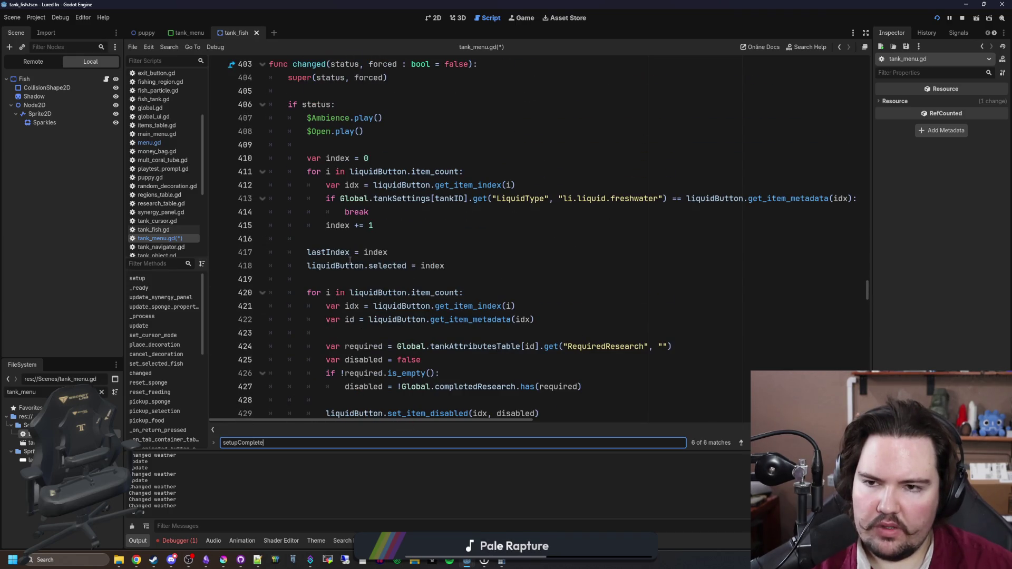
pyautogui.scroll(-4, 349, 261)
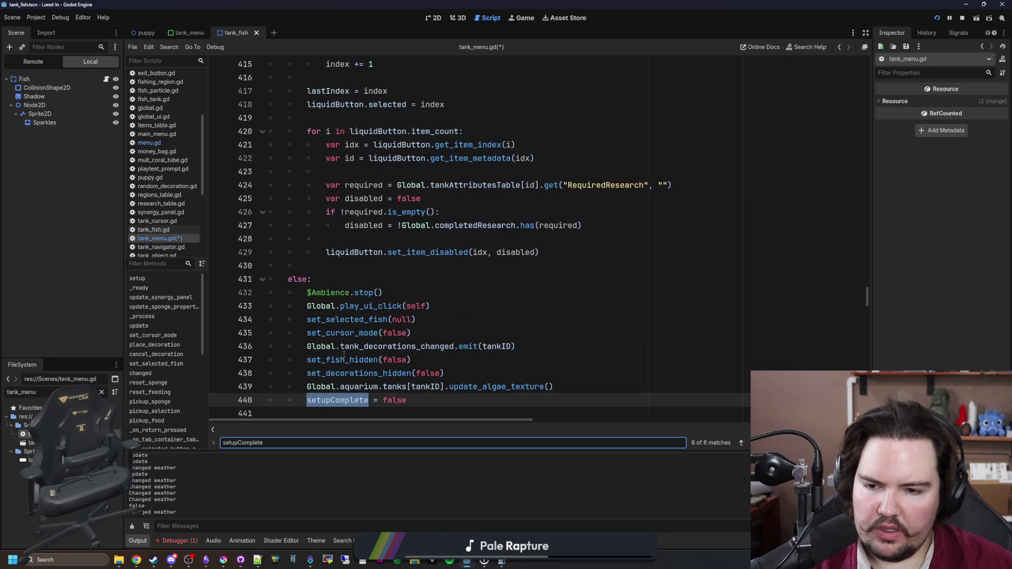
pyautogui.scroll(-1, 344, 356)
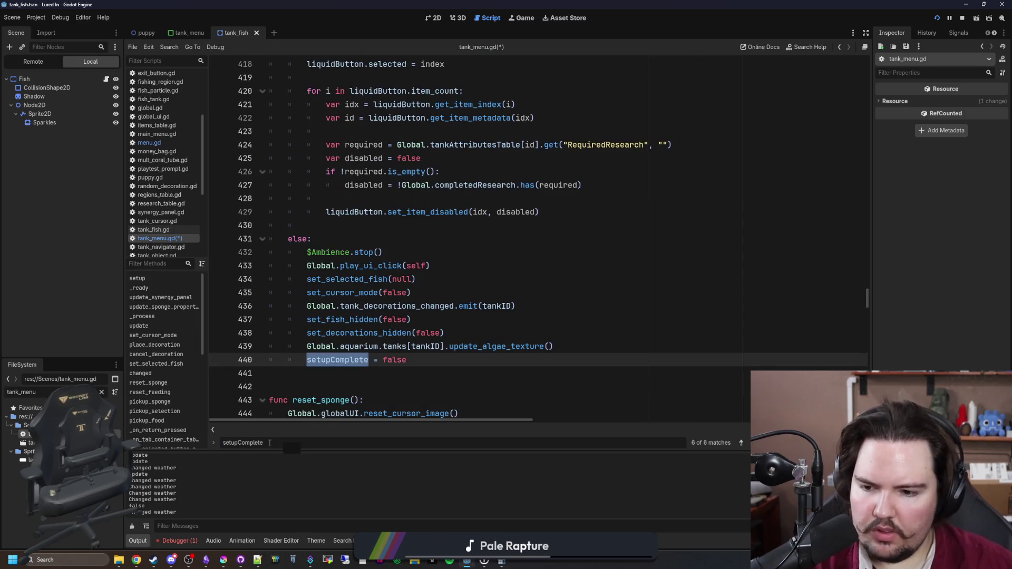
pyautogui.press('Return')
pyautogui.press('Return')
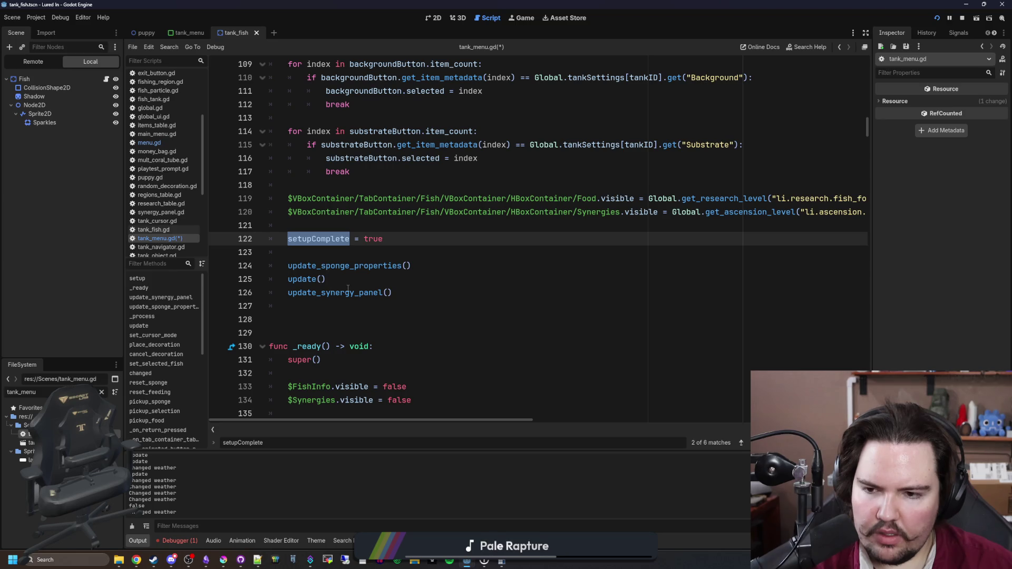
pyautogui.click(348, 306)
pyautogui.press('BackSpace')
pyautogui.press('Up')
pyautogui.press('Up')
pyautogui.press('Up')
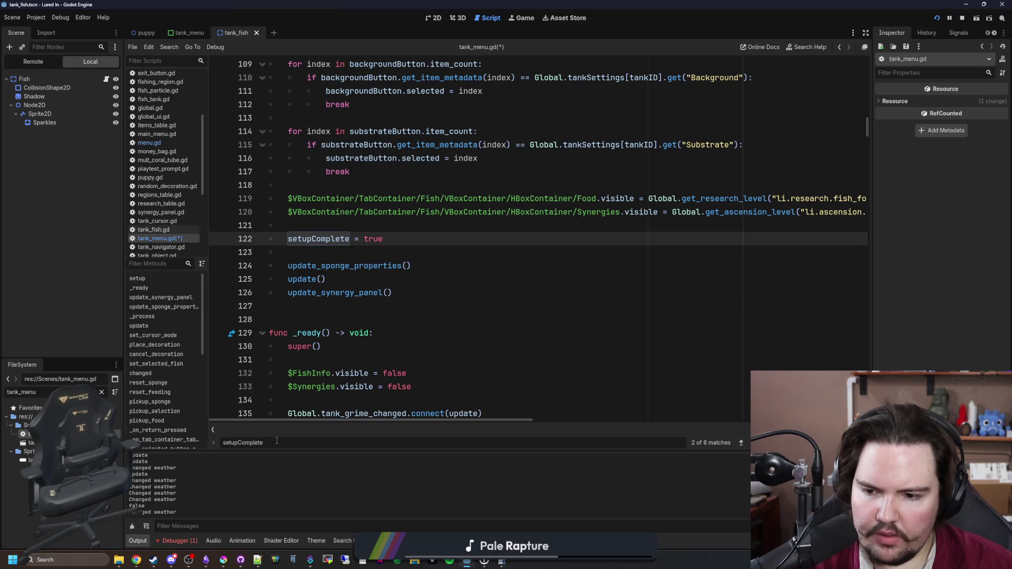
pyautogui.click(277, 442)
pyautogui.press('Return')
pyautogui.press('Return')
pyautogui.press('Return')
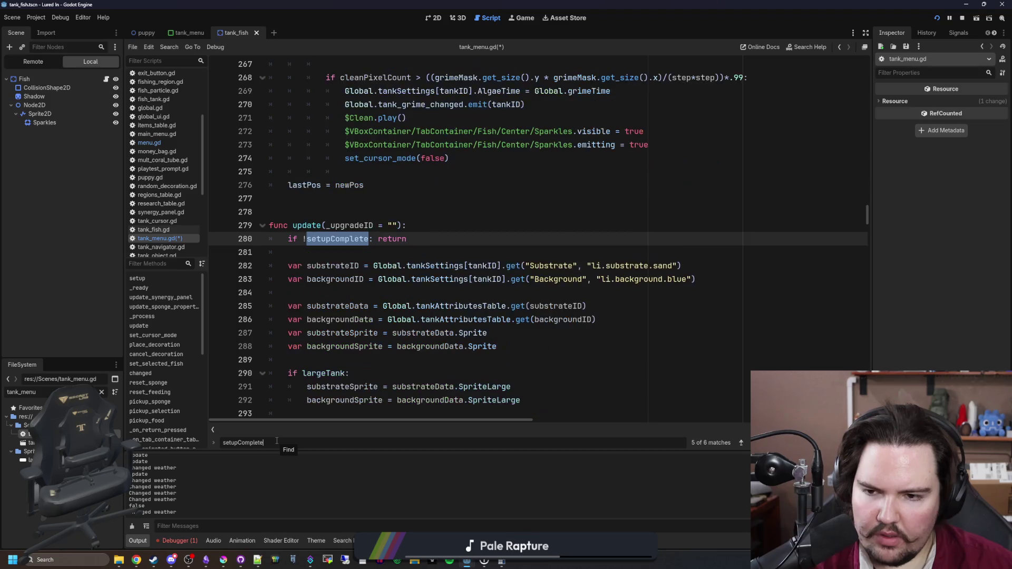
pyautogui.press('Return')
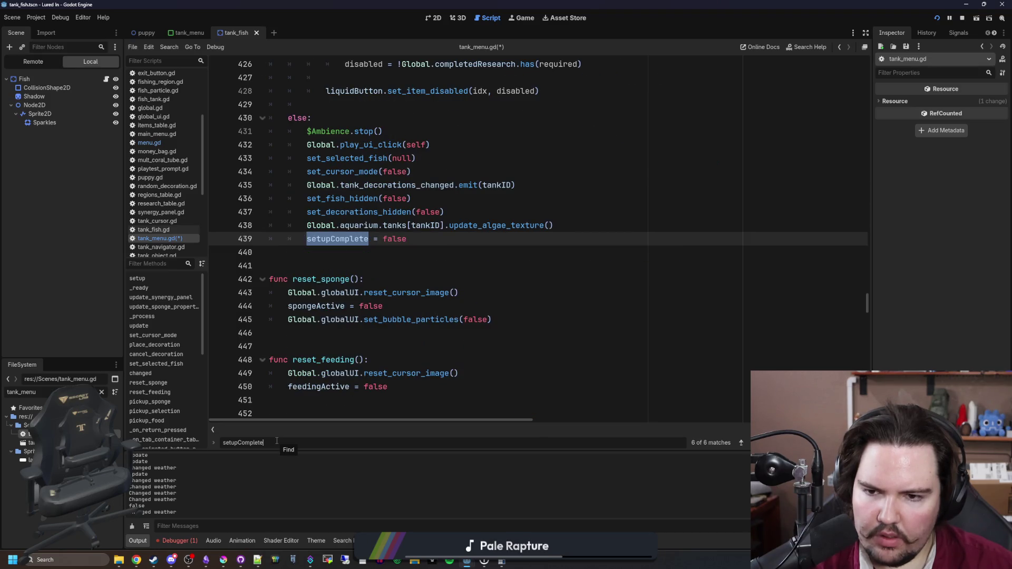
# Insert print("haaaaa") on a new line after else: and save
pyautogui.click(351, 253)
pyautogui.scroll(3, 351, 258)
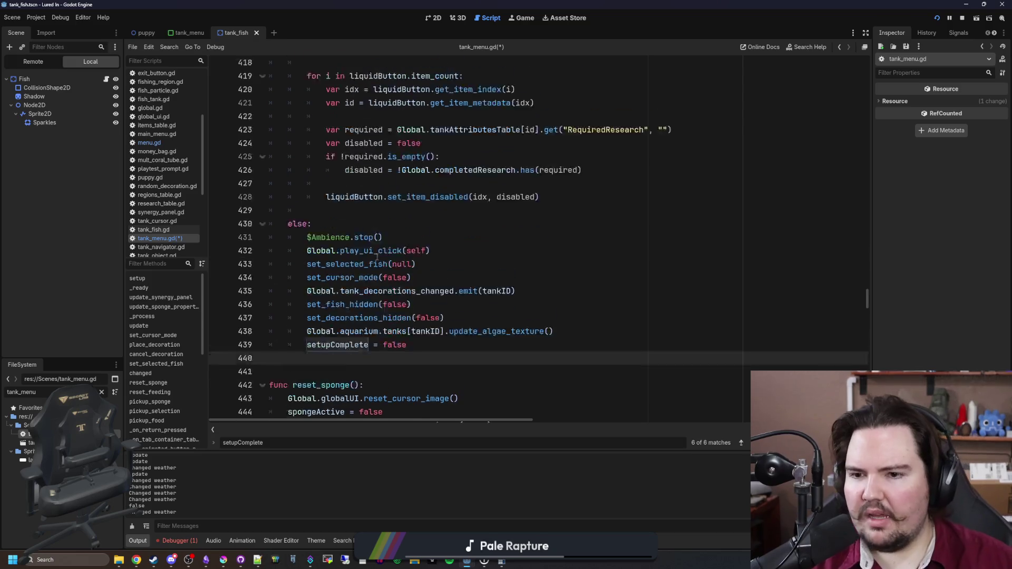
pyautogui.click(358, 241)
pyautogui.hotkey('ctrl', 's')
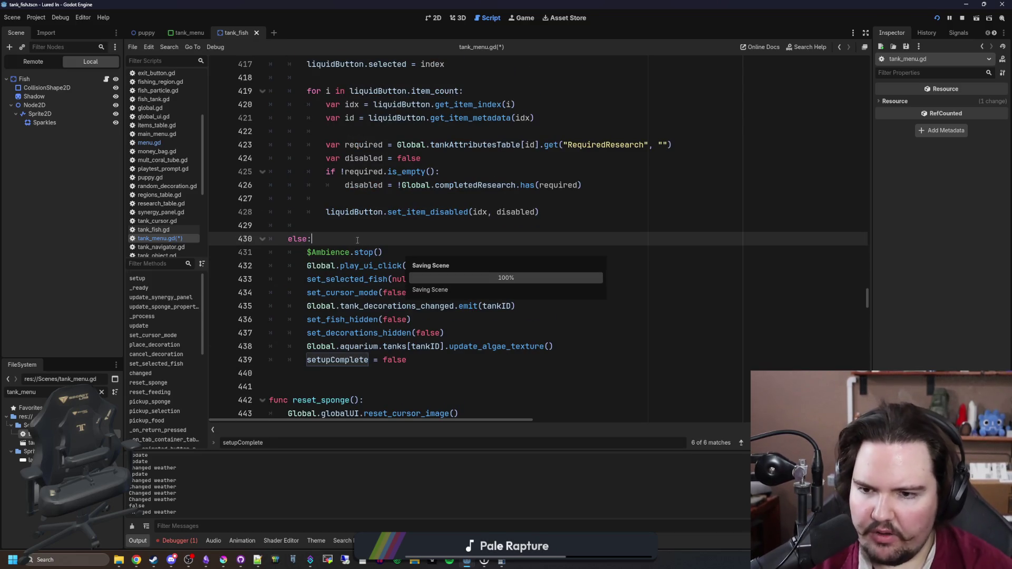
pyautogui.press('Return')
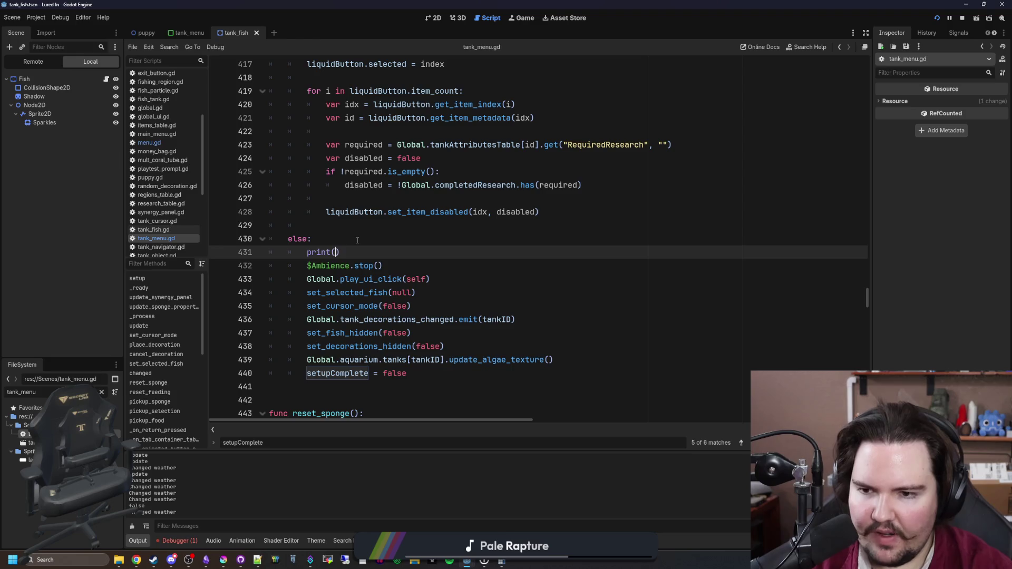
pyautogui.write('"haaaa')
pyautogui.click(358, 240)
pyautogui.hotkey('ctrl', 's')
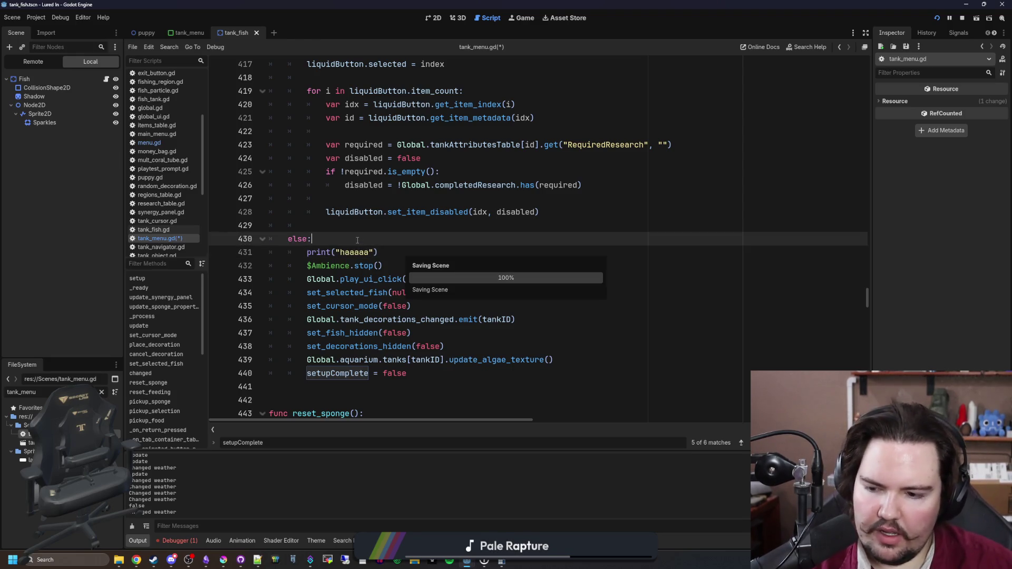
# Open and close Fish Tank 1 several times in the game to print haaaaa lines
pyautogui.click(527, 21)
pyautogui.click(552, 270)
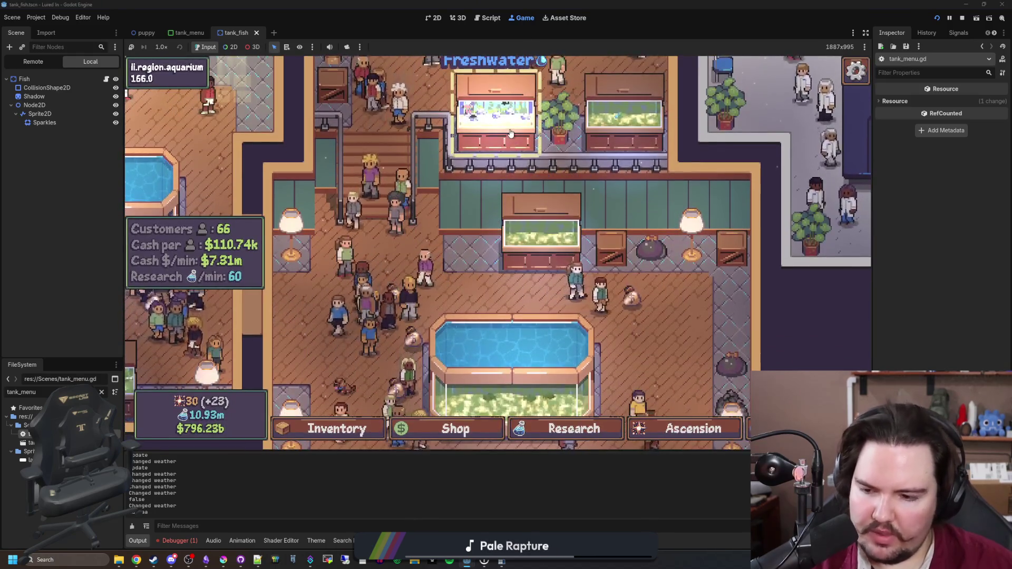
pyautogui.click(511, 131)
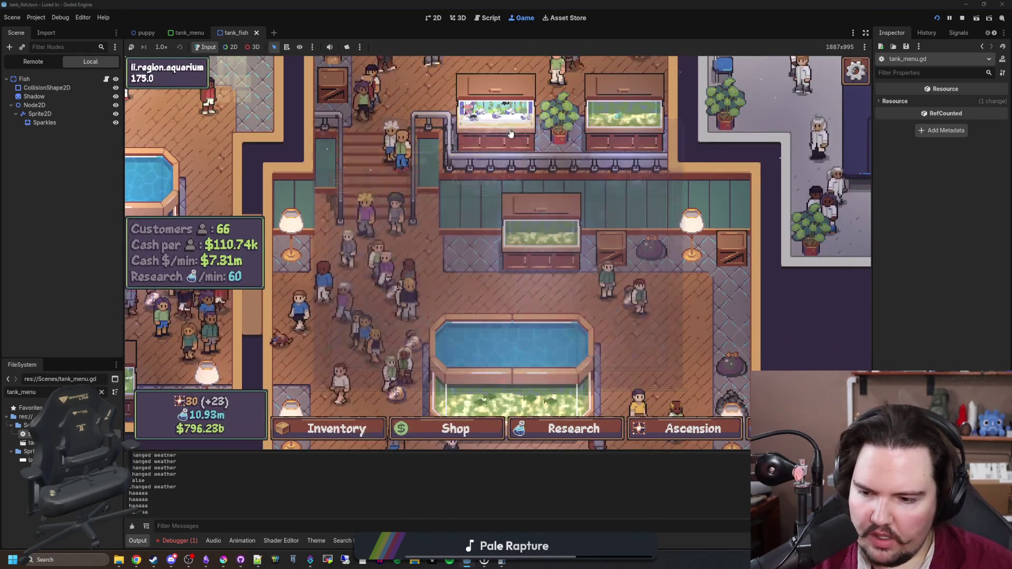
pyautogui.click(510, 132)
pyautogui.click(511, 133)
pyautogui.click(511, 132)
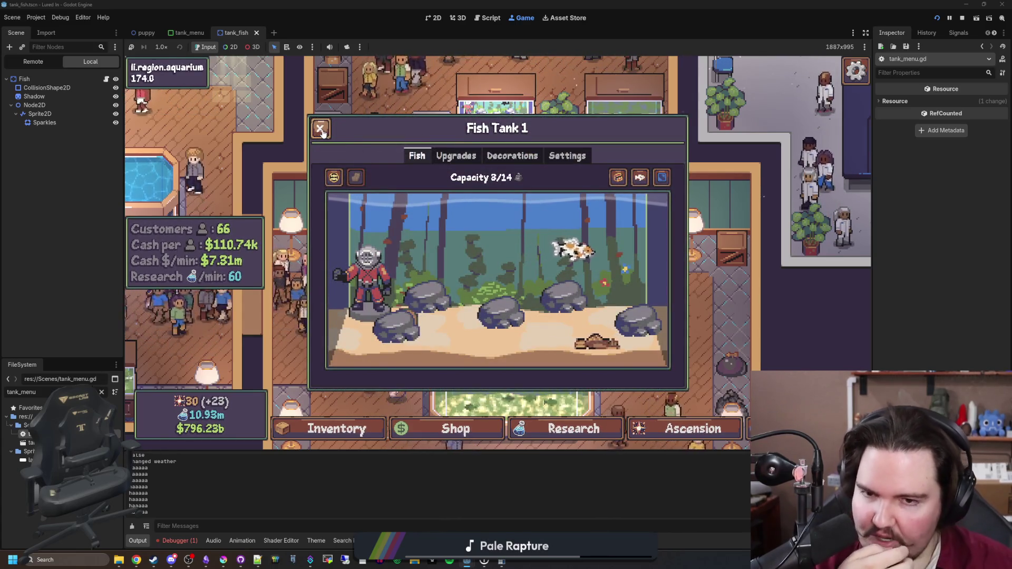
pyautogui.hotkey('ctrl', 'F3')
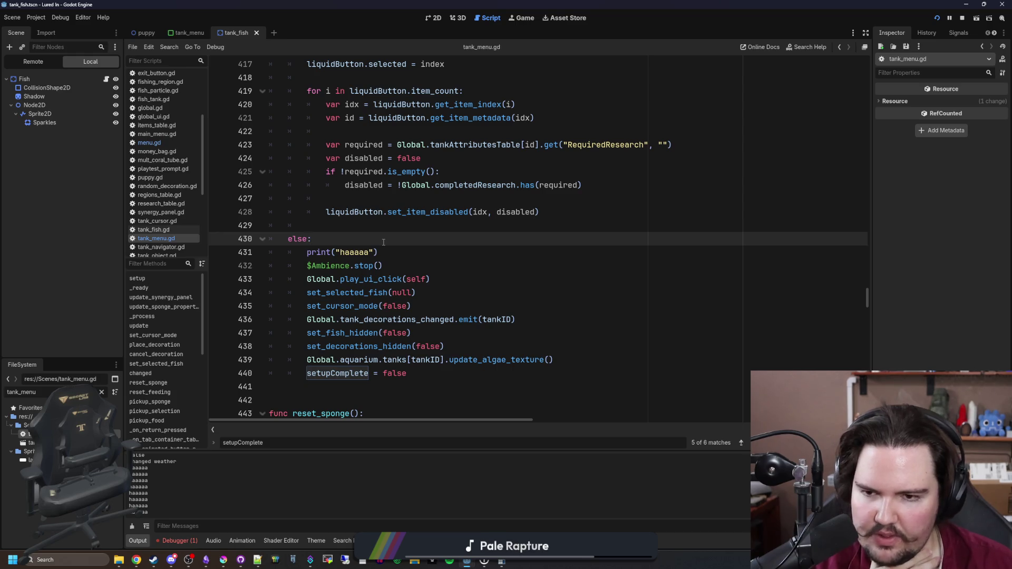
# Add print("haaaaaaaaaaa") under if status: in changed() and save
pyautogui.scroll(6, 383, 242)
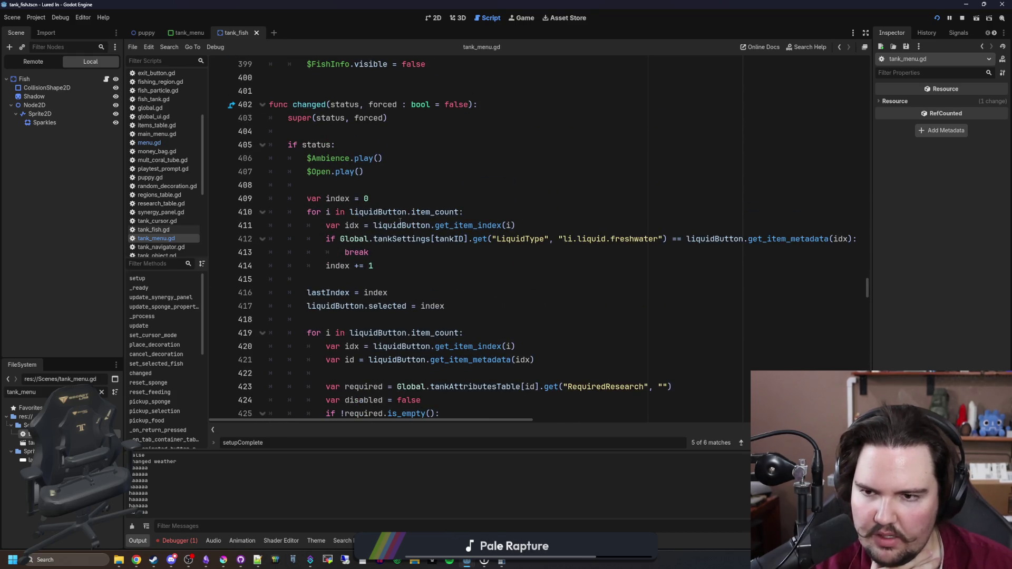
pyautogui.click(373, 144)
pyautogui.press('Return')
pyautogui.write('print("h')
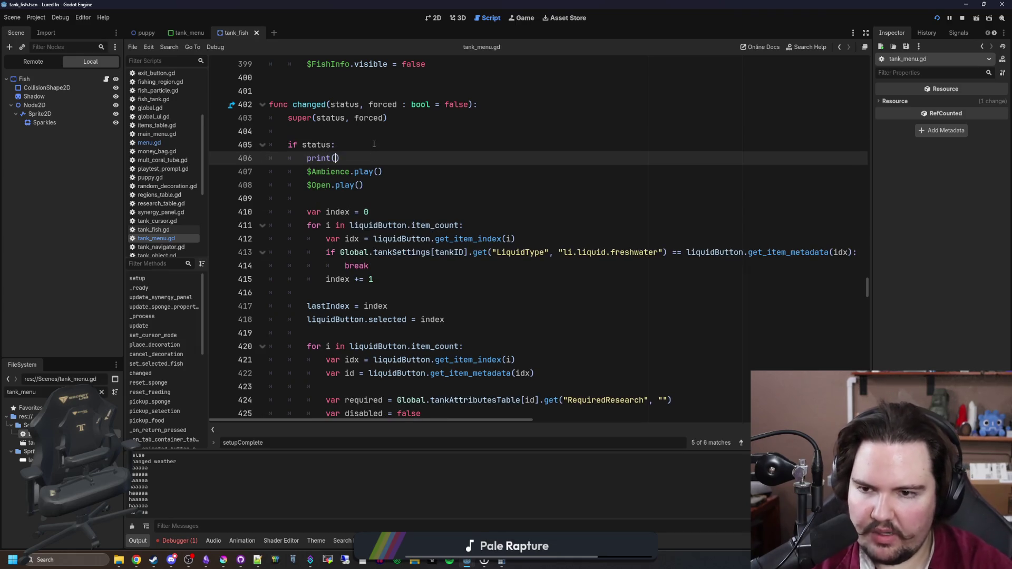
pyautogui.write('aaaaaaaaaaa')
pyautogui.click(374, 144)
pyautogui.hotkey('ctrl', 's')
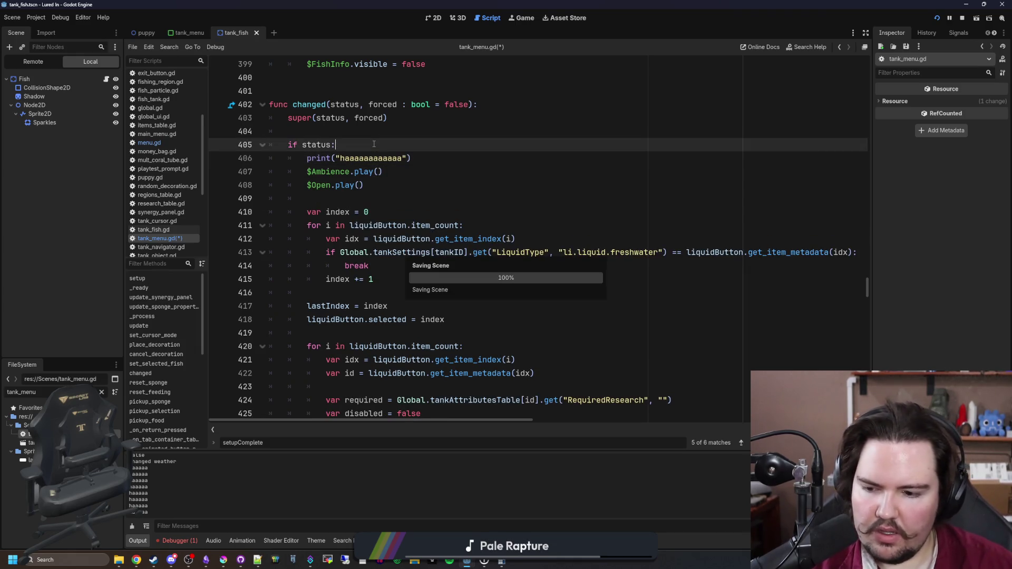
pyautogui.click(524, 19)
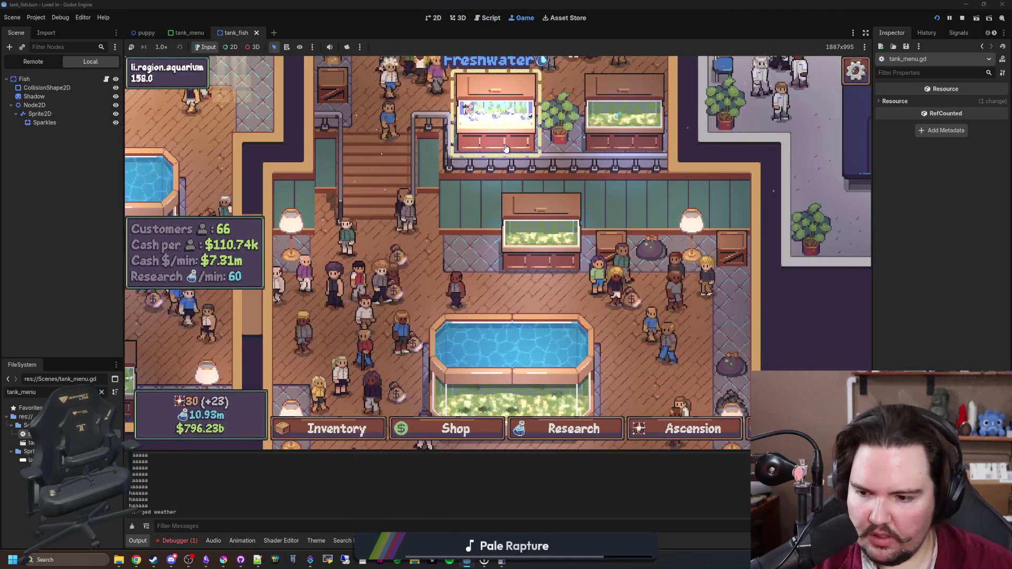
# Open, close, and reopen the Fish Tank 1 panel in the game to trigger the new trace
pyautogui.click(505, 143)
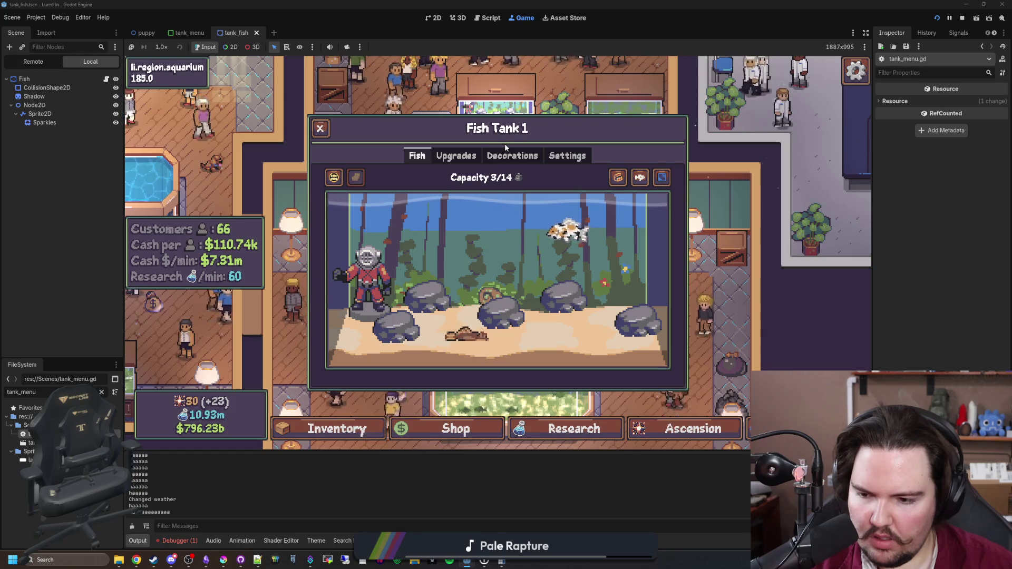
pyautogui.click(505, 144)
pyautogui.moveTo(505, 143); pyautogui.dragTo(472, 233)
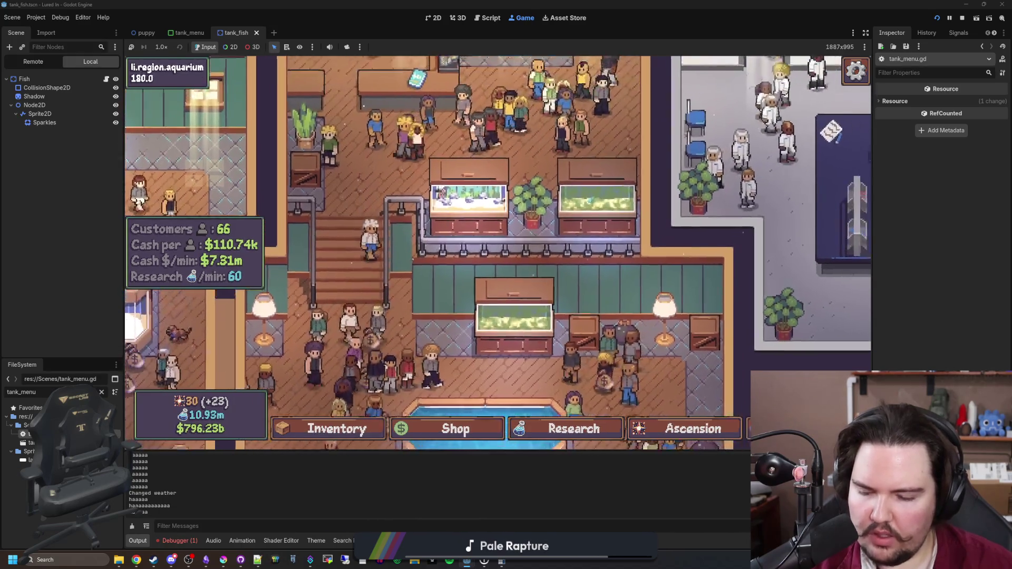
pyautogui.scroll(3, 464, 222)
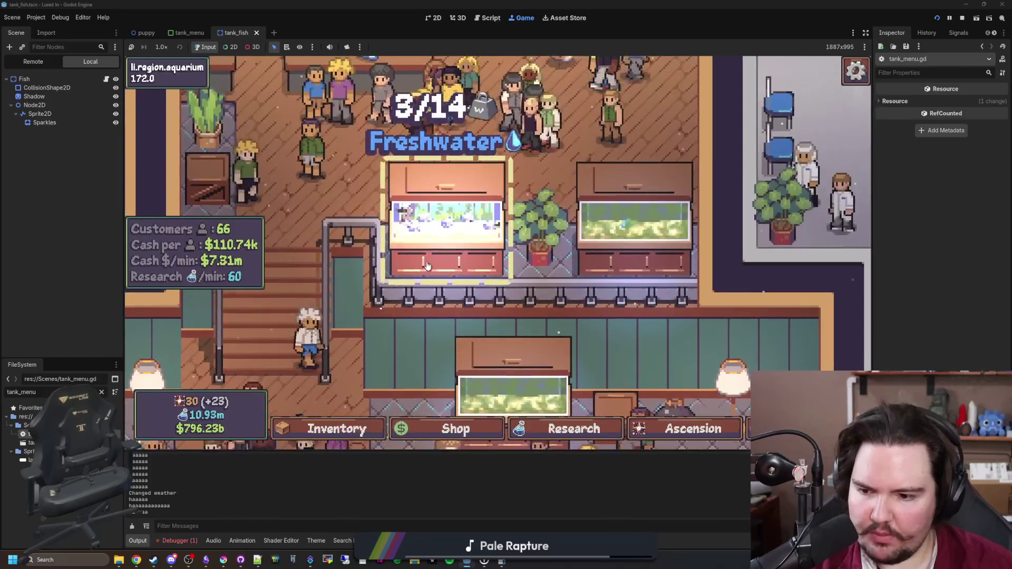
pyautogui.click(447, 250)
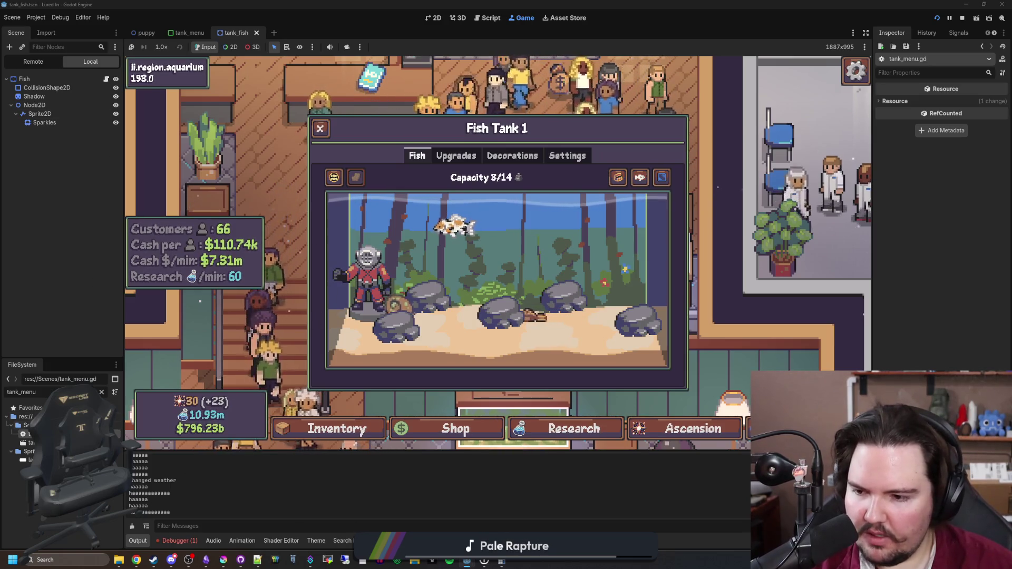
pyautogui.hotkey('ctrl', 'F3')
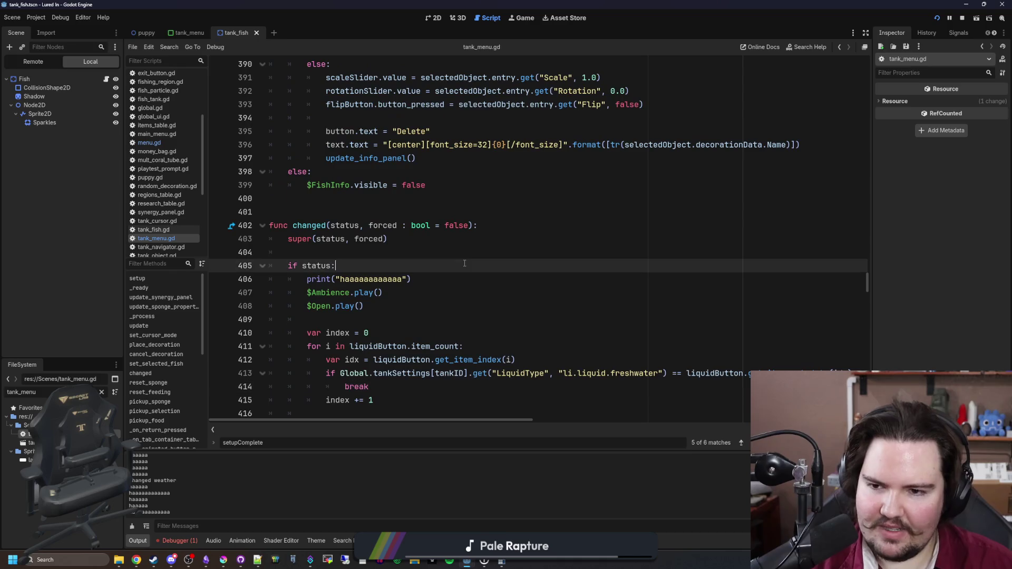
# Search tank_menu.gd for 'changed' and step through its 14 matches, including signal connections and emits
pyautogui.hotkey('ctrl', 'f')
pyautogui.write('changed')
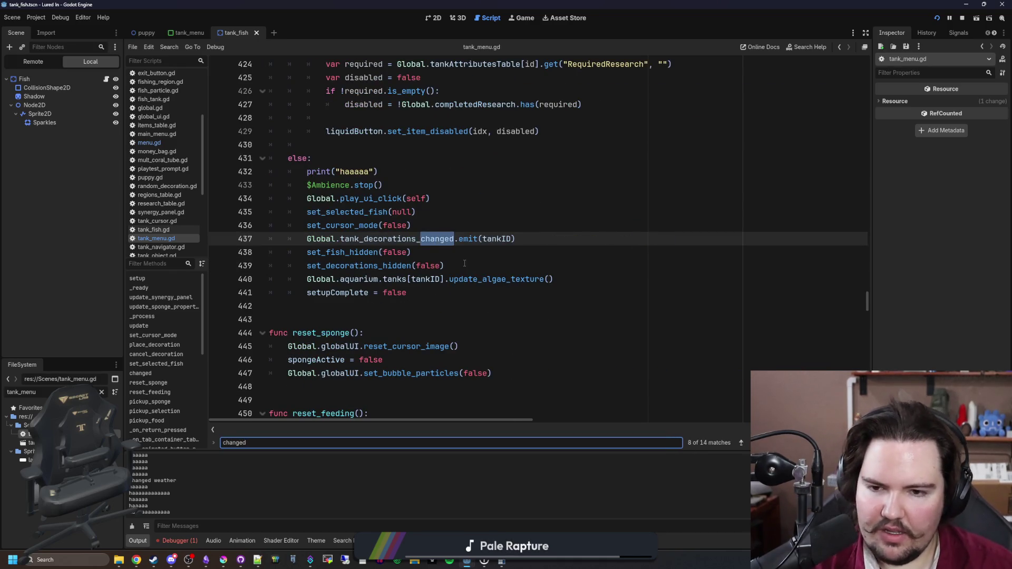
pyautogui.press('Return')
pyautogui.press('Return')
pyautogui.press('Return')
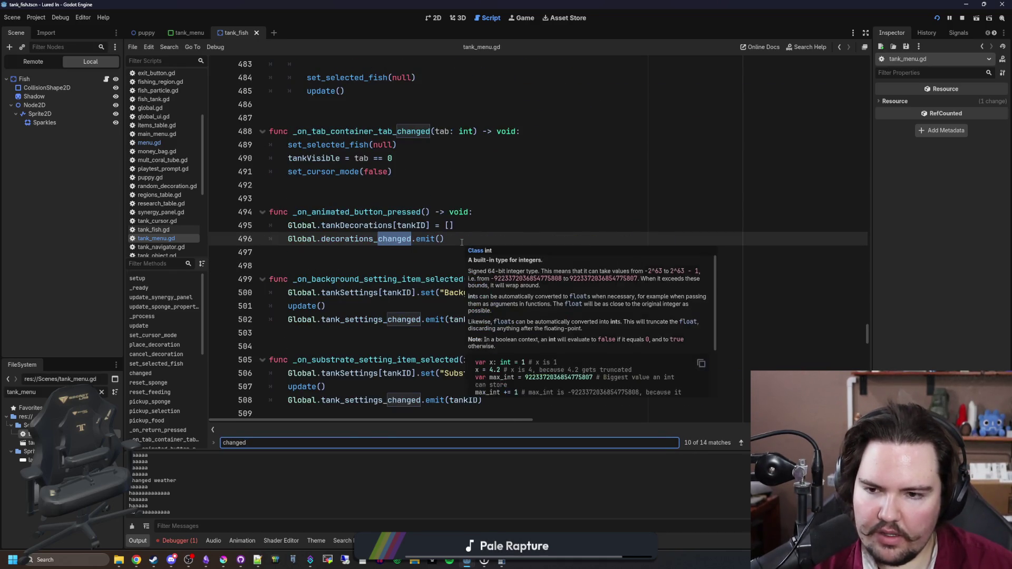
pyautogui.press('Return')
pyautogui.press('Return')
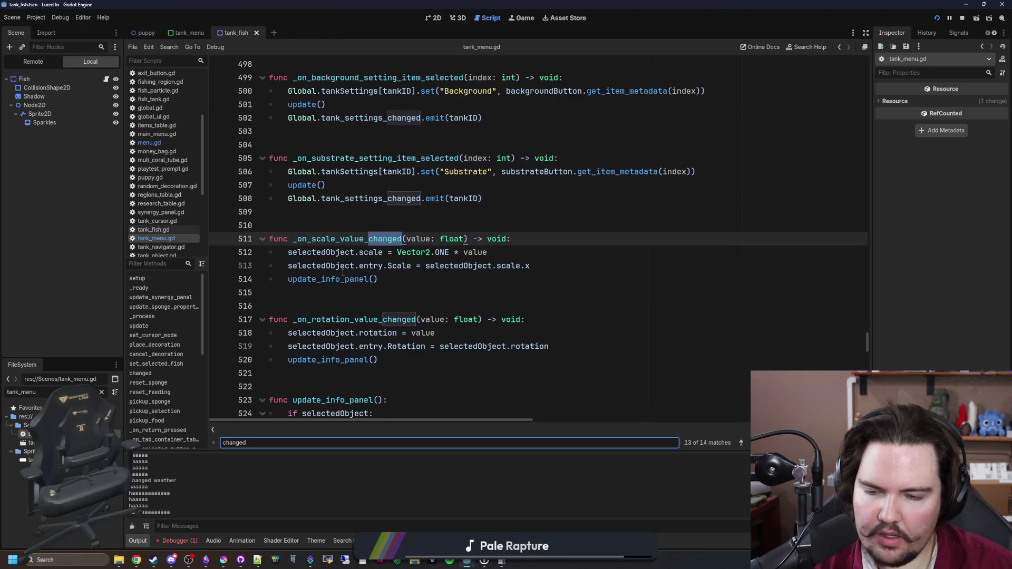
pyautogui.press('Return')
pyautogui.press('Return')
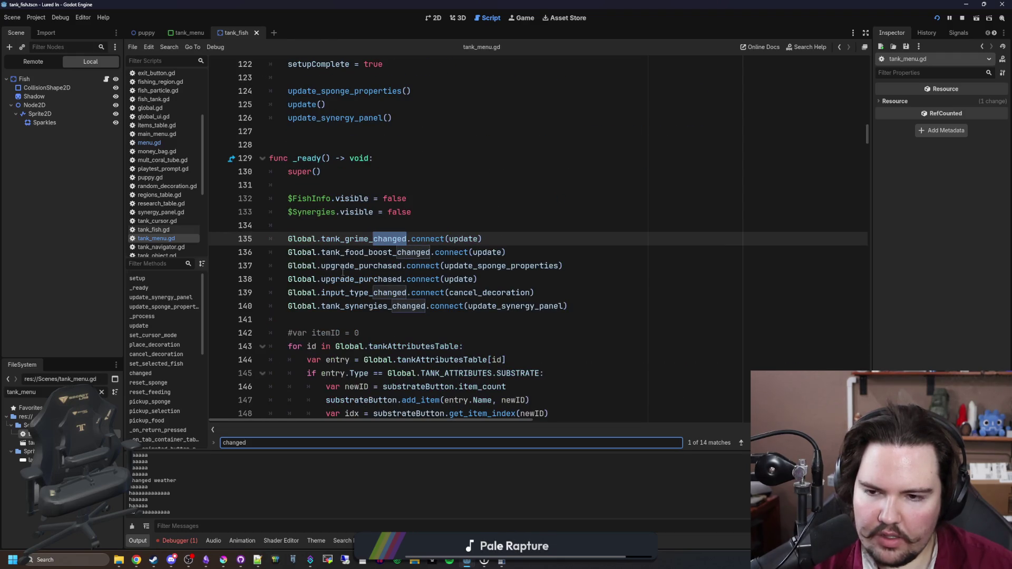
pyautogui.press('Return')
pyautogui.press('Return')
pyautogui.press('Return')
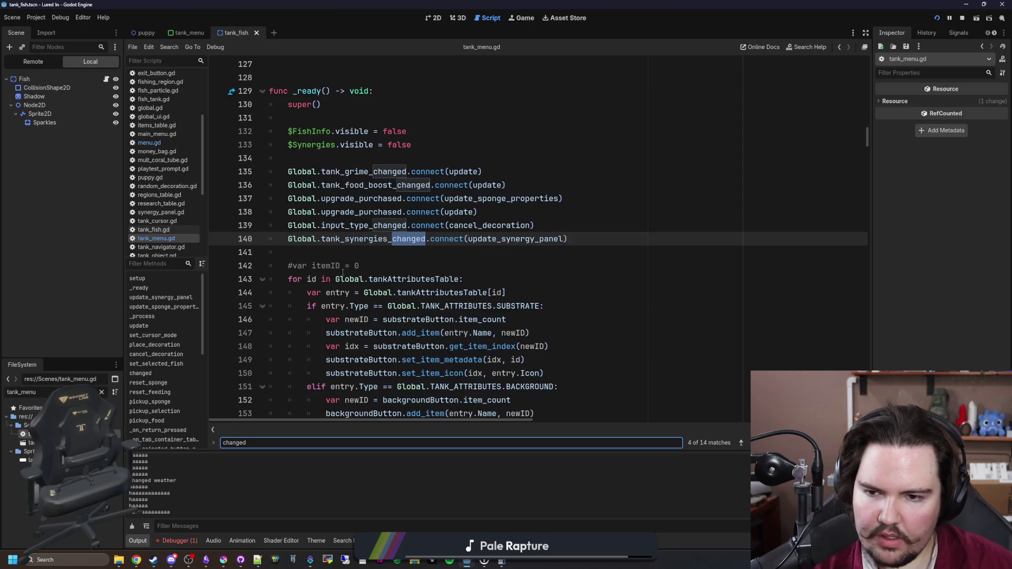
pyautogui.press('Return')
pyautogui.press('Return')
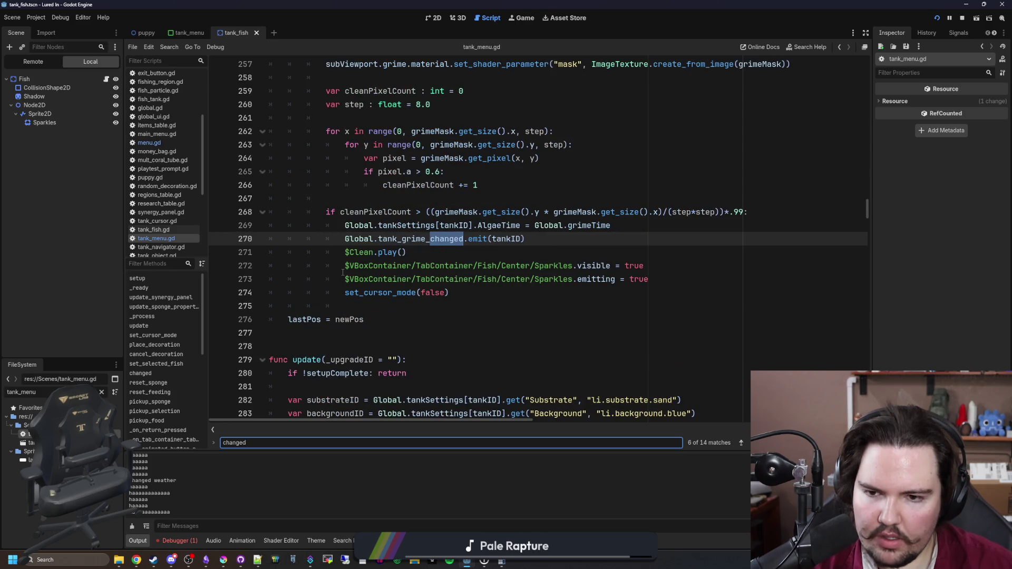
pyautogui.press('Return')
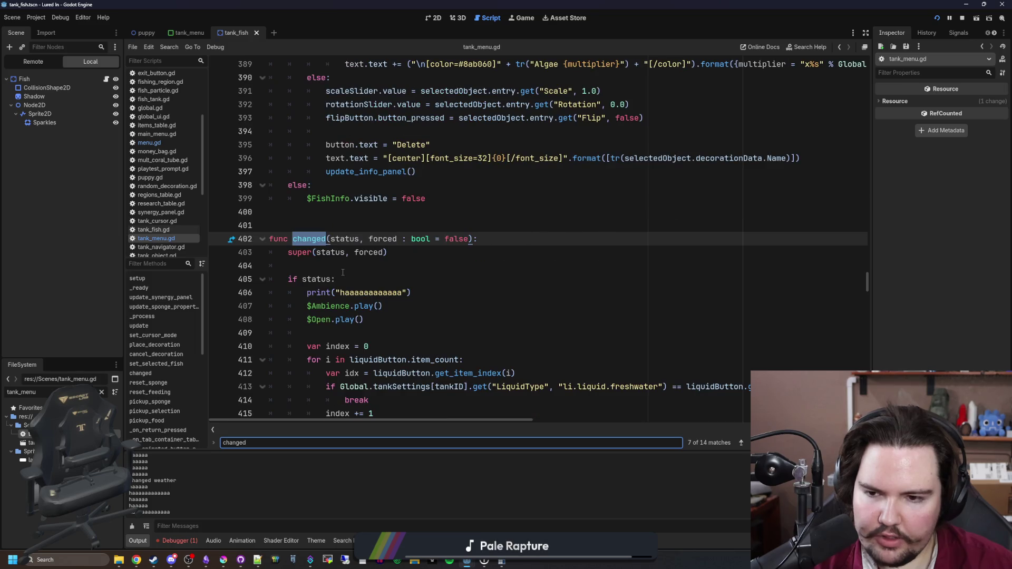
pyautogui.press('Return')
pyautogui.press('Return')
pyautogui.press('Return')
pyautogui.press('Return')
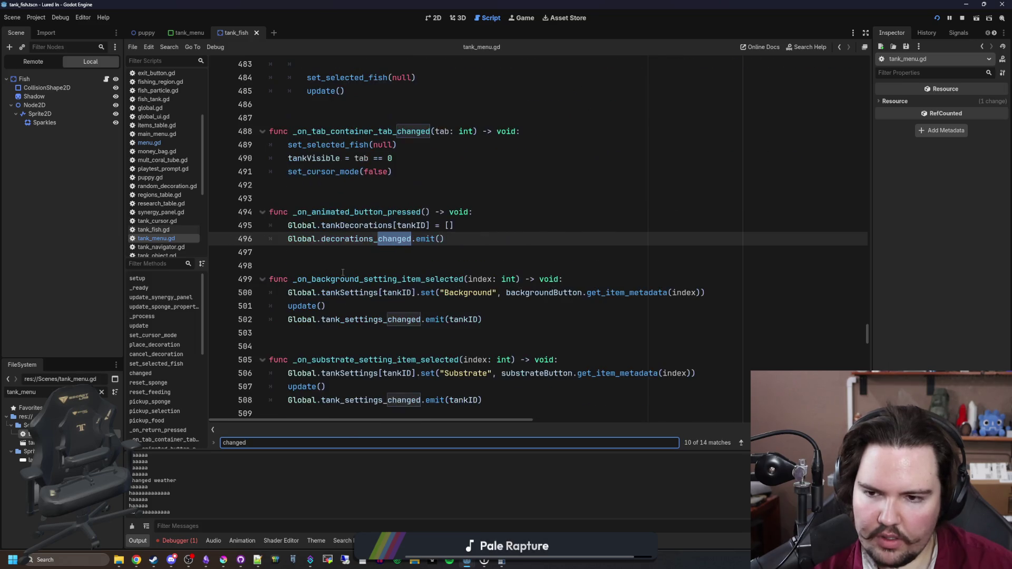
pyautogui.press('Return')
pyautogui.press('Return')
pyautogui.press('Return')
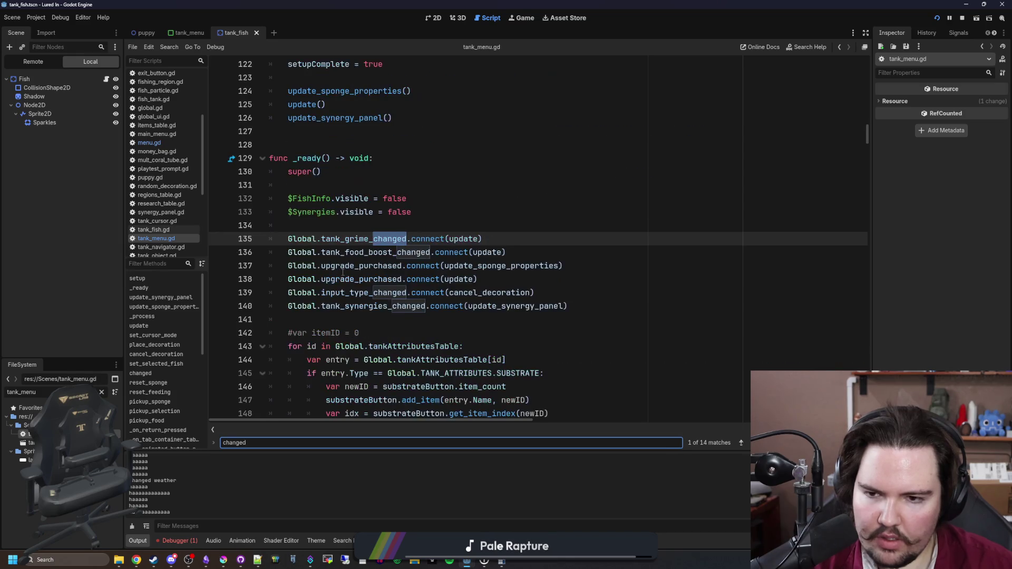
pyautogui.press('Return')
pyautogui.press('Return')
pyautogui.press('Return')
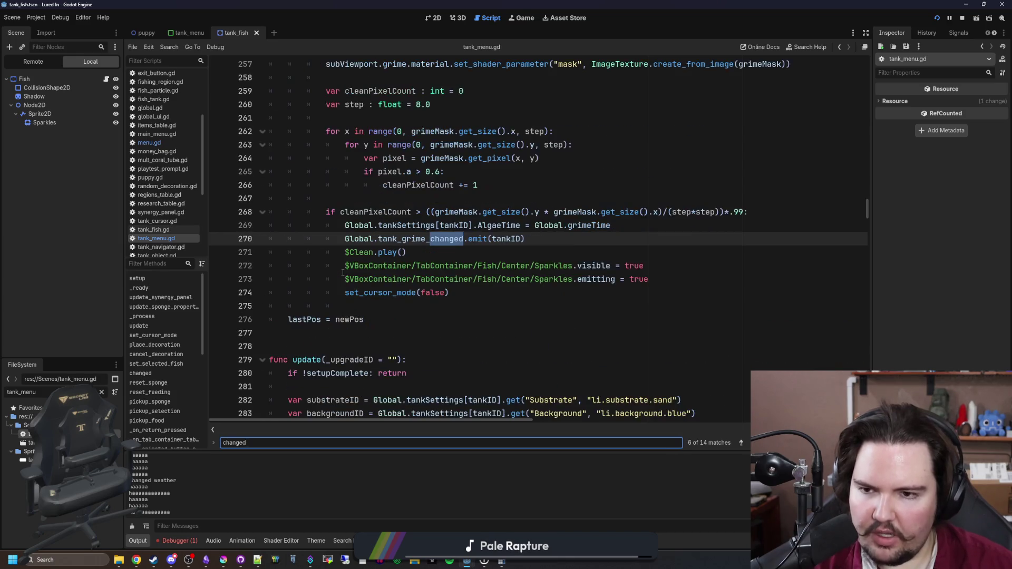
pyautogui.scroll(-2, 342, 273)
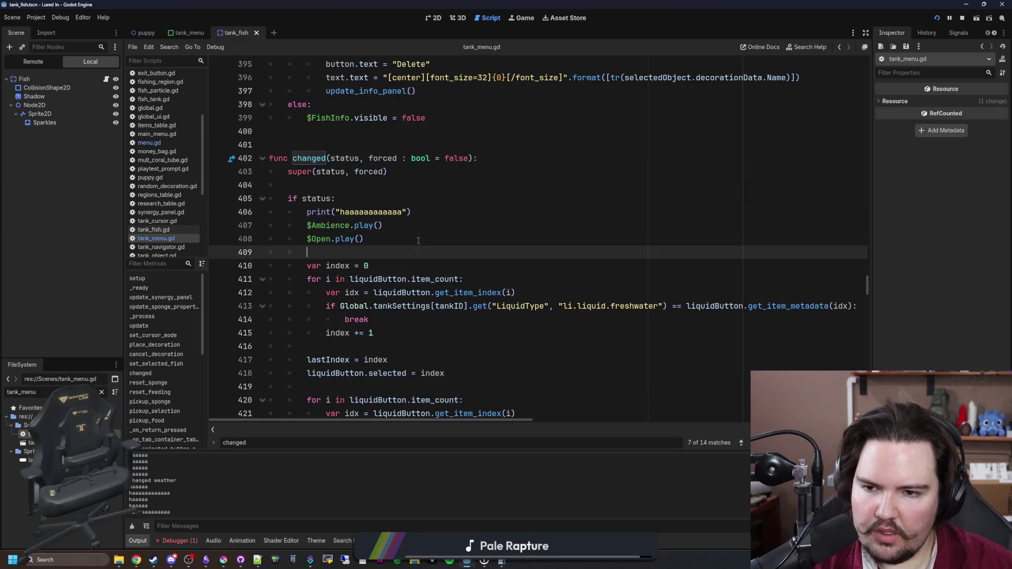
# Resave tank_menu.gd from the changed function, then clear the FileSystem file filter
pyautogui.click(444, 213)
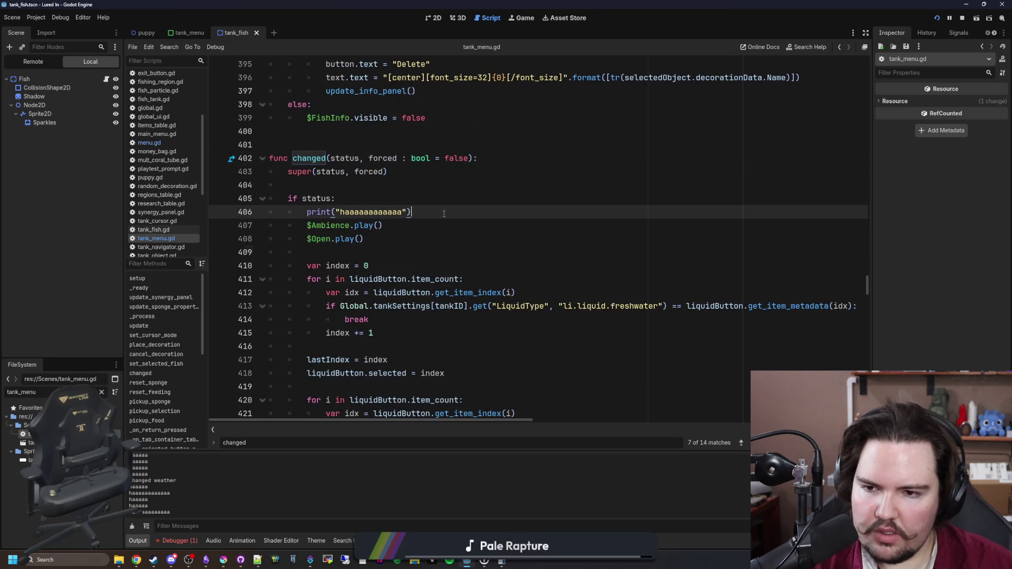
pyautogui.click(321, 188)
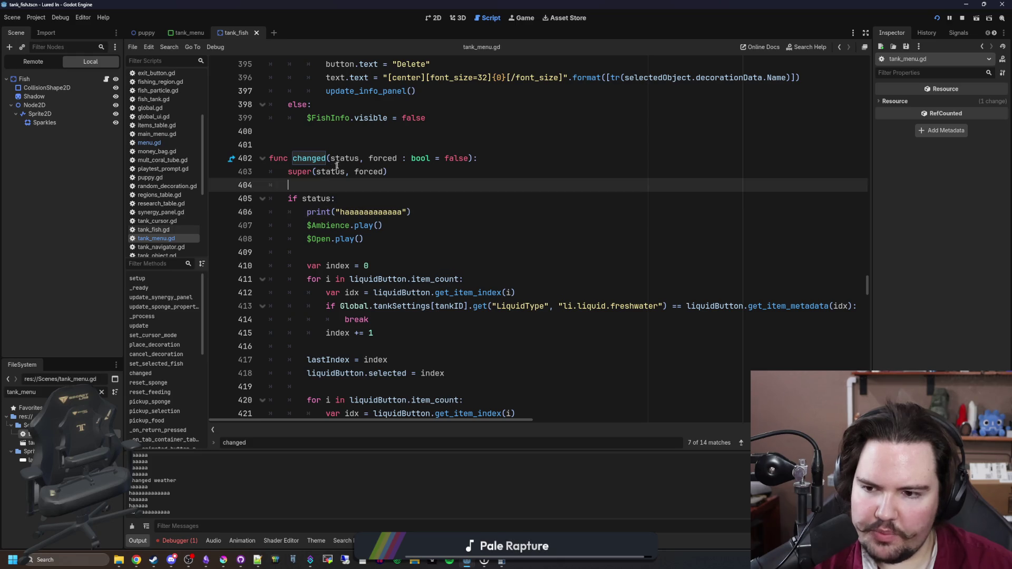
pyautogui.click(346, 140)
pyautogui.click(300, 180)
pyautogui.click(311, 158)
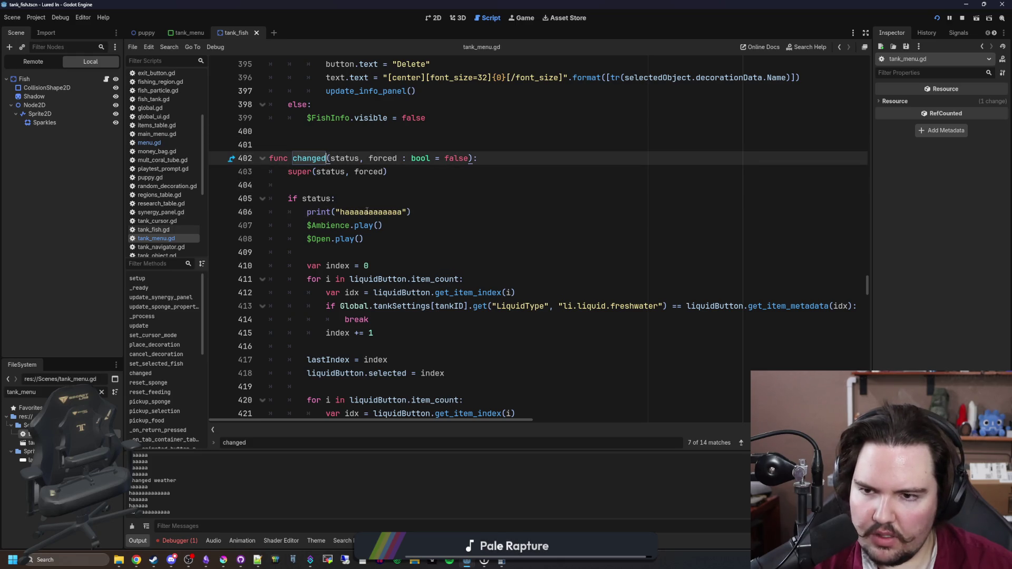
pyautogui.scroll(12, 367, 211)
pyautogui.scroll(6, 367, 211)
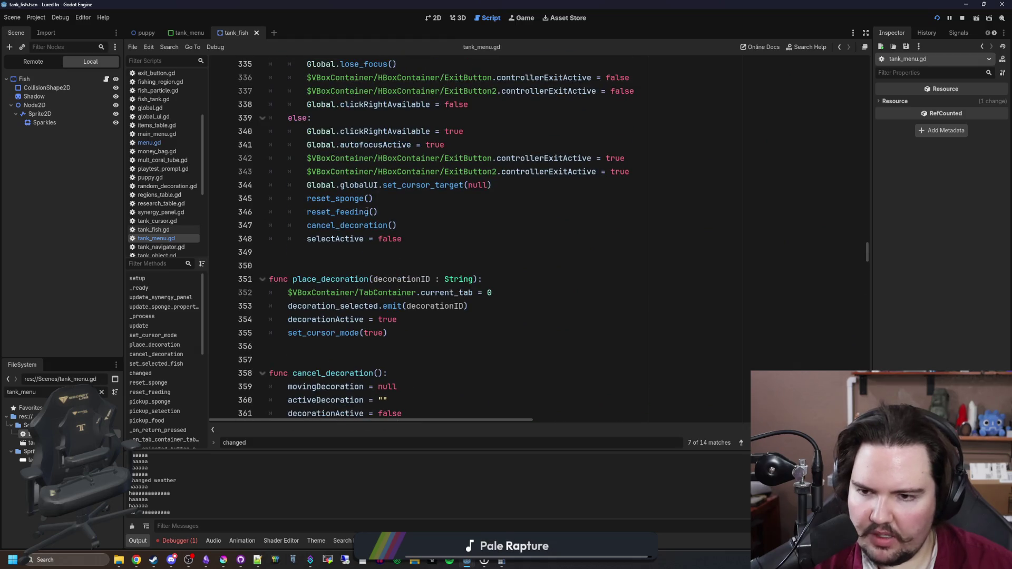
pyautogui.scroll(-20, 368, 212)
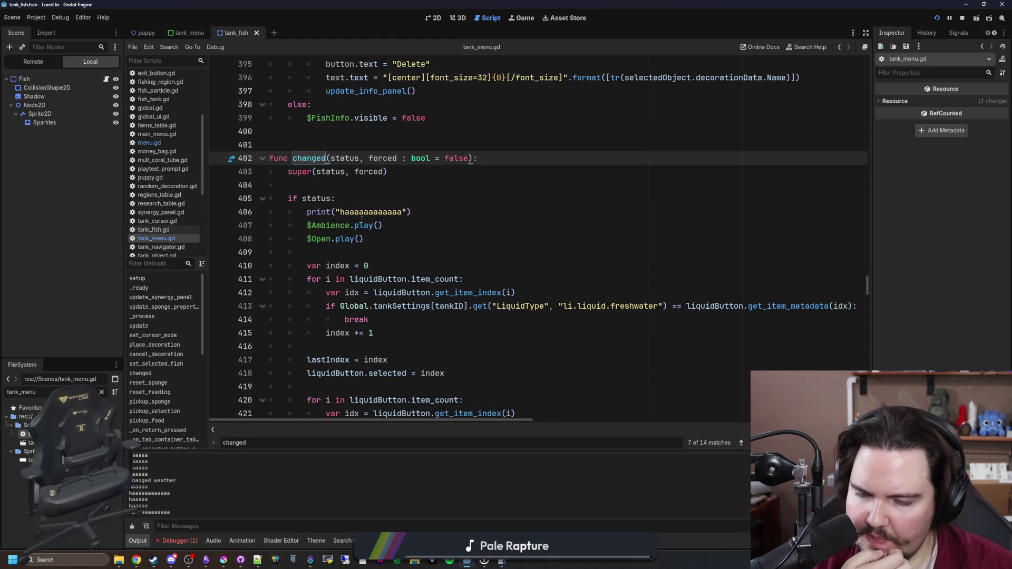
pyautogui.press('Down')
pyautogui.press('Down')
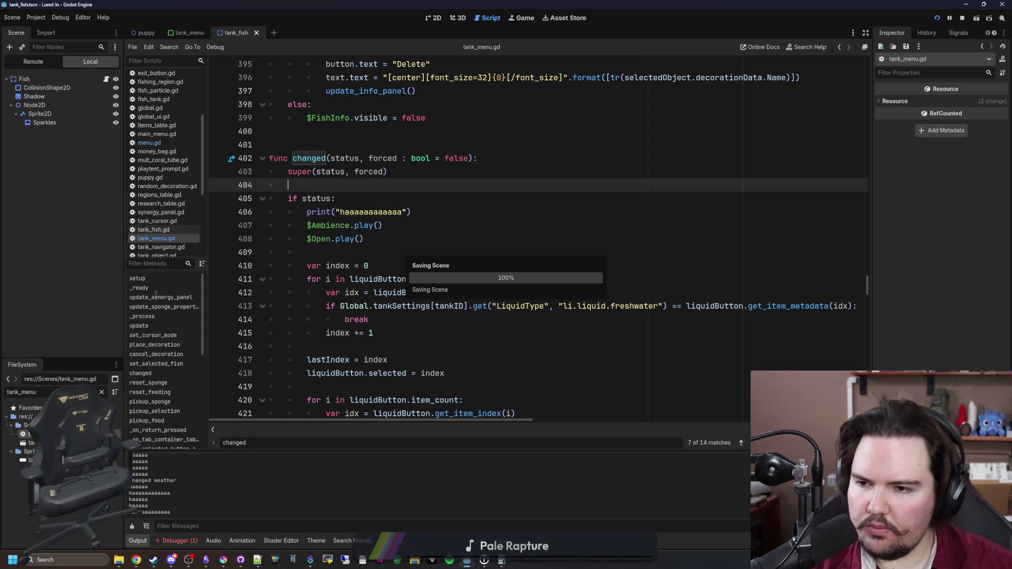
pyautogui.click(102, 393)
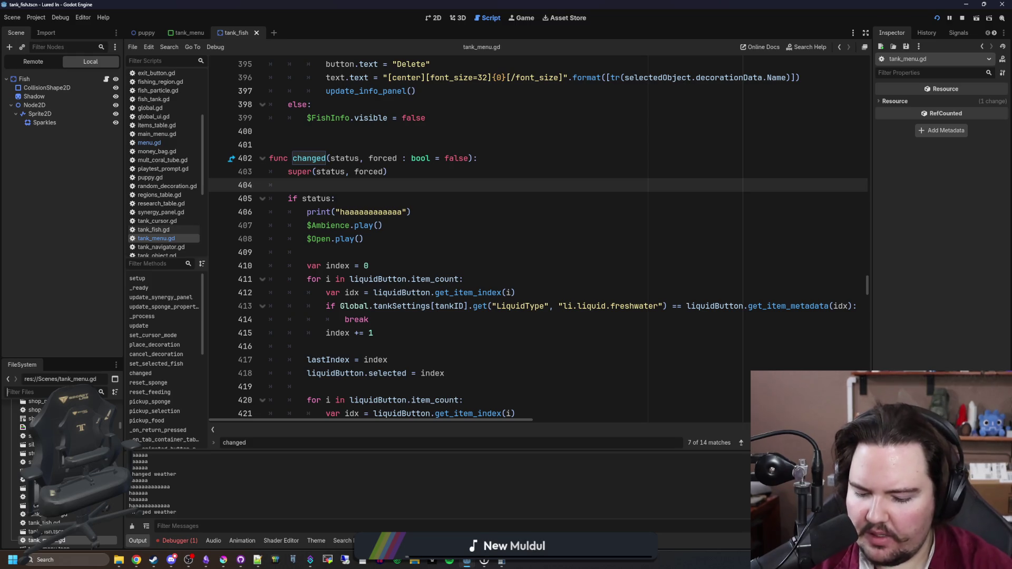
# Open aquarium_cursor.gd via the 'cursor' filter and locate the FishTank check on line 150
pyautogui.write('cursor')
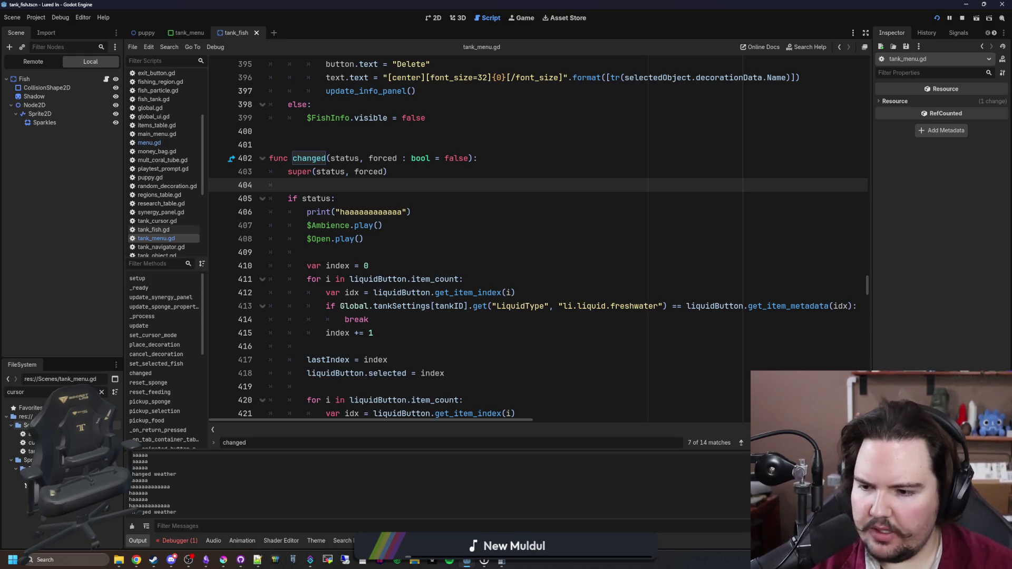
pyautogui.doubleClick(27, 434)
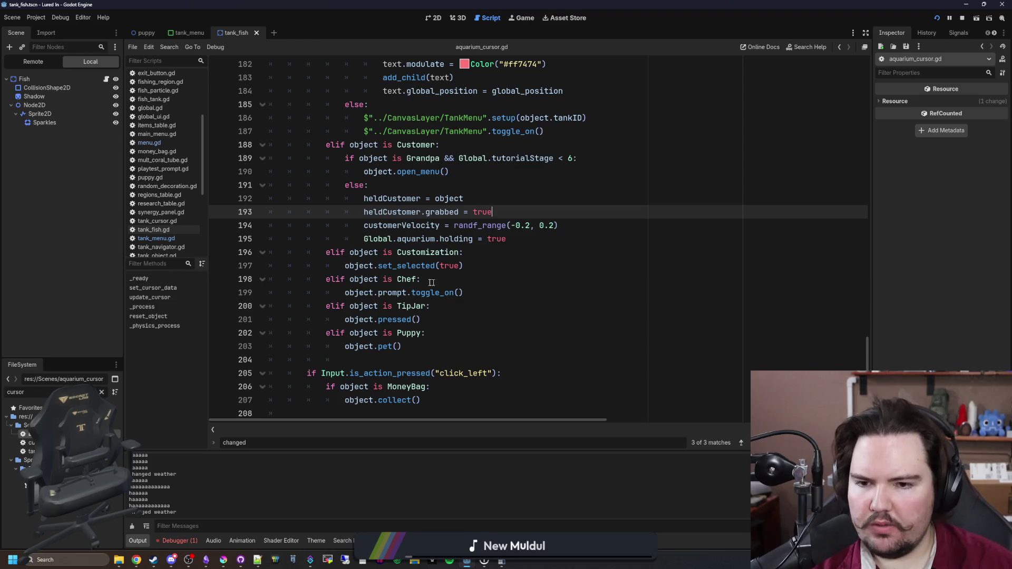
pyautogui.scroll(5, 431, 283)
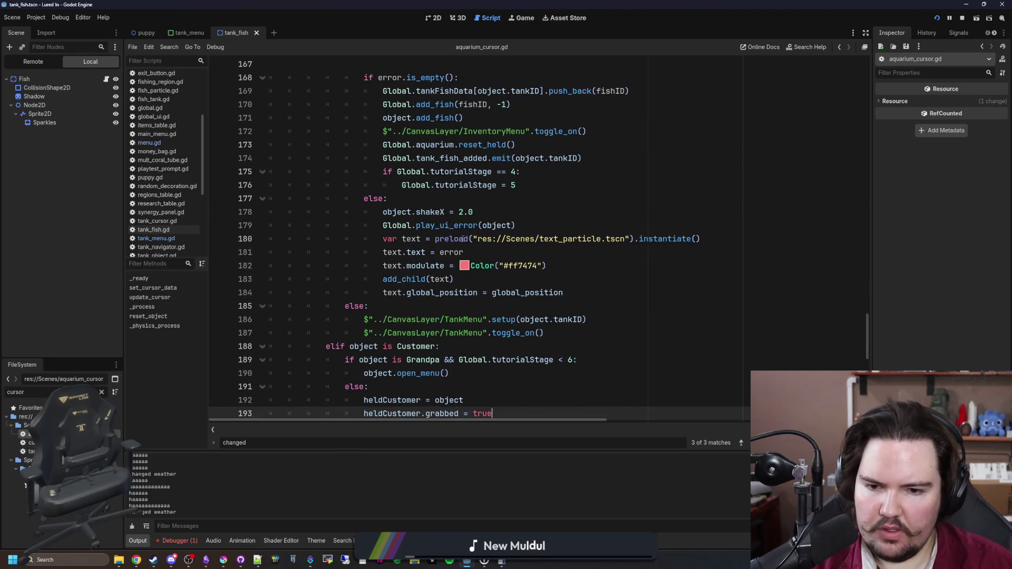
pyautogui.scroll(3, 414, 284)
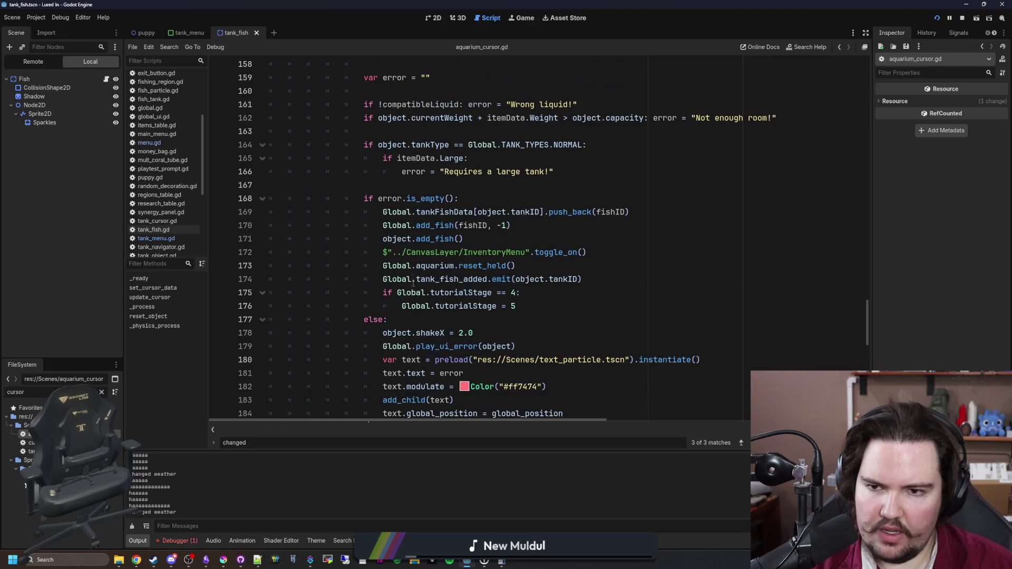
pyautogui.scroll(4, 413, 279)
pyautogui.moveTo(394, 121); pyautogui.dragTo(522, 131)
pyautogui.click(478, 124)
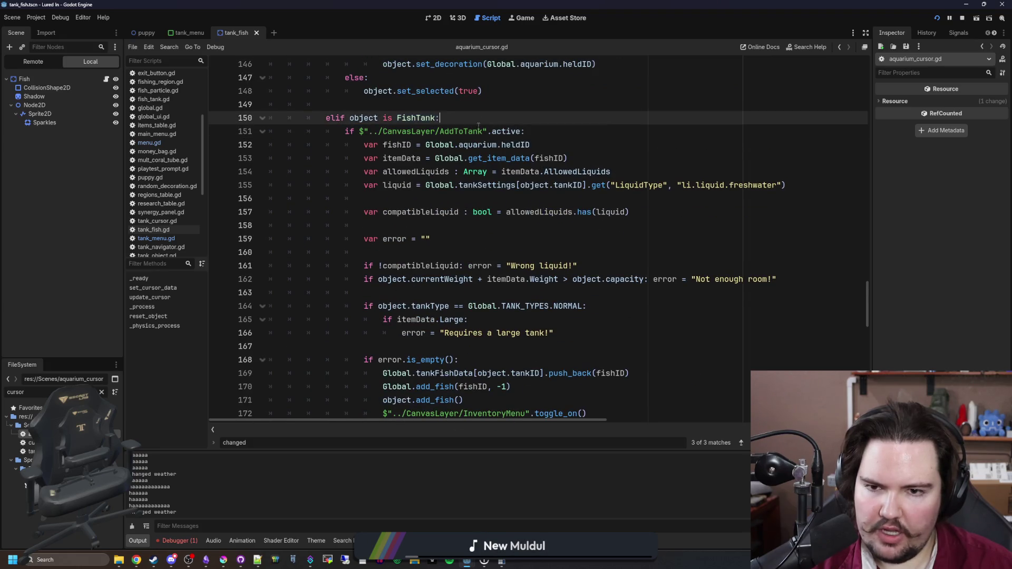
# Find the TankMenu setup call on line 186, then go back to tank_menu.gd
pyautogui.scroll(-5, 457, 185)
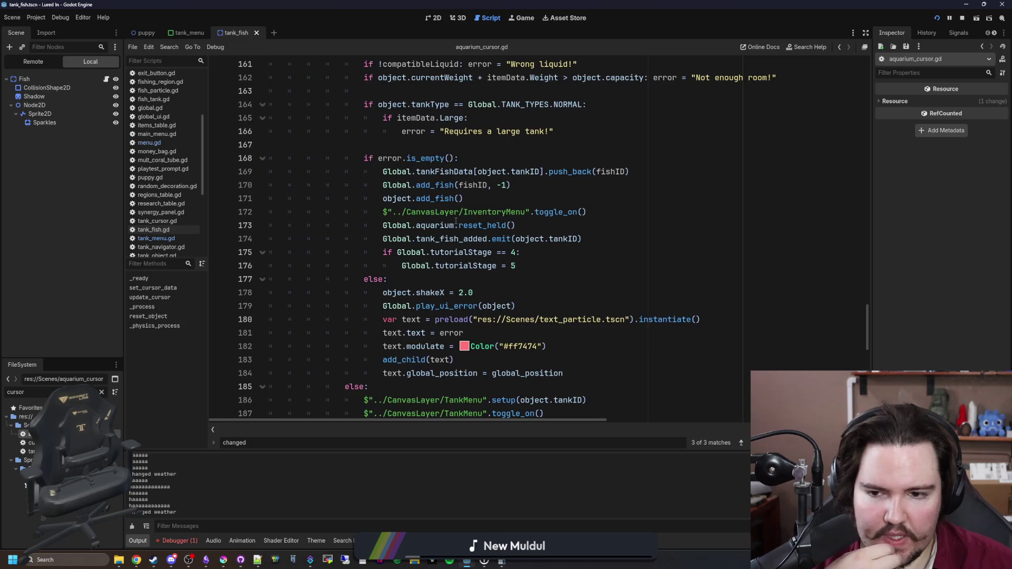
pyautogui.scroll(-1, 459, 223)
pyautogui.scroll(-1, 462, 224)
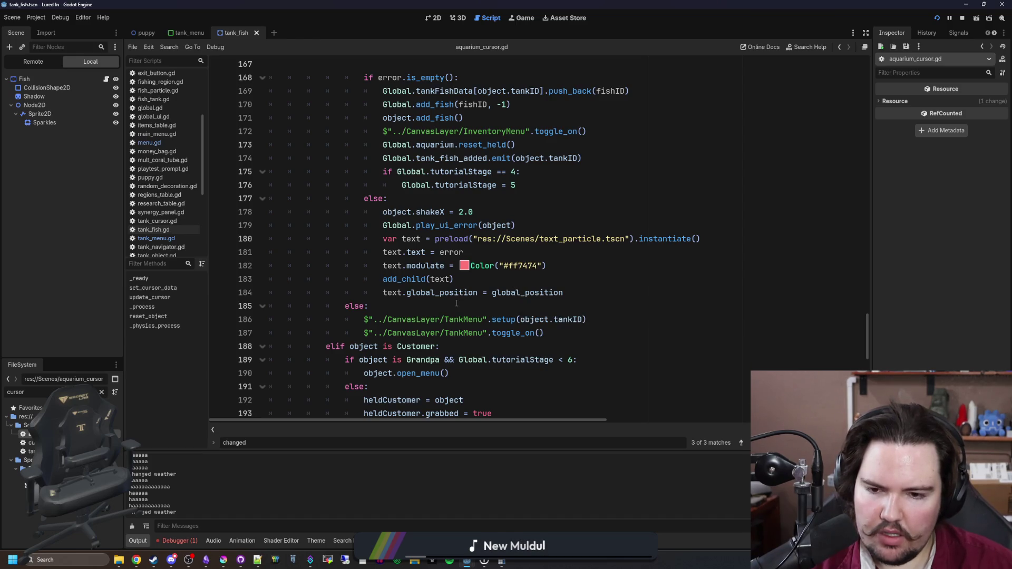
pyautogui.moveTo(452, 304); pyautogui.dragTo(613, 317)
pyautogui.click(613, 316)
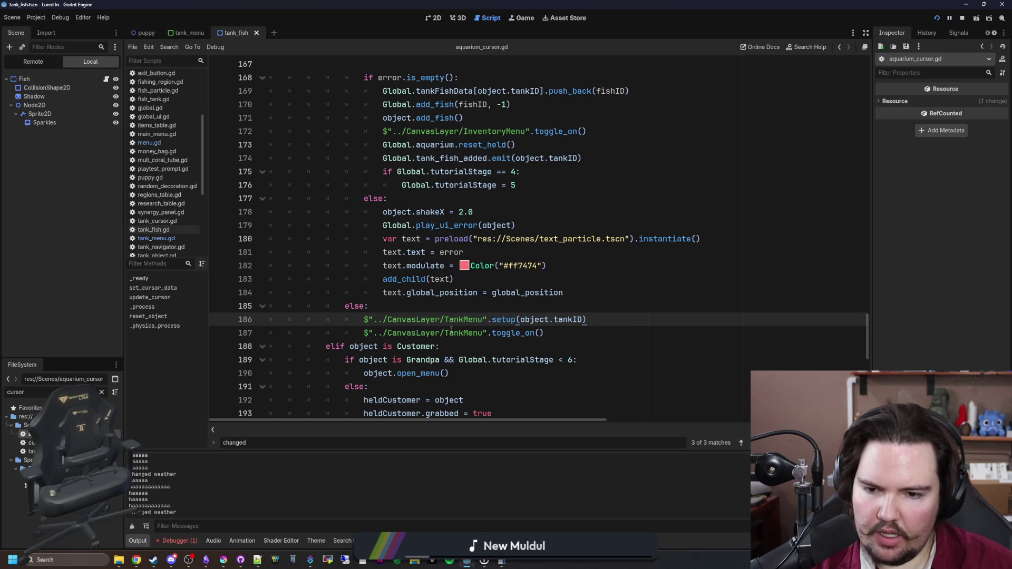
pyautogui.click(155, 238)
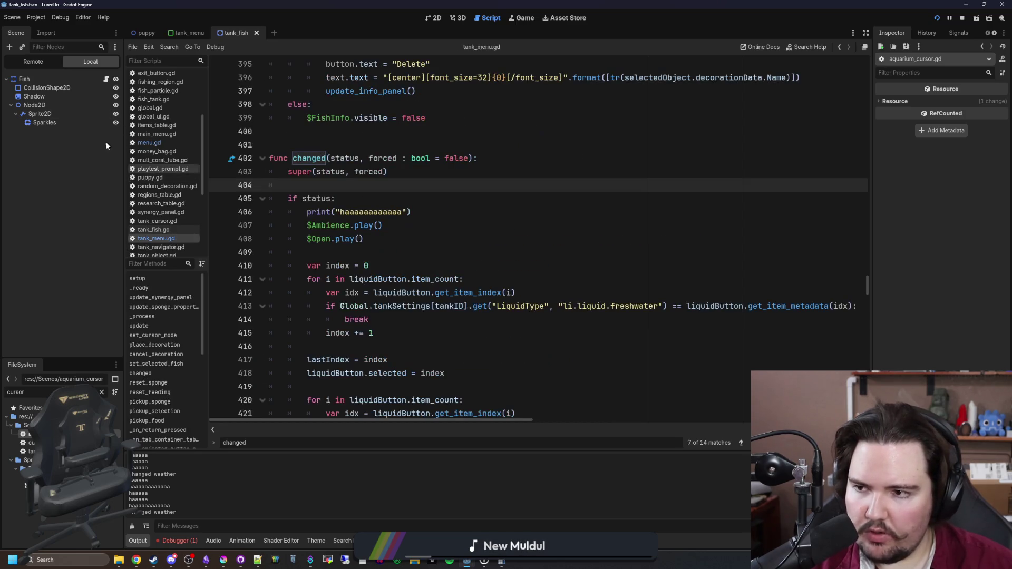
# Search tank_menu.gd for 'toggle_on' and scroll back up to line 1
pyautogui.click(514, 214)
pyautogui.hotkey('ctrl', 'f')
pyautogui.write('toggle_on')
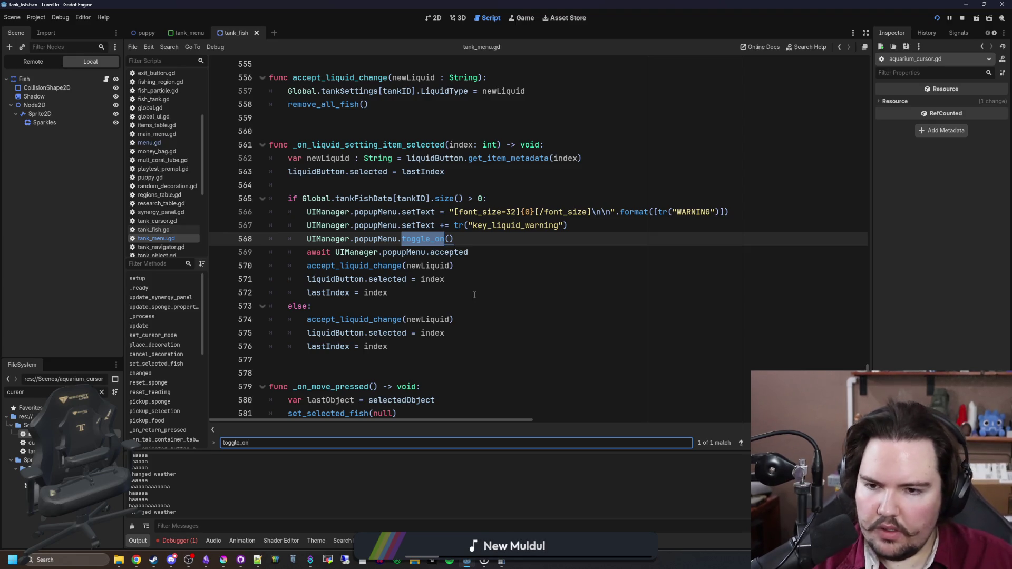
pyautogui.scroll(5, 475, 295)
pyautogui.moveTo(867, 364); pyautogui.dragTo(864, 58)
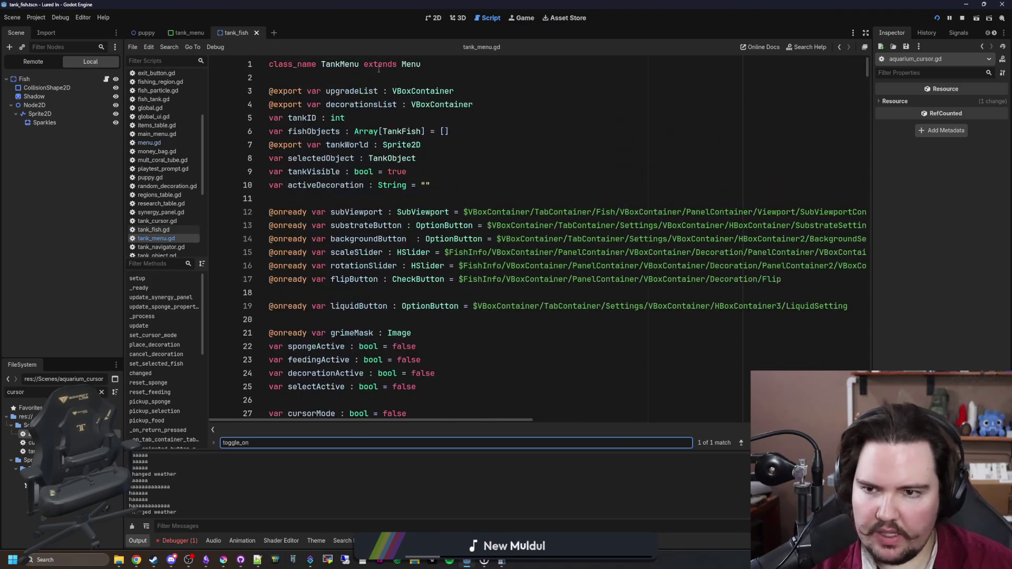
# Open the parent Menu class script menu.gd and start a text search in it
pyautogui.keyDown('ctrl'); pyautogui.click(409, 65); pyautogui.keyUp('ctrl')
pyautogui.click(571, 171)
pyautogui.hotkey('ctrl', 'f')
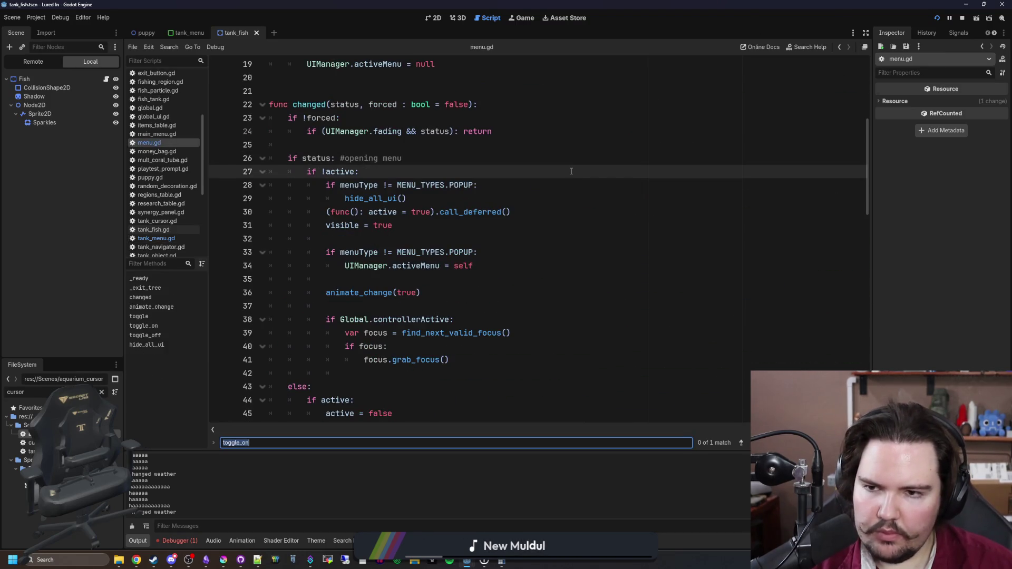
pyautogui.press('Return')
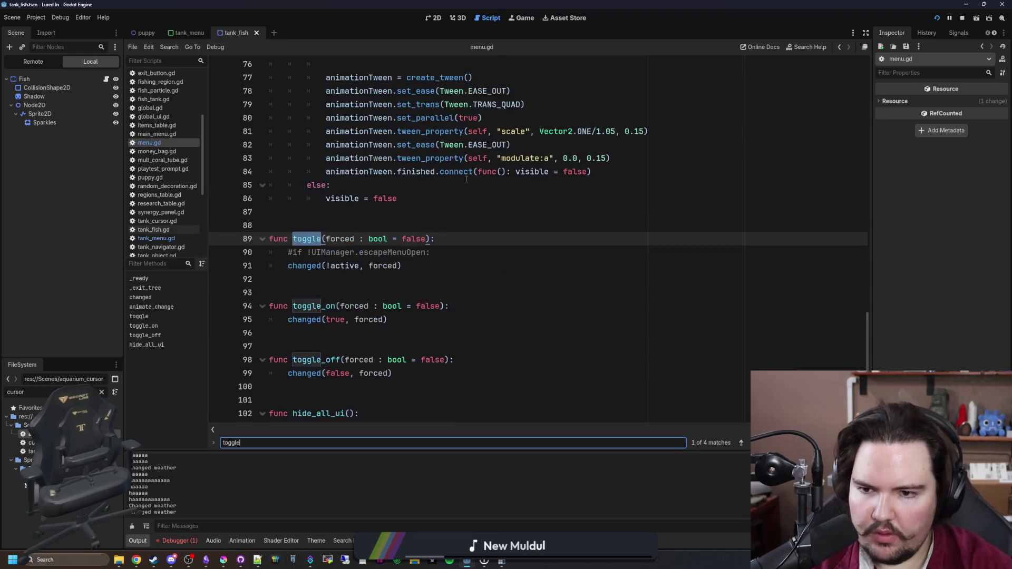
pyautogui.write('_on')
pyautogui.click(409, 238)
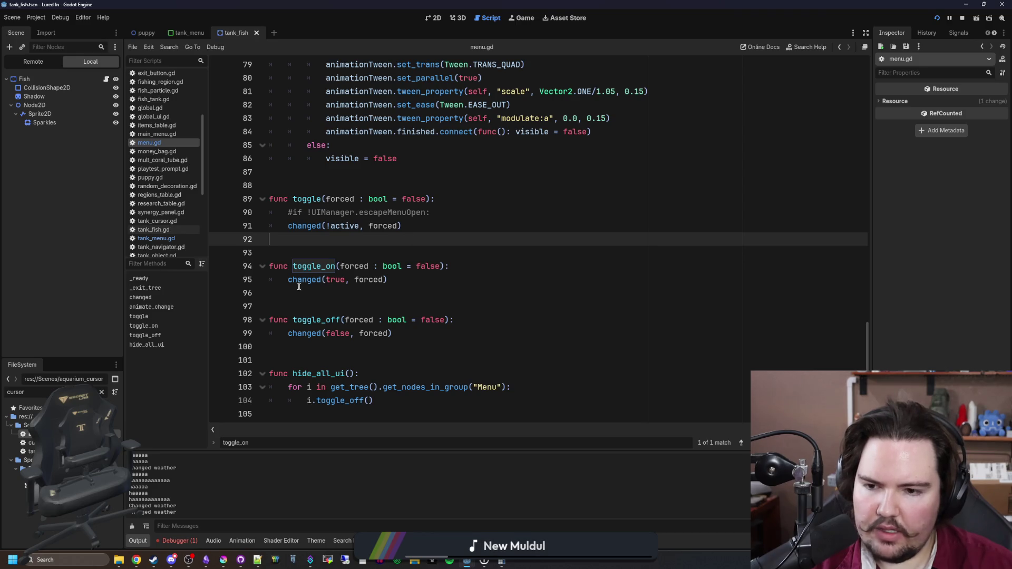
pyautogui.moveTo(316, 283)
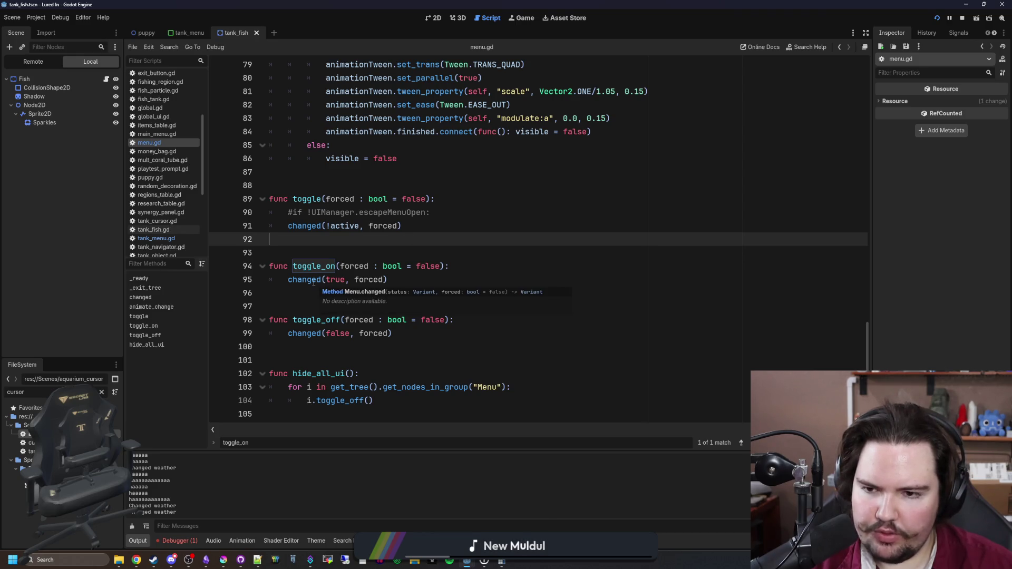
pyautogui.keyDown('ctrl'); pyautogui.click(313, 285); pyautogui.keyUp('ctrl')
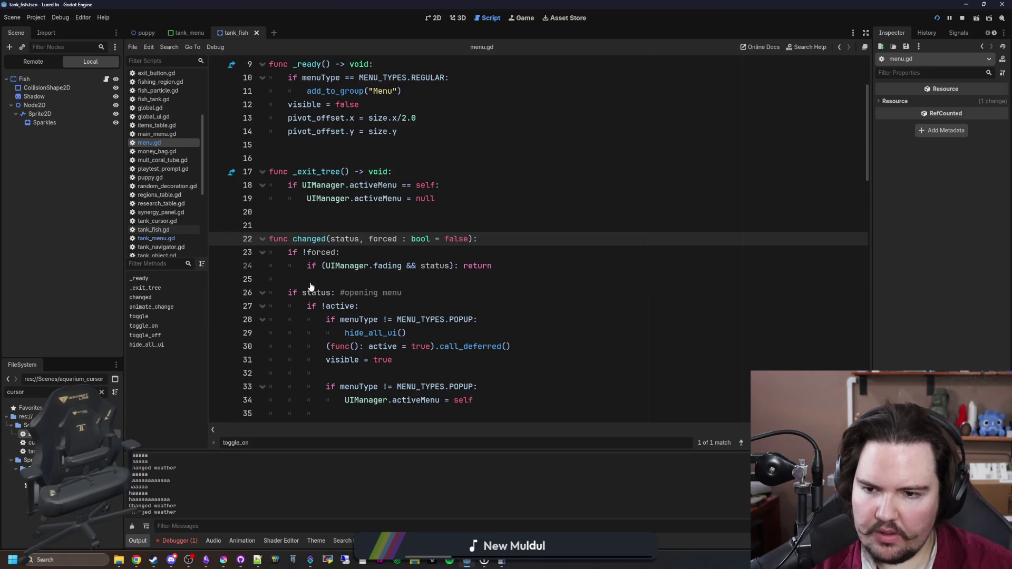
pyautogui.scroll(-1, 352, 280)
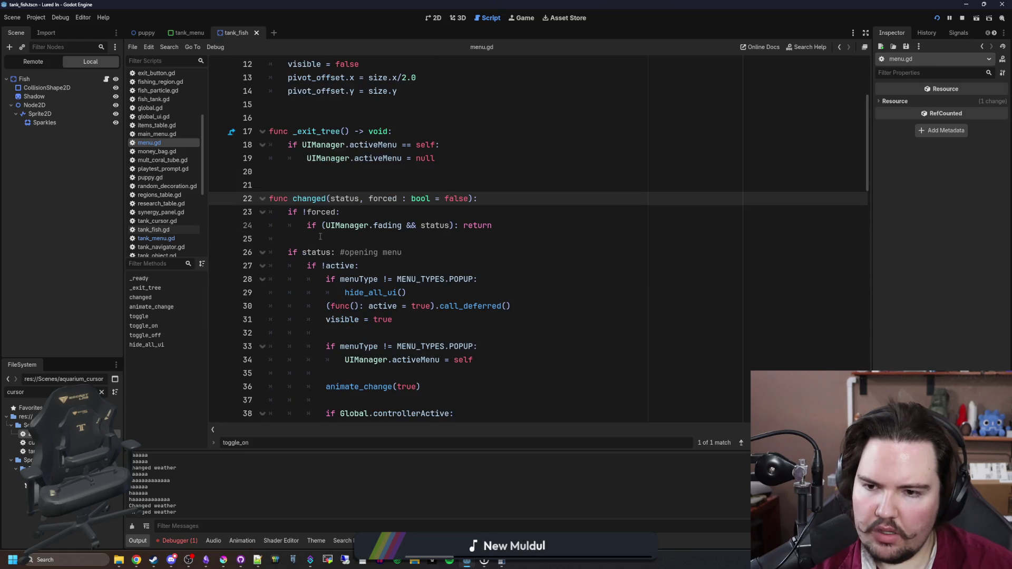
pyautogui.scroll(-1, 320, 237)
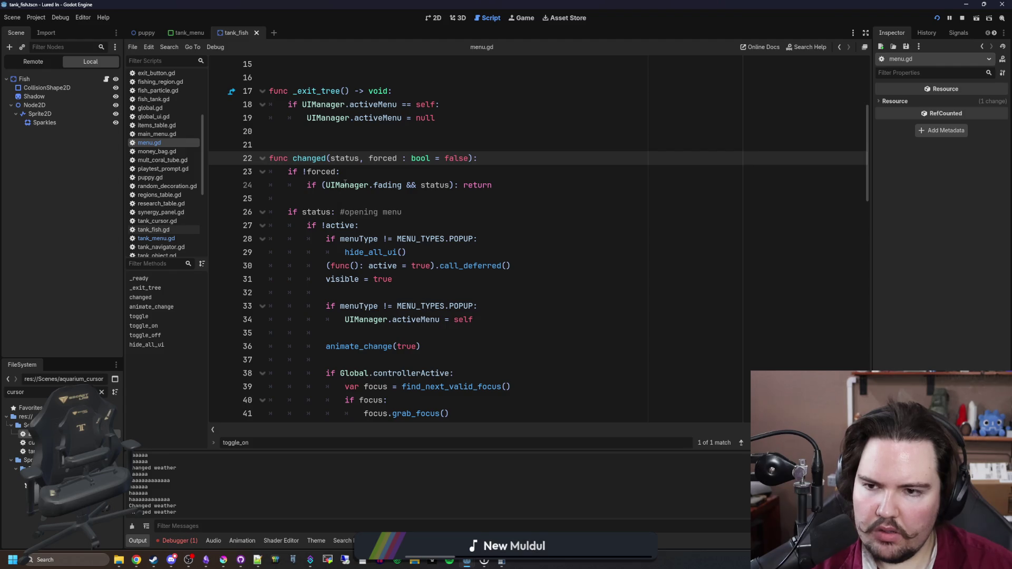
pyautogui.moveTo(345, 184)
pyautogui.press('F3')
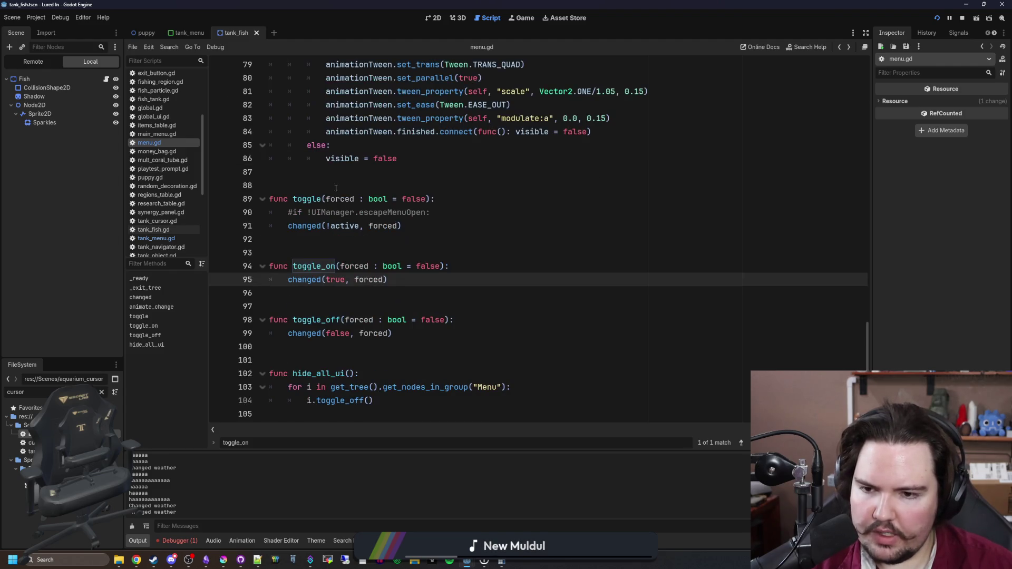
pyautogui.keyDown('ctrl'); pyautogui.click(312, 284); pyautogui.keyUp('ctrl')
pyautogui.scroll(-2, 312, 283)
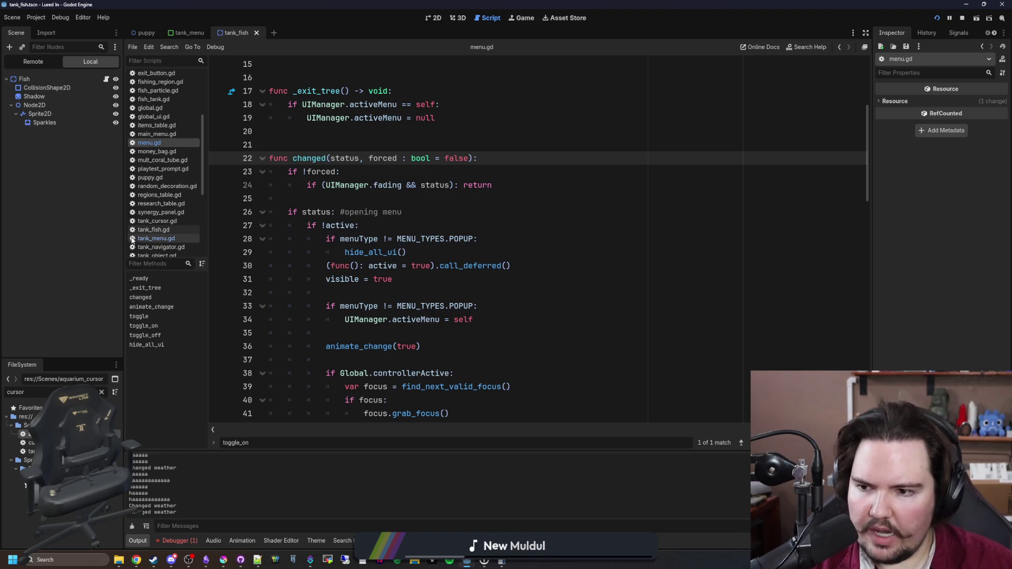
pyautogui.click(156, 239)
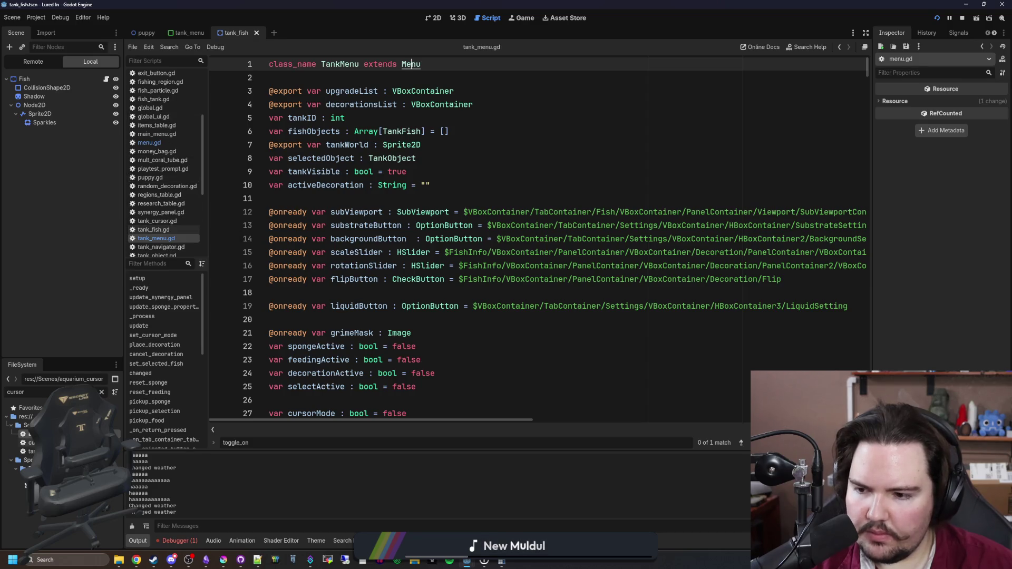
pyautogui.hotkey('alt', 'Left')
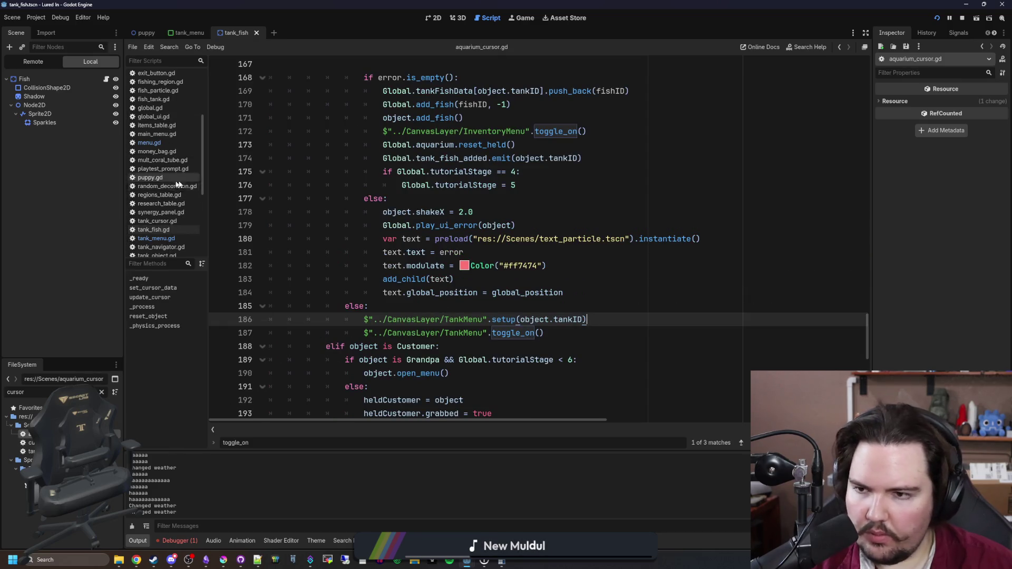
pyautogui.click(149, 143)
pyautogui.click(383, 197)
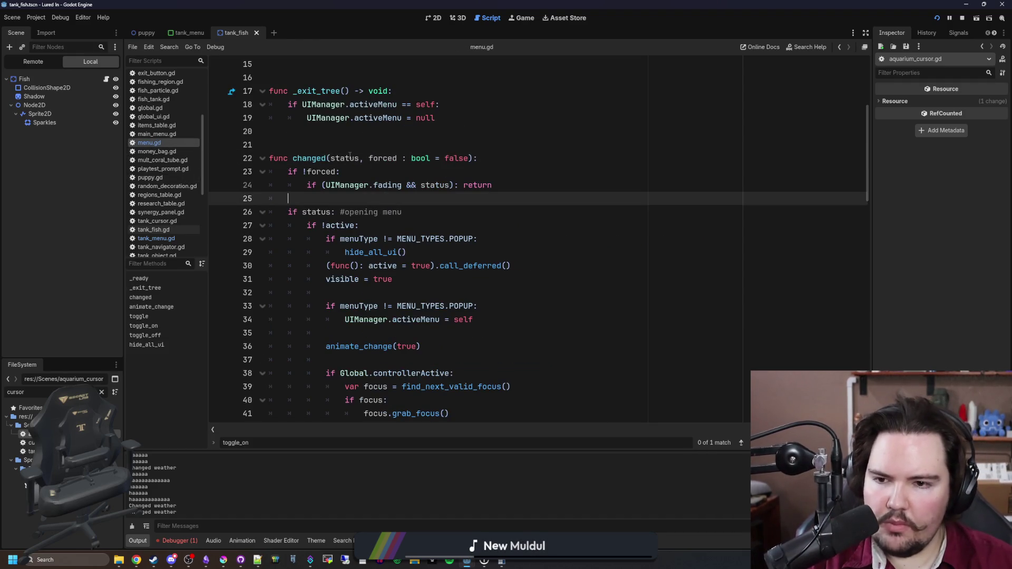
pyautogui.moveTo(513, 180); pyautogui.dragTo(231, 171)
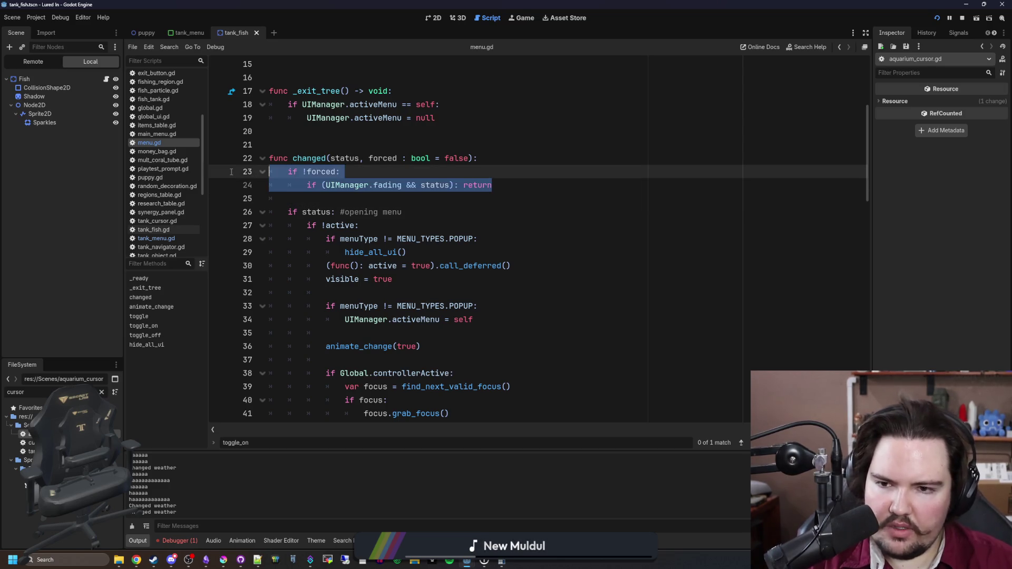
pyautogui.click(353, 198)
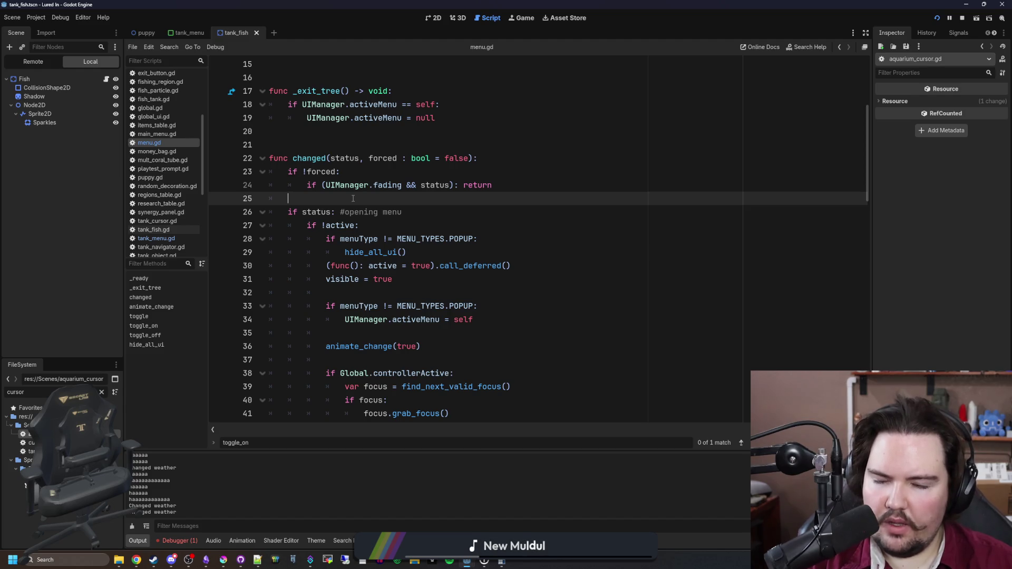
pyautogui.scroll(-2, 353, 198)
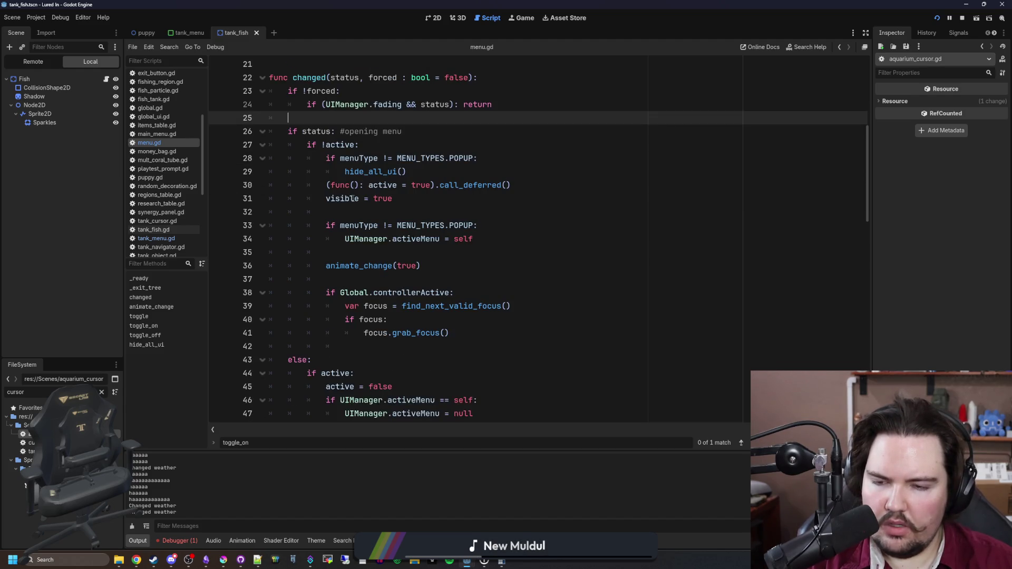
pyautogui.click(396, 199)
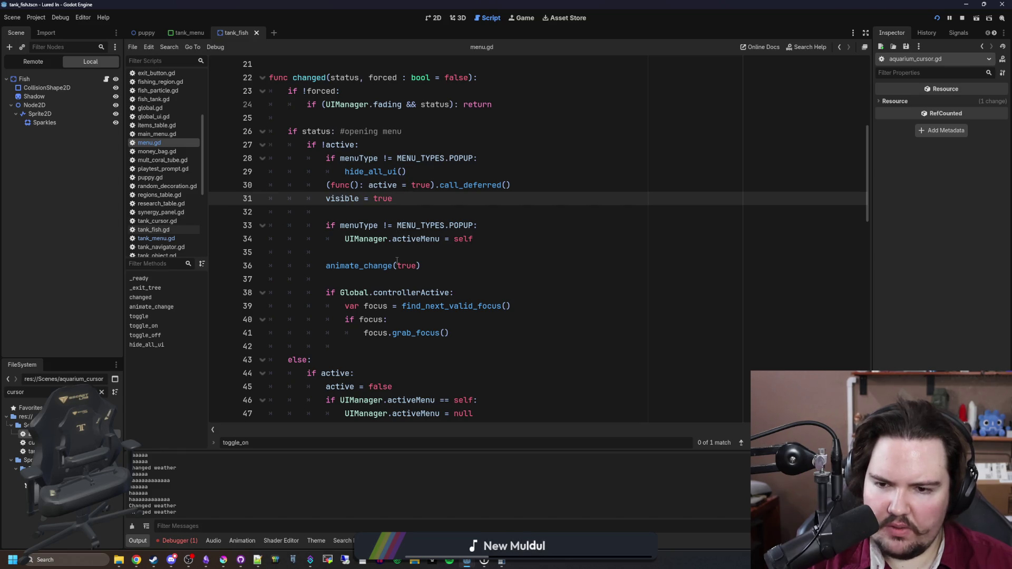
pyautogui.scroll(-3, 397, 261)
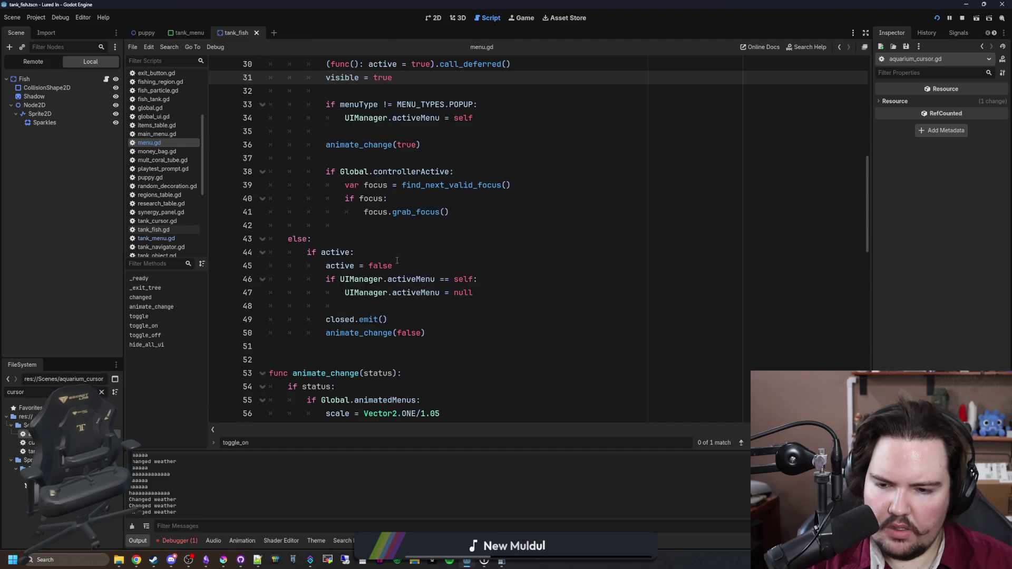
pyautogui.scroll(-15, 397, 260)
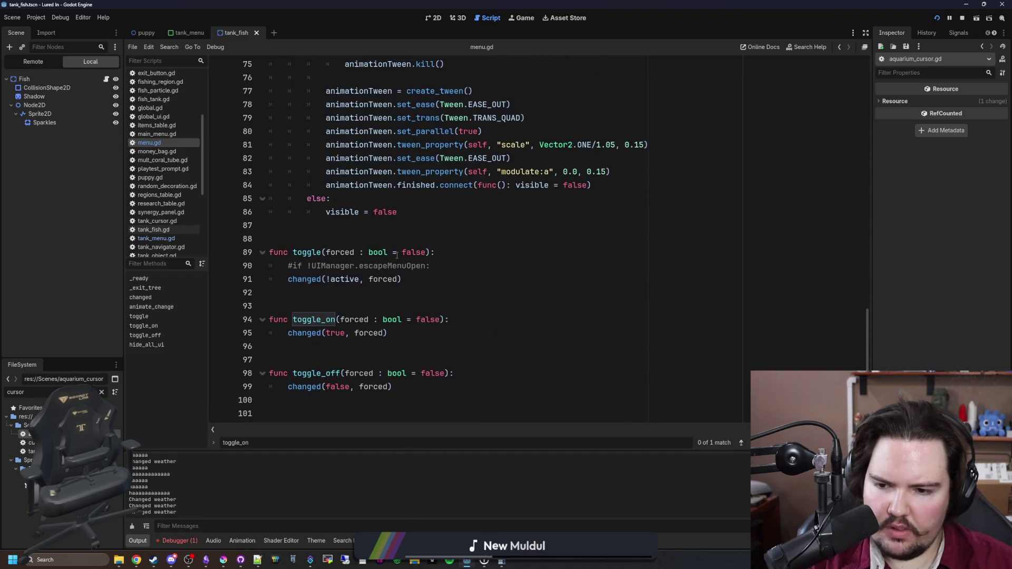
pyautogui.scroll(-2, 397, 255)
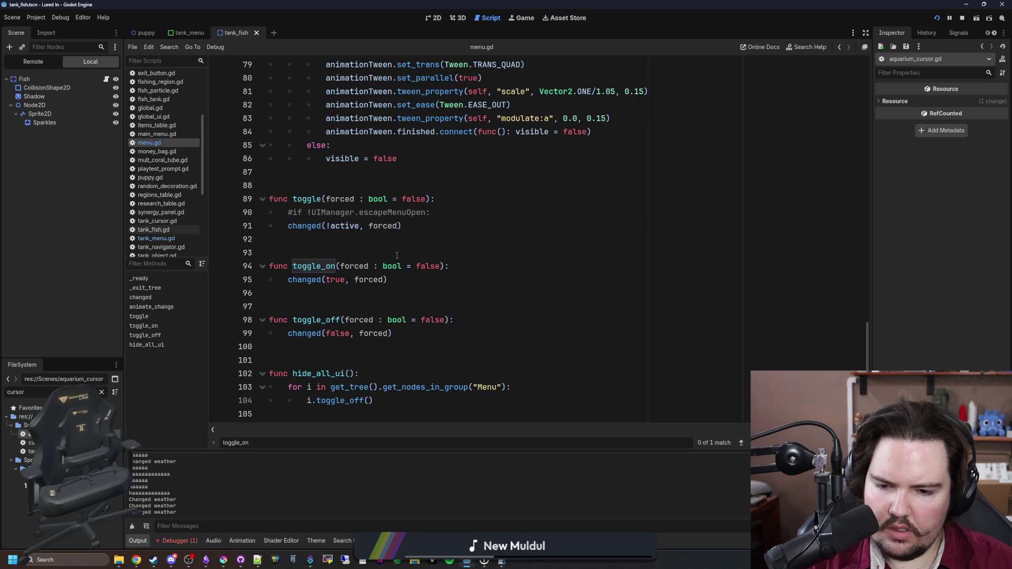
pyautogui.scroll(16, 397, 255)
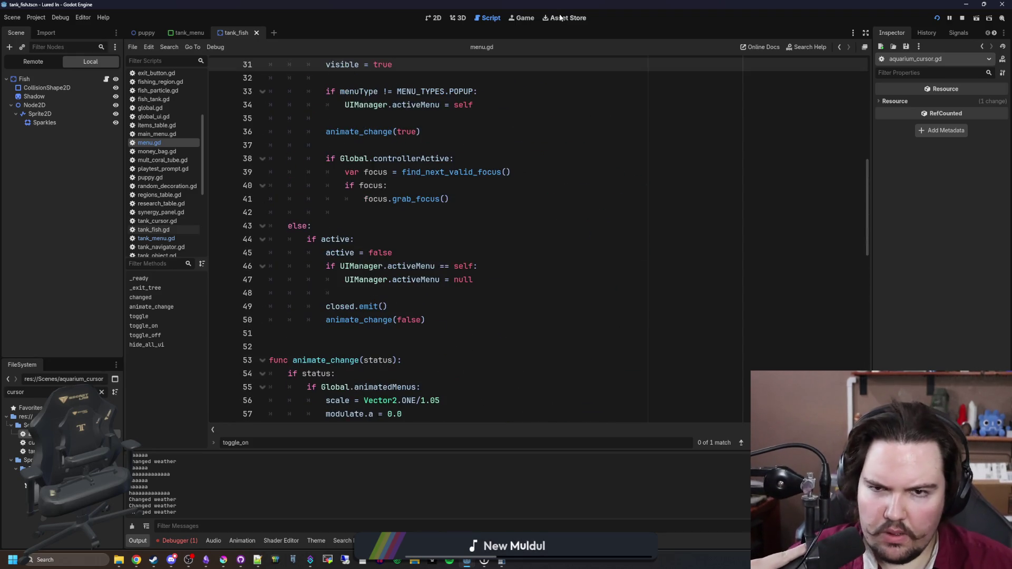
pyautogui.click(522, 18)
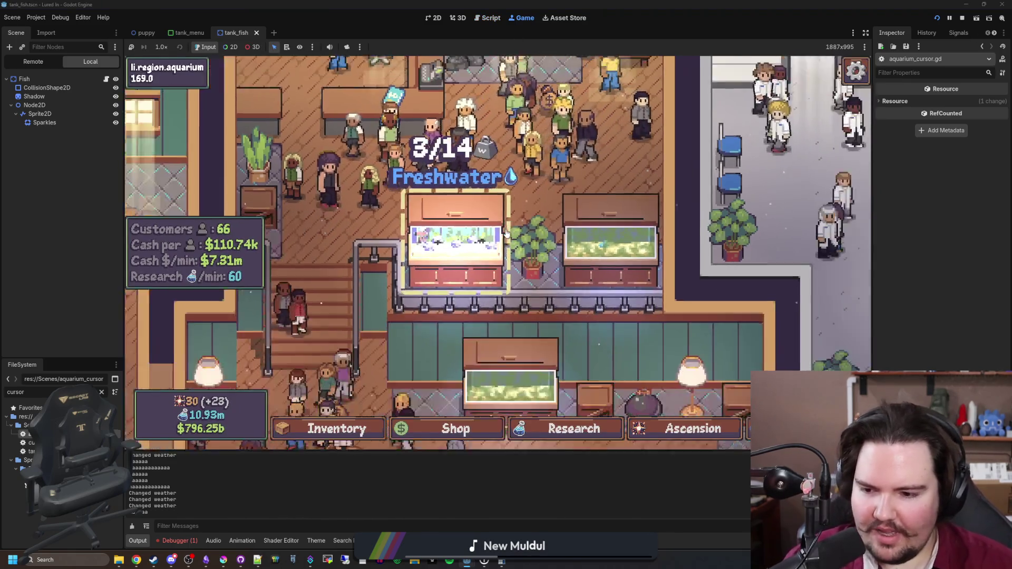
# Toggle the Escape Menu open and closed several times in-game, then return to aquarium_cursor.gd
pyautogui.scroll(-2, 505, 233)
pyautogui.press('Escape')
pyautogui.press('Escape')
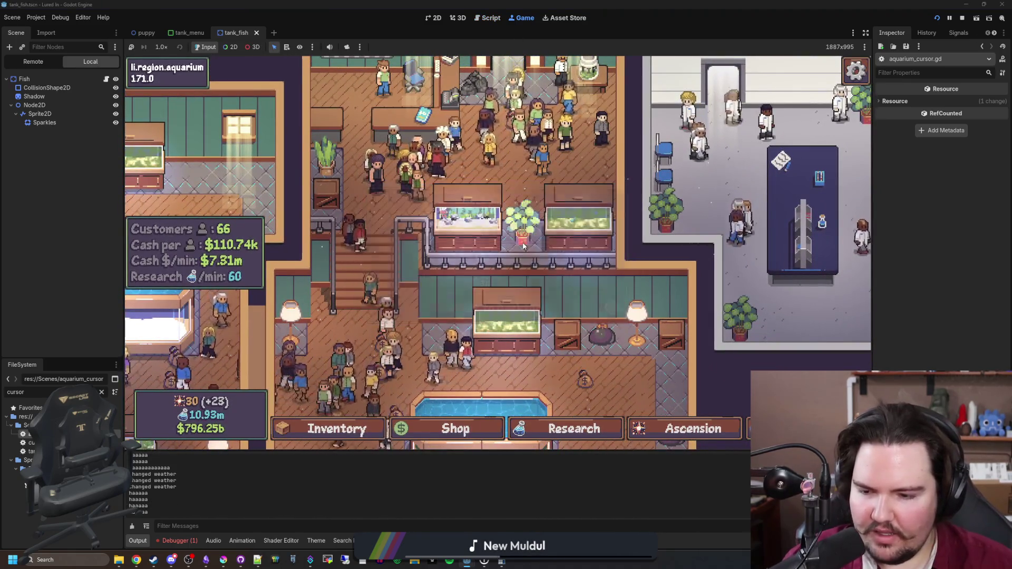
pyautogui.press('Escape')
pyautogui.press('Escape')
pyautogui.press('Escape')
pyautogui.press('Escape')
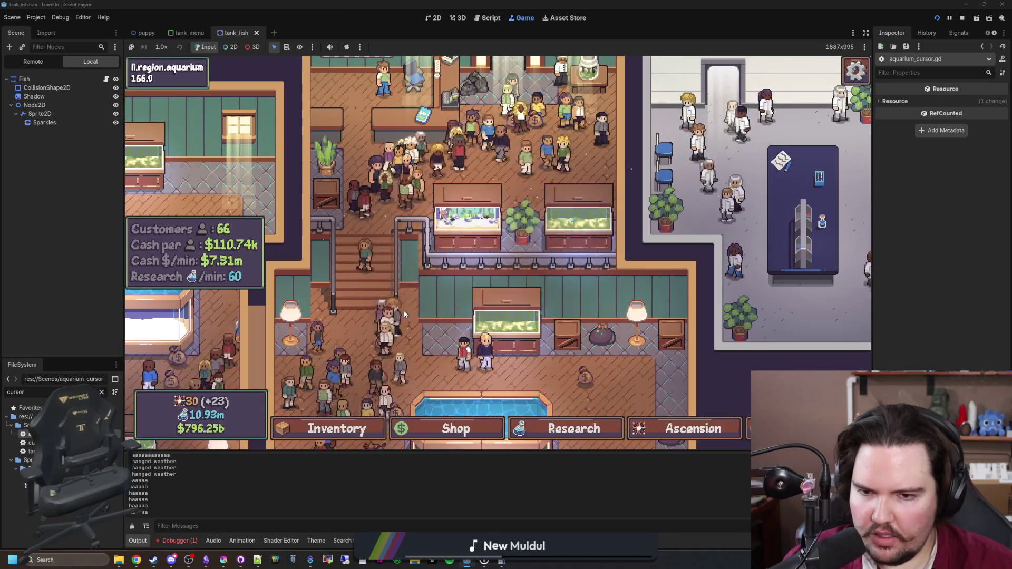
pyautogui.press('Escape')
pyautogui.press('Escape')
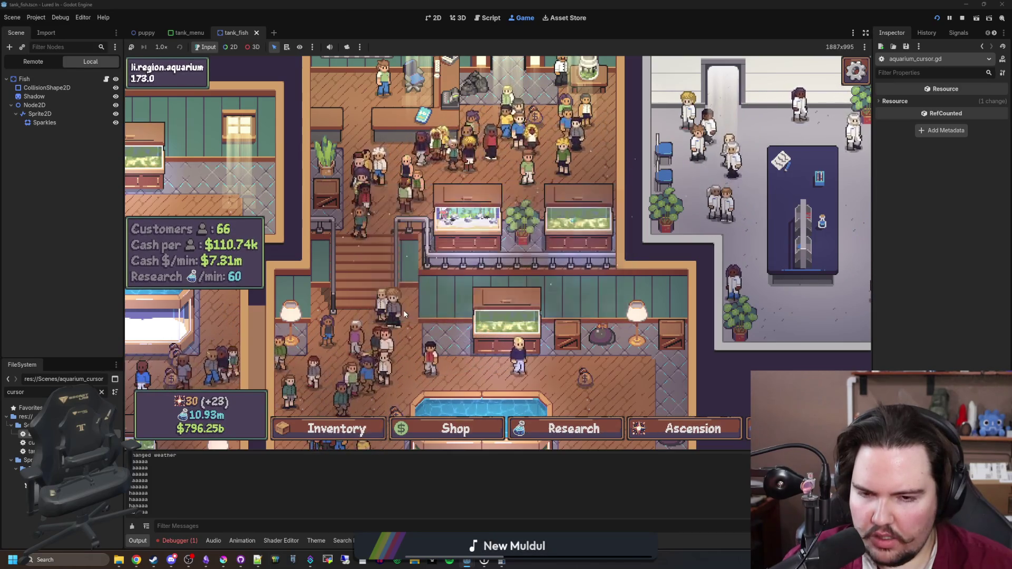
pyautogui.press('Escape')
pyautogui.press('Escape')
pyautogui.press('Escape')
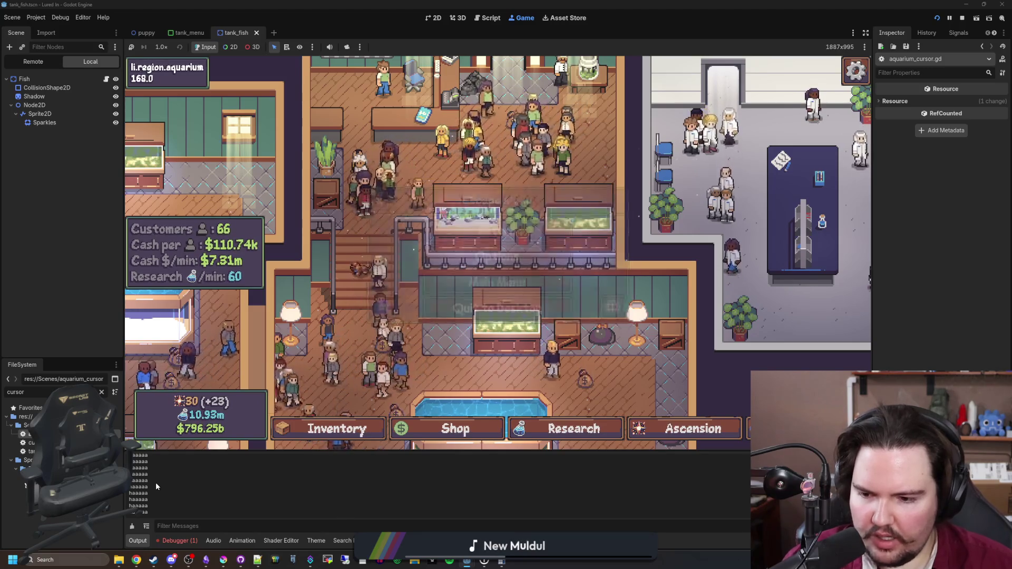
pyautogui.press('Escape')
pyautogui.press('Escape')
pyautogui.press('Escape')
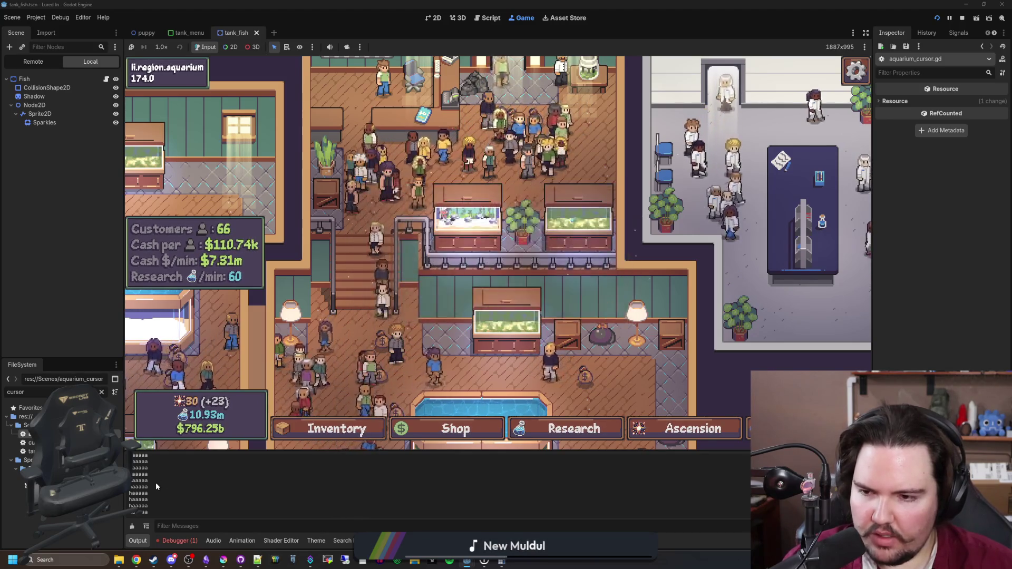
pyautogui.press('Escape')
pyautogui.press('Escape')
pyautogui.press('Escape')
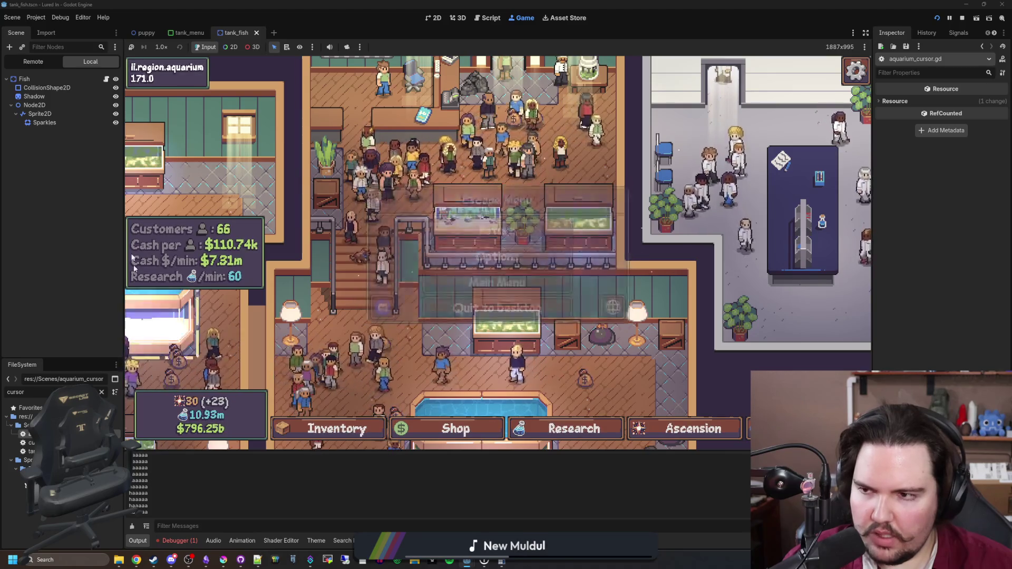
pyautogui.hotkey('ctrl', 'F3')
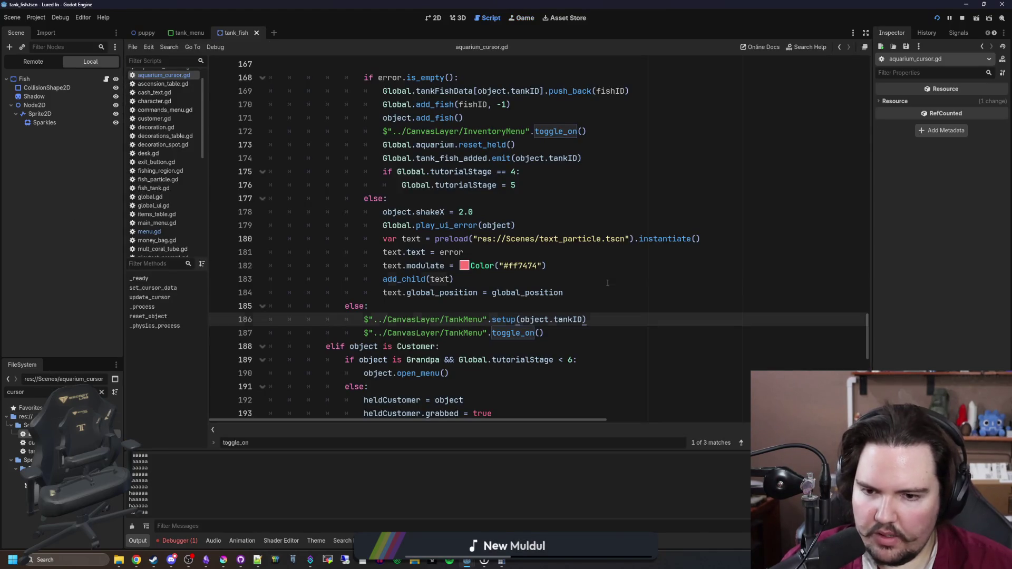
# Append print(UIManager.activeMenu) to the end of _process, save, and switch to the running game
pyautogui.hotkey('ctrl', 'f')
pyautogui.write('_process')
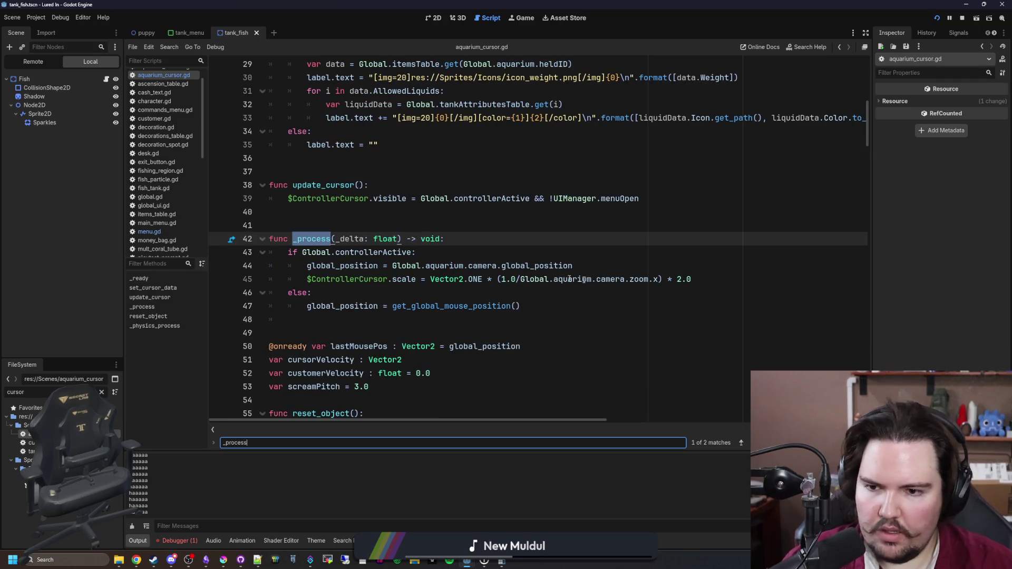
pyautogui.click(319, 322)
pyautogui.press('Return')
pyautogui.press('Return')
pyautogui.press('Up')
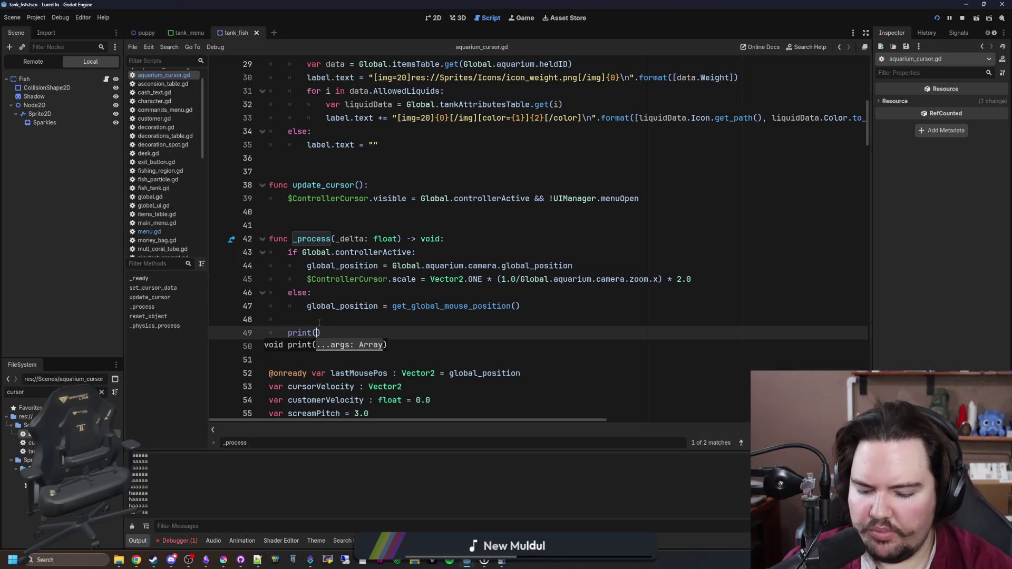
pyautogui.press('BackSpace')
pyautogui.press('BackSpace')
pyautogui.press('BackSpace')
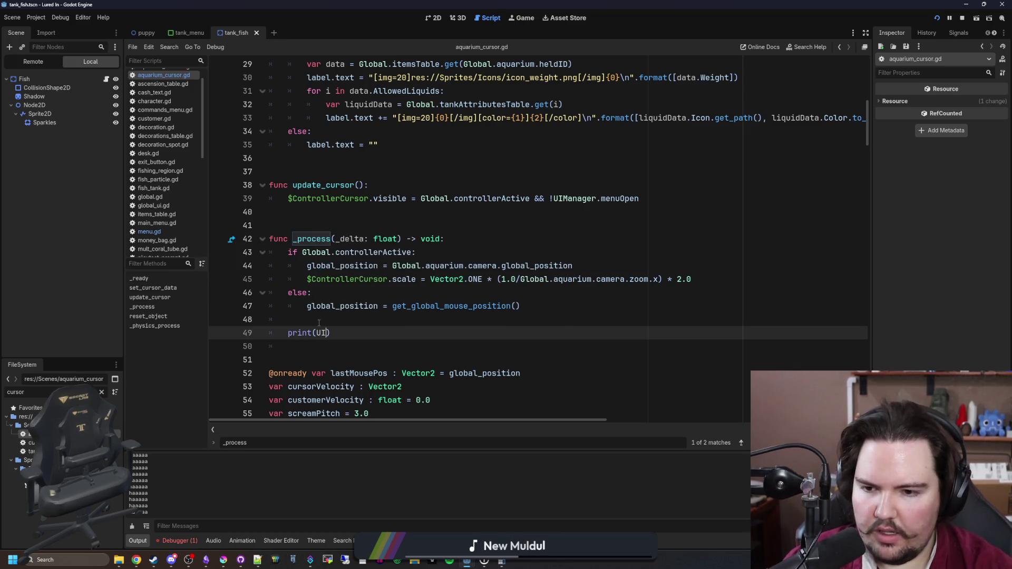
pyautogui.write('UIManager.ac')
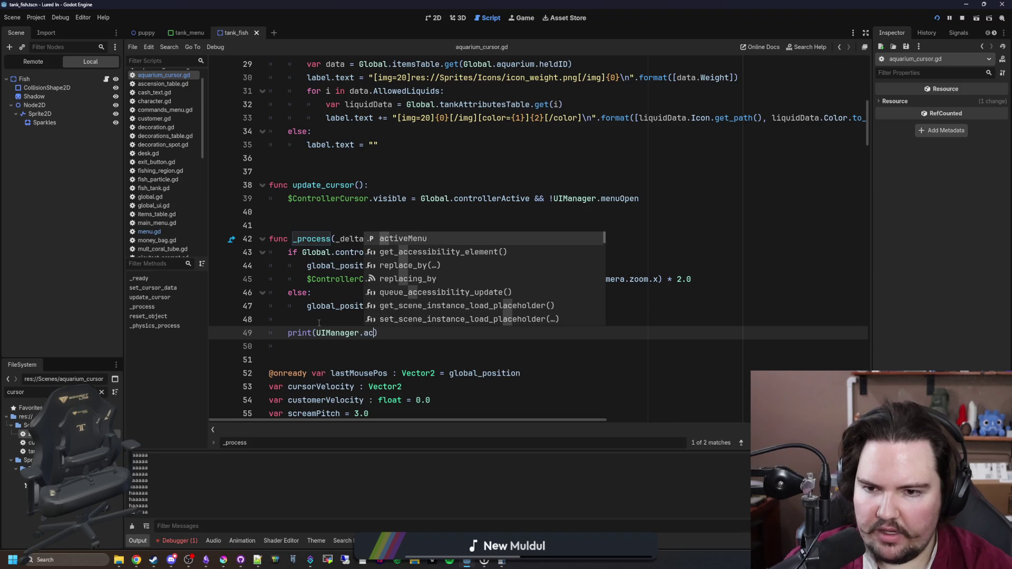
pyautogui.press('Return')
pyautogui.click(319, 322)
pyautogui.hotkey('ctrl', 's')
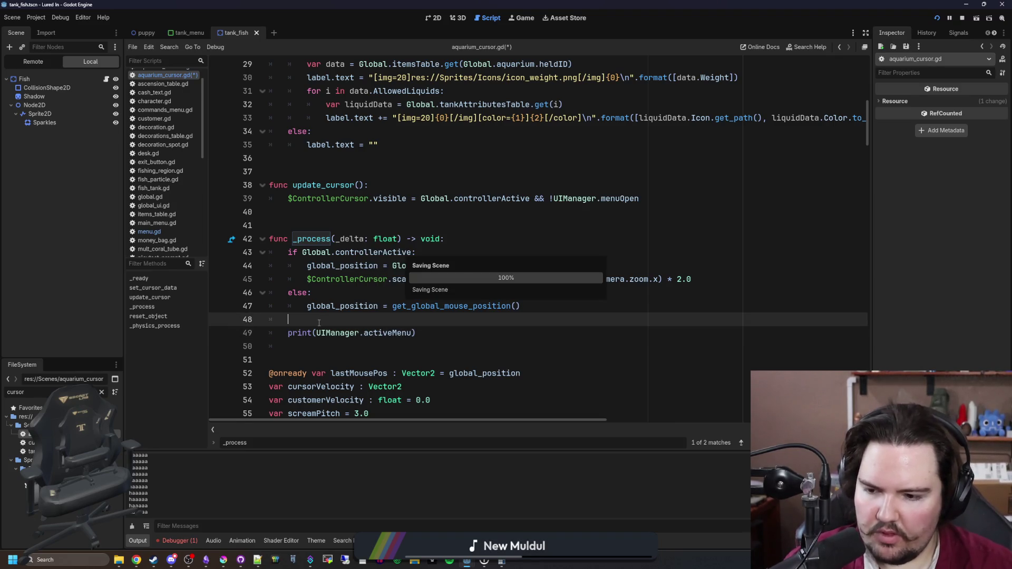
pyautogui.click(529, 15)
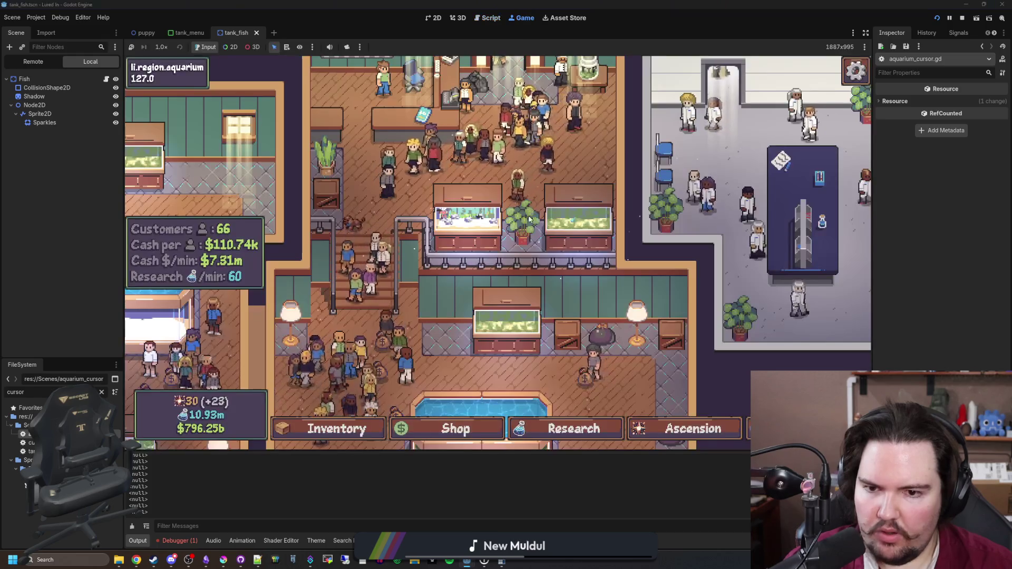
# In the running game, toggle the Escape Menu and open and close Fish Tank 1 twice
pyautogui.press('Escape')
pyautogui.press('Escape')
pyautogui.press('Escape')
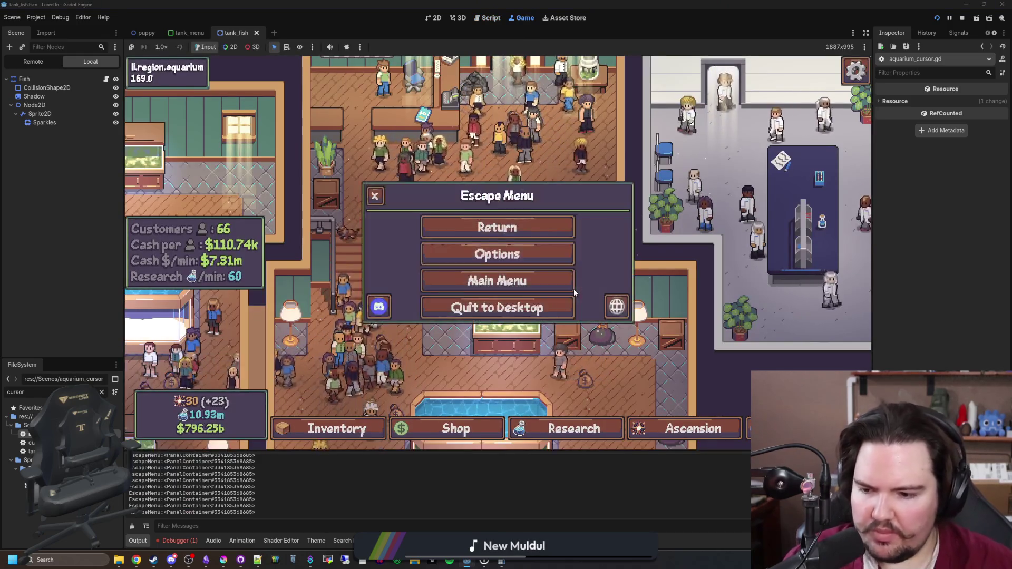
pyautogui.press('Escape')
pyautogui.moveTo(499, 238)
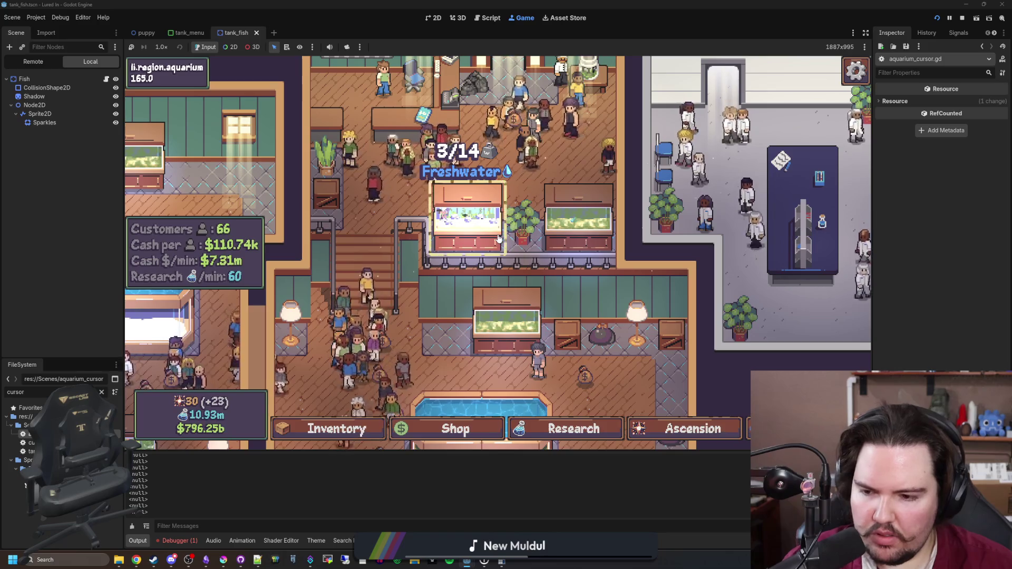
pyautogui.press('Escape')
pyautogui.press('Escape')
pyautogui.click(498, 238)
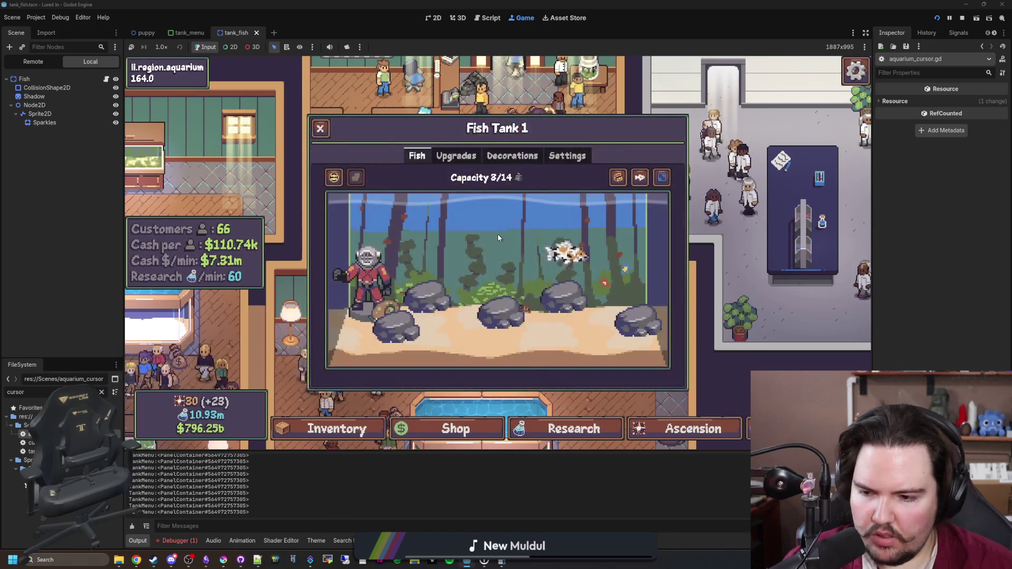
pyautogui.press('Escape')
pyautogui.click(499, 238)
pyautogui.press('Escape')
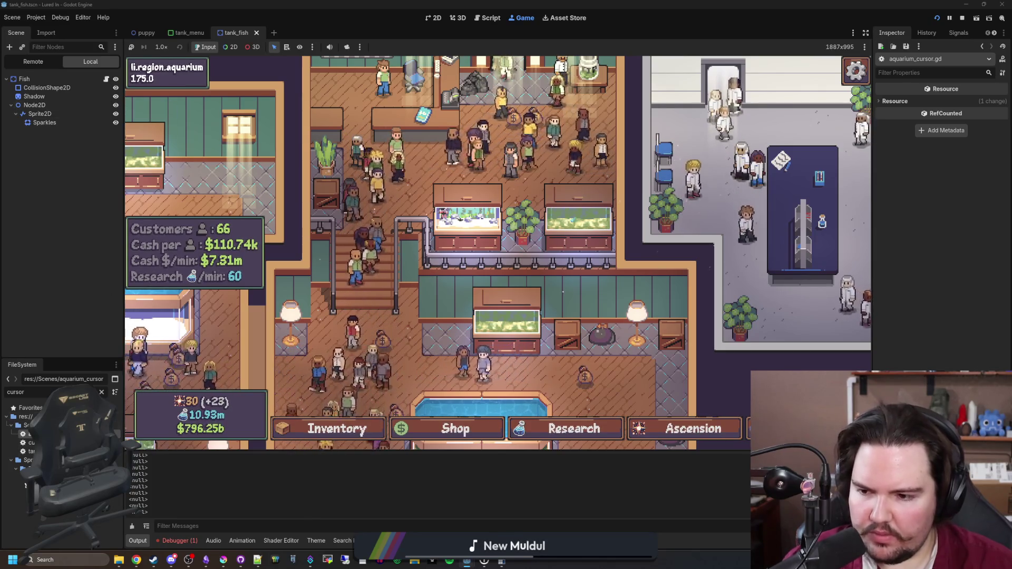
# Delete the print(UIManager.activeMenu) debug line from _process in aquarium_cursor.gd
pyautogui.hotkey('ctrl', 'F3')
pyautogui.tripleClick(423, 334)
pyautogui.press('BackSpace')
pyautogui.press('BackSpace')
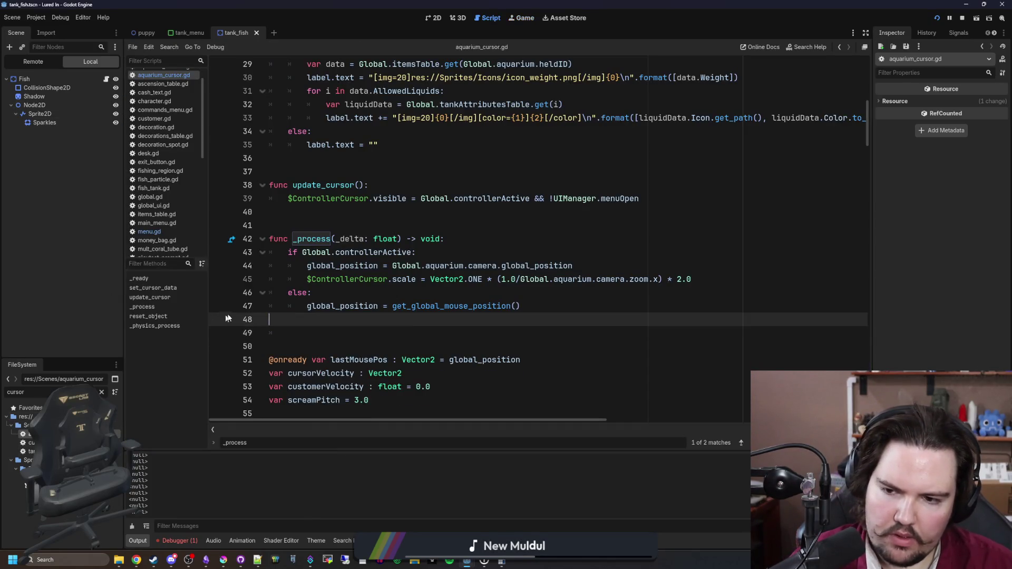
pyautogui.click(330, 292)
pyautogui.hotkey('ctrl', 's')
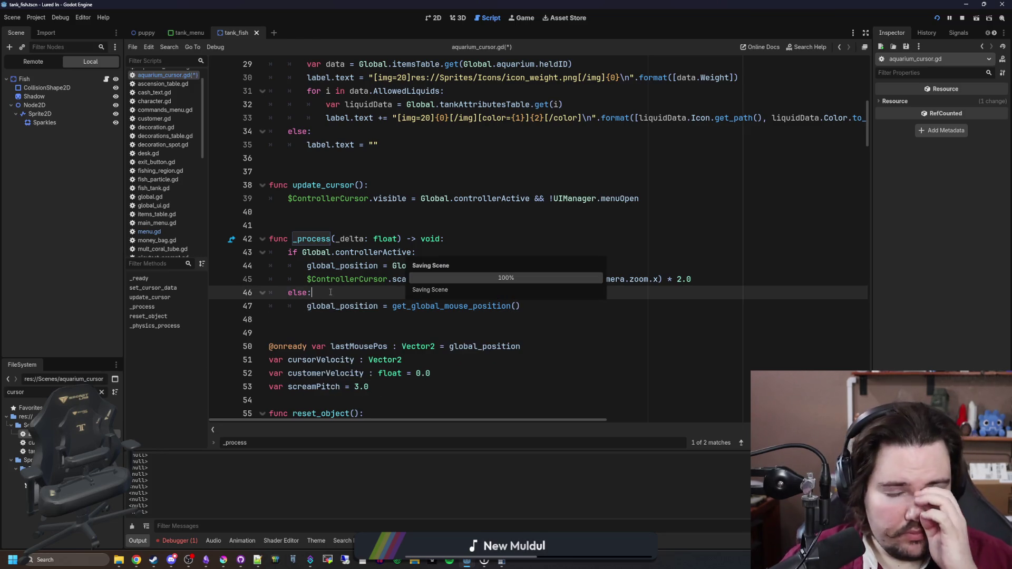
pyautogui.click(437, 20)
pyautogui.press('F5')
pyautogui.click(460, 245)
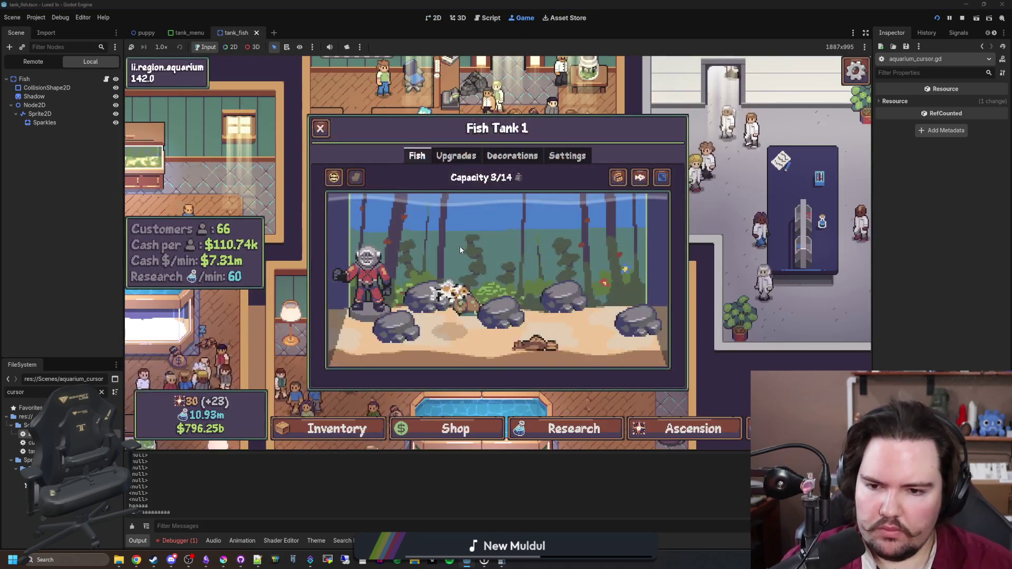
pyautogui.press('Escape')
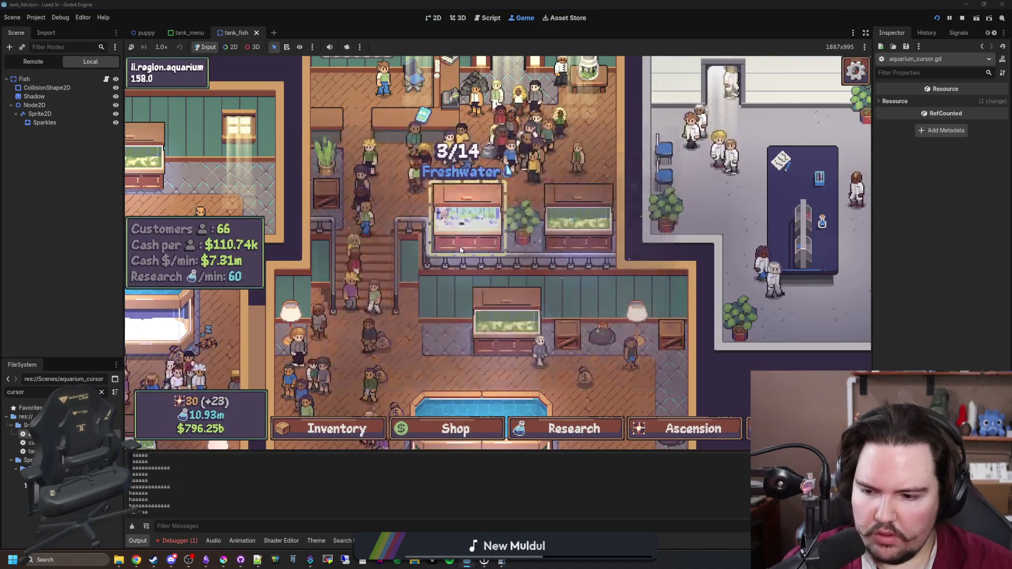
pyautogui.click(460, 247)
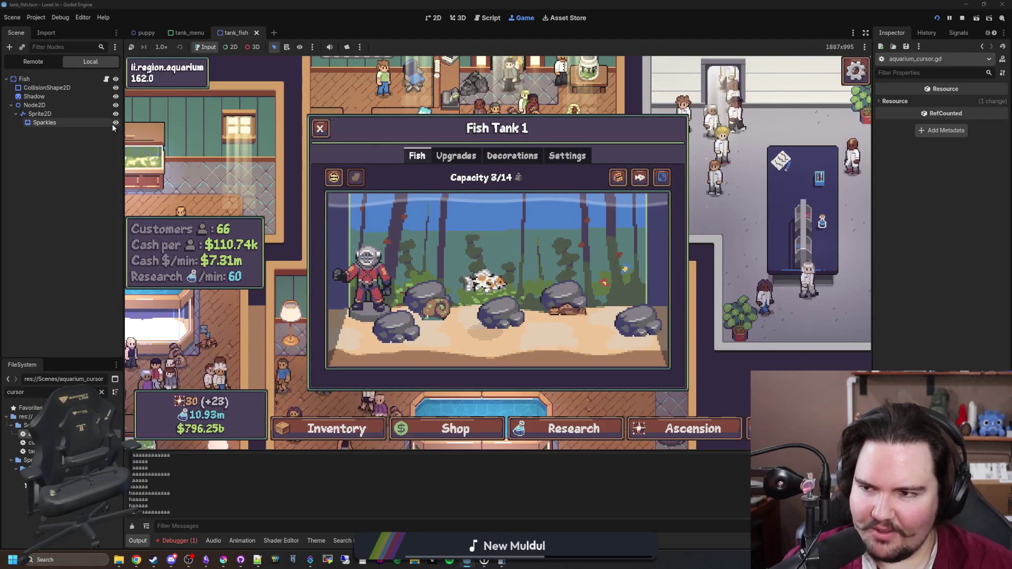
pyautogui.press('Escape')
pyautogui.press('Escape')
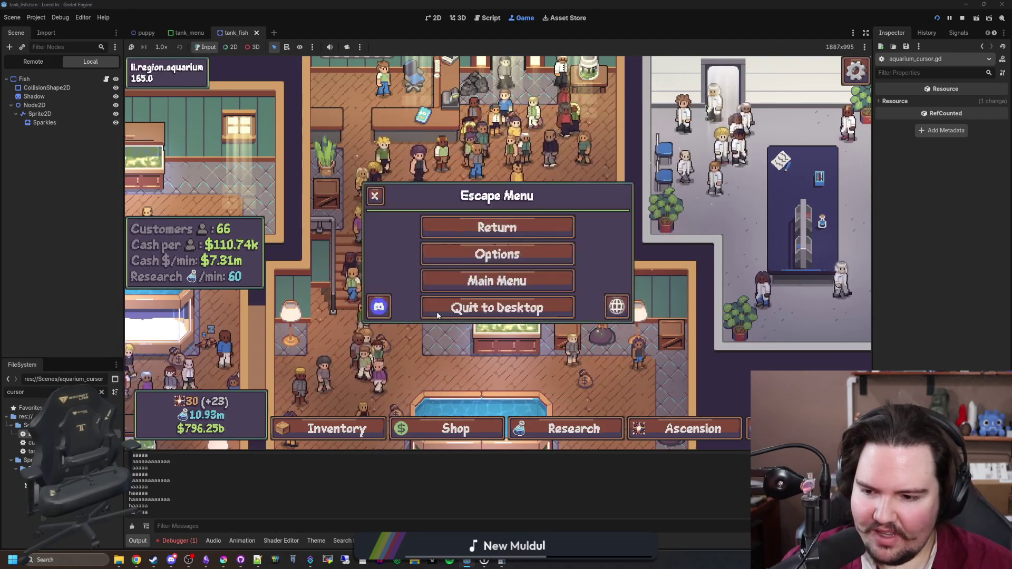
pyautogui.press('Escape')
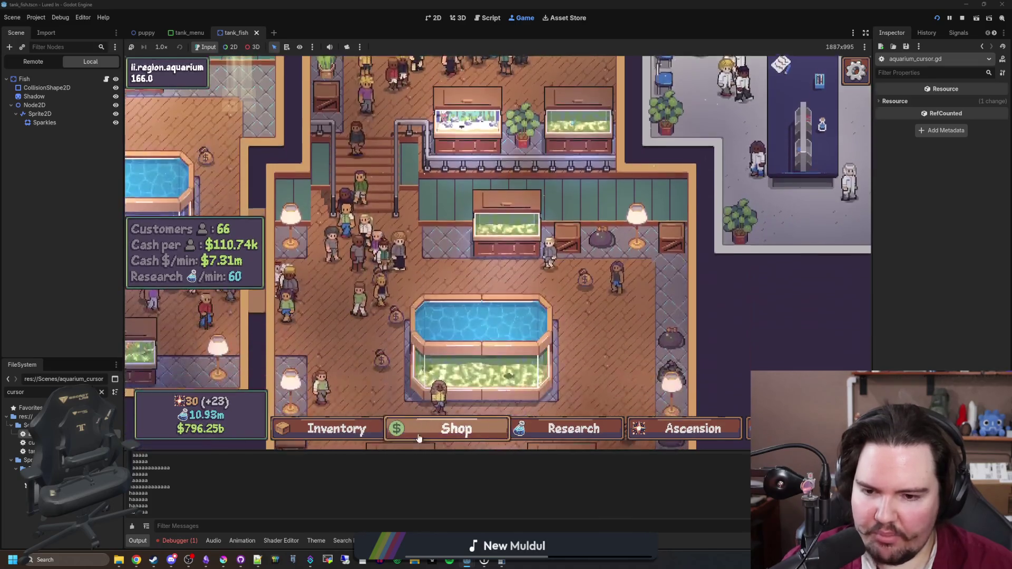
pyautogui.click(420, 436)
pyautogui.click(430, 431)
pyautogui.click(440, 425)
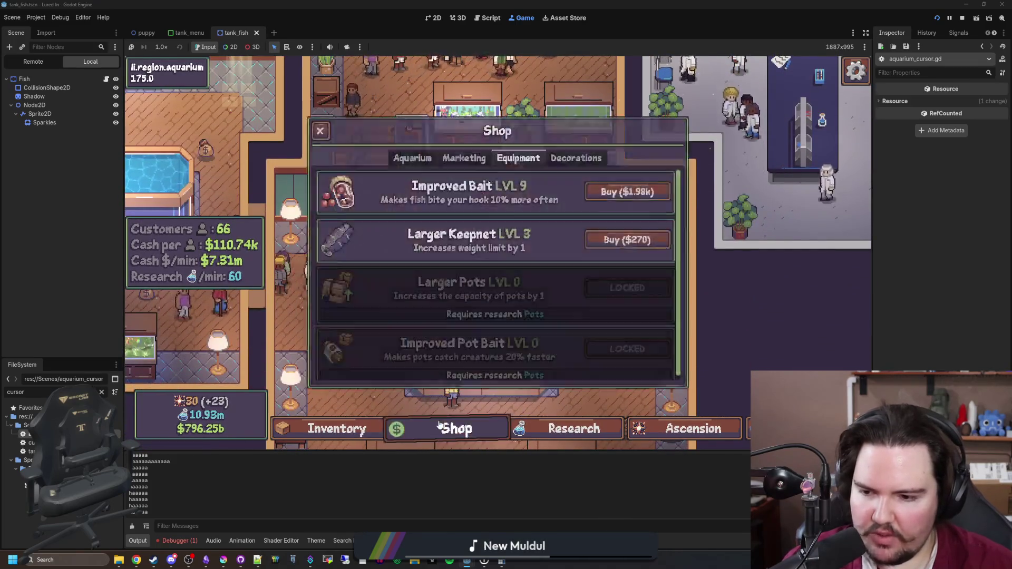
pyautogui.click(439, 427)
pyautogui.click(439, 432)
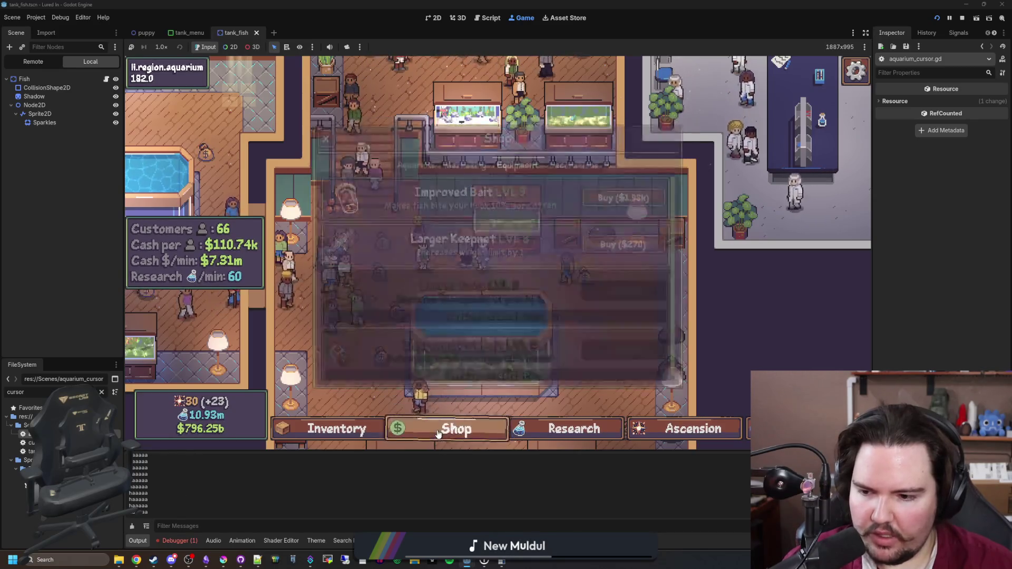
pyautogui.click(438, 432)
pyautogui.click(438, 433)
pyautogui.click(438, 432)
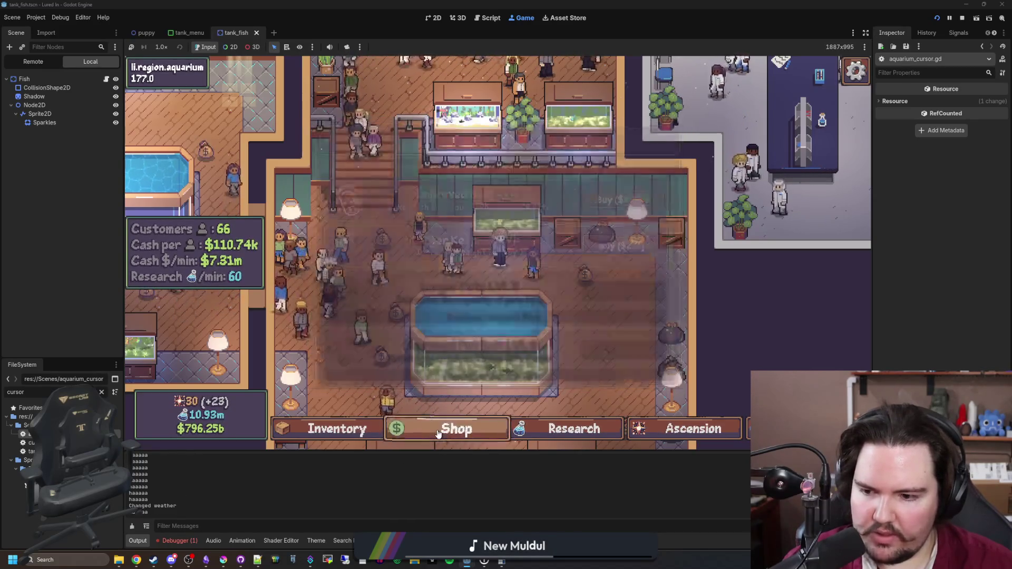
pyautogui.click(438, 433)
pyautogui.click(438, 432)
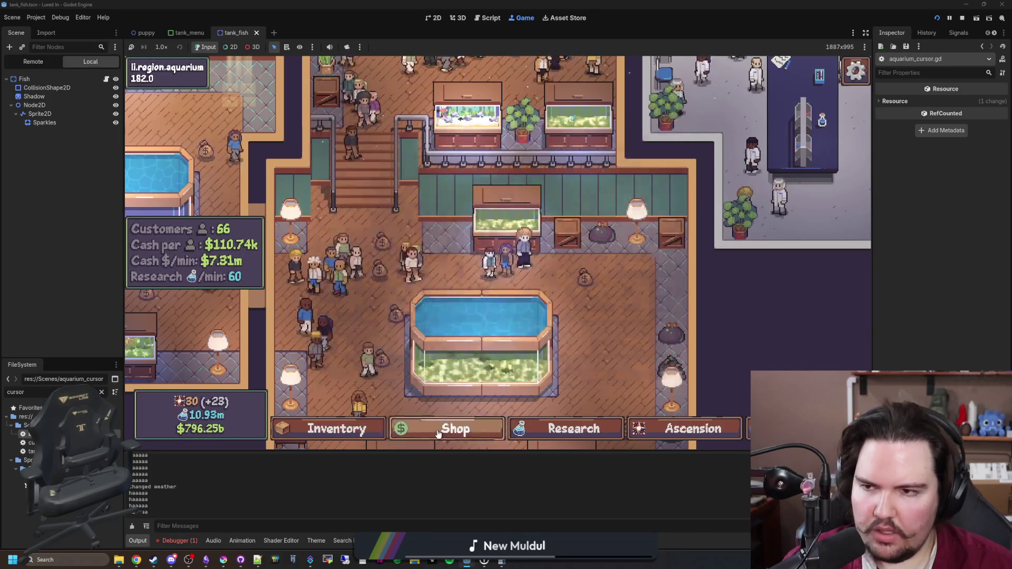
pyautogui.click(439, 433)
pyautogui.click(438, 433)
pyautogui.click(438, 432)
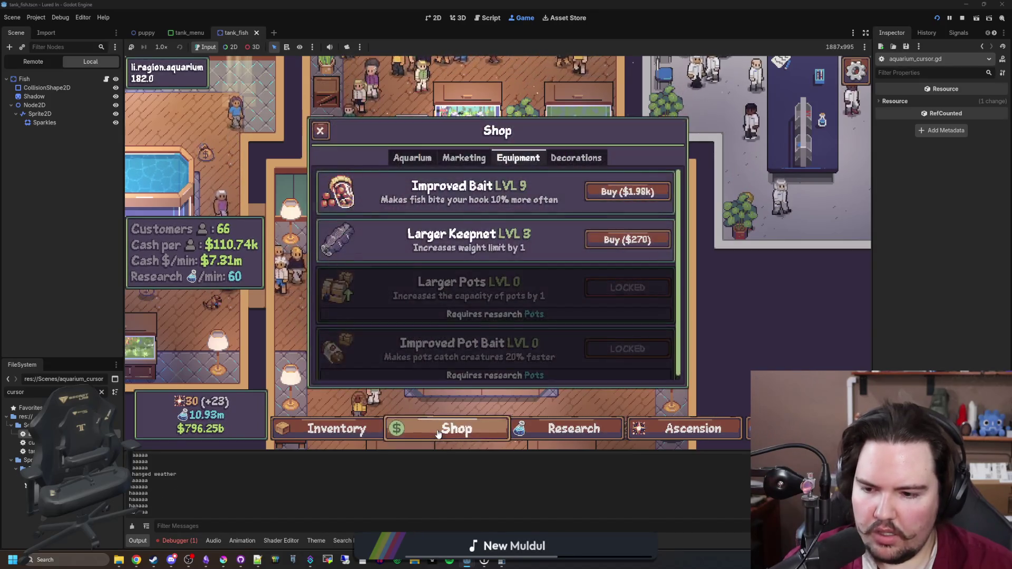
pyautogui.click(438, 433)
pyautogui.click(438, 433)
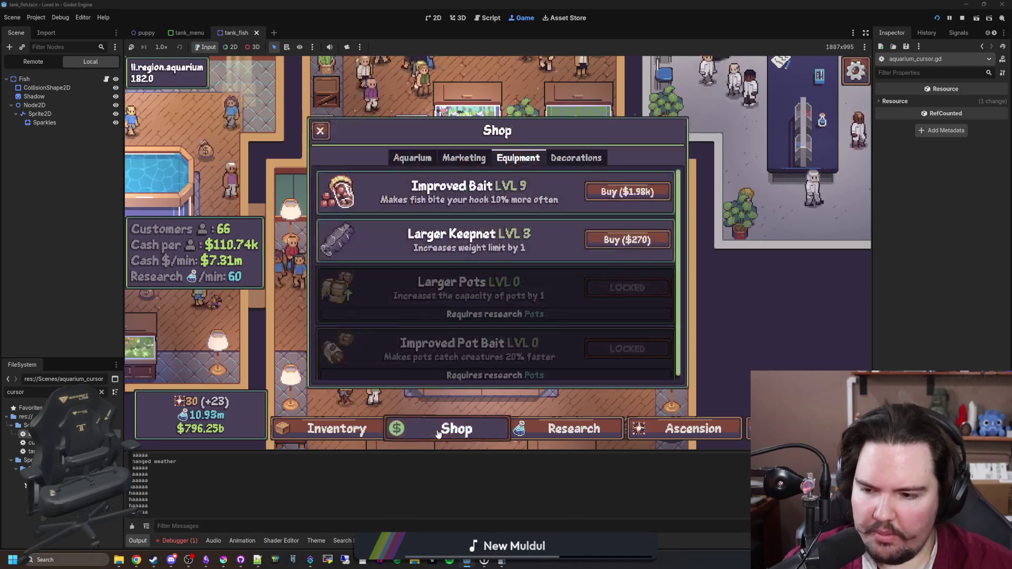
pyautogui.click(438, 432)
pyautogui.click(102, 392)
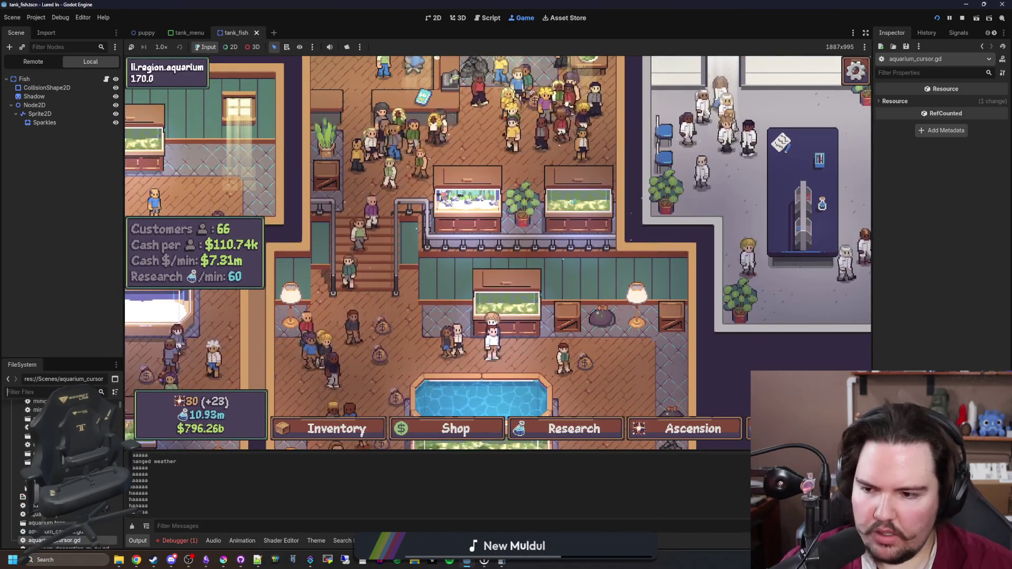
# Open tank_fish.gd and search the whole project for 'TankMenu'
pyautogui.click(106, 79)
pyautogui.hotkey('ctrl', 'shift', 'f')
pyautogui.write('TankMenu')
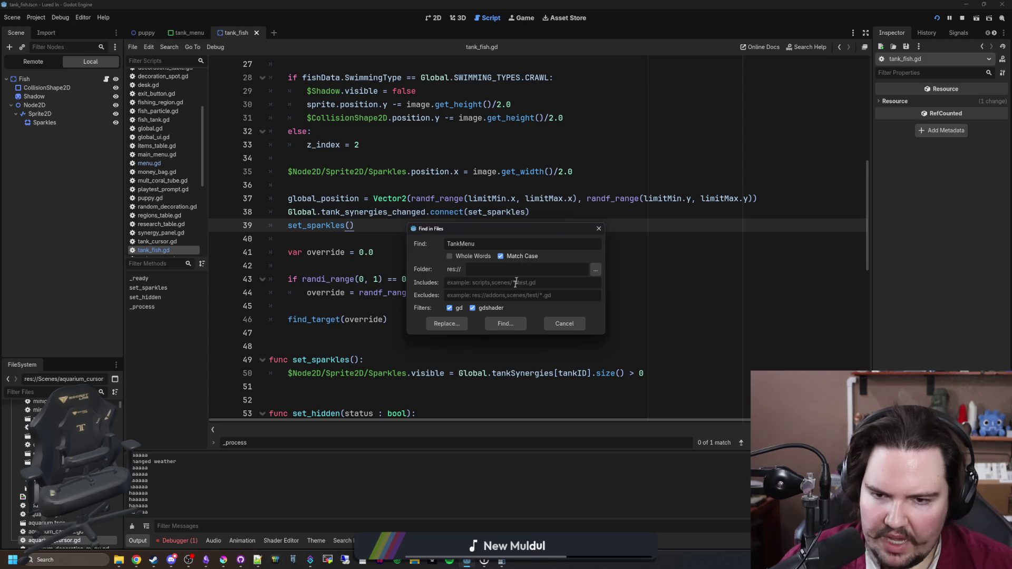
pyautogui.click(514, 324)
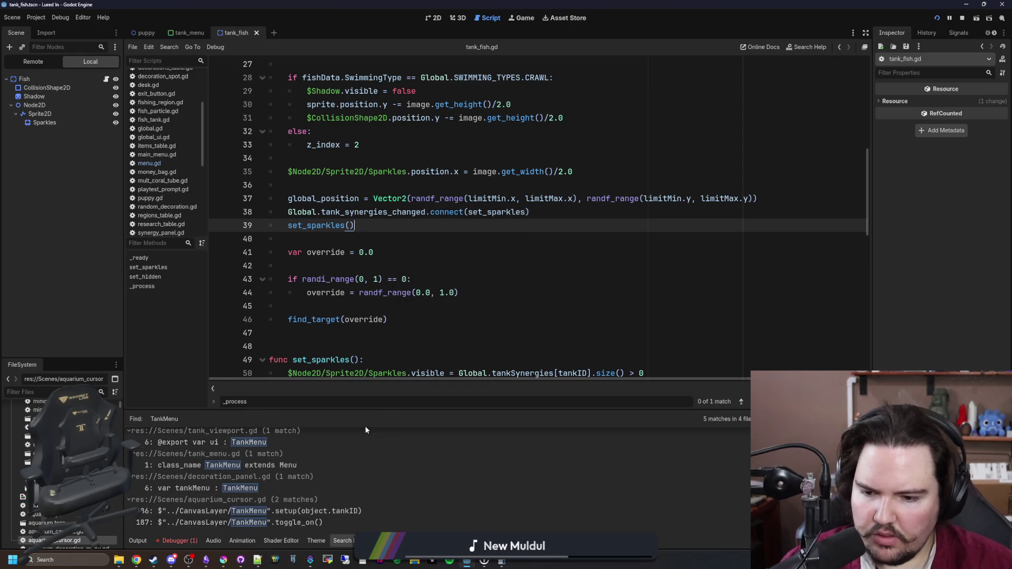
# Jump to the line 186 TankMenu setup call in aquarium_cursor.gd and add a blank line under else
pyautogui.scroll(1, 299, 479)
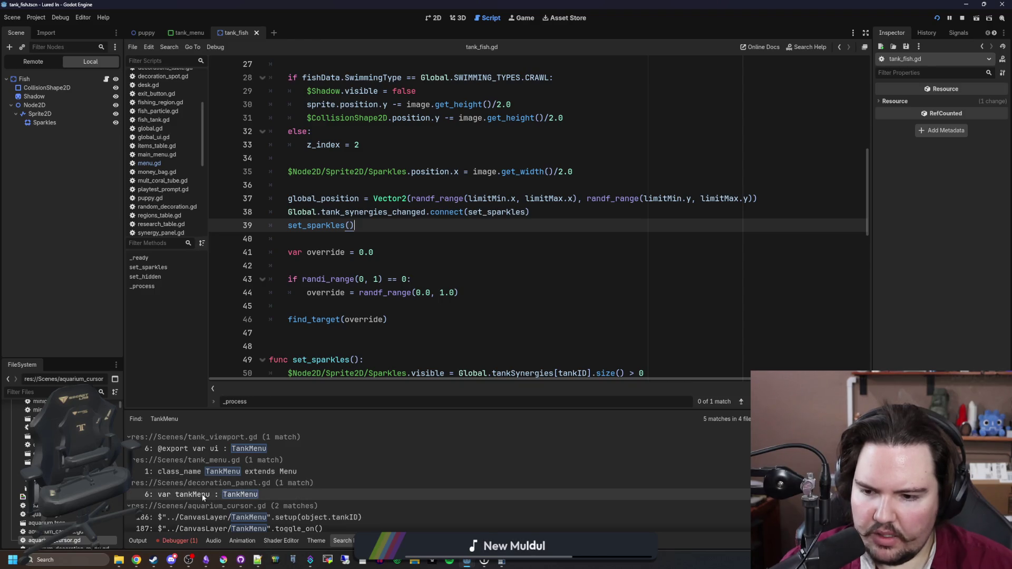
pyautogui.scroll(-1, 301, 510)
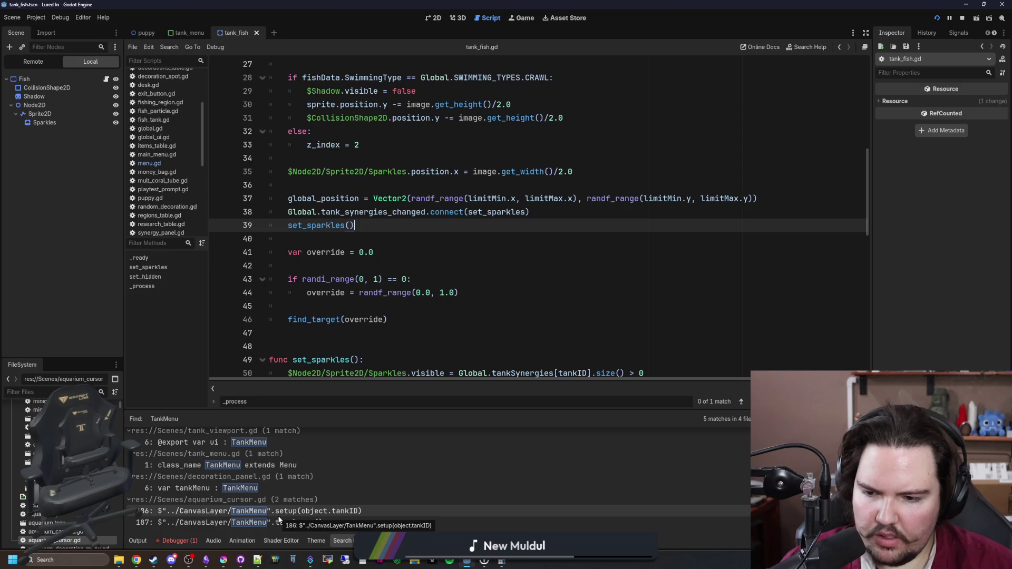
pyautogui.click(280, 519)
pyautogui.scroll(-3, 435, 302)
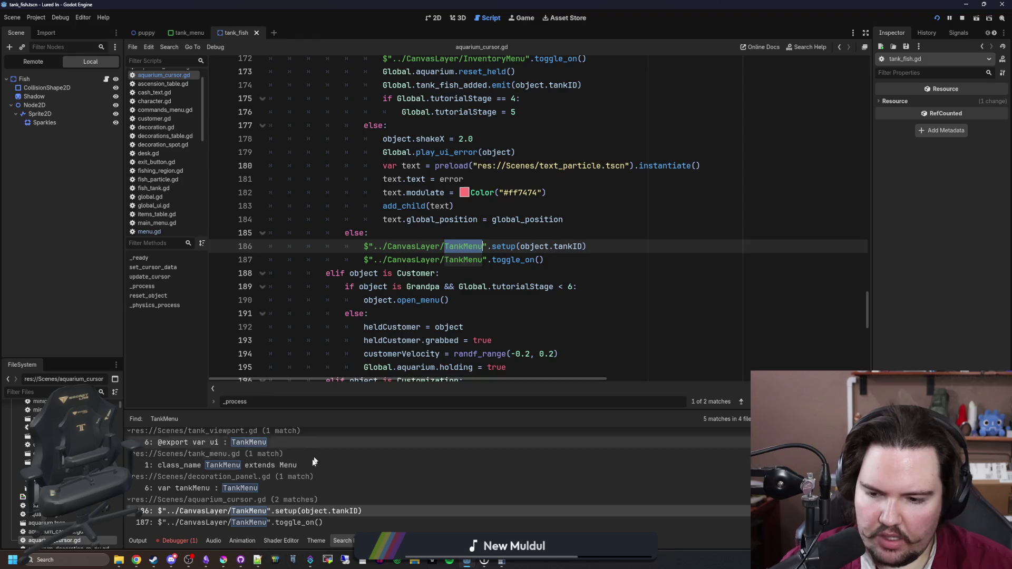
pyautogui.scroll(4, 437, 325)
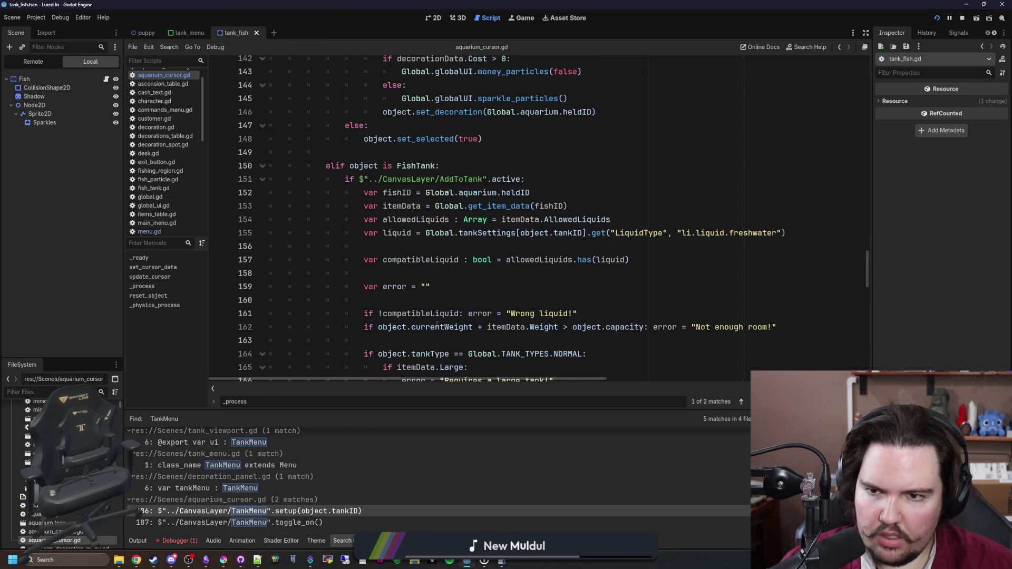
pyautogui.scroll(6, 363, 172)
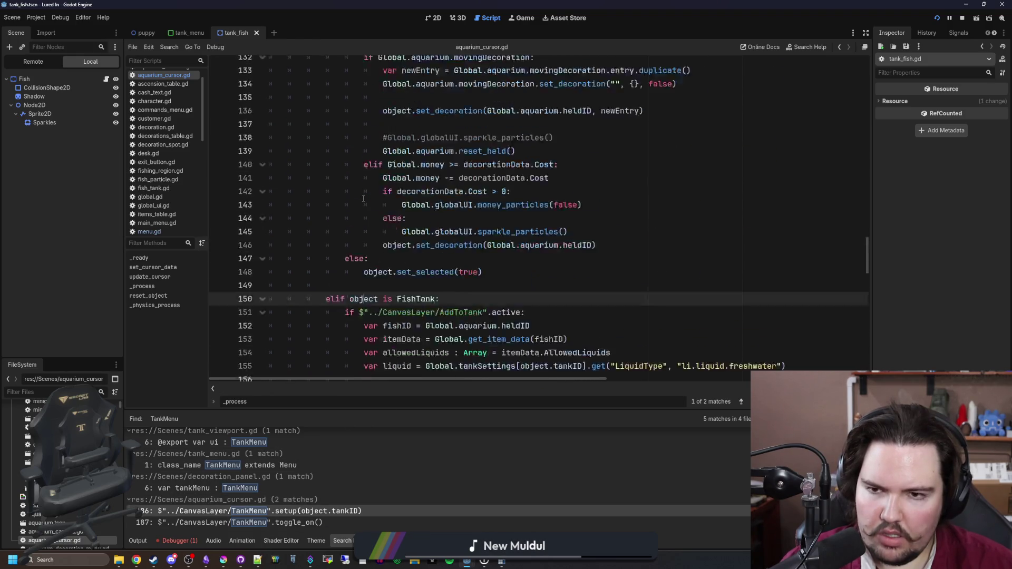
pyautogui.scroll(-15, 410, 213)
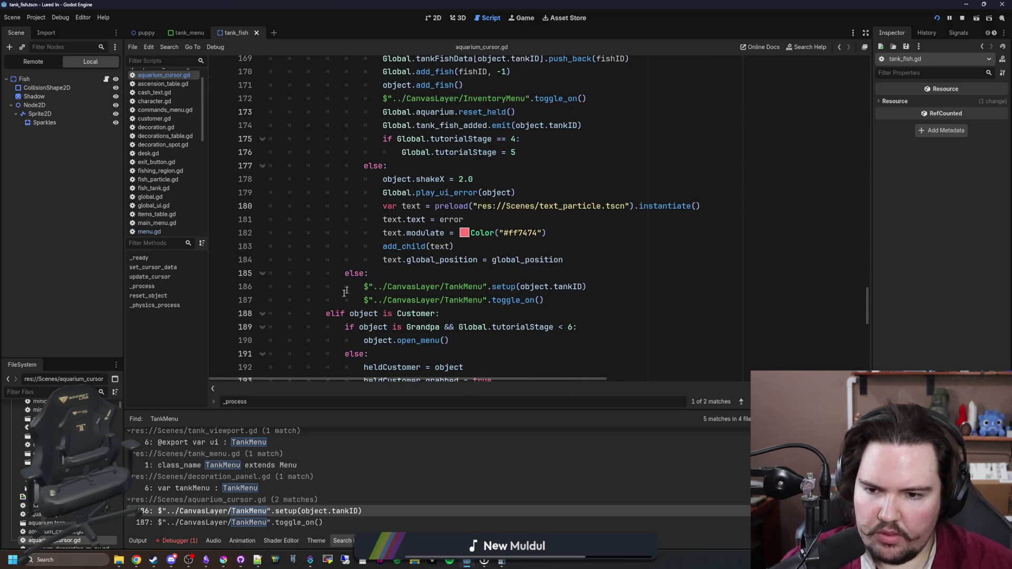
pyautogui.scroll(8, 348, 287)
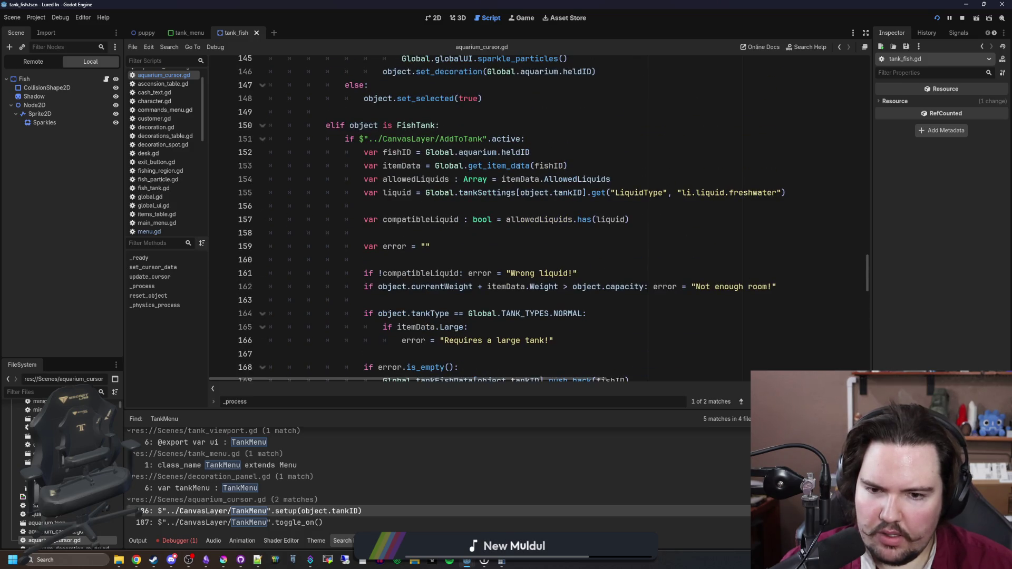
pyautogui.scroll(-9, 501, 168)
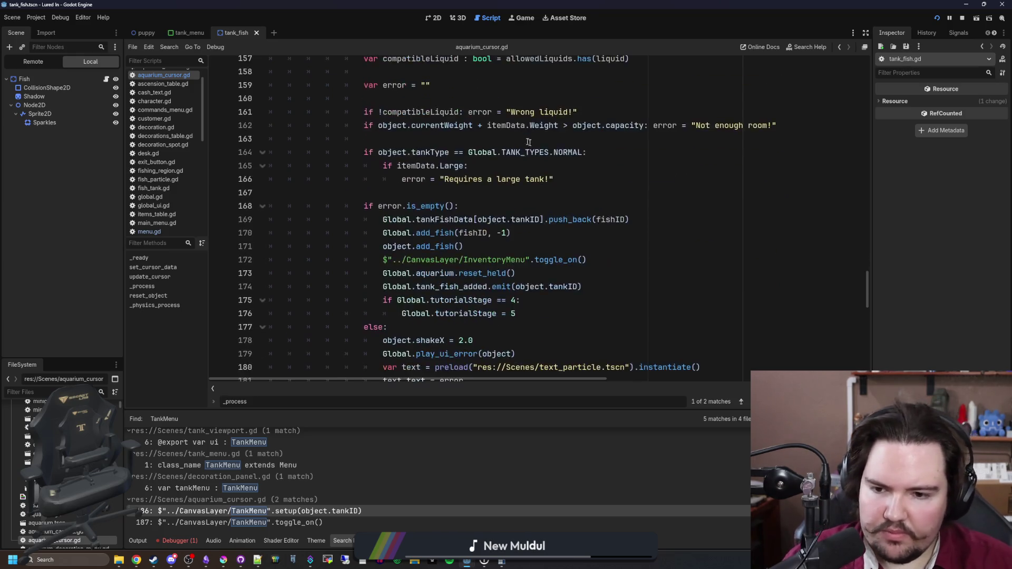
pyautogui.press('Return')
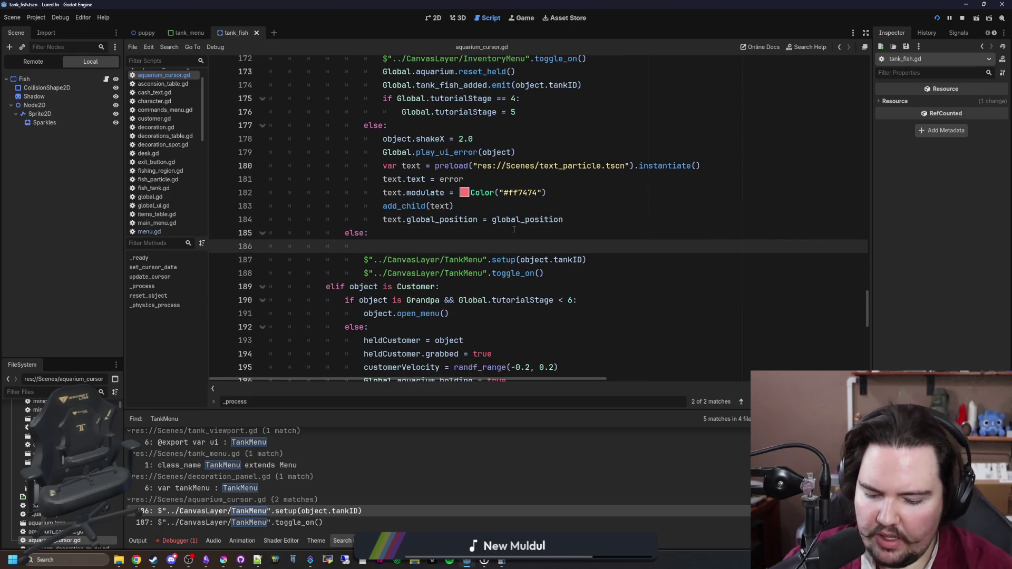
# Insert print("running!") before the TankMenu setup call and show the Output panel
pyautogui.write('print("haaa')
pyautogui.press('BackSpace')
pyautogui.press('BackSpace')
pyautogui.press('BackSpace')
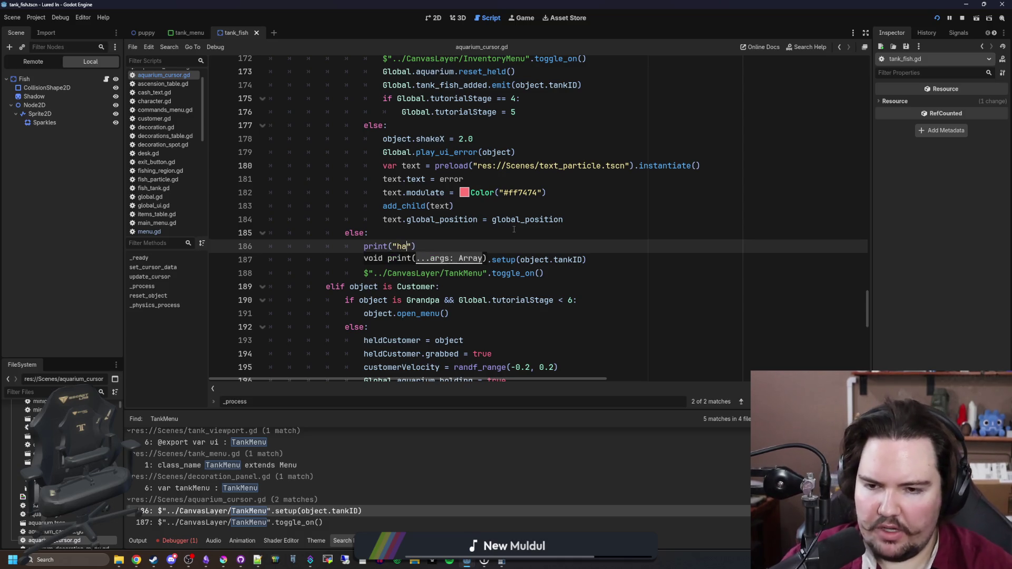
pyautogui.write('running!')
pyautogui.click(514, 230)
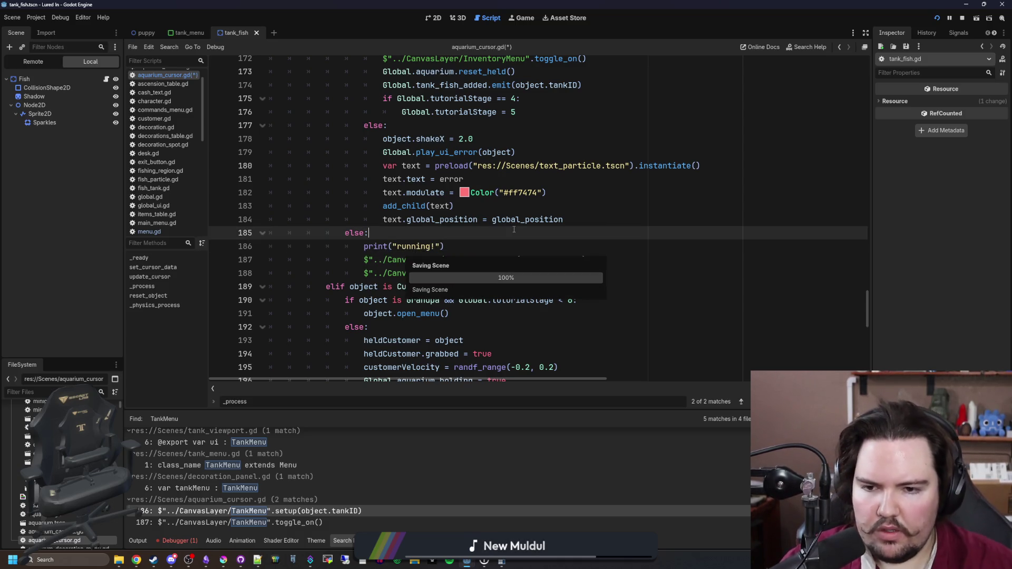
pyautogui.click(133, 542)
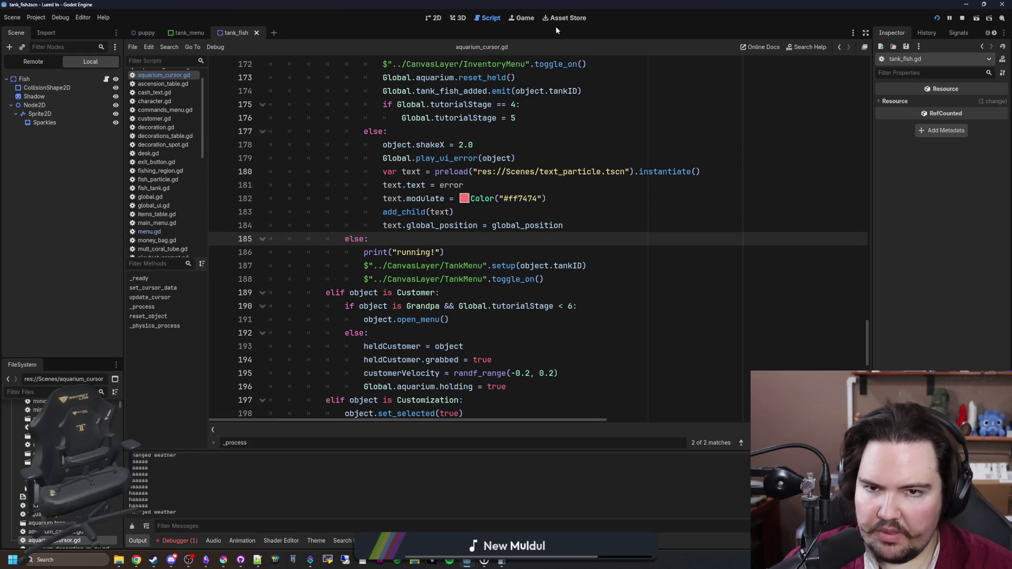
# Toggle the Shop panel repeatedly in the running game, then reopen aquarium_cursor.gd
pyautogui.click(528, 24)
pyautogui.click(469, 434)
pyautogui.click(469, 434)
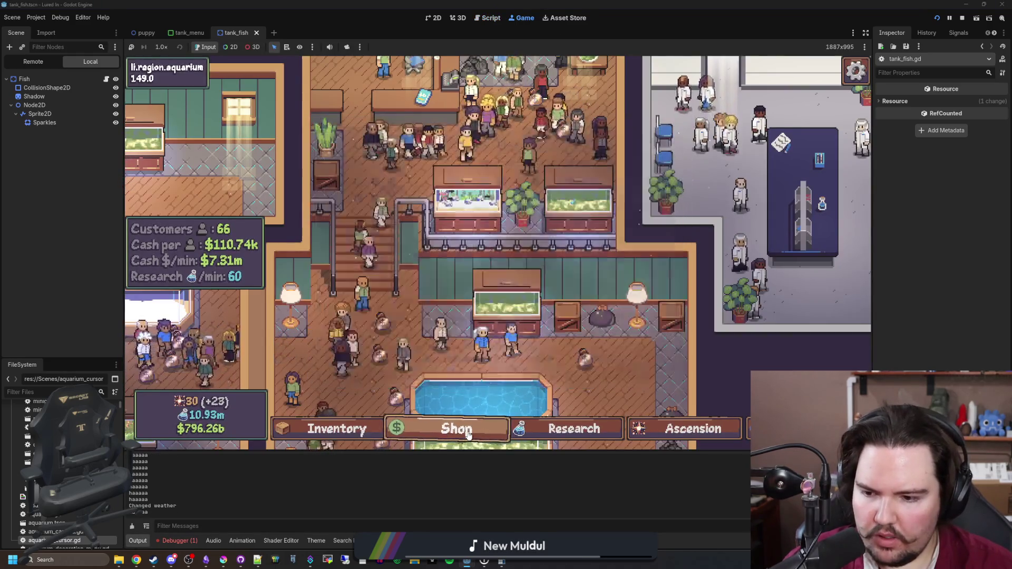
pyautogui.click(468, 434)
pyautogui.click(468, 434)
pyautogui.click(469, 434)
pyautogui.click(468, 434)
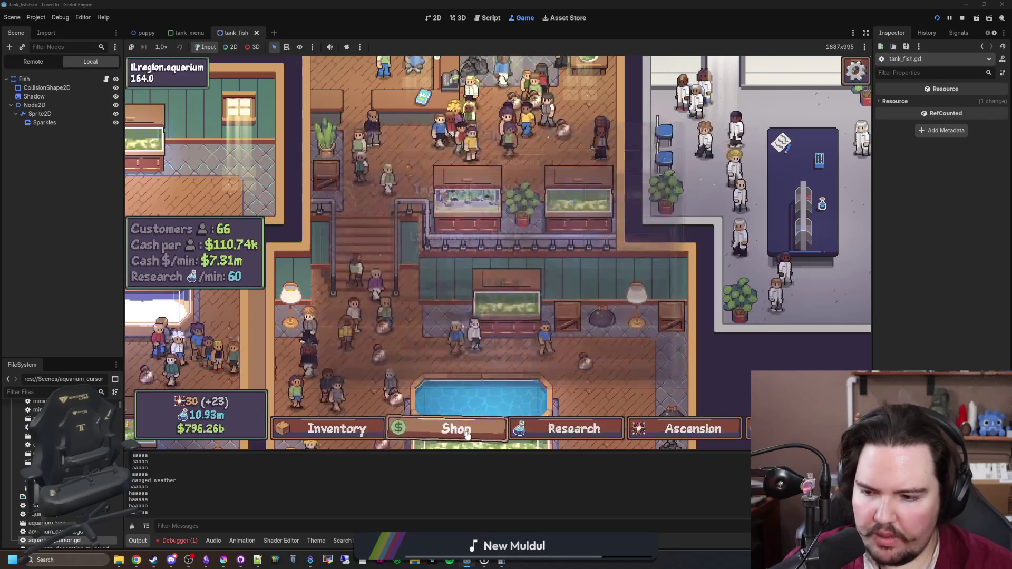
pyautogui.click(467, 434)
pyautogui.click(467, 434)
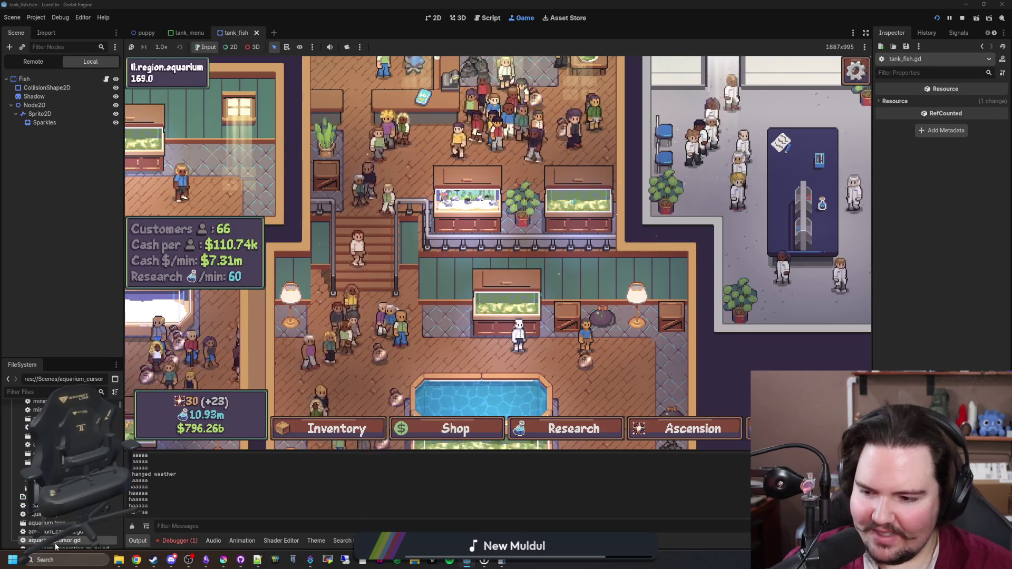
pyautogui.doubleClick(62, 542)
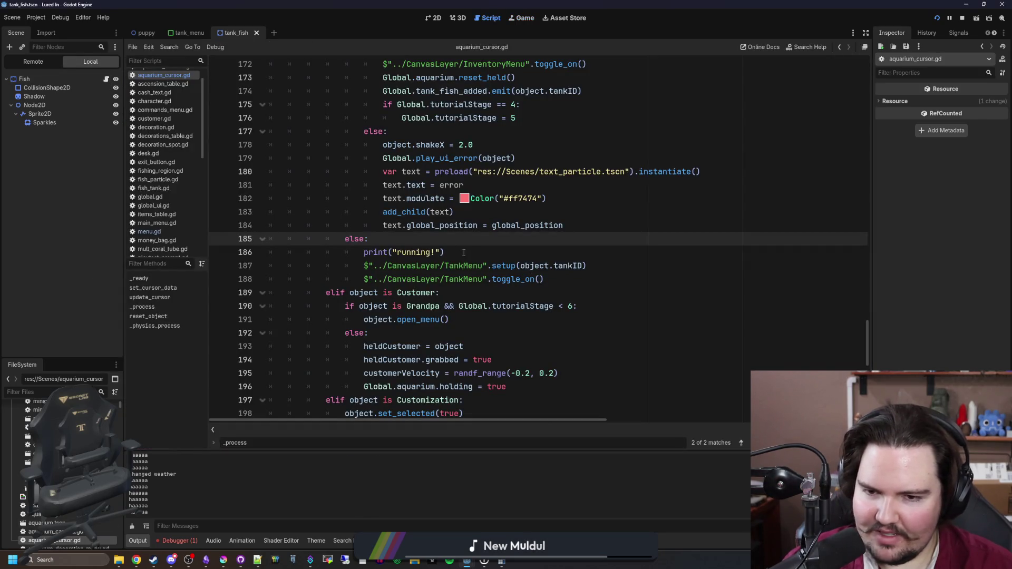
# Remove the running! debug print line from aquarium_cursor.gd and save
pyautogui.moveTo(464, 252); pyautogui.dragTo(392, 237)
pyautogui.press('BackSpace')
pyautogui.hotkey('ctrl', 's')
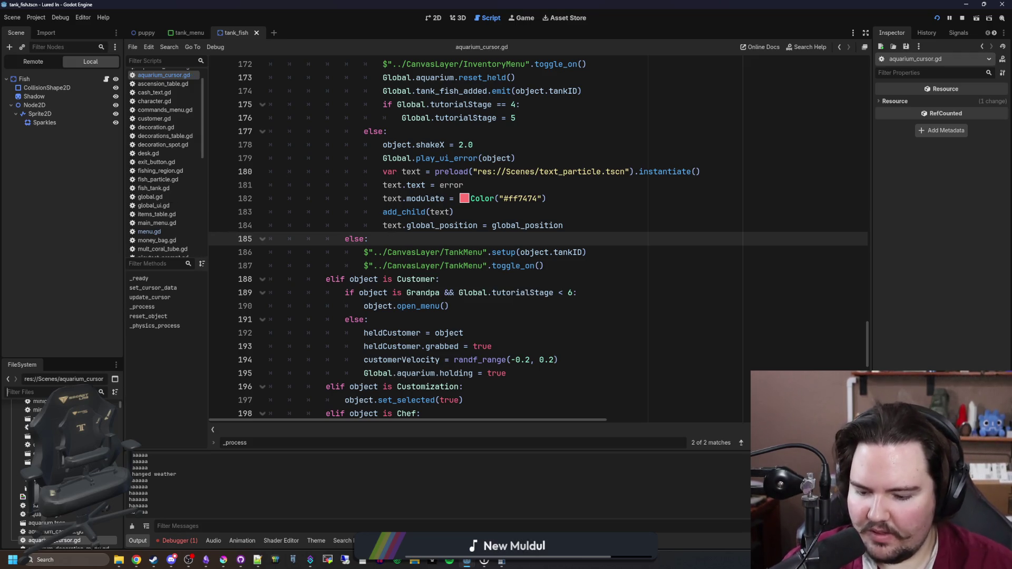
# Open the tank_menu scene, then the aquarium scene, via the FileSystem filter
pyautogui.write('tank_me')
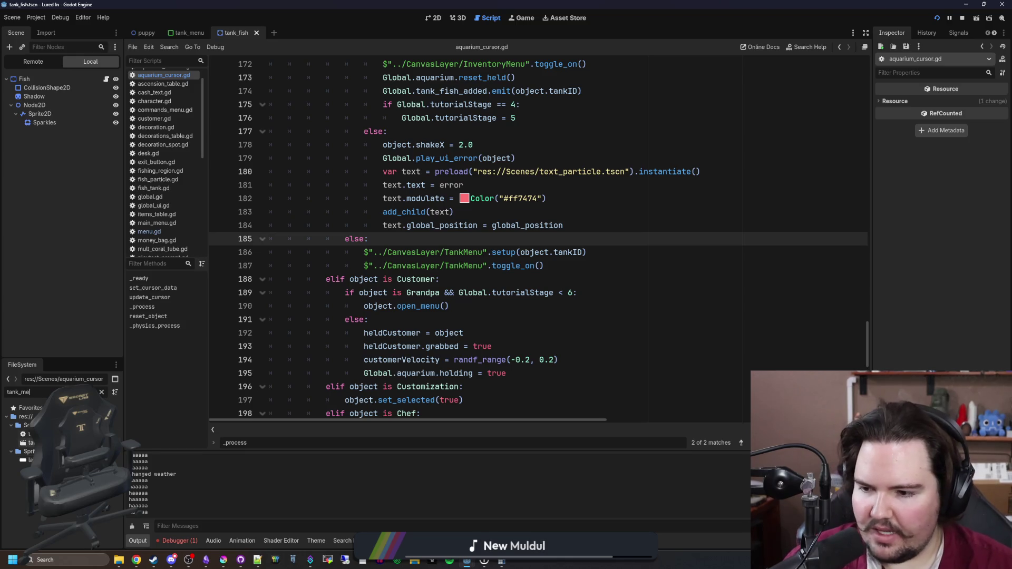
pyautogui.doubleClick(29, 443)
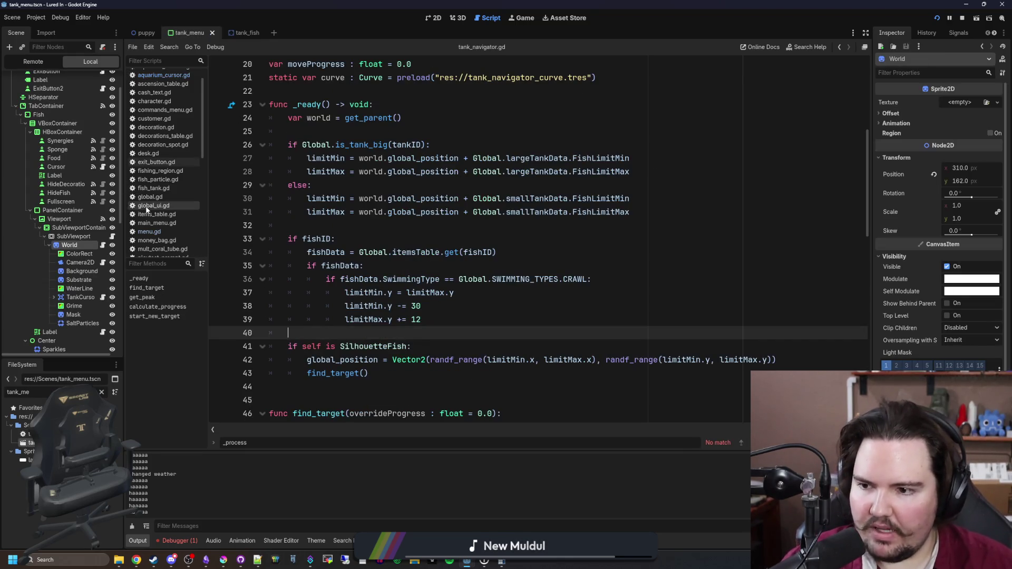
pyautogui.scroll(2, 61, 153)
pyautogui.click(102, 392)
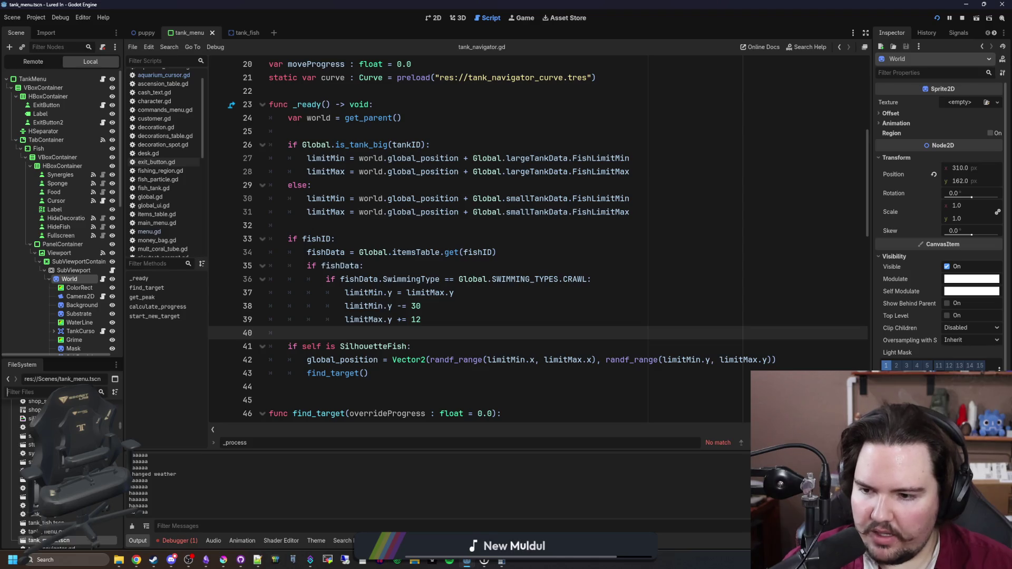
pyautogui.write('aquar')
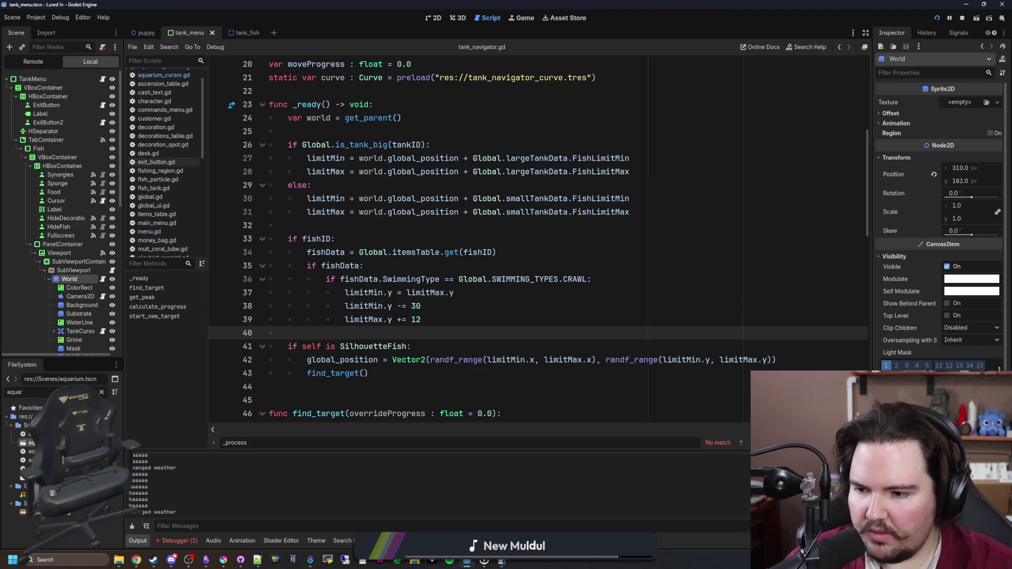
pyautogui.doubleClick(31, 443)
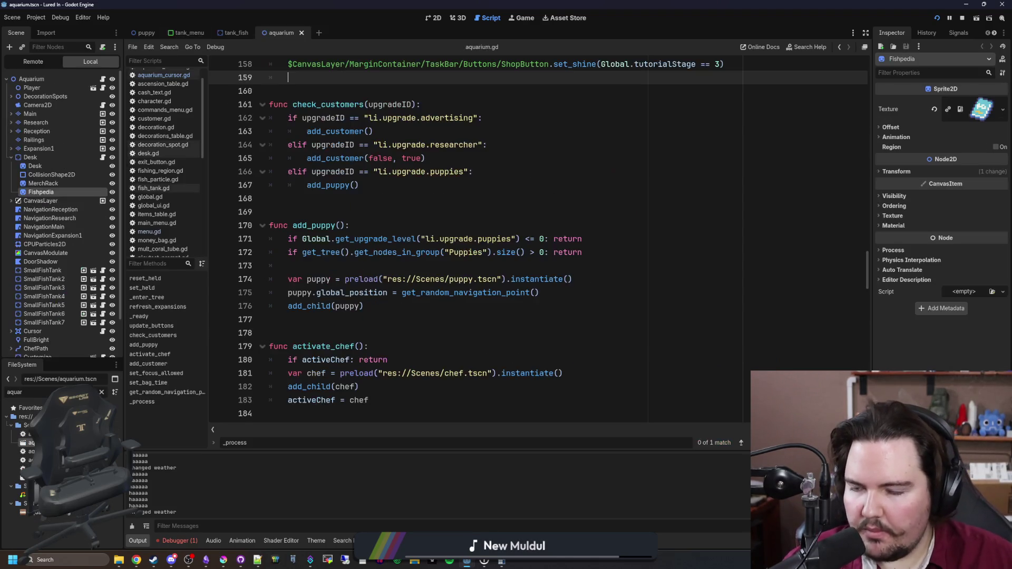
# Select TankMenu under CanvasLayer and show its signal list in a widened dock
pyautogui.click(11, 201)
pyautogui.scroll(-5, 68, 260)
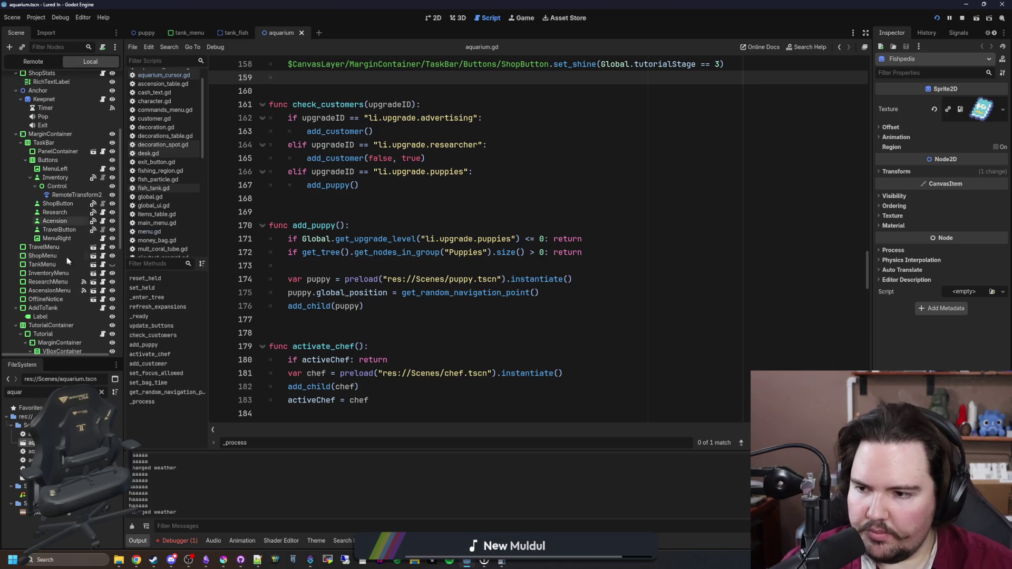
pyautogui.click(58, 263)
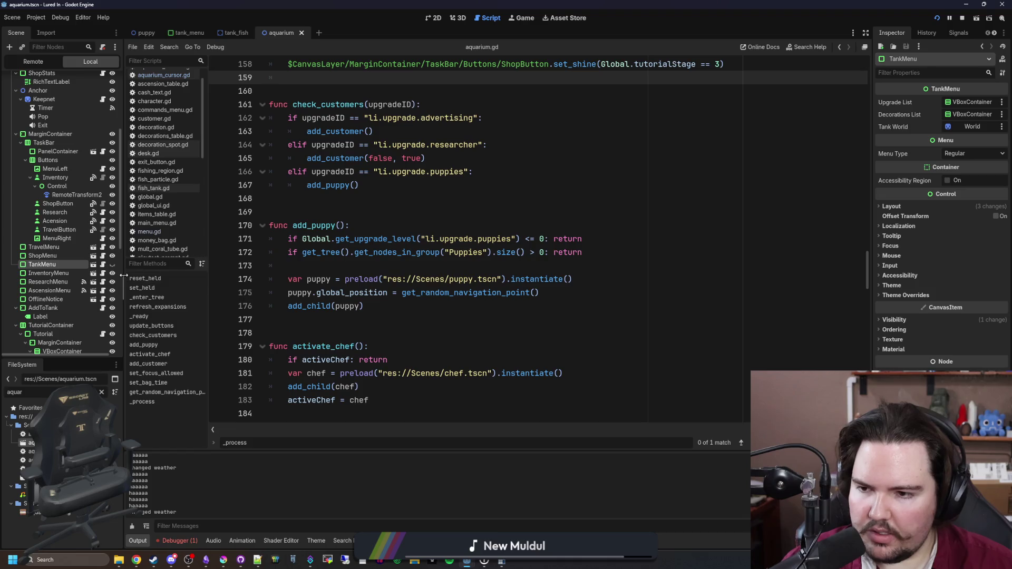
pyautogui.moveTo(123, 275); pyautogui.dragTo(172, 275)
pyautogui.click(959, 33)
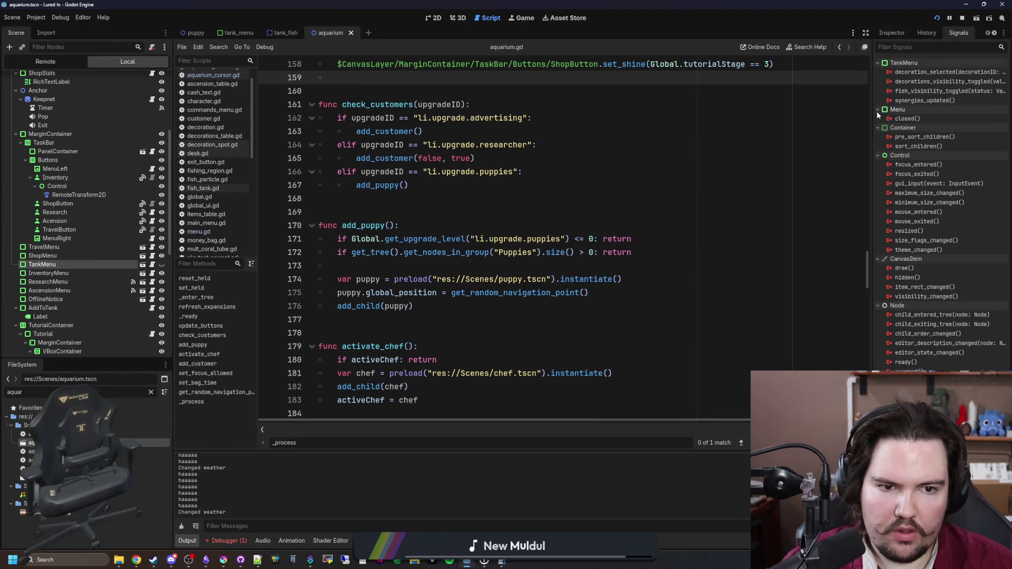
pyautogui.moveTo(873, 115); pyautogui.dragTo(704, 137)
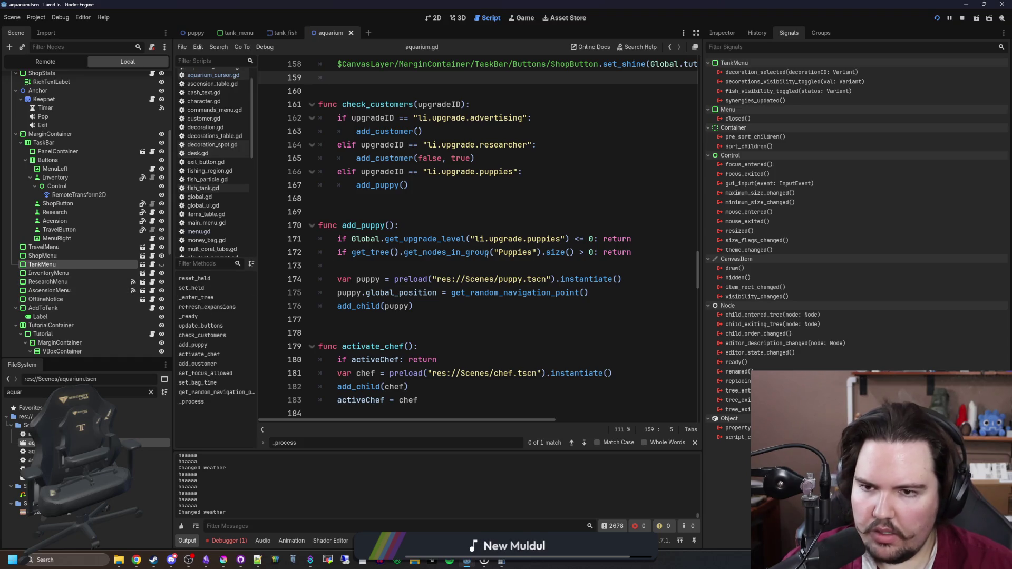
pyautogui.scroll(10, 510, 240)
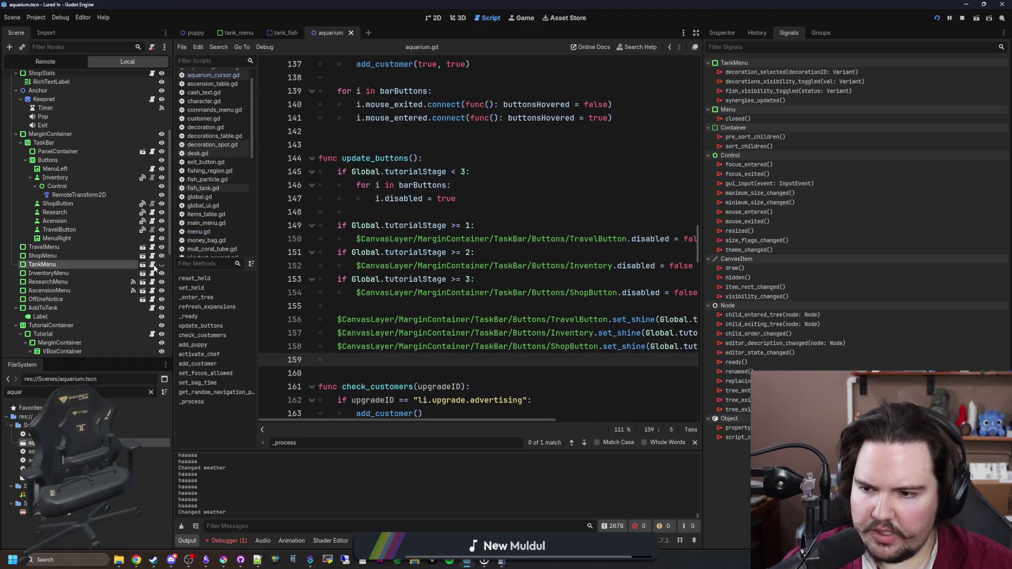
# Add a get_signal_connection_list() call on a new line in tank_menu.gd's setup
pyautogui.click(152, 264)
pyautogui.scroll(-10, 441, 225)
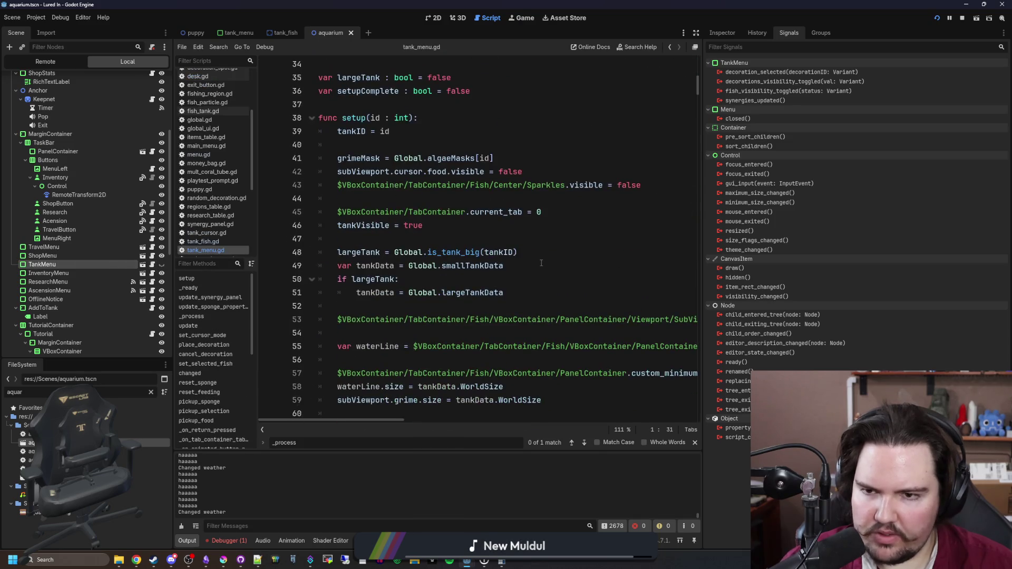
pyautogui.click(391, 148)
pyautogui.press('Return')
pyautogui.write('g')
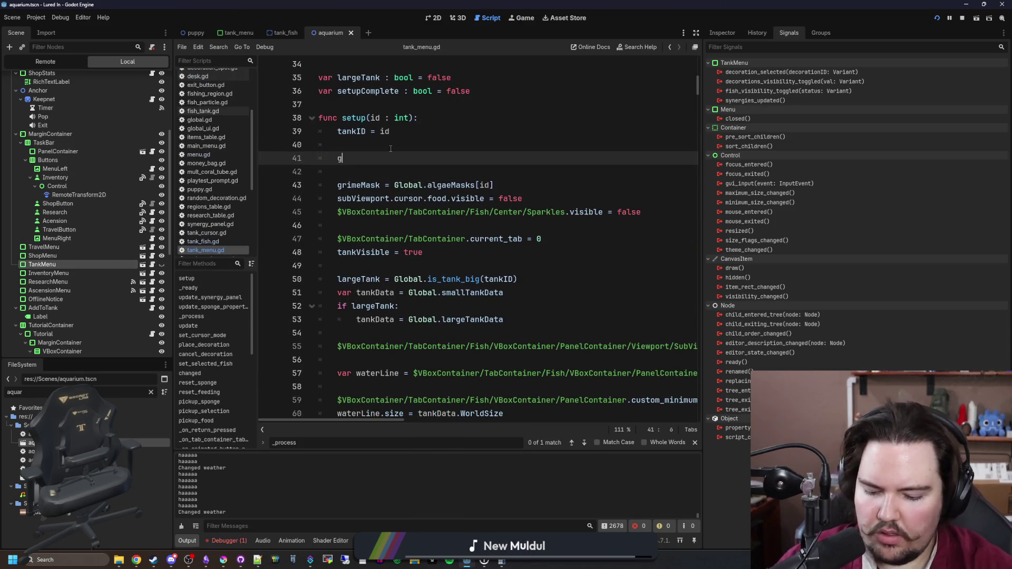
pyautogui.write('et_connec')
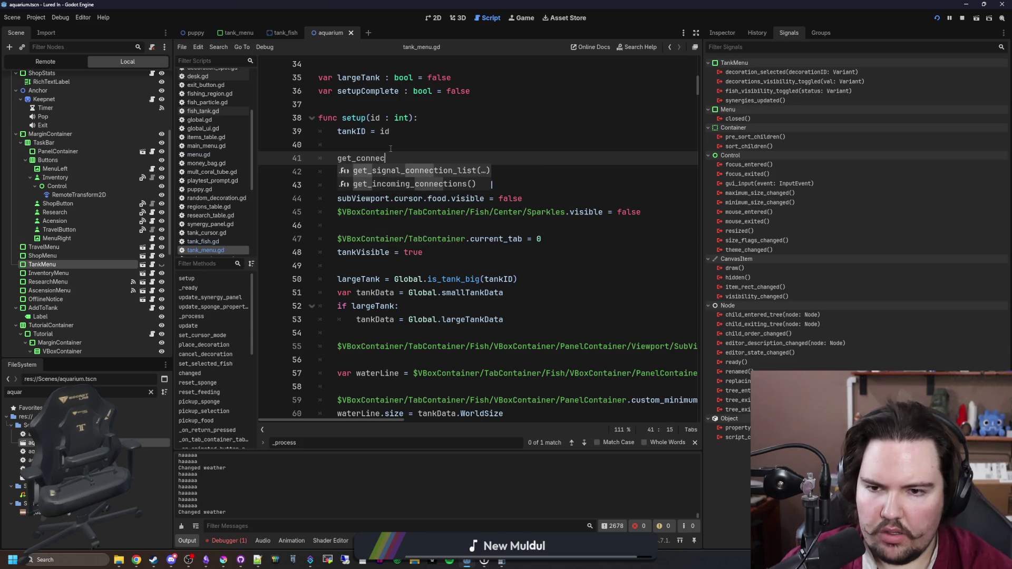
pyautogui.press('Return')
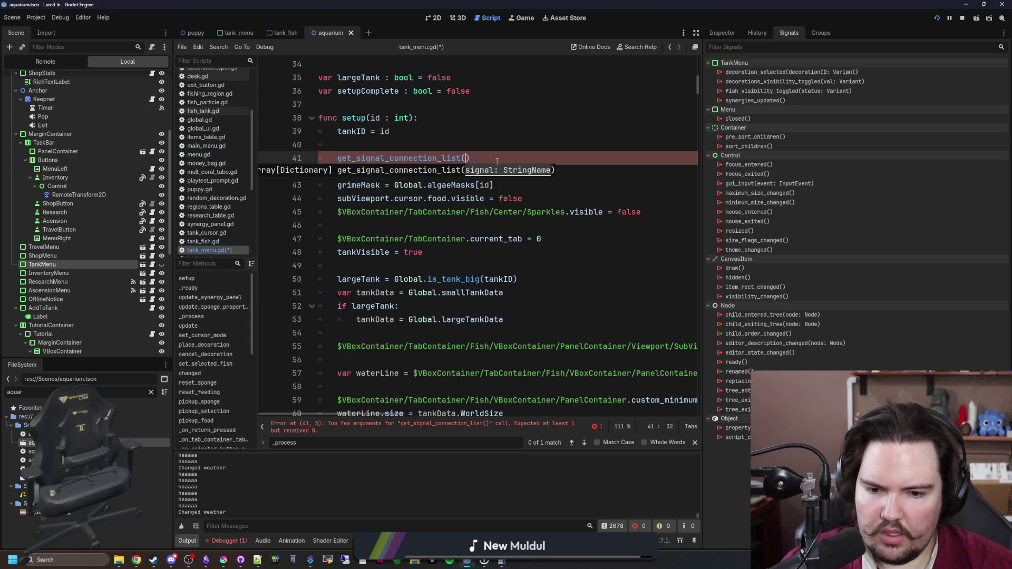
# Open the documentation for get_signal_connection_list
pyautogui.scroll(9, 472, 201)
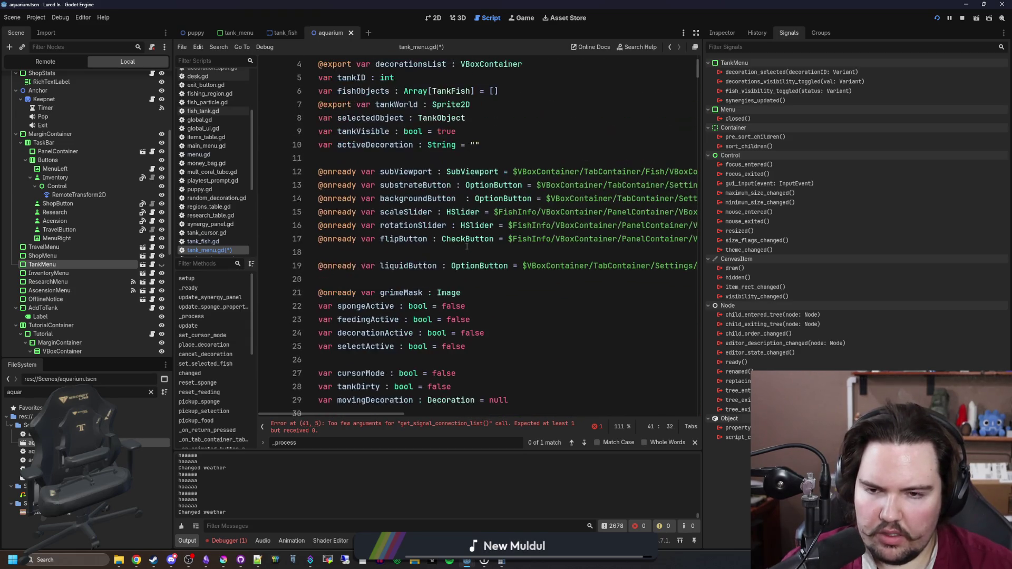
pyautogui.scroll(-5, 467, 246)
pyautogui.scroll(-1, 475, 259)
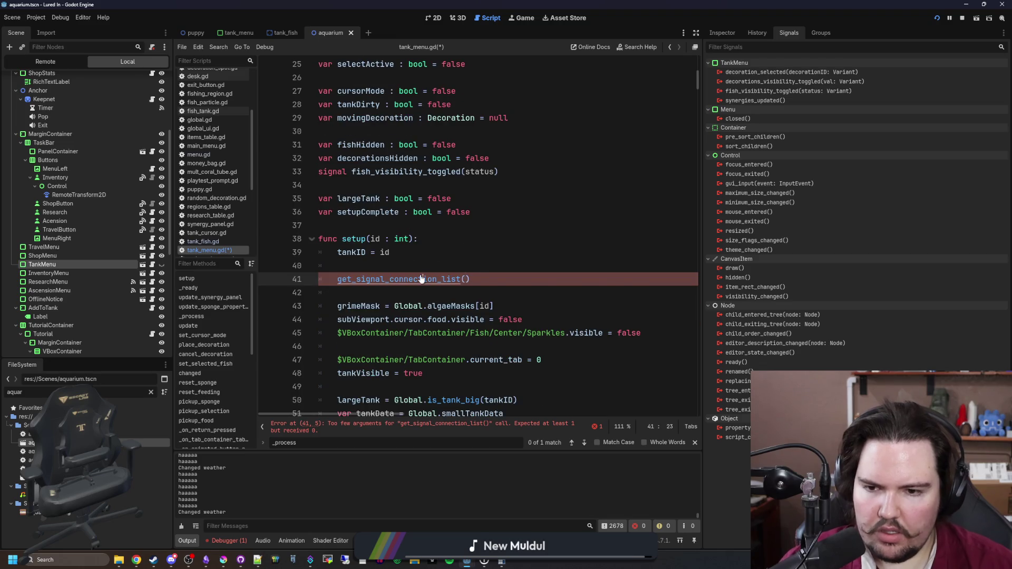
pyautogui.keyDown('ctrl'); pyautogui.click(430, 278); pyautogui.keyUp('ctrl')
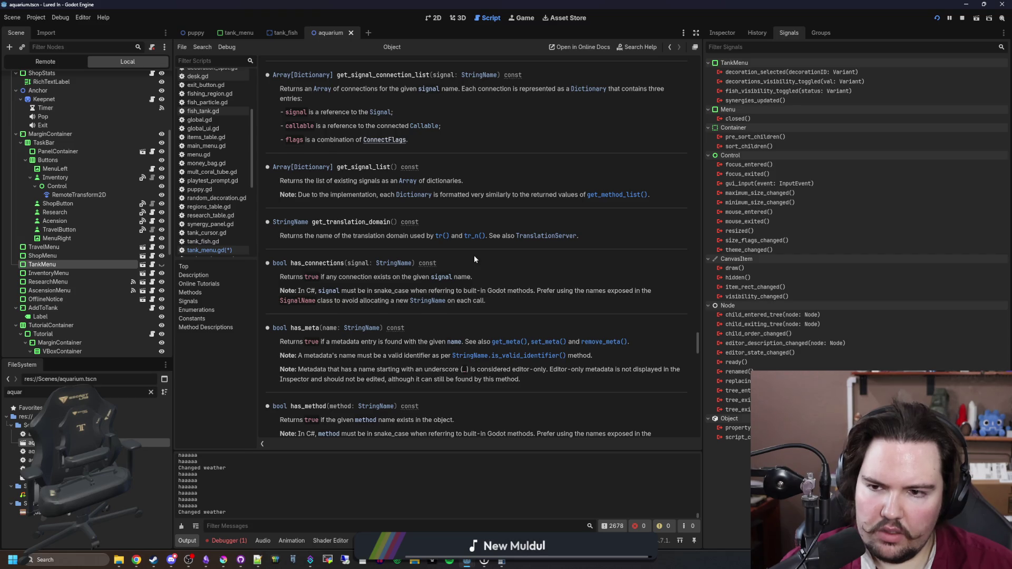
# Change the call to get_signal_list() and check its documentation
pyautogui.hotkey('alt', 'Left')
pyautogui.moveTo(471, 239); pyautogui.dragTo(400, 238)
pyautogui.press('BackSpace')
pyautogui.press('BackSpace')
pyautogui.press('BackSpace')
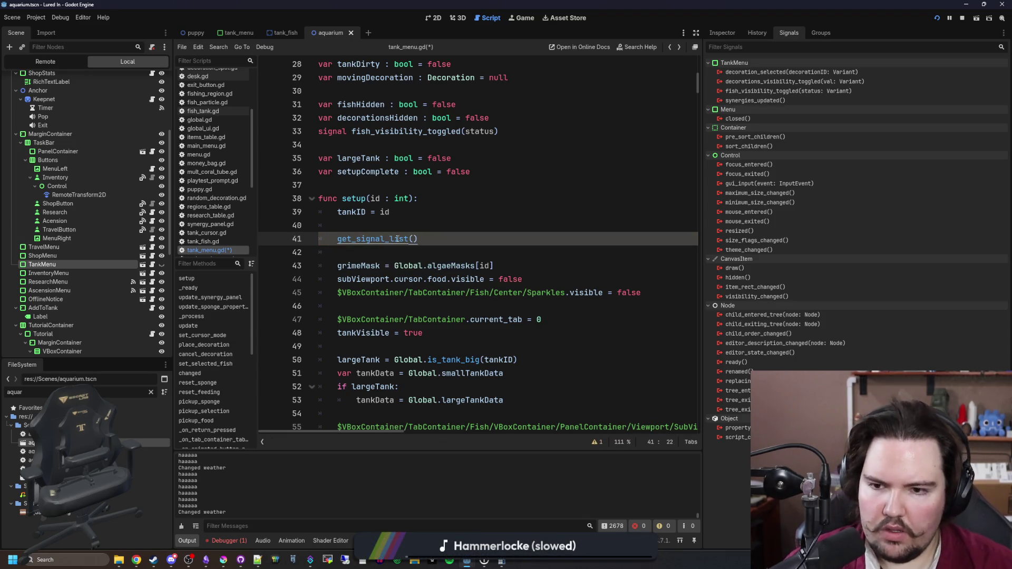
pyautogui.keyDown('ctrl'); pyautogui.click(397, 239); pyautogui.keyUp('ctrl')
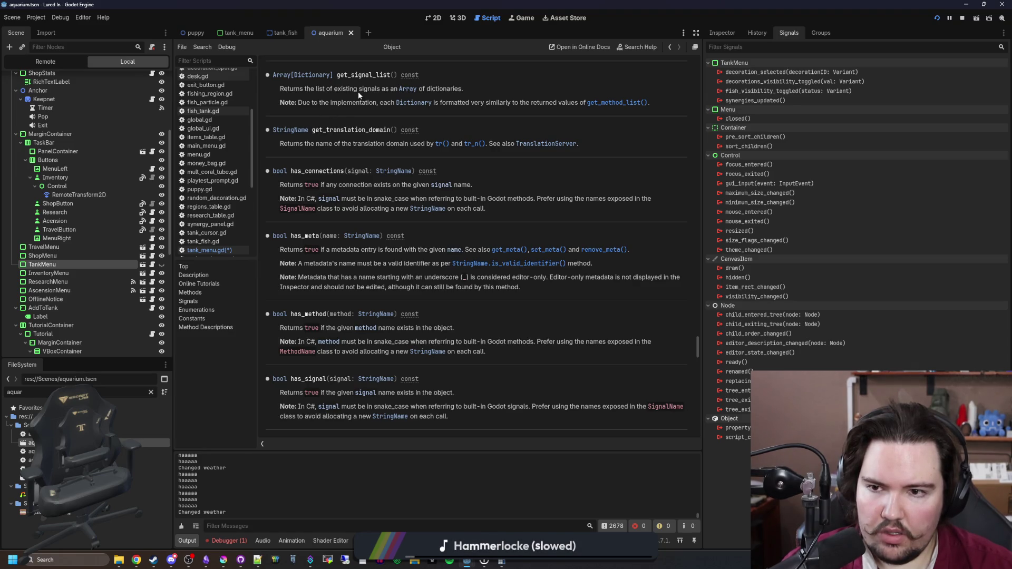
pyautogui.hotkey('alt', 'Left')
# Wrap it in 'for s in get_signal_list():' printing each s, save, and run the game
pyautogui.click(338, 239)
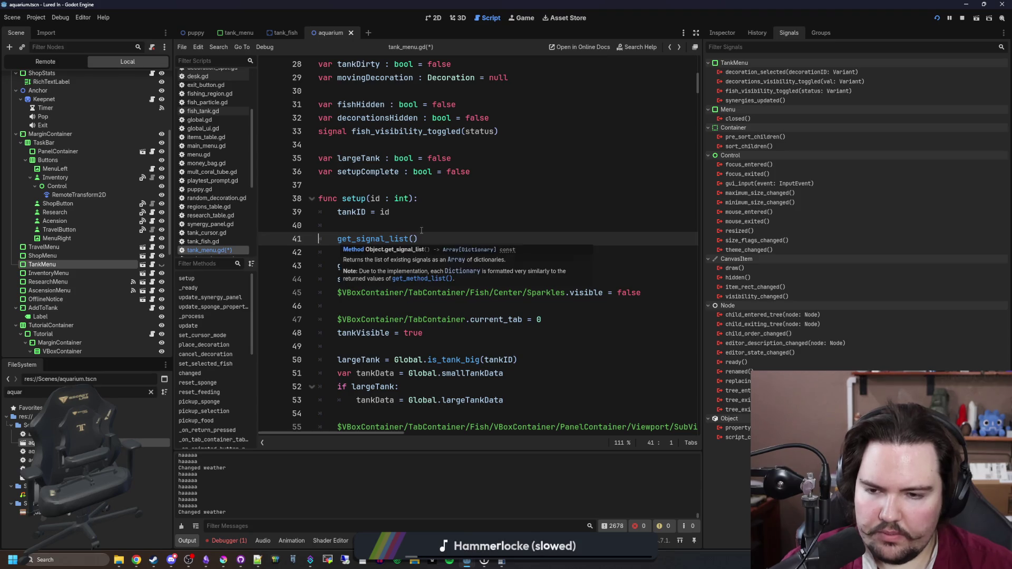
pyautogui.write('for s in ')
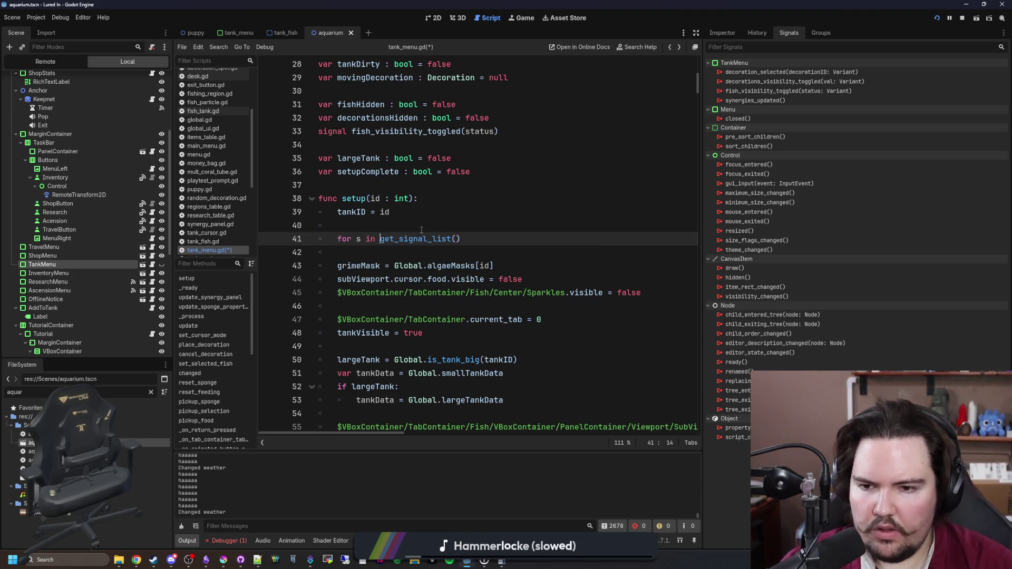
pyautogui.write(':')
pyautogui.press('Return')
pyautogui.write('print(s')
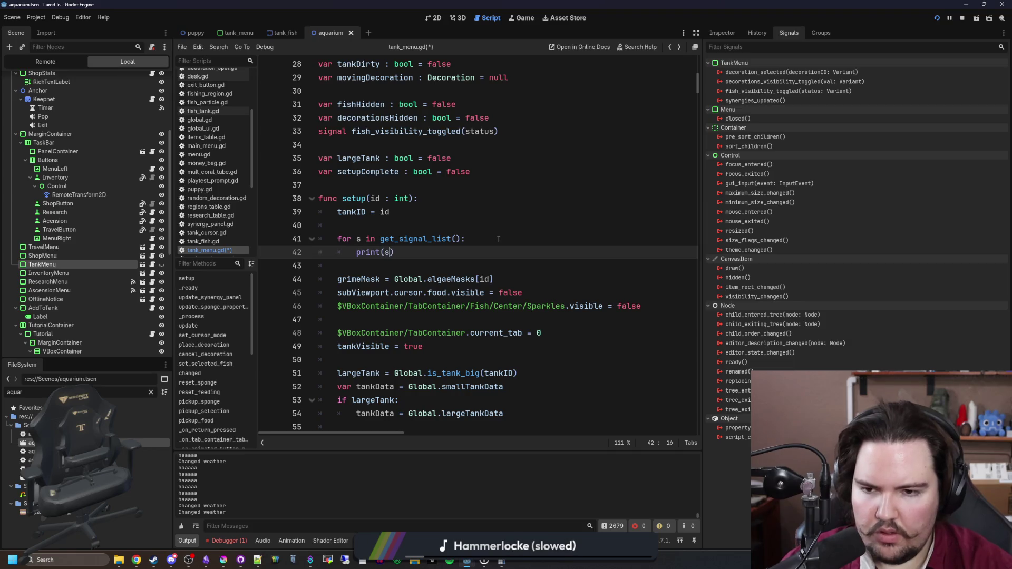
pyautogui.click(498, 239)
pyautogui.hotkey('ctrl', 's')
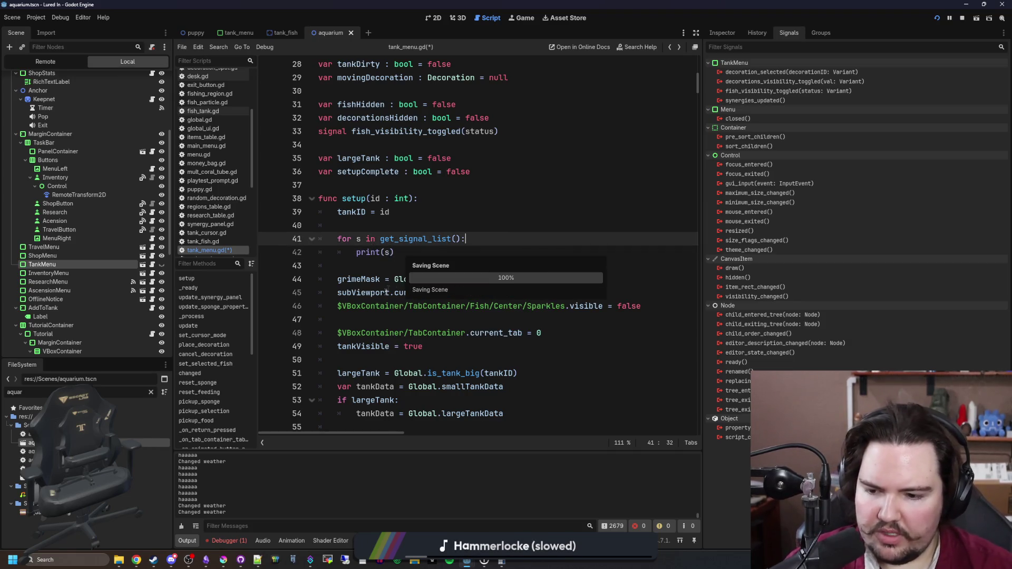
pyautogui.click(509, 20)
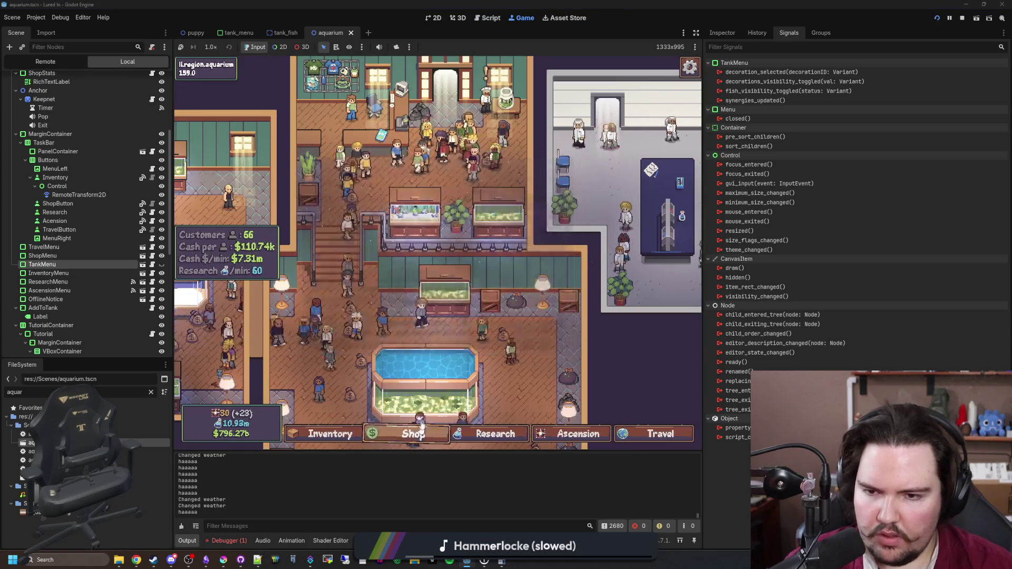
# Open Fish Tank 1 in the running game and enlarge the Output log to read TankMenu's printed signals
pyautogui.click(435, 213)
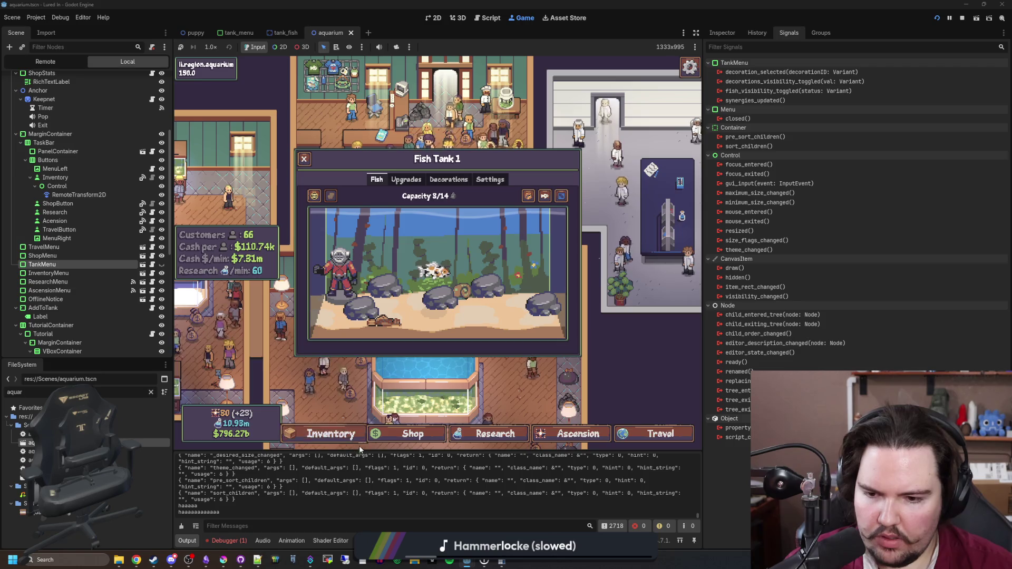
pyautogui.moveTo(371, 450); pyautogui.dragTo(423, 68)
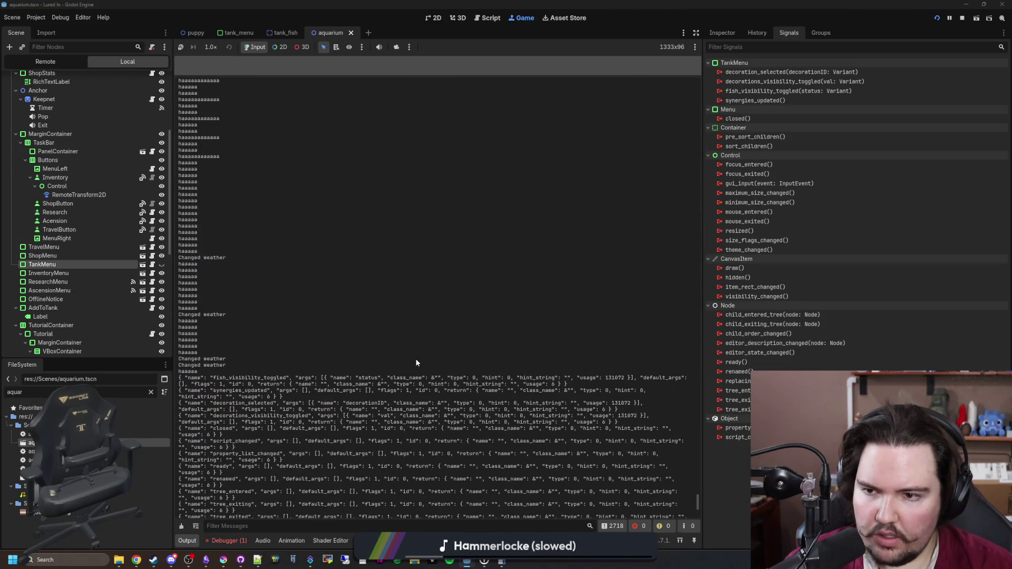
pyautogui.scroll(10, 699, 299)
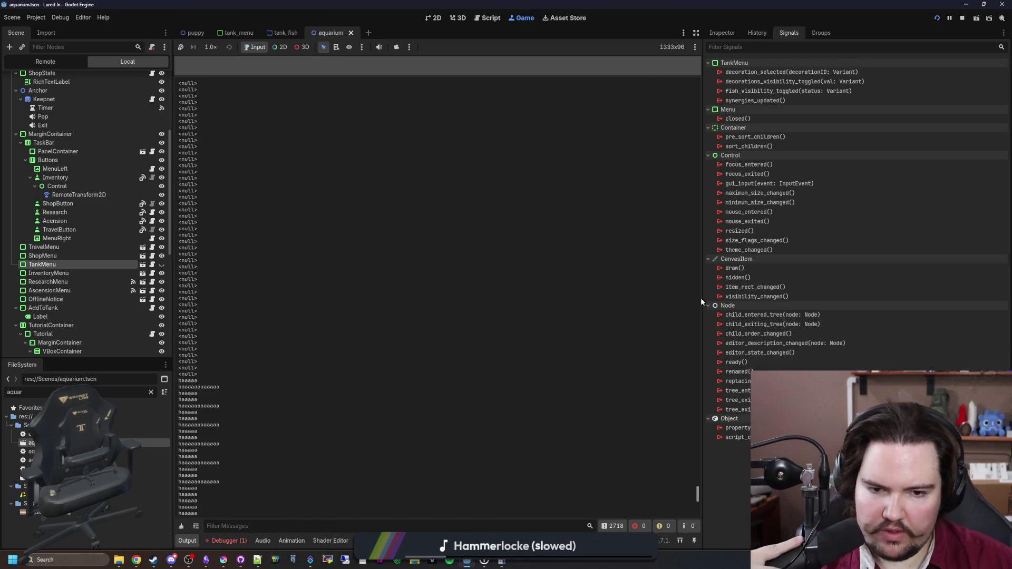
pyautogui.moveTo(701, 298); pyautogui.dragTo(925, 299)
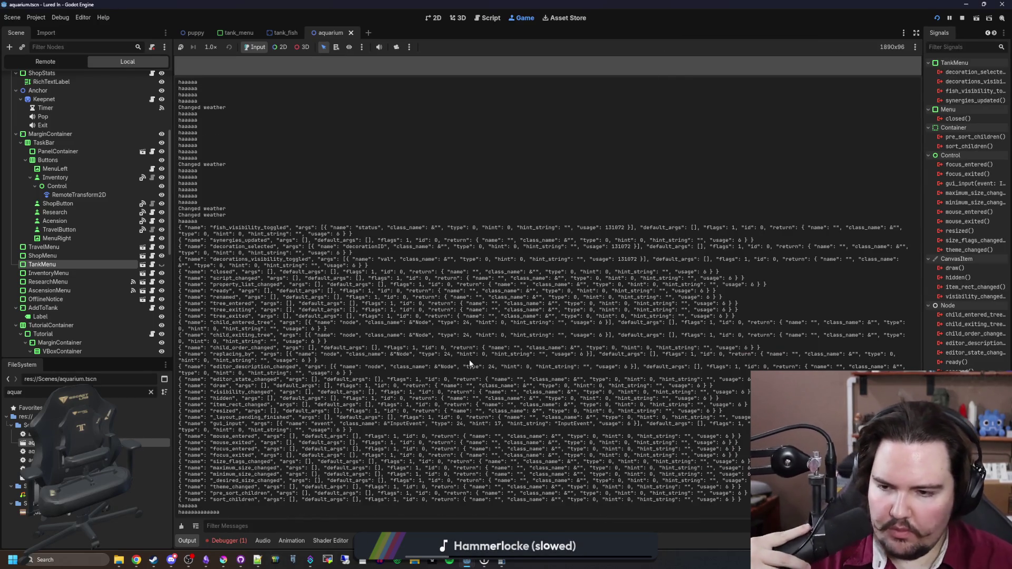
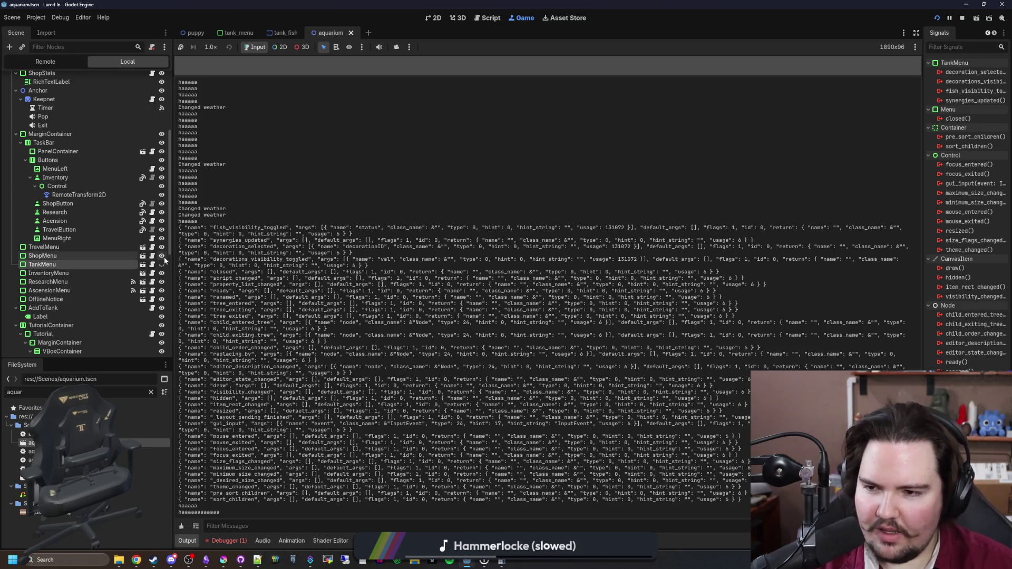
# Open TankMenu's script and drag the output splitter down to enlarge the code area
pyautogui.click(153, 265)
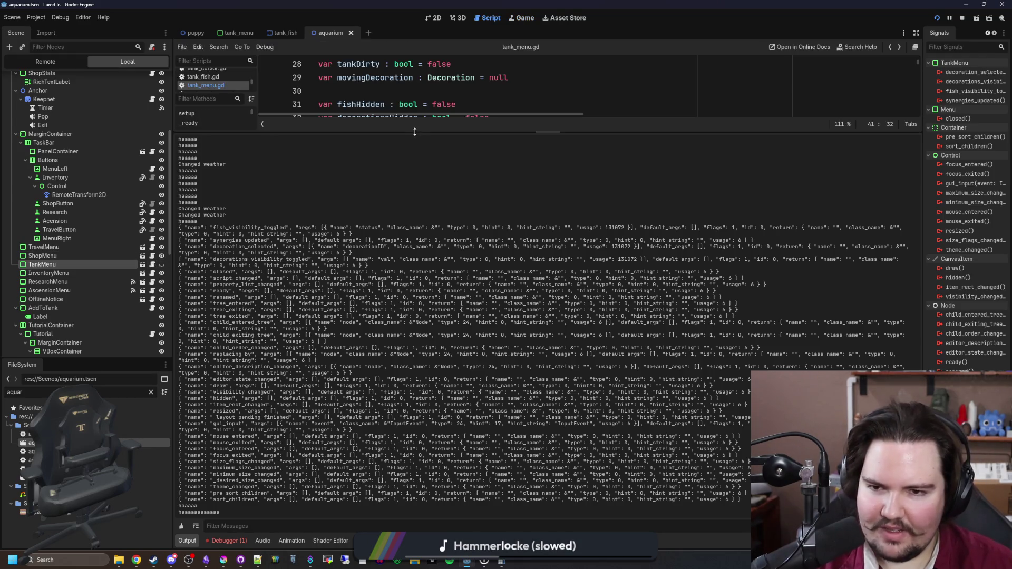
pyautogui.moveTo(415, 132); pyautogui.dragTo(414, 480)
pyautogui.click(434, 267)
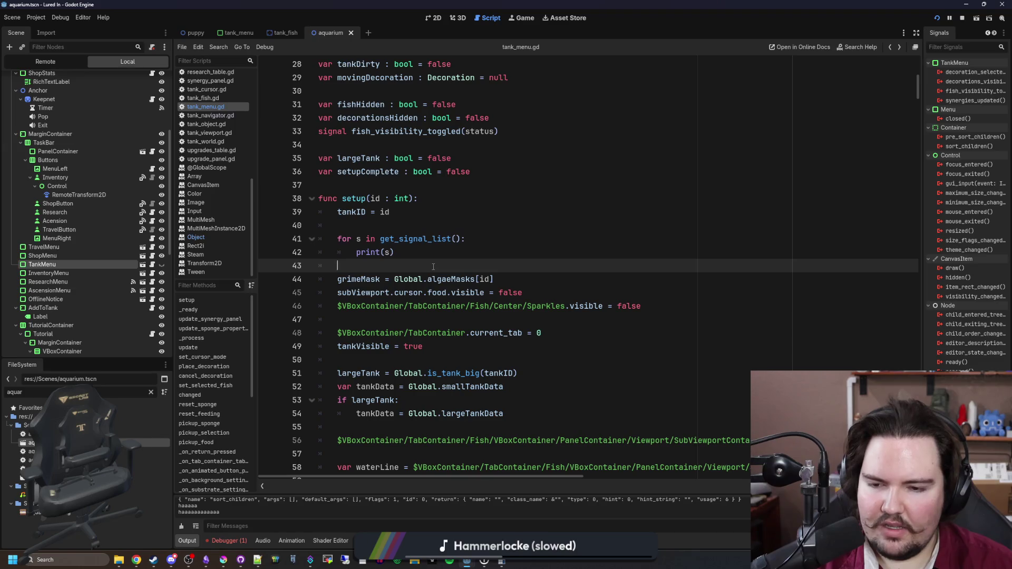
# Search the script for '_ready', then 'changed', stepping matches until func changed at line 405
pyautogui.hotkey('ctrl', 'f')
pyautogui.write('_ready')
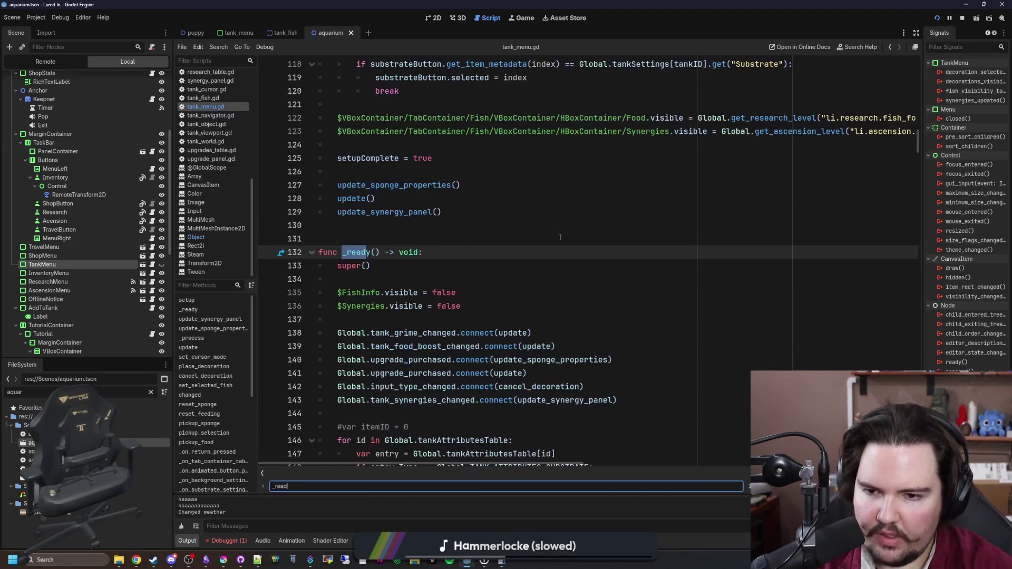
pyautogui.scroll(-1, 561, 238)
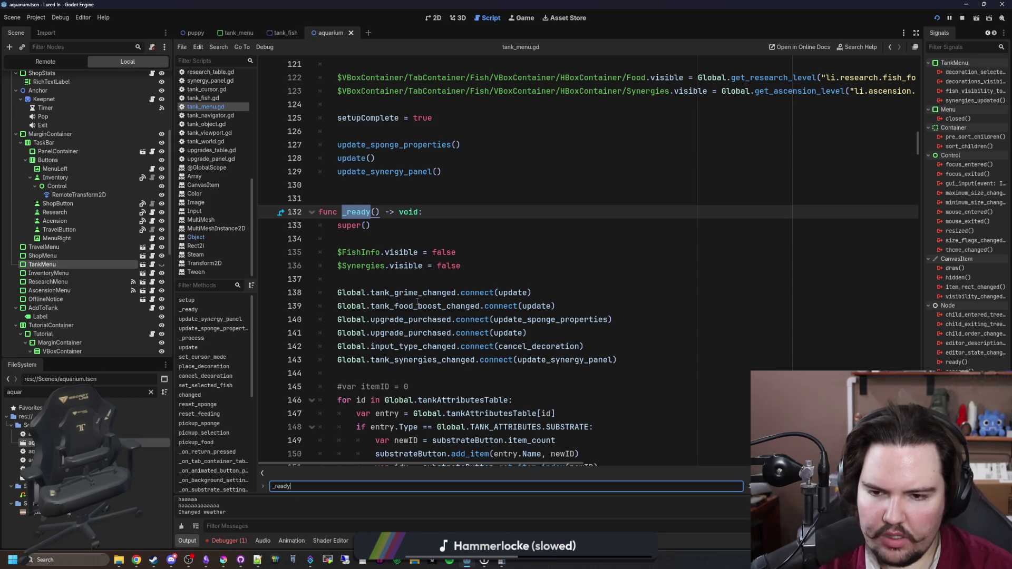
pyautogui.scroll(-5, 417, 304)
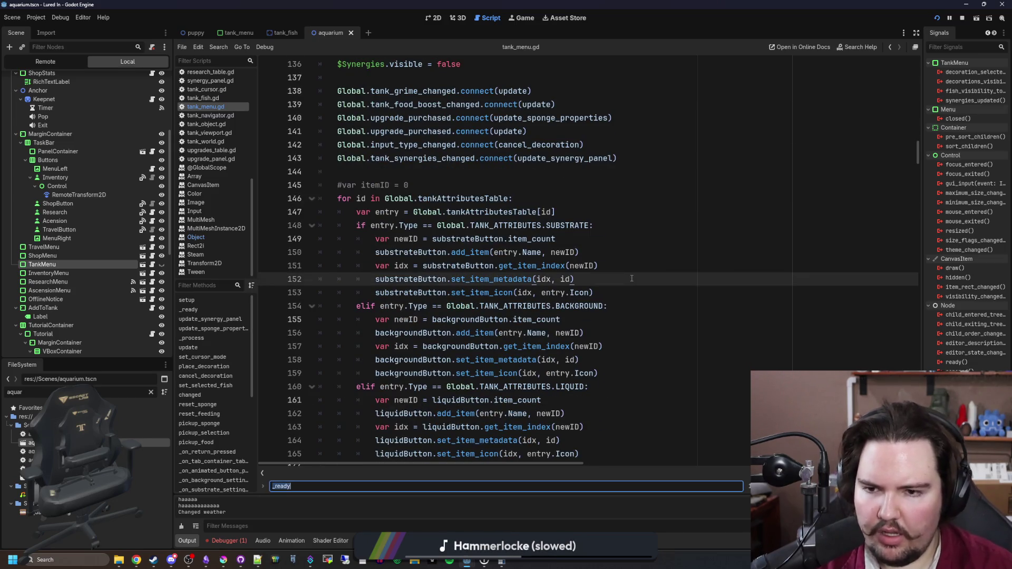
pyautogui.write('changed')
pyautogui.press('Return')
pyautogui.press('Return')
pyautogui.press('Return')
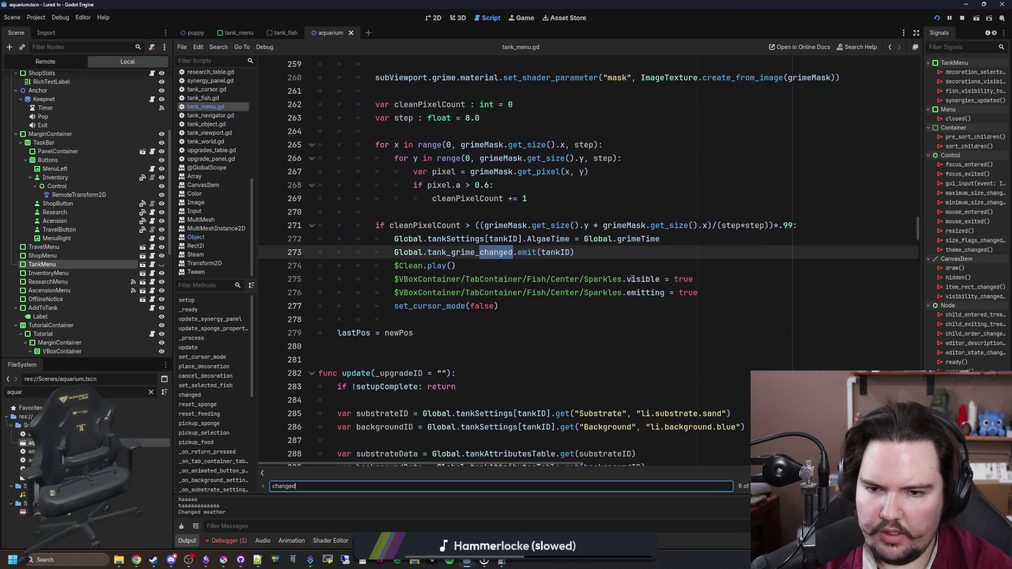
pyautogui.press('Return')
pyautogui.press('Return')
pyautogui.press('Return')
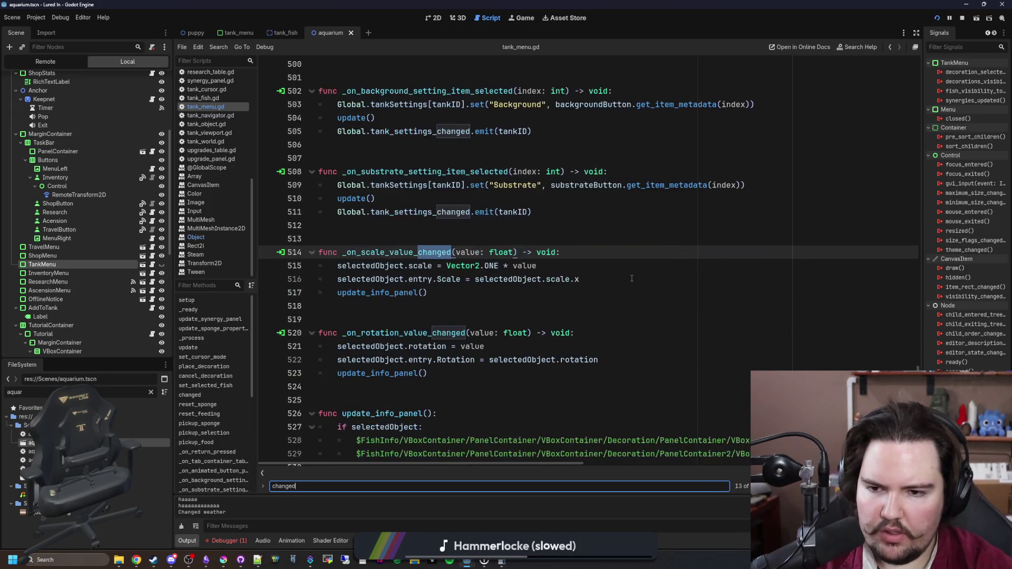
pyautogui.press('Return')
pyautogui.press('Return')
pyautogui.press('Return')
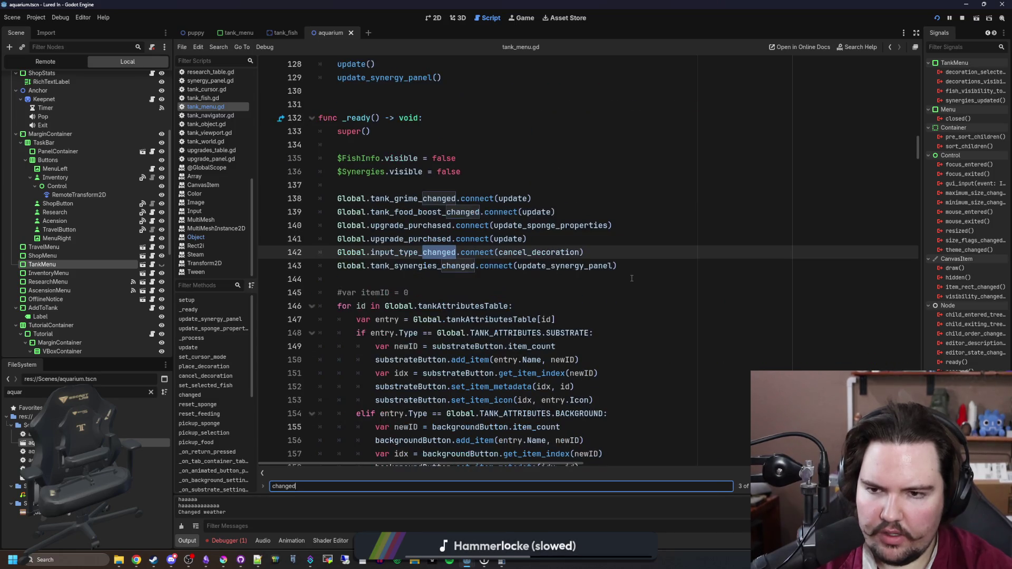
pyautogui.press('Return')
pyautogui.press('Return')
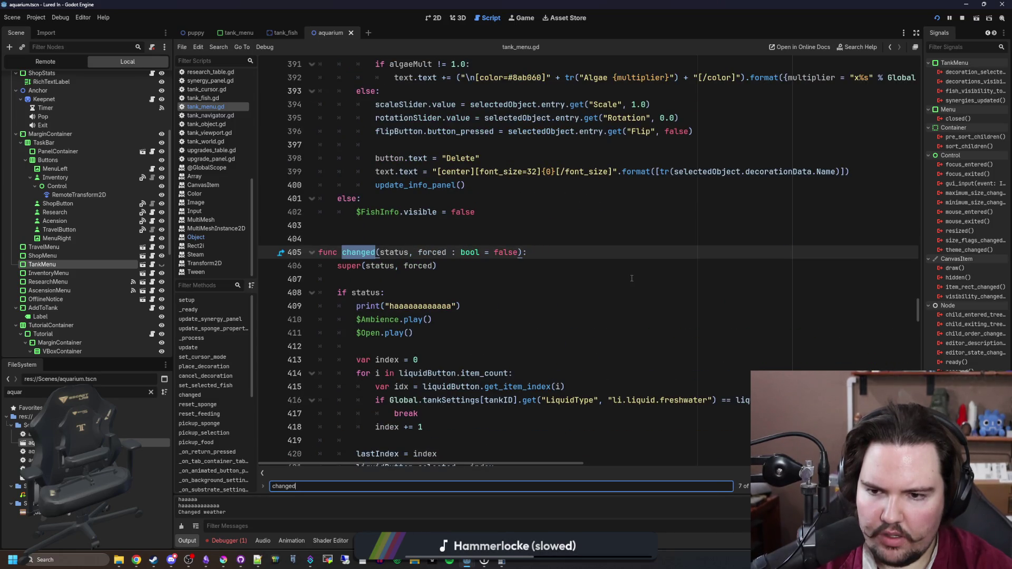
pyautogui.hscroll(3, 632, 278)
pyautogui.hscroll(-3, 631, 279)
pyautogui.scroll(-3, 434, 277)
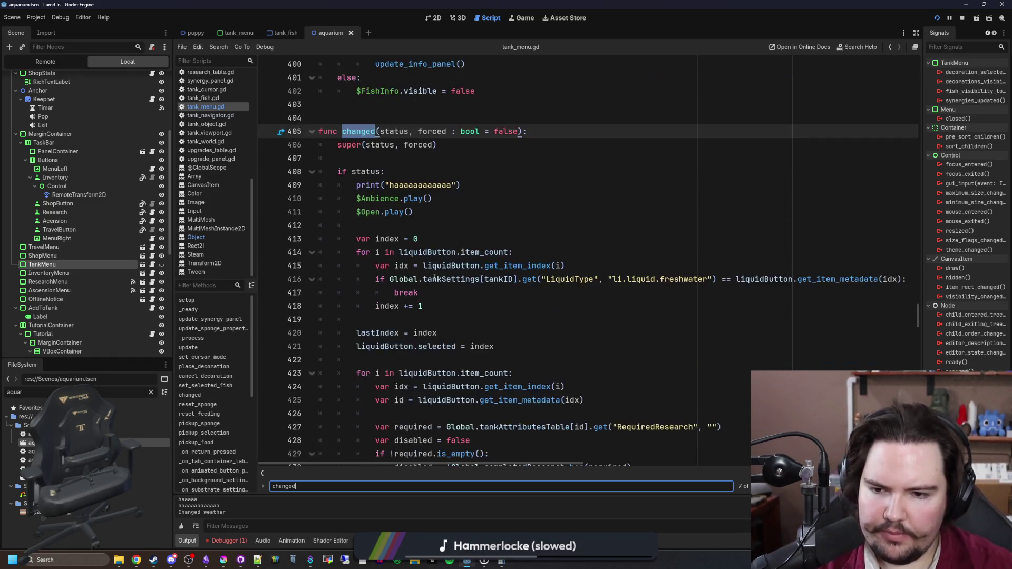
pyautogui.scroll(-3, 434, 278)
pyautogui.scroll(3, 434, 277)
# Replace the debug strings on lines 409 and 435 with 'menuopening' and 'menuclosing' and save
pyautogui.doubleClick(419, 185)
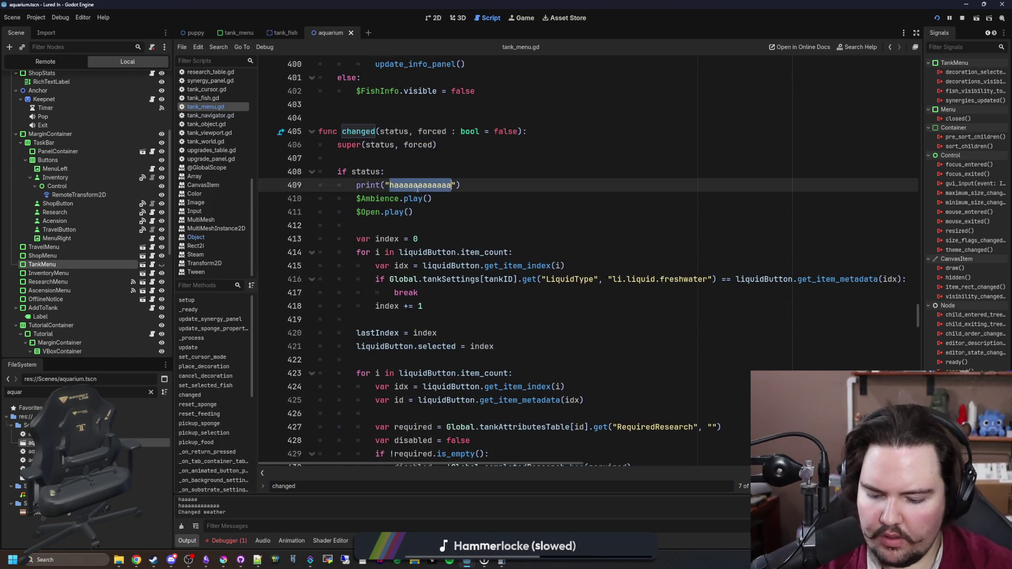
pyautogui.write('message thing')
pyautogui.scroll(-4, 392, 311)
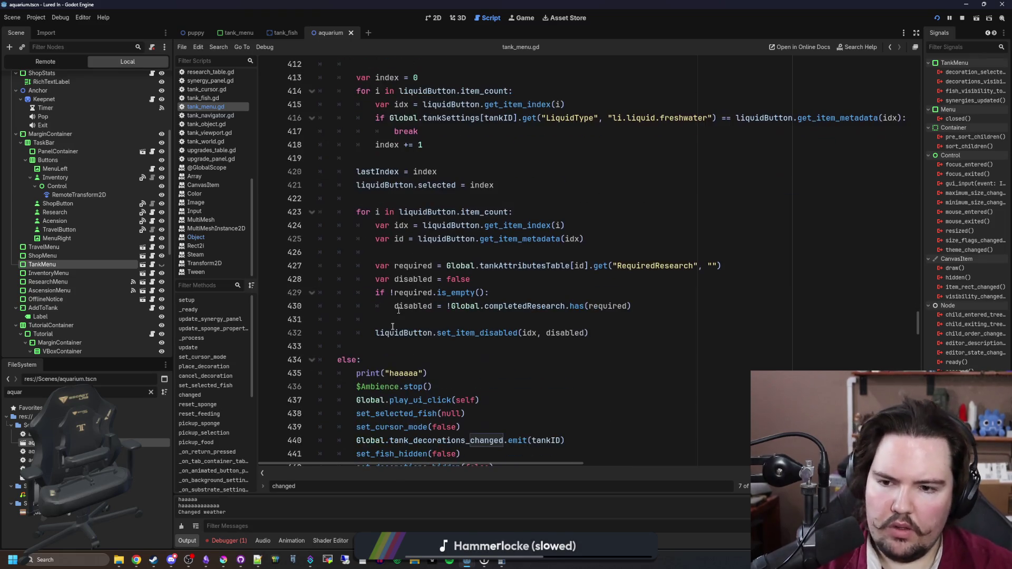
pyautogui.doubleClick(405, 374)
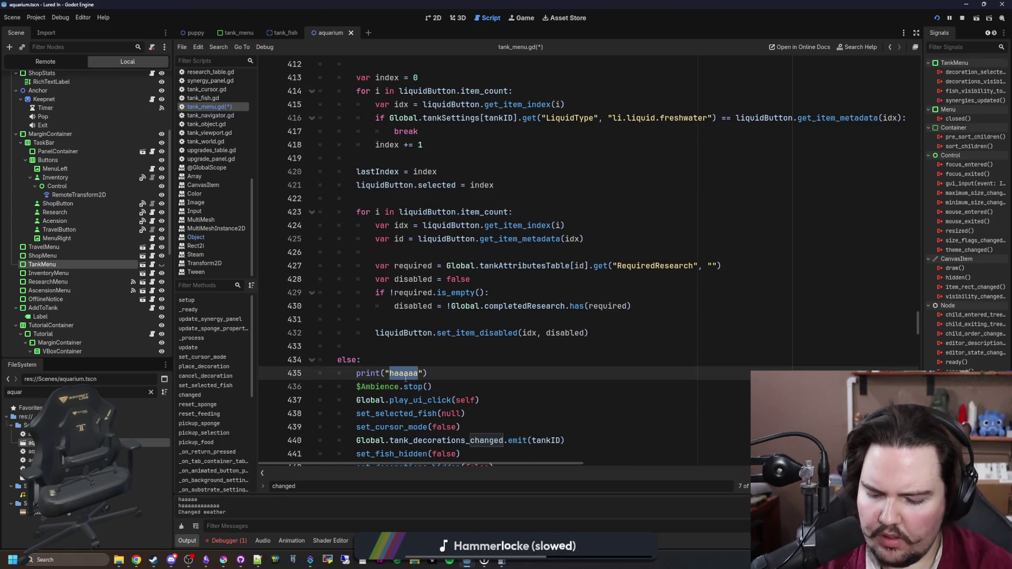
pyautogui.write('menuclosing')
pyautogui.scroll(3, 425, 373)
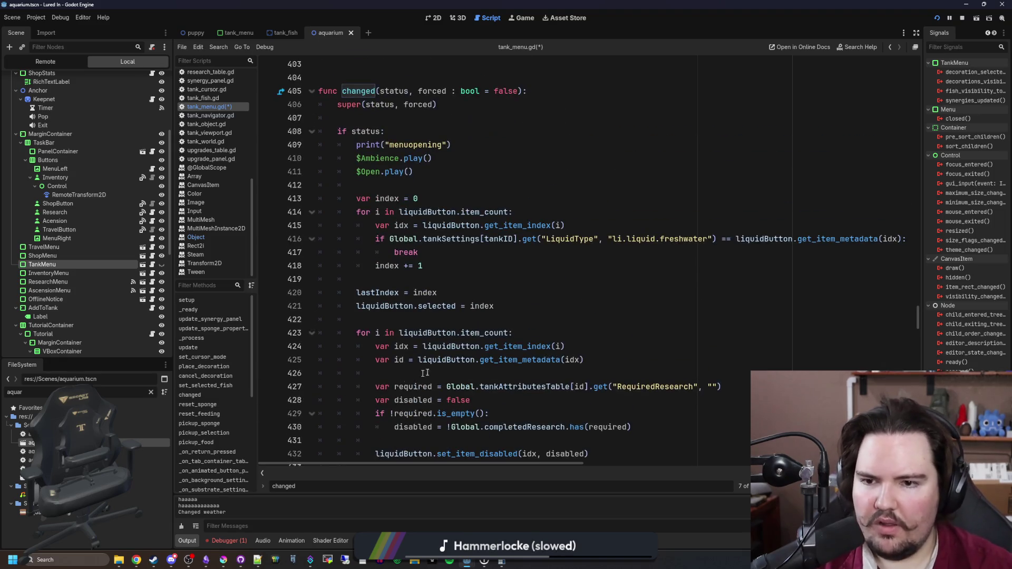
pyautogui.click(394, 192)
pyautogui.hotkey('ctrl', 's')
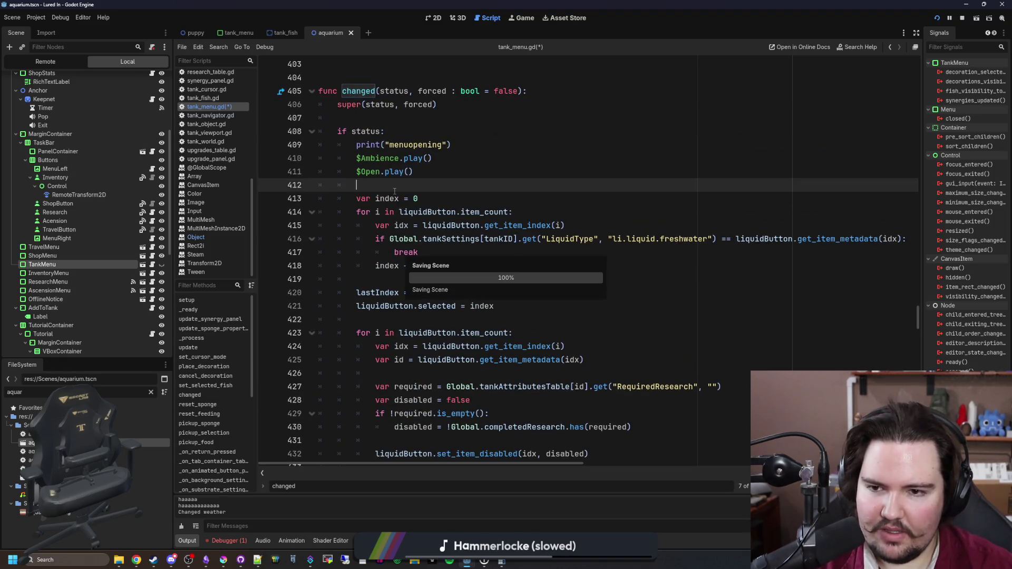
# Review the changed() function around line 408 and save the script again
pyautogui.scroll(-5, 395, 192)
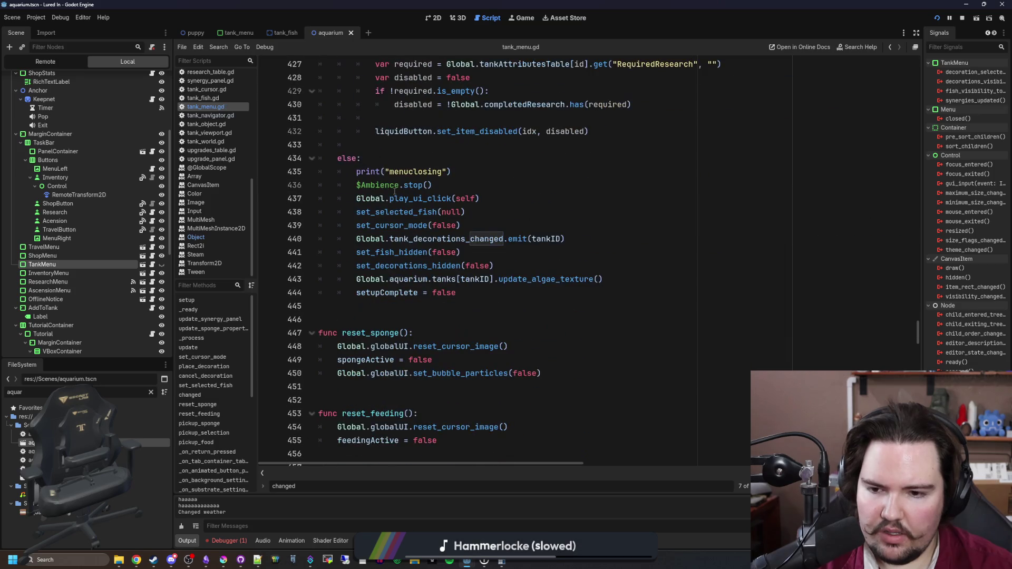
pyautogui.scroll(3, 413, 279)
pyautogui.scroll(-5, 412, 279)
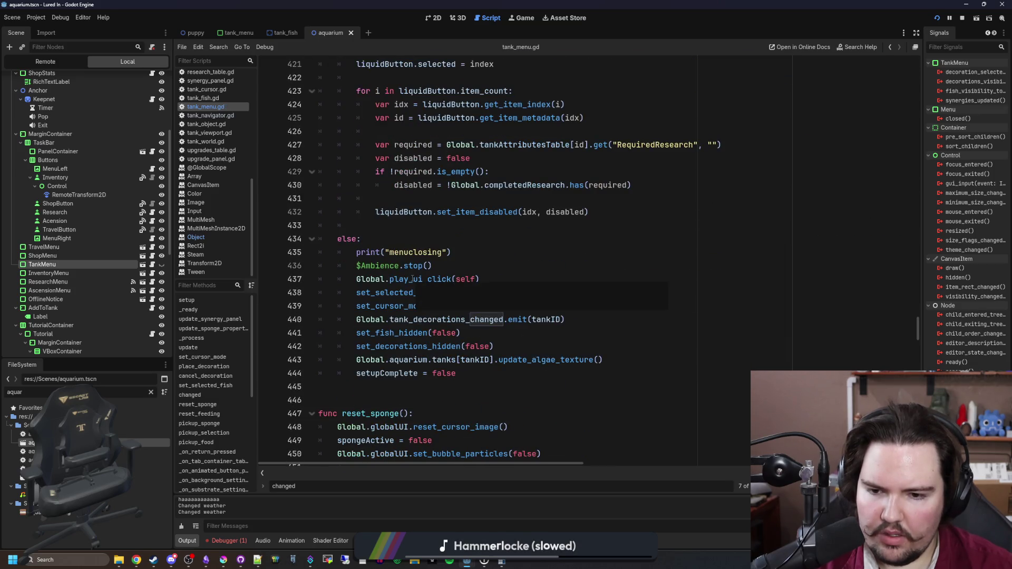
pyautogui.scroll(9, 405, 234)
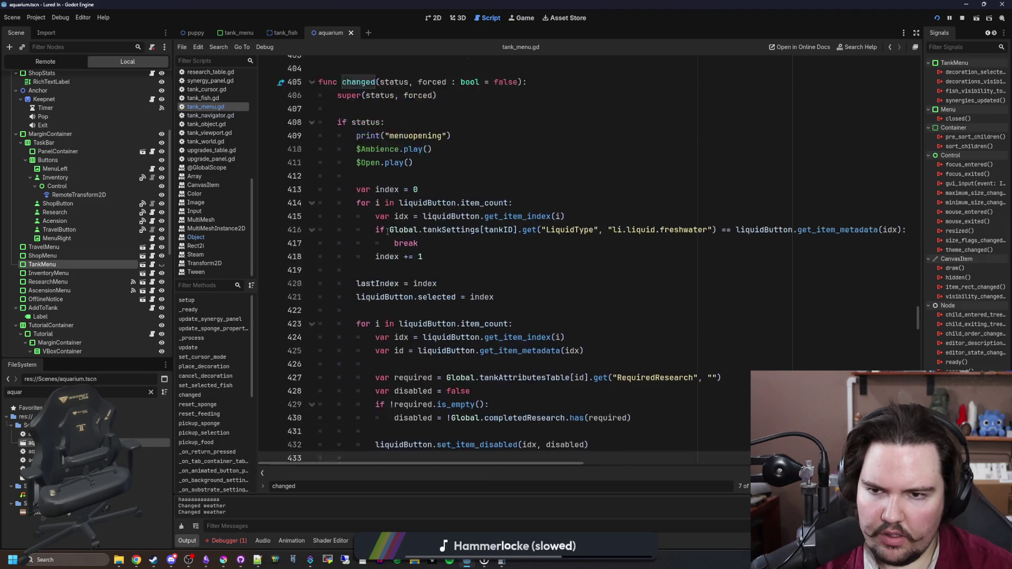
pyautogui.click(388, 250)
pyautogui.hotkey('ctrl', 's')
# Search for 'changed(' calls and cycle back to the changed function definition
pyautogui.click(462, 201)
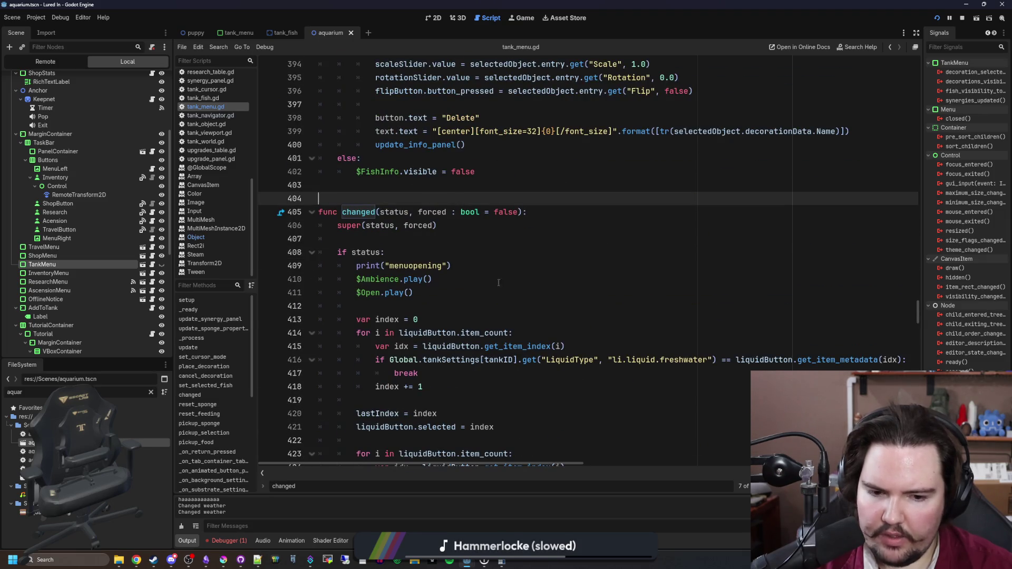
pyautogui.write('(')
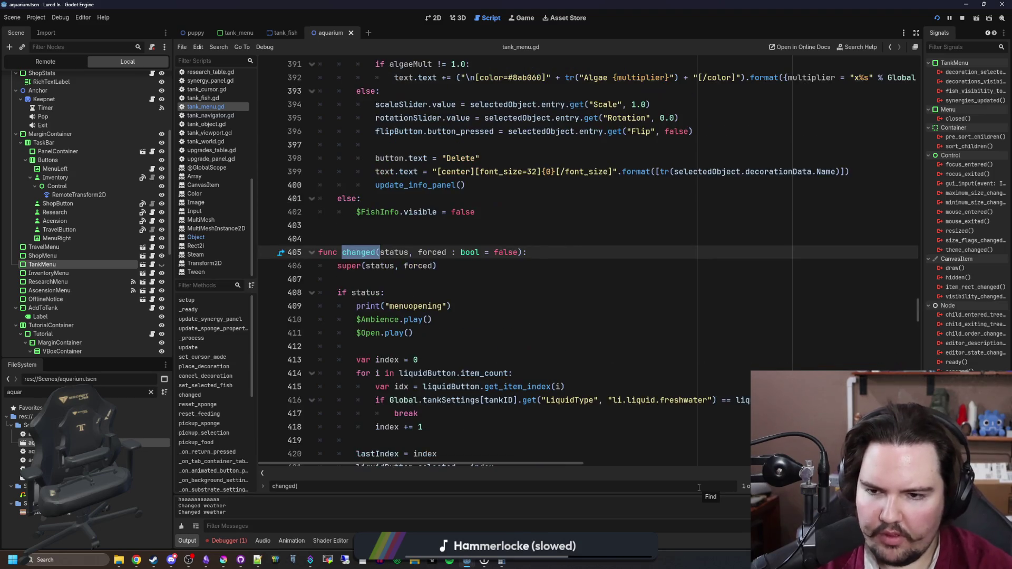
pyautogui.press('Return')
pyautogui.press('Return')
pyautogui.press('Return')
pyautogui.press('Return')
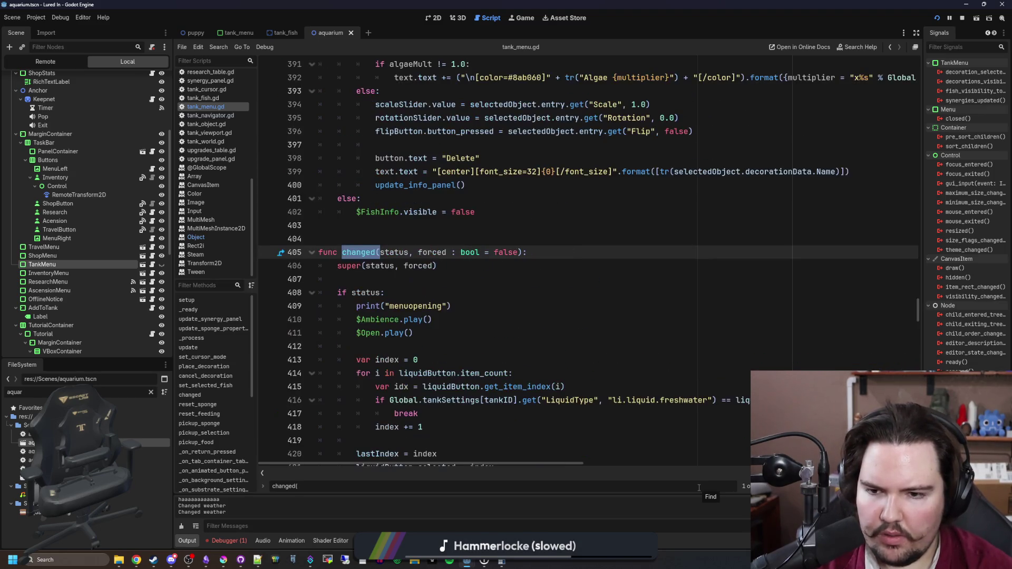
pyautogui.press('Return')
pyautogui.press('Return')
pyautogui.press('Return')
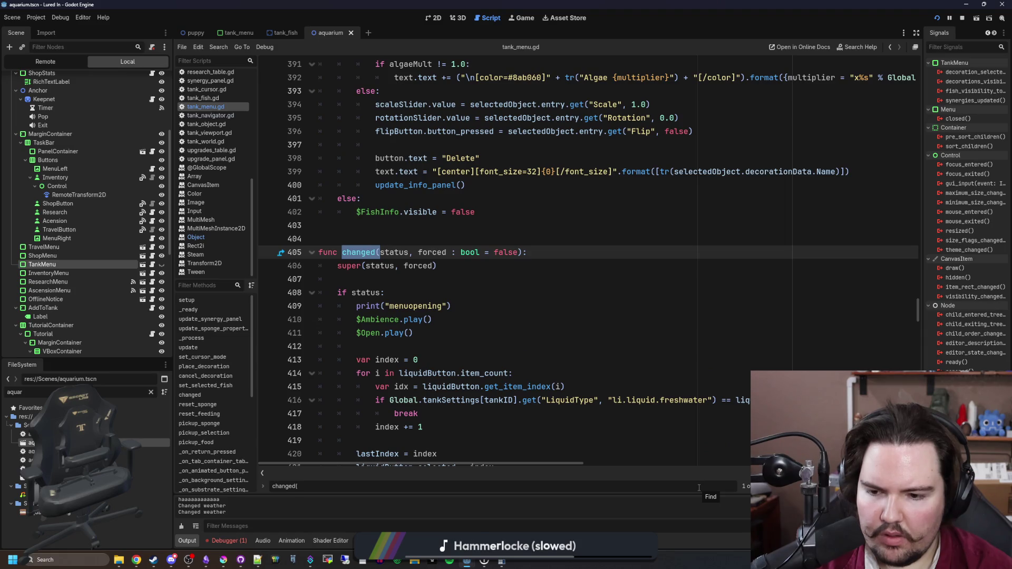
# Search 'active =' and step through matches, including feedingActive at line 472 and controllerExitActive
pyautogui.press('BackSpace')
pyautogui.press('BackSpace')
pyautogui.press('BackSpace')
pyautogui.write('active')
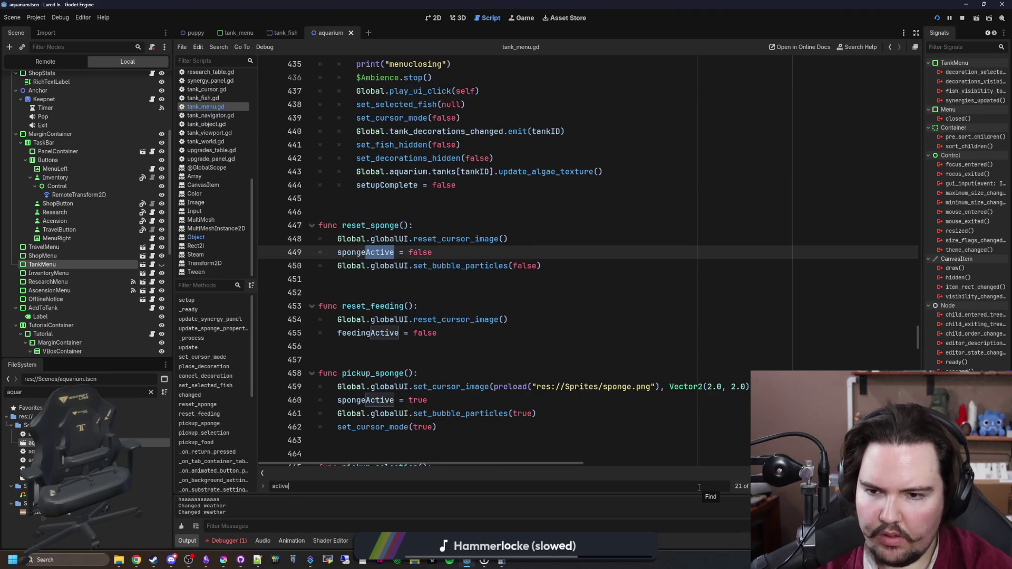
pyautogui.write(' =')
pyautogui.press('Return')
pyautogui.press('Return')
pyautogui.press('Return')
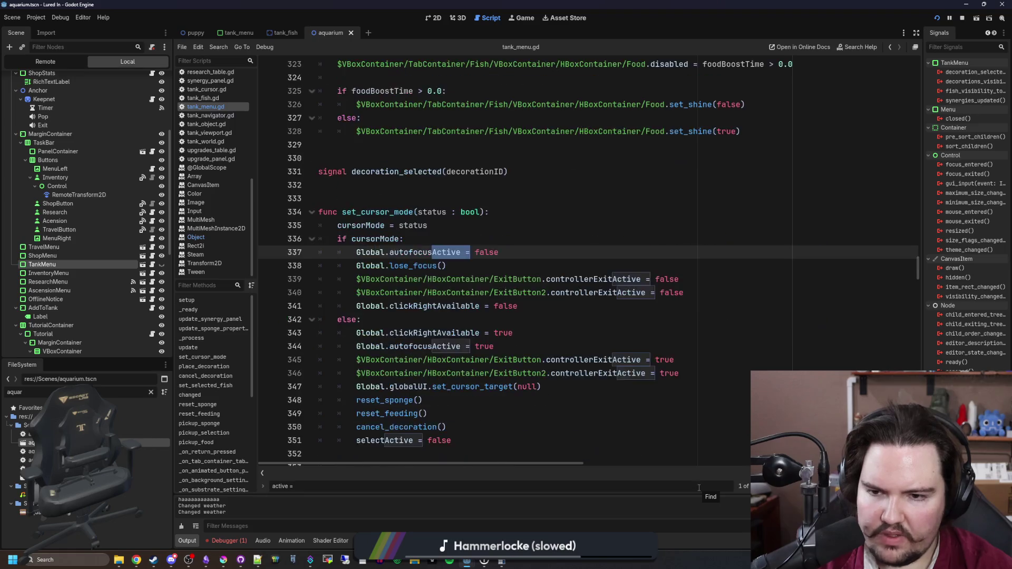
pyautogui.press('Return')
pyautogui.press('Return')
pyautogui.press('Return')
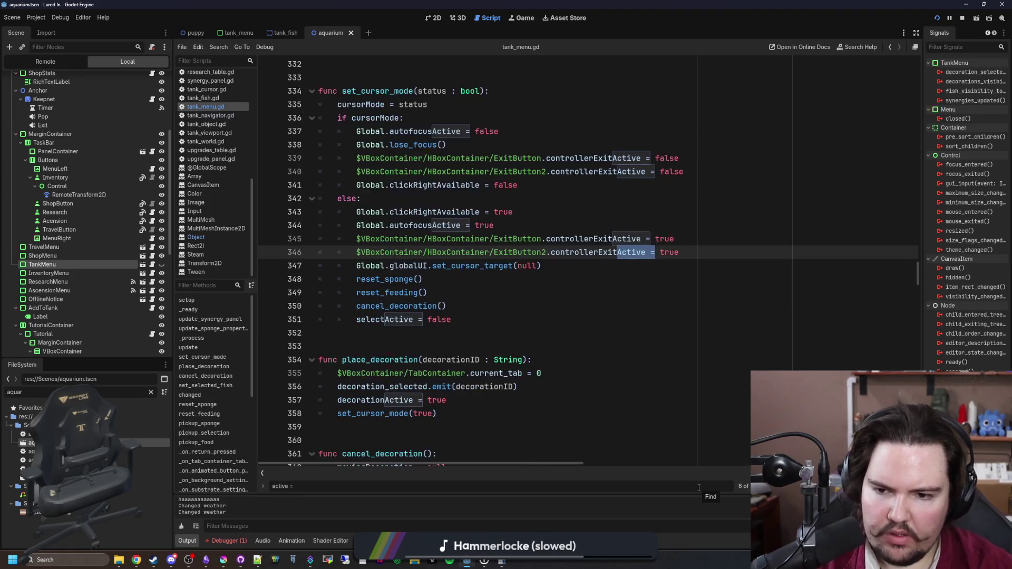
pyautogui.press('Return')
pyautogui.press('Return')
pyautogui.press('Return')
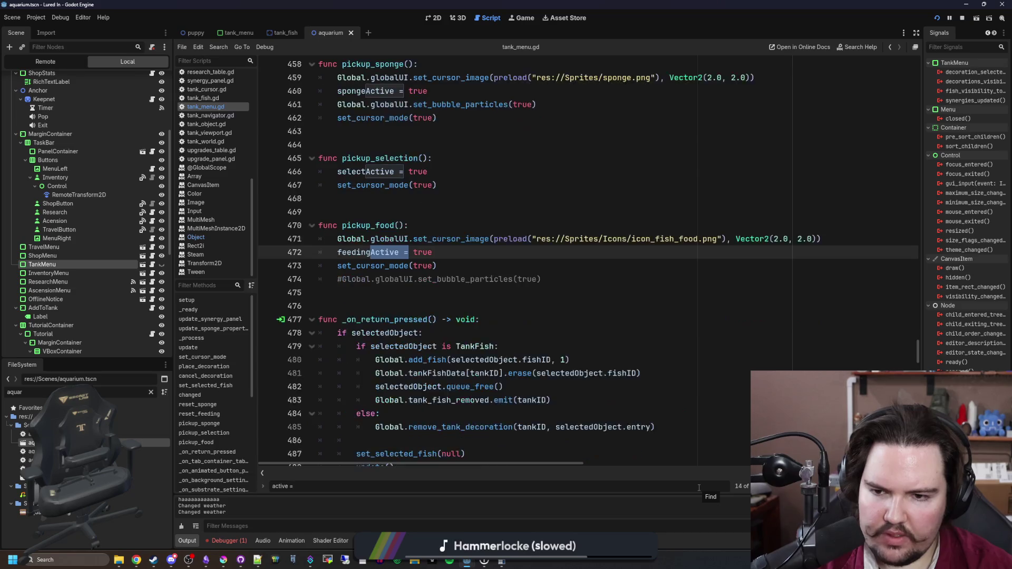
pyautogui.press('Return')
pyautogui.press('Return')
pyautogui.press('Return')
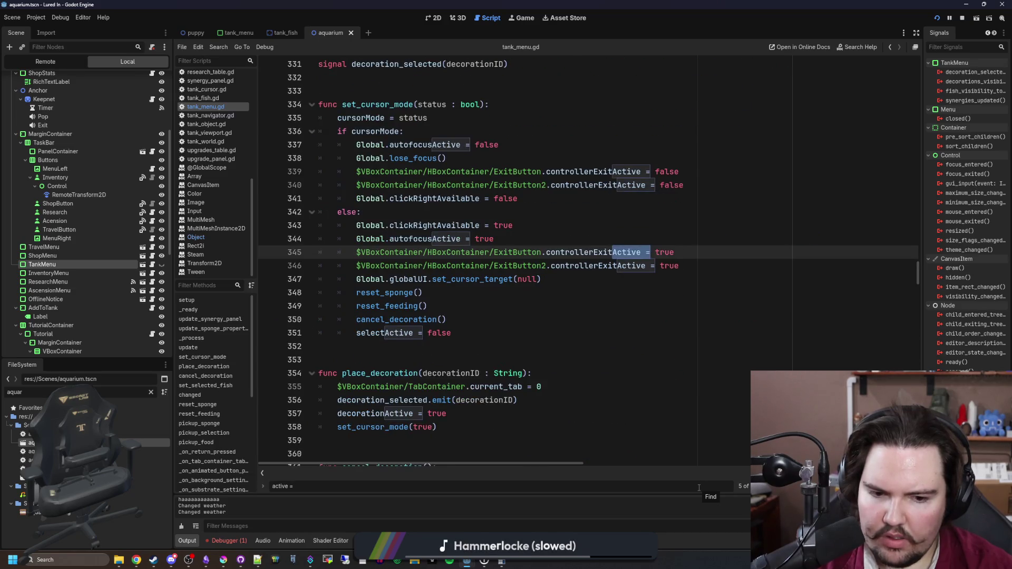
pyautogui.press('Return')
pyautogui.press('Return')
pyautogui.press('Return')
# Save the script at line 467 and drag the output log panel taller
pyautogui.click(692, 410)
pyautogui.hotkey('ctrl', 's')
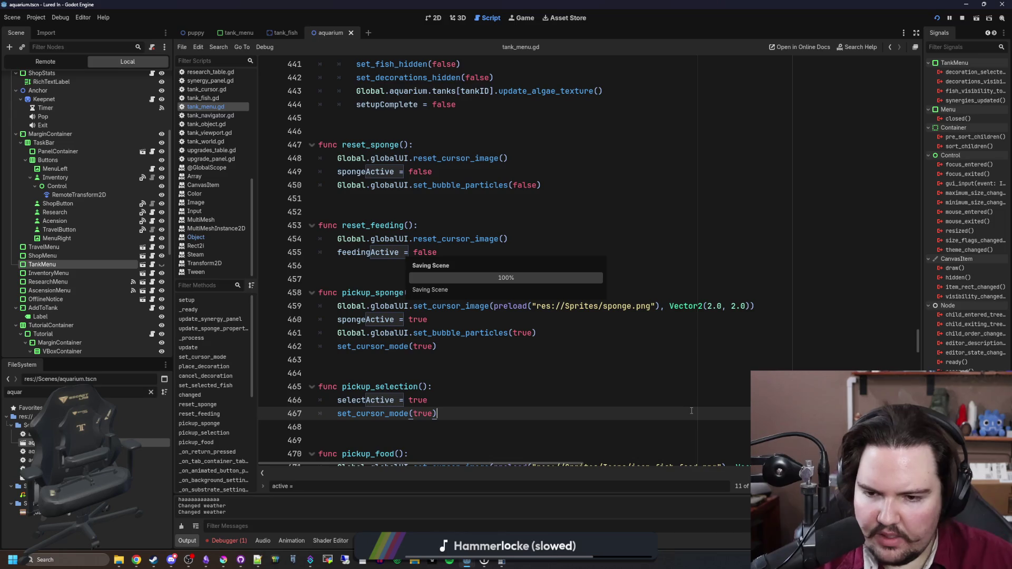
pyautogui.moveTo(268, 496); pyautogui.dragTo(304, 335)
# In the running game, close the Fish Tank 1 menu and repeatedly toggle the Research panel
pyautogui.click(522, 17)
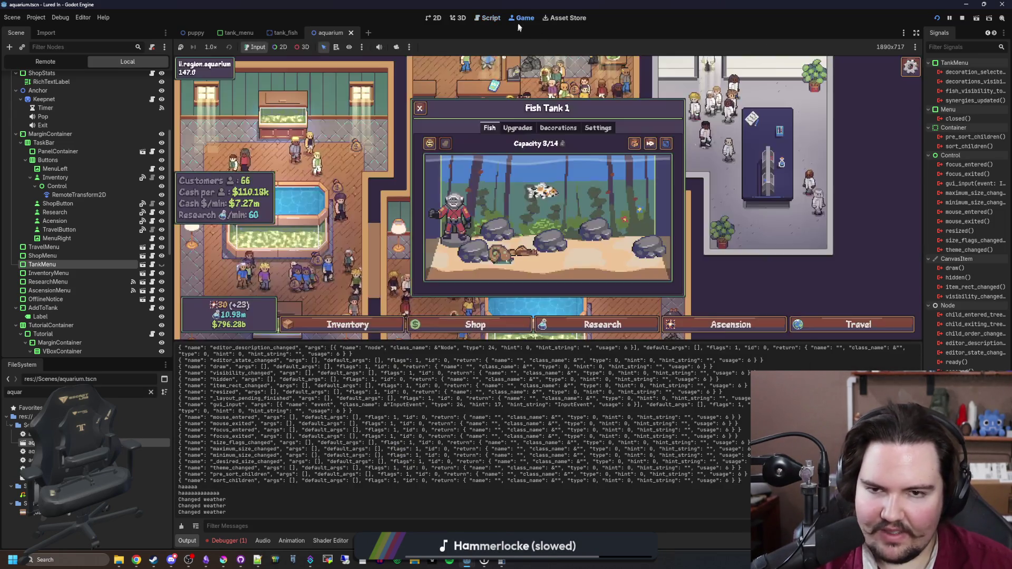
pyautogui.press('Escape')
pyautogui.scroll(-3, 517, 185)
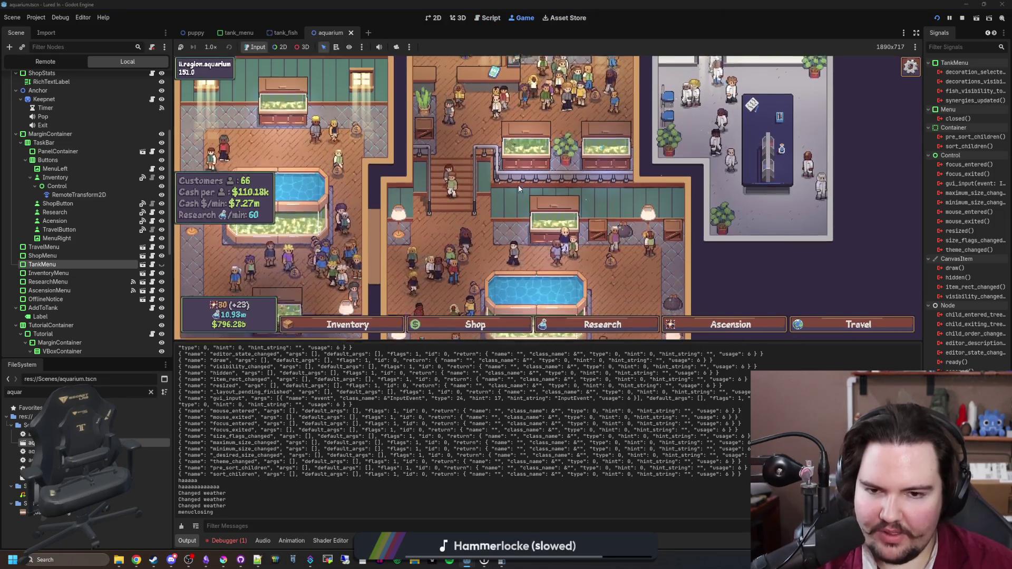
pyautogui.click(570, 324)
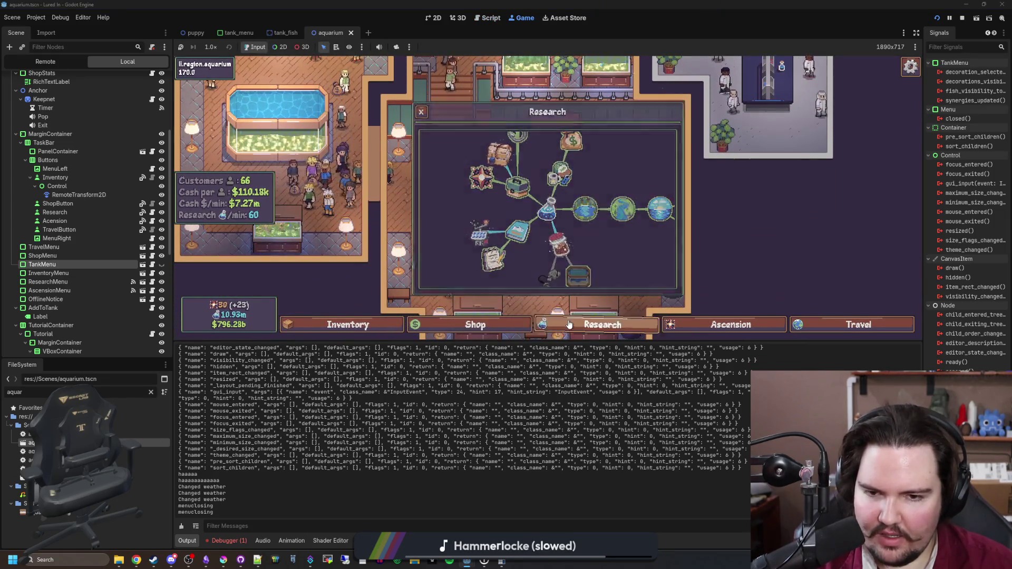
pyautogui.click(570, 324)
pyautogui.click(570, 325)
pyautogui.click(570, 324)
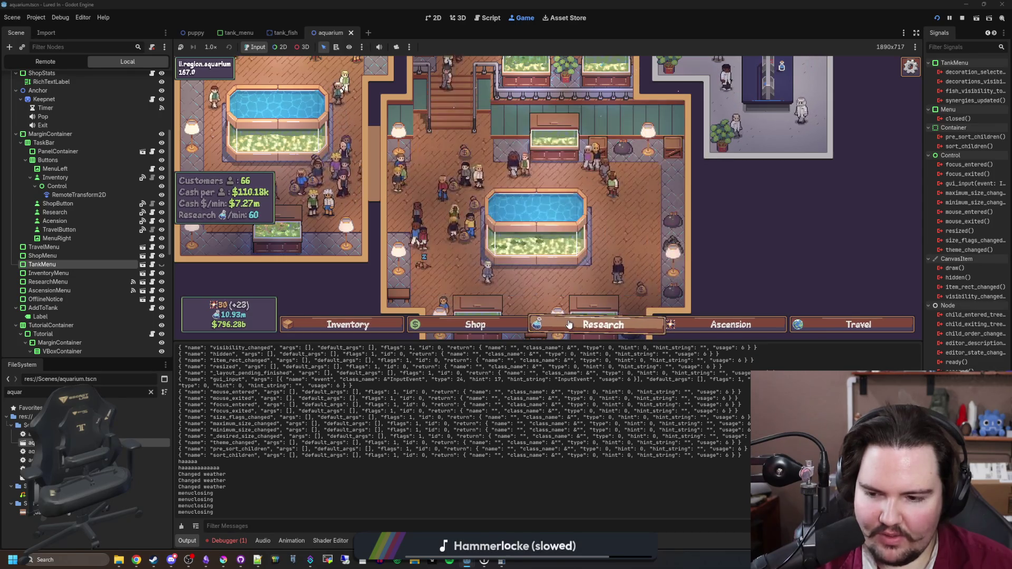
pyautogui.click(569, 324)
pyautogui.click(569, 324)
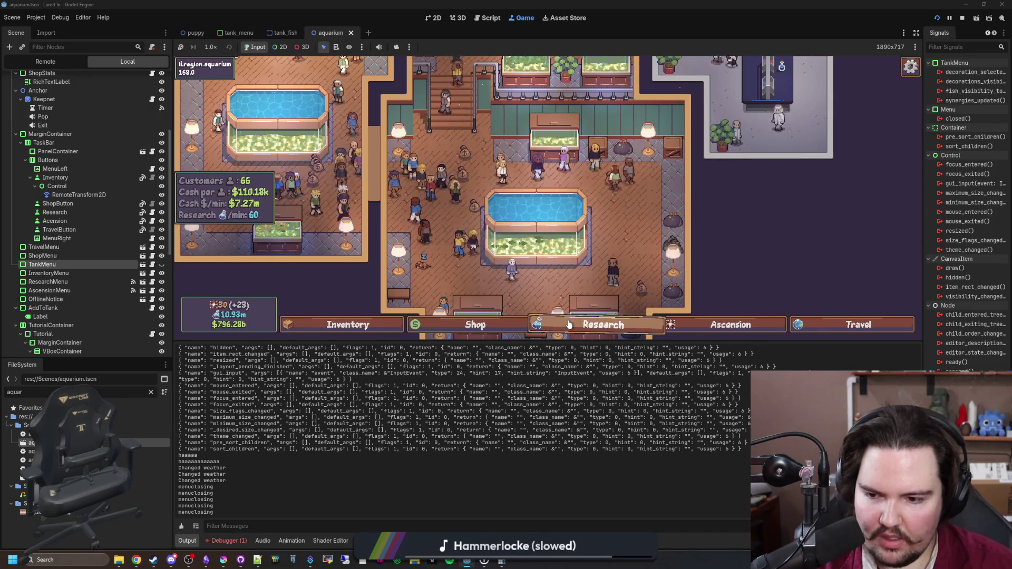
pyautogui.click(570, 325)
pyautogui.click(570, 324)
pyautogui.click(570, 325)
pyautogui.click(570, 324)
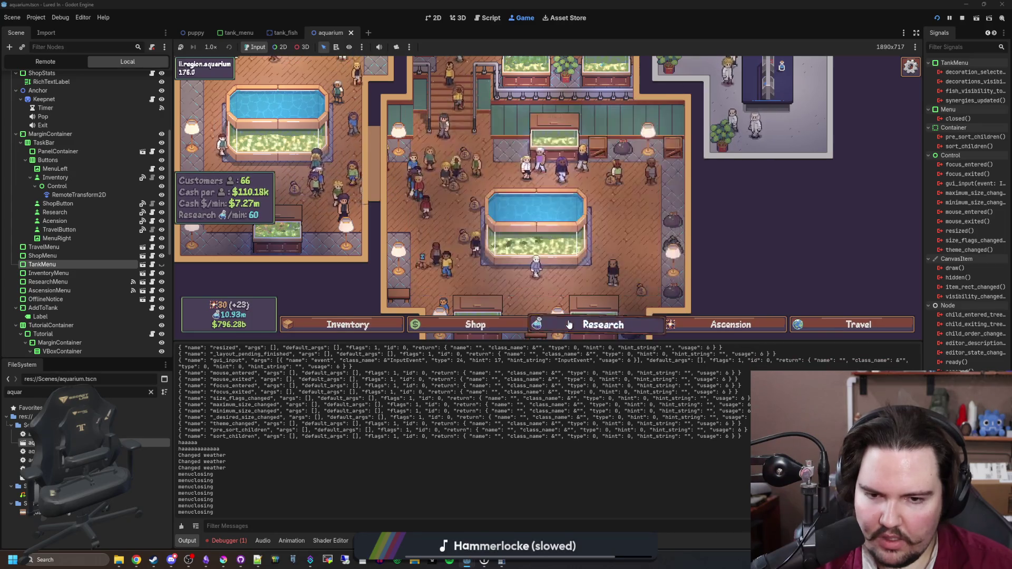
pyautogui.click(570, 324)
pyautogui.click(569, 324)
pyautogui.click(570, 325)
pyautogui.click(569, 324)
# Open Ascension and Travel, go to the main menu, toggle Options and Credits, then restart
pyautogui.click(660, 324)
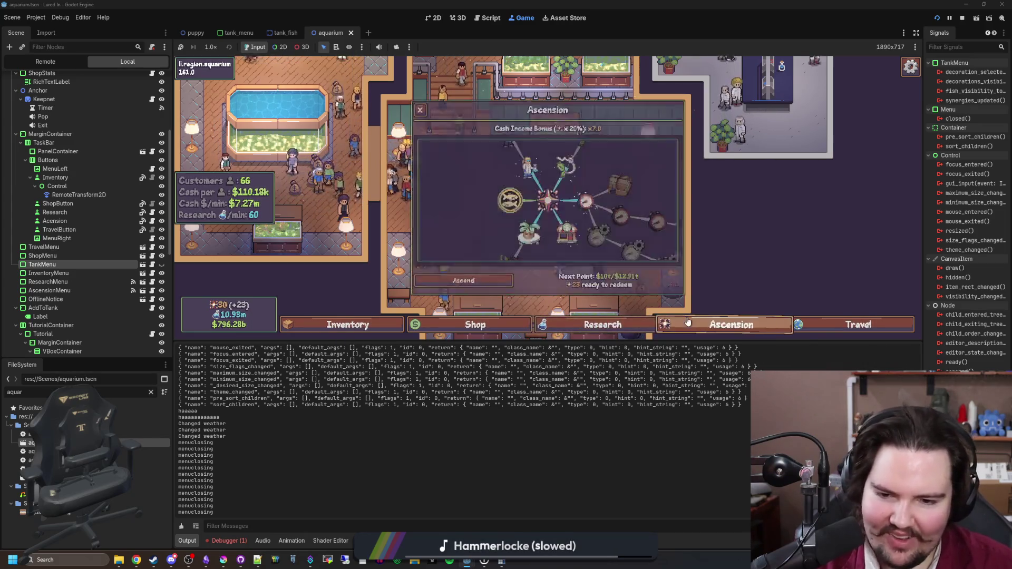
pyautogui.click(859, 324)
pyautogui.press('Escape')
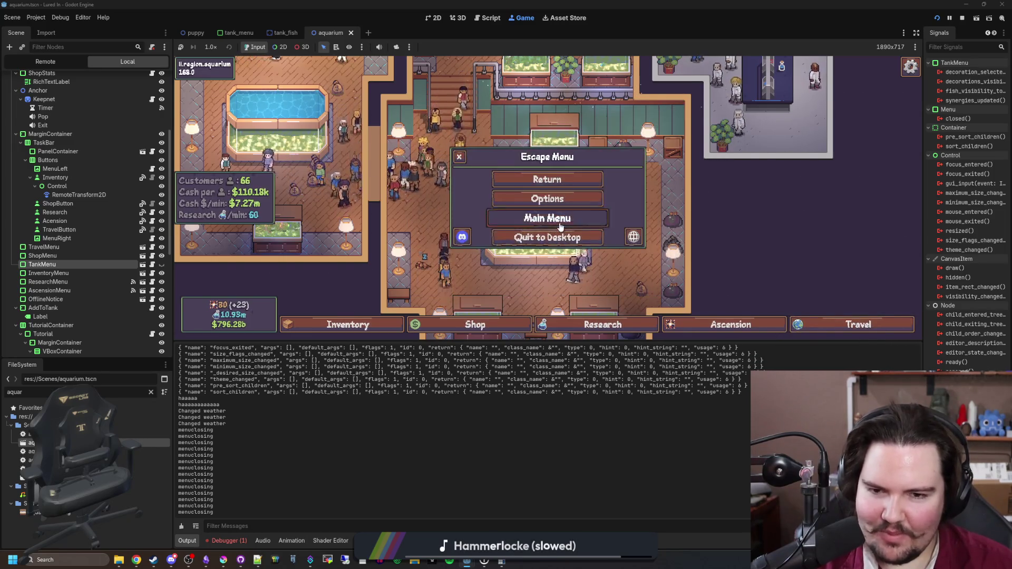
pyautogui.click(547, 218)
pyautogui.click(262, 222)
pyautogui.click(262, 221)
pyautogui.click(262, 222)
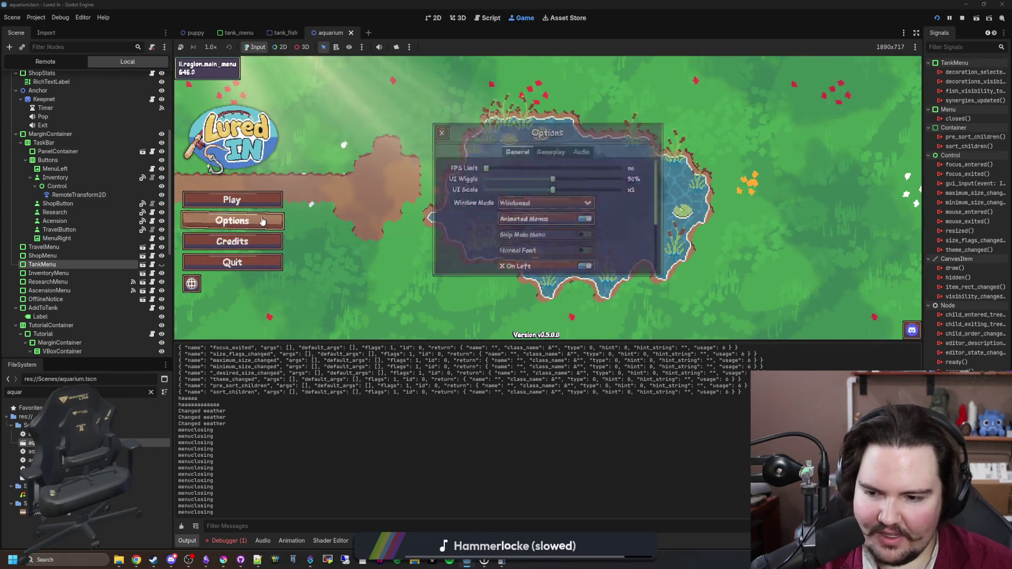
pyautogui.click(262, 222)
pyautogui.click(262, 222)
pyautogui.click(233, 243)
pyautogui.click(233, 243)
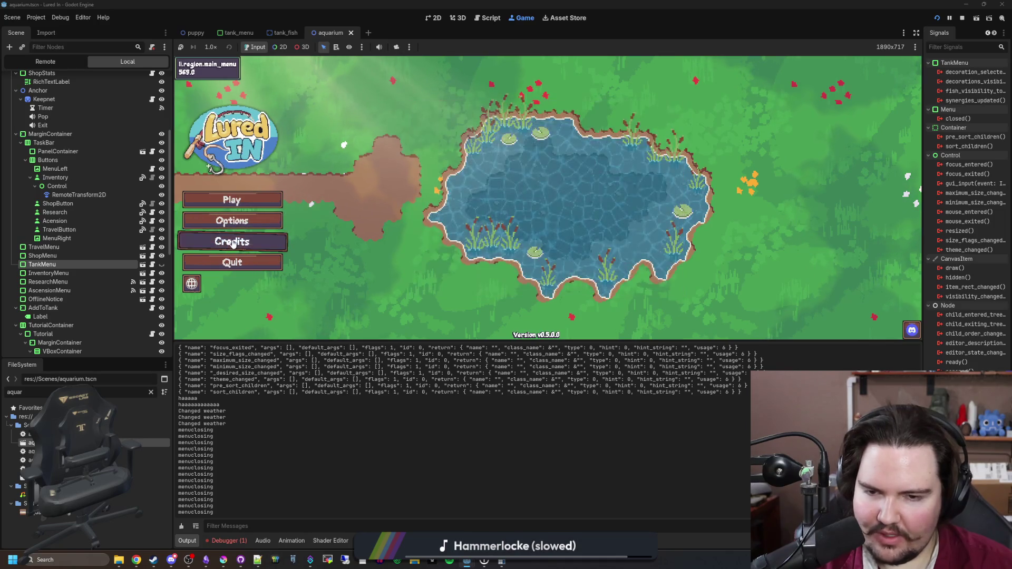
pyautogui.click(232, 243)
pyautogui.click(253, 222)
pyautogui.click(253, 221)
pyautogui.click(255, 201)
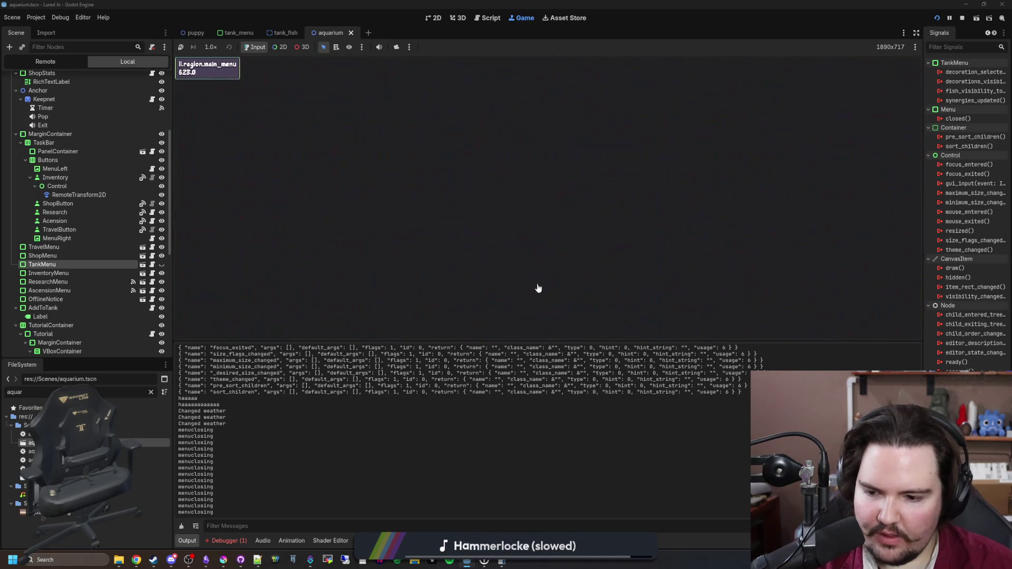
# Travel to the Pond, toggle the Tackle Box, and return to the aquarium
pyautogui.click(859, 325)
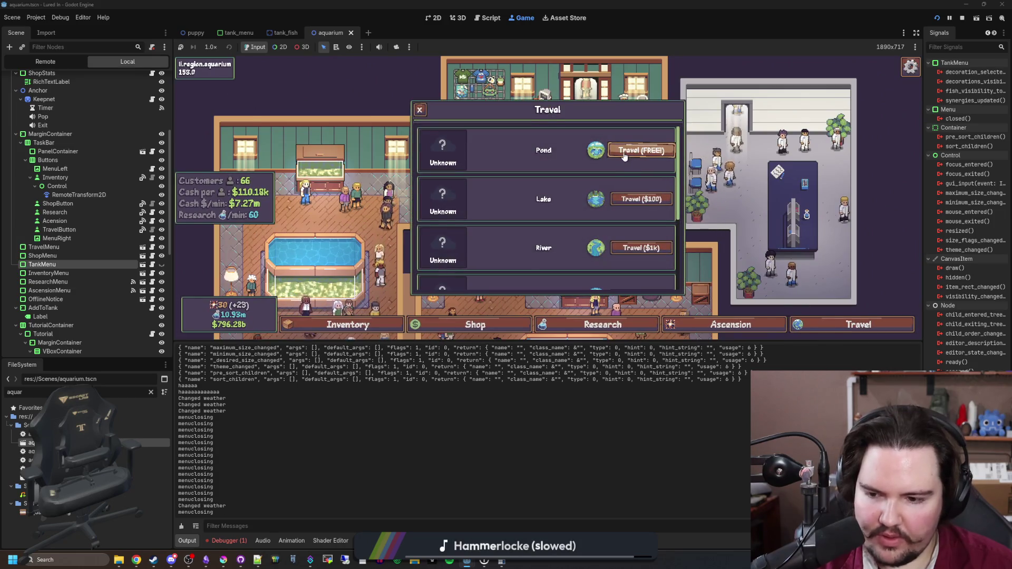
pyautogui.click(628, 153)
pyautogui.click(691, 323)
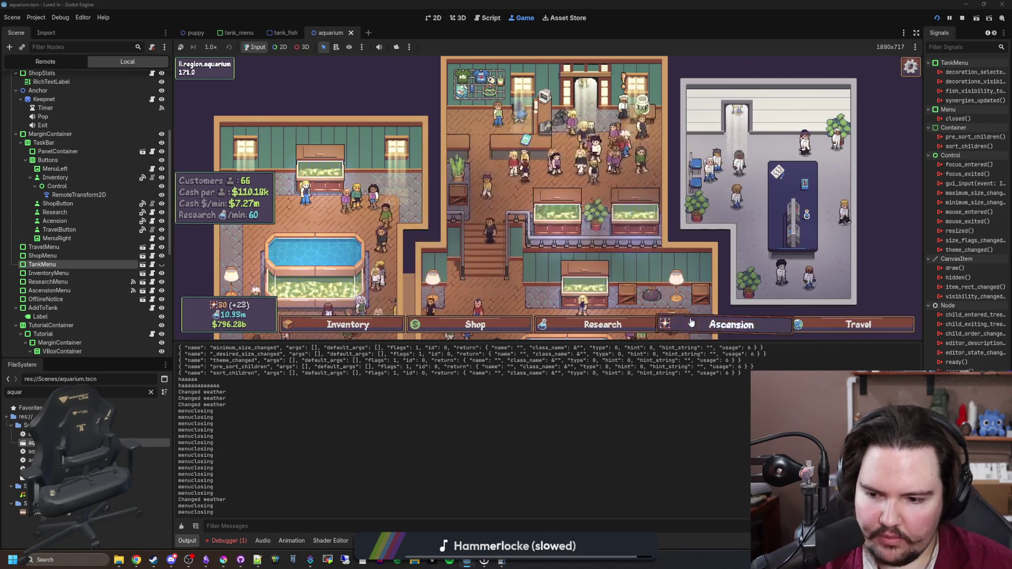
pyautogui.click(858, 324)
pyautogui.click(615, 153)
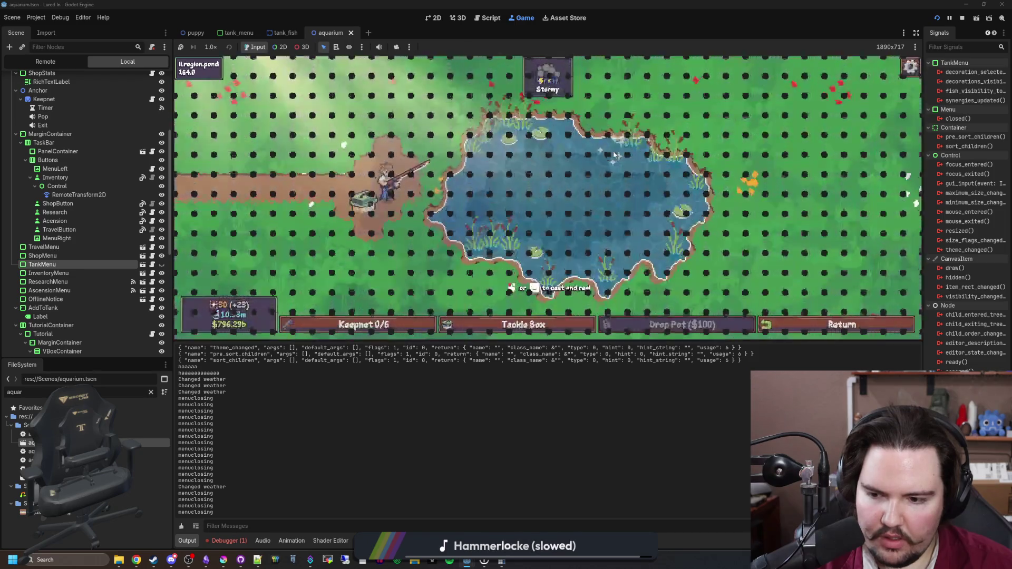
pyautogui.click(550, 324)
pyautogui.click(551, 325)
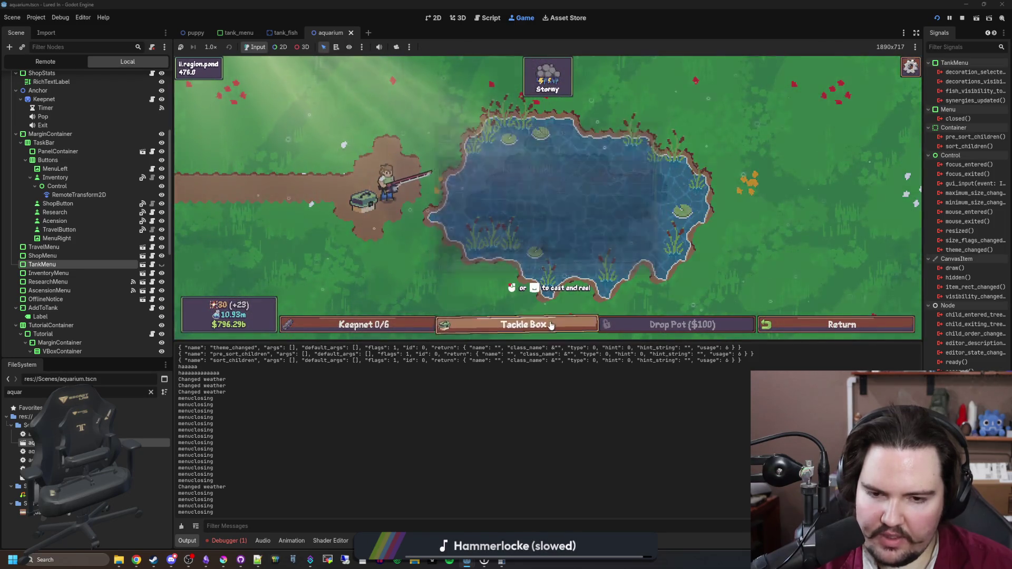
pyautogui.click(838, 326)
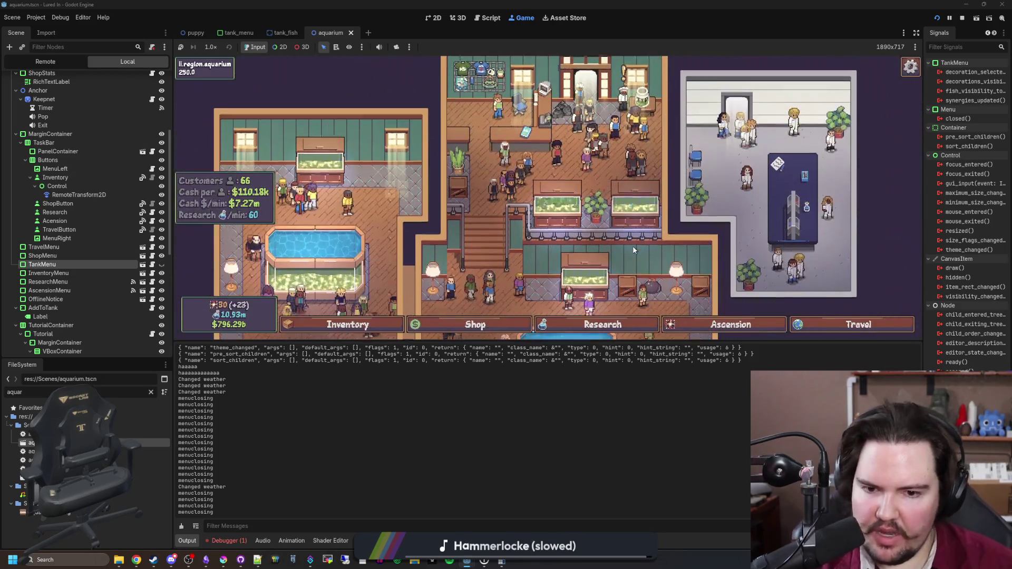
# Toggle the Research panel twice more, then reopen TankMenu's script
pyautogui.click(600, 325)
pyautogui.click(598, 327)
pyautogui.click(599, 327)
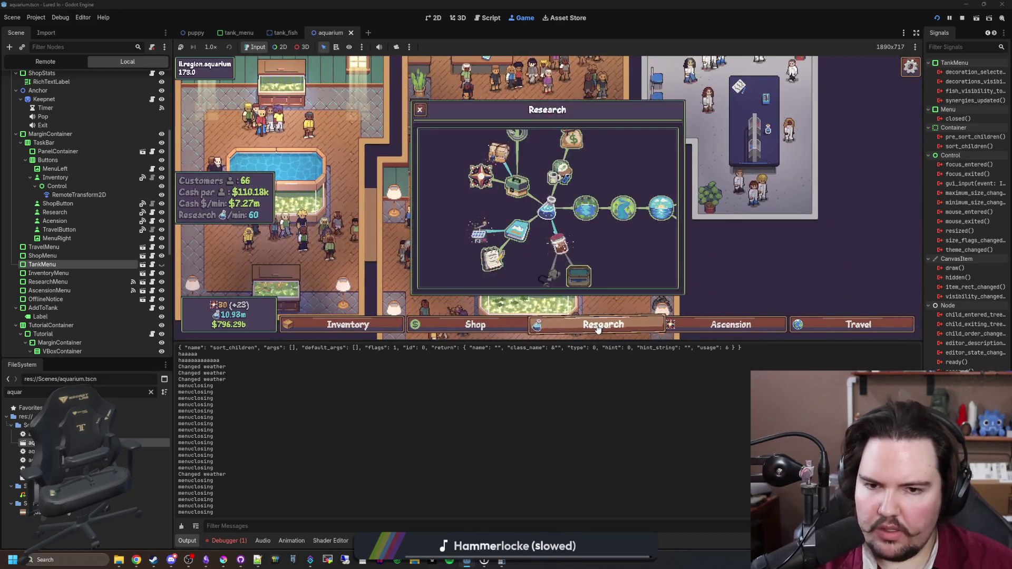
pyautogui.click(599, 327)
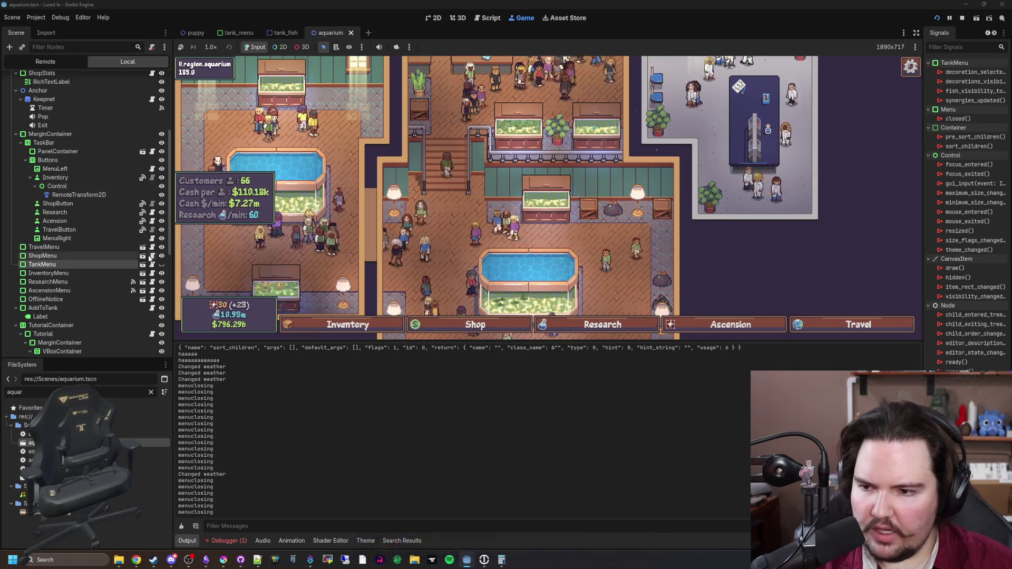
pyautogui.click(153, 265)
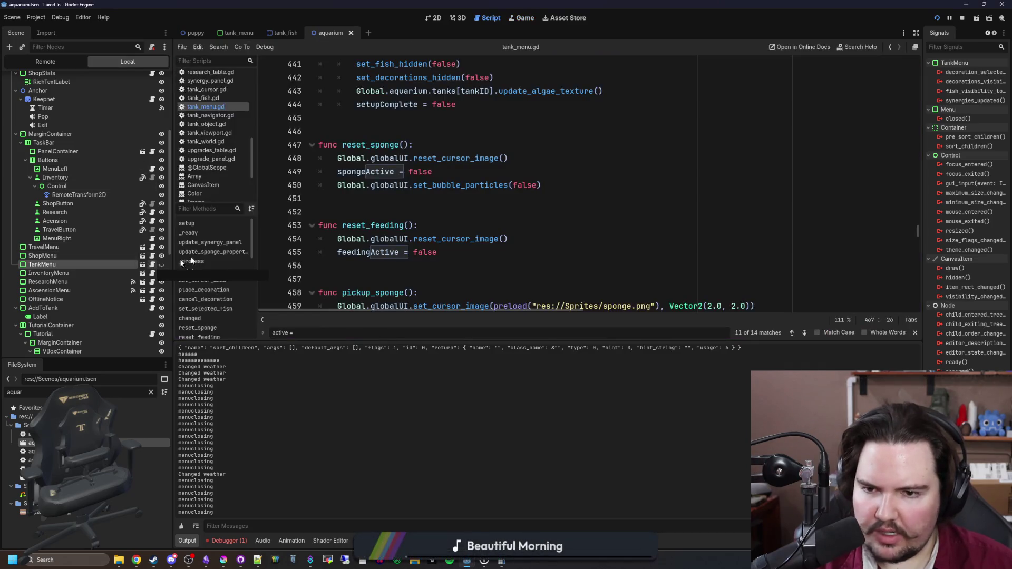
# Click into the blank lines after reset_sponge, reset_feeding and at line 452
pyautogui.click(401, 205)
pyautogui.scroll(-3, 402, 207)
pyautogui.click(424, 153)
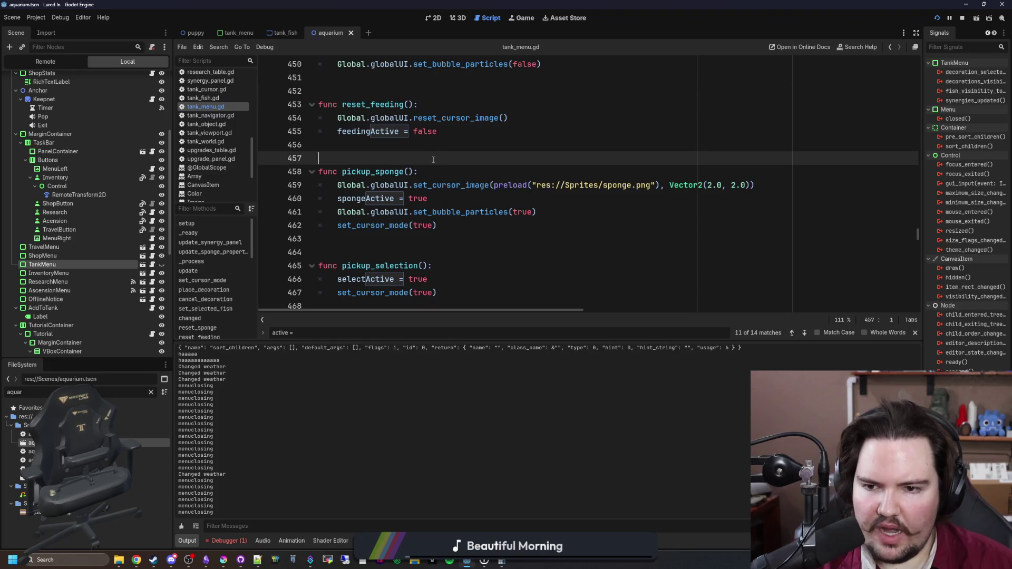
pyautogui.scroll(3, 446, 174)
pyautogui.click(420, 212)
# Jump to func changed, type get_call on line 408, and web-search 'godot check what node called a function'
pyautogui.hotkey('ctrl', 'f')
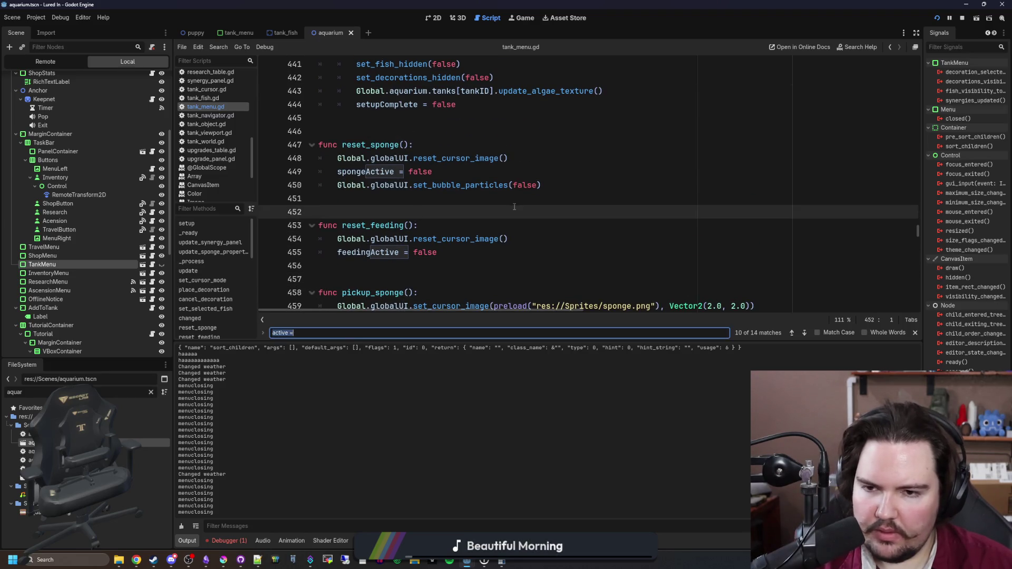
pyautogui.write('change')
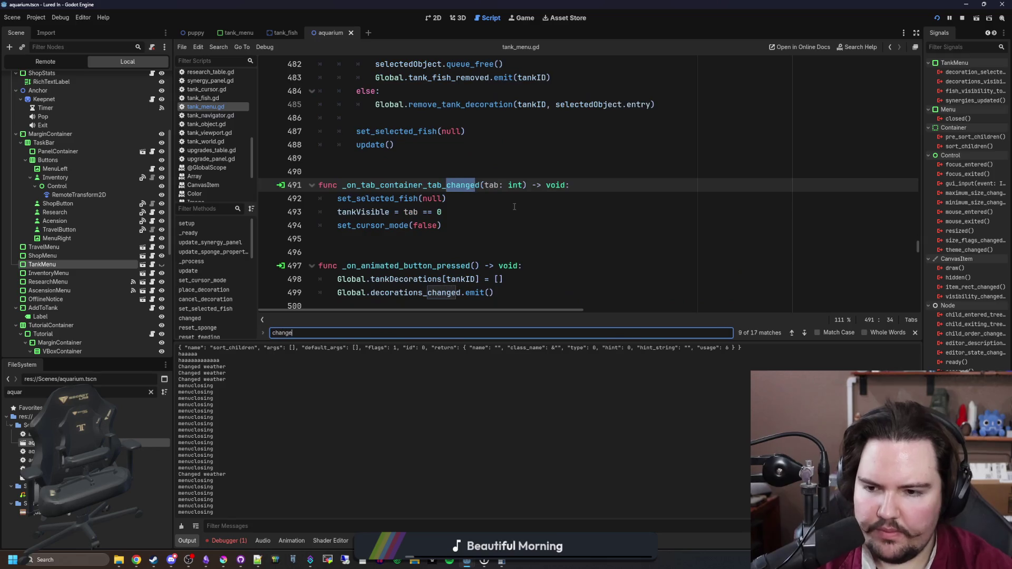
pyautogui.press('Return')
pyautogui.press('Return')
pyautogui.press('Return')
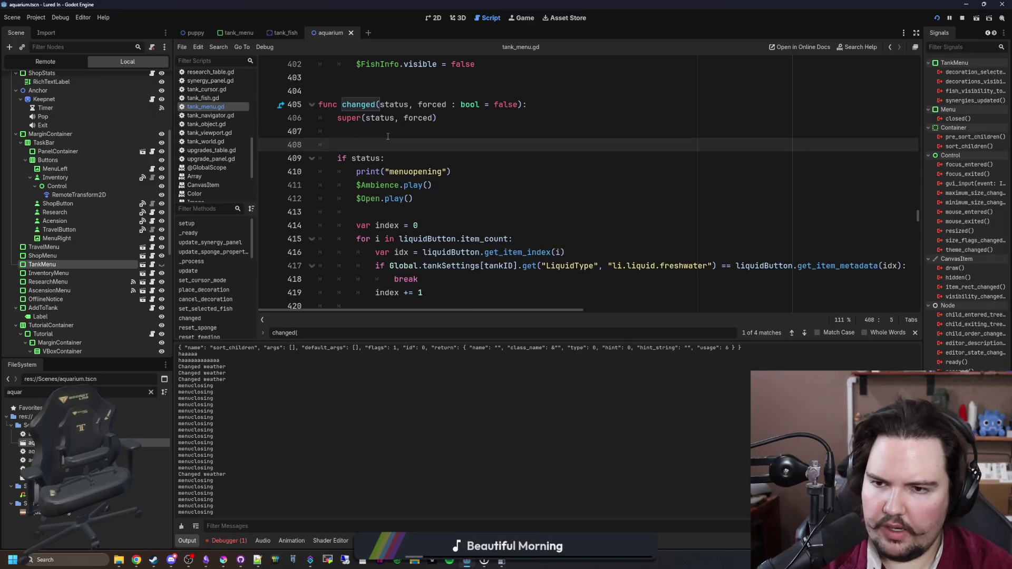
pyautogui.click(388, 143)
pyautogui.write('get_call')
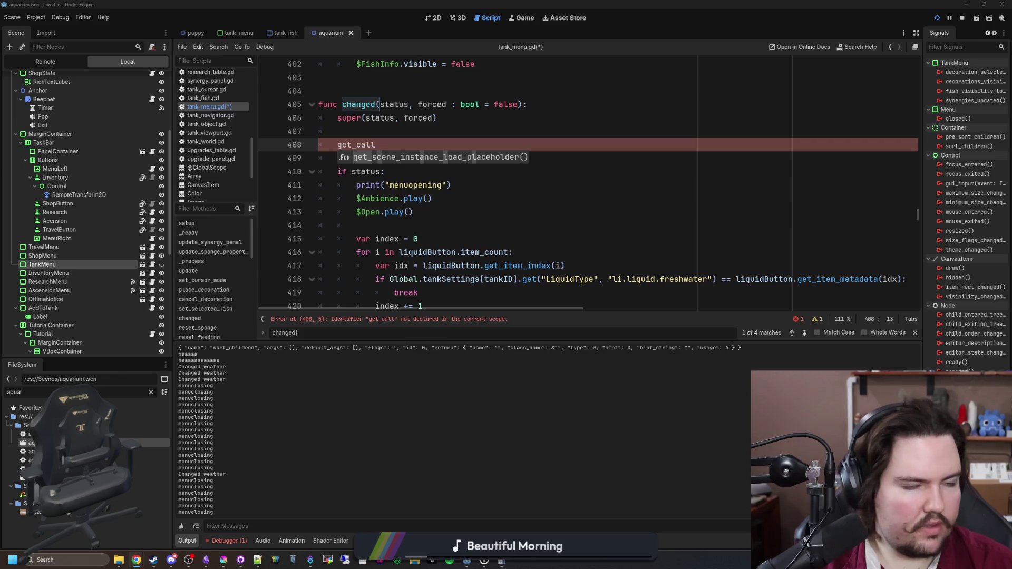
pyautogui.hotkey('alt', 'Tab')
pyautogui.write('godot check wh')
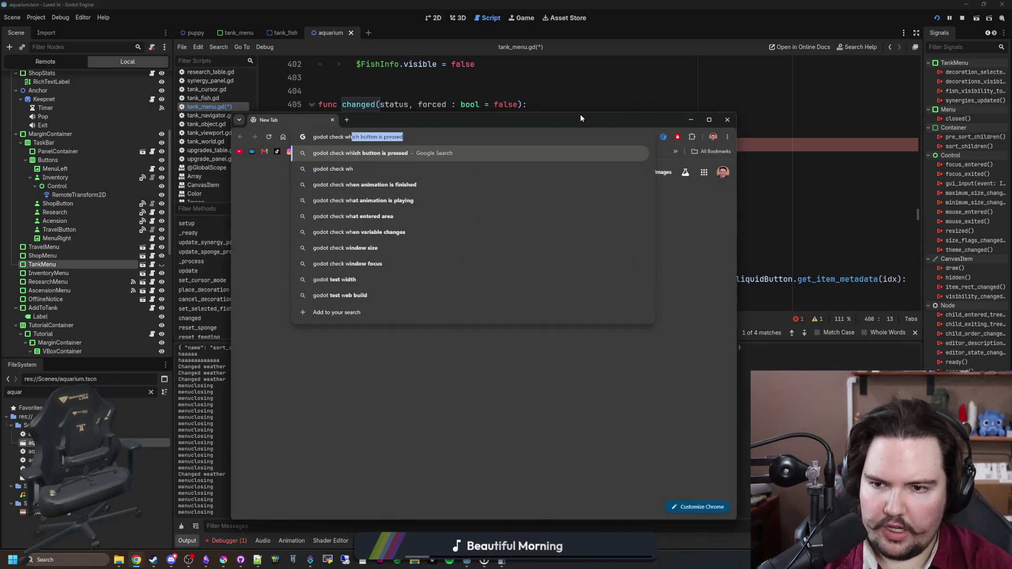
pyautogui.write('at node called a function')
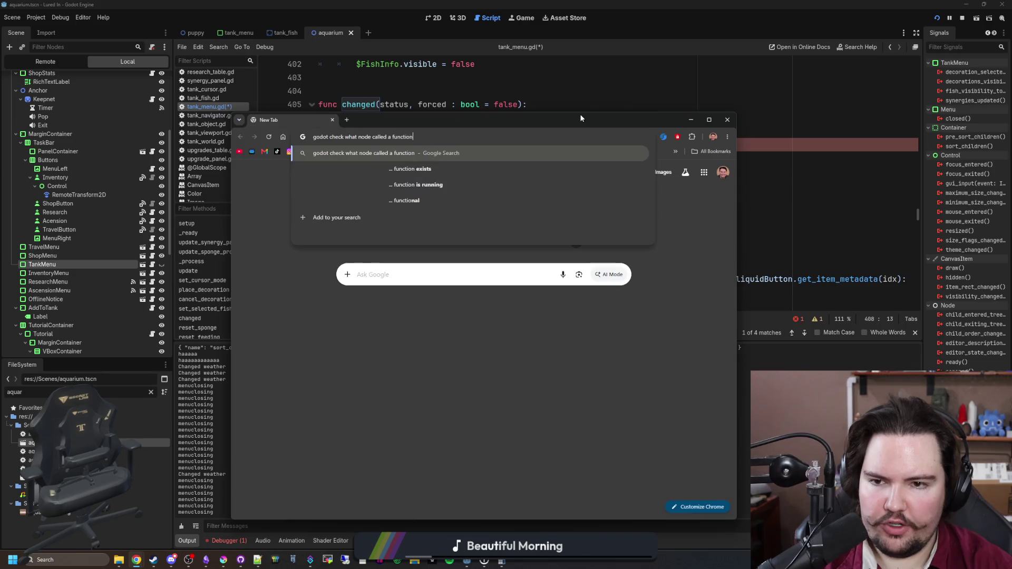
# Open the Godot forum thread, read the get_stack() reply, and return to line 408 in Godot
pyautogui.press('Return')
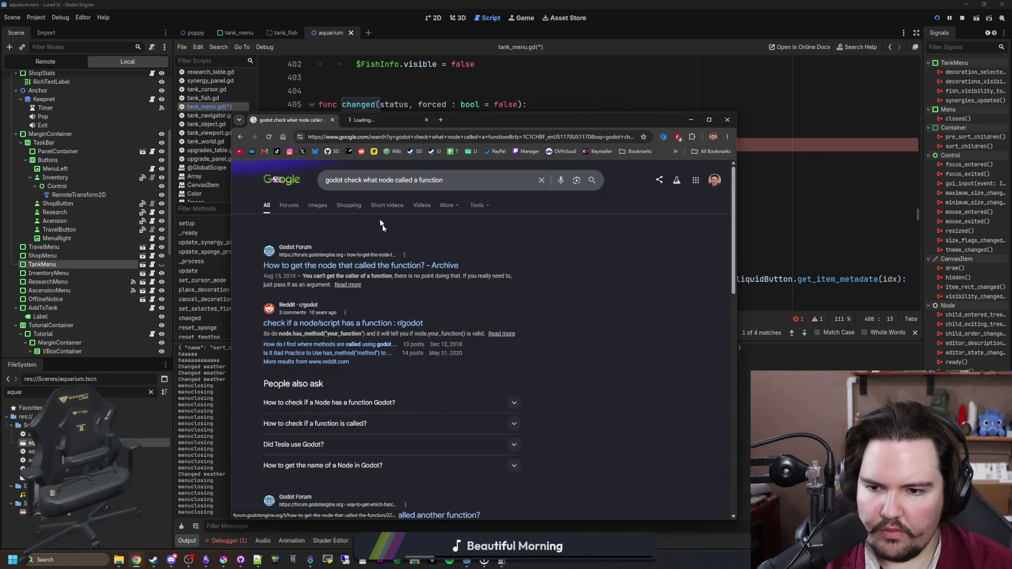
pyautogui.click(394, 122)
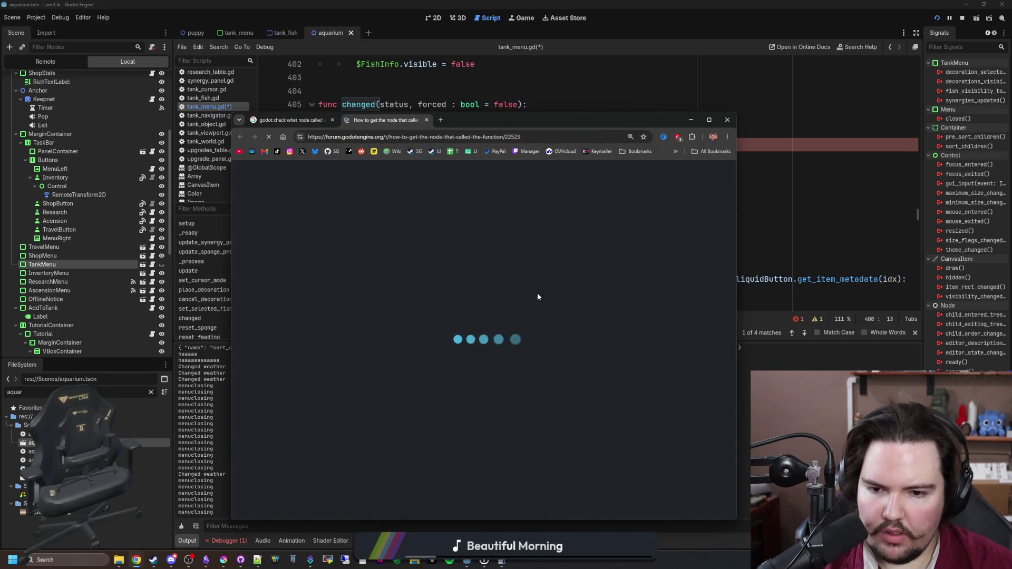
pyautogui.scroll(-3, 538, 284)
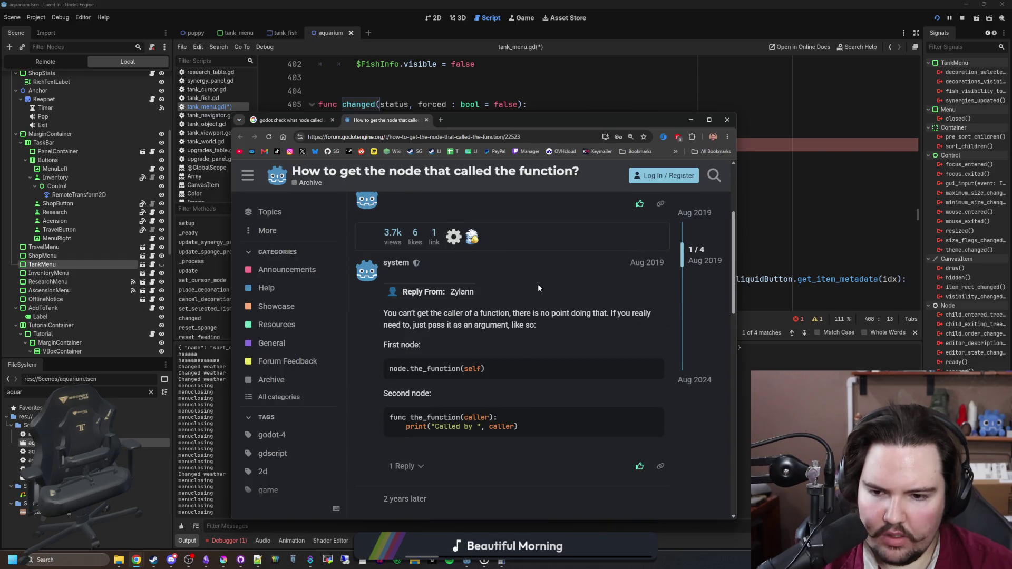
pyautogui.scroll(-4, 538, 288)
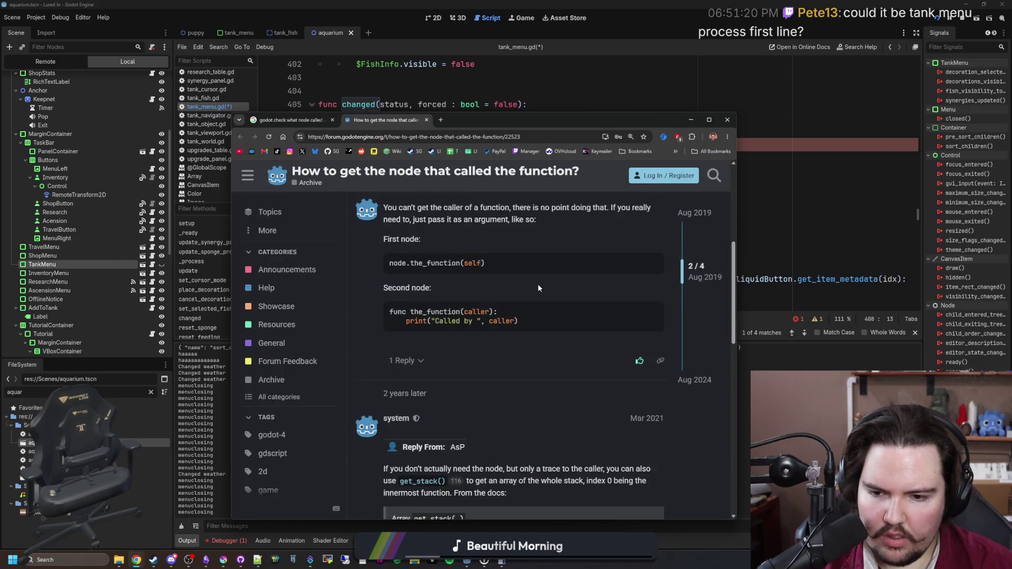
pyautogui.scroll(-3, 539, 288)
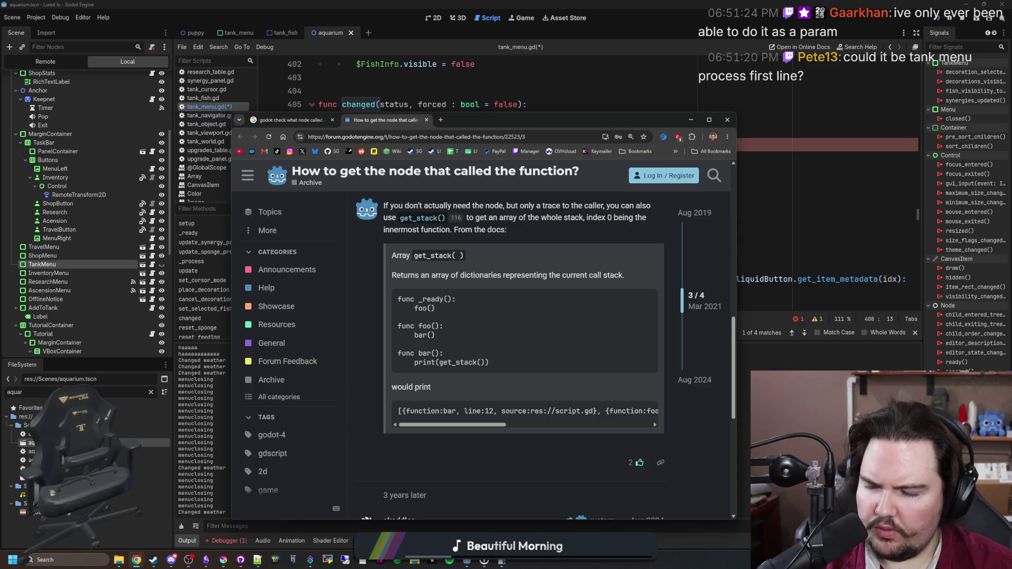
pyautogui.click(402, 105)
pyautogui.click(336, 144)
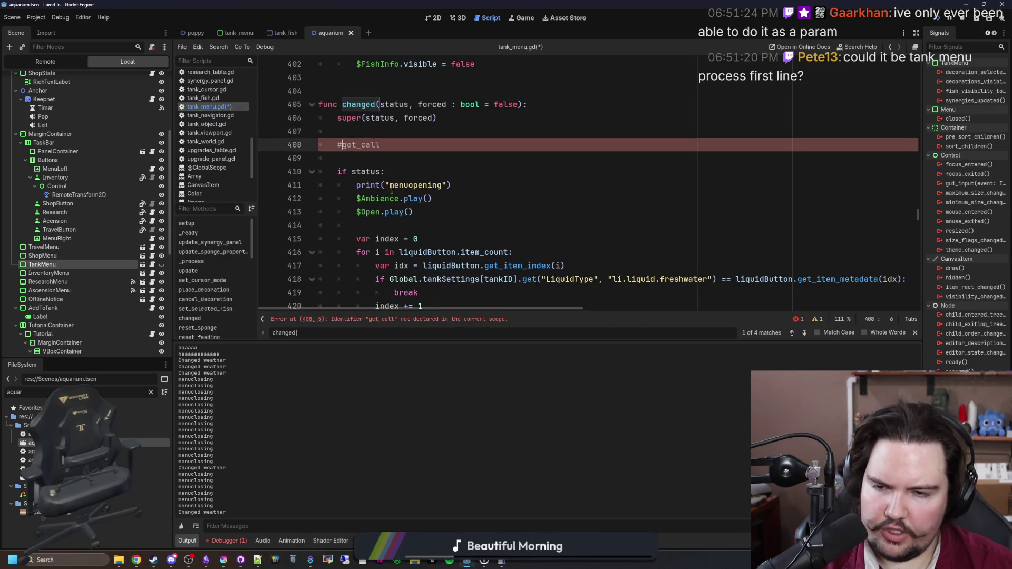
# Search for _process and insert a blank line after the setupComplete return on line 203
pyautogui.click(443, 188)
pyautogui.hotkey('ctrl', 'f')
pyautogui.write('_process')
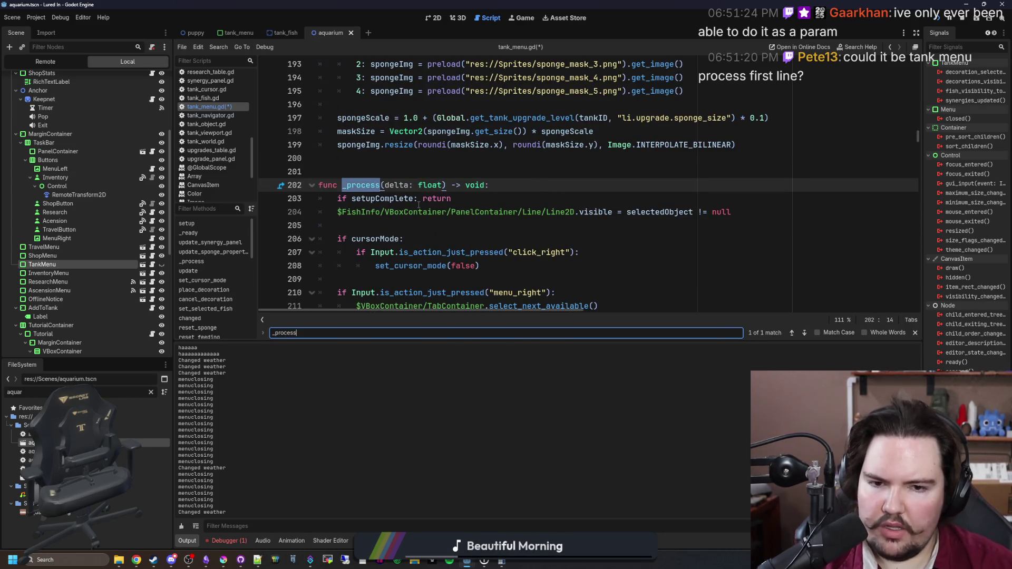
pyautogui.click(453, 199)
pyautogui.press('Return')
pyautogui.moveTo(457, 199); pyautogui.dragTo(338, 200)
pyautogui.click(382, 212)
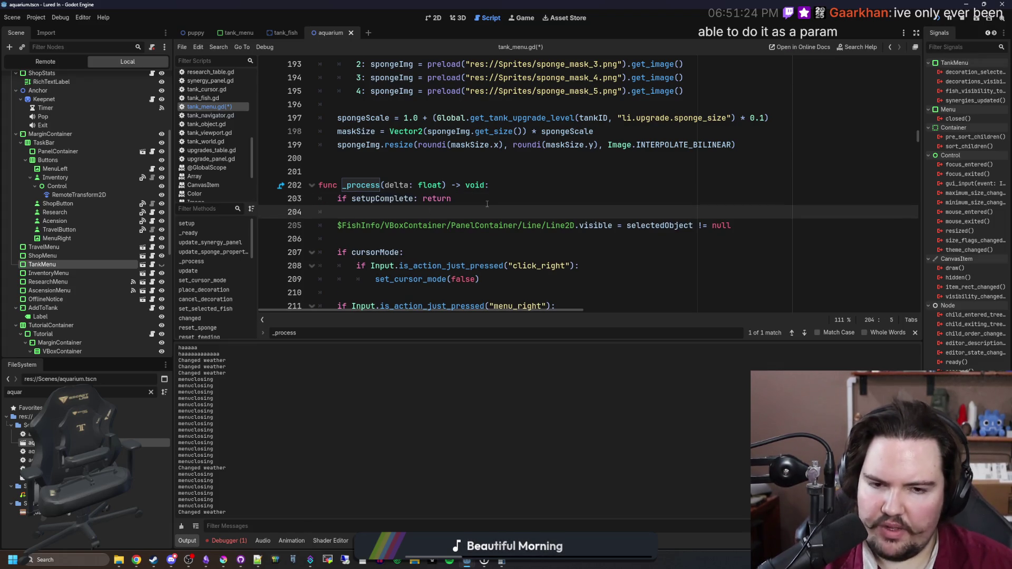
# Scroll through _process and inspect the get_tank_upgrade_level call on line 197
pyautogui.scroll(-7, 487, 204)
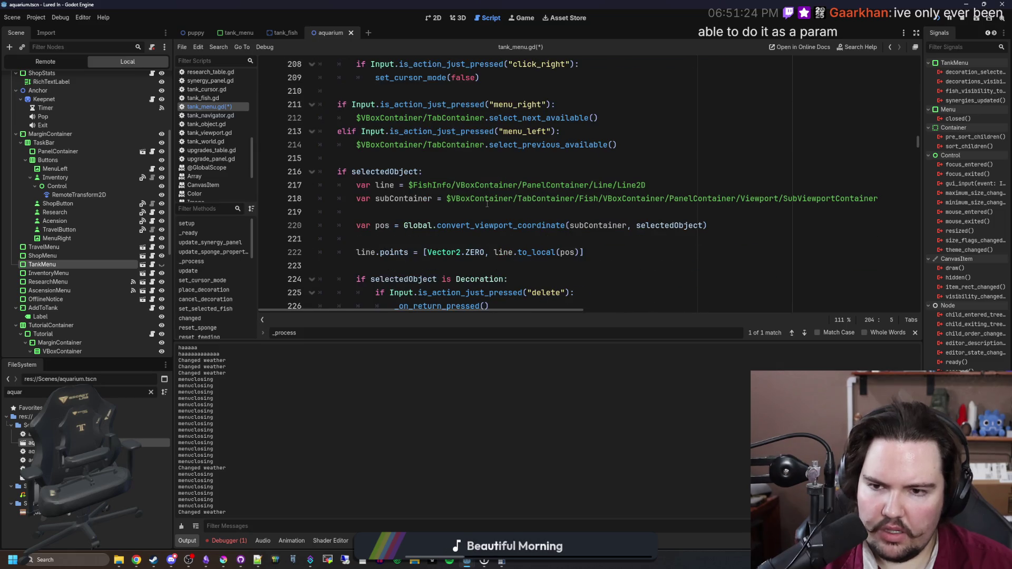
pyautogui.scroll(-13, 488, 204)
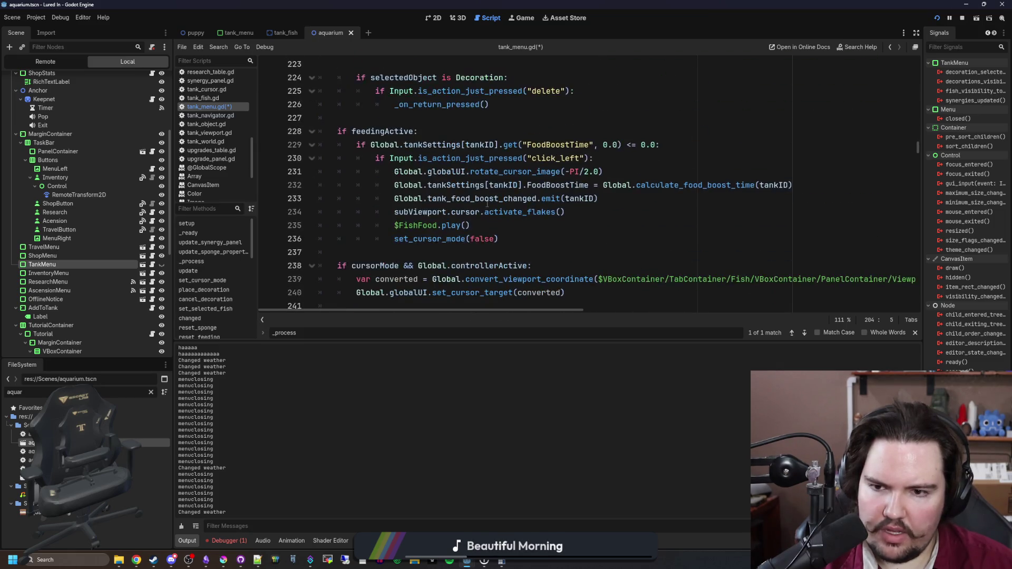
pyautogui.scroll(-7, 488, 204)
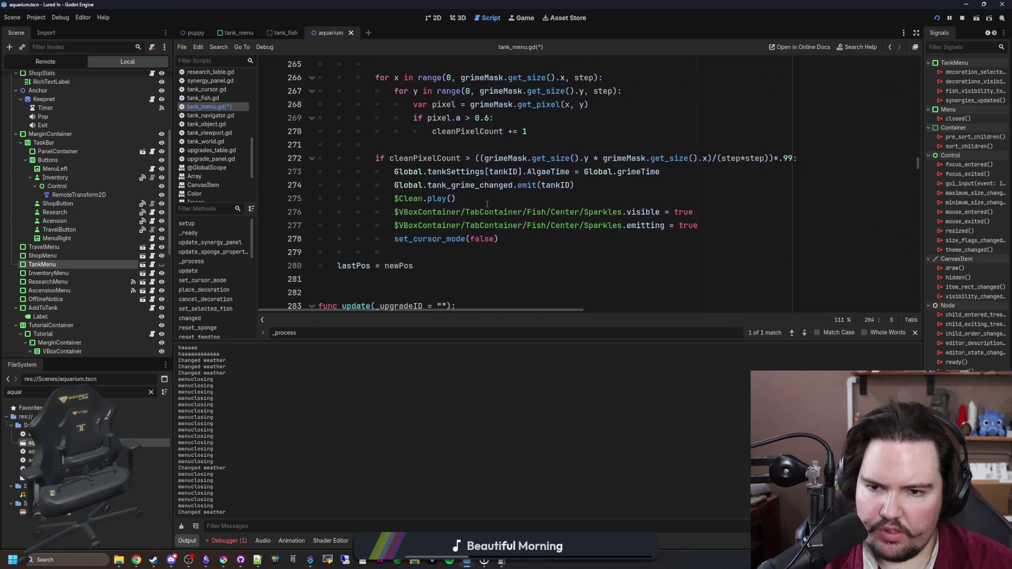
pyautogui.scroll(6, 435, 181)
pyautogui.scroll(20, 434, 181)
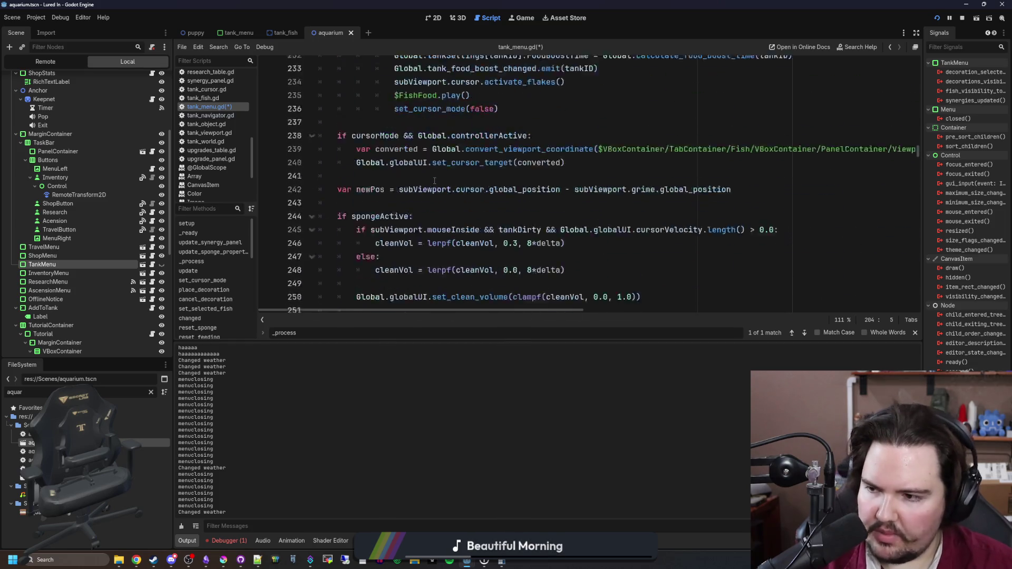
pyautogui.click(480, 199)
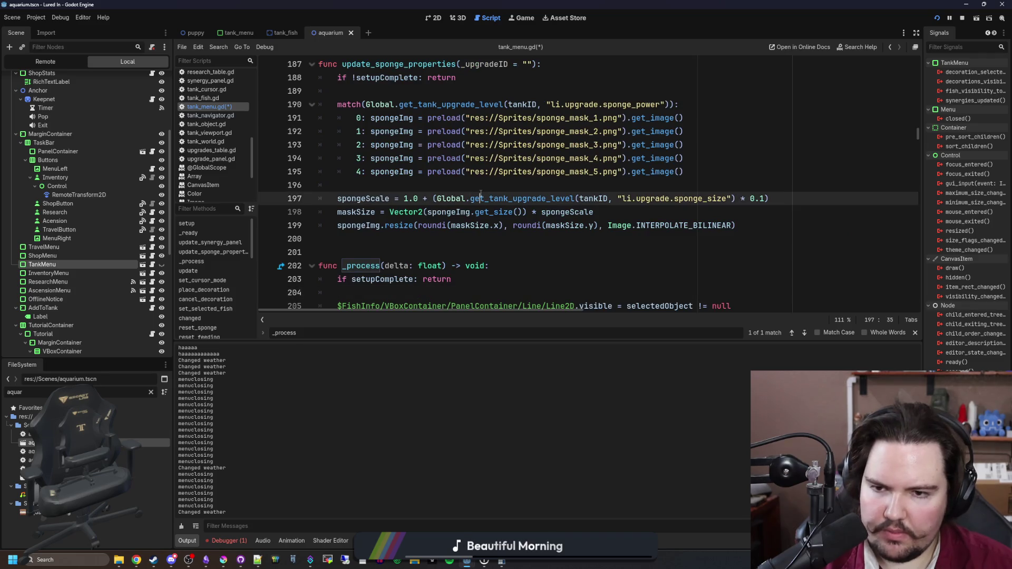
# Search for 'changed(', return to line 408, and save tank_menu.gd
pyautogui.hotkey('ctrl', 'f')
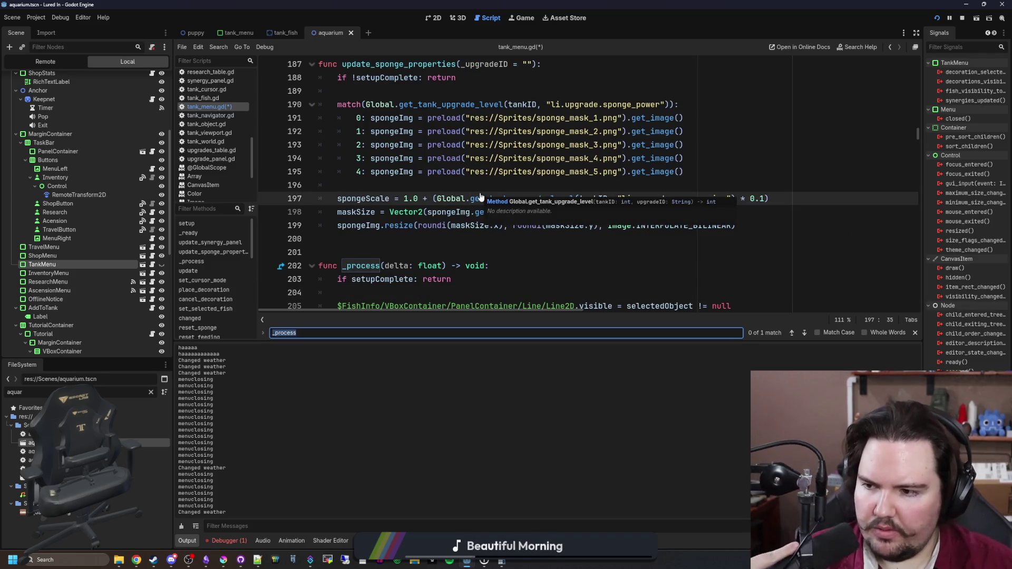
pyautogui.write('_')
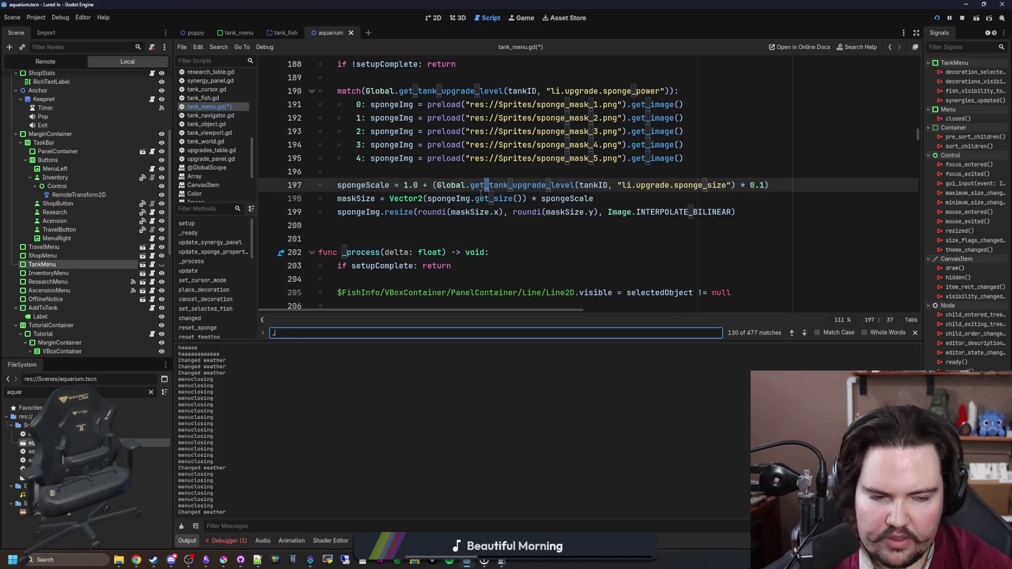
pyautogui.press('BackSpace')
pyautogui.write('changed(')
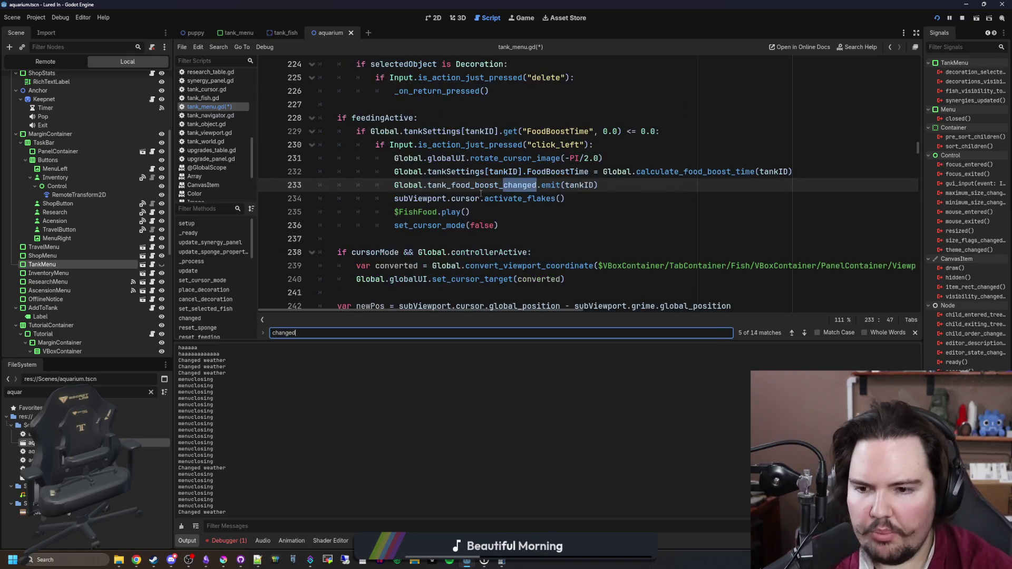
pyautogui.click(347, 212)
pyautogui.hotkey('ctrl', 's')
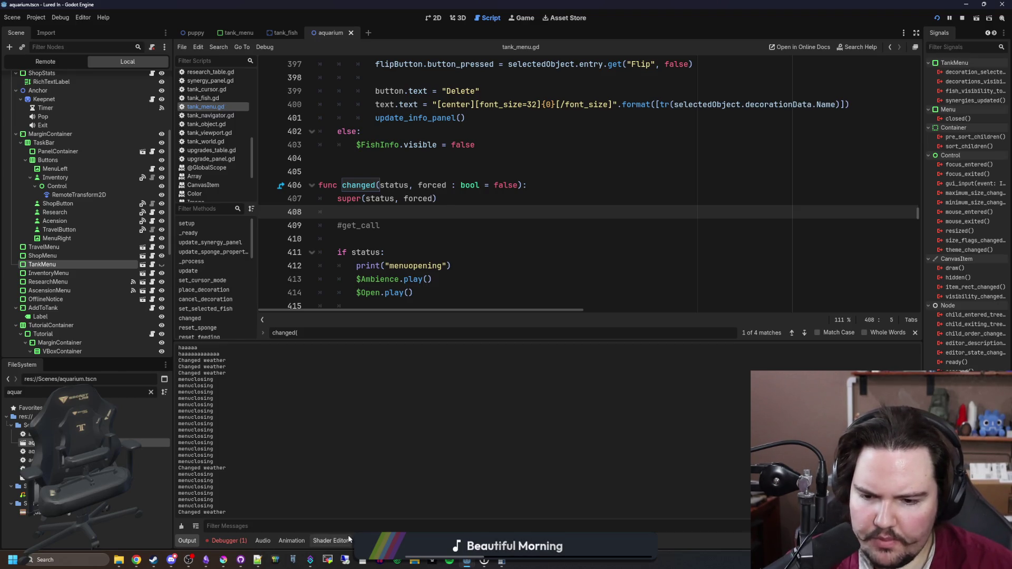
# Check the debugger's Errors, Profiler and Stack Trace tabs, then switch to the Game view
pyautogui.click(231, 542)
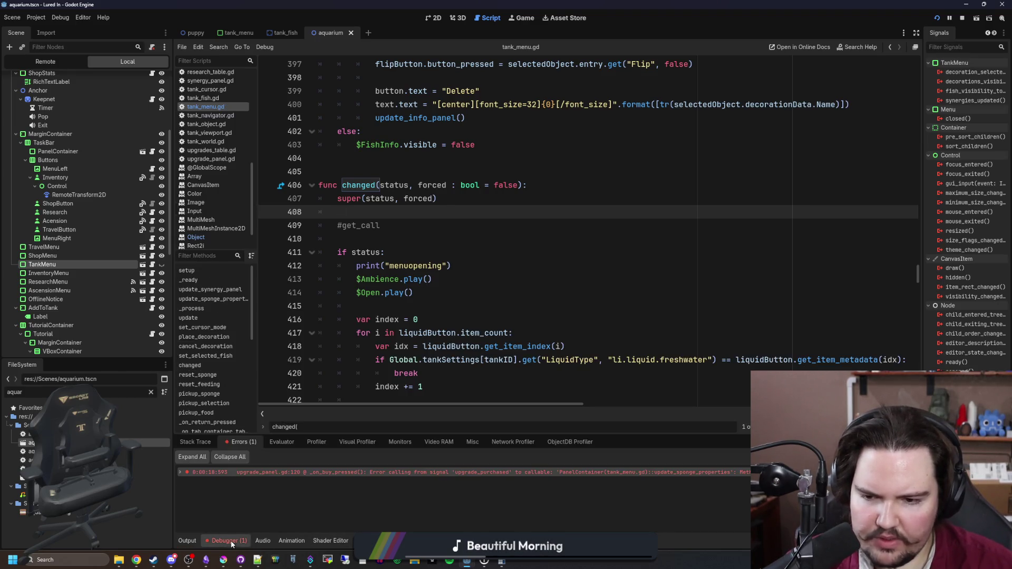
pyautogui.click(316, 443)
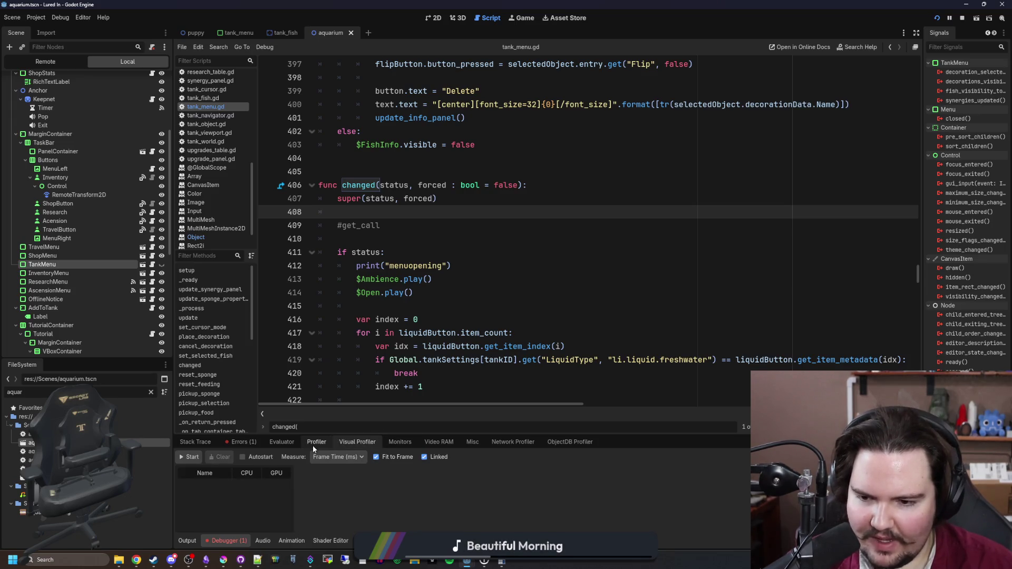
pyautogui.click(195, 442)
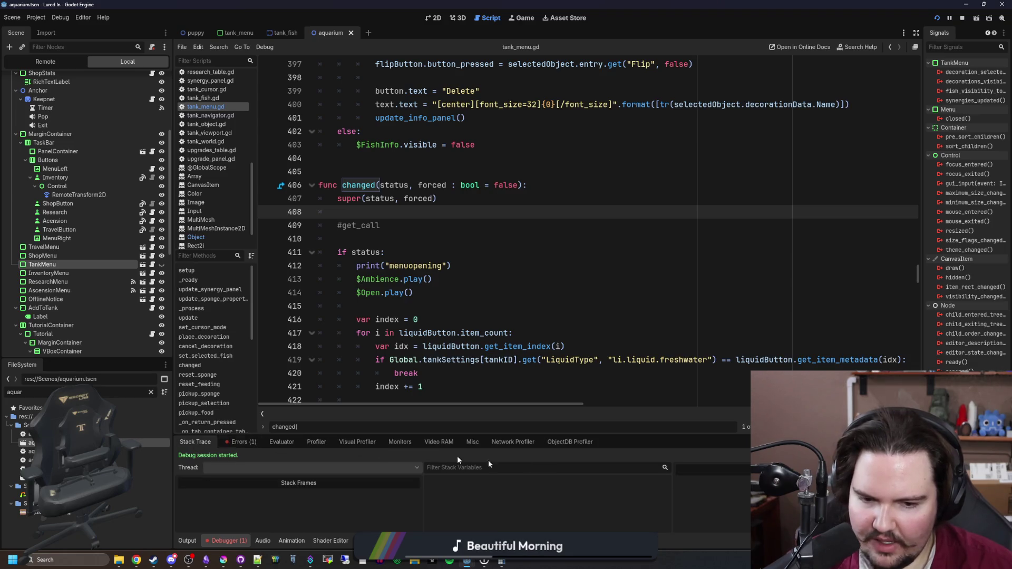
pyautogui.click(523, 21)
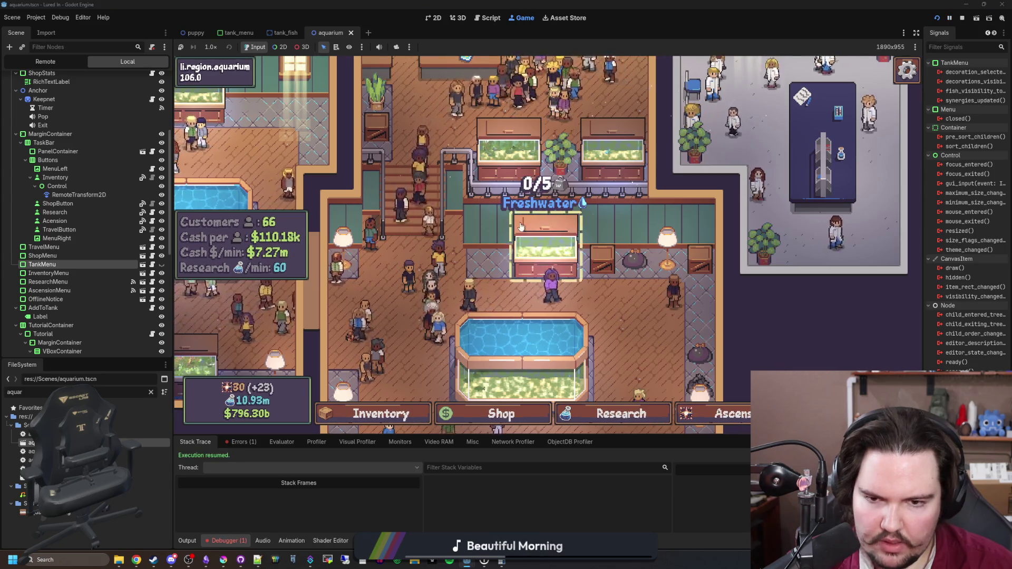
# Open and close the Fish Tank 3 menu, then resume the paused game with F12
pyautogui.click(543, 242)
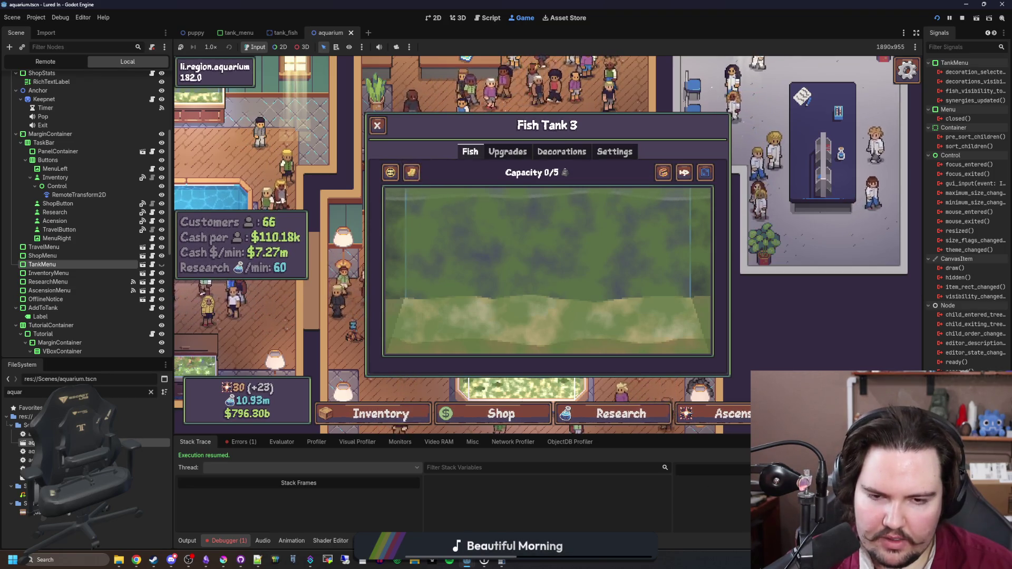
pyautogui.press('Escape')
pyautogui.scroll(-5, 659, 401)
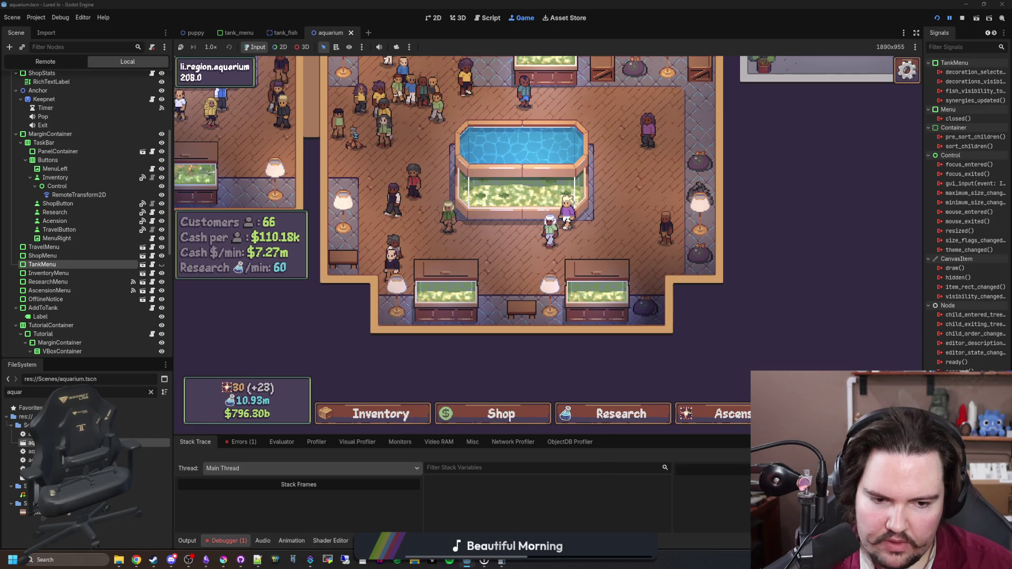
pyautogui.press('F12')
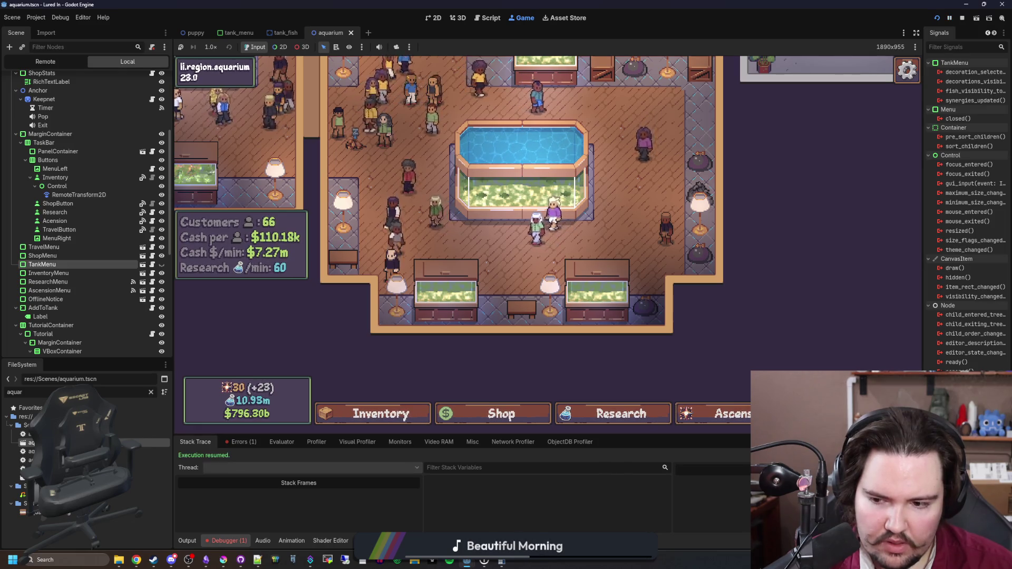
pyautogui.scroll(3, 673, 391)
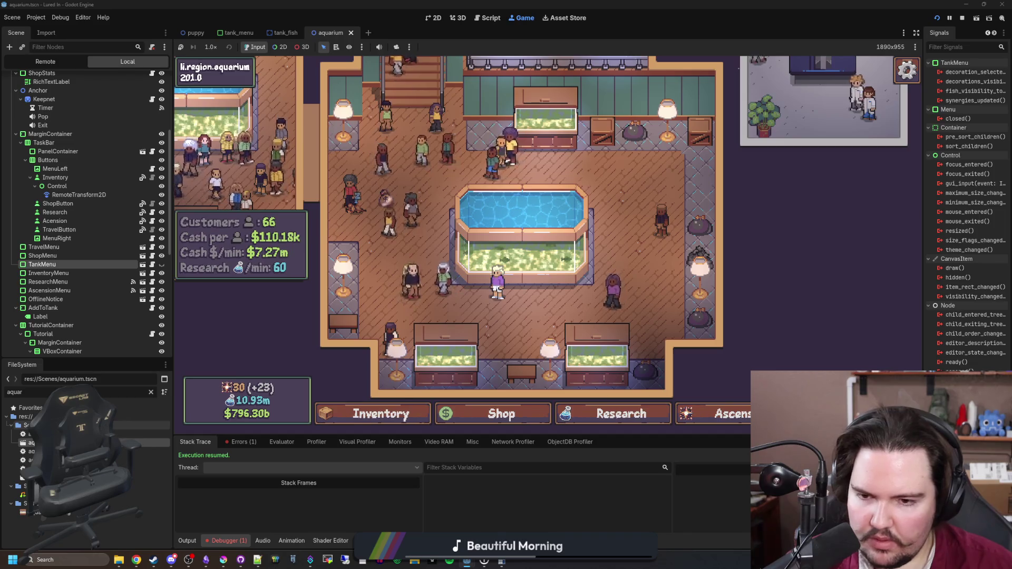
# Open and close the Shop, then check the output log for menuopening/menuclosing prints
pyautogui.click(506, 415)
pyautogui.click(510, 416)
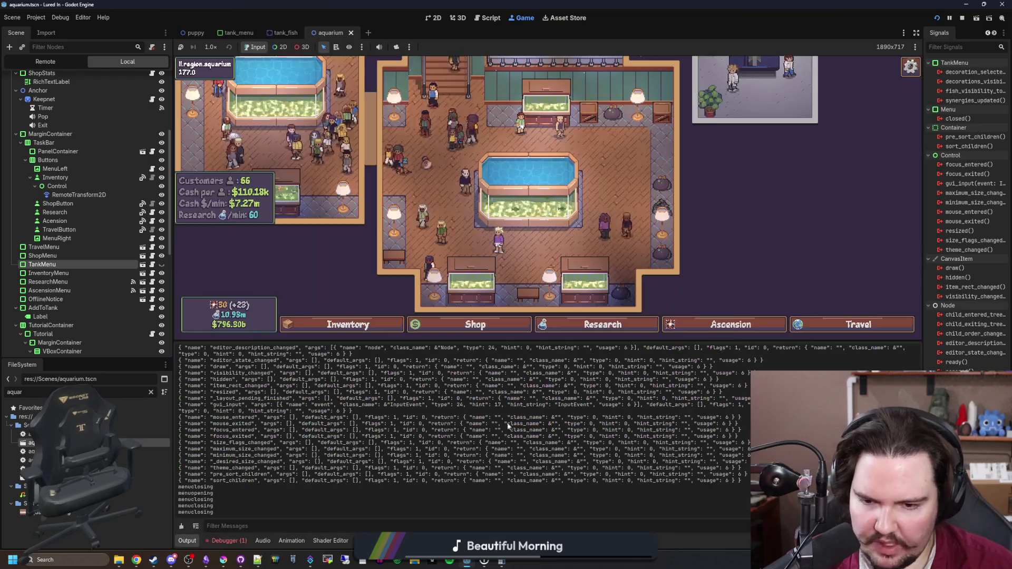
pyautogui.click(505, 330)
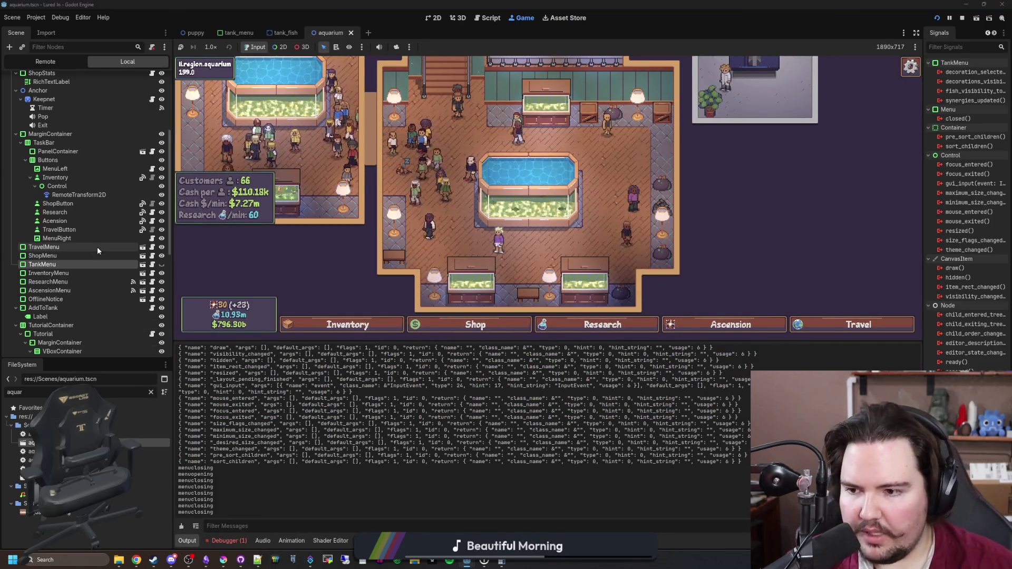
pyautogui.scroll(3, 97, 247)
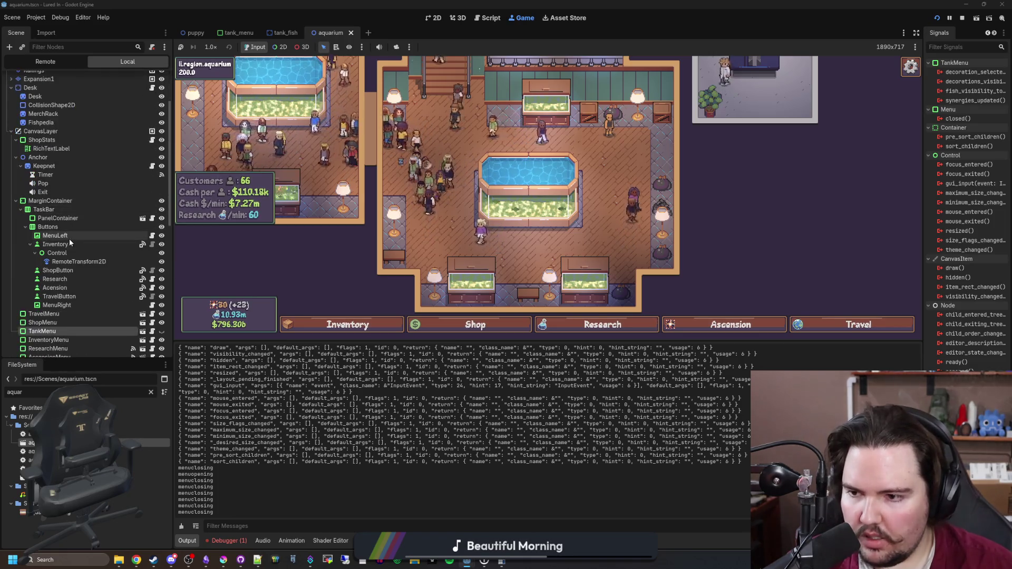
# Inspect the ShopButton node's toggle connection to ShopMenu in a widened Signals dock
pyautogui.click(58, 270)
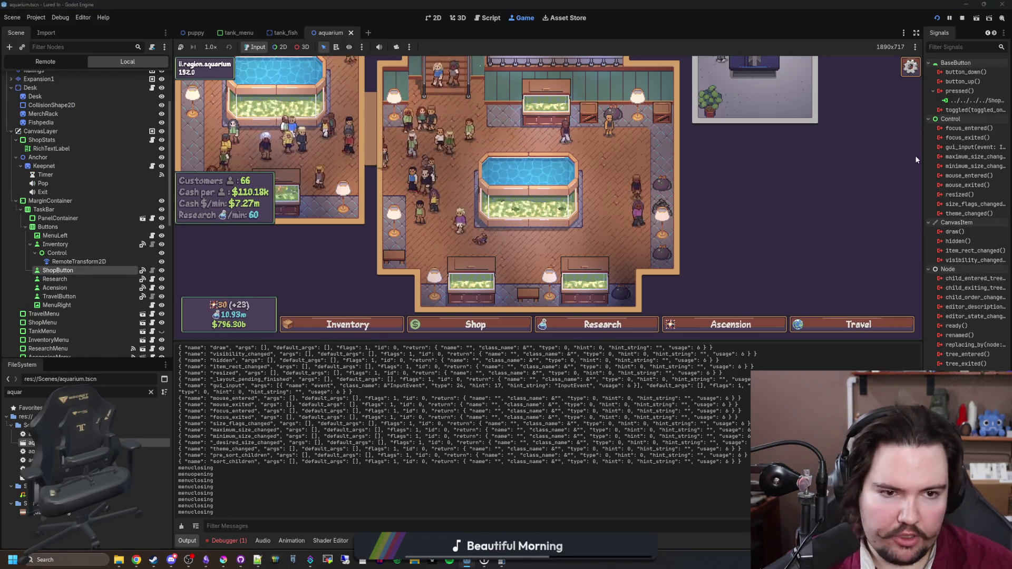
pyautogui.moveTo(924, 151); pyautogui.dragTo(745, 151)
pyautogui.rightClick(860, 99)
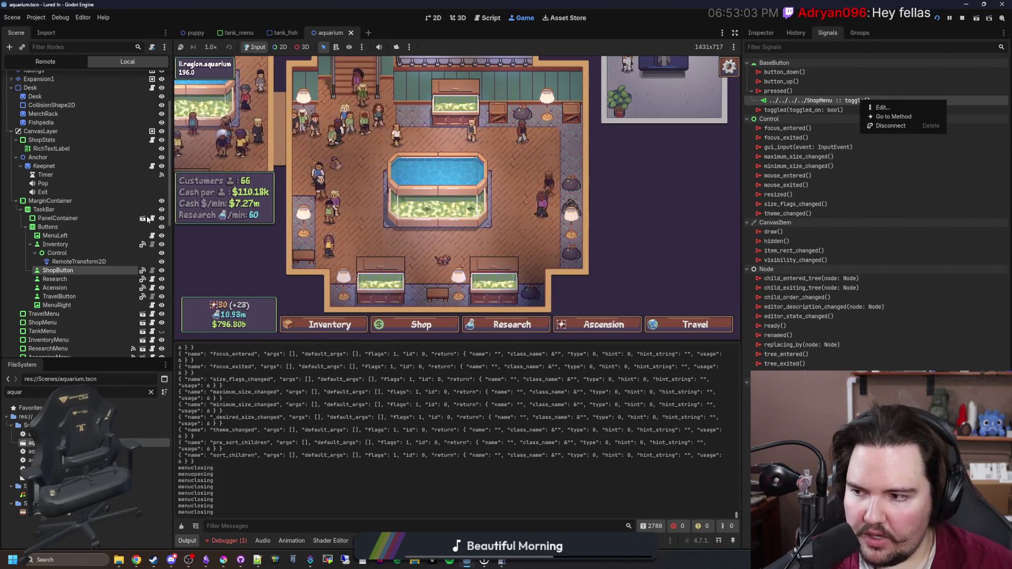
pyautogui.click(948, 331)
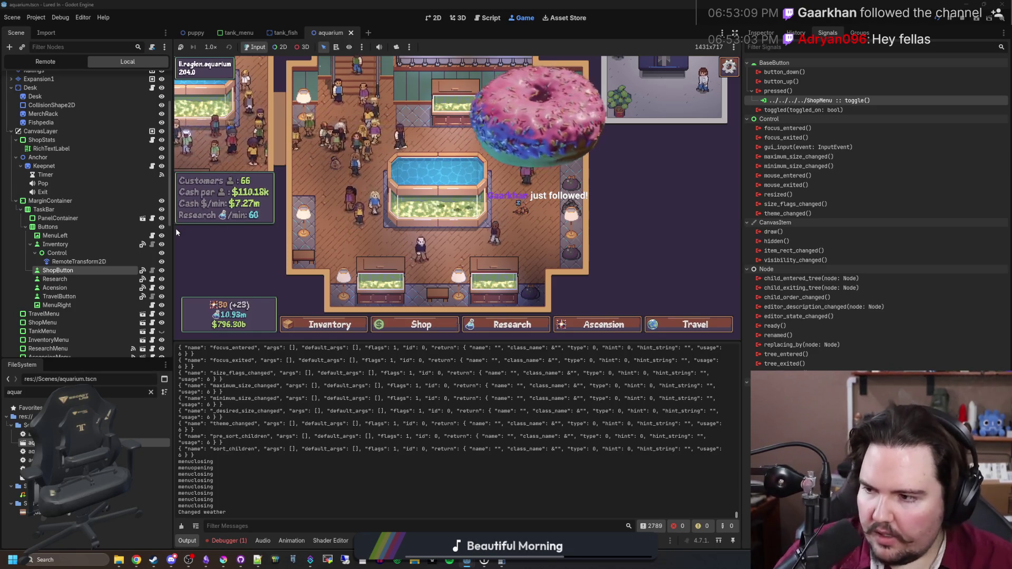
# Open shop_menu.gd at its top, showing 'extends Menu', its exported lists and _ready
pyautogui.scroll(-2, 78, 302)
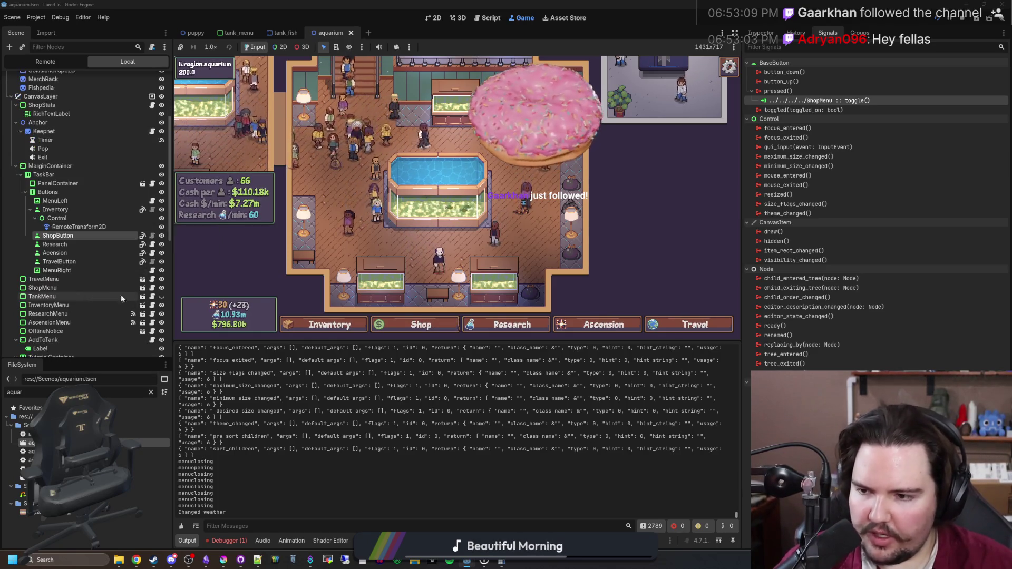
pyautogui.click(151, 288)
pyautogui.scroll(1, 484, 142)
pyautogui.click(331, 64)
pyautogui.keyDown('ctrl'); pyautogui.scroll(5, 416, 78); pyautogui.keyUp('ctrl')
pyautogui.keyDown('ctrl'); pyautogui.scroll(-4, 416, 78); pyautogui.keyUp('ctrl')
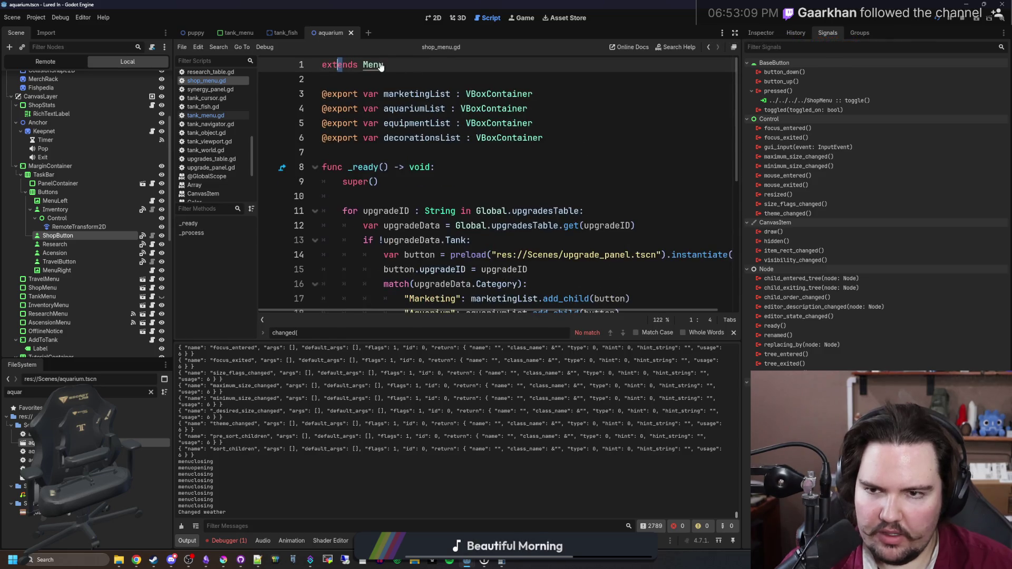
# Open the base menu.gd script, search it for 'toggle(', and save the project
pyautogui.keyDown('ctrl'); pyautogui.click(369, 64); pyautogui.keyUp('ctrl')
pyautogui.hotkey('ctrl', 'f')
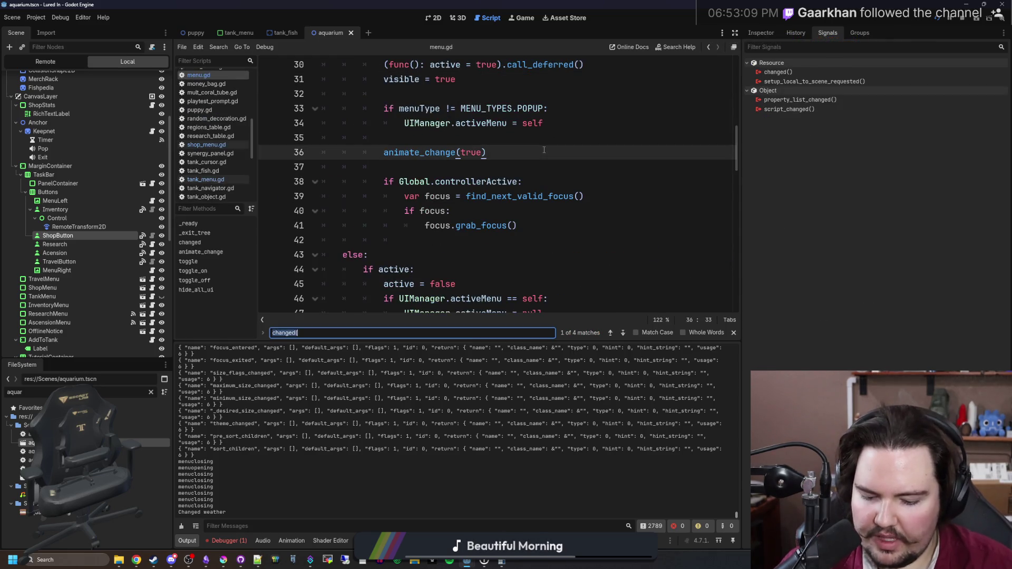
pyautogui.write('toggle(')
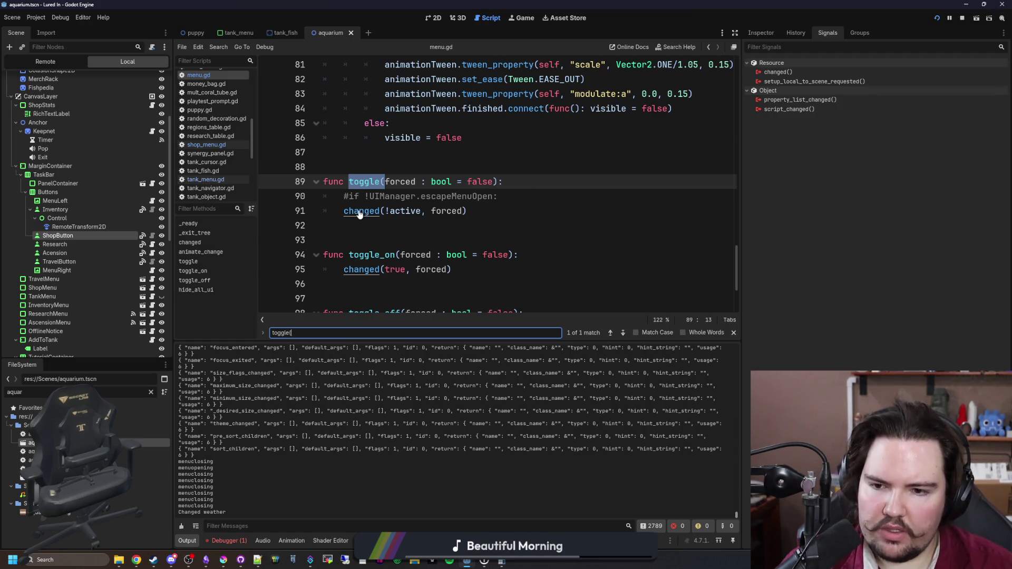
pyautogui.click(417, 165)
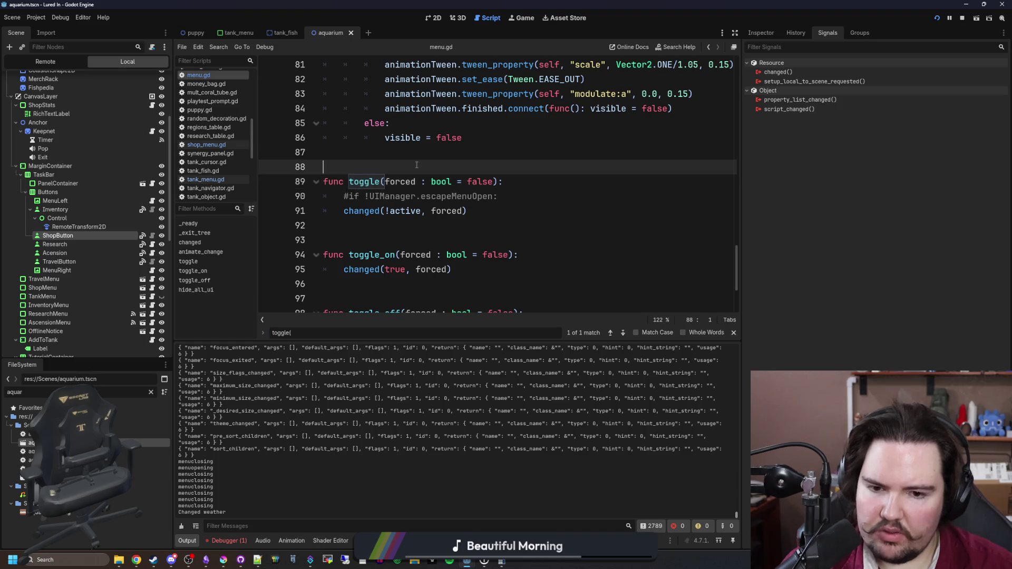
pyautogui.hotkey('ctrl', 's')
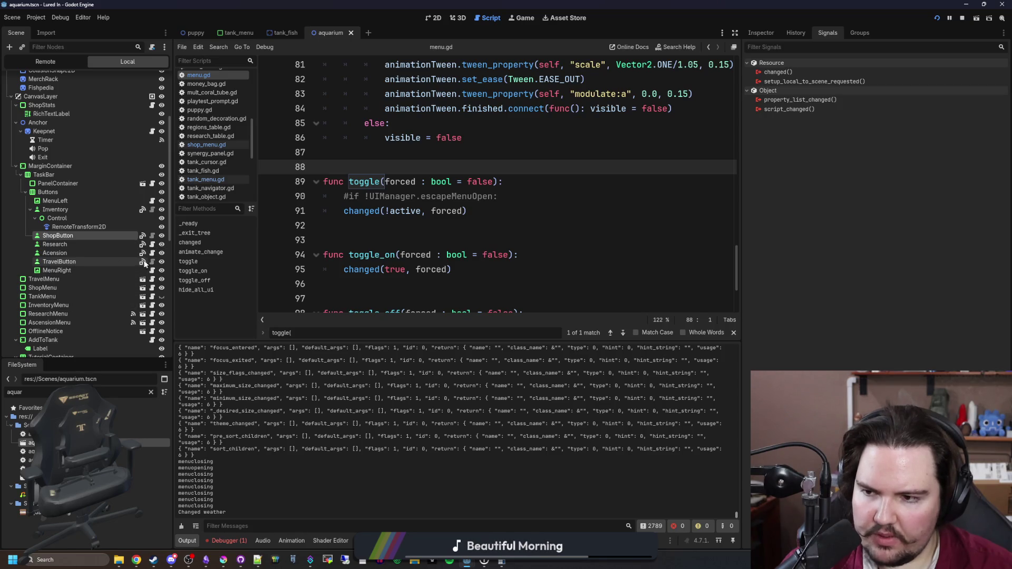
# Open research_button.gd, add then remove a blank line after line 7, and save
pyautogui.click(153, 244)
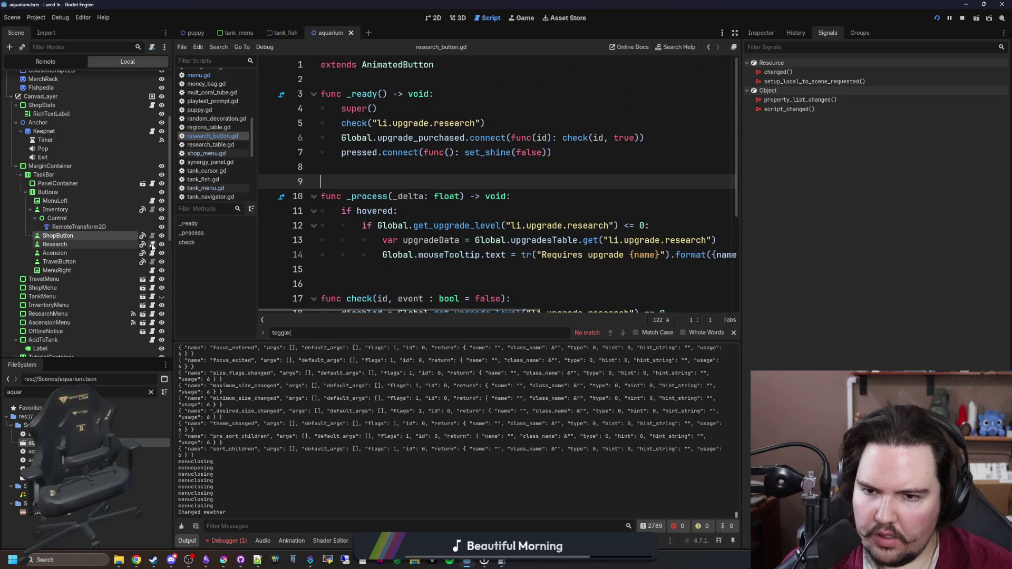
pyautogui.scroll(-4, 474, 193)
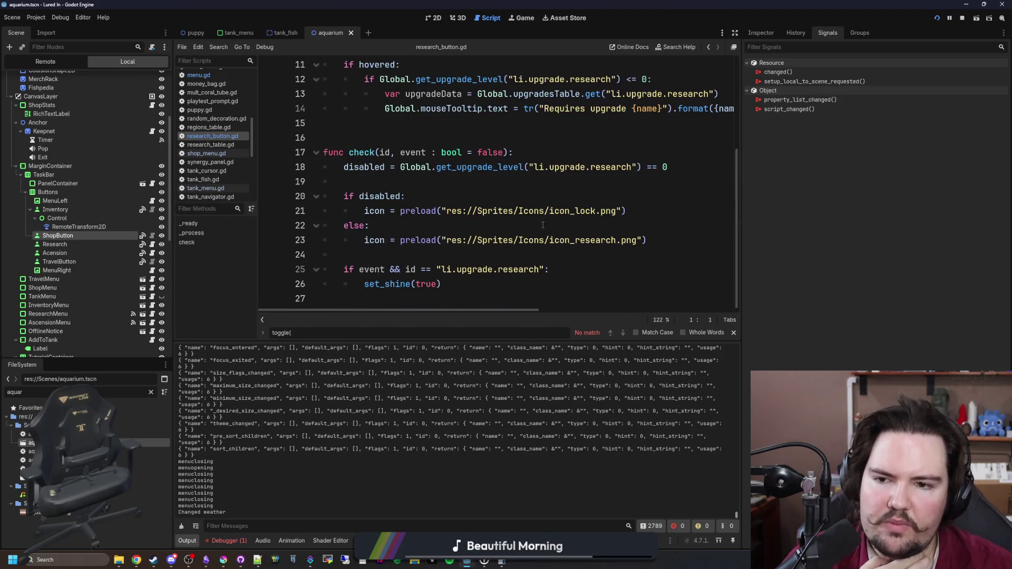
pyautogui.scroll(4, 530, 182)
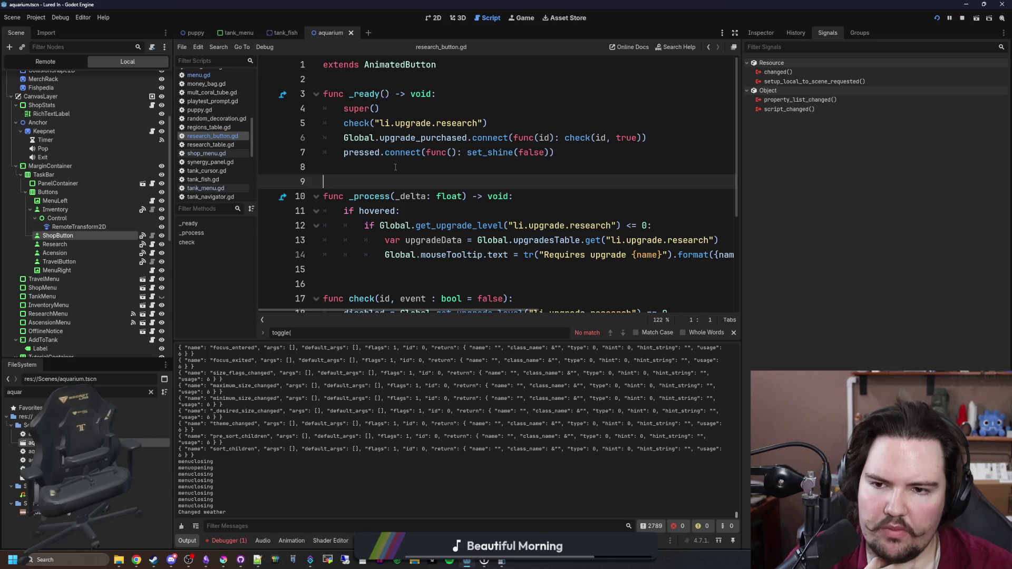
pyautogui.click(582, 156)
pyautogui.press('Return')
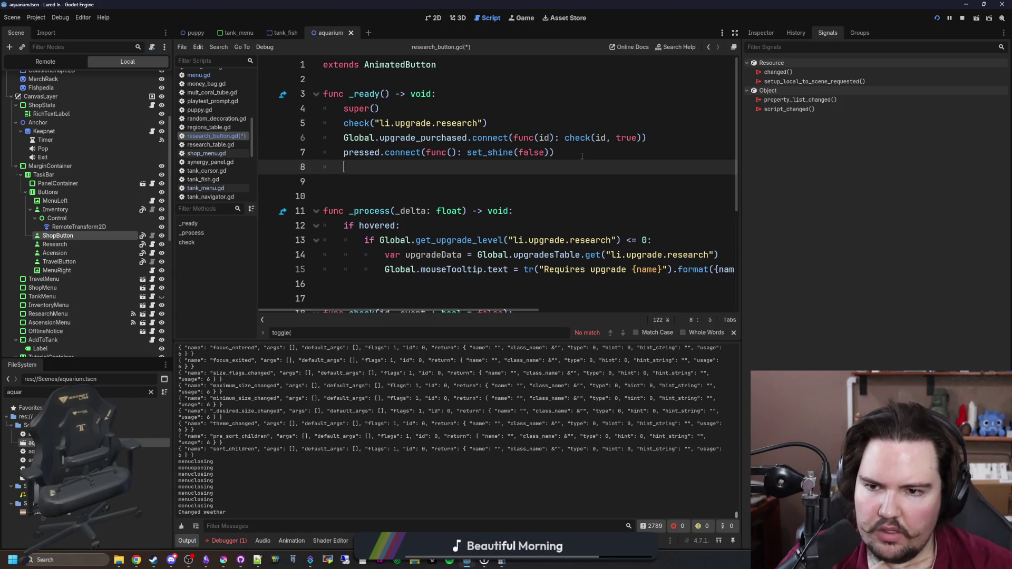
pyautogui.press('BackSpace')
pyautogui.press('Delete')
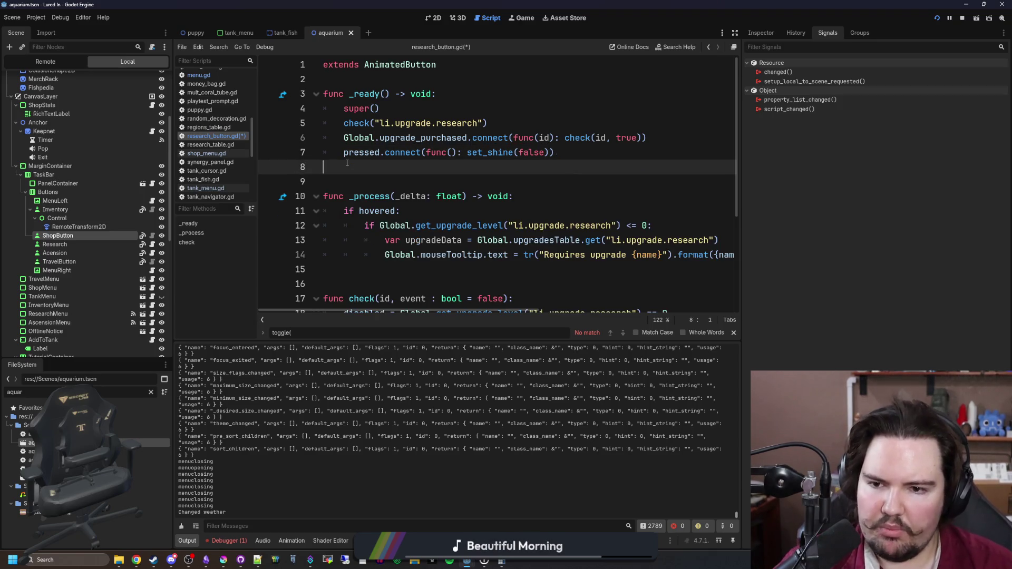
pyautogui.hotkey('ctrl', 's')
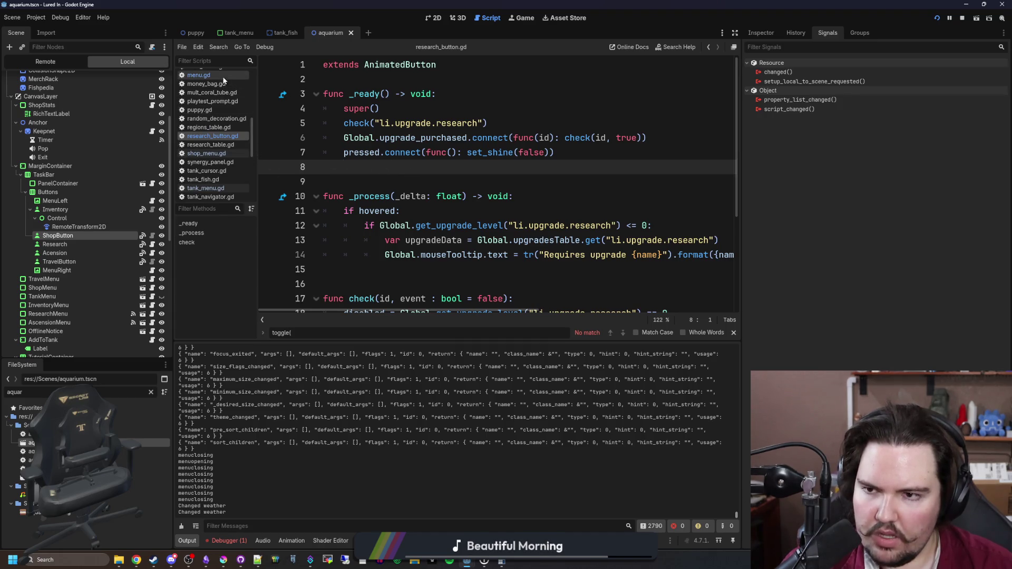
# Return to menu.gd, then open shop_menu.gd to view _process handling menu_left and menu_right
pyautogui.click(198, 75)
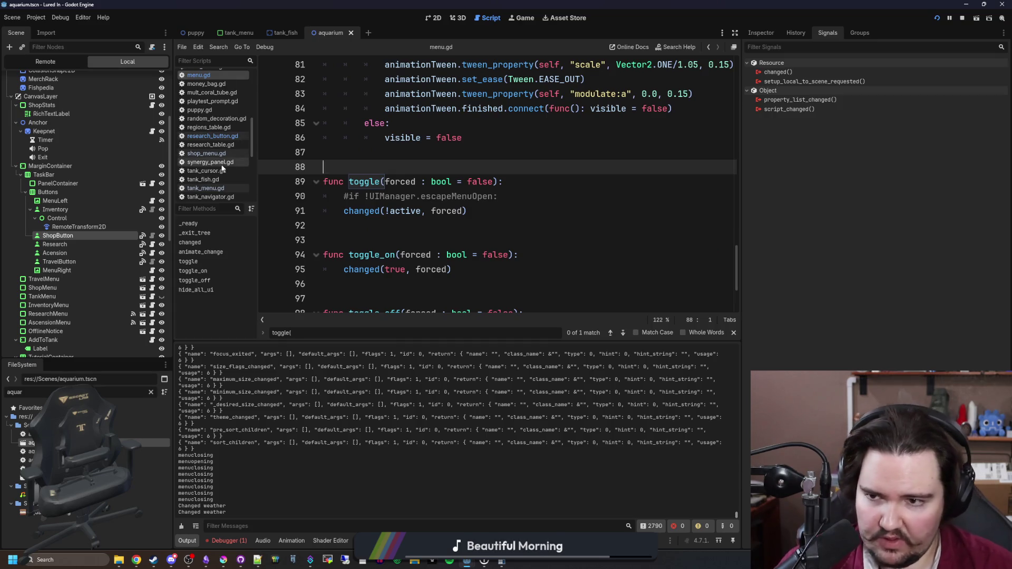
pyautogui.click(207, 154)
pyautogui.scroll(-6, 474, 172)
pyautogui.scroll(3, 214, 132)
pyautogui.scroll(3, 105, 237)
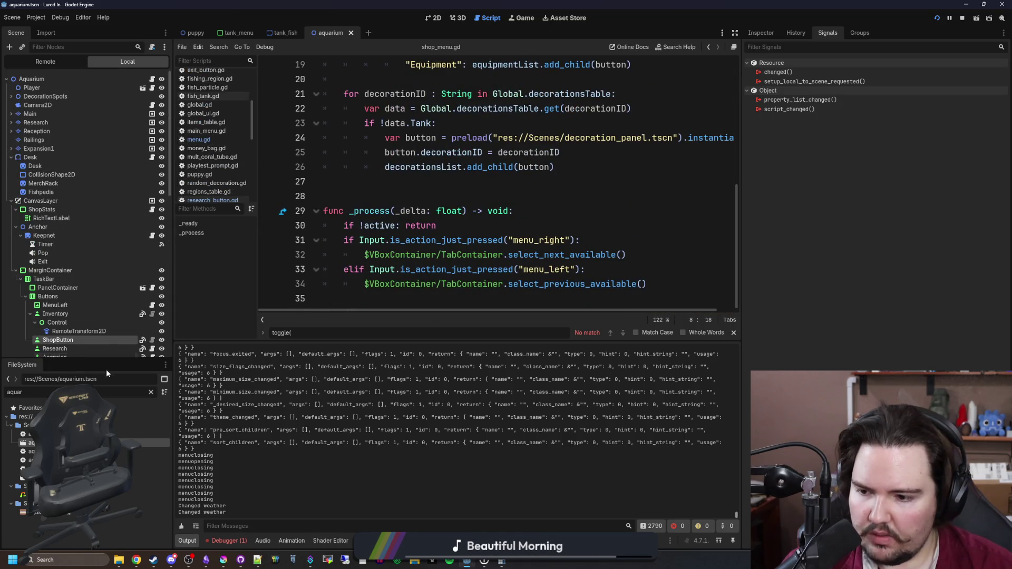
pyautogui.scroll(-2, 90, 236)
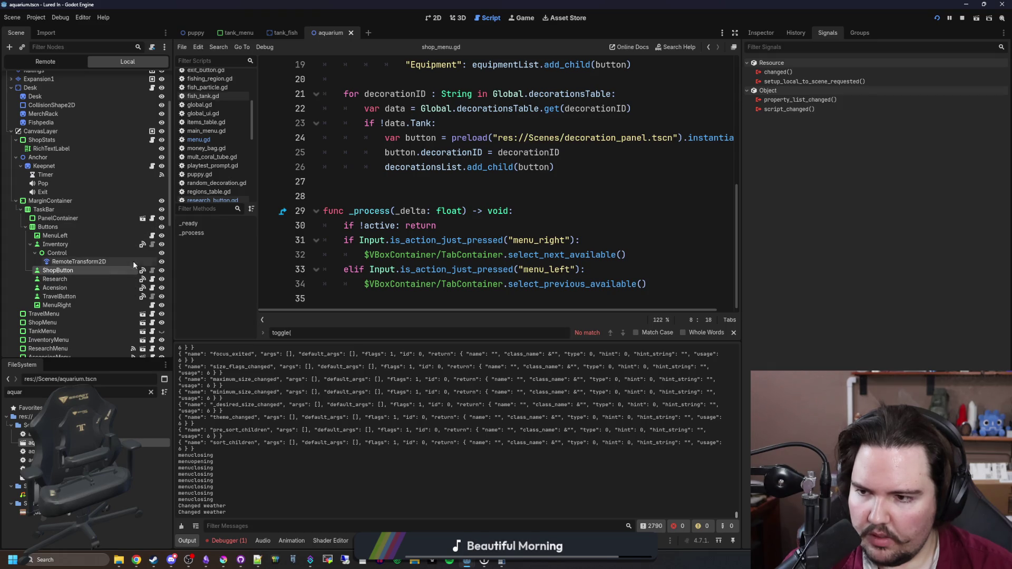
# Filter FileSystem for 'tank_men', open tank_menu.gd, and delete the leftover #get_call comment
pyautogui.click(151, 392)
pyautogui.write('tank_men')
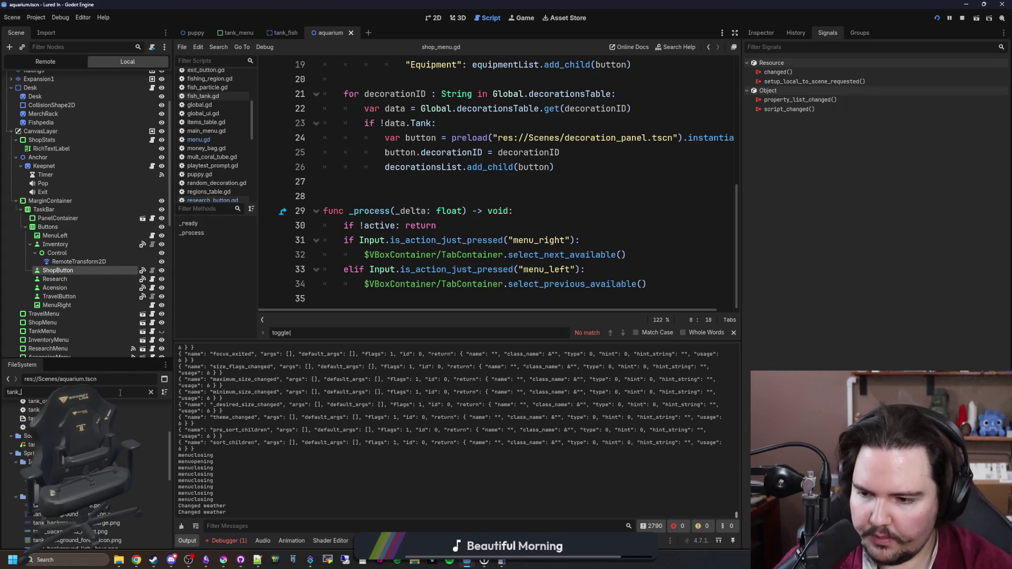
pyautogui.doubleClick(137, 434)
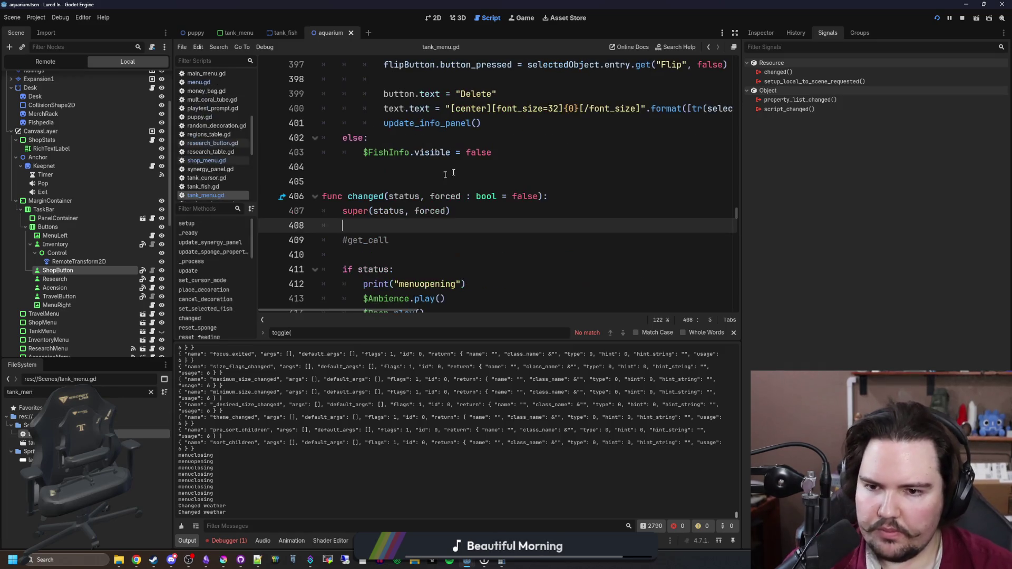
pyautogui.scroll(-2, 457, 172)
pyautogui.keyDown('shift'); pyautogui.click(405, 153); pyautogui.keyUp('shift')
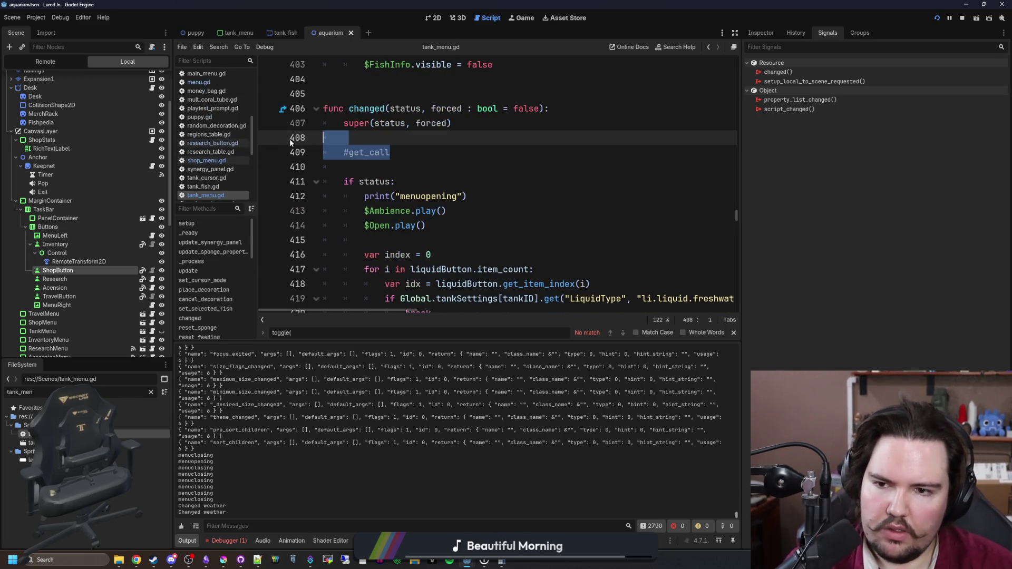
pyautogui.press('BackSpace')
pyautogui.press('BackSpace')
pyautogui.press('BackSpace')
# Add a breakpoint on the print("menuclosing") line, save, and return to the running game
pyautogui.scroll(-4, 377, 153)
pyautogui.scroll(-5, 377, 153)
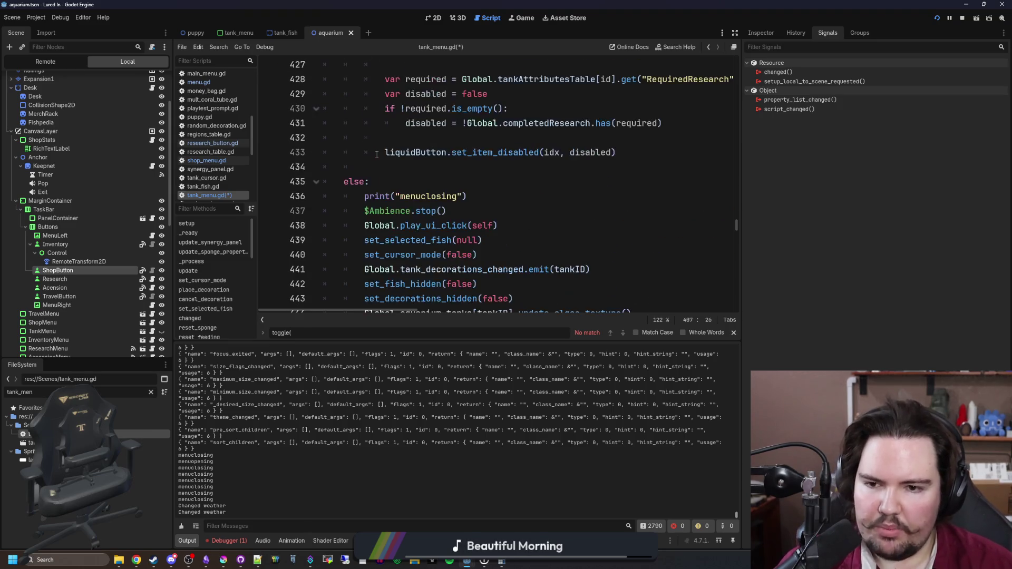
pyautogui.click(426, 167)
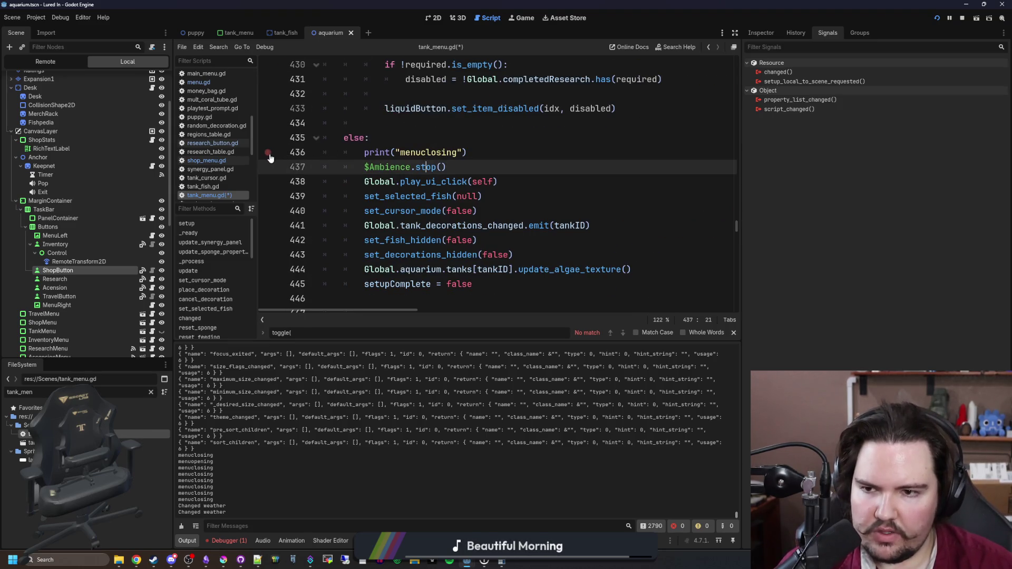
pyautogui.click(432, 141)
pyautogui.hotkey('ctrl', 's')
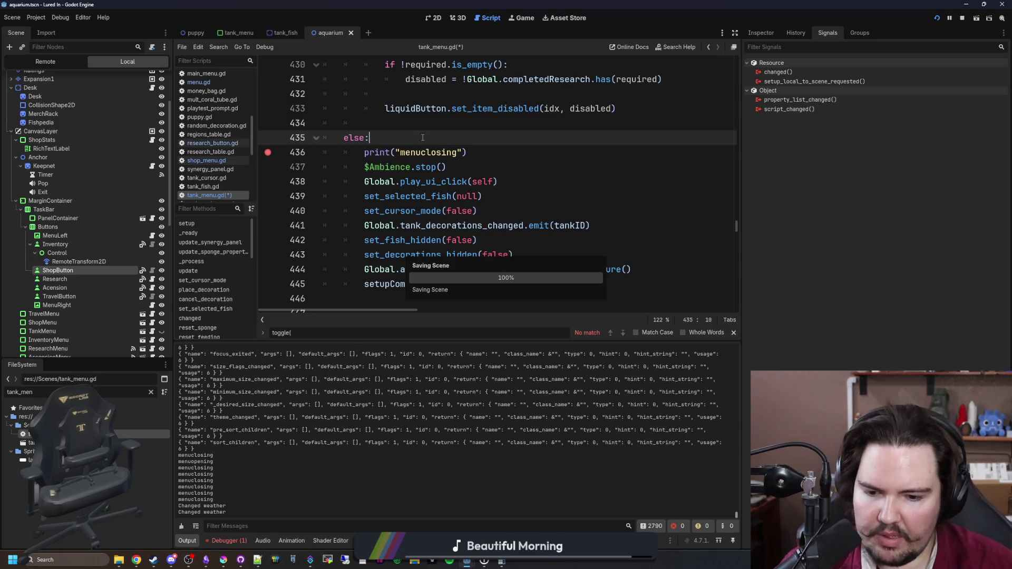
pyautogui.click(522, 18)
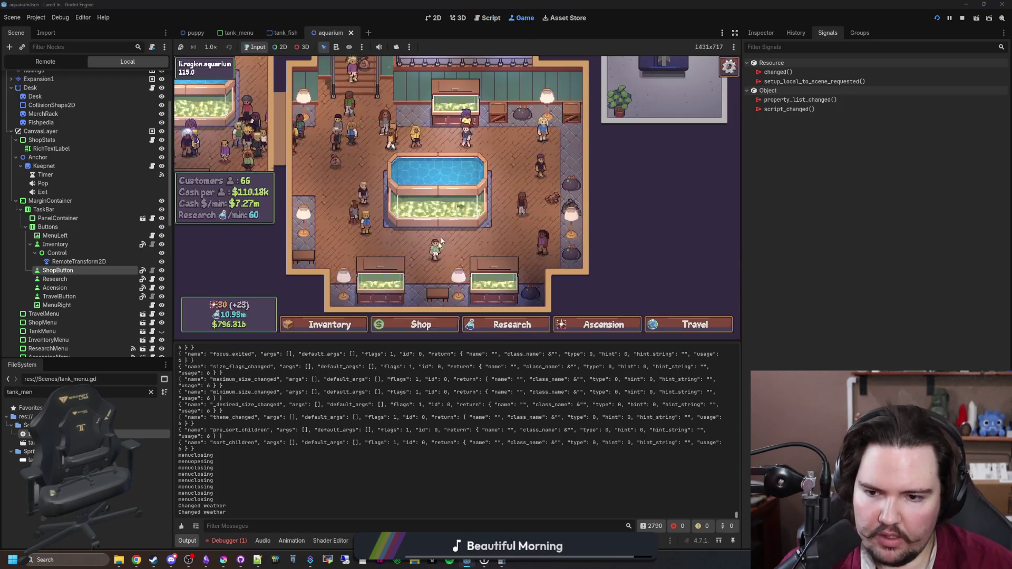
# Open the shop in game to hit the breakpoint, then inspect the toggle, changed, hide_all_ui and toggle_off stack frames
pyautogui.click(398, 325)
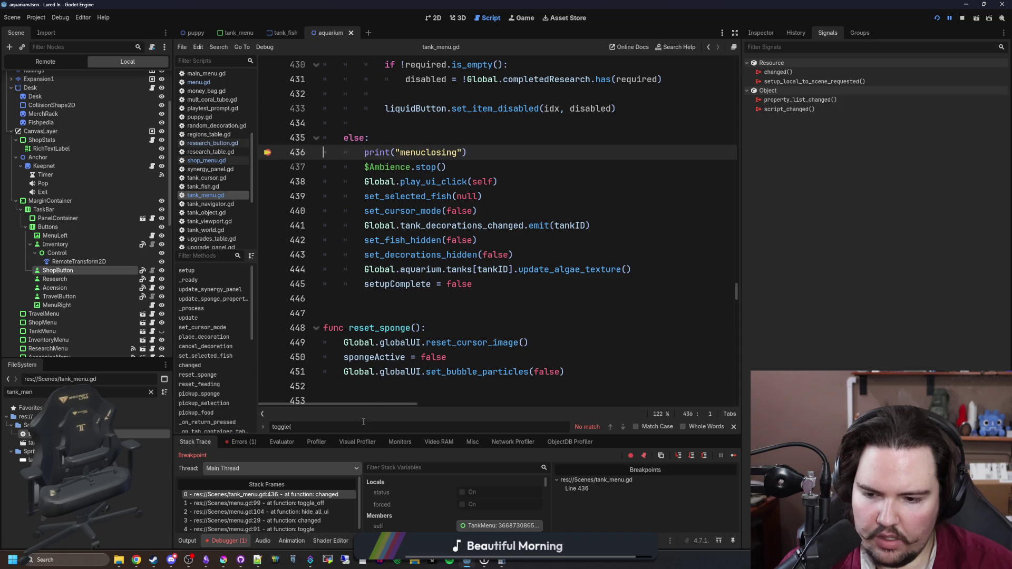
pyautogui.moveTo(412, 434); pyautogui.dragTo(412, 378)
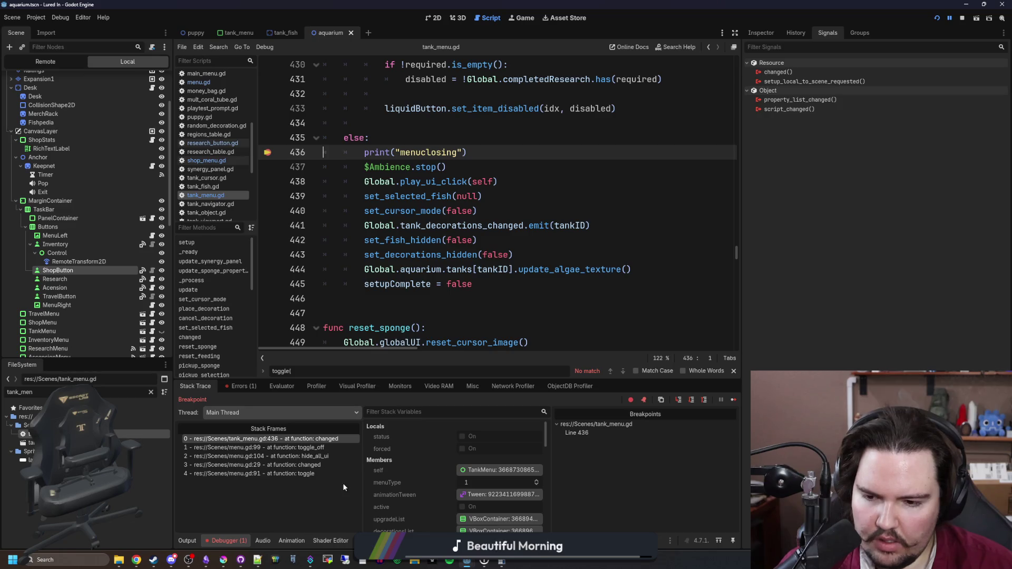
pyautogui.click(310, 476)
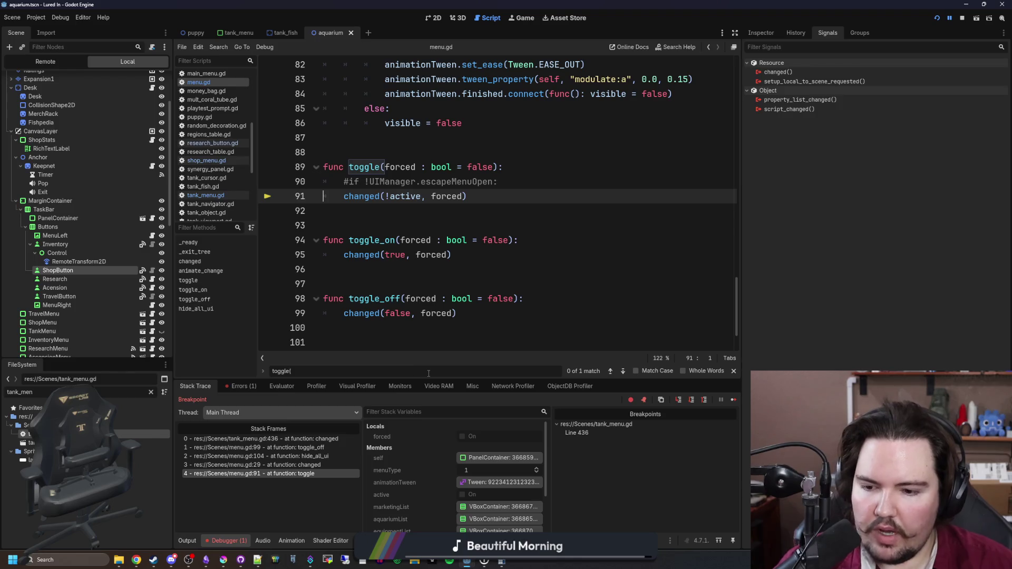
pyautogui.click(337, 467)
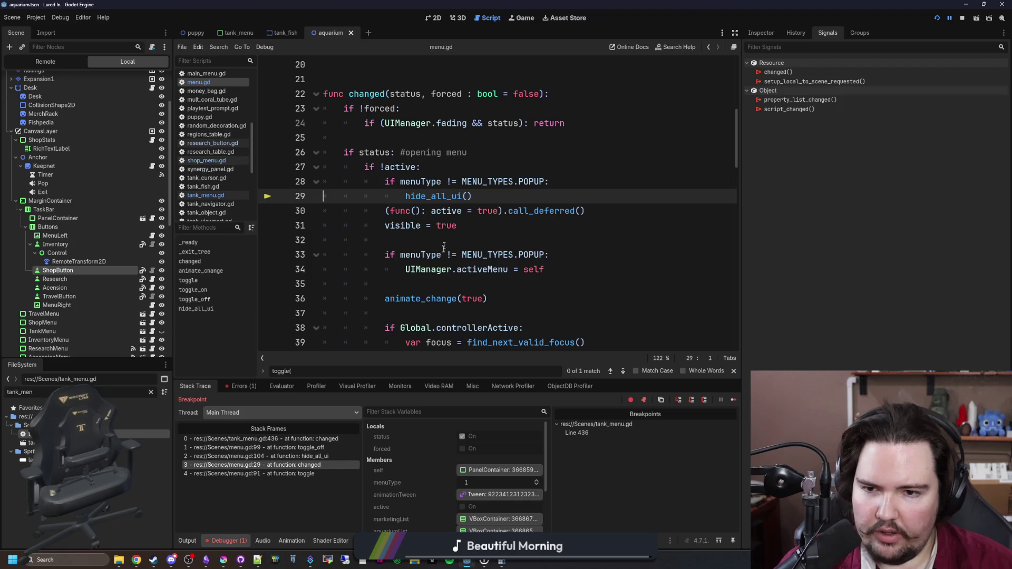
pyautogui.click(321, 455)
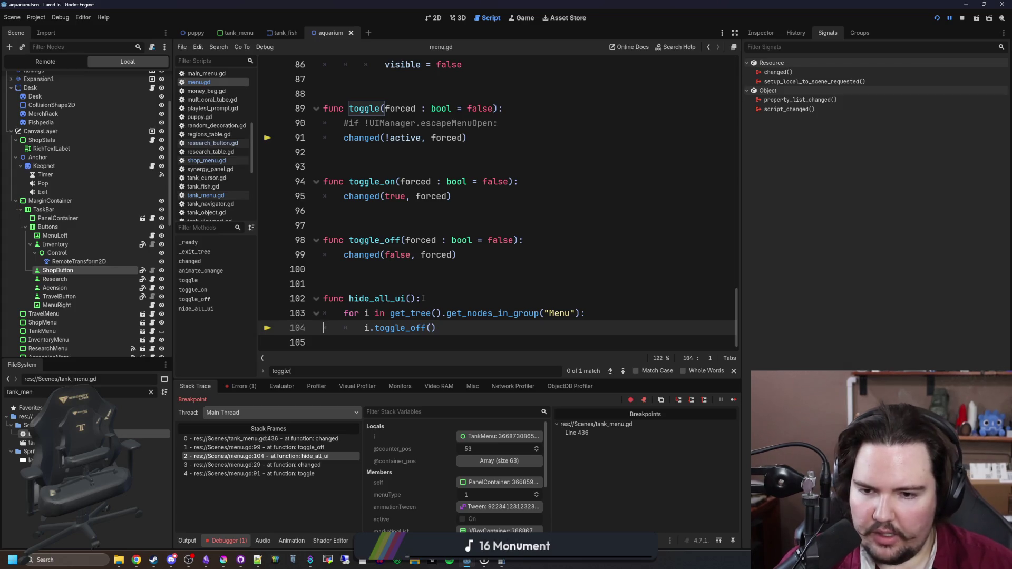
pyautogui.click(319, 448)
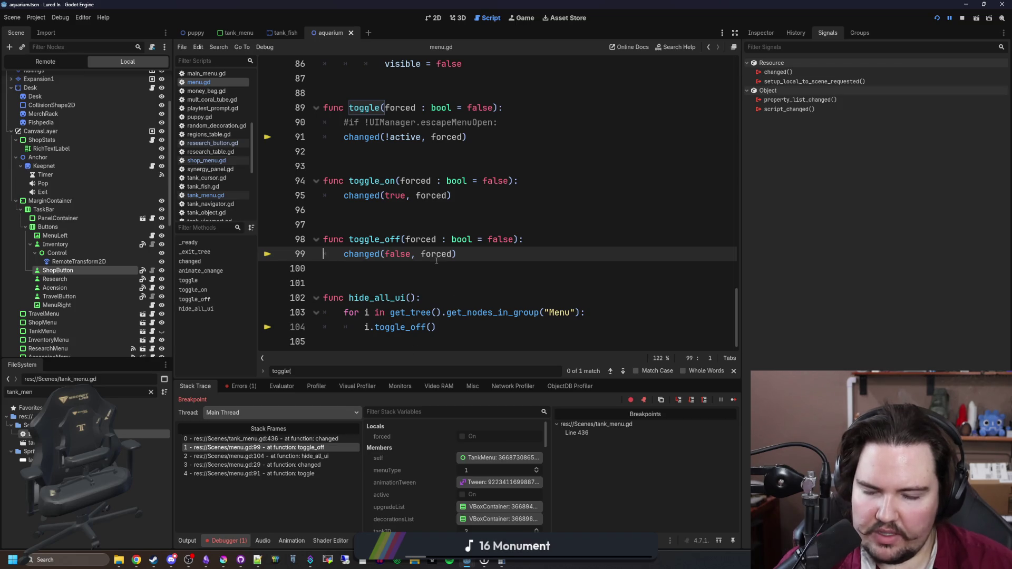
# Jump to changed() in menu.gd and insert an indented blank line at the top of toggle_off
pyautogui.keyDown('ctrl'); pyautogui.click(357, 258); pyautogui.keyUp('ctrl')
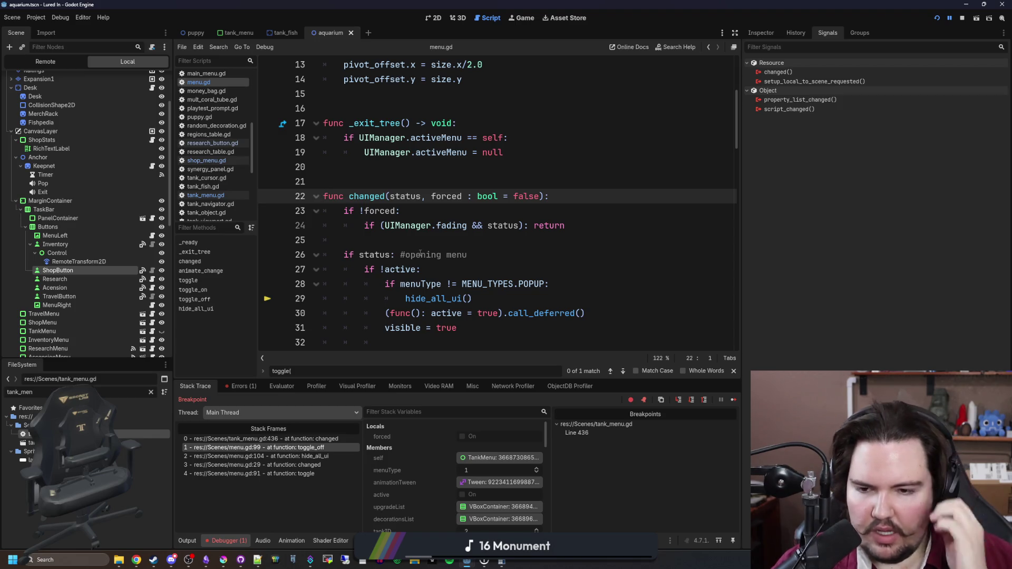
pyautogui.scroll(-6, 417, 242)
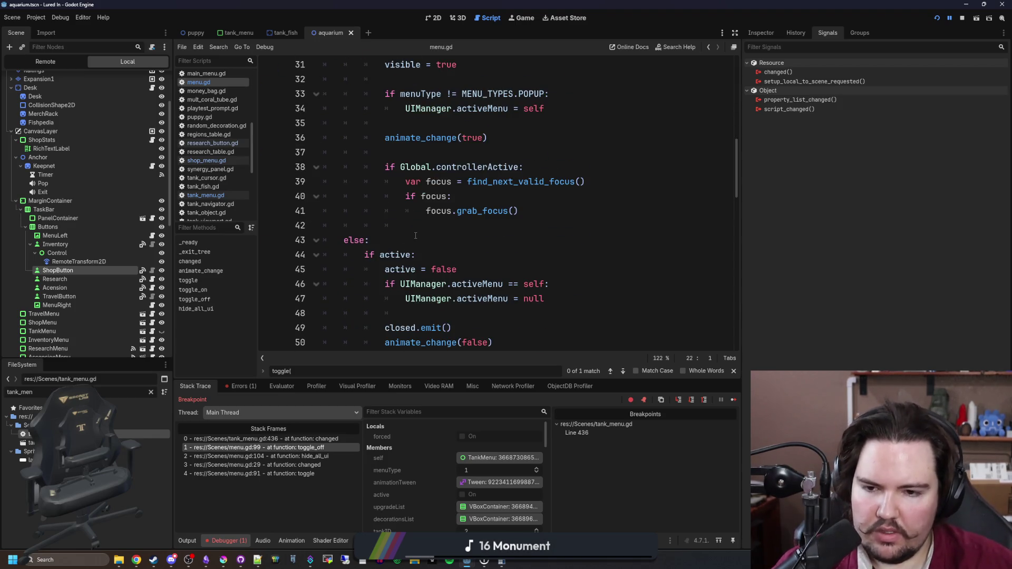
pyautogui.scroll(-1, 415, 236)
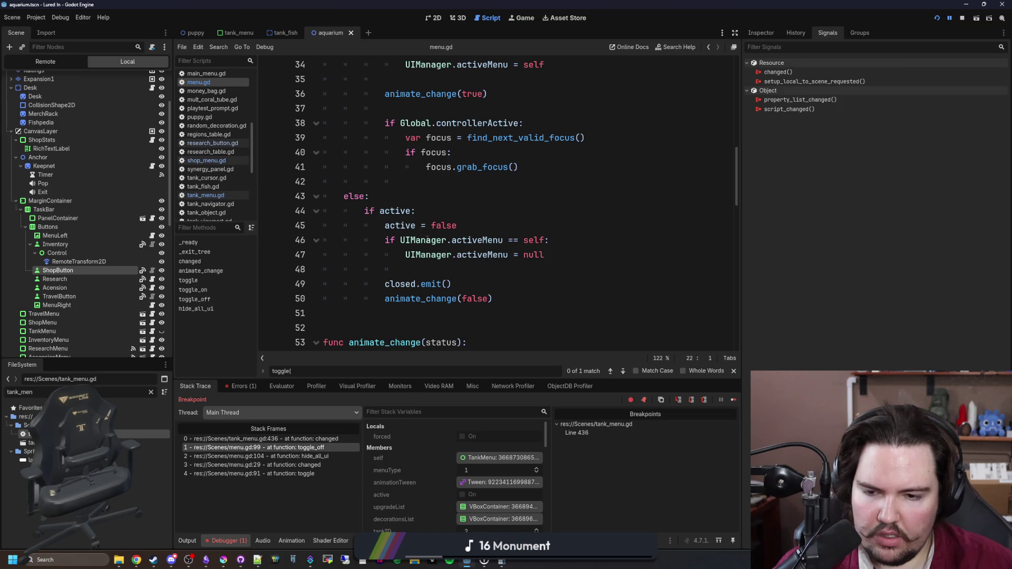
pyautogui.scroll(6, 509, 296)
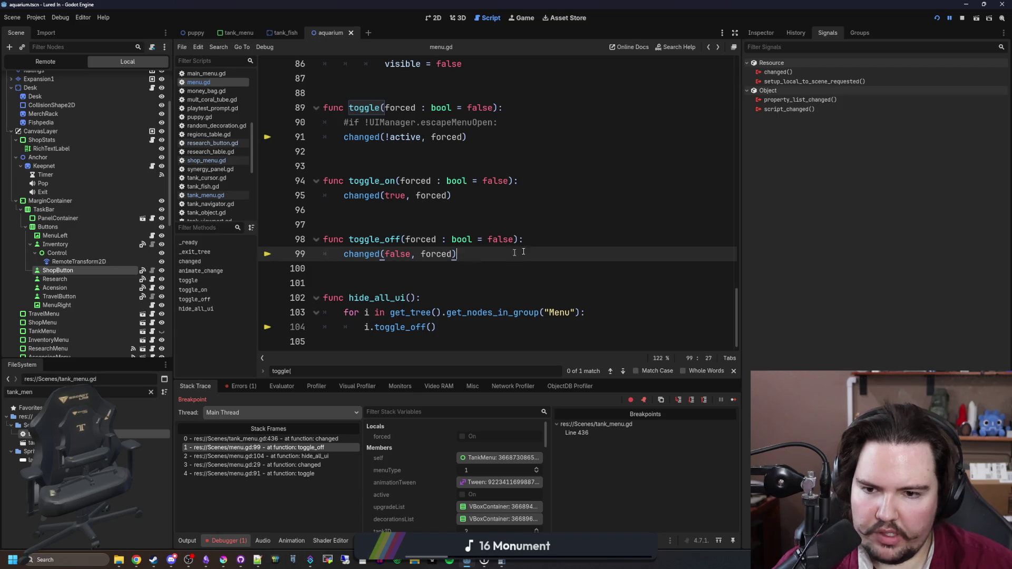
pyautogui.click(545, 244)
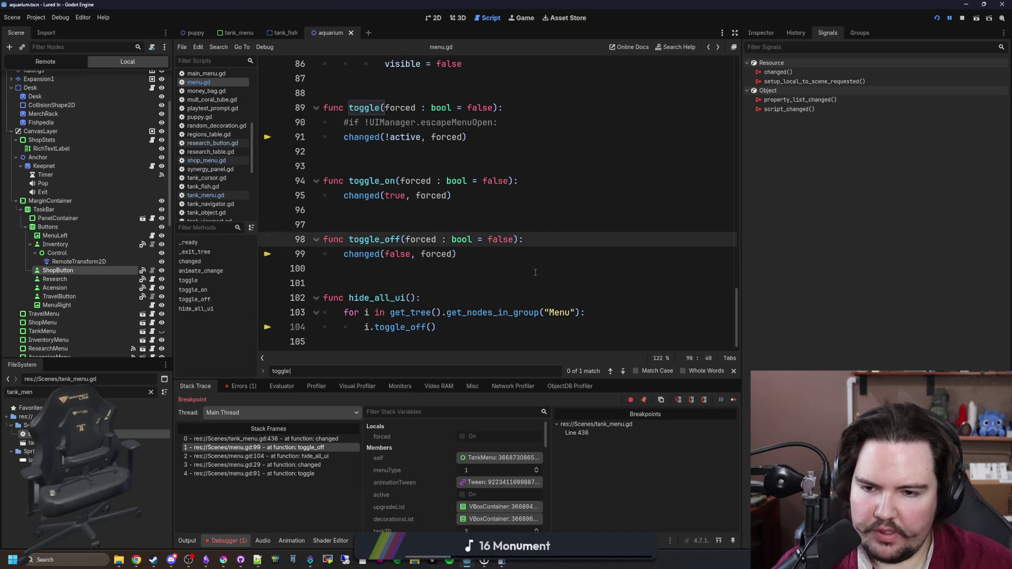
pyautogui.press('Return')
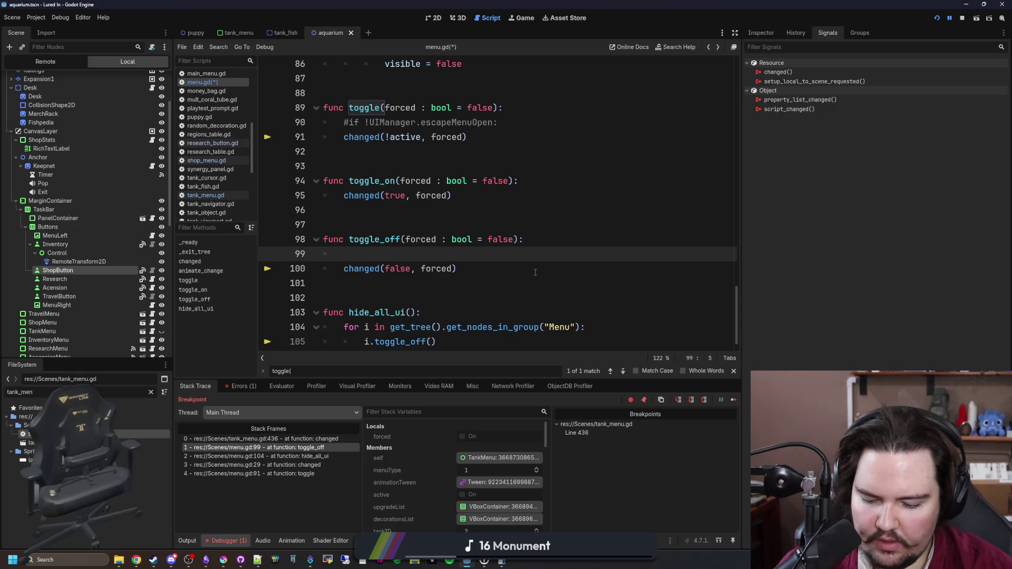
pyautogui.write('if active:')
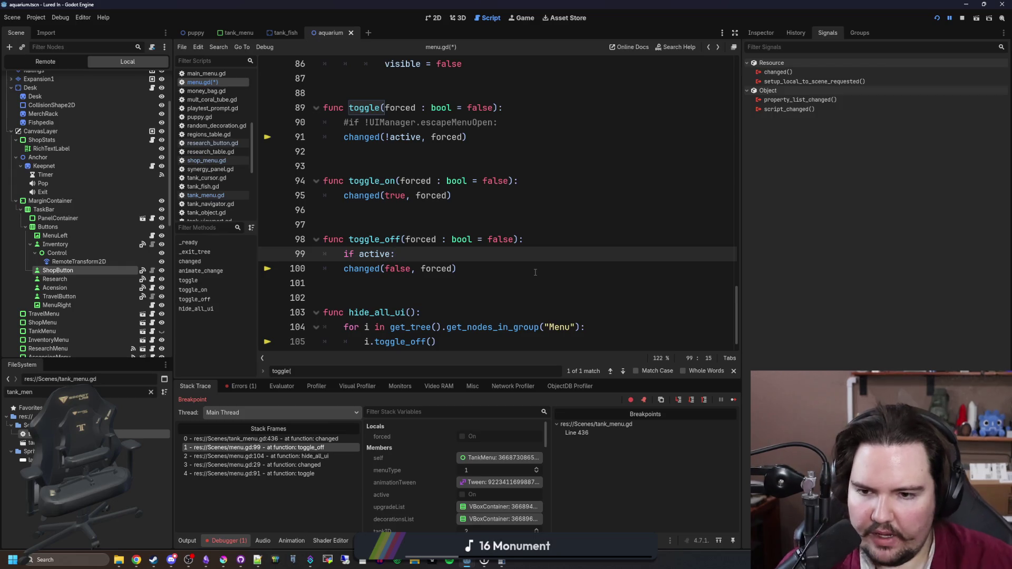
# Finish the 'if !active: return' guard in toggle_off and copy it
pyautogui.click(360, 255)
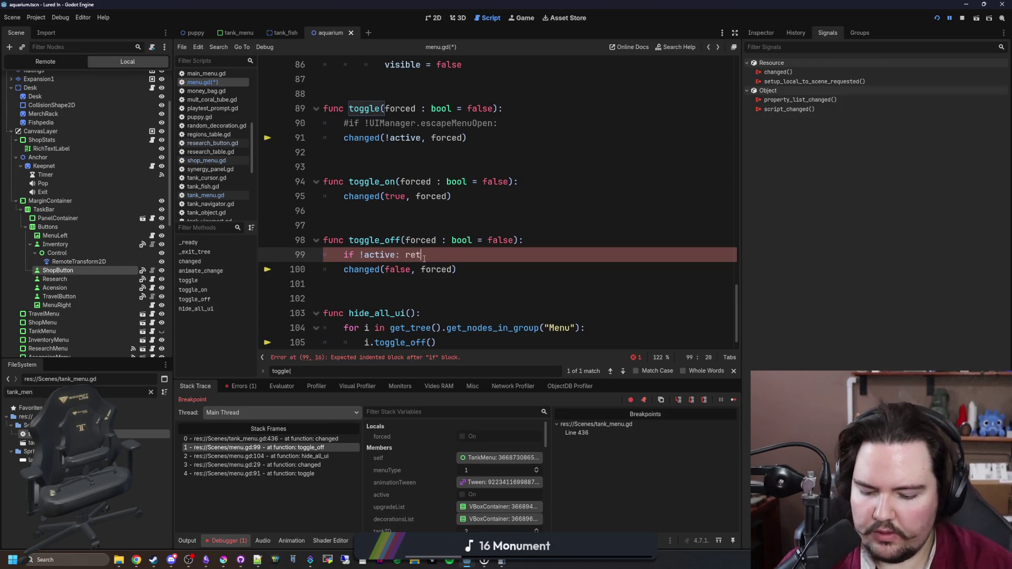
pyautogui.write('urn')
pyautogui.press('Return')
pyautogui.moveTo(439, 256); pyautogui.dragTo(344, 255)
pyautogui.hotkey('ctrl', 'c')
# Paste the guard into toggle_on as 'if active: return' and remove its blank line
pyautogui.click(549, 181)
pyautogui.press('Return')
pyautogui.hotkey('ctrl', 'v')
pyautogui.press('Up')
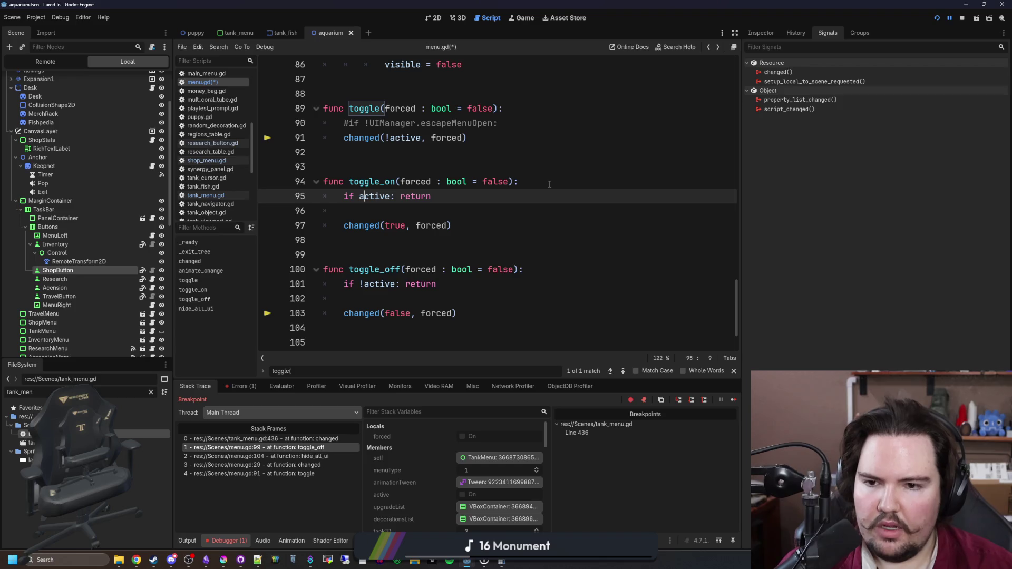
pyautogui.press('Down')
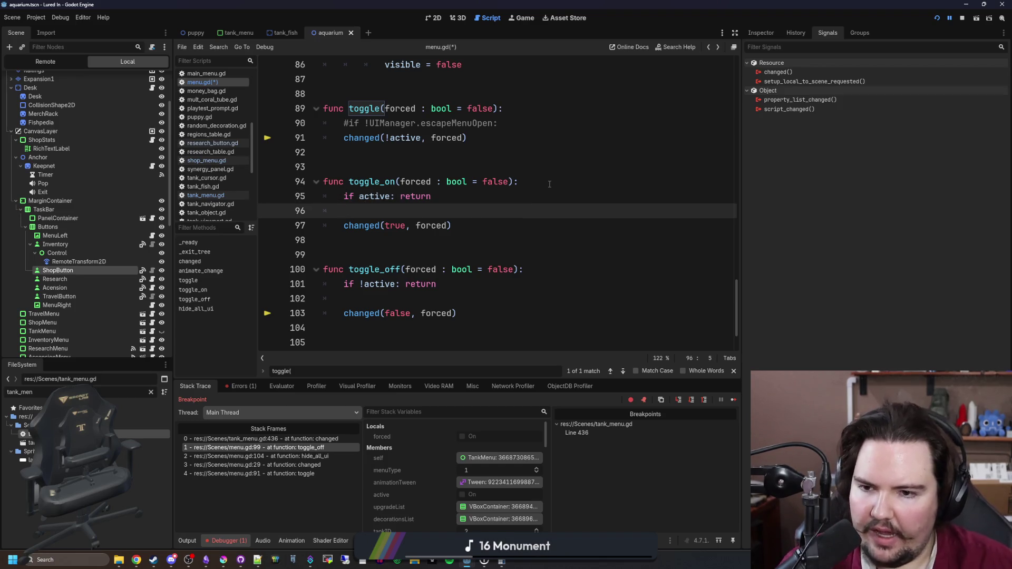
pyautogui.press('BackSpace')
pyautogui.press('BackSpace')
# Remove the leftover blank line in toggle_off and save menu.gd
pyautogui.click(344, 298)
pyautogui.press('BackSpace')
pyautogui.press('BackSpace')
pyautogui.click(406, 241)
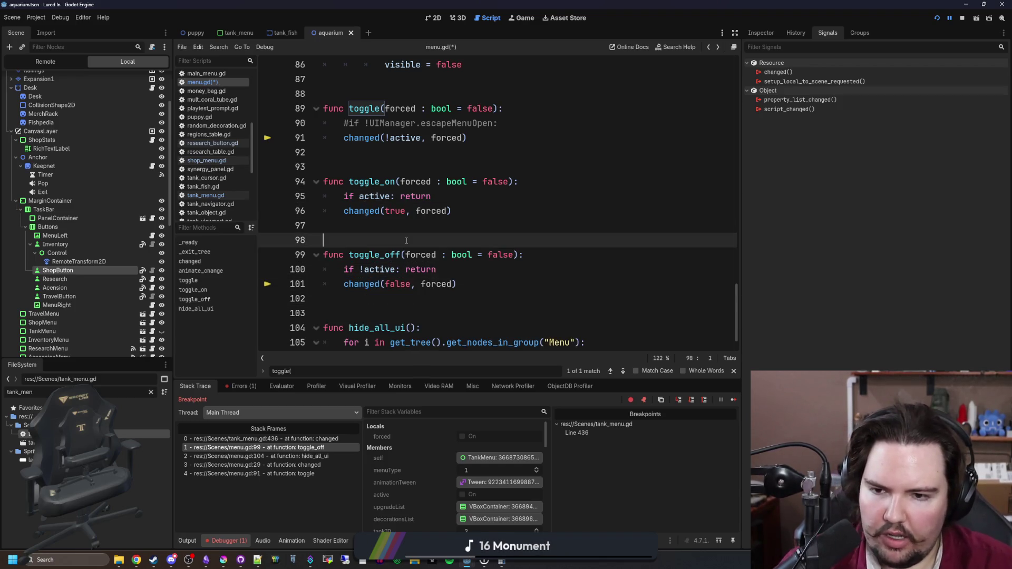
pyautogui.hotkey('ctrl', 's')
pyautogui.click(425, 231)
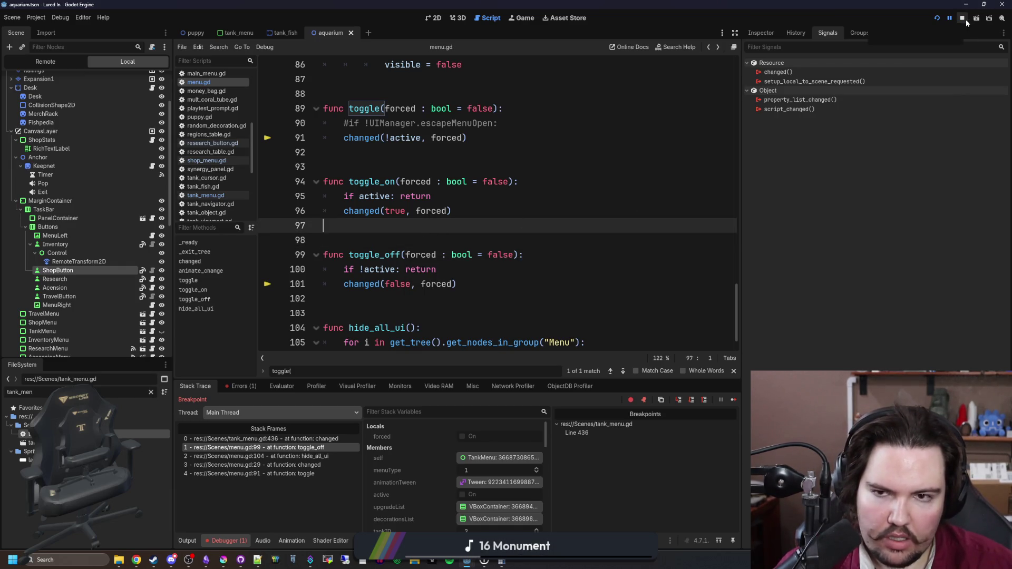
# Rerun the project, start from the main menu, enlarge the Game view, and dismiss Welcome Back
pyautogui.click(938, 18)
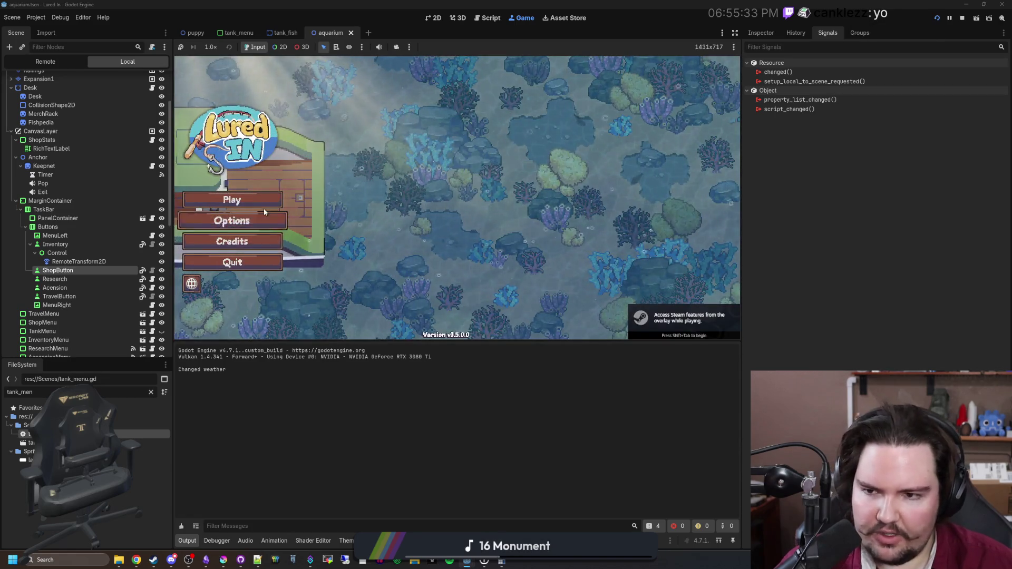
pyautogui.click(264, 205)
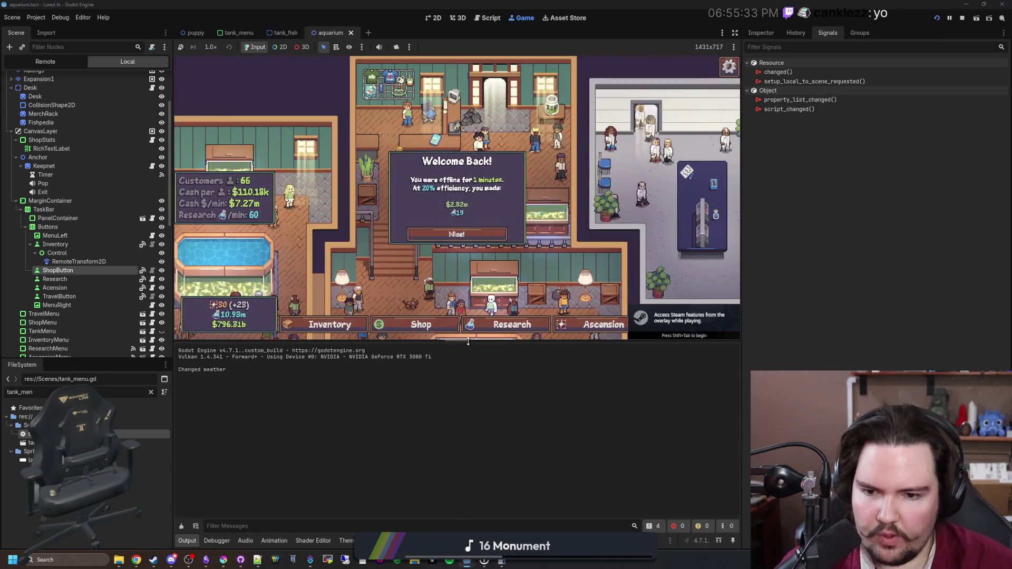
pyautogui.moveTo(468, 341); pyautogui.dragTo(469, 495)
pyautogui.moveTo(743, 247); pyautogui.dragTo(878, 256)
pyautogui.moveTo(515, 480); pyautogui.dragTo(514, 422)
pyautogui.click(538, 284)
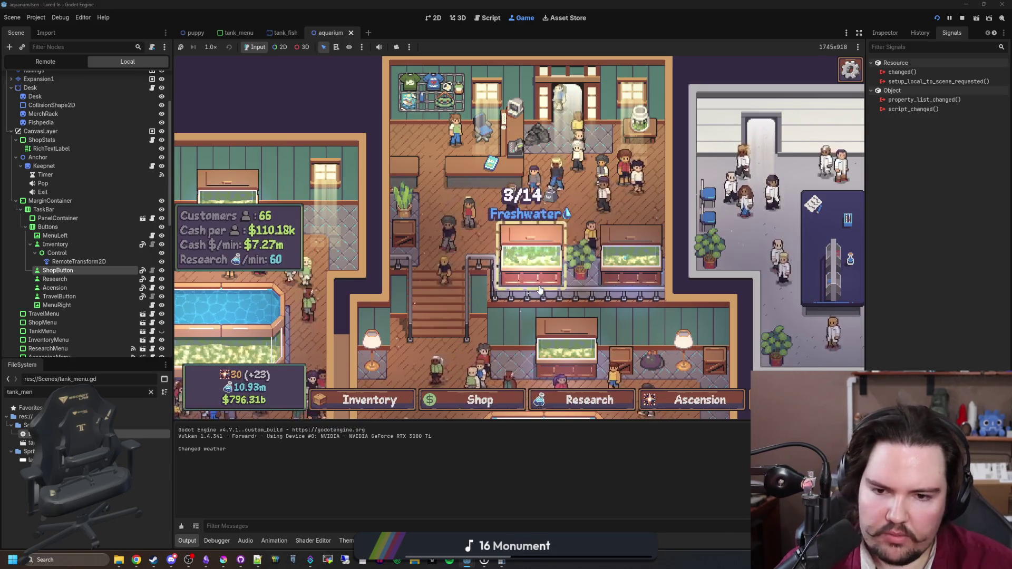
pyautogui.scroll(-5, 540, 288)
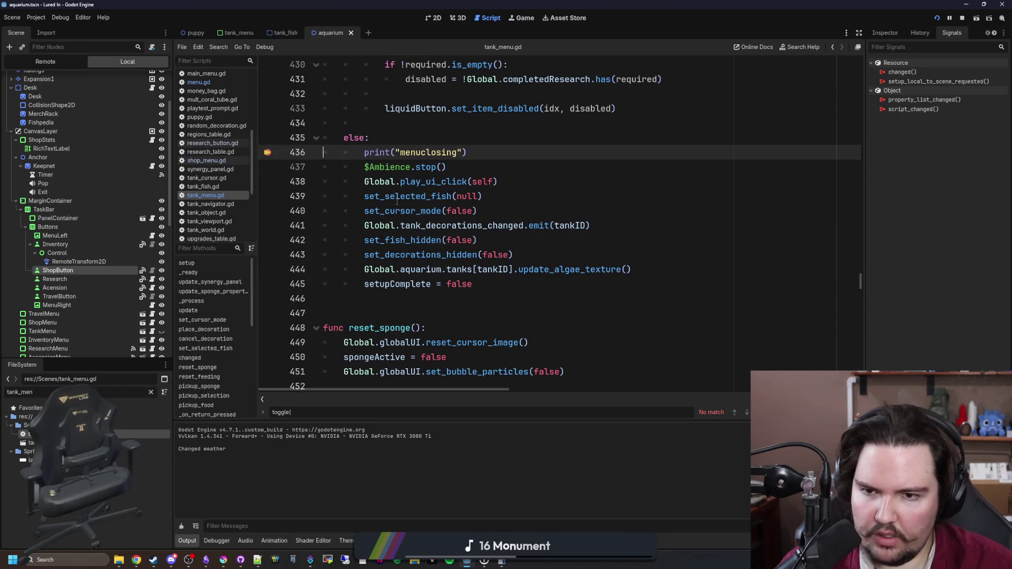
# Save tank_menu.gd and open and close the Shop panel twice in game
pyautogui.click(534, 150)
pyautogui.hotkey('ctrl', 's')
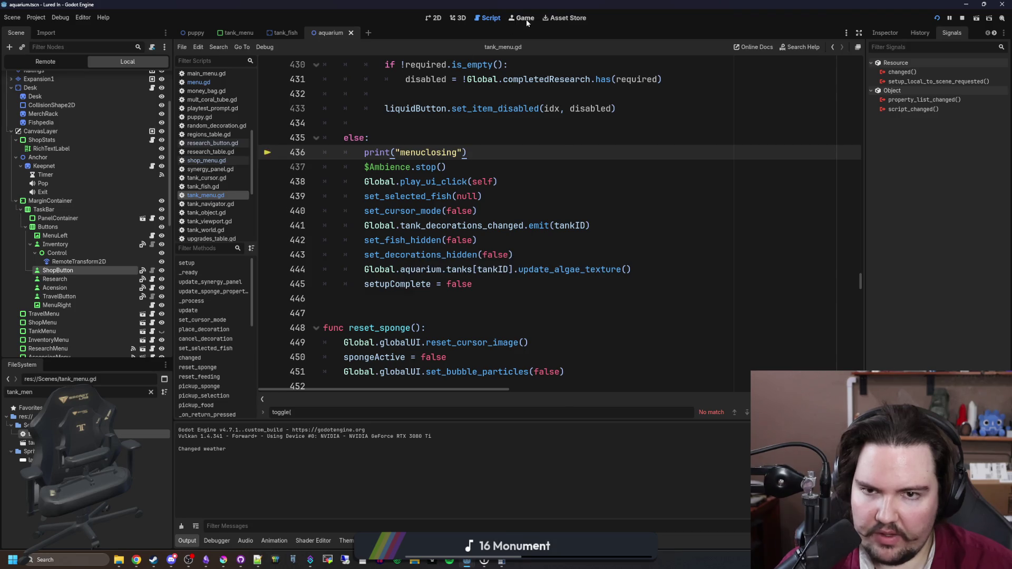
pyautogui.click(525, 19)
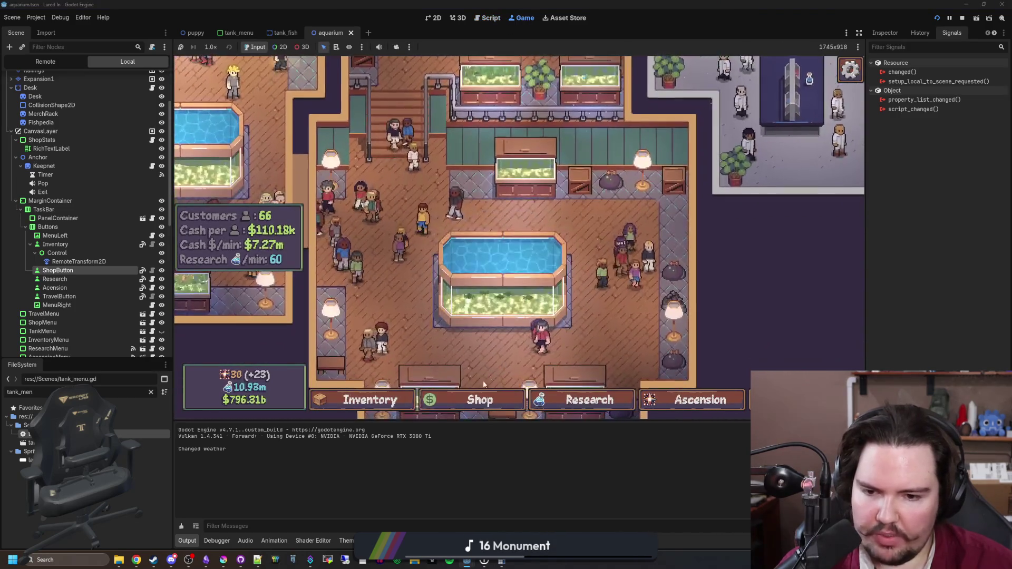
pyautogui.click(458, 400)
pyautogui.click(455, 401)
pyautogui.click(452, 400)
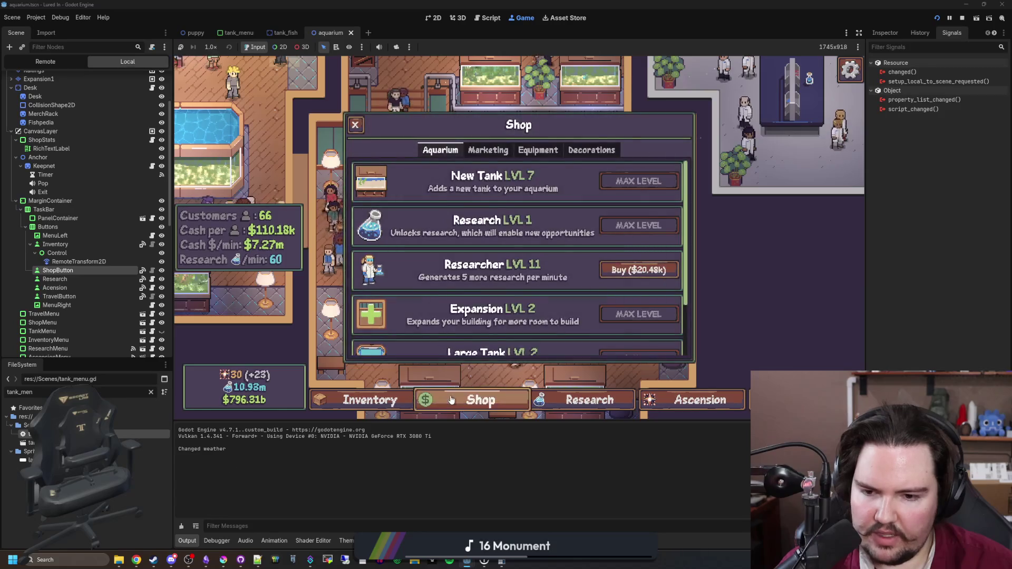
pyautogui.click(451, 401)
# Open and close the Fish Tank 1 panel repeatedly to confirm it toggles correctly
pyautogui.click(490, 116)
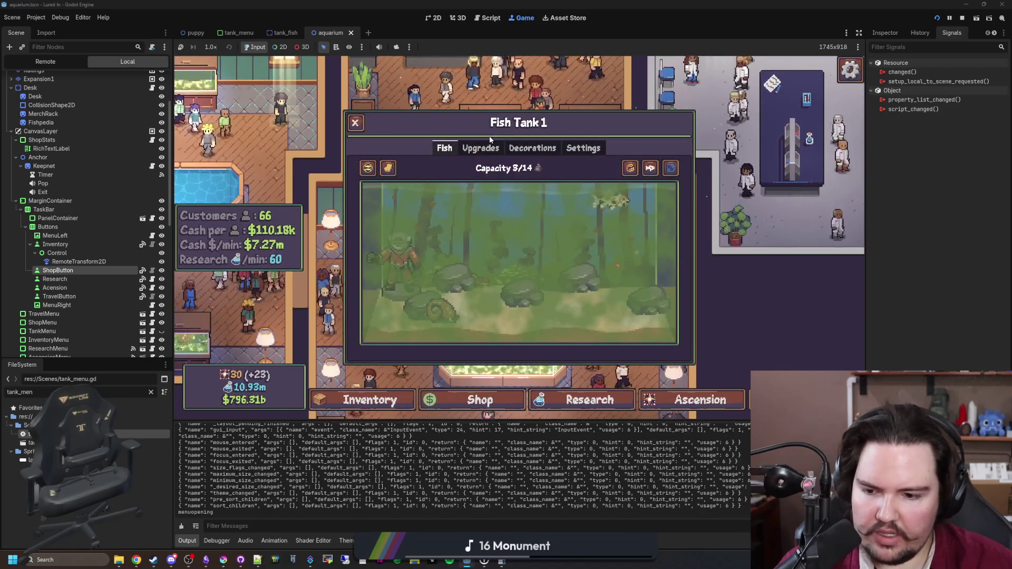
pyautogui.click(490, 140)
pyautogui.click(490, 137)
pyautogui.click(490, 138)
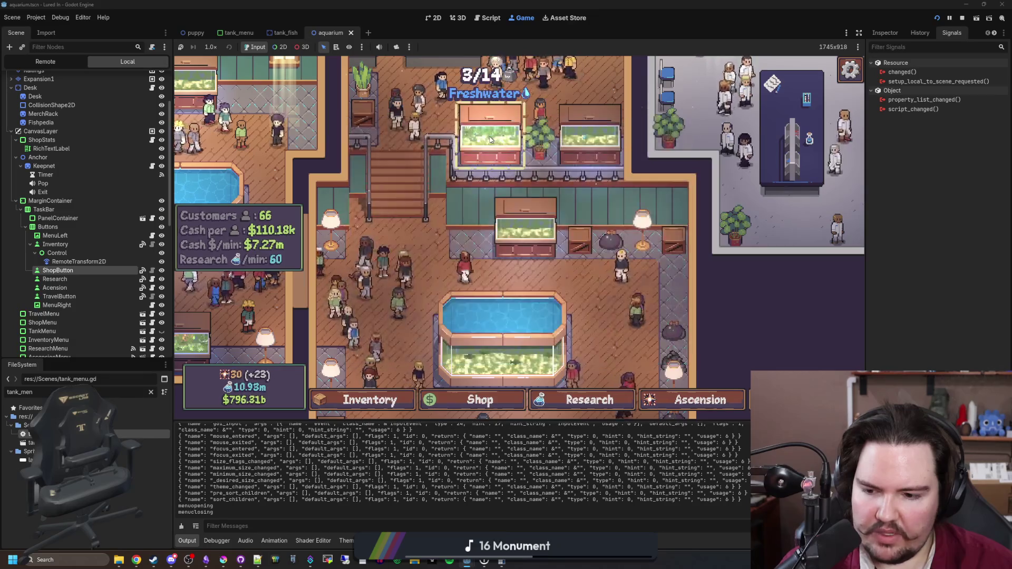
pyautogui.click(490, 139)
pyautogui.click(490, 138)
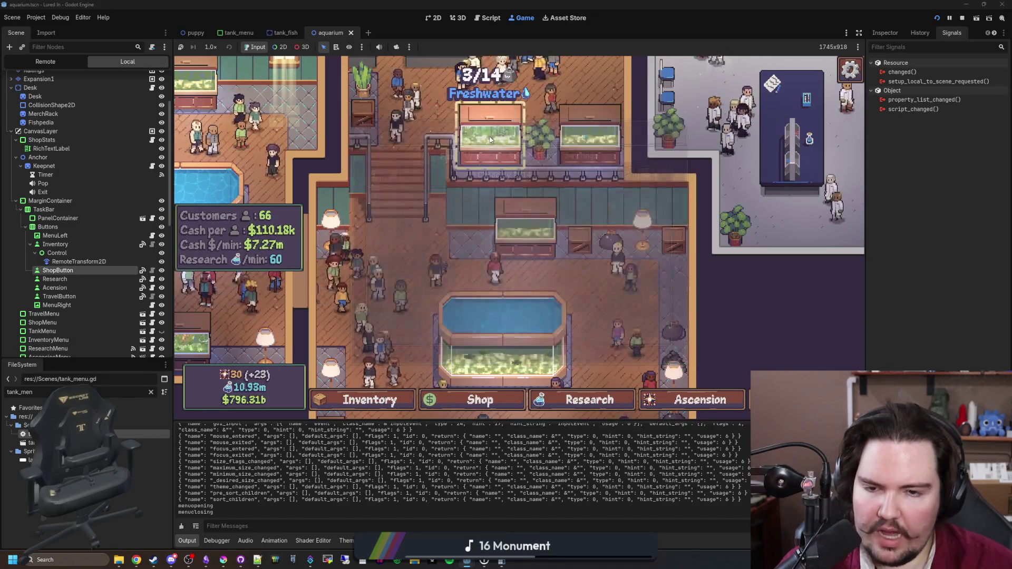
pyautogui.click(489, 139)
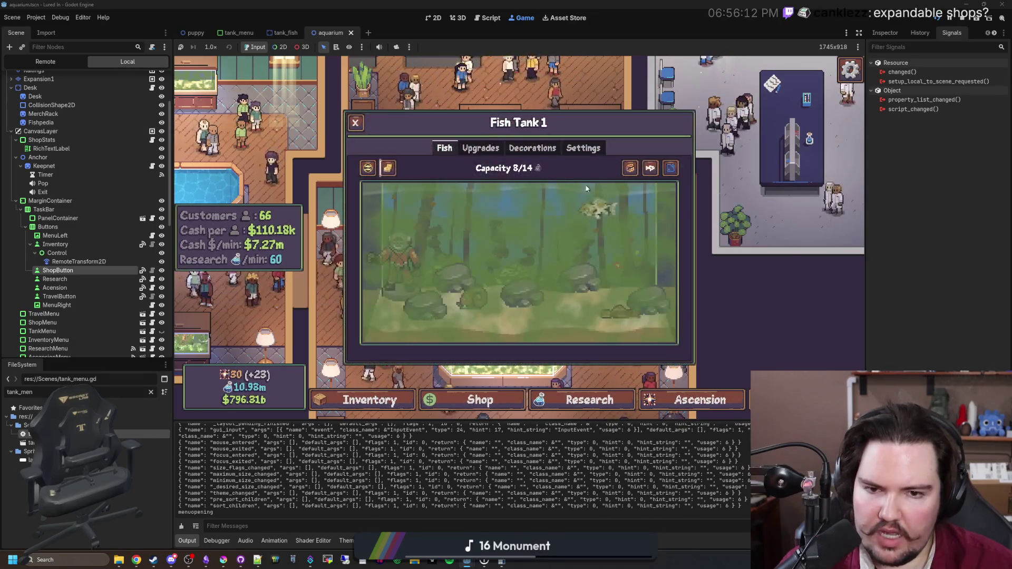
# In Fish Tank 1, inspect the Brittlenose Pleco, return the Freshwater Snail to inventory, and close the panel
pyautogui.click(660, 326)
pyautogui.click(478, 297)
pyautogui.click(707, 272)
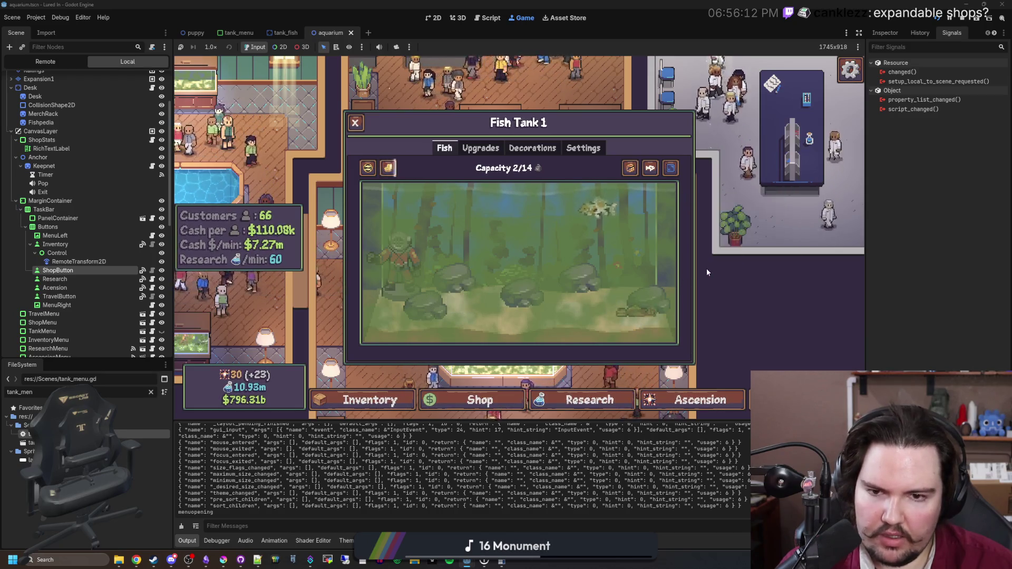
pyautogui.click(562, 271)
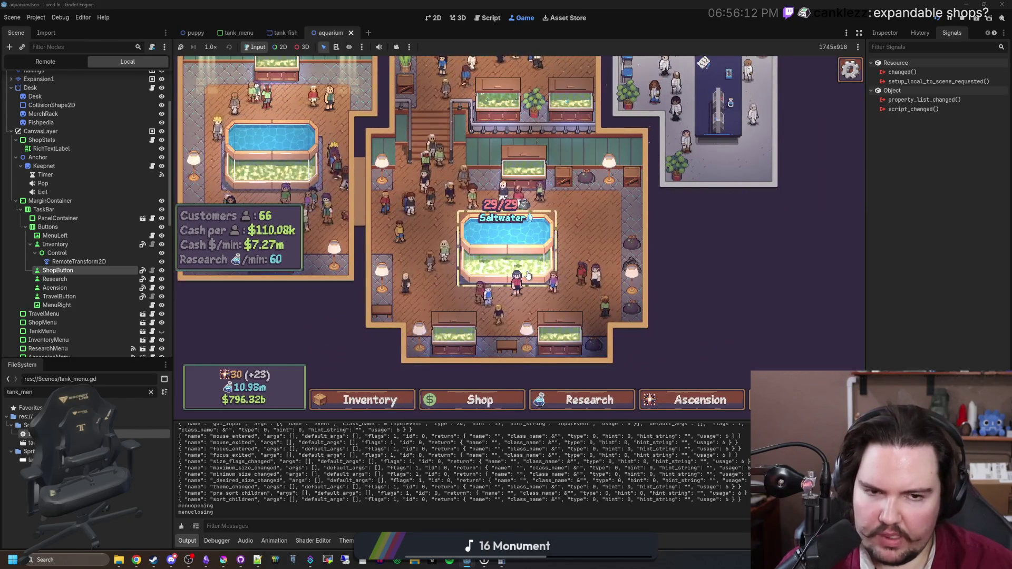
# In tank_menu.gd, delete the print("menuclosing") line and select the print("menuopening") line
pyautogui.scroll(2, 525, 277)
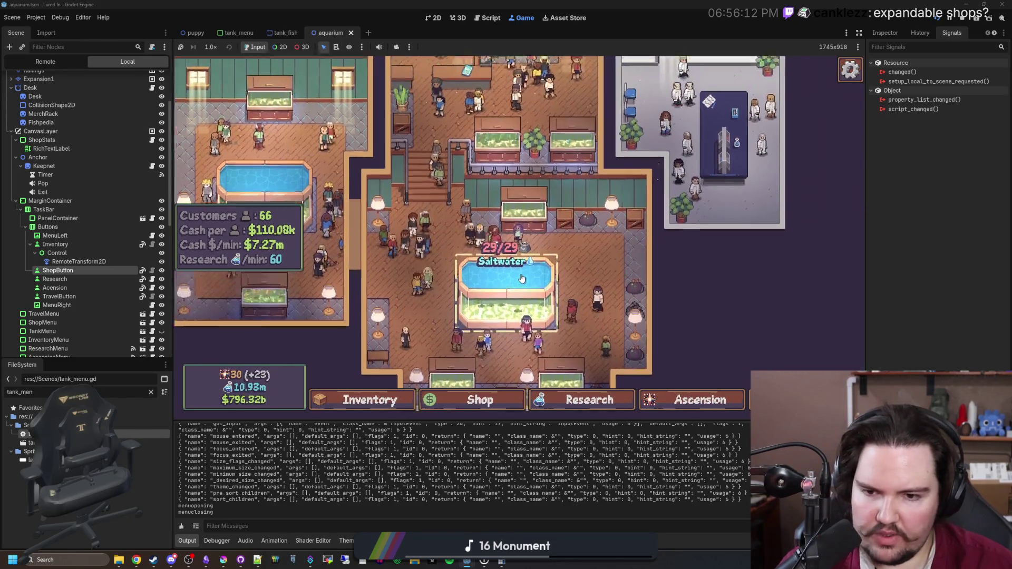
pyautogui.scroll(2, 522, 279)
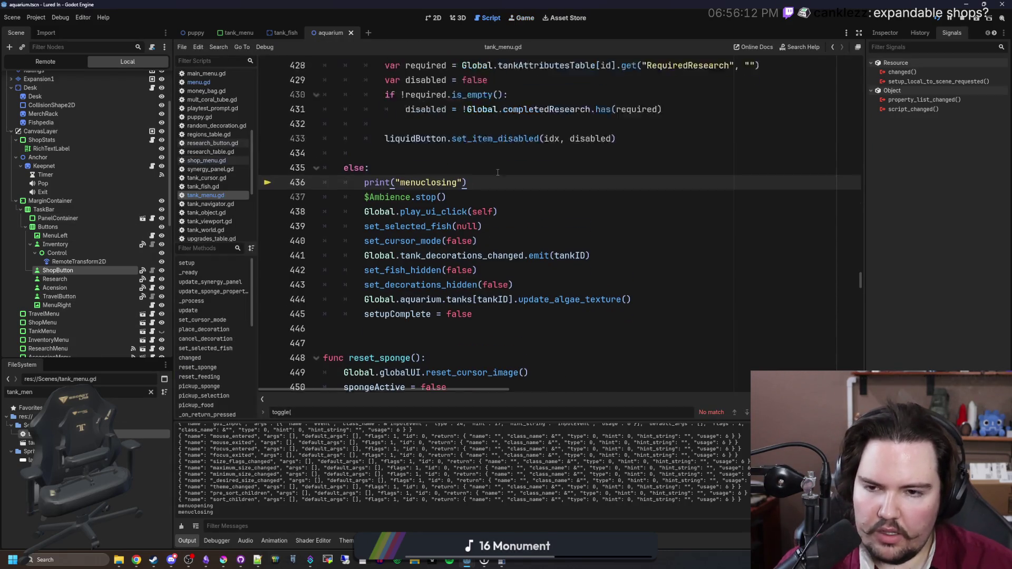
pyautogui.scroll(1, 497, 173)
pyautogui.click(369, 225)
pyautogui.hotkey('shift', 'Down')
pyautogui.press('BackSpace')
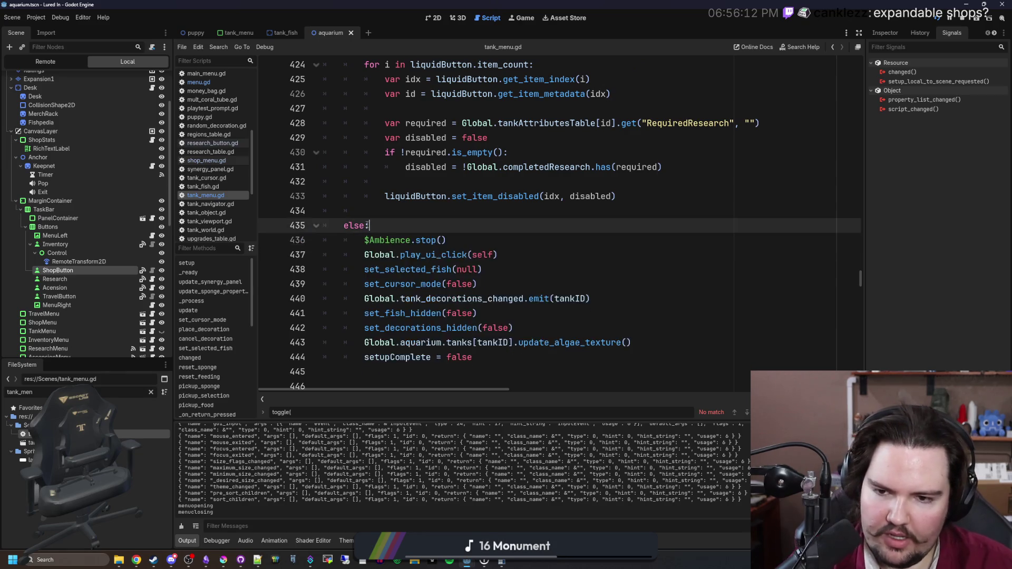
pyautogui.scroll(7, 368, 225)
pyautogui.click(481, 171)
pyautogui.hotkey('shift', 'Up')
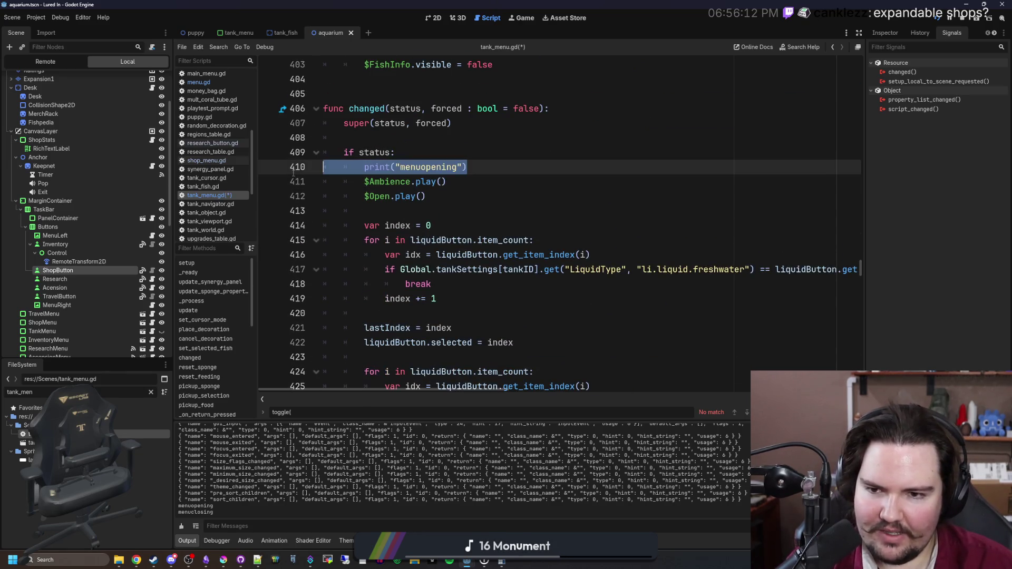
# Delete the print("menuopening") debug line from tank_menu.gd
pyautogui.press('BackSpace')
pyautogui.scroll(4, 481, 236)
pyautogui.scroll(9, 481, 235)
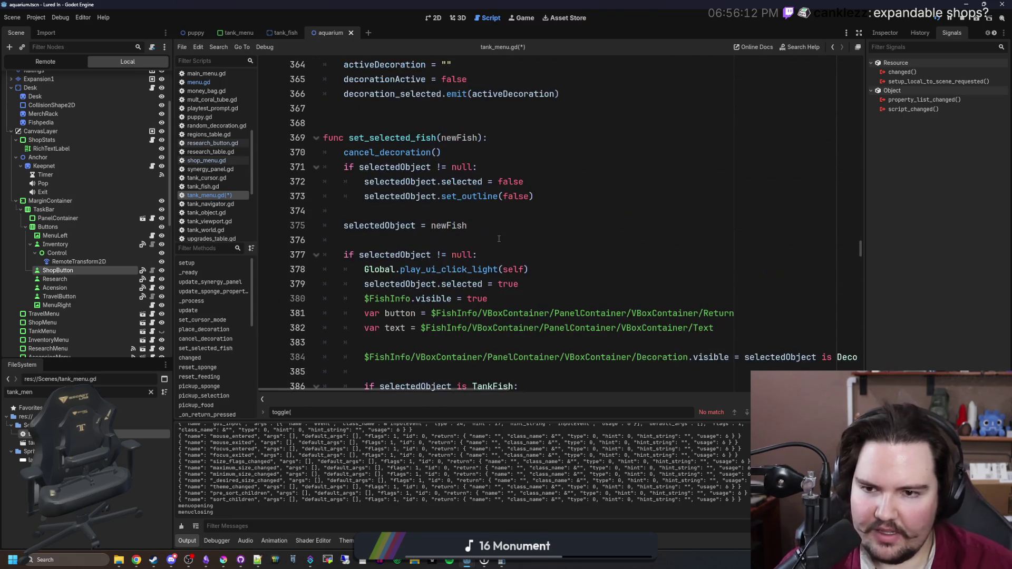
pyautogui.click(393, 205)
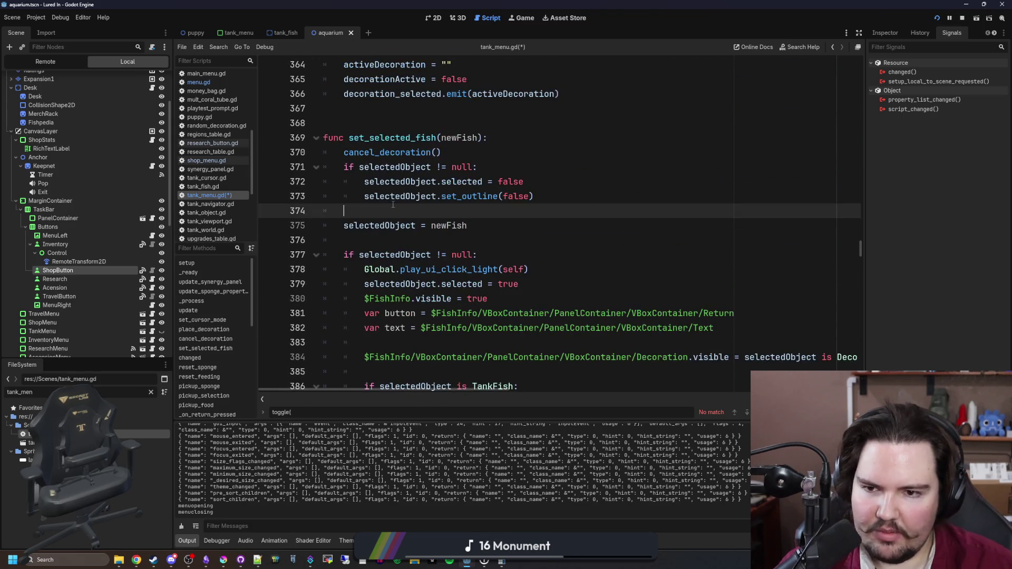
pyautogui.scroll(4, 417, 208)
# Search 'setup' to reach func setup, delete its for-loop and print lines, and save
pyautogui.click(424, 202)
pyautogui.hotkey('ctrl', 'f')
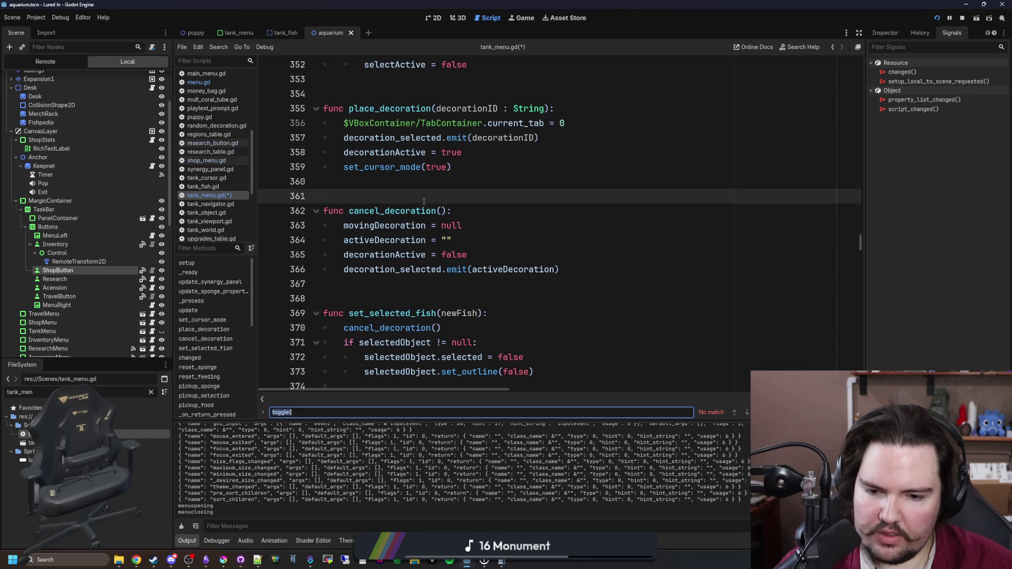
pyautogui.write('setup')
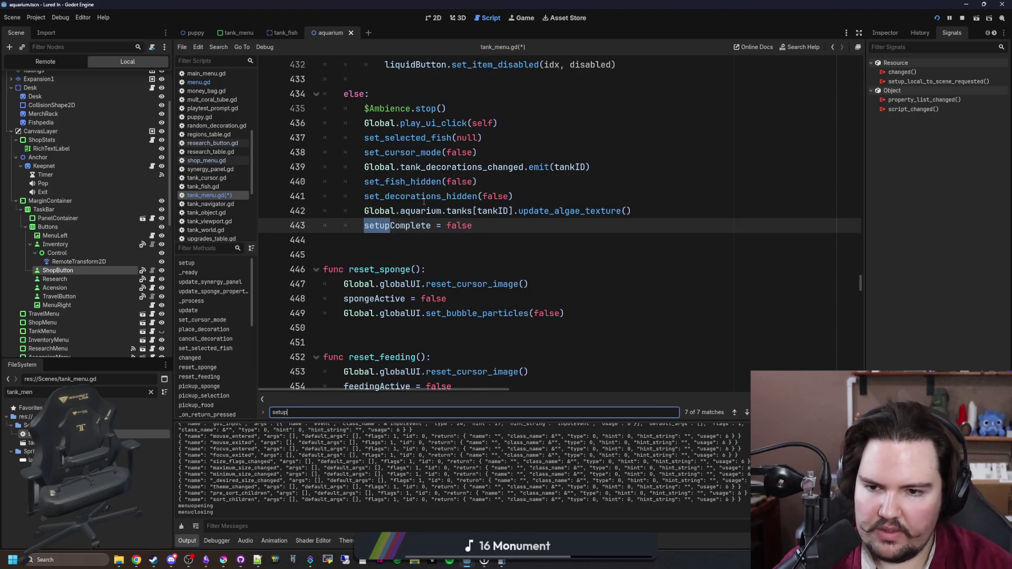
pyautogui.press('Return')
pyautogui.press('Return')
pyautogui.press('Return')
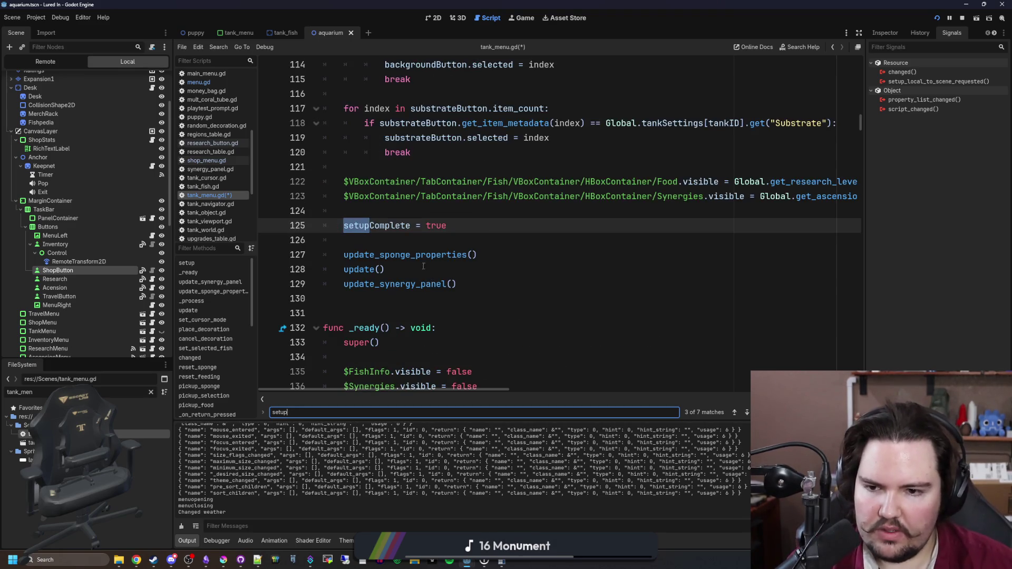
pyautogui.scroll(15, 408, 242)
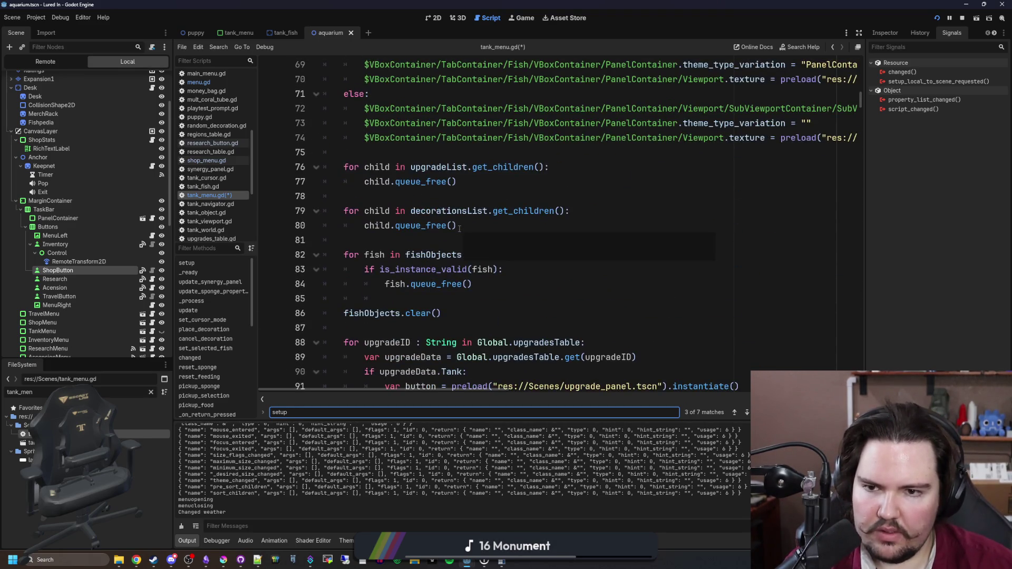
pyautogui.scroll(12, 459, 228)
pyautogui.moveTo(425, 202)
pyautogui.mouseDown()
pyautogui.moveTo(369, 174)
pyautogui.moveTo(409, 154)
pyautogui.mouseUp()
pyautogui.press('BackSpace')
pyautogui.hotkey('ctrl', 's')
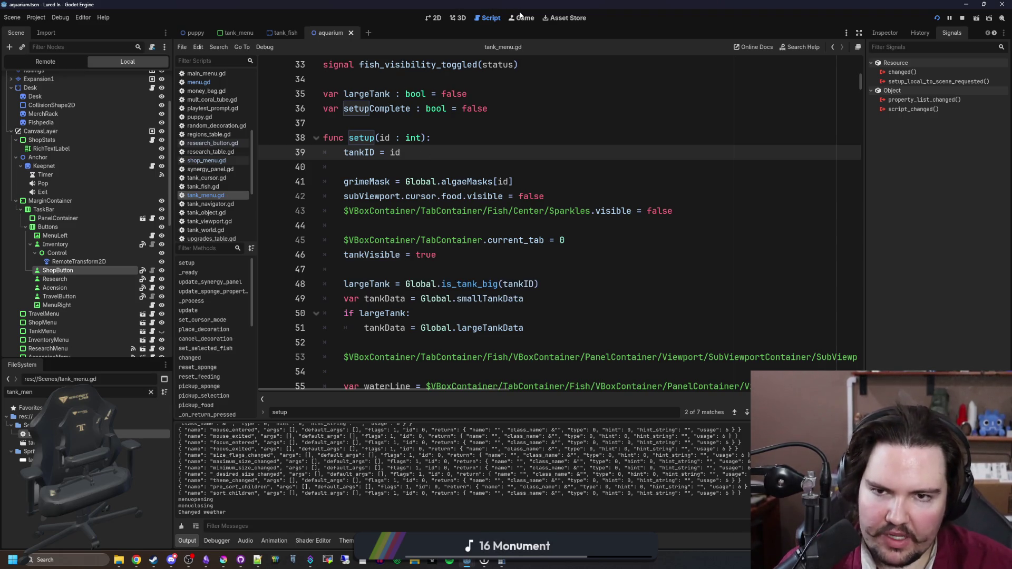
pyautogui.click(521, 18)
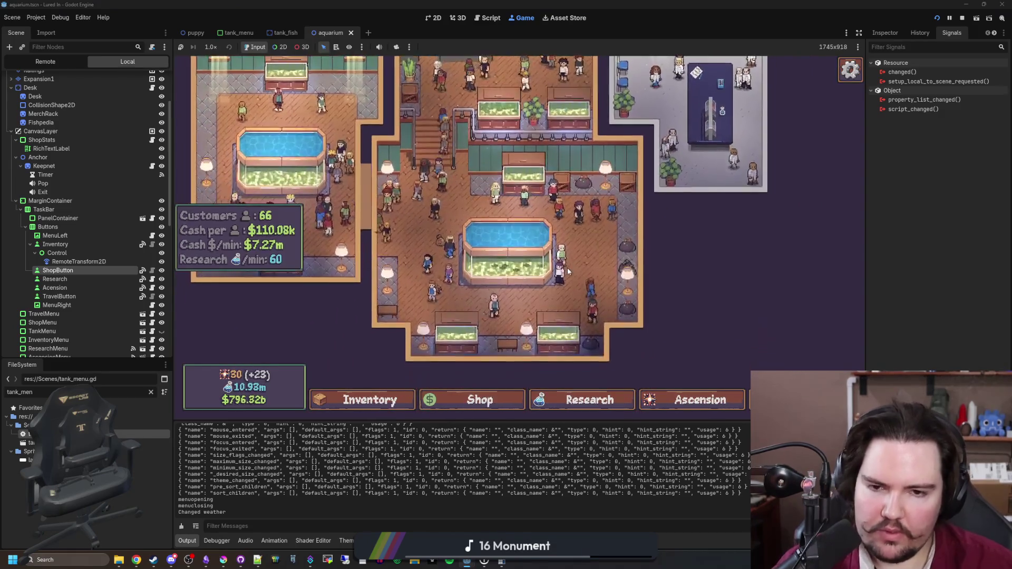
pyautogui.click(568, 270)
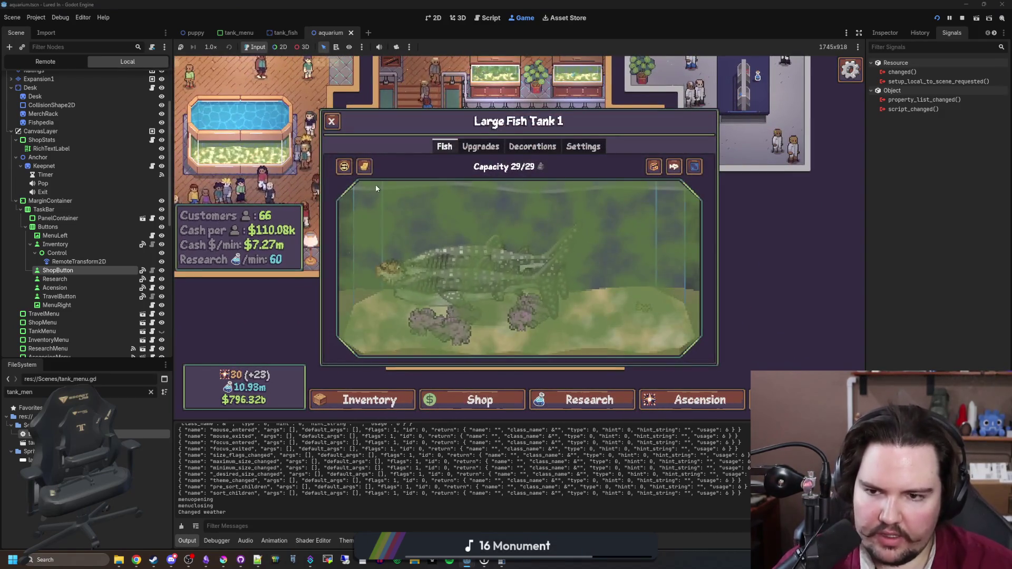
pyautogui.click(377, 189)
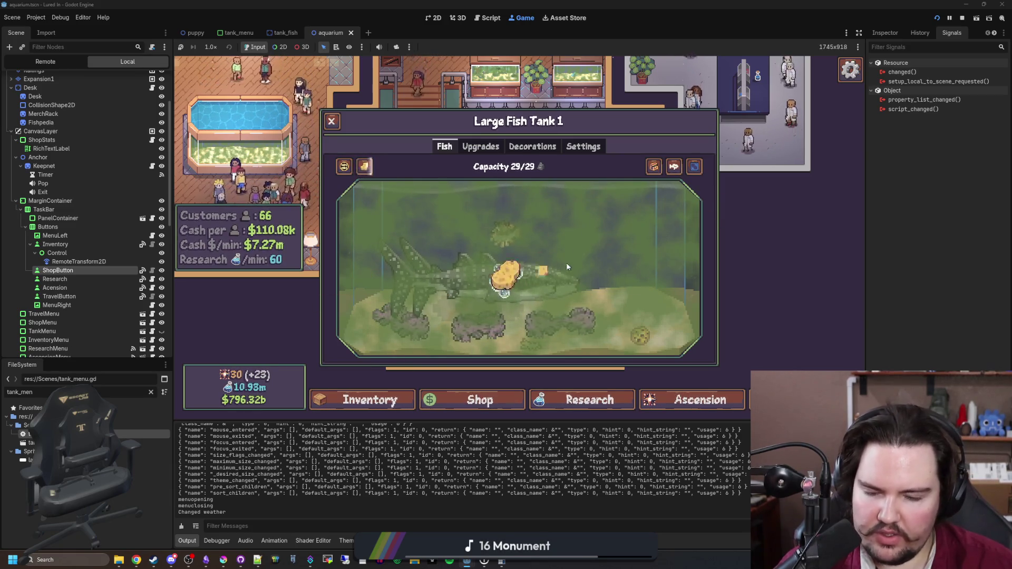
pyautogui.moveTo(566, 325)
pyautogui.mouseDown()
pyautogui.moveTo(591, 316)
pyautogui.moveTo(599, 267)
pyautogui.moveTo(656, 199)
pyautogui.moveTo(632, 241)
pyautogui.moveTo(640, 293)
pyautogui.moveTo(665, 206)
pyautogui.moveTo(672, 232)
pyautogui.moveTo(392, 223)
pyautogui.moveTo(406, 217)
pyautogui.moveTo(369, 171)
pyautogui.moveTo(520, 232)
pyautogui.mouseUp()
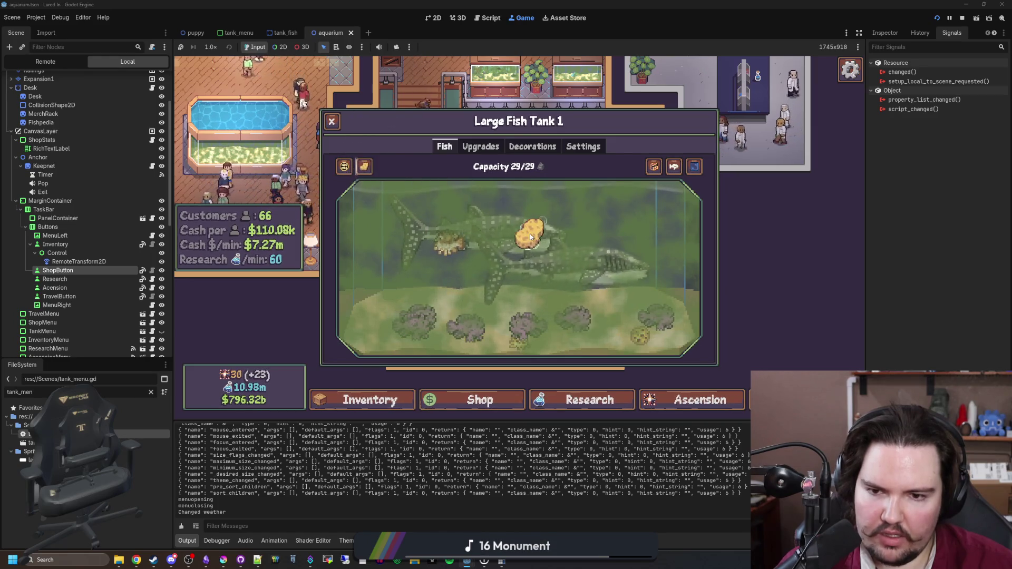
pyautogui.press('Escape')
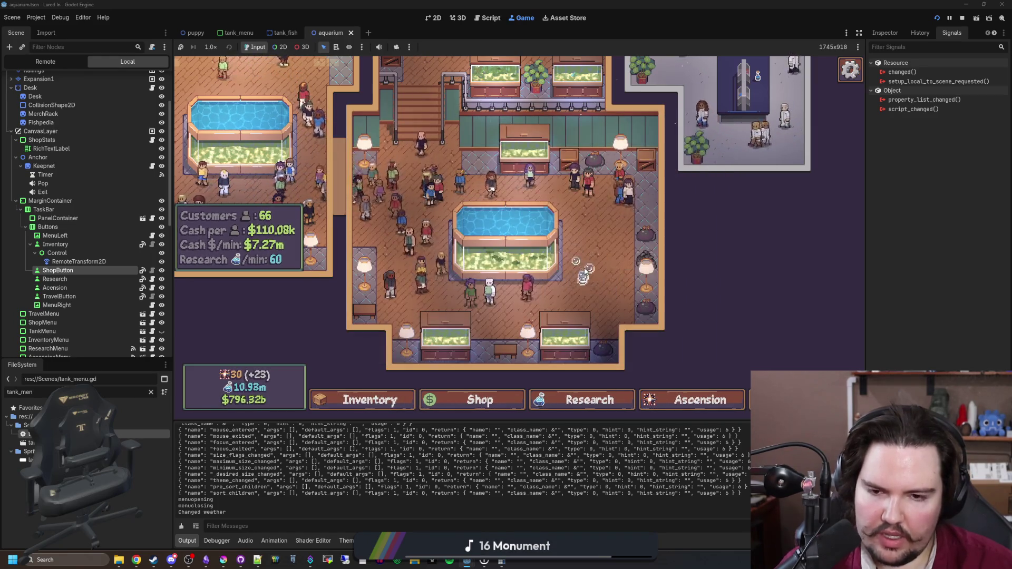
pyautogui.click(506, 250)
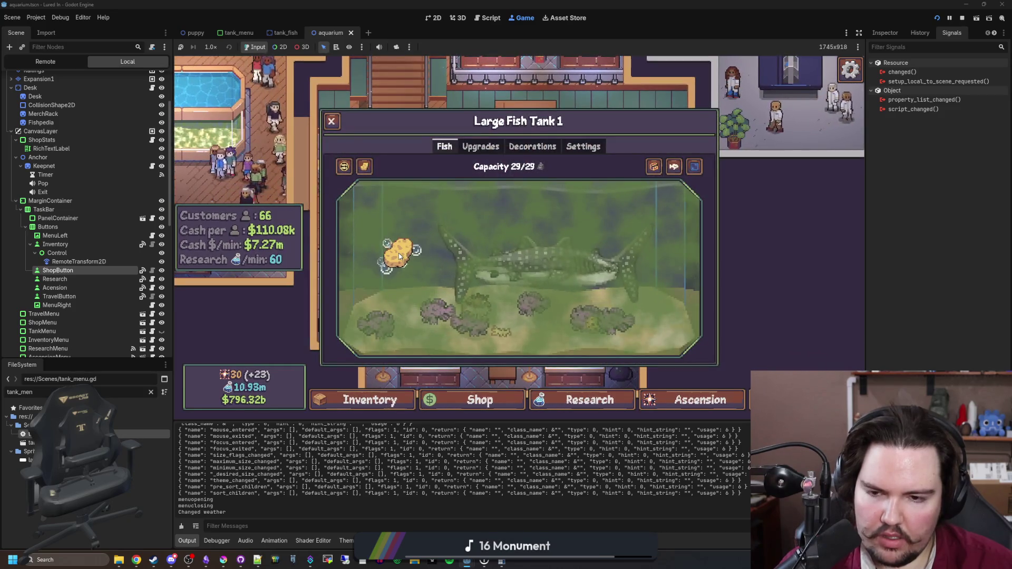
pyautogui.moveTo(398, 256)
pyautogui.mouseDown()
pyautogui.moveTo(606, 259)
pyautogui.moveTo(630, 272)
pyautogui.mouseUp()
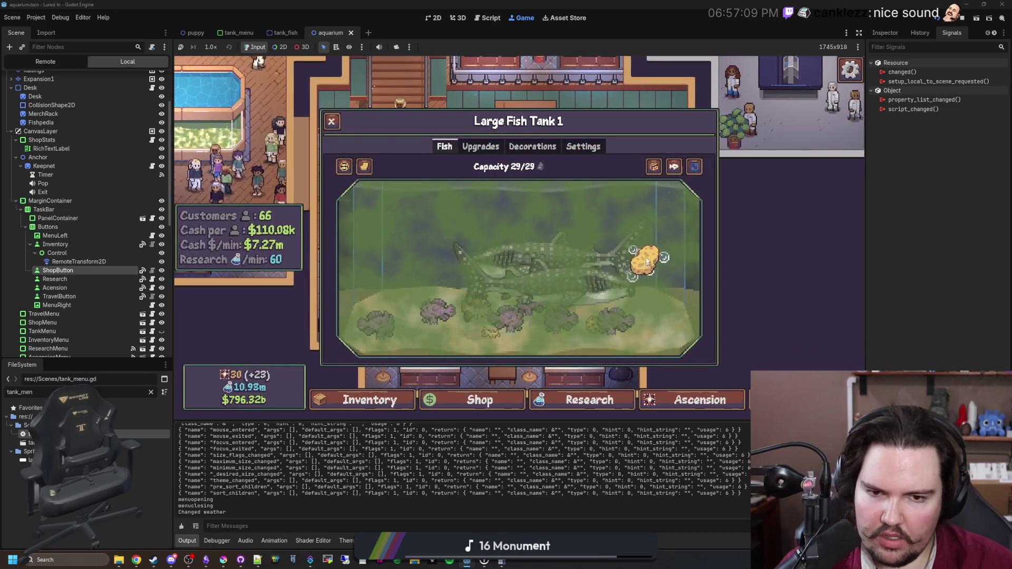
pyautogui.press('Escape')
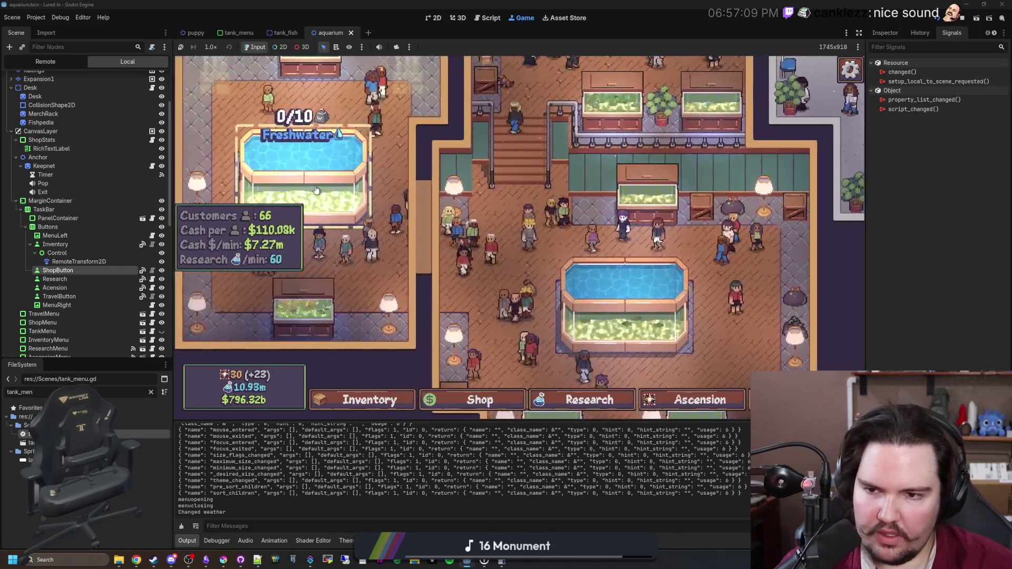
pyautogui.click(319, 324)
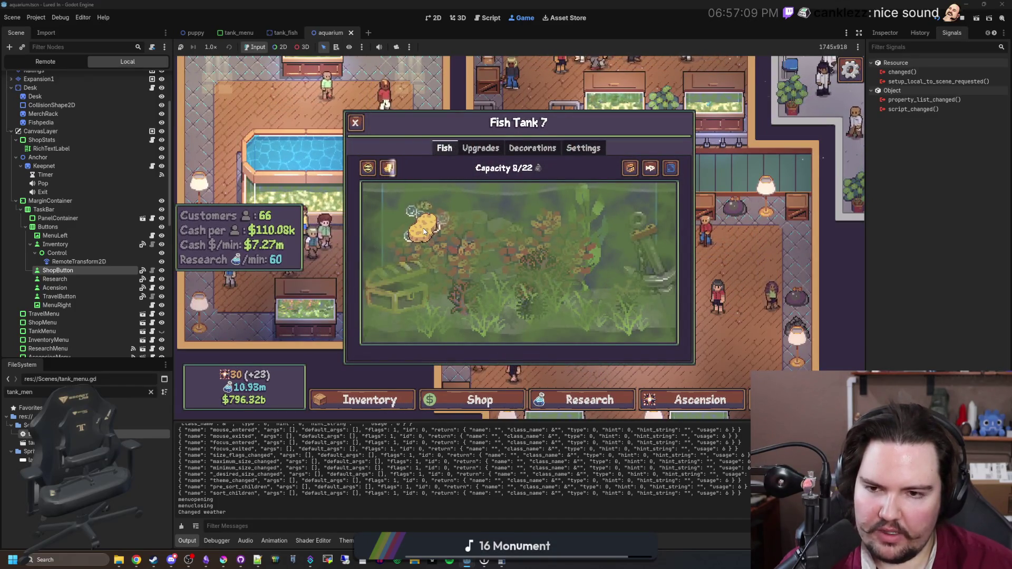
pyautogui.press('Escape')
pyautogui.scroll(3, 112, 189)
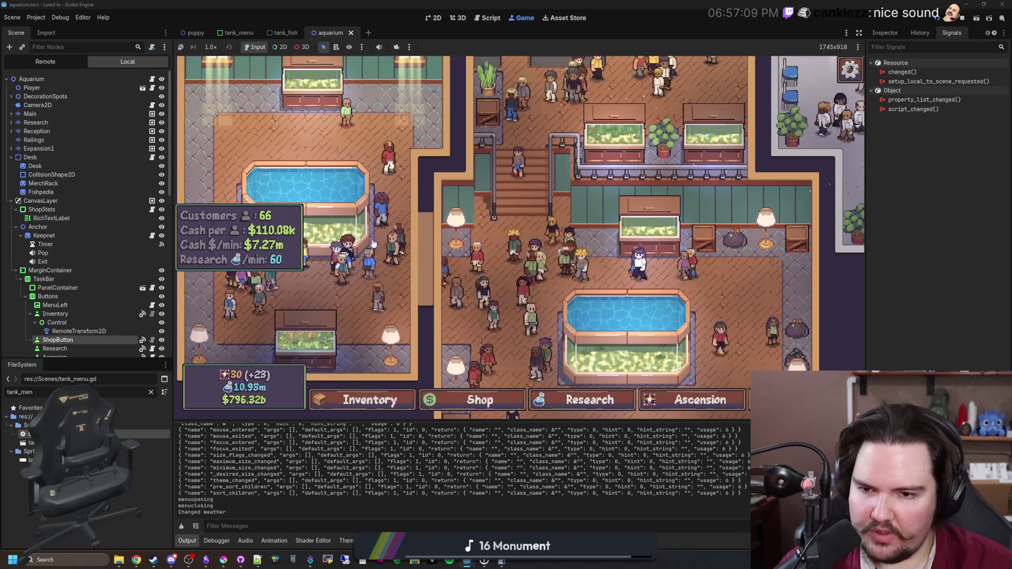
pyautogui.click(640, 329)
pyautogui.moveTo(427, 168)
pyautogui.mouseDown()
pyautogui.moveTo(431, 267)
pyautogui.moveTo(616, 276)
pyautogui.moveTo(672, 264)
pyautogui.moveTo(568, 274)
pyautogui.mouseUp()
pyautogui.press('Escape')
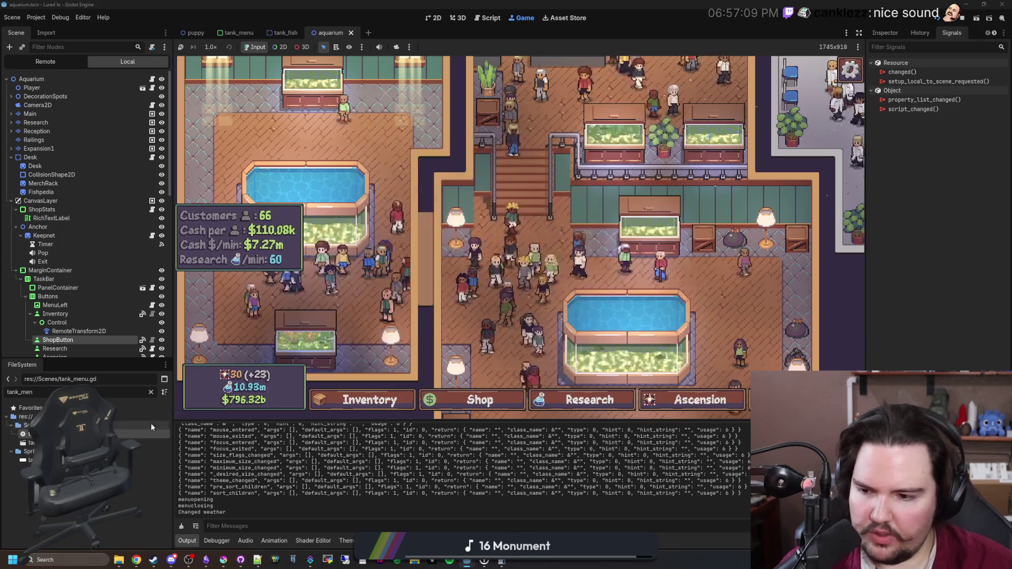
pyautogui.press('F8')
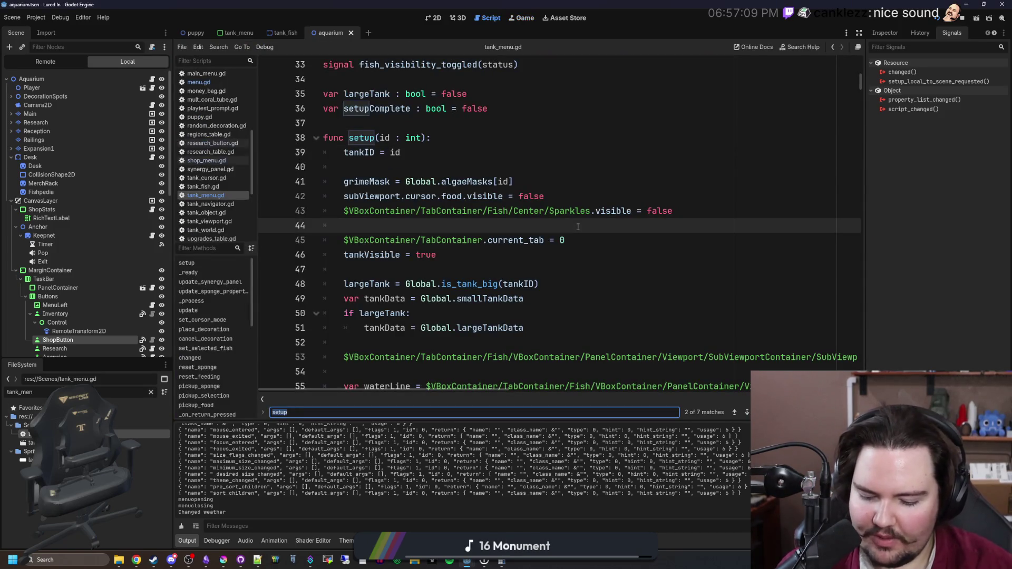
# Search tank_menu.gd for 'if Input' and check the set_cursor_mode definition from _process
pyautogui.write('if Input.is_')
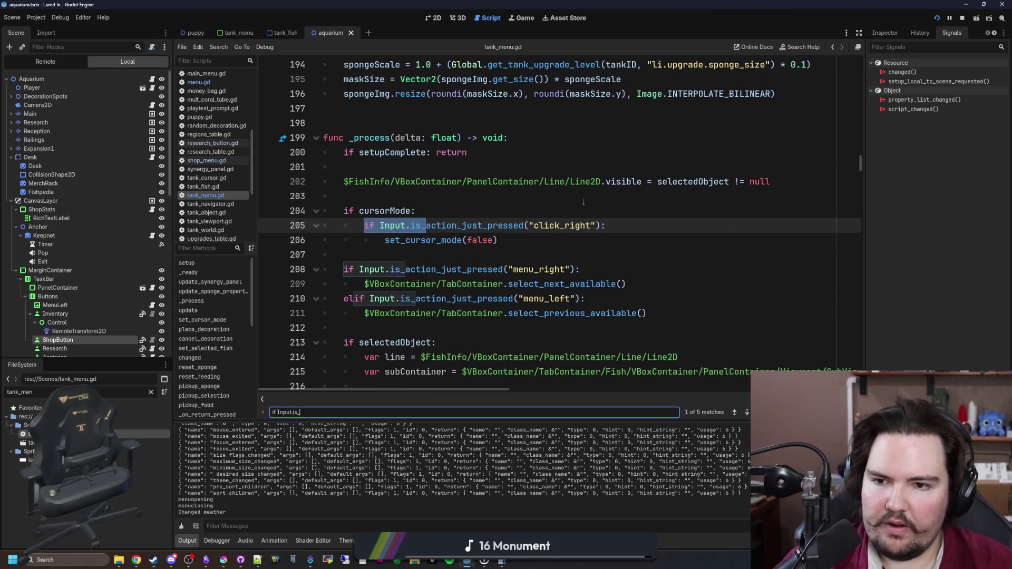
pyautogui.click(381, 199)
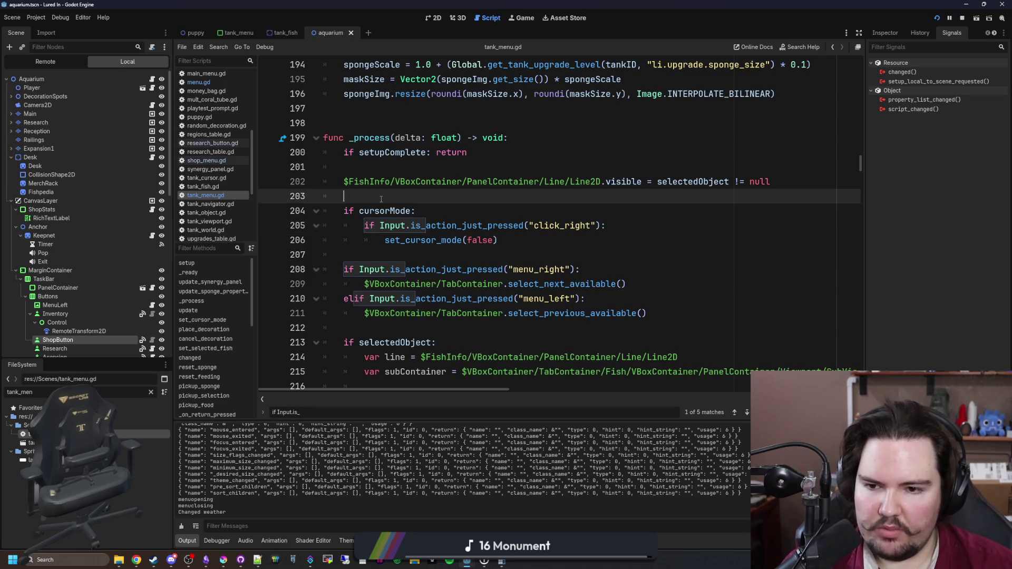
pyautogui.moveTo(426, 225); pyautogui.dragTo(628, 221)
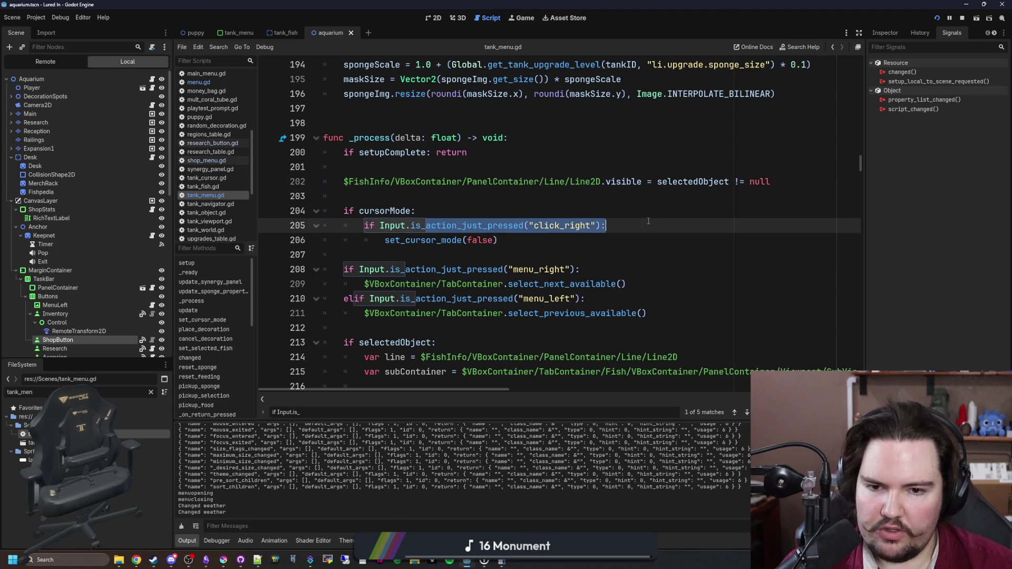
pyautogui.keyDown('ctrl'); pyautogui.click(417, 240); pyautogui.keyUp('ctrl')
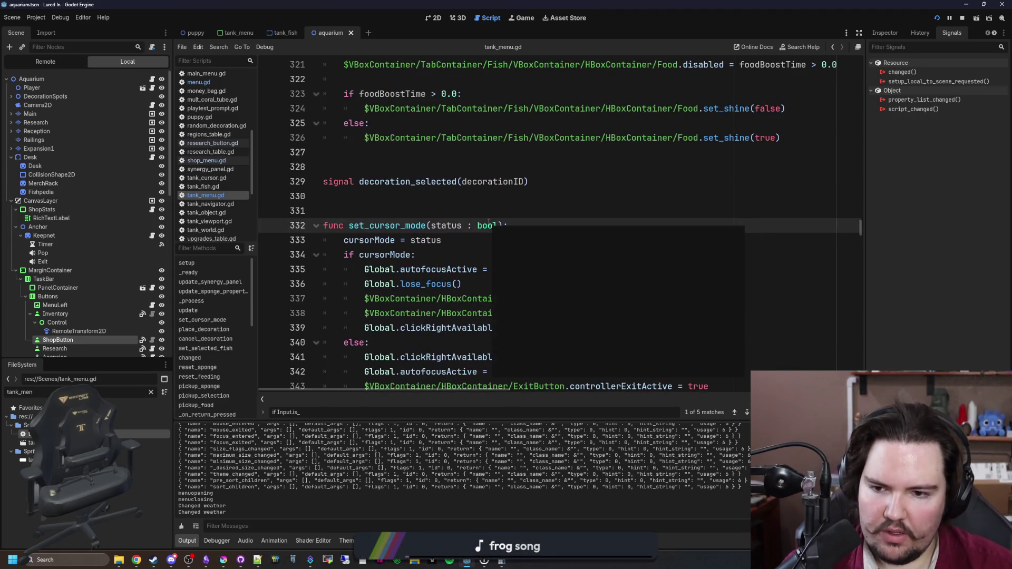
pyautogui.scroll(-3, 489, 222)
pyautogui.hotkey('alt', 'Left')
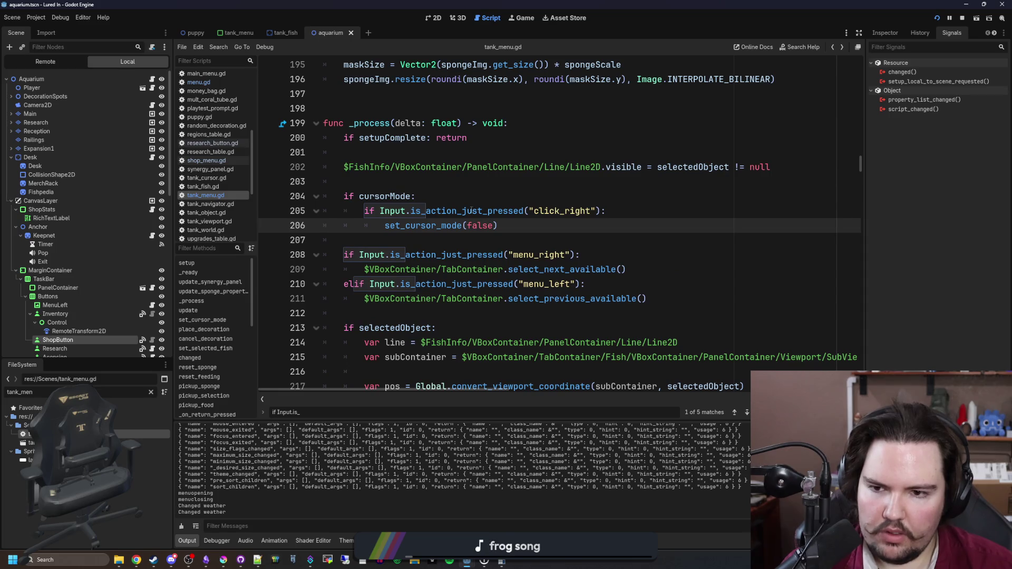
# Add print("ha") under 'if cursorMode:', save, and test it in game with Large Fish Tank 1
pyautogui.click(477, 199)
pyautogui.press('Return')
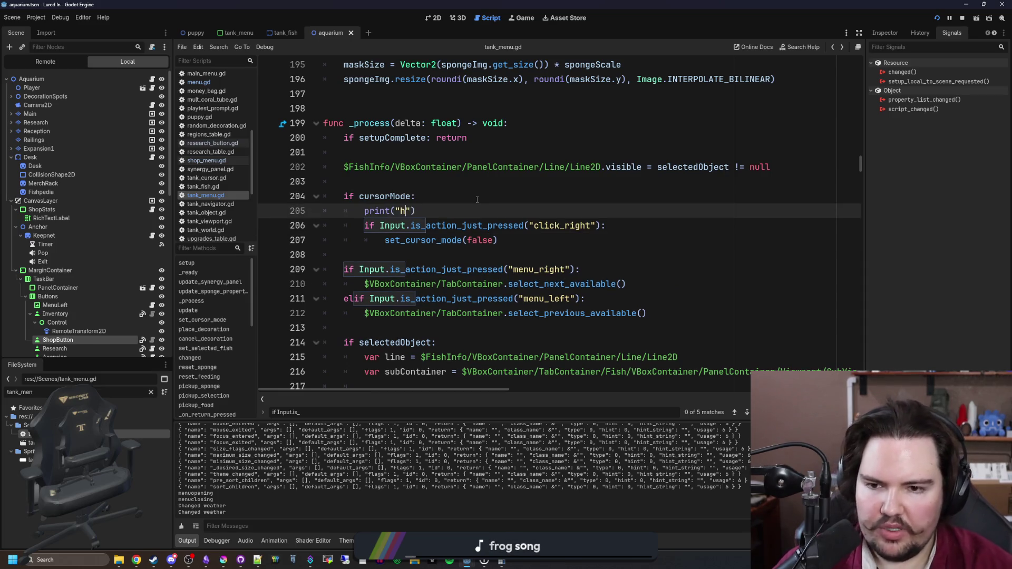
pyautogui.write('a')
pyautogui.click(479, 199)
pyautogui.hotkey('ctrl', 's')
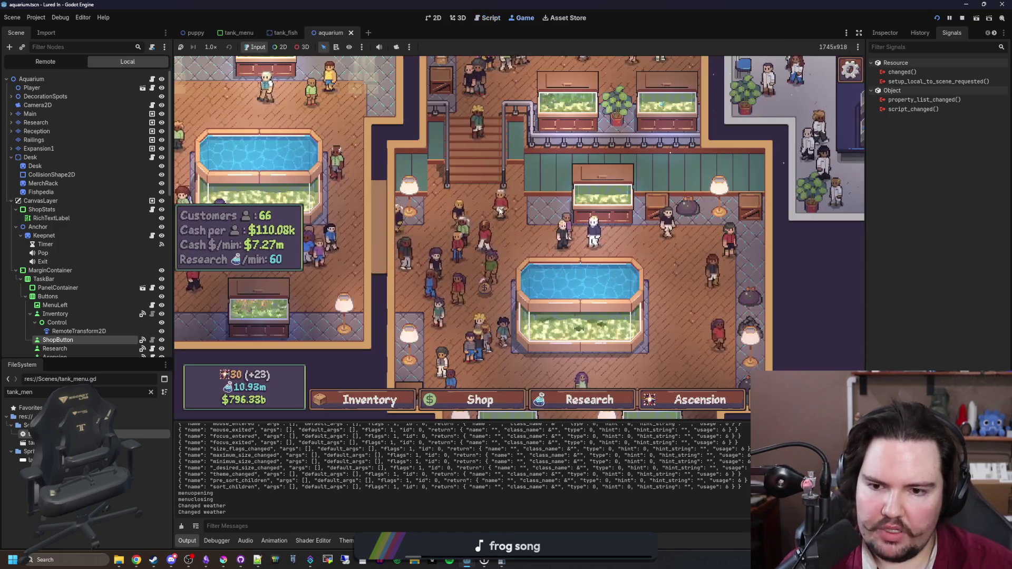
pyautogui.click(576, 293)
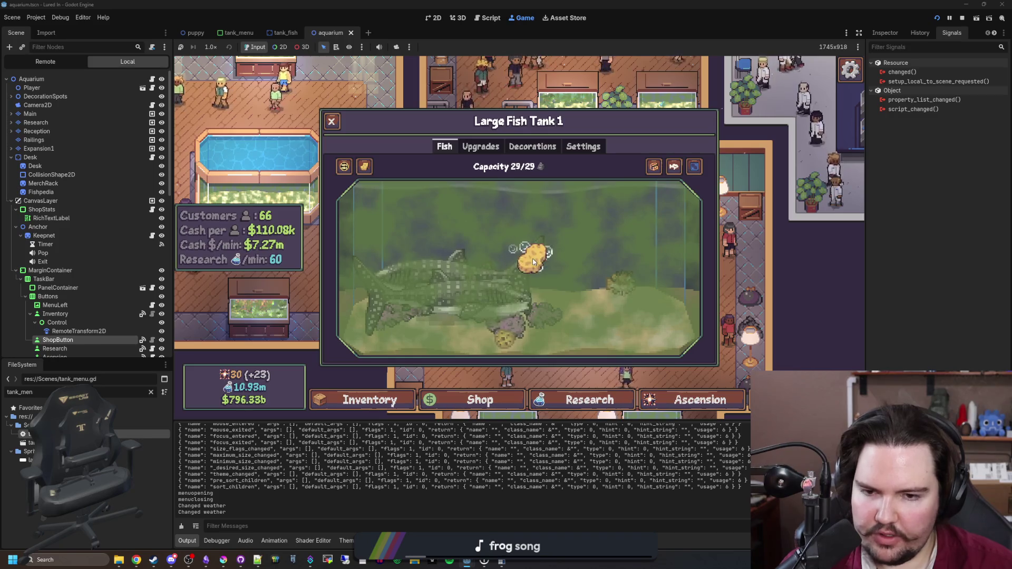
pyautogui.click(201, 162)
pyautogui.hotkey('ctrl', 'F3')
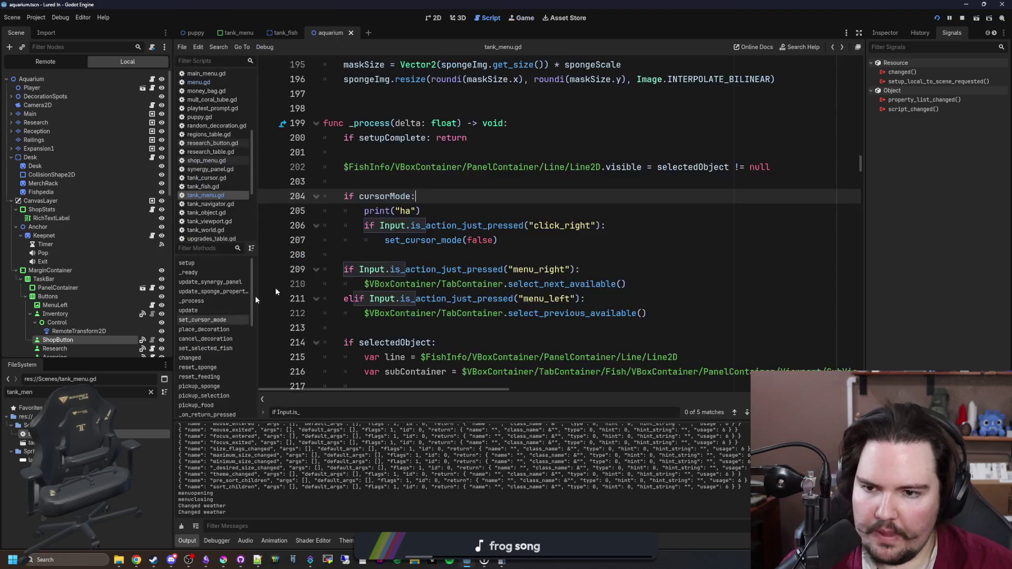
# Delete the print("ha") debug line from tank_menu.gd and save the script
pyautogui.tripleClick(436, 213)
pyautogui.press('BackSpace')
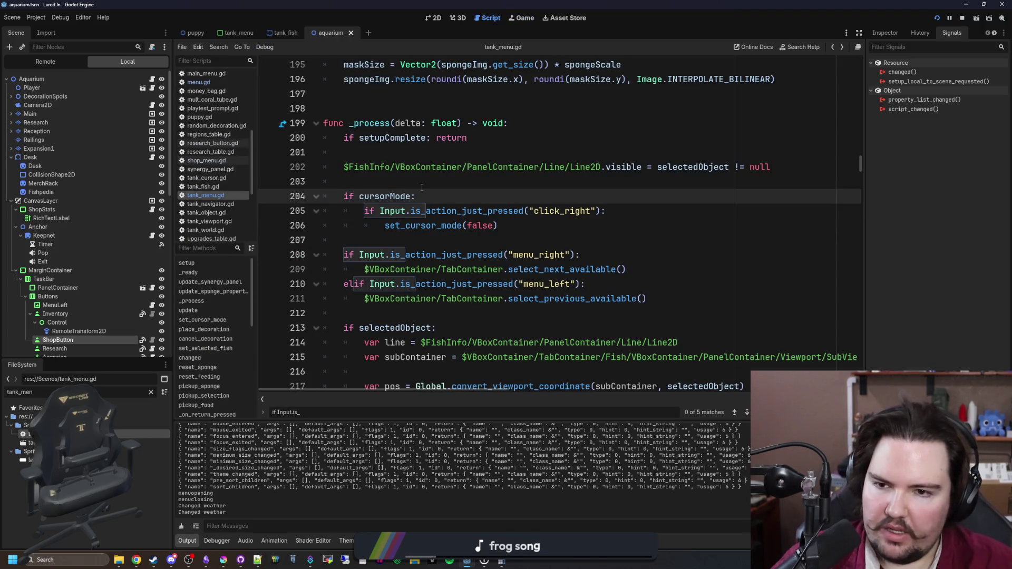
pyautogui.click(425, 185)
pyautogui.hotkey('ctrl', 's')
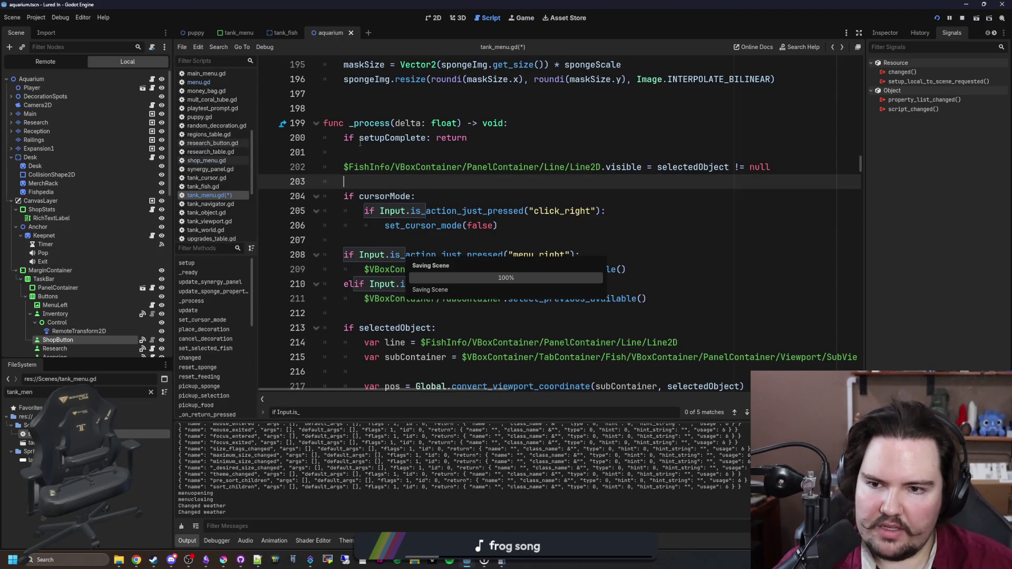
# Change line 200's early-return condition from setupComplete to '!active' and save
pyautogui.click(360, 139)
pyautogui.write('!')
pyautogui.click(387, 152)
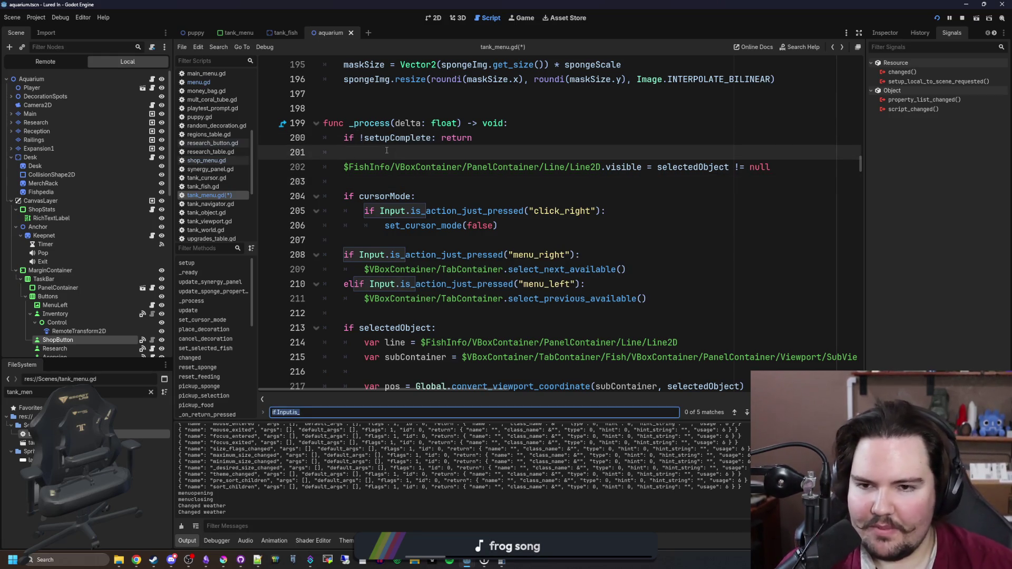
pyautogui.scroll(2, 437, 167)
pyautogui.click(412, 239)
pyautogui.hotkey('ctrl', 's')
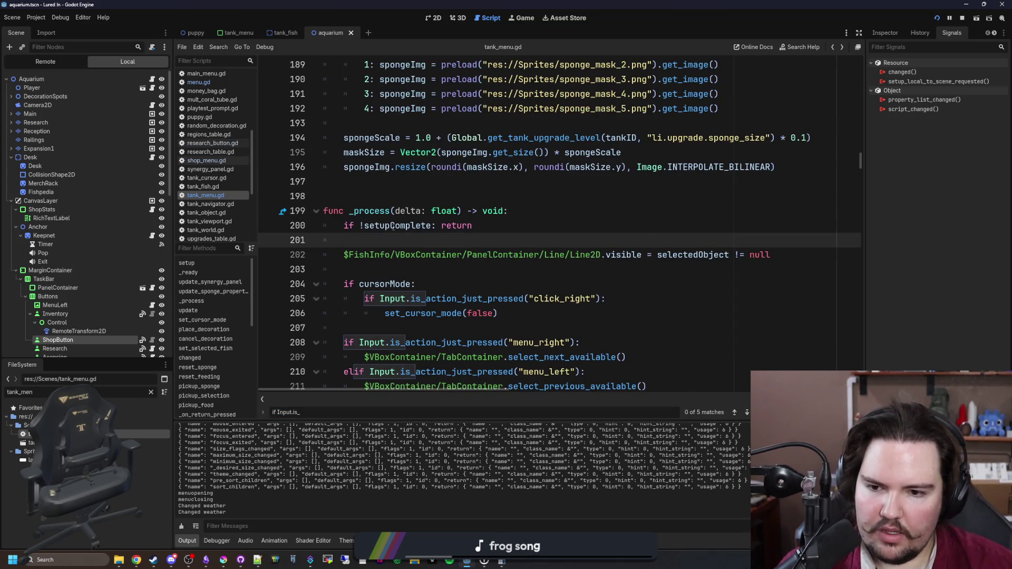
pyautogui.doubleClick(414, 227)
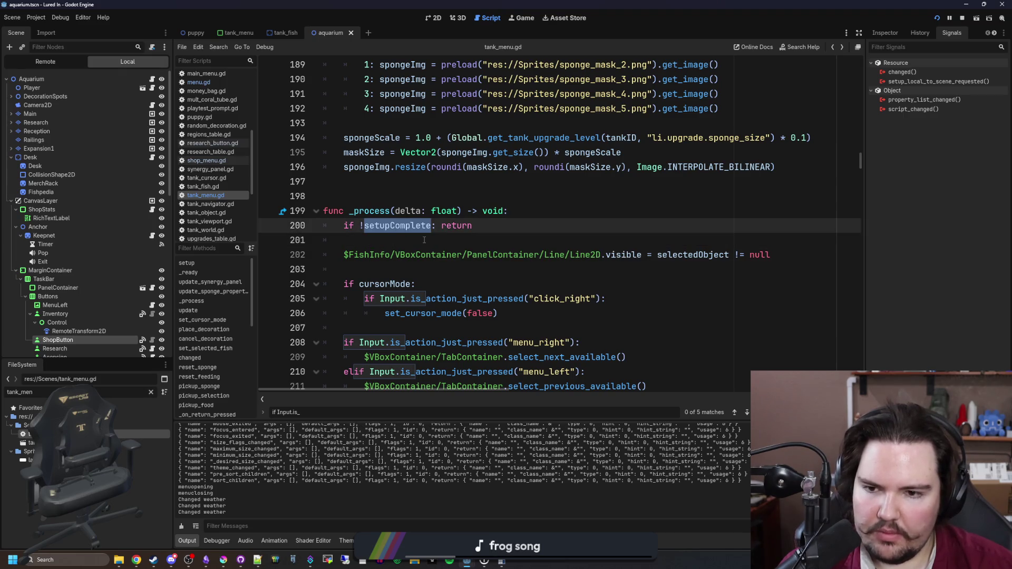
pyautogui.write('tive')
pyautogui.hotkey('ctrl', 's')
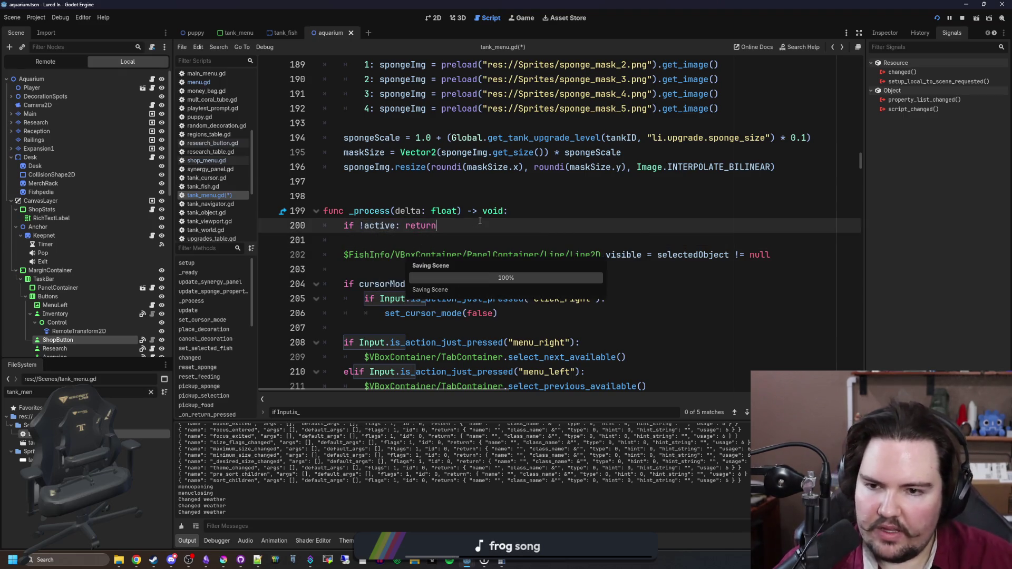
# Search to confirm '!active' appears only on line 200, save, then open Large Fish Tank 1 in-game
pyautogui.click(390, 182)
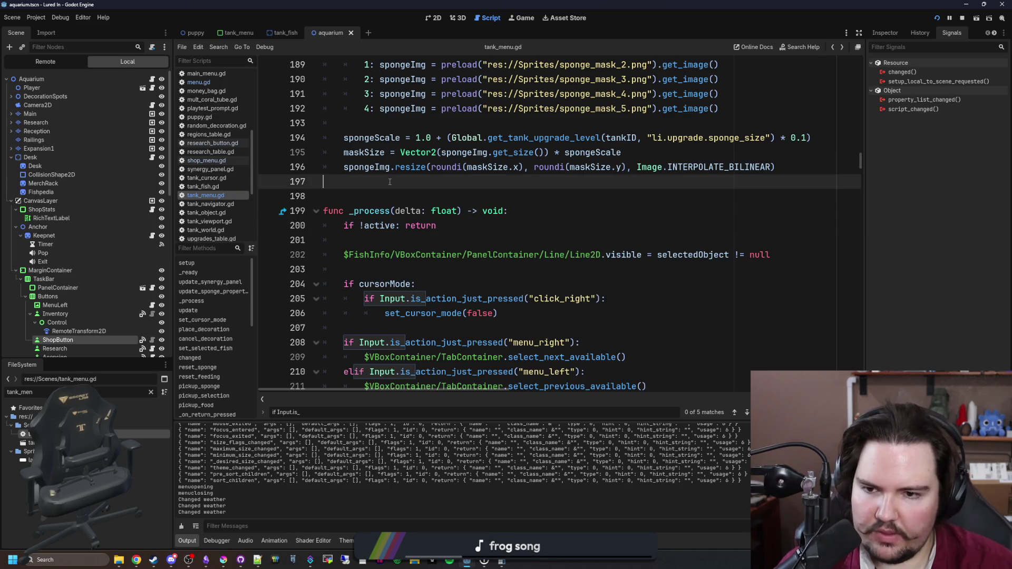
pyautogui.write('active')
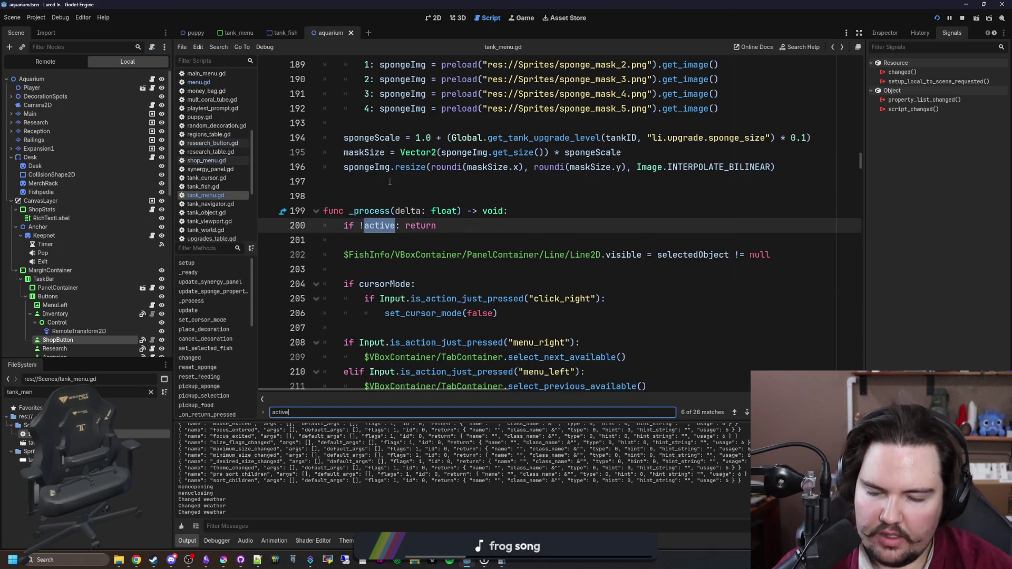
pyautogui.press('Return')
pyautogui.press('Return')
pyautogui.press('Return')
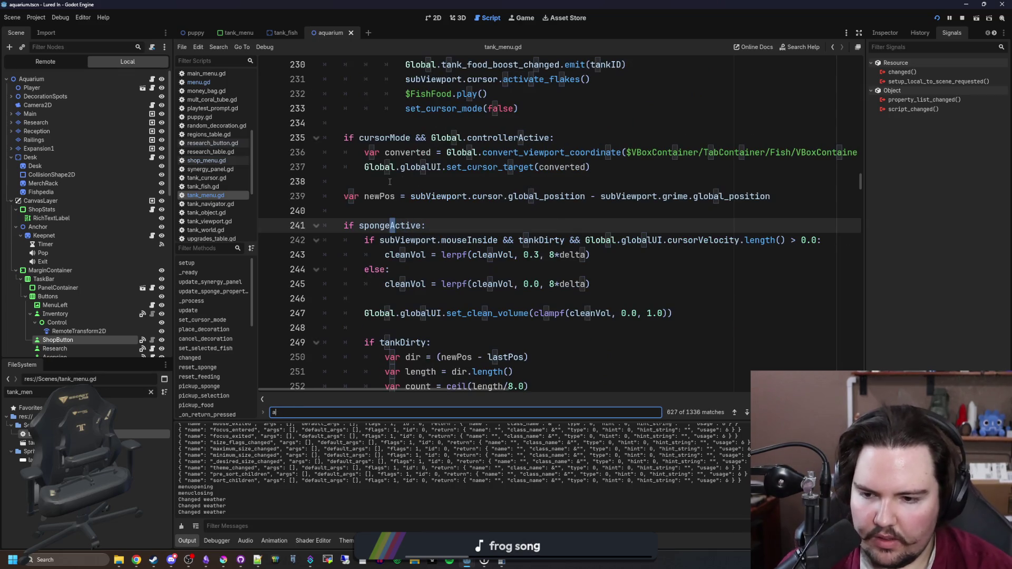
pyautogui.hotkey('ctrl', 'a')
pyautogui.write('!acti')
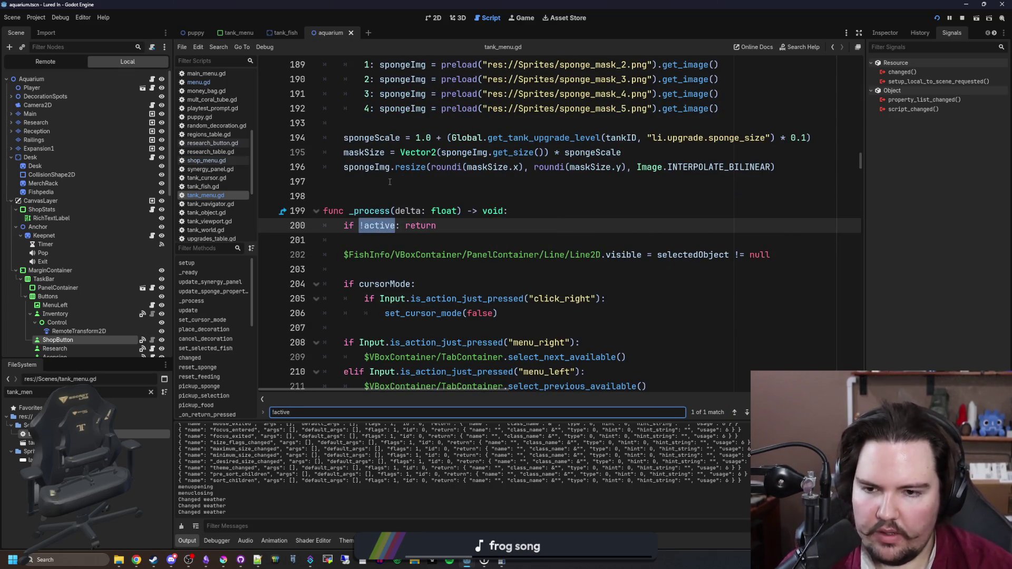
pyautogui.click(390, 181)
pyautogui.hotkey('ctrl', 's')
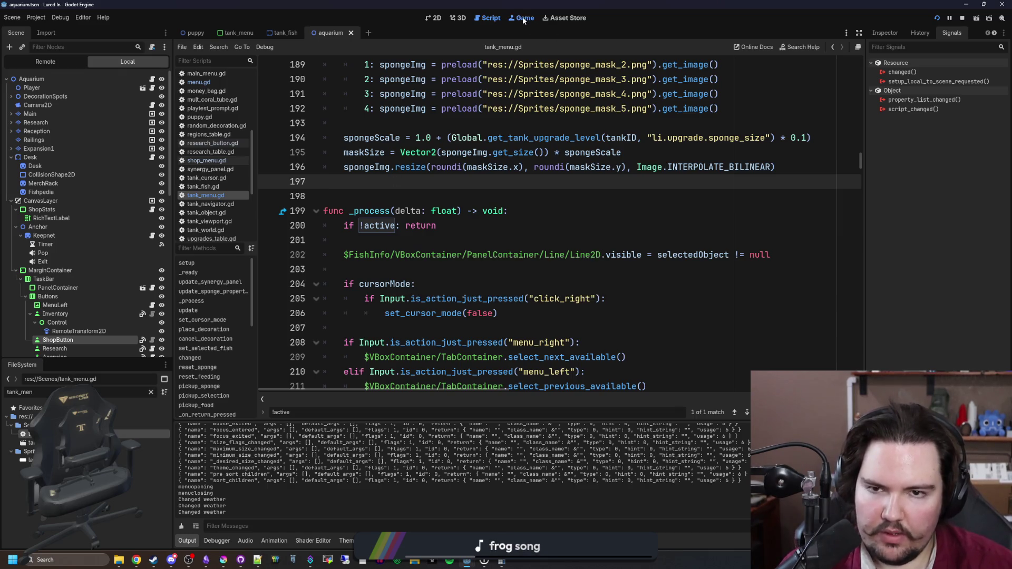
pyautogui.click(522, 17)
pyautogui.click(412, 272)
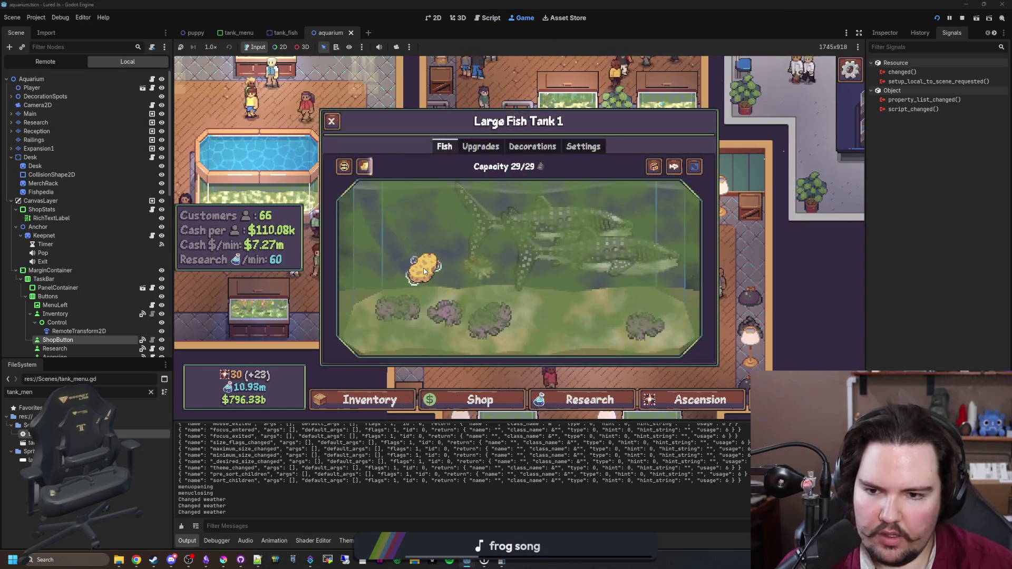
# Scrub the first tank with the sponge, then pan and zoom the camera across the aquarium
pyautogui.click(419, 271)
pyautogui.moveTo(418, 270)
pyautogui.mouseDown()
pyautogui.moveTo(414, 260)
pyautogui.moveTo(398, 276)
pyautogui.moveTo(563, 309)
pyautogui.moveTo(507, 226)
pyautogui.moveTo(520, 283)
pyautogui.moveTo(502, 224)
pyautogui.mouseUp()
pyautogui.press('a')
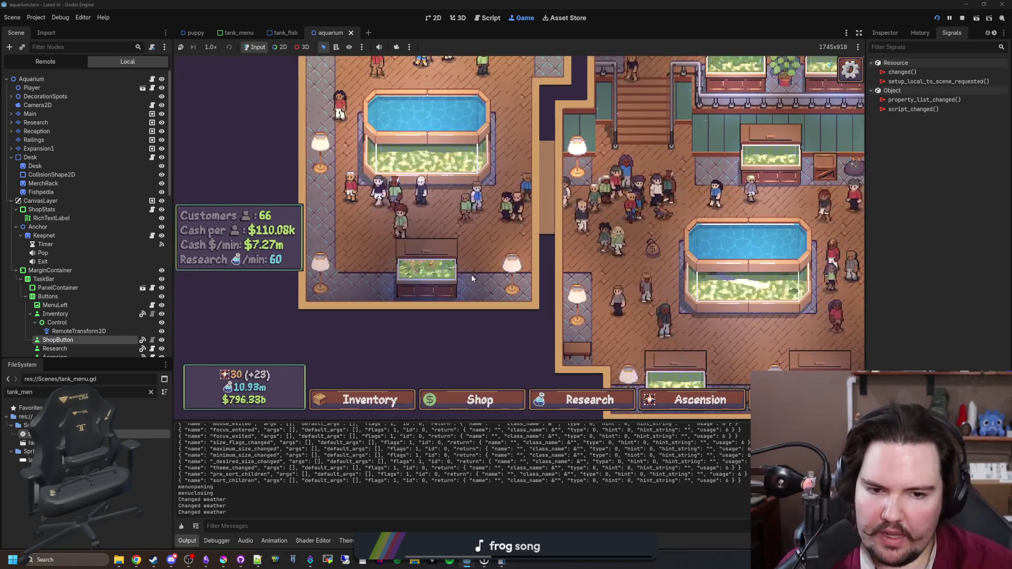
pyautogui.scroll(3, 618, 321)
pyautogui.scroll(2, 618, 321)
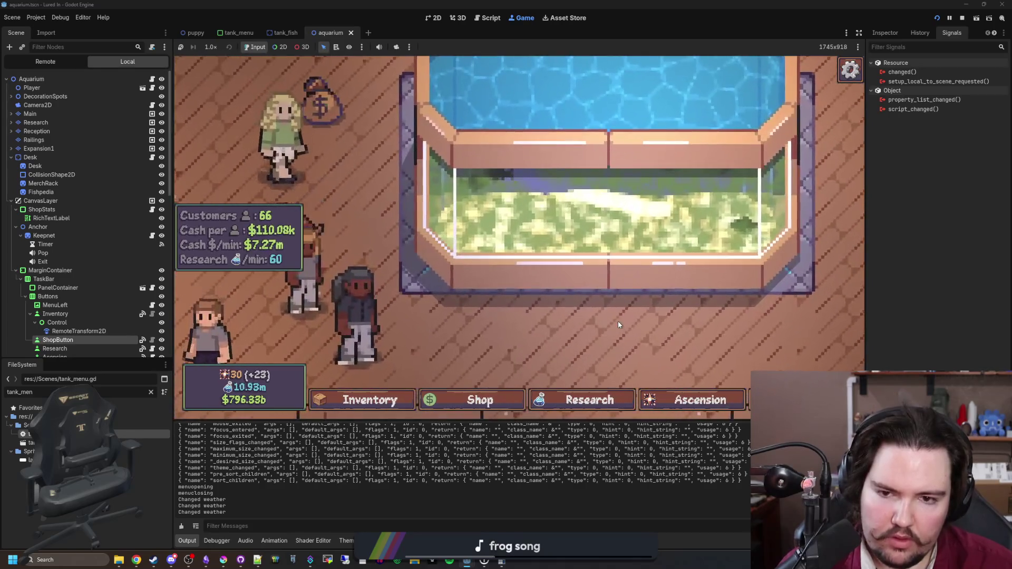
pyautogui.scroll(2, 665, 231)
pyautogui.scroll(-5, 665, 230)
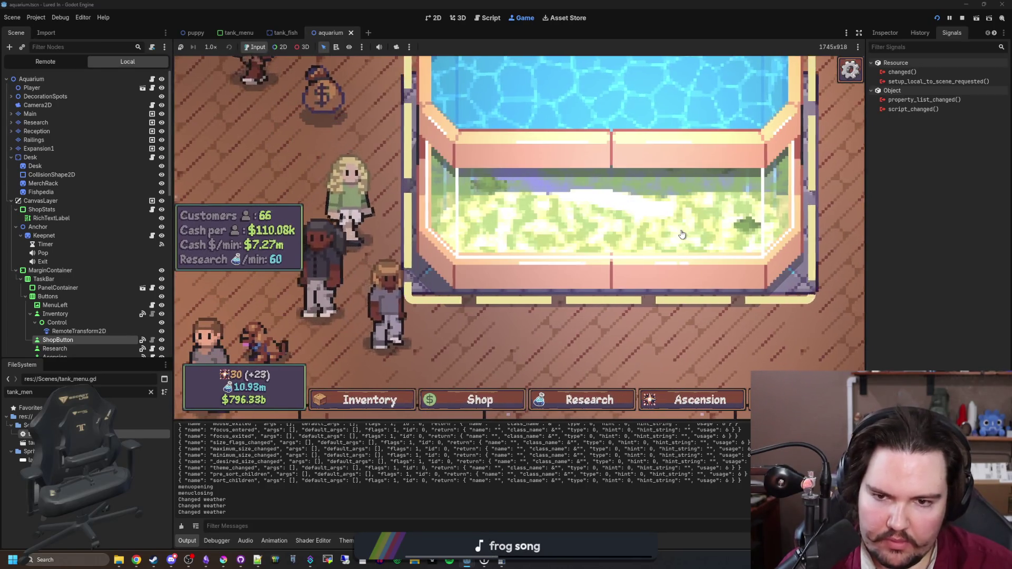
# In the Fish Tank 7 menu, drag a fish around the tank and out over the stats panel
pyautogui.click(441, 255)
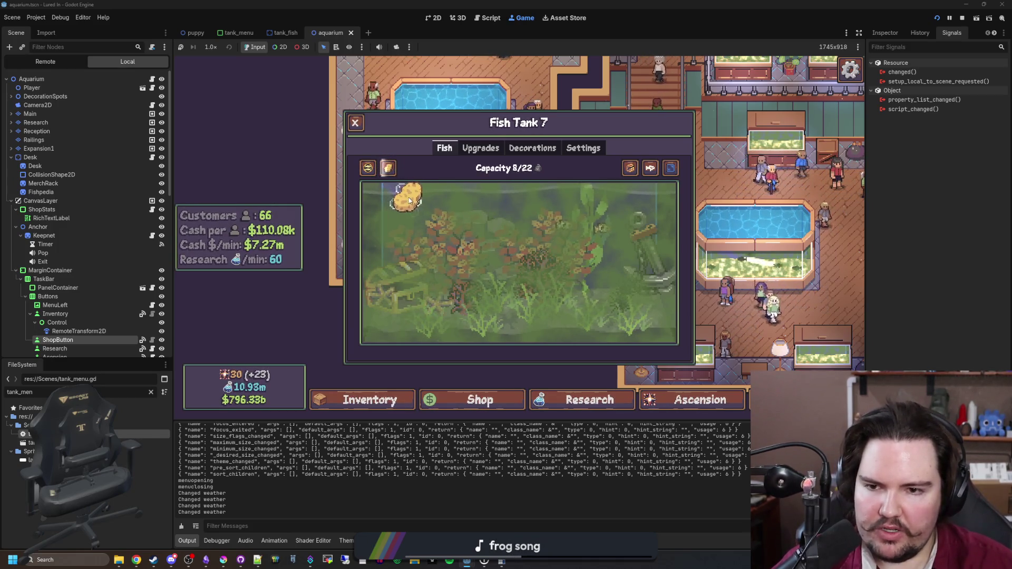
pyautogui.moveTo(419, 207); pyautogui.dragTo(466, 243)
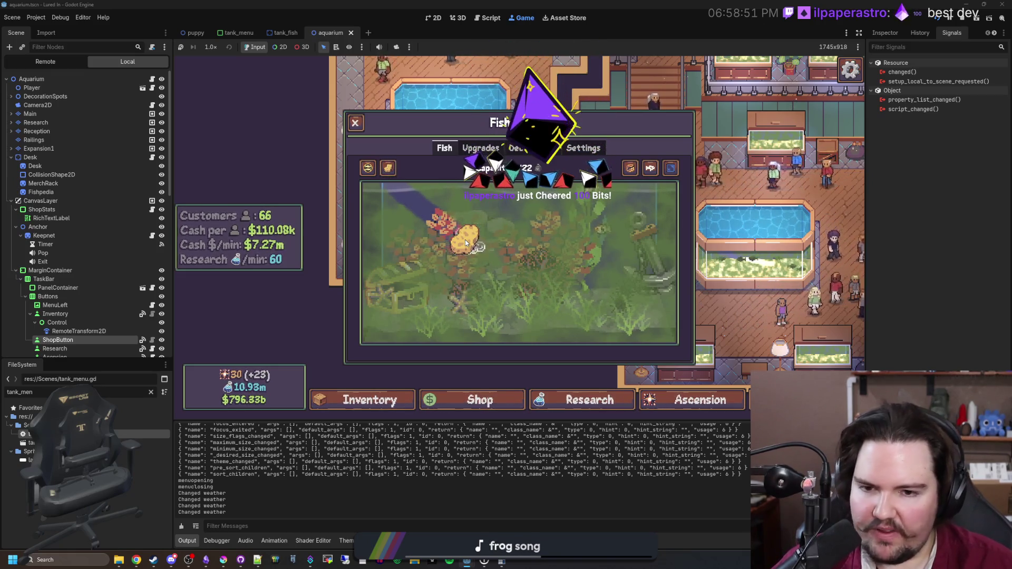
pyautogui.moveTo(465, 239)
pyautogui.mouseDown()
pyautogui.moveTo(300, 235)
pyautogui.moveTo(501, 240)
pyautogui.mouseUp()
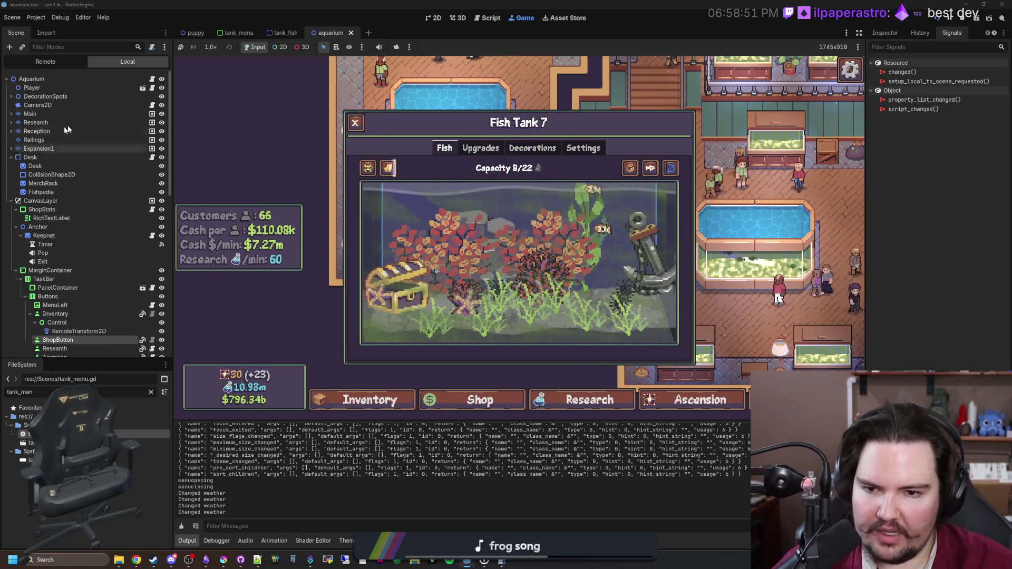
pyautogui.moveTo(525, 243)
pyautogui.mouseDown()
pyautogui.moveTo(453, 361)
pyautogui.moveTo(292, 332)
pyautogui.moveTo(317, 215)
pyautogui.moveTo(455, 274)
pyautogui.mouseUp()
pyautogui.press('Escape')
# Move to the right-hand room and scrub all the algae off Fish Tank 4 with the sponge
pyautogui.press('d')
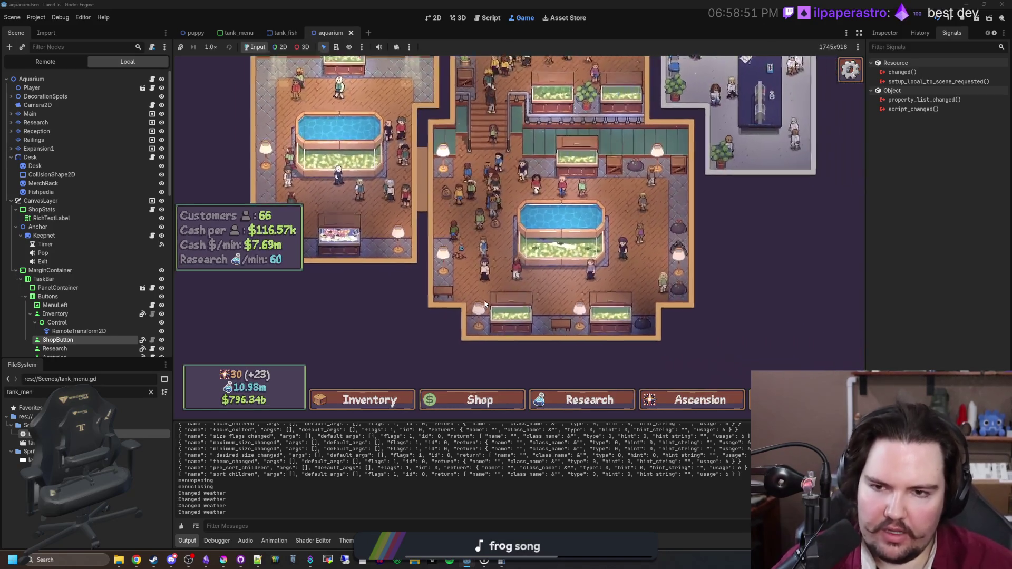
pyautogui.scroll(2, 484, 299)
pyautogui.click(489, 303)
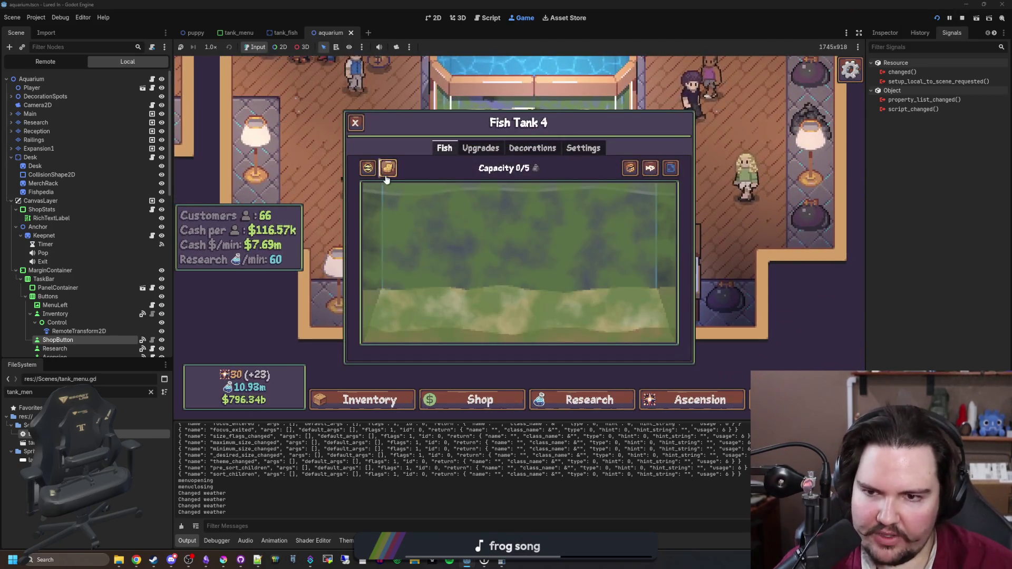
pyautogui.moveTo(387, 179); pyautogui.dragTo(396, 220)
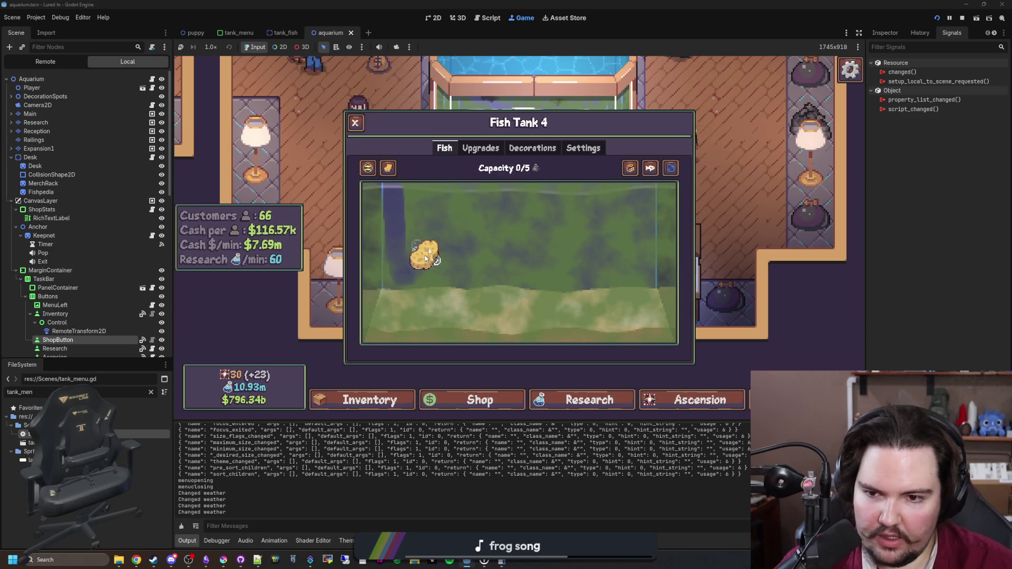
pyautogui.moveTo(442, 315); pyautogui.dragTo(473, 348)
pyautogui.moveTo(513, 311)
pyautogui.mouseDown()
pyautogui.moveTo(587, 356)
pyautogui.moveTo(606, 337)
pyautogui.moveTo(560, 334)
pyautogui.moveTo(515, 253)
pyautogui.mouseUp()
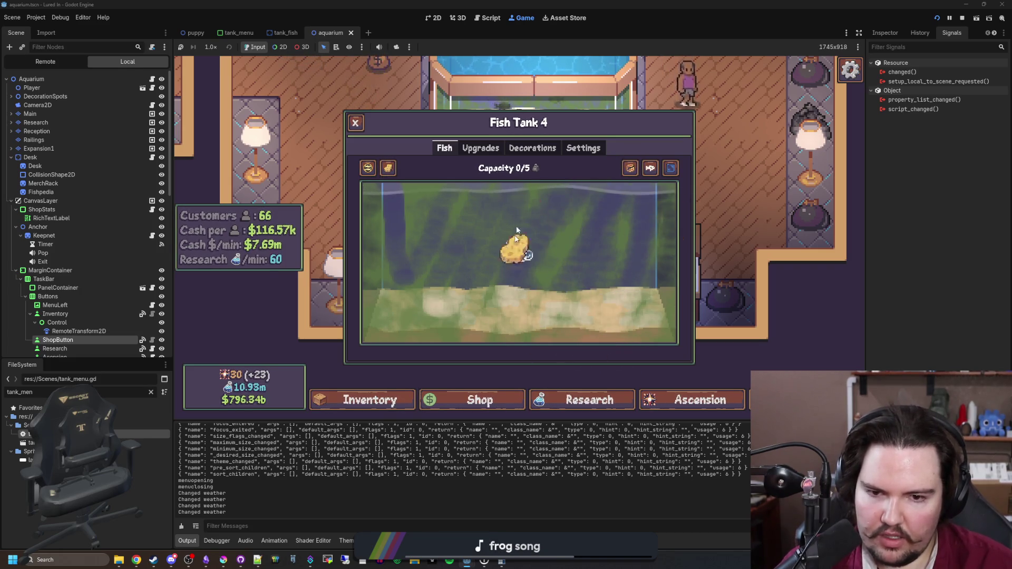
pyautogui.moveTo(676, 247)
pyautogui.mouseDown()
pyautogui.moveTo(490, 269)
pyautogui.moveTo(666, 324)
pyautogui.moveTo(349, 334)
pyautogui.mouseUp()
pyautogui.moveTo(495, 330); pyautogui.dragTo(543, 322)
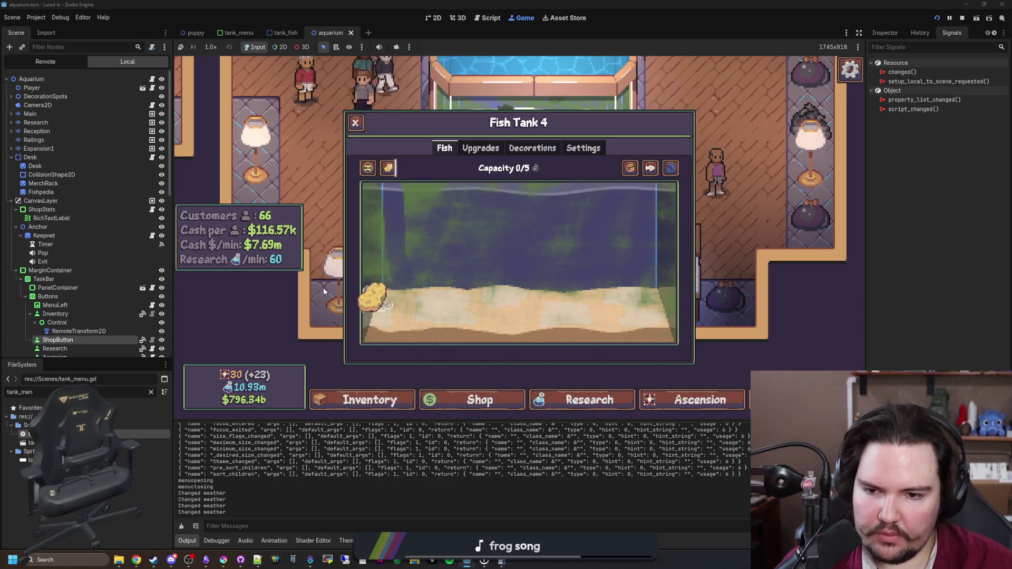
pyautogui.moveTo(470, 246)
pyautogui.mouseDown()
pyautogui.moveTo(424, 203)
pyautogui.moveTo(362, 260)
pyautogui.moveTo(445, 226)
pyautogui.moveTo(606, 220)
pyautogui.moveTo(552, 236)
pyautogui.moveTo(601, 230)
pyautogui.moveTo(406, 204)
pyautogui.moveTo(448, 306)
pyautogui.mouseUp()
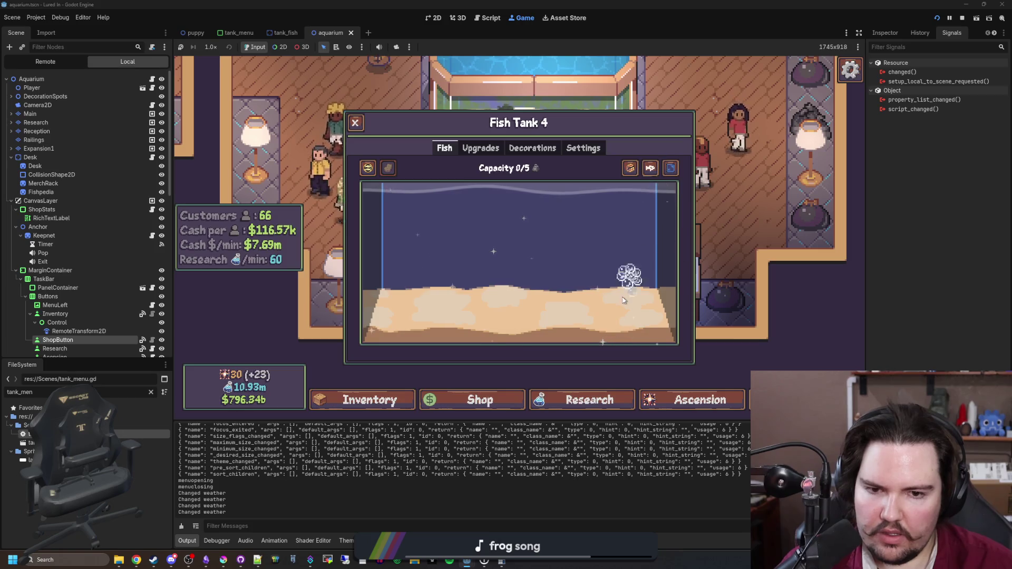
# Check Fish Tank 4's Upgrades, close the menu and stop the game with F8
pyautogui.click(480, 148)
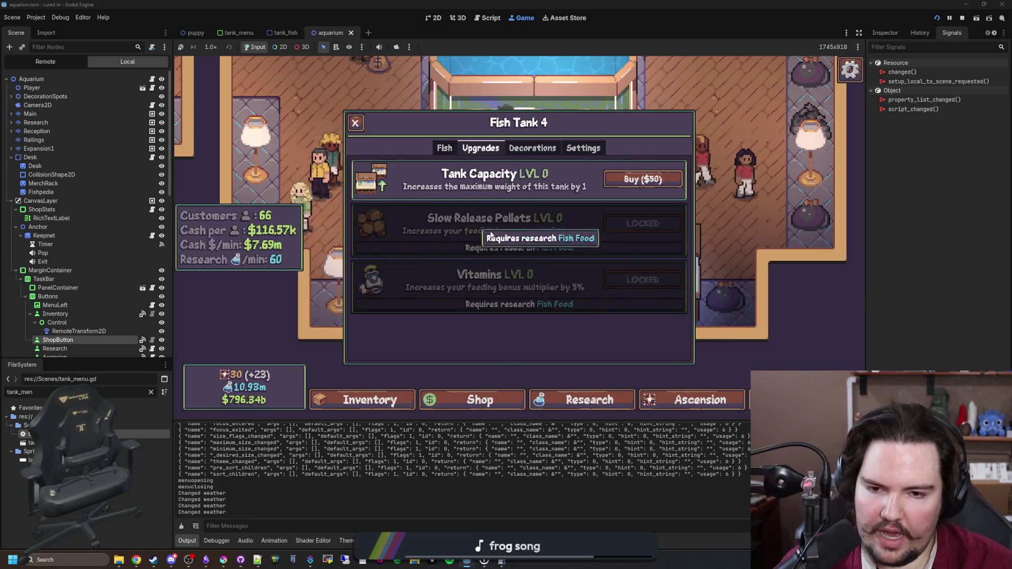
pyautogui.press('Escape')
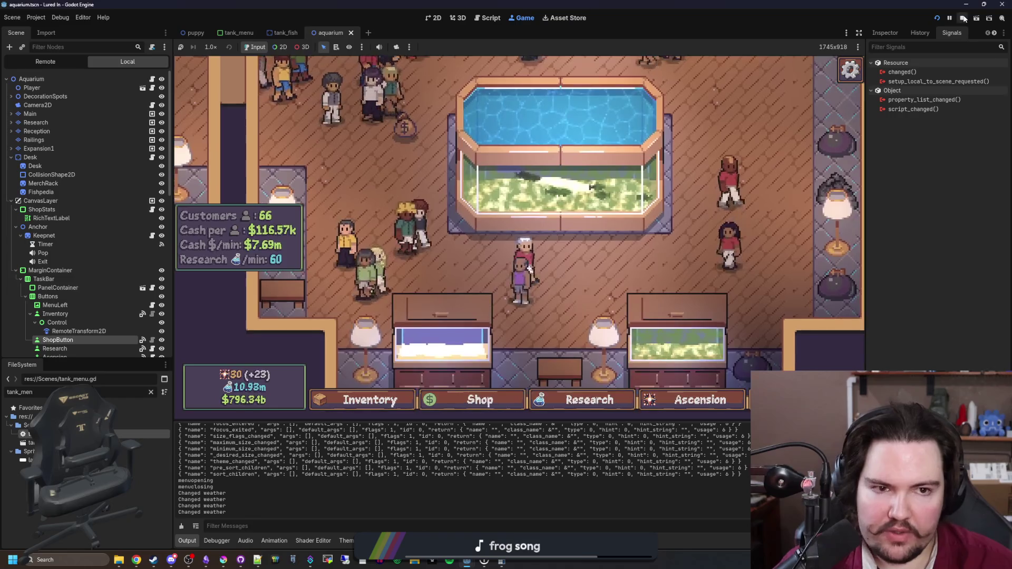
pyautogui.press('F8')
pyautogui.click(448, 254)
# Save the Godot scene, switch to Krita and cancel the new-document dialog
pyautogui.hotkey('ctrl', 's')
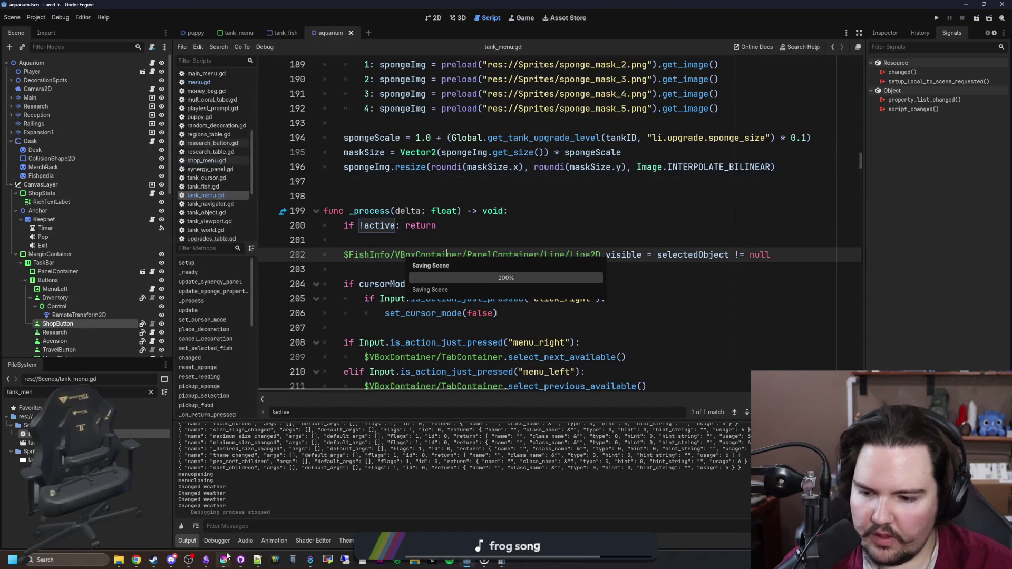
pyautogui.click(227, 556)
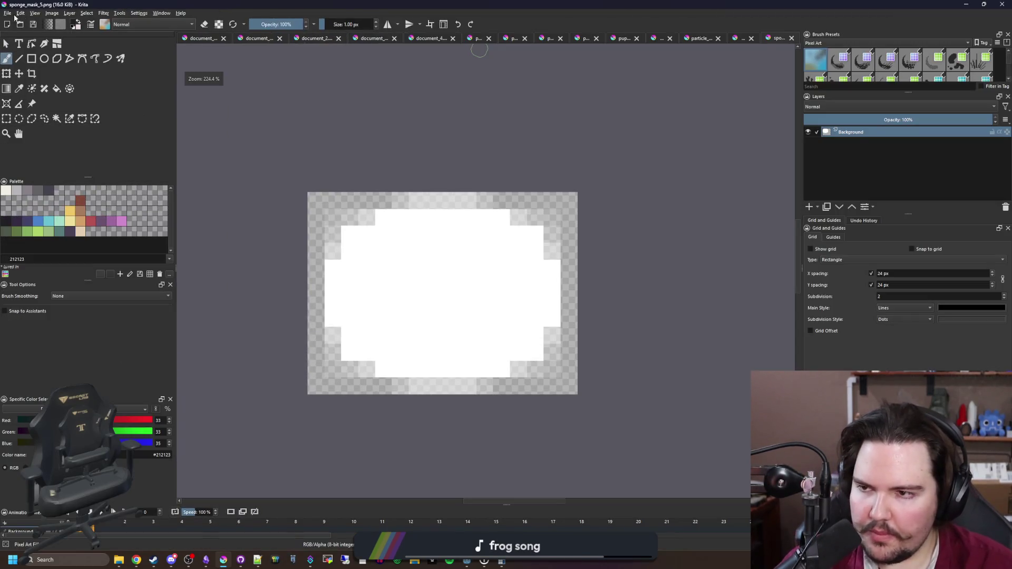
pyautogui.click(8, 13)
pyautogui.click(21, 21)
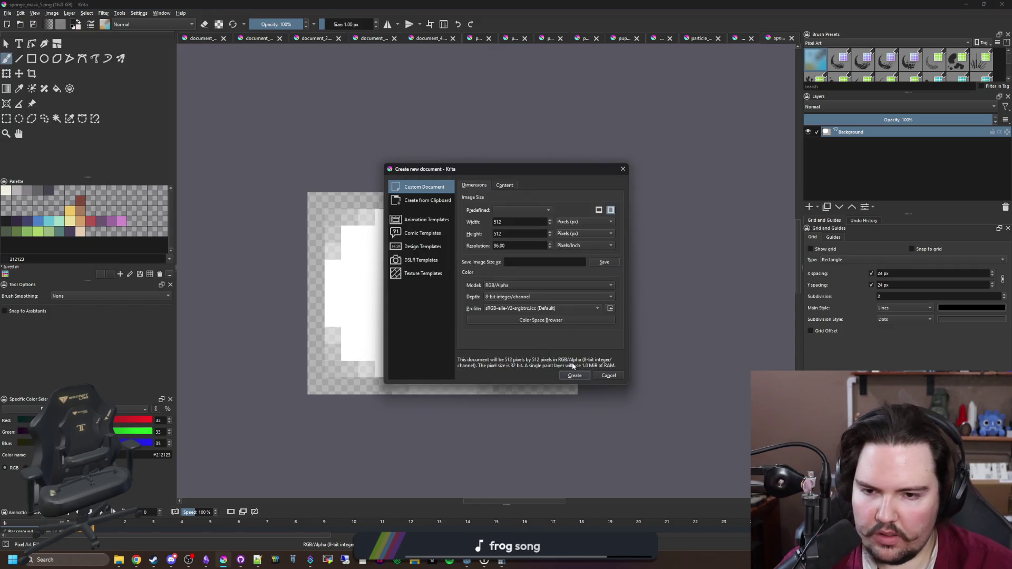
pyautogui.click(609, 376)
# Bring up Open Images and browse the Icons folder before returning to Sprites
pyautogui.click(8, 13)
pyautogui.click(18, 32)
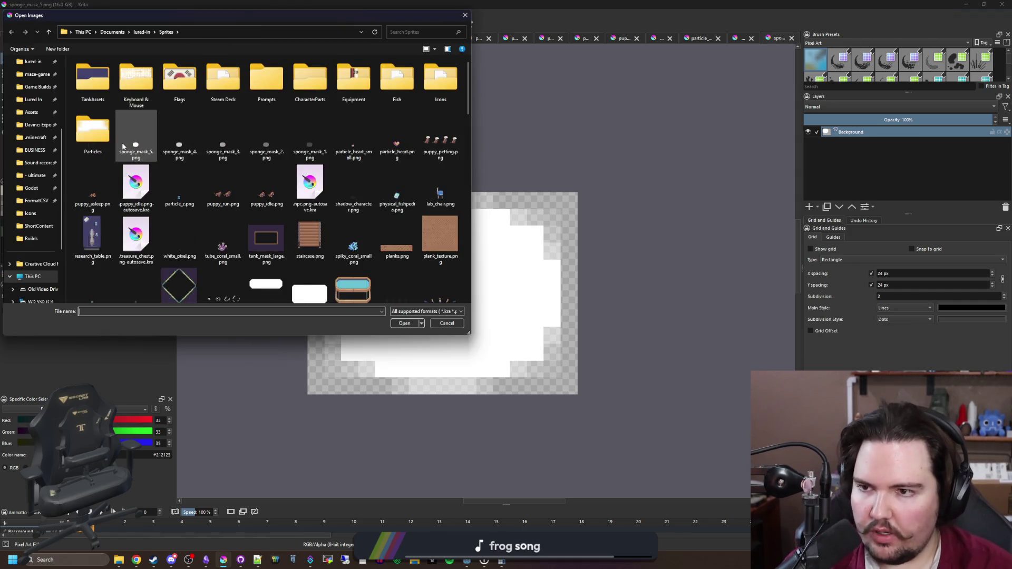
pyautogui.doubleClick(446, 74)
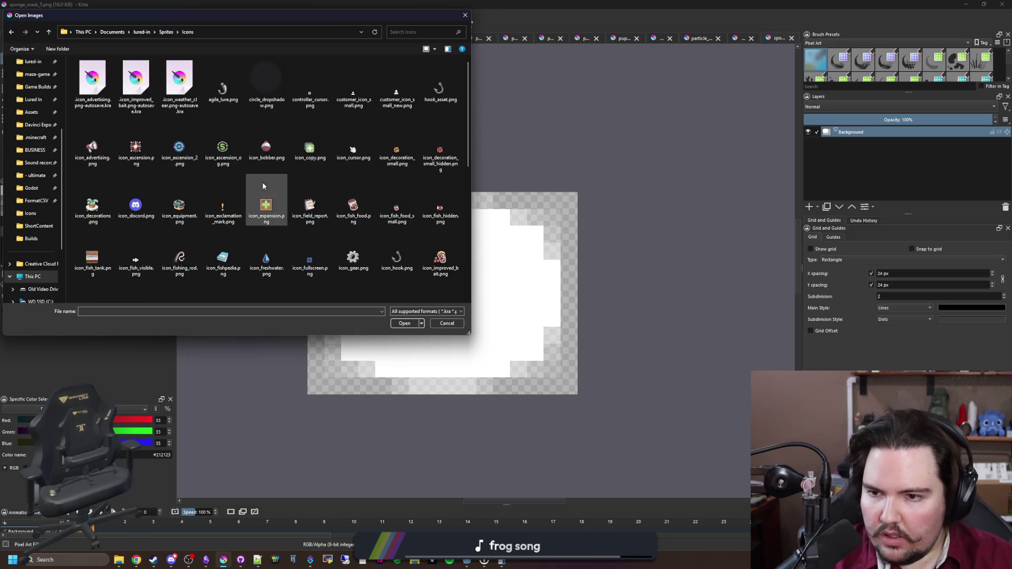
pyautogui.scroll(-3, 253, 195)
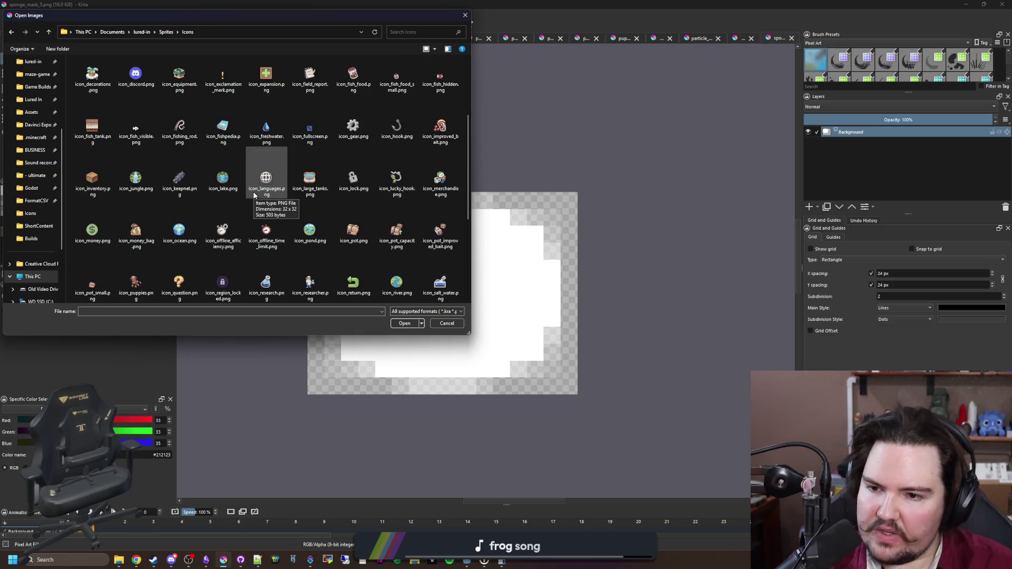
pyautogui.scroll(-3, 253, 195)
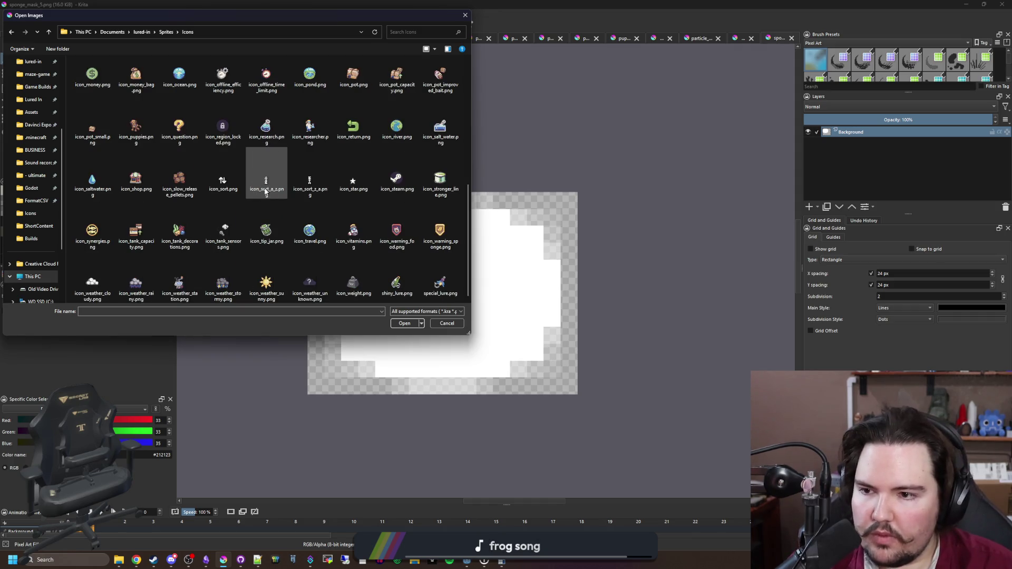
pyautogui.scroll(5, 239, 206)
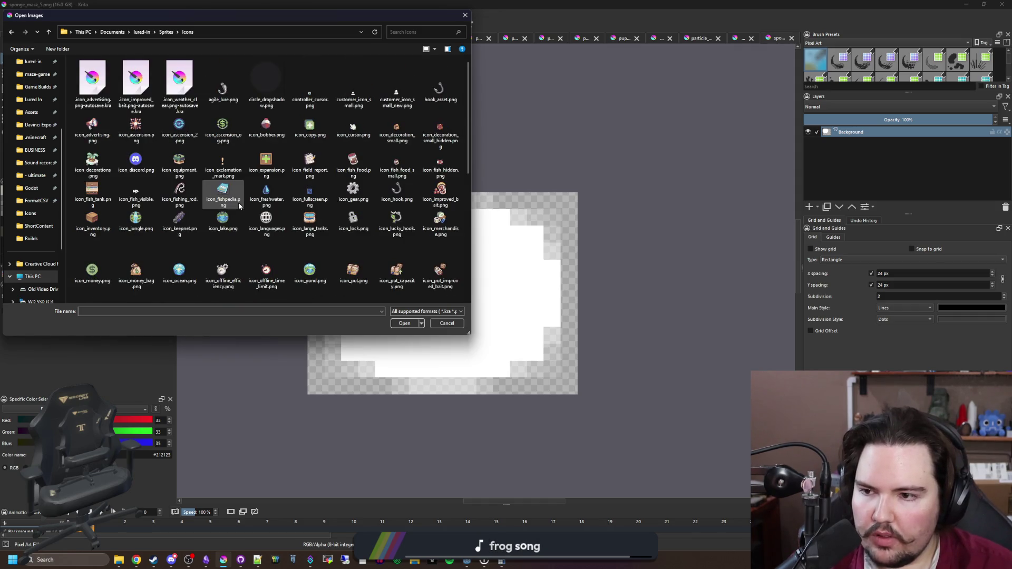
pyautogui.hotkey('alt', 'Up')
# Choose the sponge sprite files in the Sprites folder and open them
pyautogui.scroll(-5, 230, 170)
pyautogui.click(269, 150)
pyautogui.scroll(-10, 269, 151)
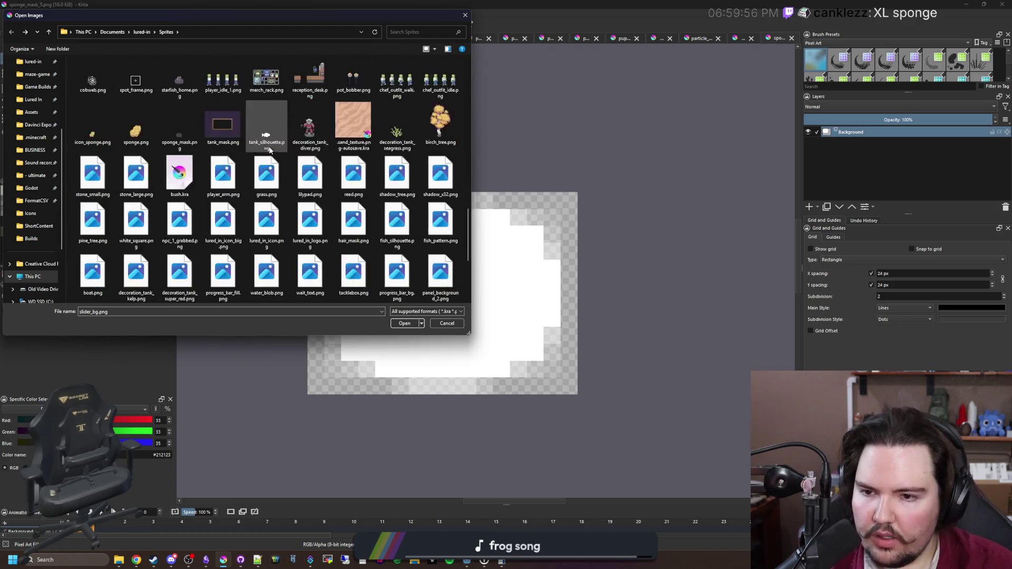
pyautogui.scroll(-3, 269, 150)
pyautogui.scroll(3, 269, 148)
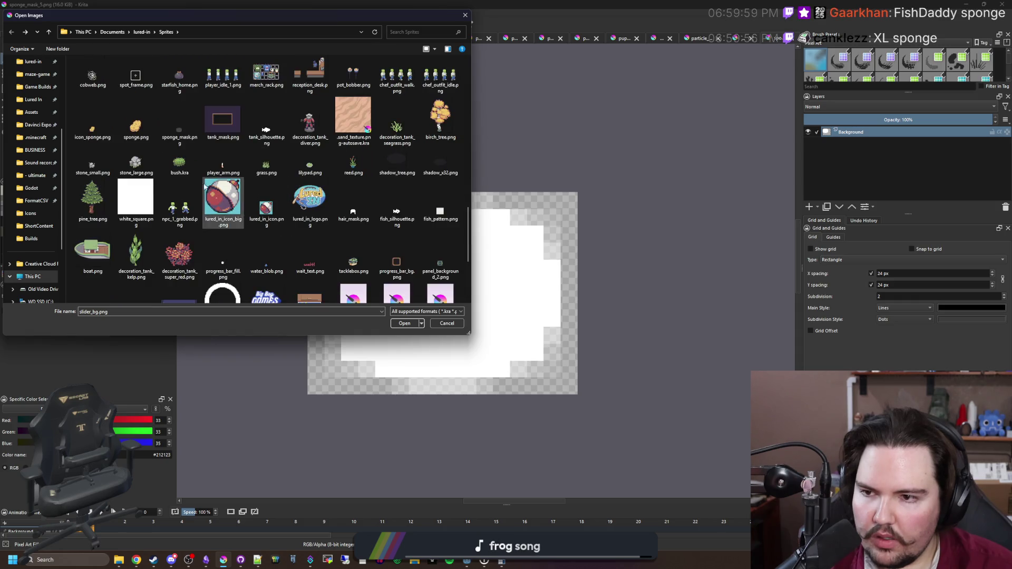
pyautogui.click(404, 323)
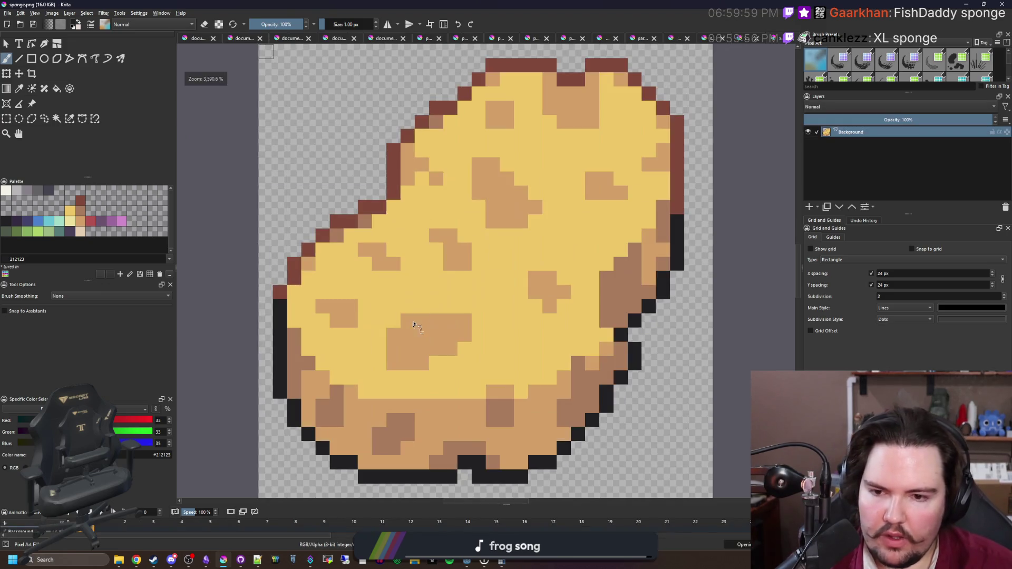
# Rectangle-select the sponge artwork and move to the icon_sponge.png document
pyautogui.scroll(-2, 423, 275)
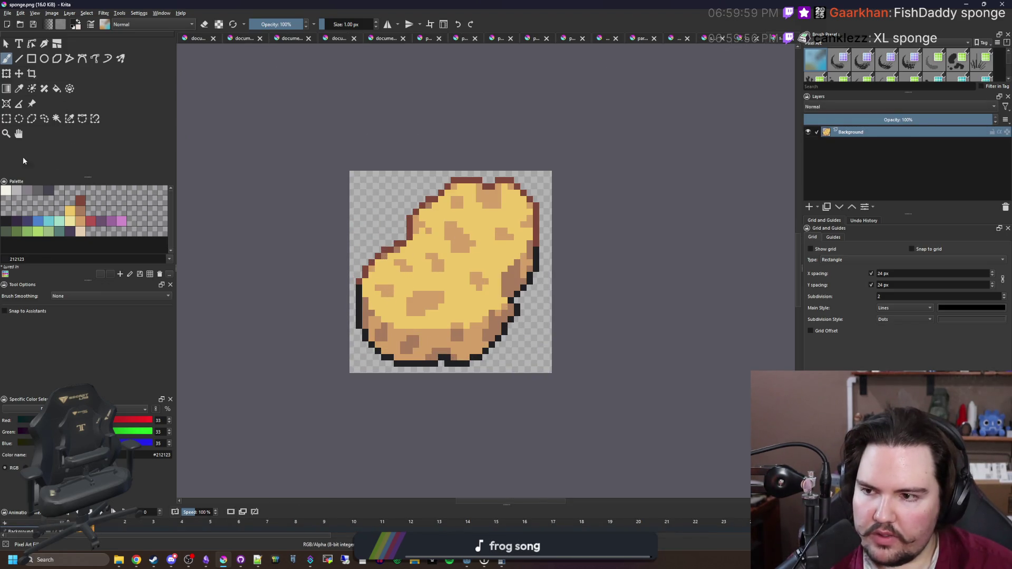
pyautogui.click(7, 120)
pyautogui.scroll(1, 451, 334)
pyautogui.moveTo(596, 417)
pyautogui.mouseDown()
pyautogui.moveTo(448, 295)
pyautogui.moveTo(332, 154)
pyautogui.mouseUp()
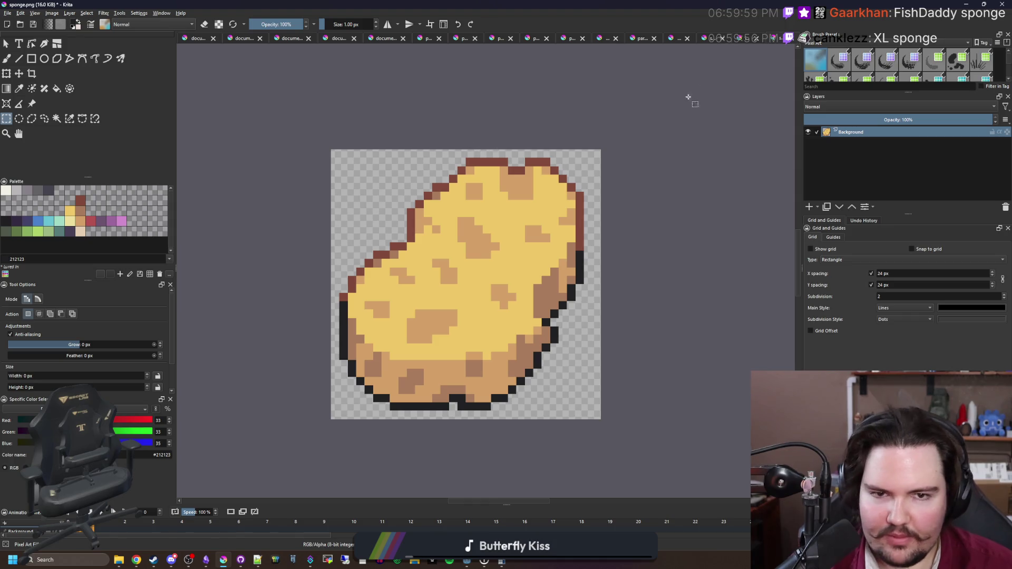
pyautogui.click(741, 40)
pyautogui.scroll(-1, 618, 411)
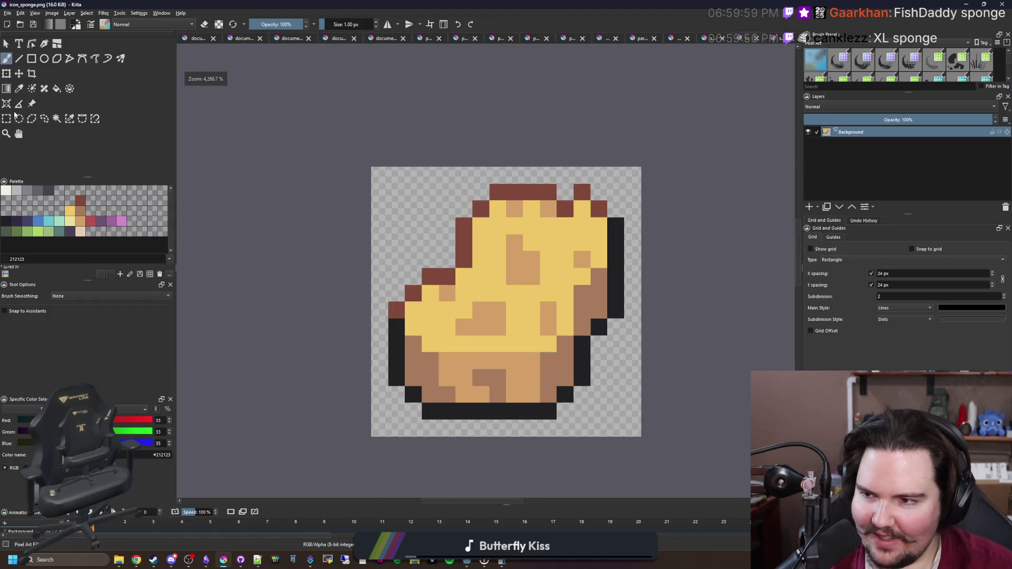
pyautogui.click(7, 119)
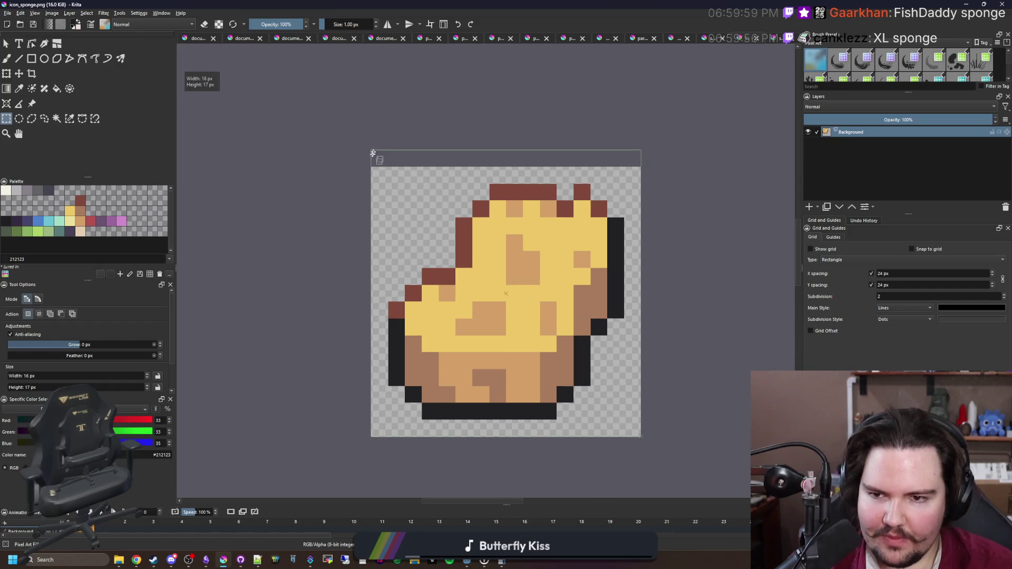
# Paste the small icon_sponge into sponge.png as a new layer and drag it toward the centre
pyautogui.click(777, 38)
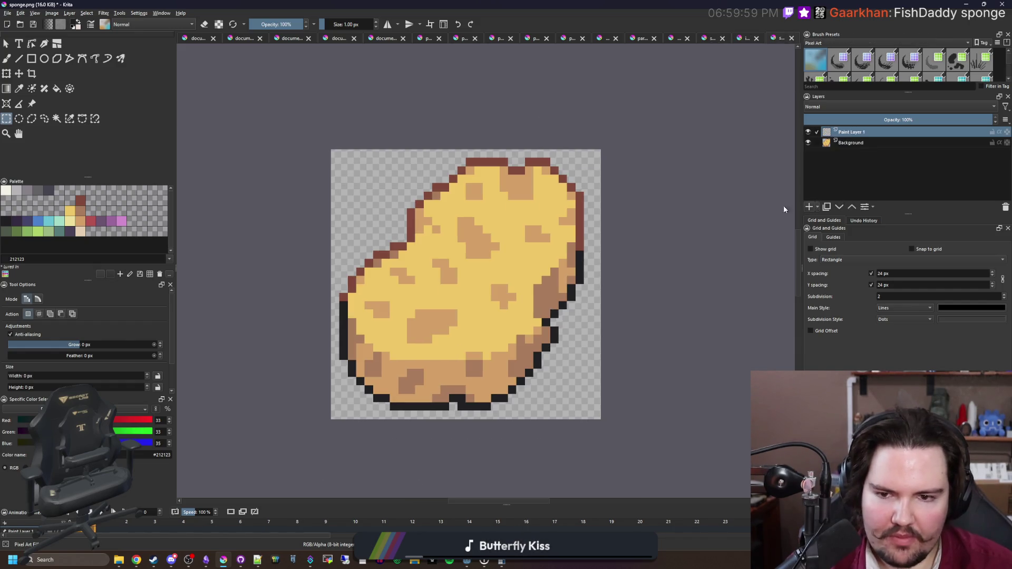
pyautogui.hotkey('ctrl', 'v')
pyautogui.moveTo(418, 236); pyautogui.dragTo(469, 305)
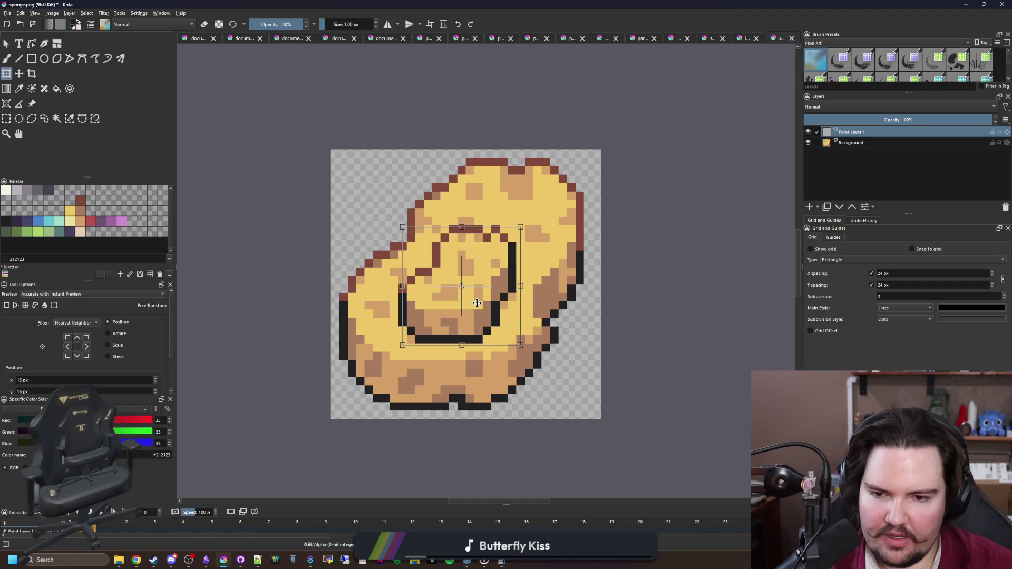
# Try near-black bucket fills on the big sponge's Background layer, then undo them
pyautogui.scroll(-6, 469, 306)
pyautogui.press('2')
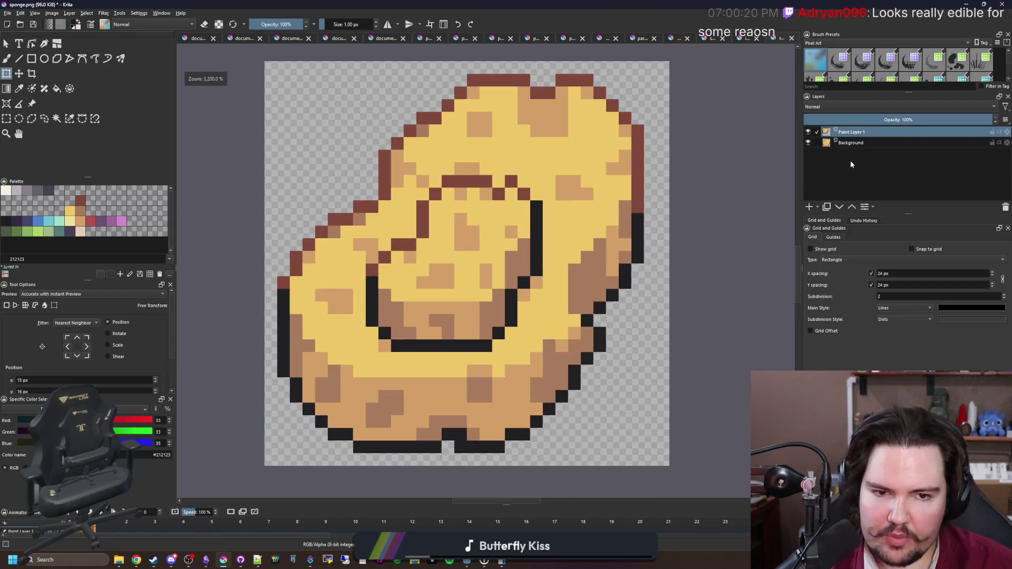
pyautogui.press('pagedown')
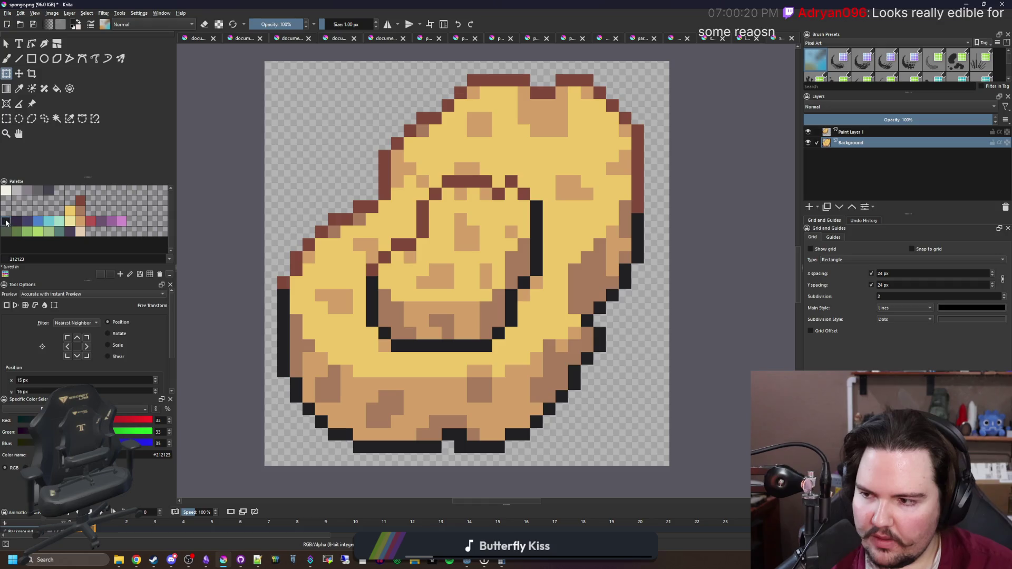
pyautogui.press('f')
pyautogui.click(361, 390)
pyautogui.click(374, 371)
pyautogui.click(333, 389)
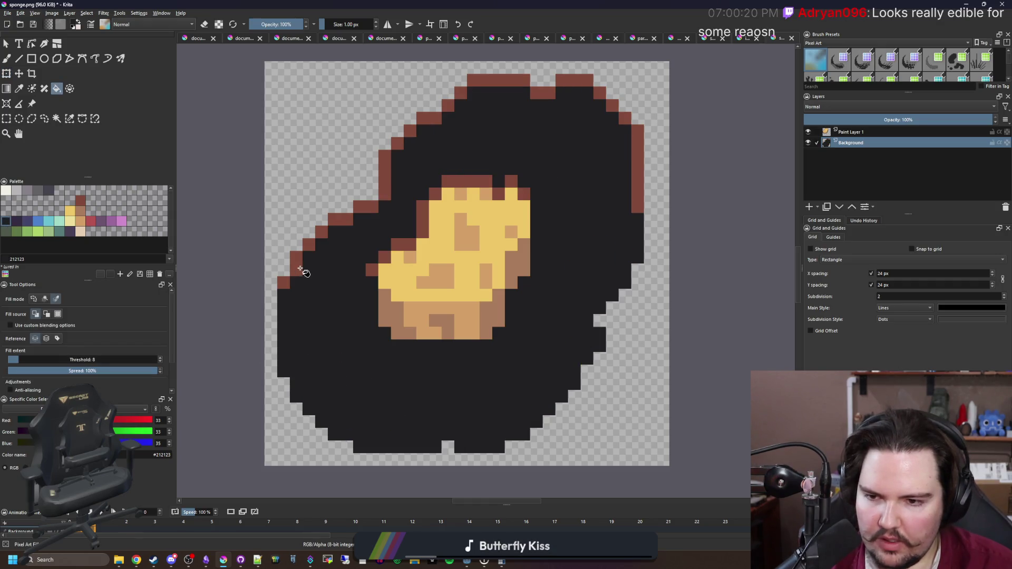
pyautogui.click(302, 273)
pyautogui.scroll(-5, 316, 279)
pyautogui.scroll(4, 390, 350)
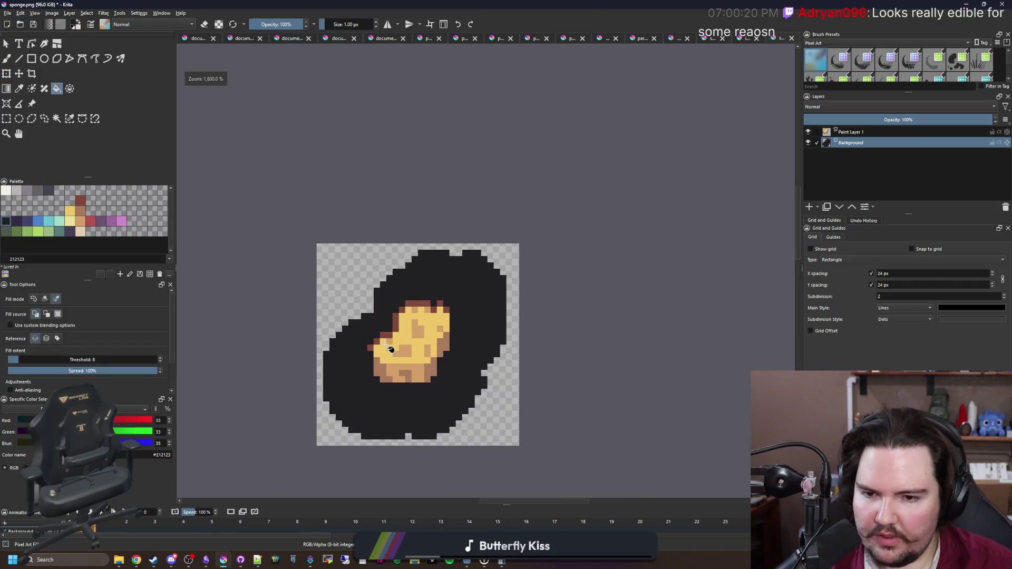
pyautogui.hotkey('ctrl', 'z')
pyautogui.hotkey('ctrl', 'z')
pyautogui.hotkey('ctrl', 'z')
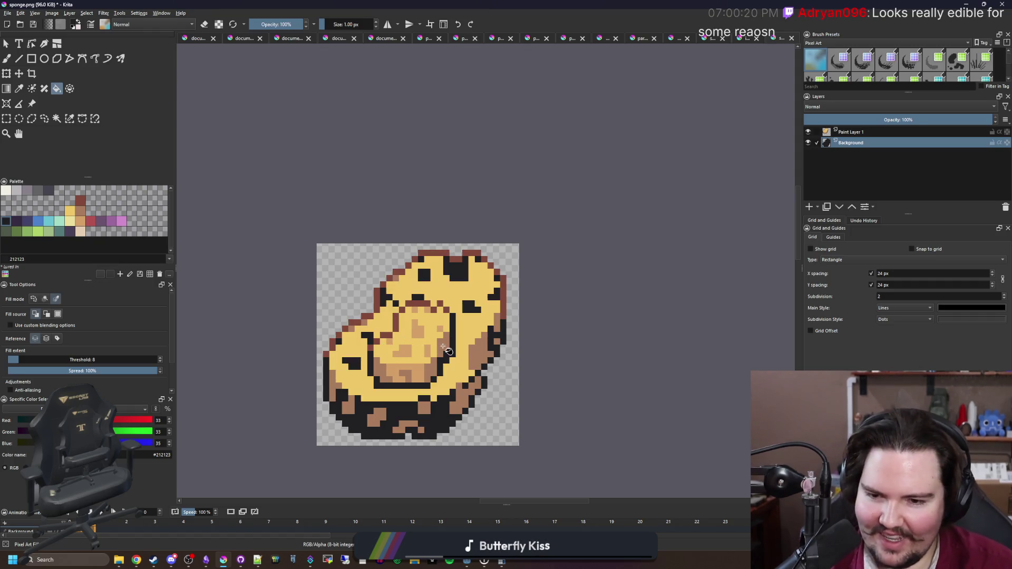
pyautogui.hotkey('ctrl', 'z')
pyautogui.hotkey('ctrl', 'z')
pyautogui.scroll(3, 407, 373)
# Try dark fills on the small sponge's Paint Layer 1 and undo the result
pyautogui.click(384, 389)
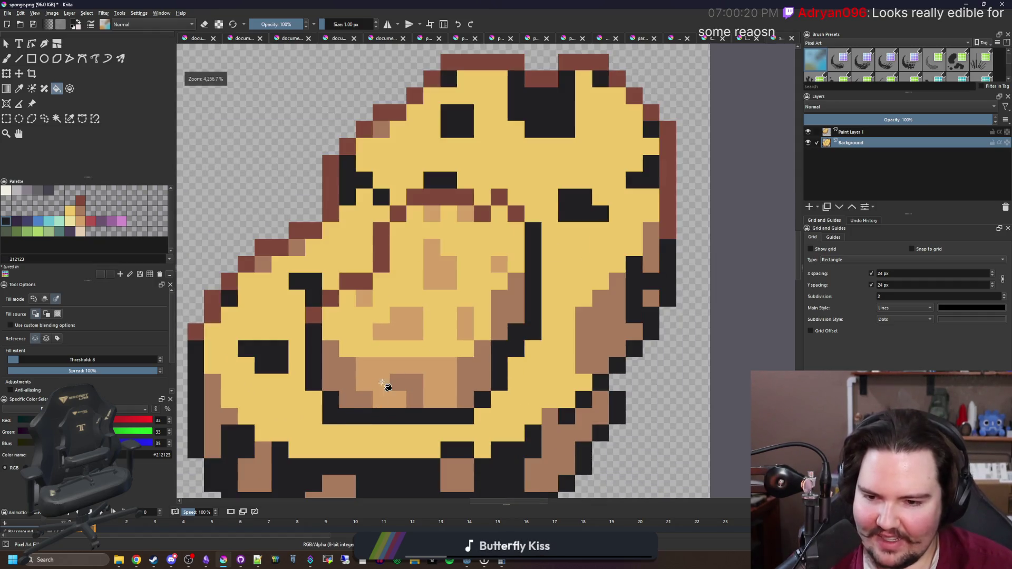
pyautogui.hotkey('ctrl', 'z')
pyautogui.press('pageup')
pyautogui.click(428, 365)
pyautogui.click(343, 380)
pyautogui.click(348, 317)
pyautogui.click(353, 290)
pyautogui.scroll(-5, 379, 243)
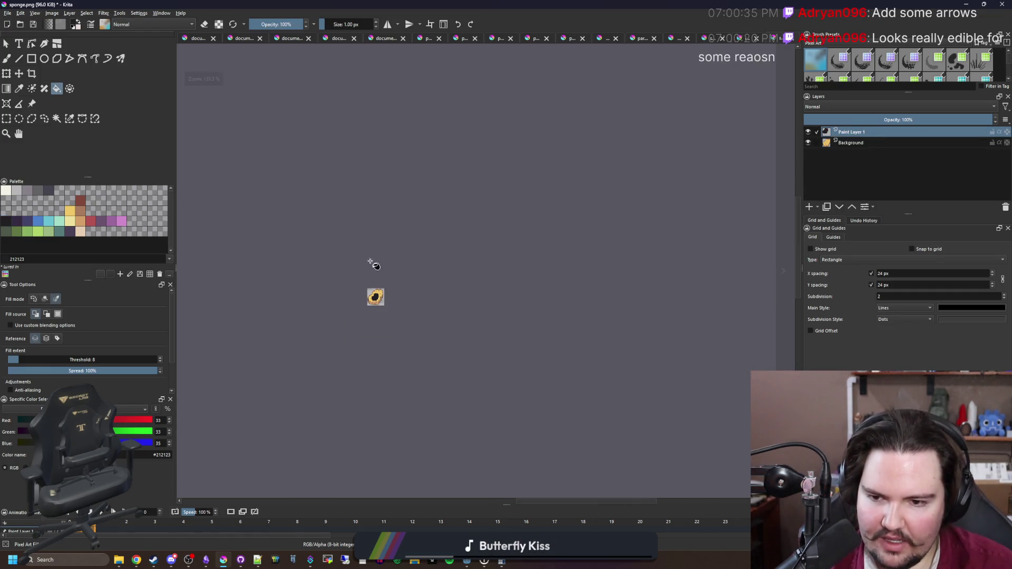
pyautogui.scroll(8, 385, 263)
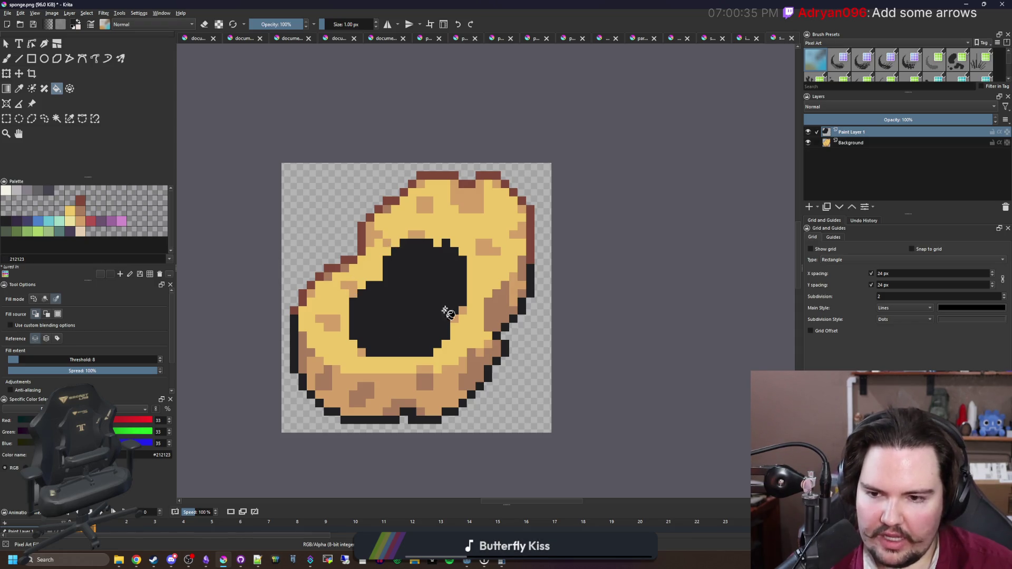
pyautogui.hotkey('ctrl', 'z')
pyautogui.hotkey('ctrl', 'z')
pyautogui.hotkey('ctrl', 'z')
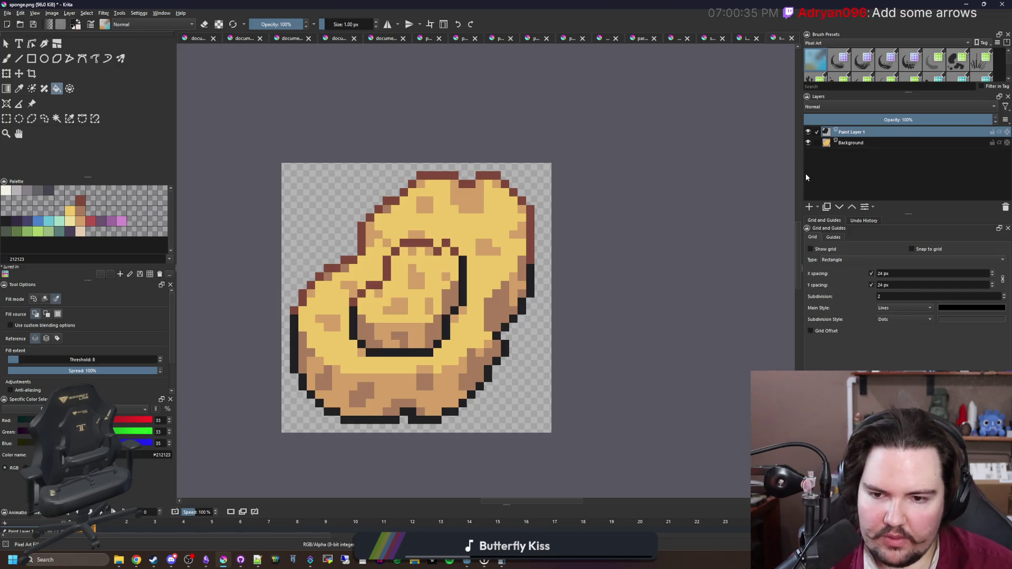
# Hide the big sponge's Background layer so only the small sponge remains visible
pyautogui.click(809, 142)
pyautogui.scroll(1, 429, 332)
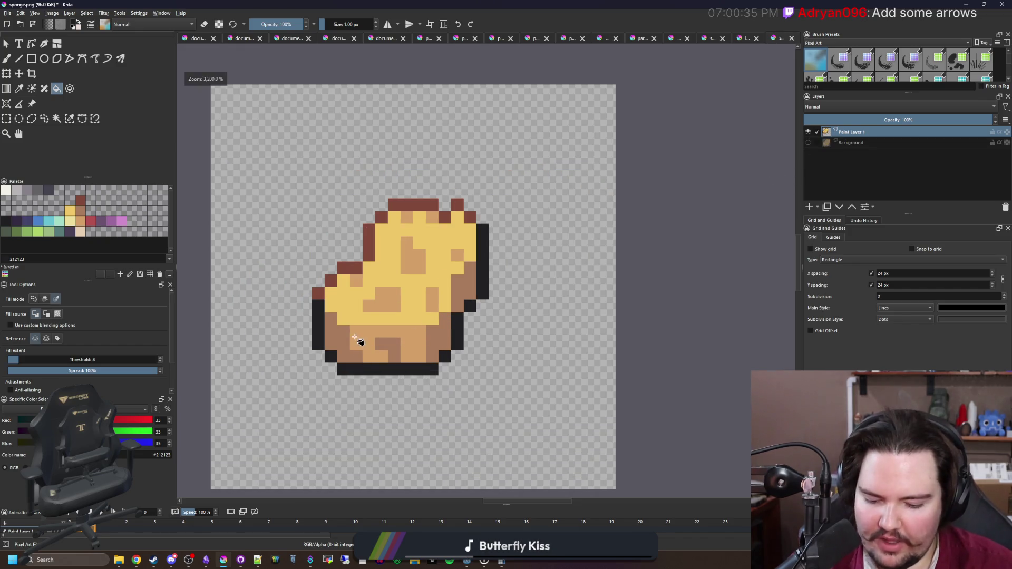
pyautogui.press('p')
pyautogui.scroll(1, 342, 405)
# With the pixel brush, draw black outline strokes below, left of and above the sponge
pyautogui.press('b')
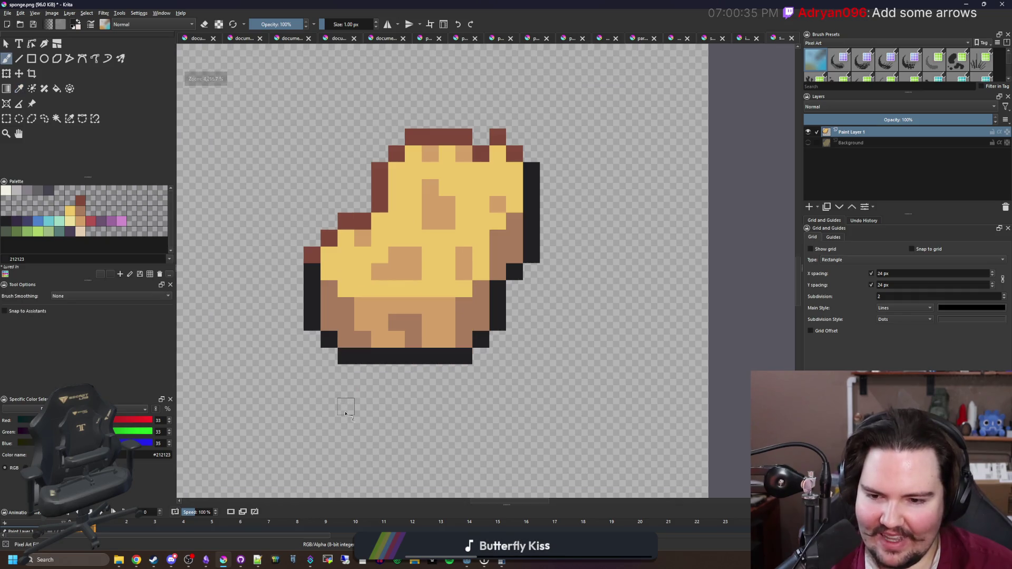
pyautogui.moveTo(346, 406); pyautogui.dragTo(334, 409)
pyautogui.click(315, 393)
pyautogui.moveTo(265, 346)
pyautogui.mouseDown()
pyautogui.moveTo(259, 262)
pyautogui.moveTo(274, 227)
pyautogui.mouseUp()
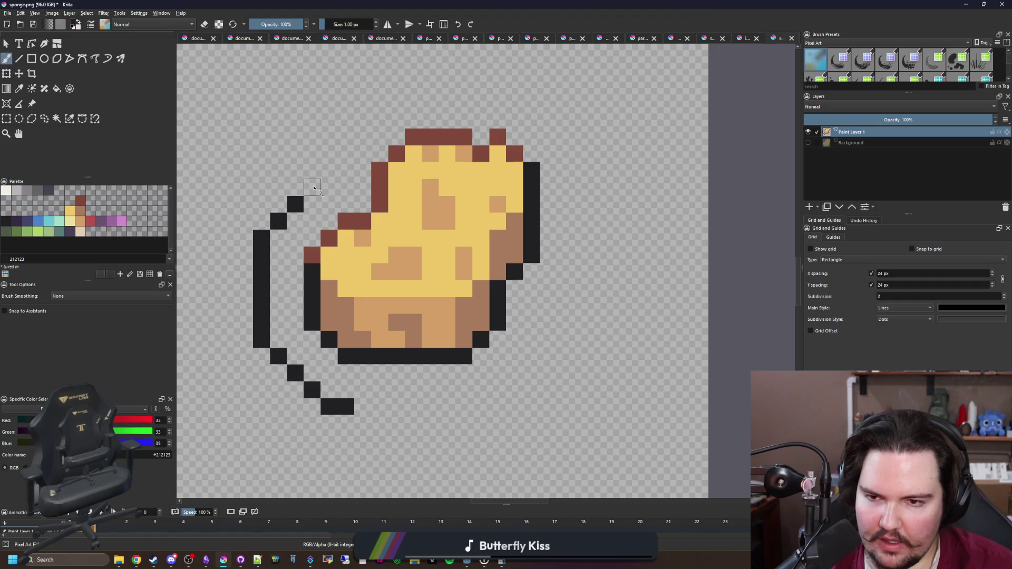
pyautogui.click(327, 187)
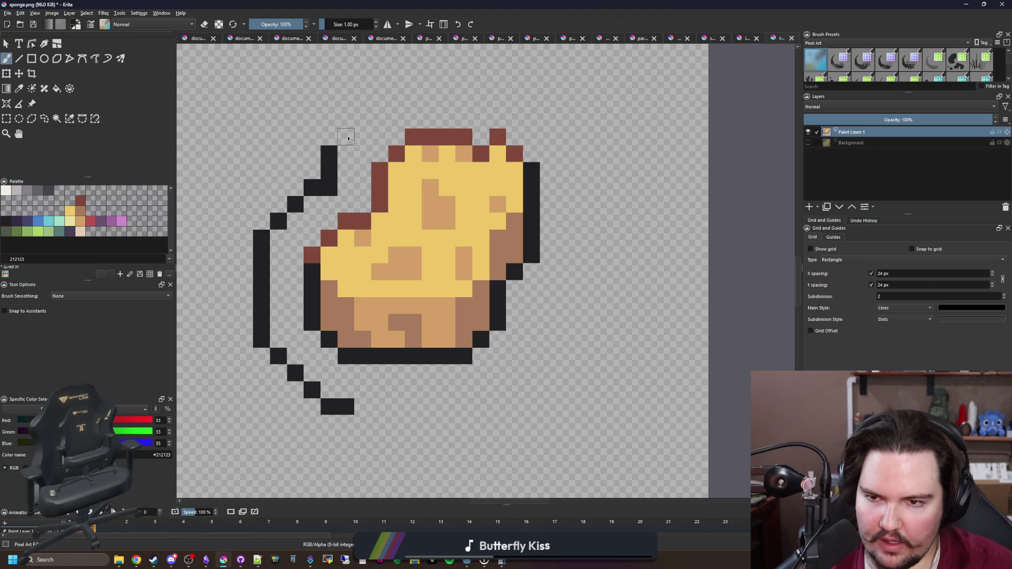
pyautogui.moveTo(360, 124)
pyautogui.mouseDown()
pyautogui.moveTo(396, 87)
pyautogui.moveTo(453, 88)
pyautogui.mouseUp()
# Extend the bottom outline rightward and redraw the right-side line one pixel closer
pyautogui.moveTo(364, 406)
pyautogui.mouseDown()
pyautogui.moveTo(477, 409)
pyautogui.moveTo(513, 388)
pyautogui.mouseUp()
pyautogui.moveTo(550, 355)
pyautogui.mouseDown()
pyautogui.moveTo(551, 316)
pyautogui.moveTo(588, 267)
pyautogui.moveTo(597, 218)
pyautogui.mouseUp()
pyautogui.hotkey('ctrl', 'z')
pyautogui.hotkey('ctrl', 'z')
pyautogui.moveTo(583, 270)
pyautogui.mouseDown()
pyautogui.moveTo(591, 210)
pyautogui.moveTo(560, 293)
pyautogui.moveTo(549, 225)
pyautogui.moveTo(526, 198)
pyautogui.mouseUp()
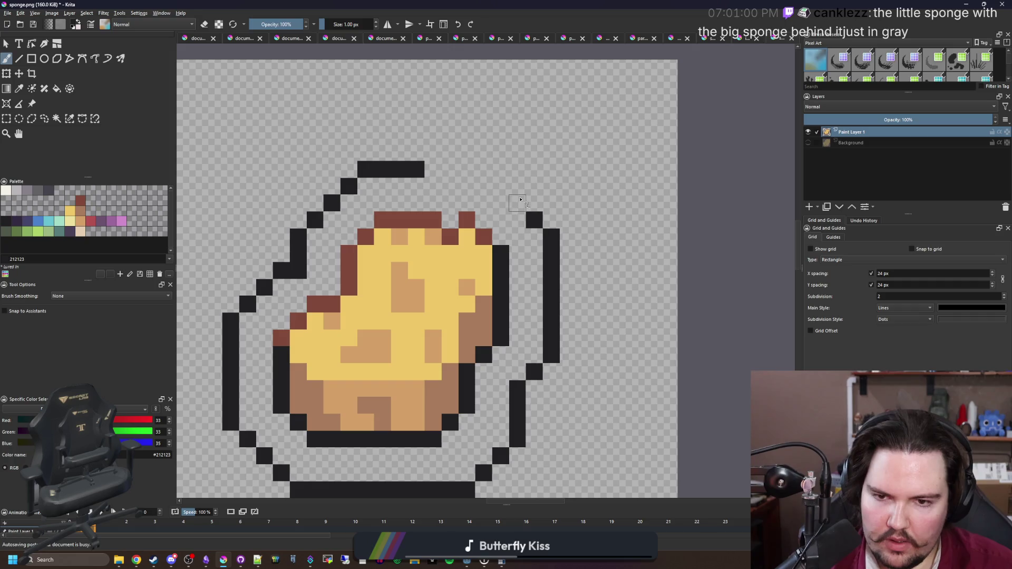
pyautogui.scroll(-10, 471, 171)
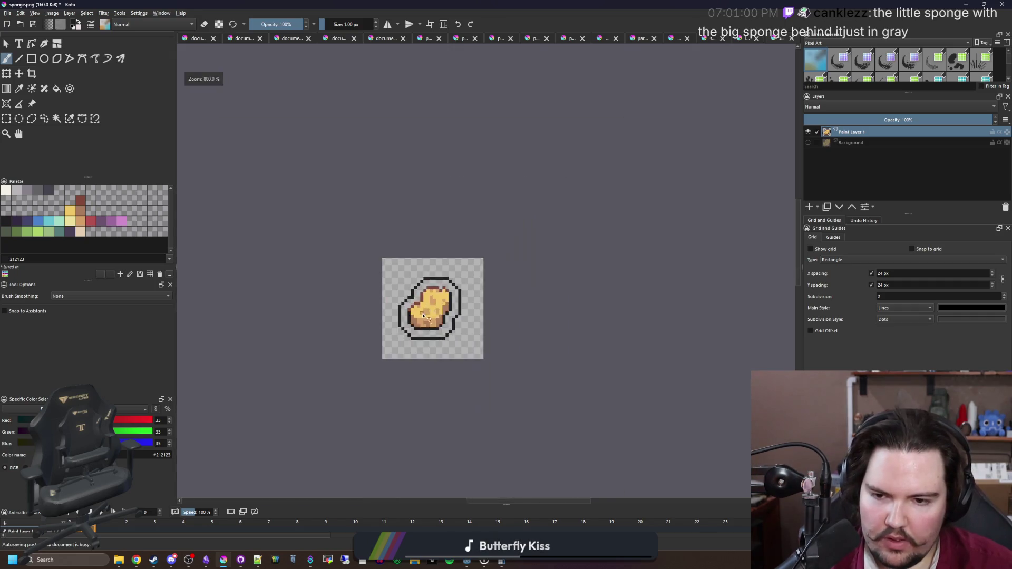
pyautogui.scroll(2, 424, 332)
pyautogui.scroll(10, 423, 331)
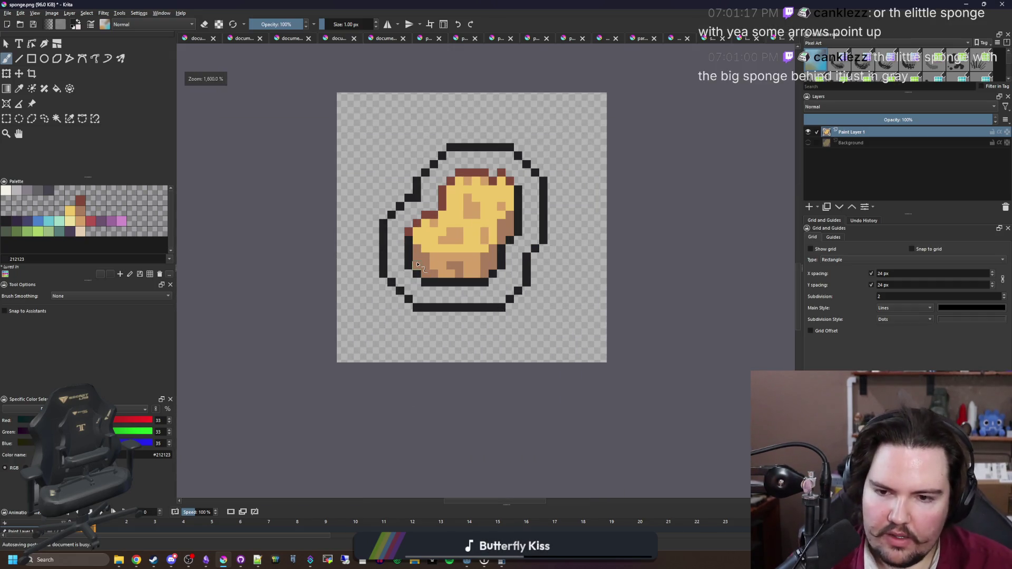
pyautogui.scroll(-6, 434, 369)
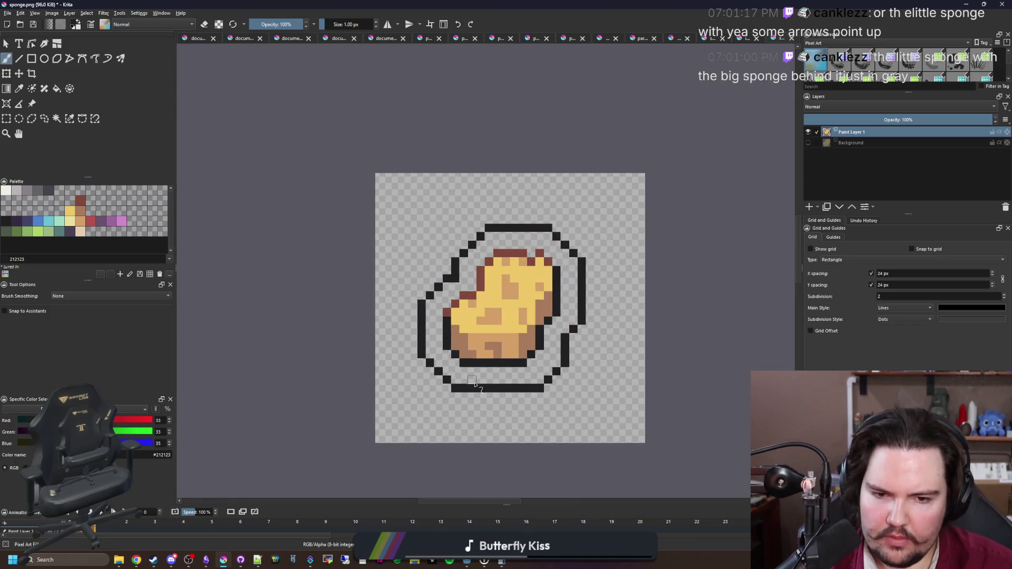
pyautogui.scroll(4, 511, 357)
pyautogui.scroll(-6, 510, 357)
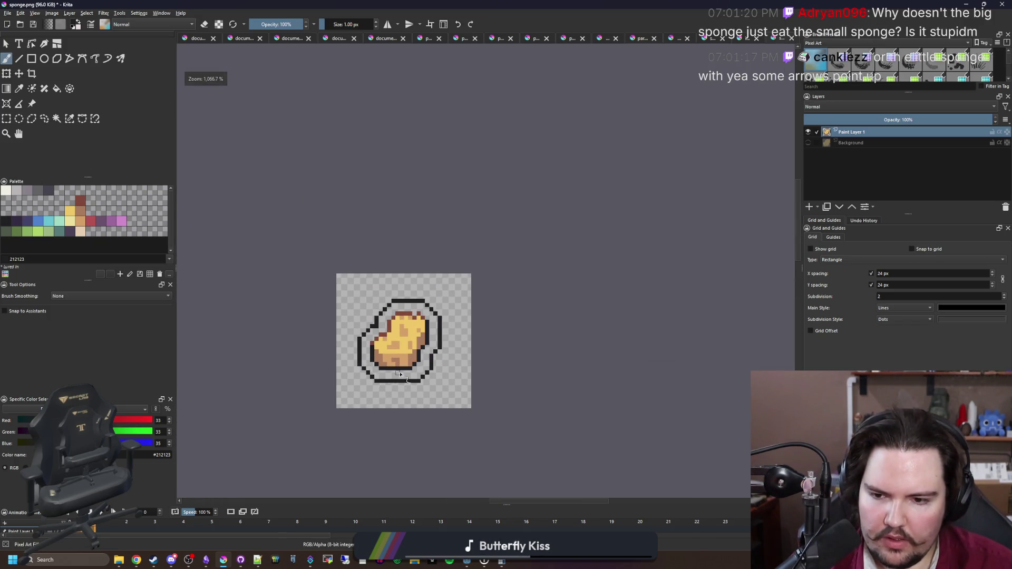
pyautogui.scroll(3, 401, 378)
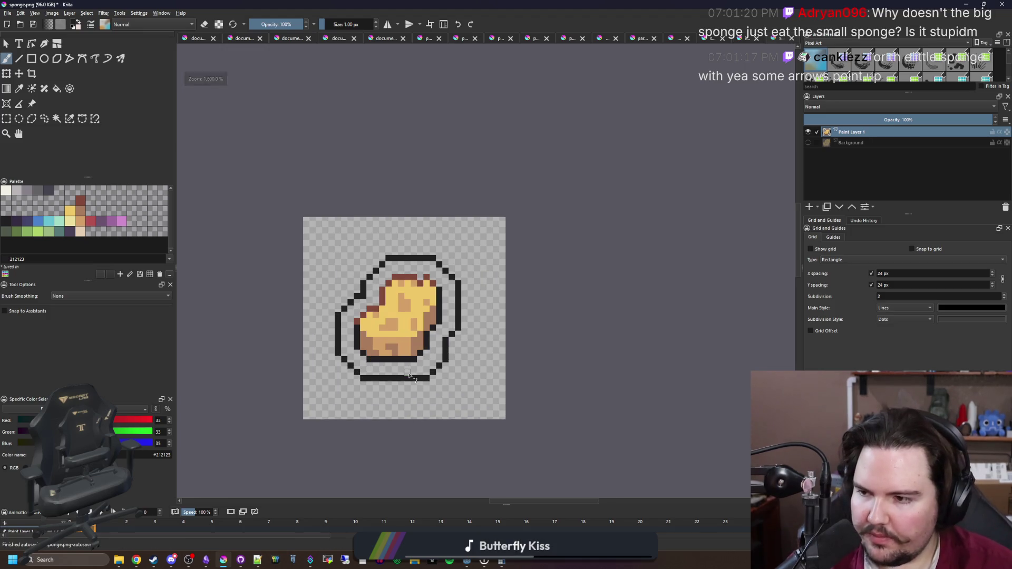
pyautogui.scroll(2, 430, 340)
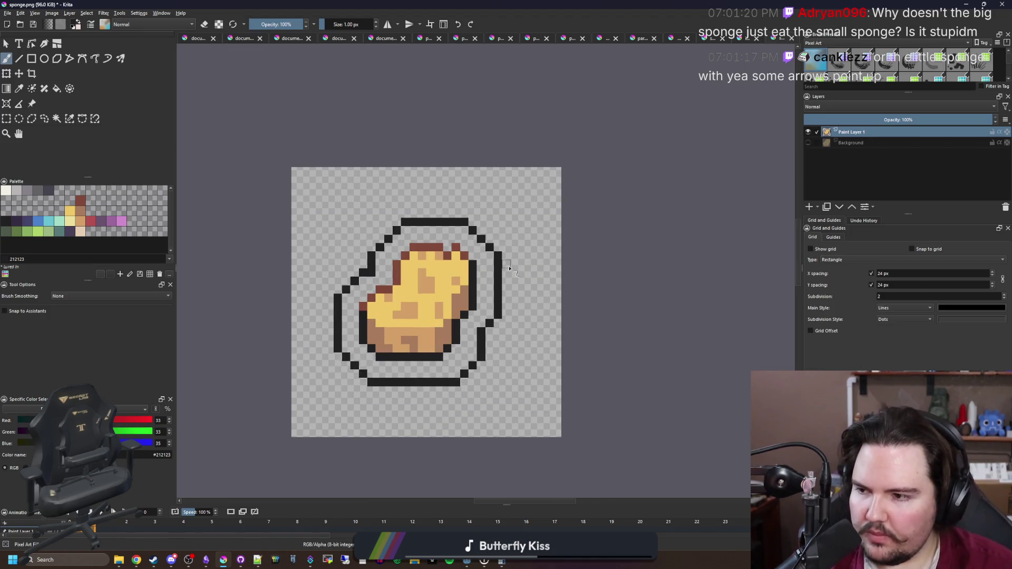
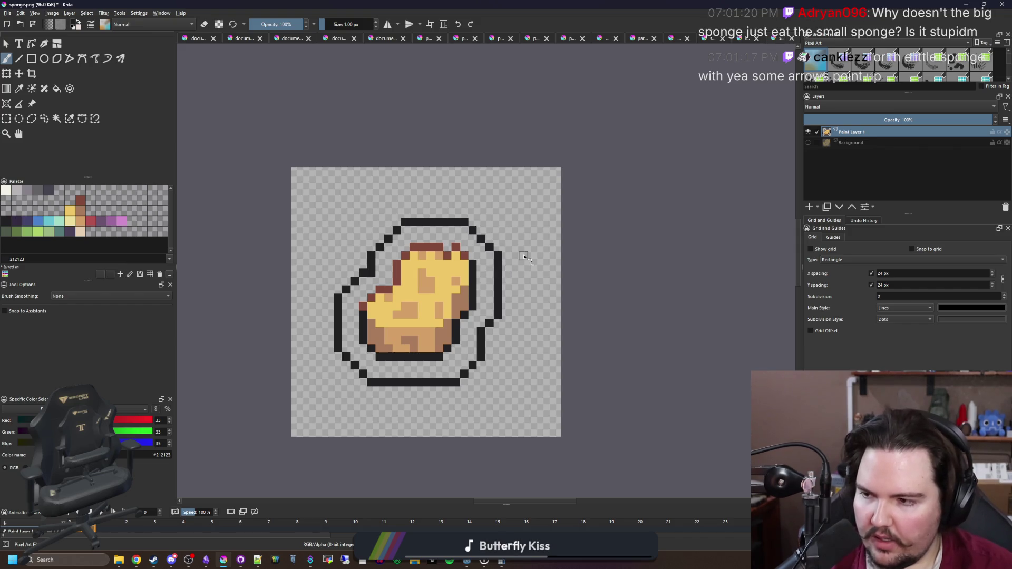
# Draw the outer ring's bottom edge, right side, up-left diagonal and top bar in 1 px black
pyautogui.scroll(-5, 525, 257)
pyautogui.scroll(9, 520, 224)
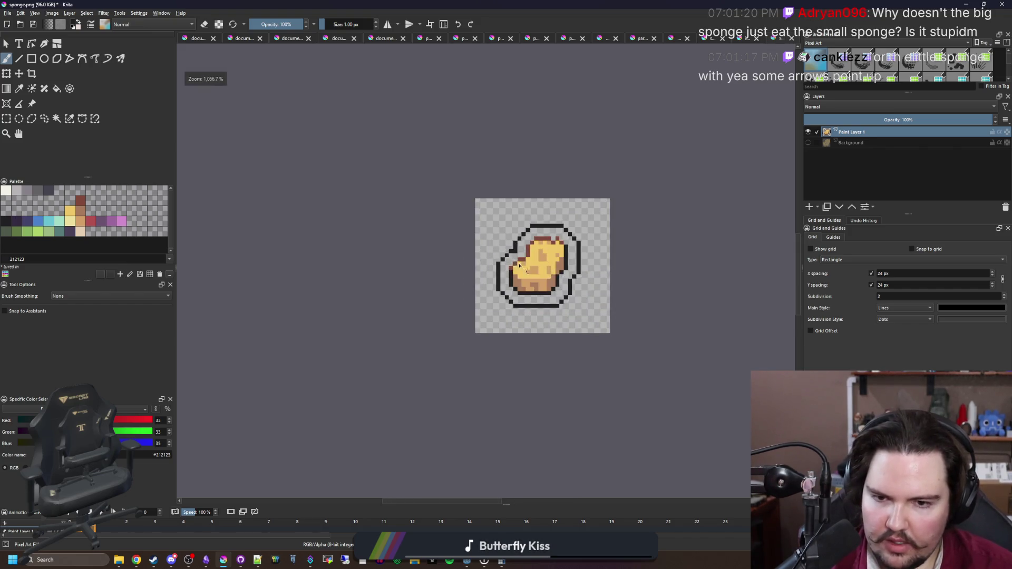
pyautogui.moveTo(333, 372)
pyautogui.mouseDown()
pyautogui.moveTo(522, 367)
pyautogui.moveTo(601, 288)
pyautogui.moveTo(601, 248)
pyautogui.moveTo(634, 185)
pyautogui.moveTo(526, 382)
pyautogui.mouseUp()
pyautogui.moveTo(509, 416)
pyautogui.mouseDown()
pyautogui.moveTo(514, 298)
pyautogui.moveTo(467, 242)
pyautogui.mouseUp()
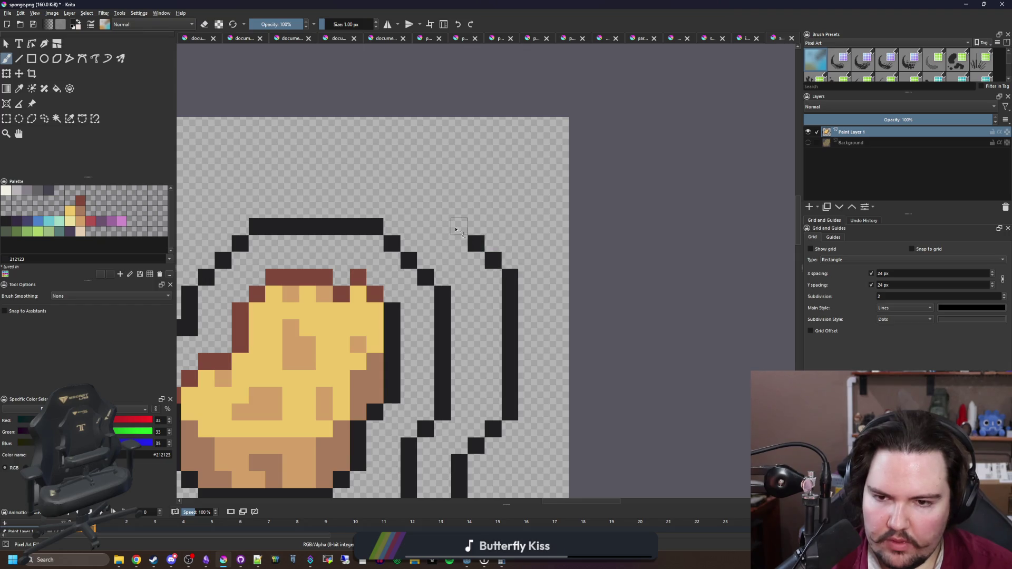
pyautogui.moveTo(436, 202)
pyautogui.mouseDown()
pyautogui.moveTo(407, 170)
pyautogui.moveTo(373, 158)
pyautogui.moveTo(303, 159)
pyautogui.mouseUp()
pyautogui.moveTo(279, 196); pyautogui.dragTo(440, 200)
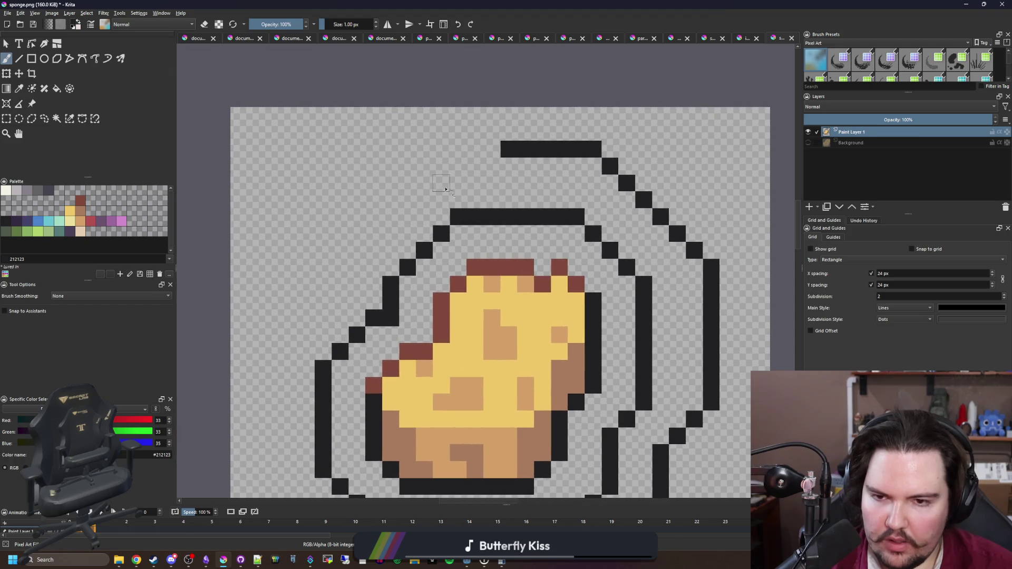
pyautogui.moveTo(483, 150); pyautogui.dragTo(447, 152)
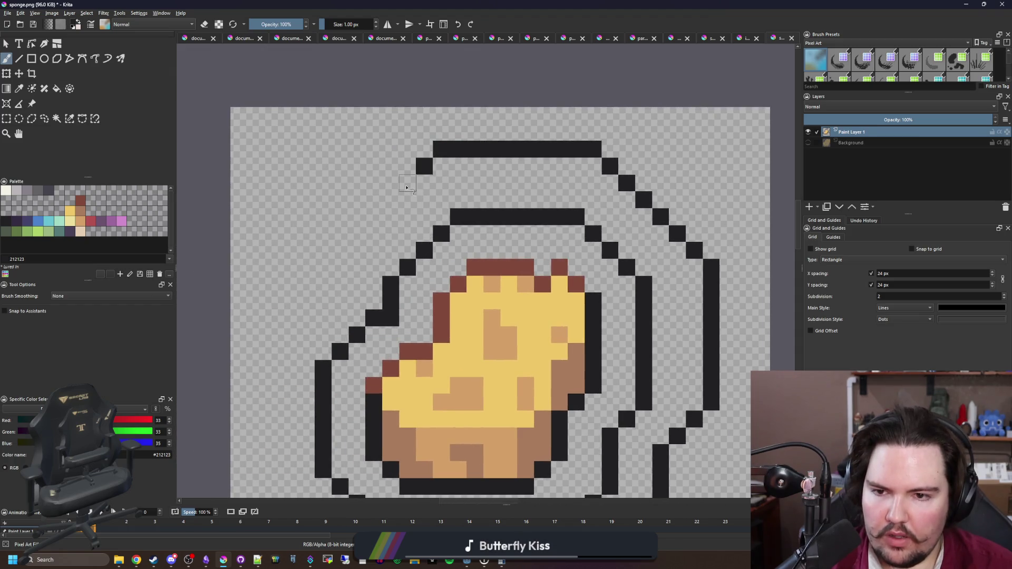
pyautogui.moveTo(406, 188); pyautogui.dragTo(376, 218)
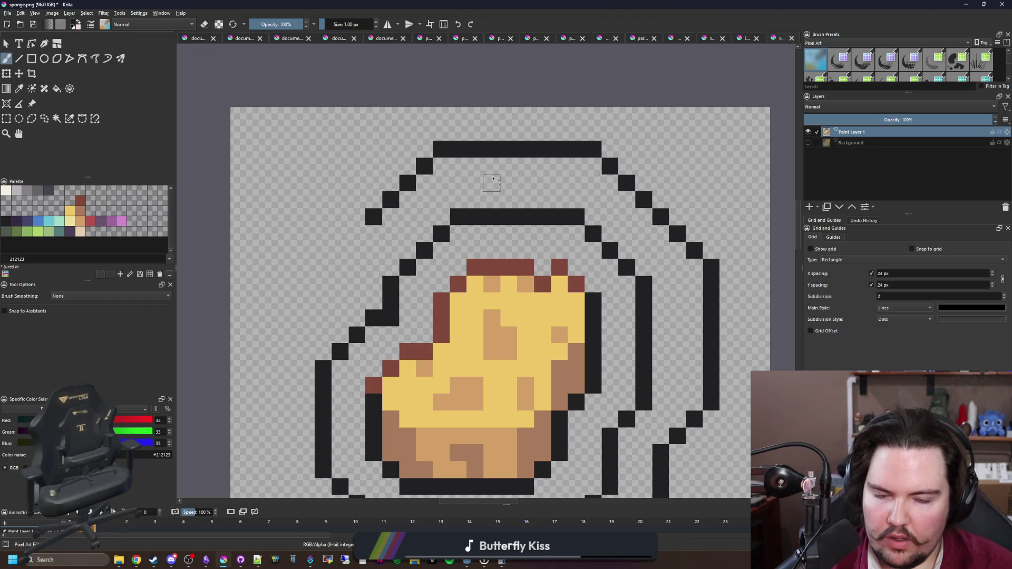
# Draw the outer ring's left diagonal, left vertical side and an up-right diagonal stroke
pyautogui.scroll(-2, 493, 179)
pyautogui.scroll(3, 436, 389)
pyautogui.moveTo(436, 389)
pyautogui.mouseDown()
pyautogui.moveTo(340, 293)
pyautogui.moveTo(278, 253)
pyautogui.moveTo(278, 84)
pyautogui.mouseUp()
pyautogui.moveTo(278, 85)
pyautogui.mouseDown()
pyautogui.moveTo(261, 387)
pyautogui.moveTo(289, 321)
pyautogui.moveTo(384, 229)
pyautogui.moveTo(385, 202)
pyautogui.mouseUp()
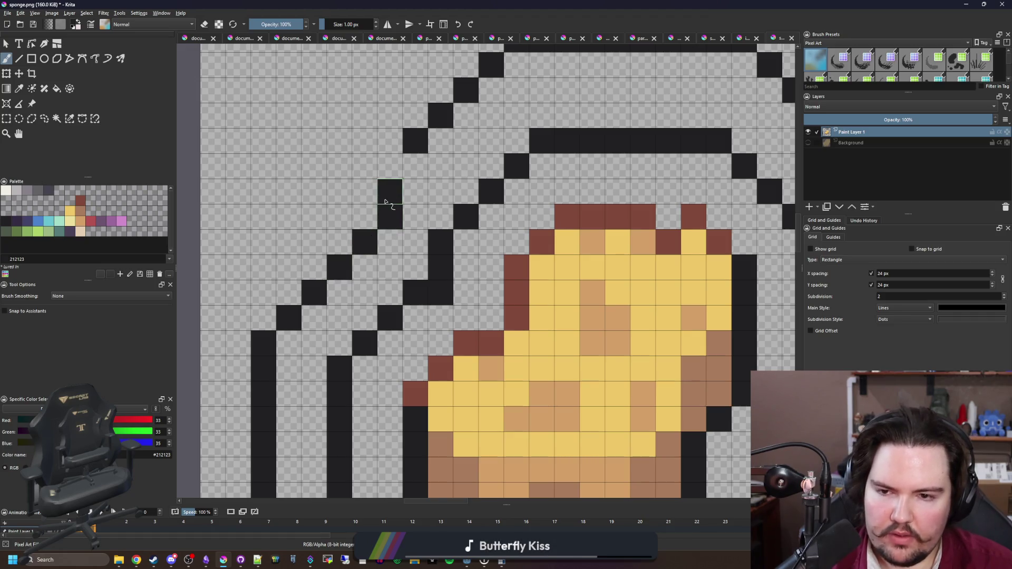
pyautogui.moveTo(410, 170); pyautogui.dragTo(492, 87)
pyautogui.scroll(3, 527, 77)
# Rework the doubled diagonal corner, lowering the top row and erasing the extra outline pixels
pyautogui.press('e')
pyautogui.moveTo(350, 260)
pyautogui.mouseDown()
pyautogui.moveTo(459, 166)
pyautogui.moveTo(689, 187)
pyautogui.moveTo(482, 163)
pyautogui.moveTo(478, 189)
pyautogui.moveTo(520, 237)
pyautogui.moveTo(562, 282)
pyautogui.moveTo(610, 303)
pyautogui.moveTo(573, 251)
pyautogui.moveTo(501, 201)
pyautogui.moveTo(451, 146)
pyautogui.mouseUp()
pyautogui.press('e')
pyautogui.press('e')
pyautogui.click(457, 162)
pyautogui.press('e')
pyautogui.press('e')
pyautogui.scroll(-1, 475, 182)
pyautogui.hscroll(5, 475, 182)
pyautogui.press('e')
pyautogui.press('e')
pyautogui.click(525, 303)
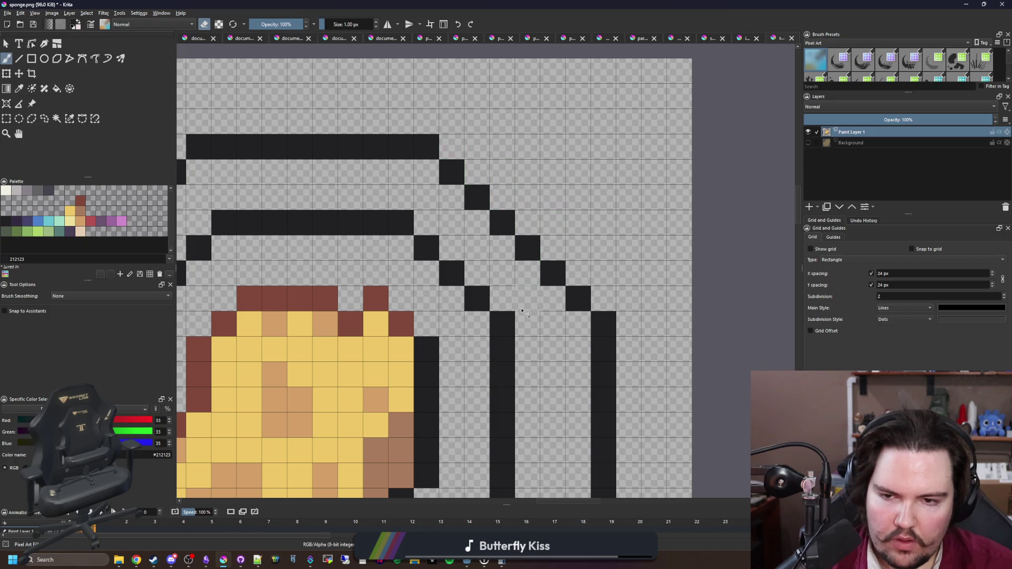
pyautogui.scroll(-4, 524, 311)
pyautogui.scroll(-3, 446, 280)
pyautogui.scroll(-1, 442, 278)
pyautogui.scroll(7, 437, 281)
pyautogui.scroll(1, 425, 285)
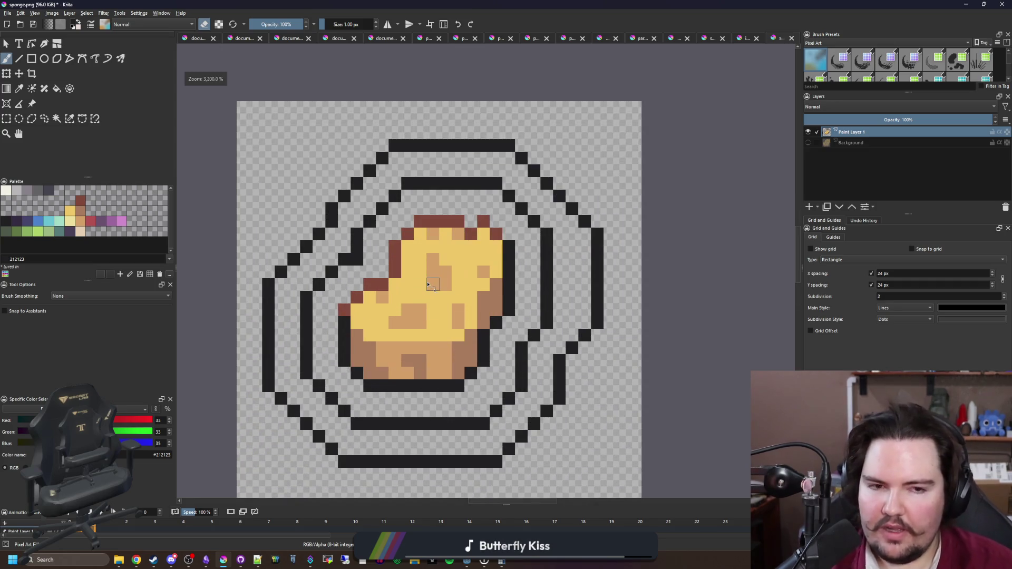
pyautogui.scroll(-1, 427, 286)
pyautogui.scroll(1, 430, 288)
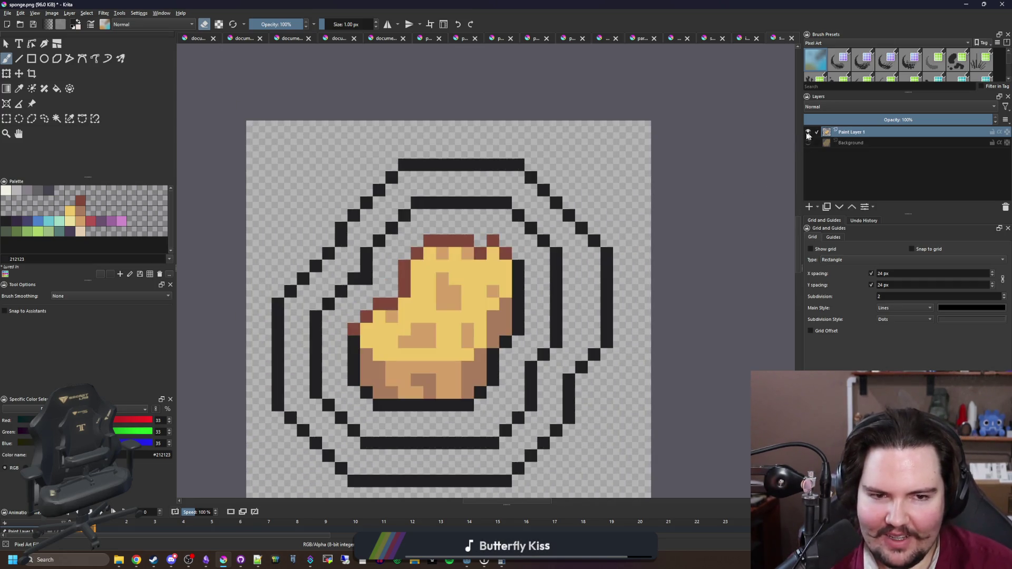
pyautogui.click(69, 119)
# Enlarge the brush to 4 px and erase the outline rings around the sponge
pyautogui.scroll(-1, 448, 219)
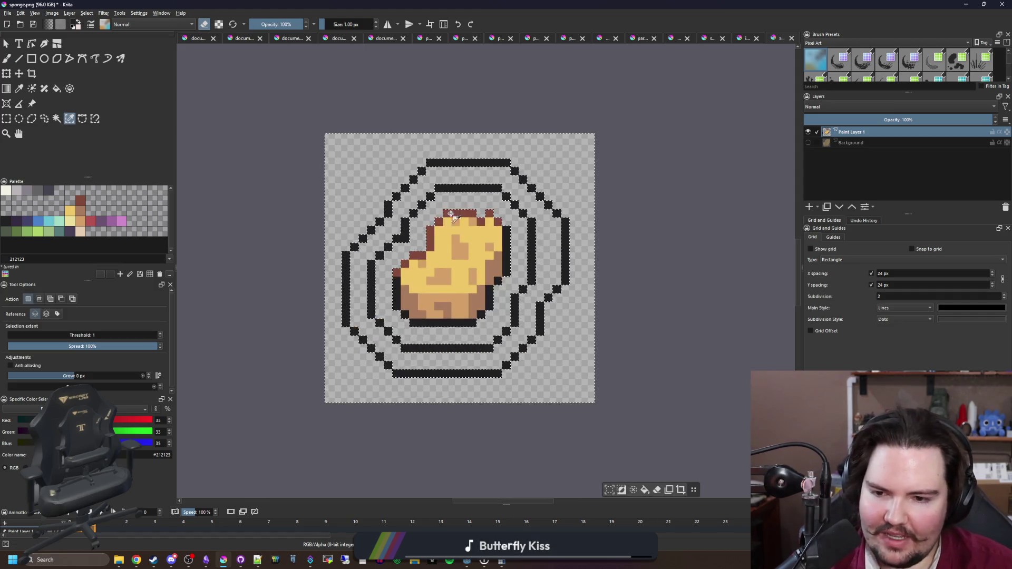
pyautogui.scroll(1, 448, 219)
pyautogui.press('b')
pyautogui.press('e')
pyautogui.press(']')
pyautogui.press(']')
pyautogui.press(']')
pyautogui.moveTo(380, 243)
pyautogui.mouseDown()
pyautogui.moveTo(395, 221)
pyautogui.moveTo(285, 285)
pyautogui.moveTo(313, 319)
pyautogui.moveTo(304, 296)
pyautogui.moveTo(380, 232)
pyautogui.moveTo(416, 158)
pyautogui.moveTo(531, 165)
pyautogui.moveTo(459, 166)
pyautogui.moveTo(580, 248)
pyautogui.moveTo(569, 185)
pyautogui.moveTo(554, 442)
pyautogui.moveTo(575, 317)
pyautogui.moveTo(380, 443)
pyautogui.moveTo(337, 422)
pyautogui.moveTo(298, 340)
pyautogui.moveTo(359, 388)
pyautogui.mouseUp()
pyautogui.press('e')
# Show and select the Background layer, then bucket-fill its sponge areas with grey 646365
pyautogui.scroll(-1, 369, 317)
pyautogui.scroll(1, 373, 307)
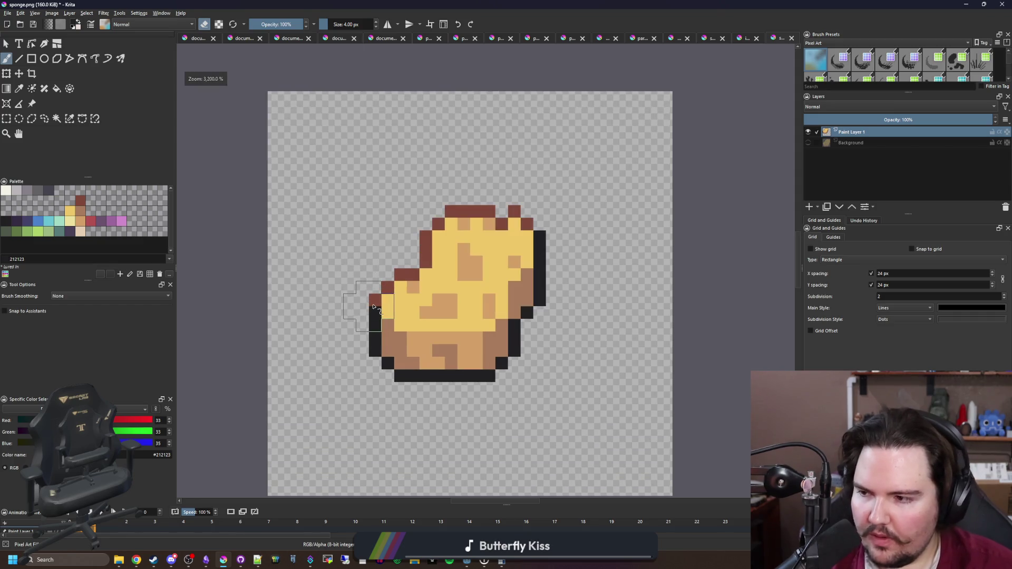
pyautogui.click(808, 142)
pyautogui.click(851, 142)
pyautogui.press('f')
pyautogui.click(38, 189)
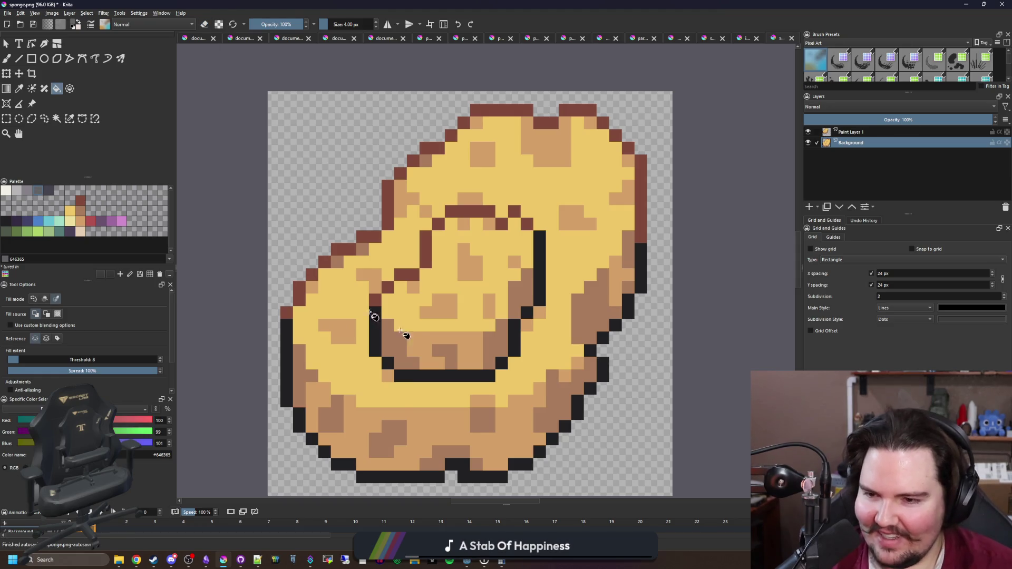
pyautogui.click(338, 422)
pyautogui.click(348, 393)
pyautogui.click(350, 417)
pyautogui.click(292, 392)
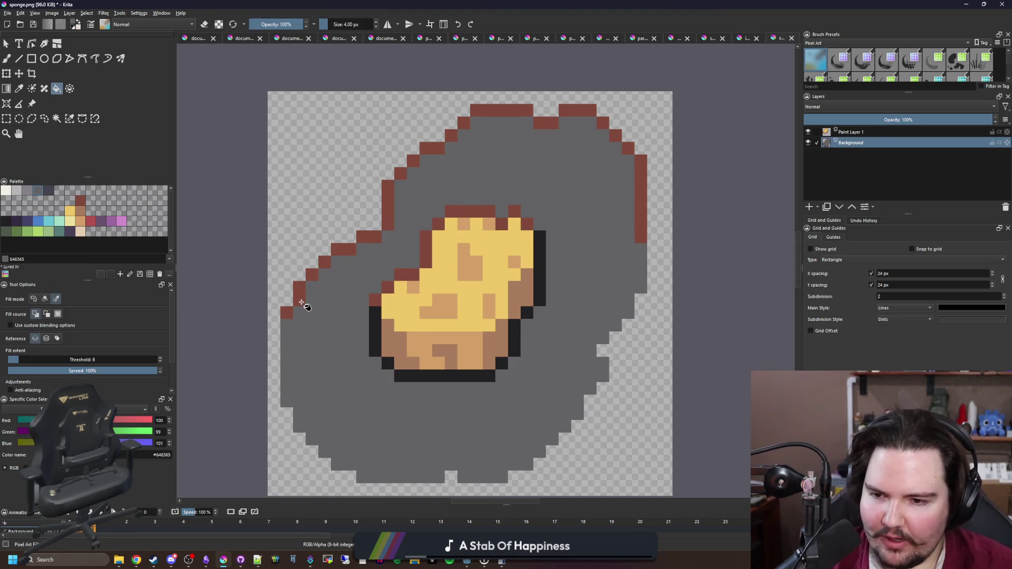
pyautogui.click(302, 302)
# Undo the grey fills and switch over to the Godot editor
pyautogui.scroll(-8, 441, 262)
pyautogui.scroll(8, 442, 262)
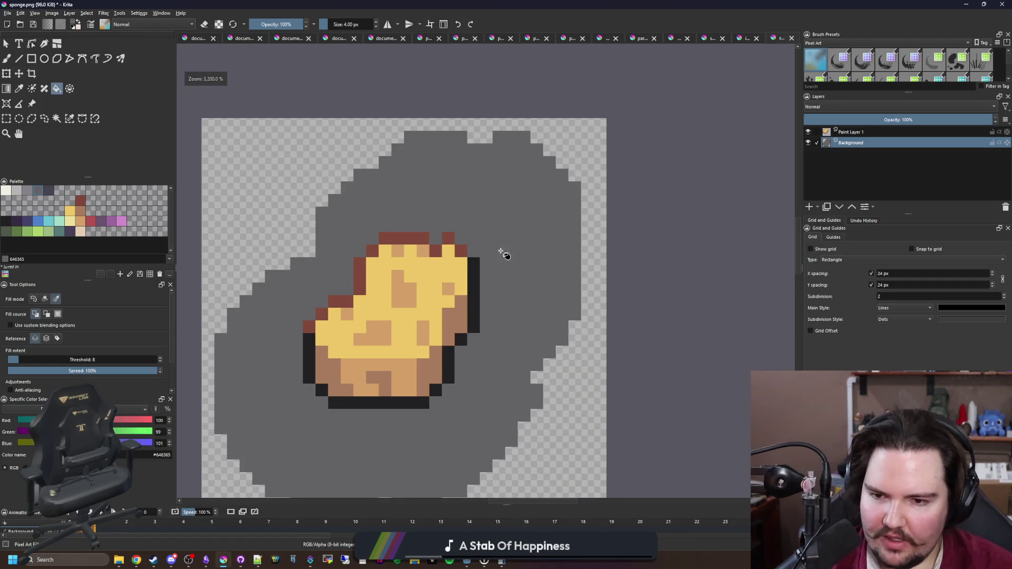
pyautogui.hotkey('ctrl', 'z')
pyautogui.hotkey('ctrl', 'z')
pyautogui.hotkey('ctrl', 'z')
pyautogui.hotkey('ctrl', 'z')
pyautogui.hotkey('ctrl', 'z')
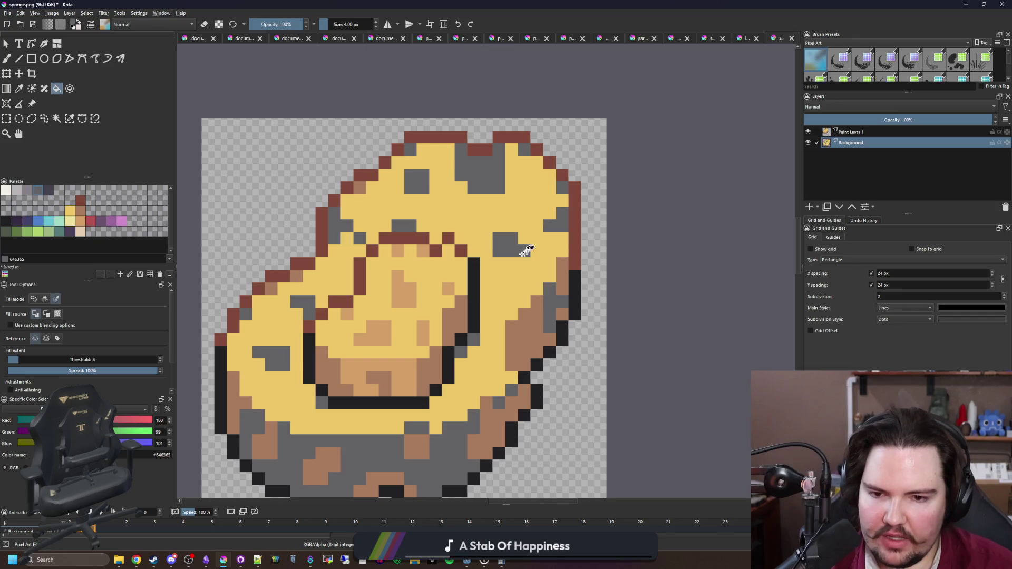
pyautogui.scroll(-2, 524, 250)
pyautogui.press('super+Down')
pyautogui.click(497, 491)
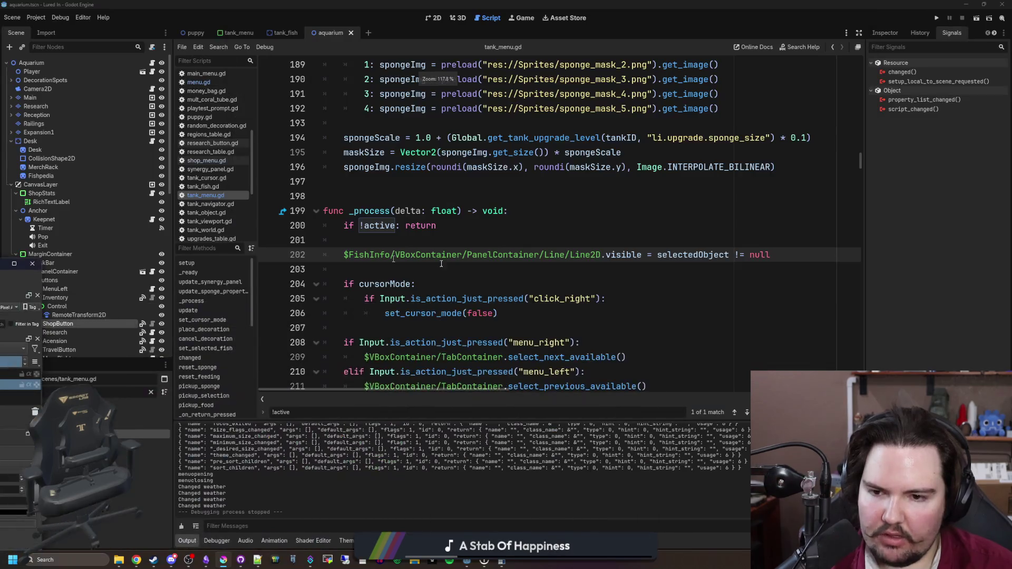
# In the Game workspace, filter the FileSystem for pot_c and select icon_pot_capacity.png
pyautogui.click(520, 18)
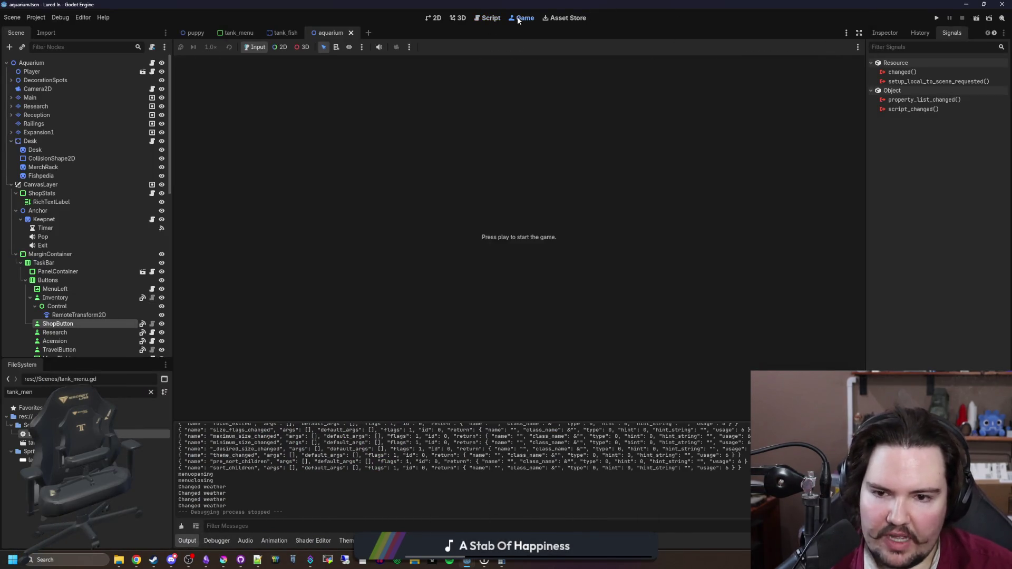
pyautogui.click(151, 393)
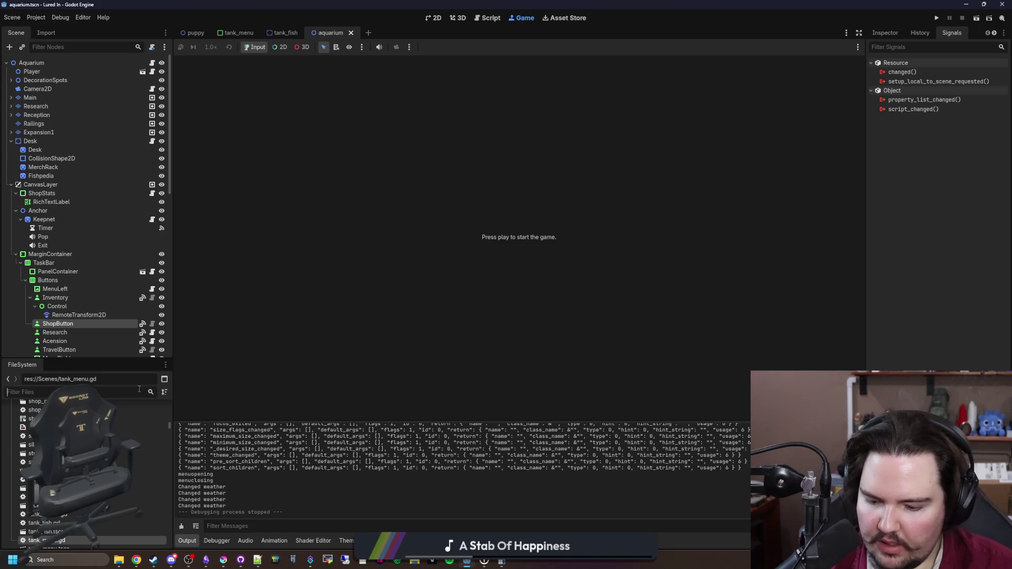
pyautogui.write('crab_po')
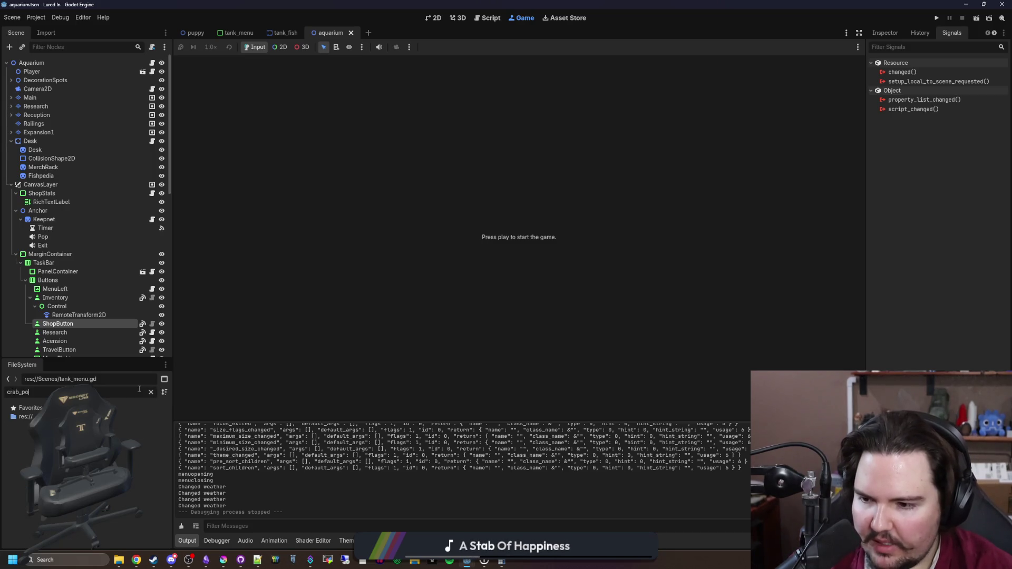
pyautogui.press('BackSpace')
pyautogui.press('BackSpace')
pyautogui.press('BackSpace')
pyautogui.write('pot_c')
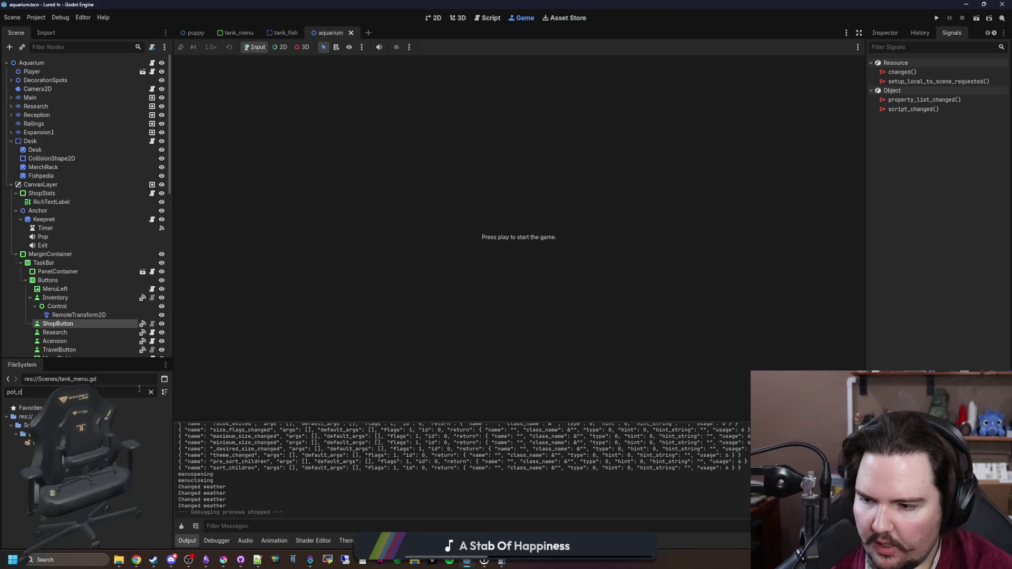
pyautogui.click(142, 443)
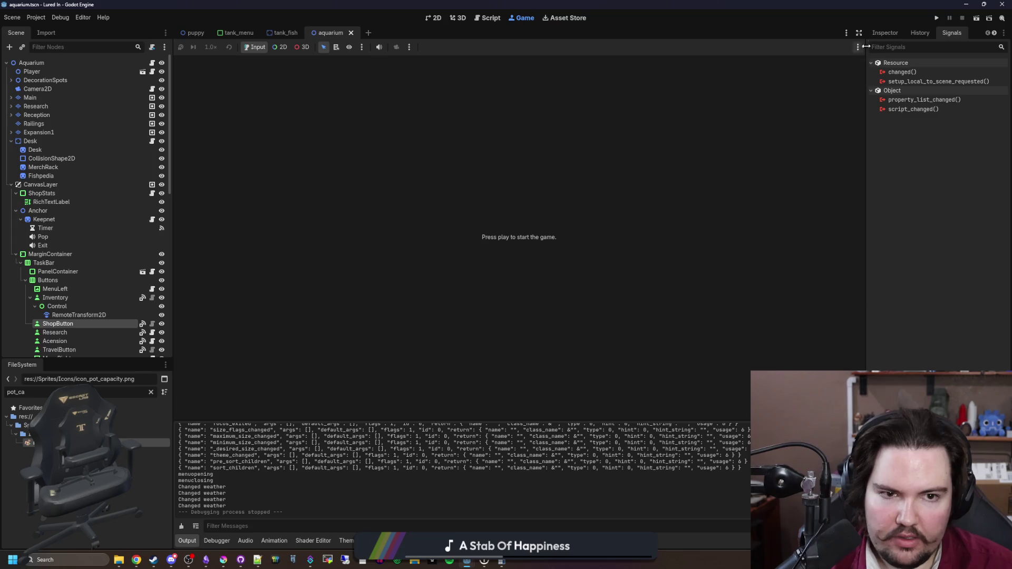
# Preview the 32×32 icon in a widened Inspector, then return to Krita
pyautogui.click(886, 32)
pyautogui.moveTo(865, 144); pyautogui.dragTo(610, 153)
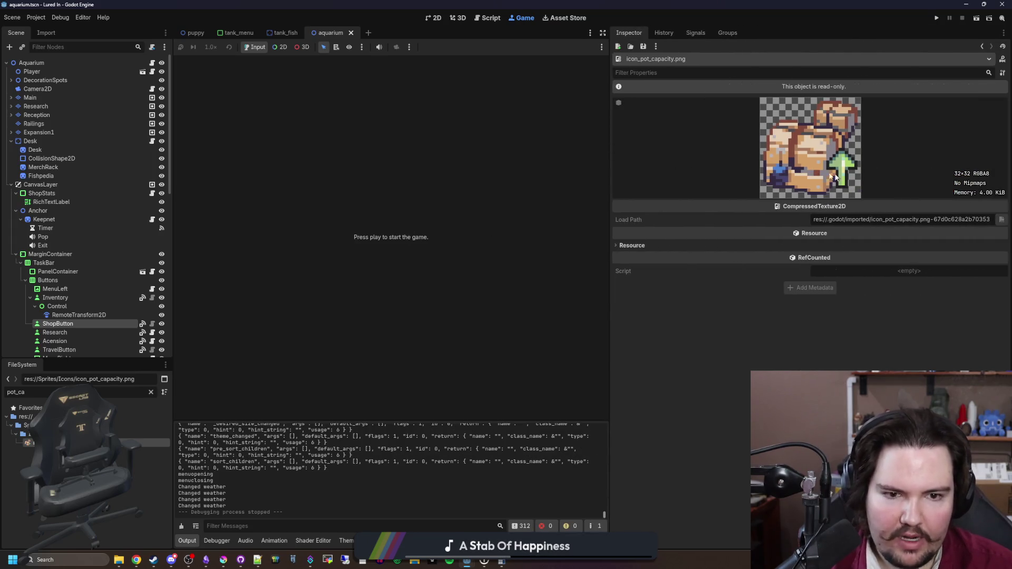
pyautogui.click(224, 560)
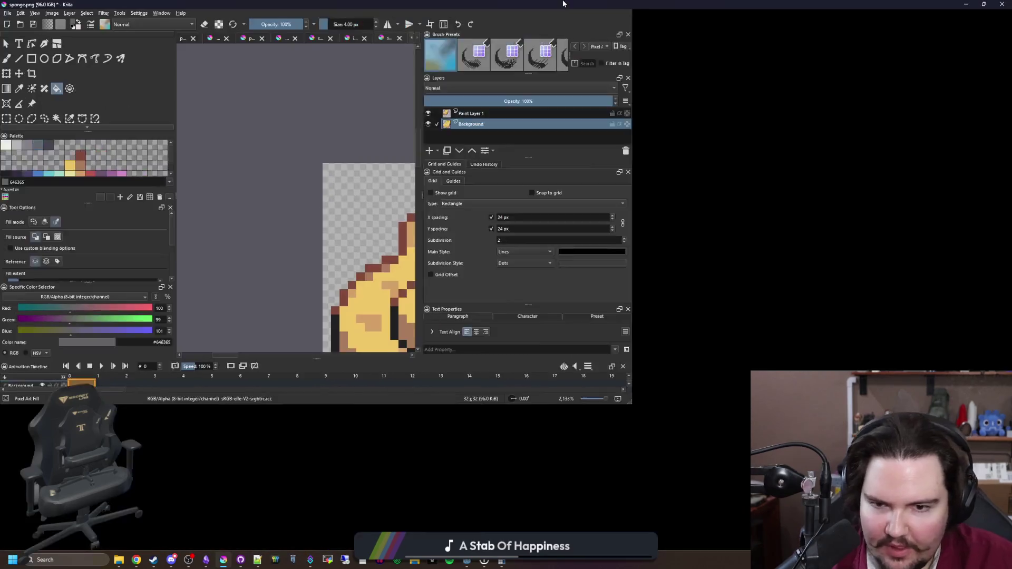
# Transform Paint Layer 1, moving its inner outline shape up and to the right
pyautogui.click(877, 135)
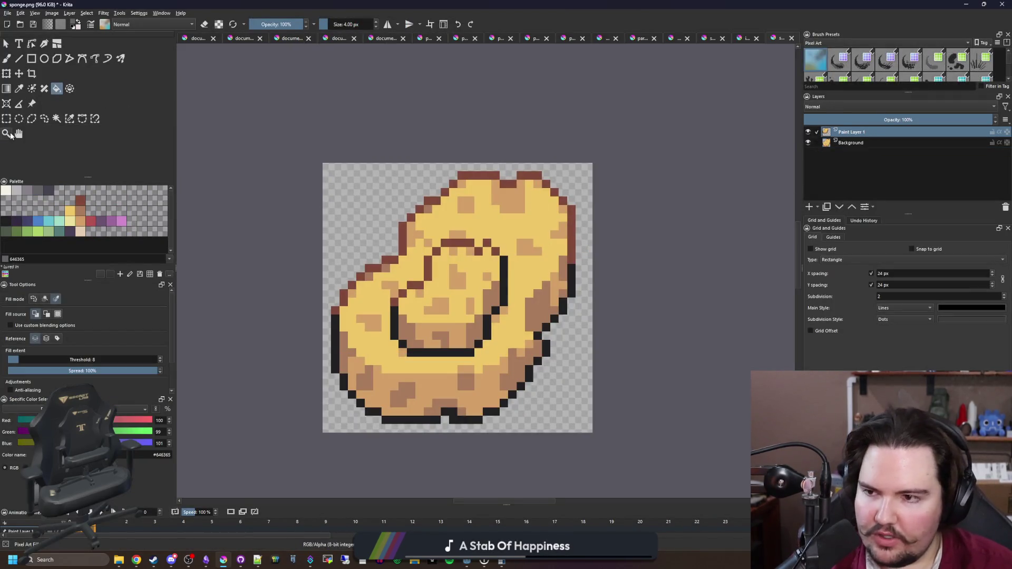
pyautogui.click(6, 74)
pyautogui.moveTo(483, 293)
pyautogui.mouseDown()
pyautogui.moveTo(556, 261)
pyautogui.moveTo(557, 223)
pyautogui.mouseUp()
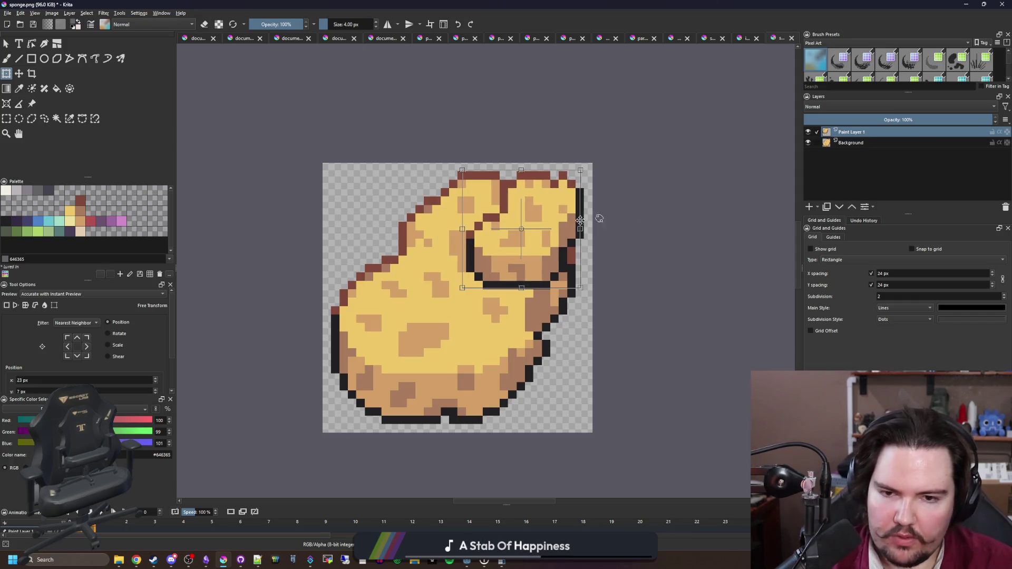
pyautogui.press('Return')
# Stack Background above Paint Layer 1 and stretch its sponge toward the top-right corner
pyautogui.moveTo(856, 146); pyautogui.dragTo(865, 130)
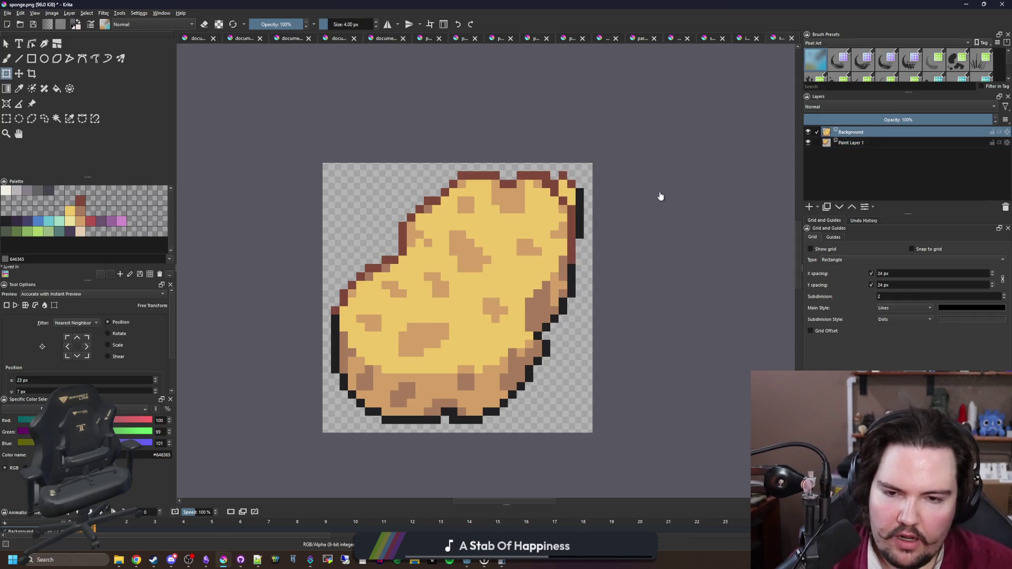
pyautogui.moveTo(576, 170); pyautogui.dragTo(521, 239)
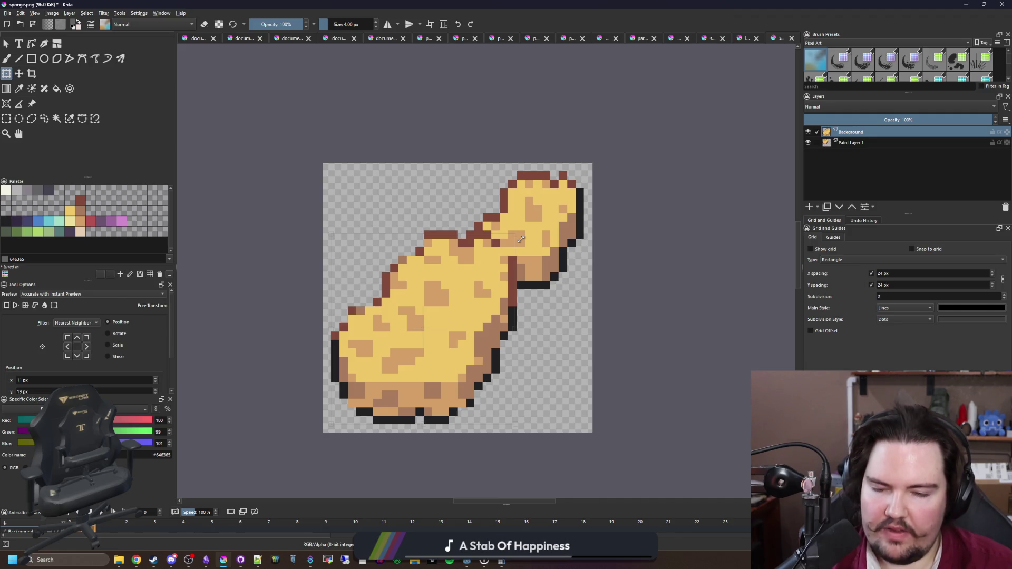
pyautogui.scroll(1, 479, 335)
pyautogui.press('Return')
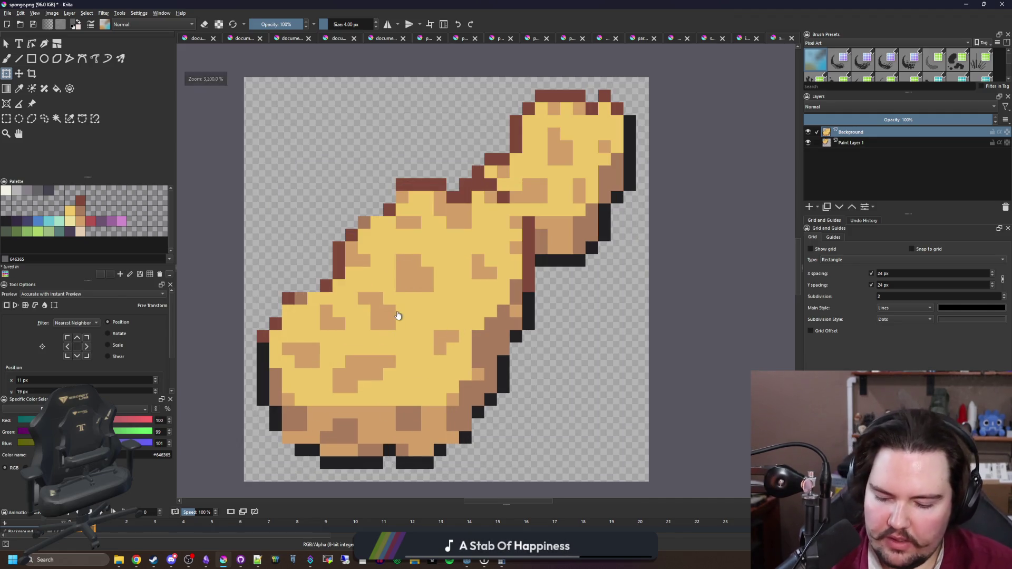
pyautogui.press('p')
pyautogui.scroll(2, 294, 383)
pyautogui.click(249, 410)
# With a 1 px brush, add dark outline pixels along the sponge's bottom and bottom-right
pyautogui.press('b')
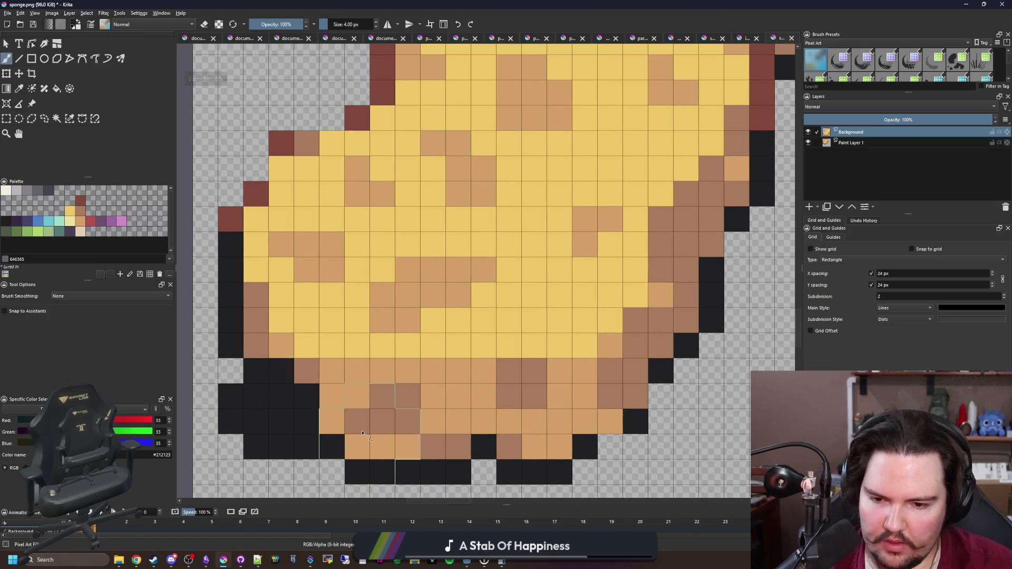
pyautogui.press('[')
pyautogui.press('[')
pyautogui.click(282, 420)
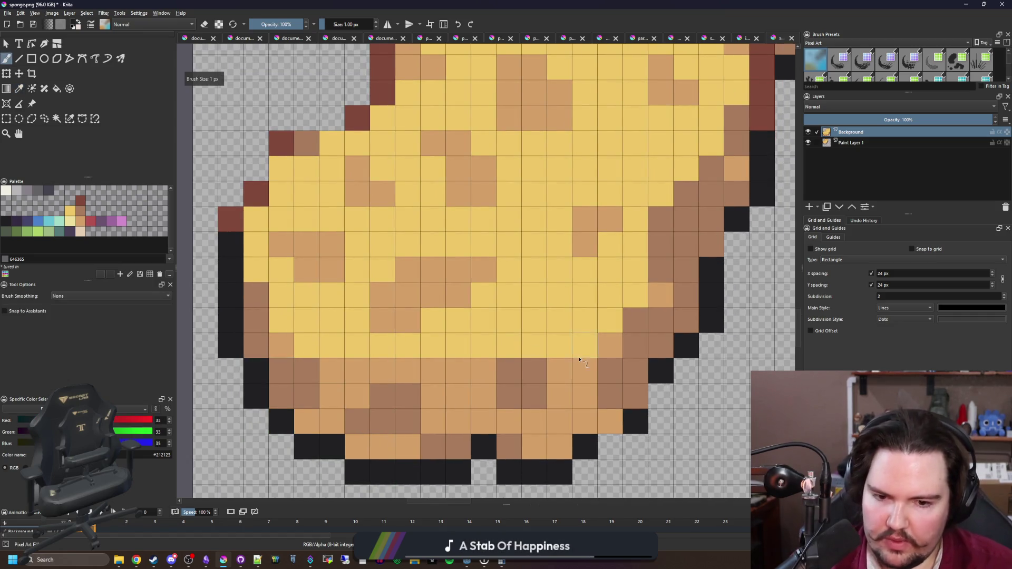
pyautogui.click(573, 459)
pyautogui.click(623, 409)
pyautogui.scroll(-1, 647, 398)
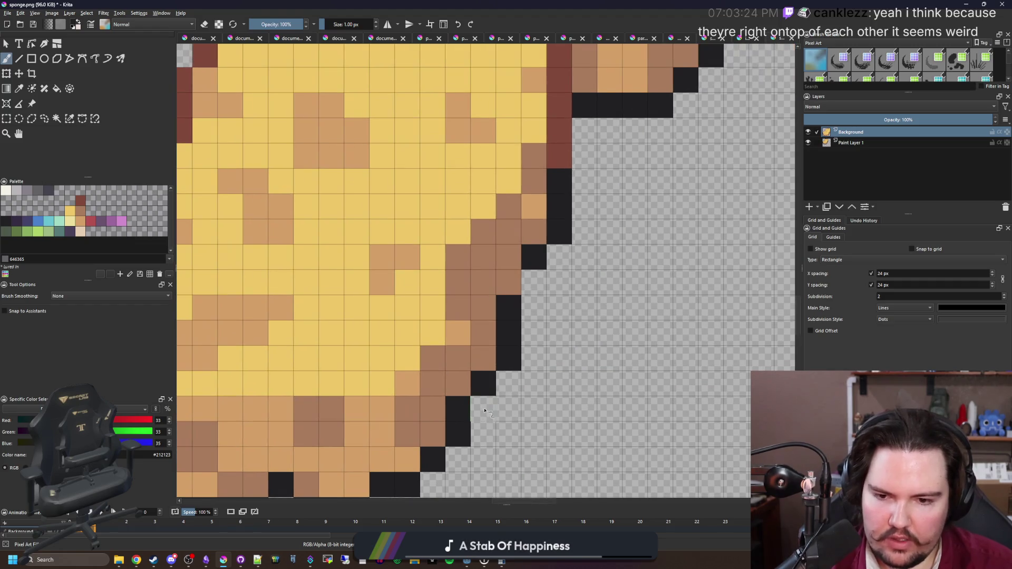
pyautogui.keyDown('ctrl'); pyautogui.click(458, 399); pyautogui.keyUp('ctrl')
pyautogui.scroll(-1, 458, 403)
pyautogui.scroll(1, 469, 385)
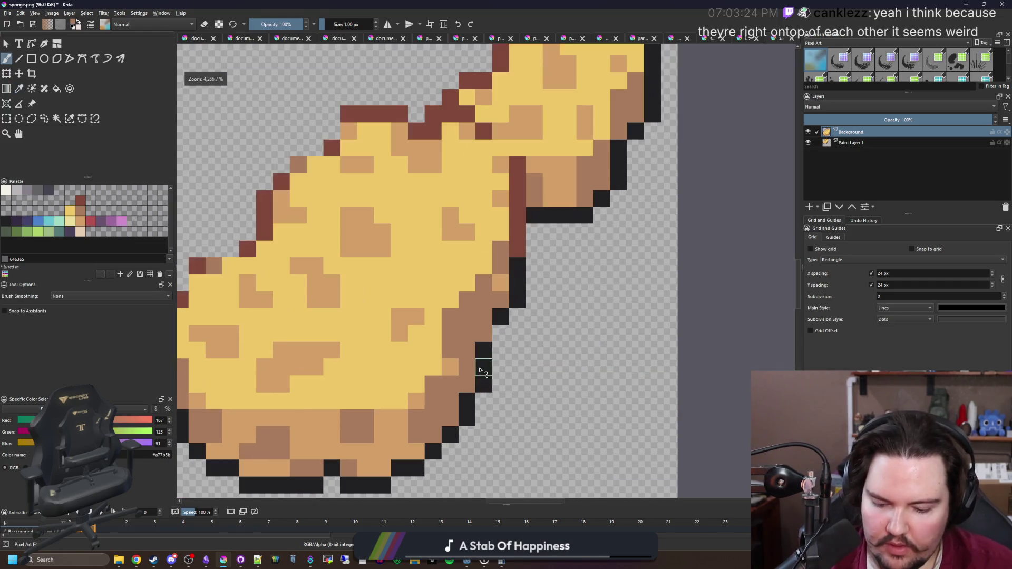
pyautogui.keyDown('ctrl'); pyautogui.click(481, 368); pyautogui.keyUp('ctrl')
# Paint three dark red pixels along the sponge's upper-left edge
pyautogui.scroll(-1, 499, 316)
pyautogui.scroll(1, 543, 257)
pyautogui.scroll(1, 542, 258)
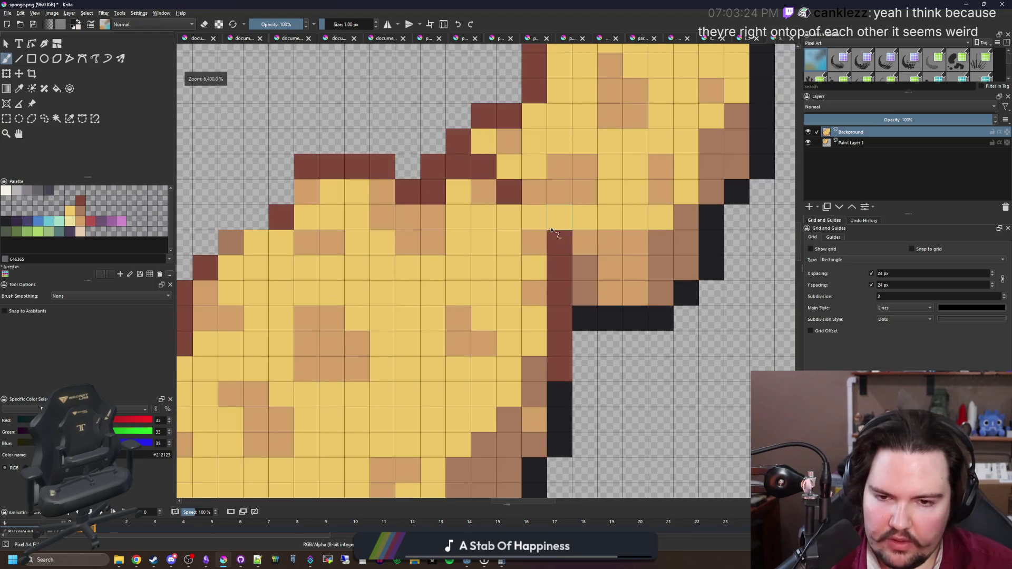
pyautogui.keyDown('ctrl'); pyautogui.click(565, 233); pyautogui.keyUp('ctrl')
pyautogui.scroll(1, 326, 222)
pyautogui.scroll(-1, 326, 223)
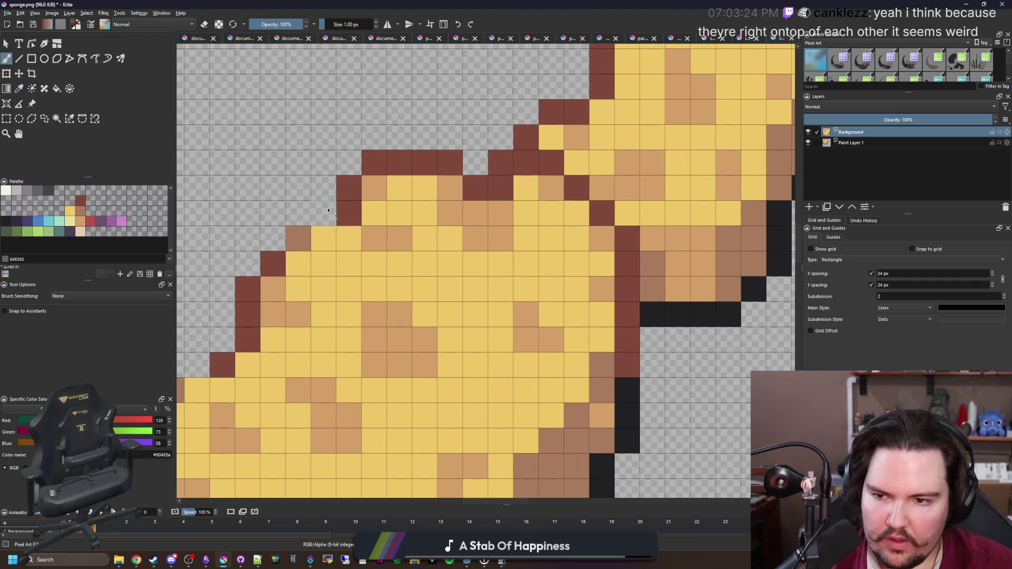
pyautogui.keyDown('ctrl'); pyautogui.click(335, 210); pyautogui.keyUp('ctrl')
pyautogui.scroll(1, 369, 217)
pyautogui.moveTo(386, 225); pyautogui.dragTo(501, 156)
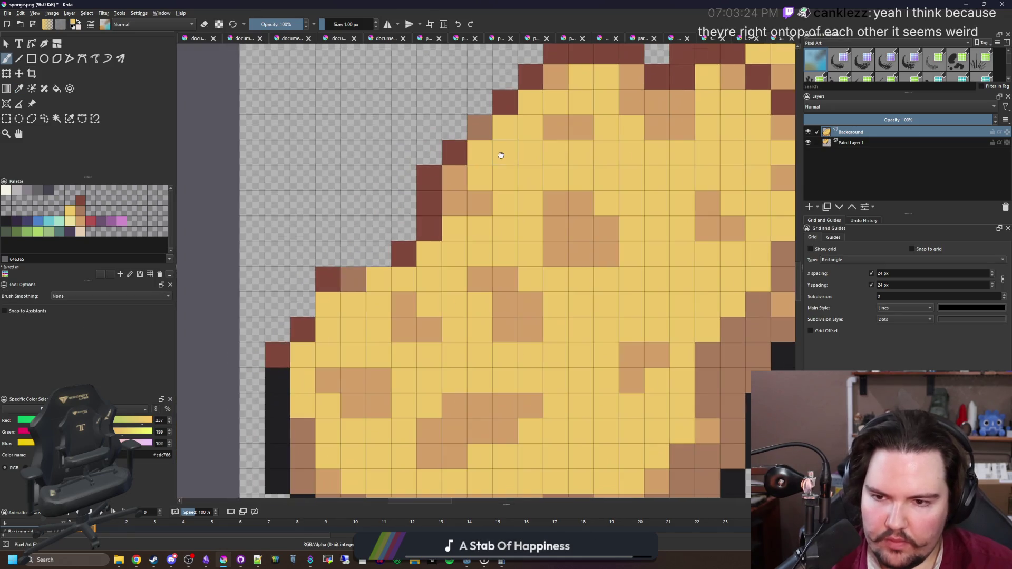
pyautogui.keyDown('ctrl'); pyautogui.click(404, 253); pyautogui.keyUp('ctrl')
pyautogui.click(378, 254)
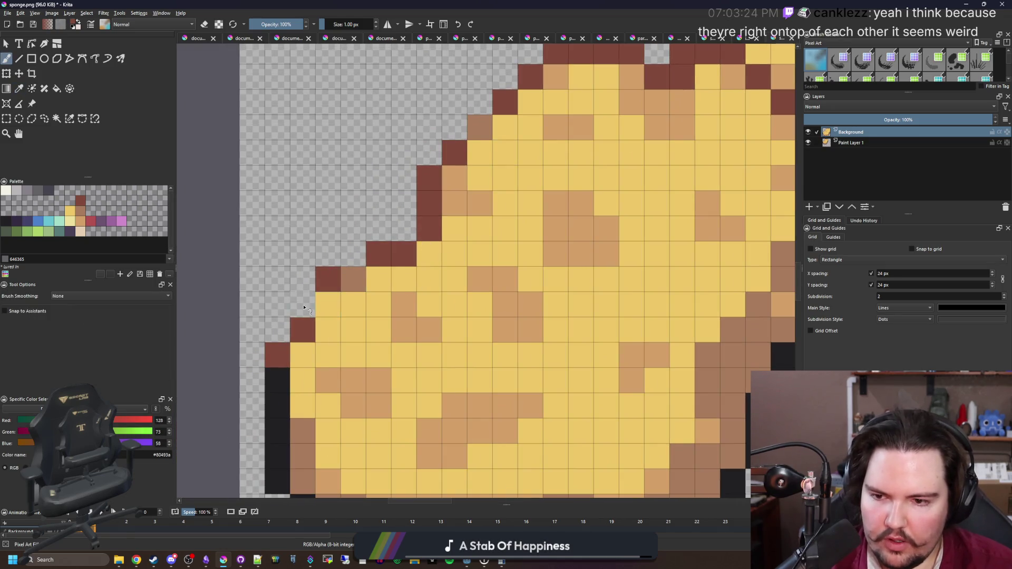
pyautogui.click(303, 304)
pyautogui.click(278, 329)
# Sample the yellow and tan sponge shades, then add an empty Paint Layer 2
pyautogui.scroll(-1, 317, 323)
pyautogui.keyDown('ctrl'); pyautogui.click(340, 307); pyautogui.keyUp('ctrl')
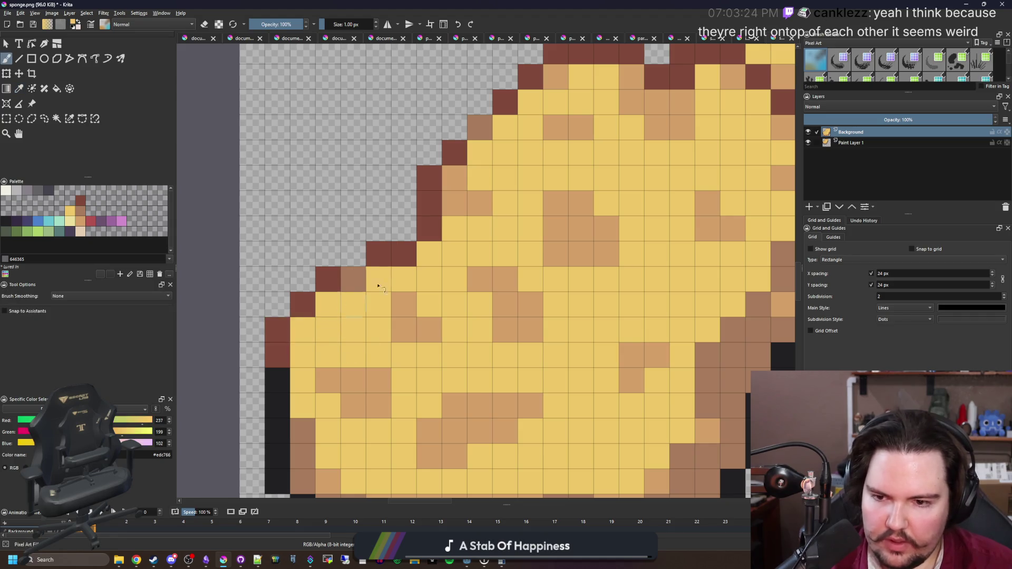
pyautogui.scroll(-5, 413, 256)
pyautogui.scroll(8, 416, 264)
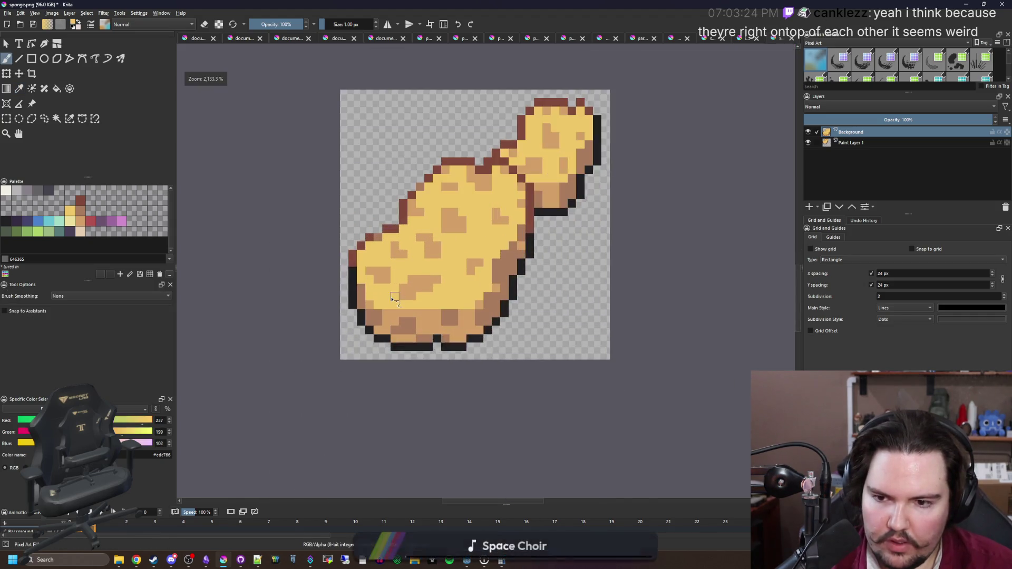
pyautogui.keyDown('ctrl'); pyautogui.click(352, 322); pyautogui.keyUp('ctrl')
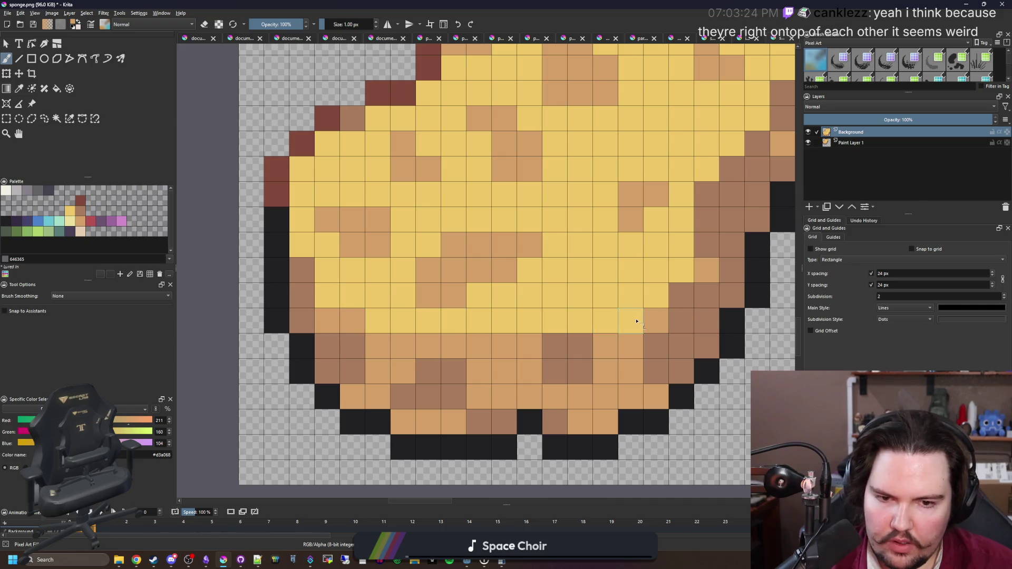
pyautogui.scroll(-5, 406, 343)
pyautogui.scroll(3, 405, 341)
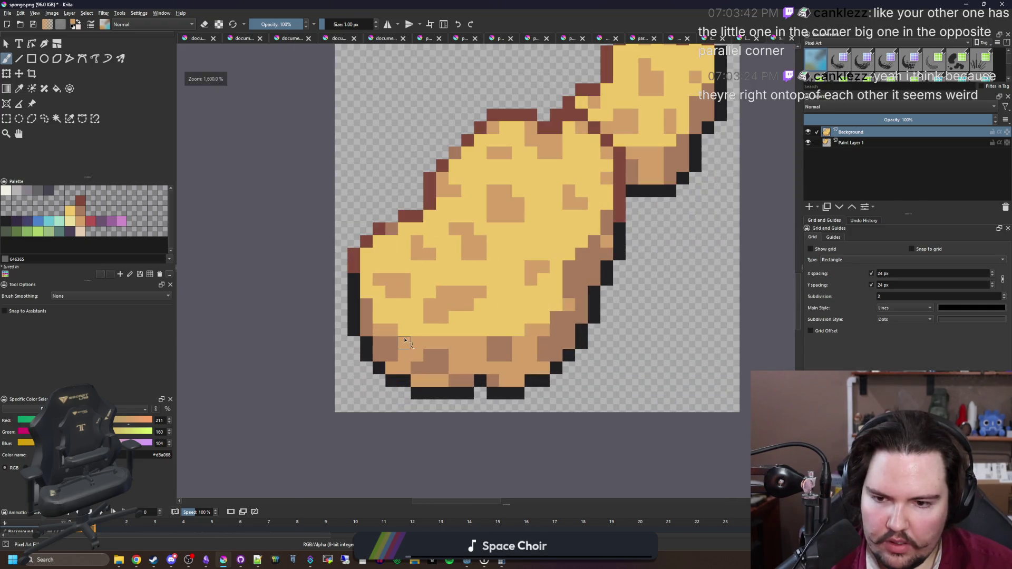
pyautogui.scroll(-6, 388, 293)
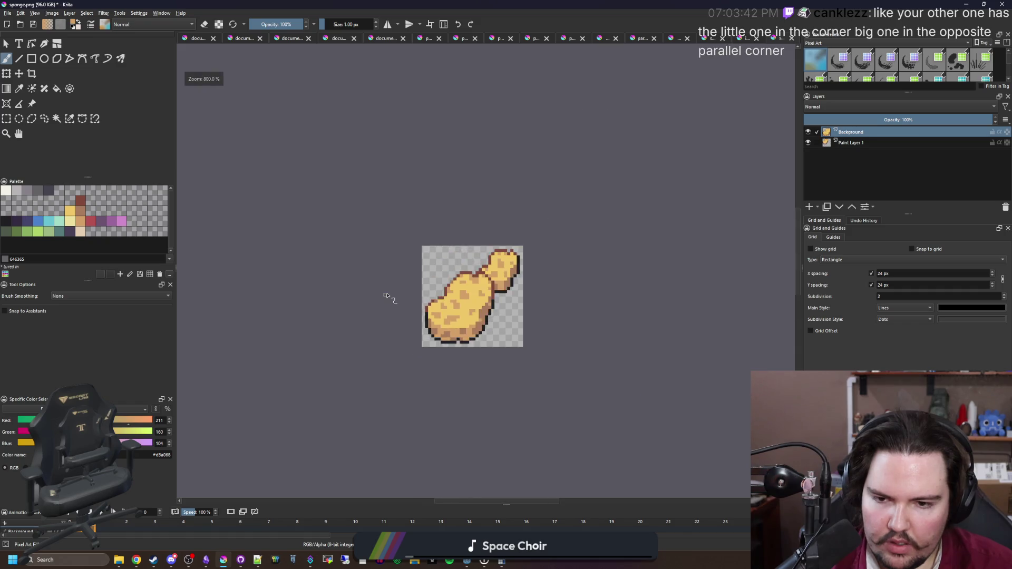
pyautogui.scroll(5, 418, 317)
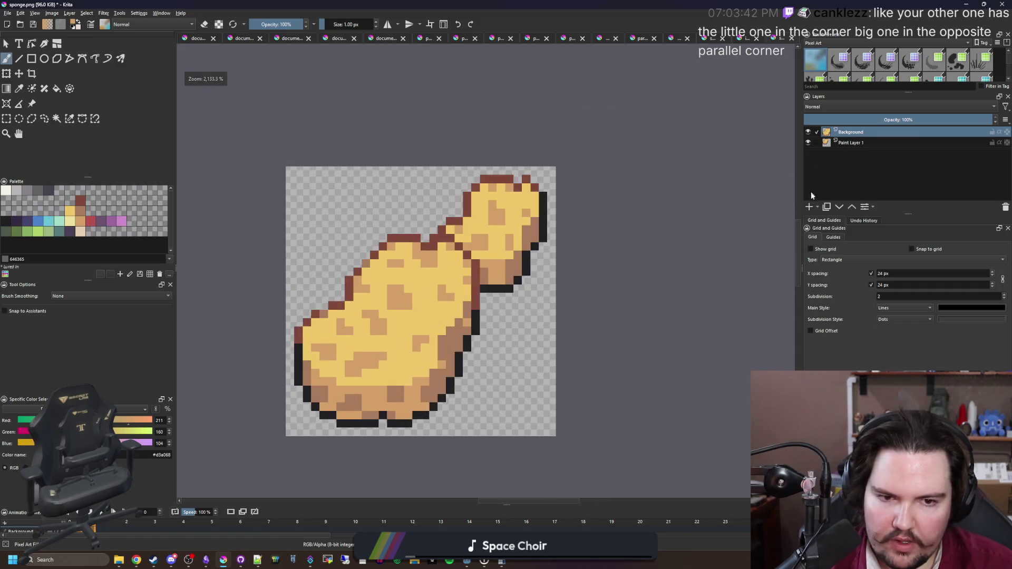
pyautogui.click(809, 206)
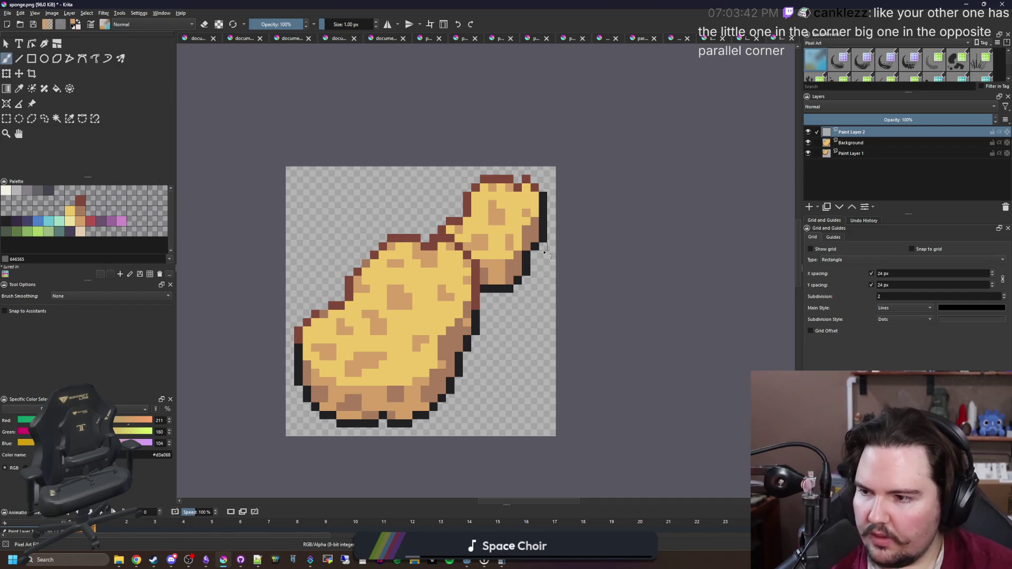
# Start opening an existing image from the File menu
pyautogui.moveTo(542, 263); pyautogui.dragTo(517, 256)
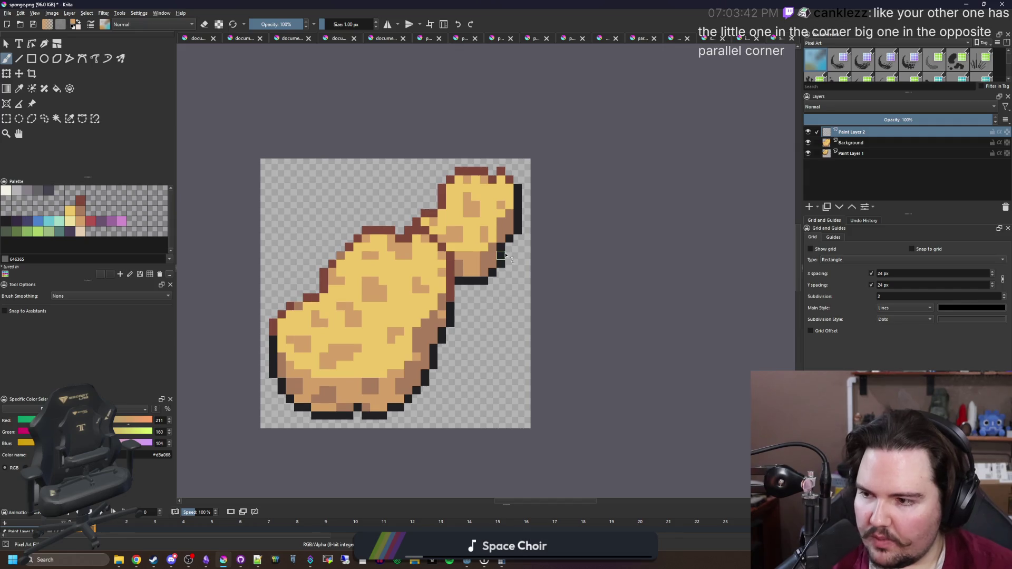
pyautogui.scroll(2, 356, 290)
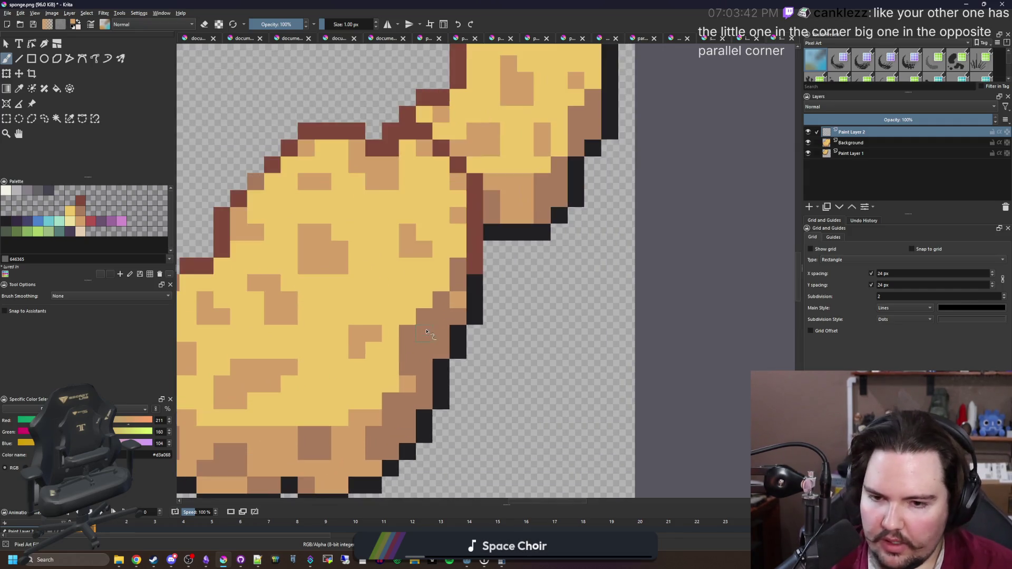
pyautogui.click(7, 12)
pyautogui.click(20, 30)
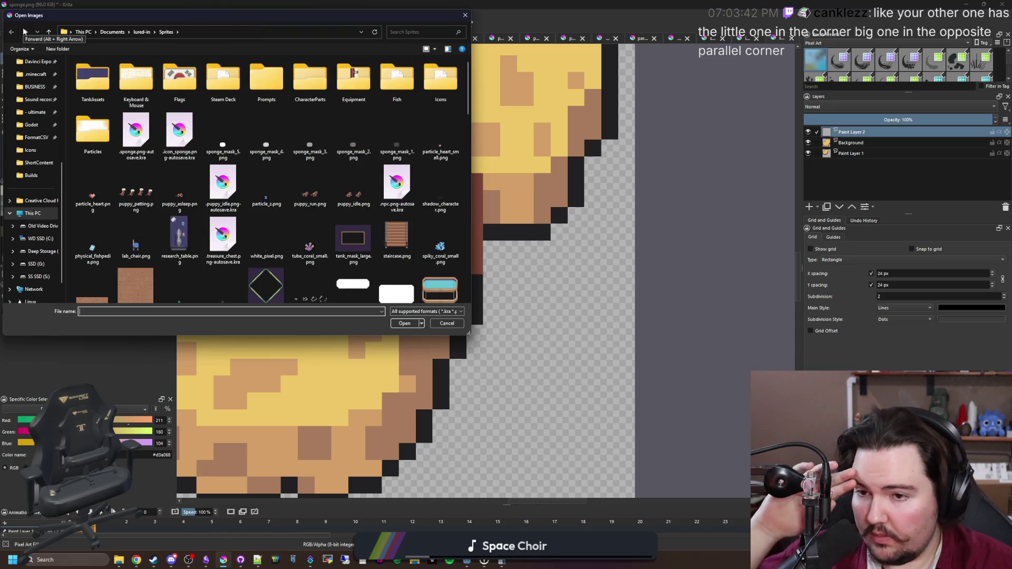
# Browse into the Sprites/Icons folder and open icon_pot_capacity.png
pyautogui.scroll(-3, 197, 111)
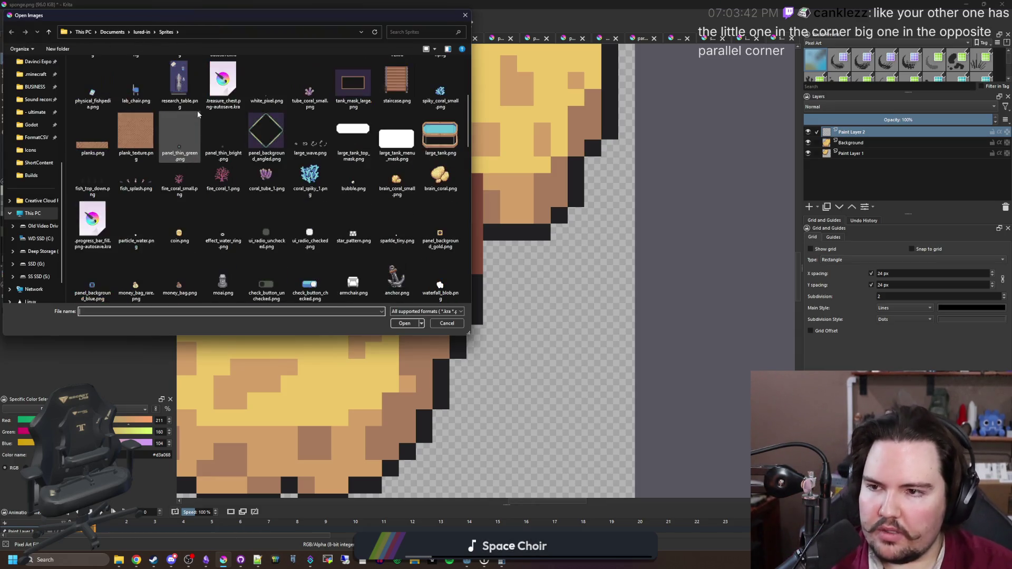
pyautogui.scroll(3, 197, 110)
pyautogui.doubleClick(441, 79)
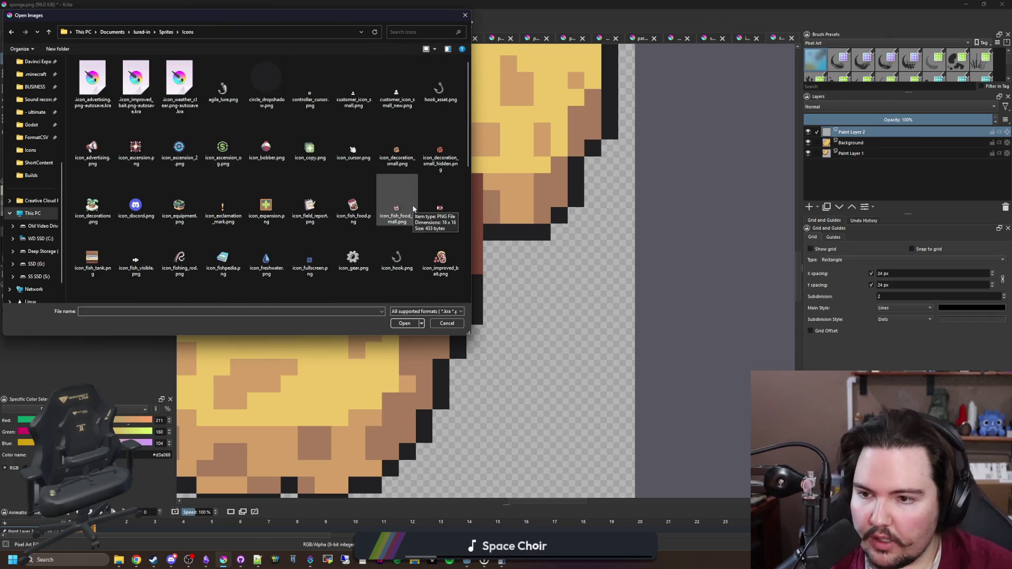
pyautogui.scroll(-10, 301, 205)
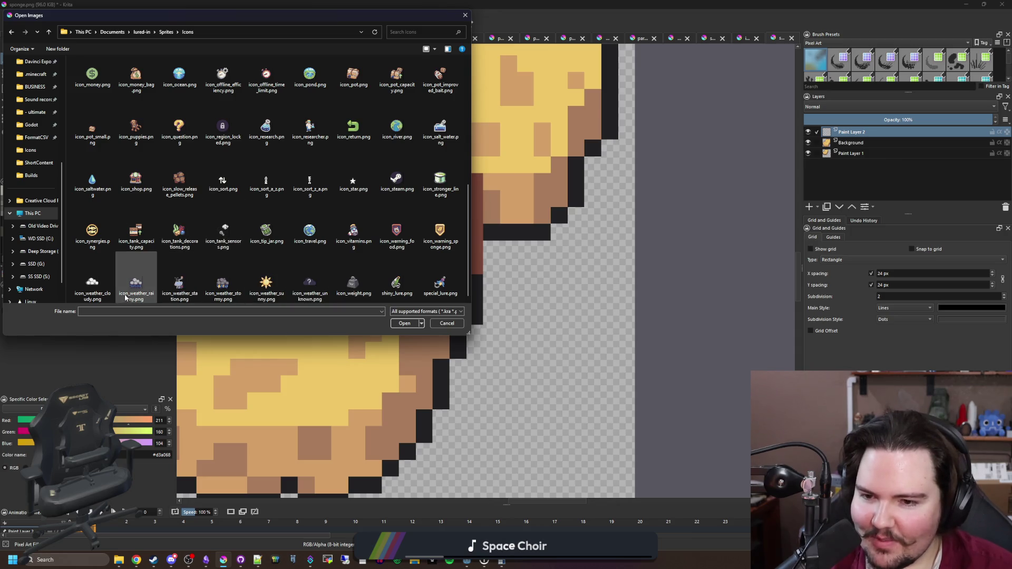
pyautogui.scroll(2, 264, 222)
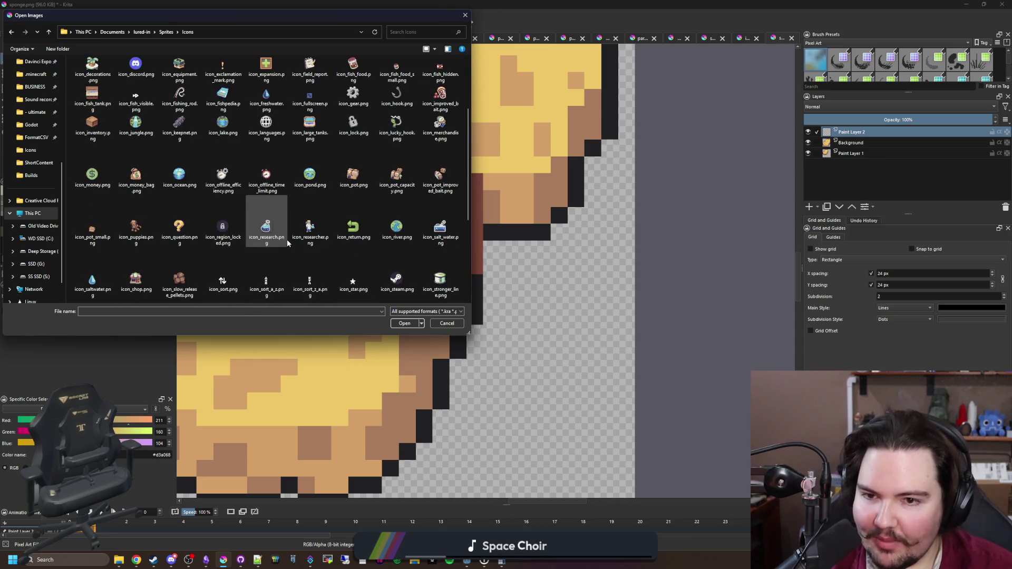
pyautogui.doubleClick(394, 191)
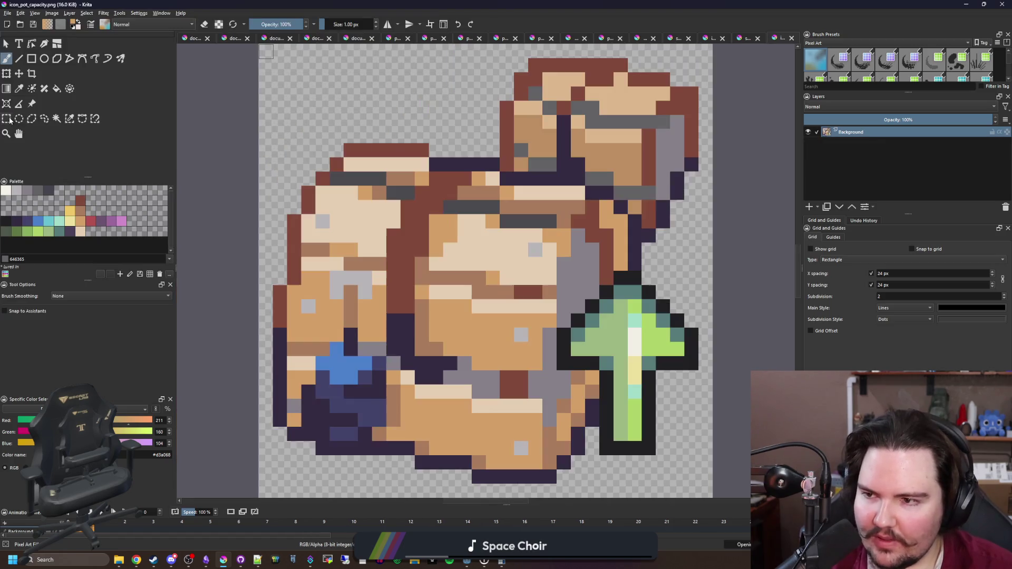
# Rectangle-select the pot icon's green up-arrow, adding its stem, crossbar and tip rows
pyautogui.click(6, 119)
pyautogui.moveTo(536, 436); pyautogui.dragTo(564, 251)
pyautogui.scroll(1, 569, 319)
pyautogui.moveTo(631, 354); pyautogui.dragTo(463, 305)
pyautogui.moveTo(515, 456)
pyautogui.mouseDown()
pyautogui.moveTo(549, 387)
pyautogui.moveTo(580, 358)
pyautogui.mouseUp()
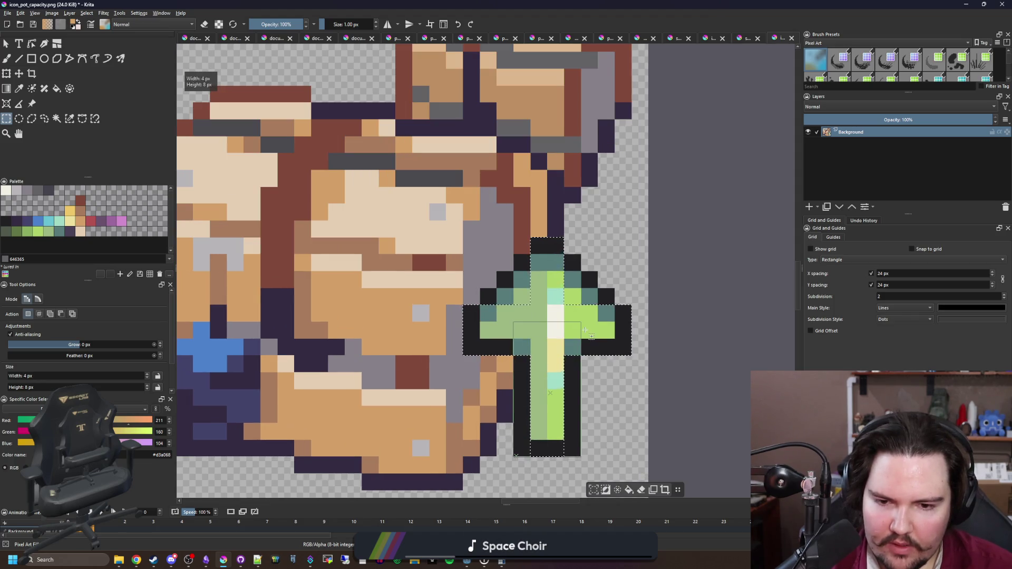
pyautogui.moveTo(480, 305); pyautogui.dragTo(615, 288)
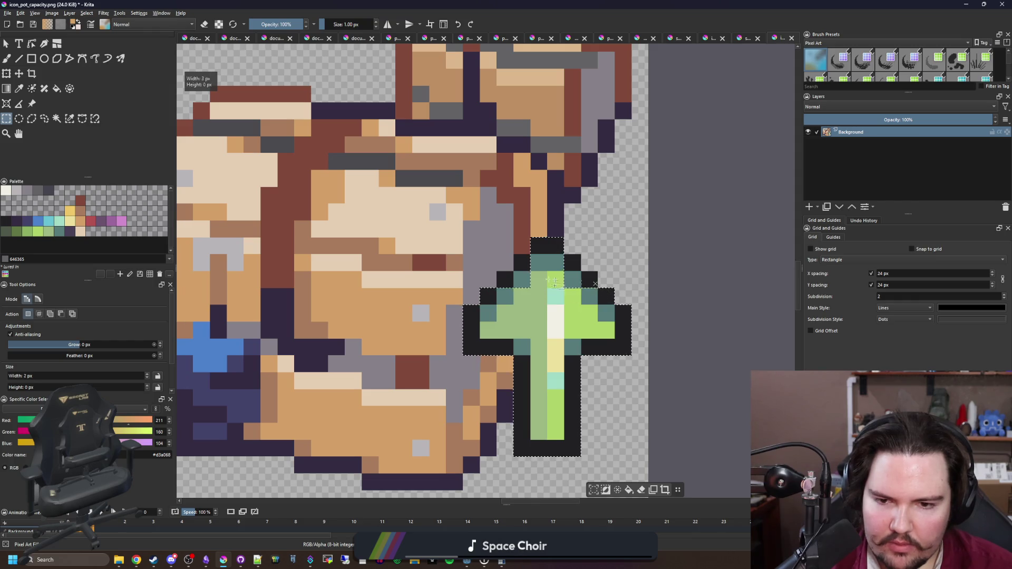
pyautogui.moveTo(498, 288); pyautogui.dragTo(597, 272)
pyautogui.moveTo(515, 271); pyautogui.dragTo(577, 259)
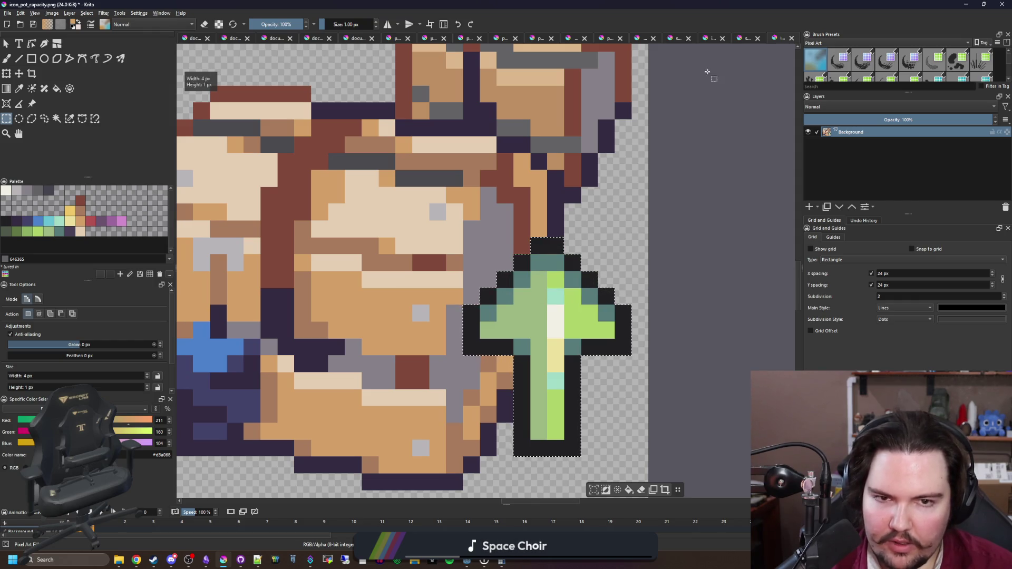
# Paste onto the sponge image and confirm the transform
pyautogui.hotkey('ctrl', 'shift', 'Tab')
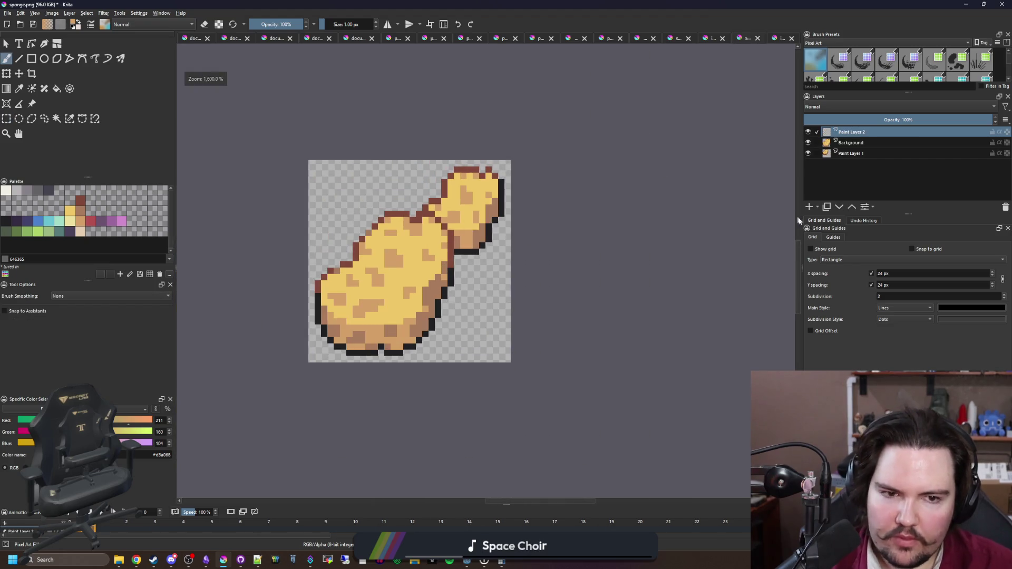
pyautogui.hotkey('ctrl', 'v')
pyautogui.hotkey('ctrl', 't')
pyautogui.scroll(1, 484, 315)
pyautogui.press('Return')
# Copy the arrow from the pot icon and paste it as a new layer at the sponge's lower right
pyautogui.hotkey('ctrl', 'Tab')
pyautogui.hotkey('ctrl', 'c')
pyautogui.hotkey('ctrl', 'shift', 'Tab')
pyautogui.hotkey('ctrl', 'v')
pyautogui.hotkey('ctrl', 't')
pyautogui.scroll(1, 504, 258)
pyautogui.press('Return')
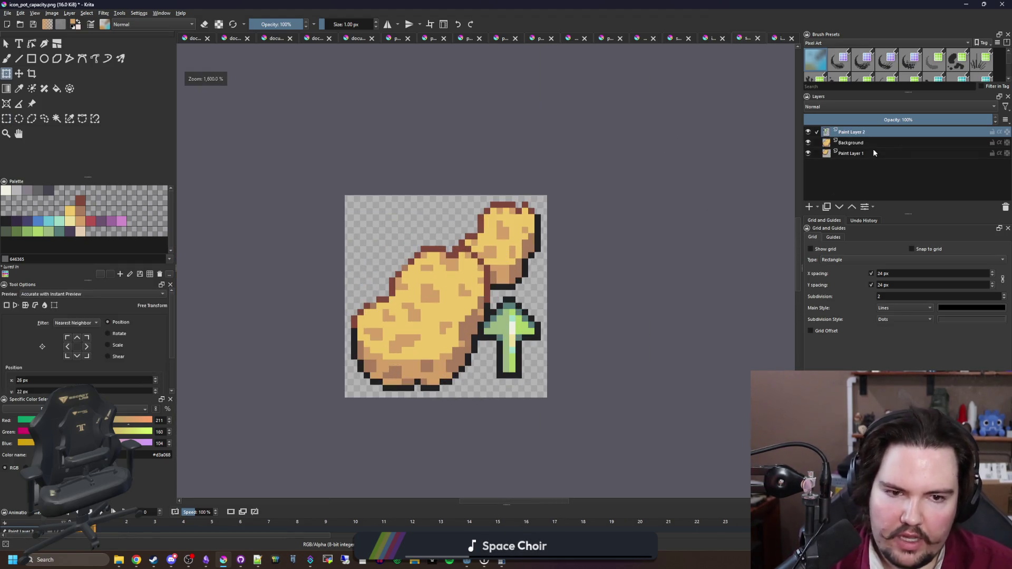
# Select the sponge's Paint Layer 1 and switch to the Fill tool
pyautogui.click(873, 151)
pyautogui.scroll(2, 592, 203)
pyautogui.press('f')
pyautogui.scroll(2, 326, 336)
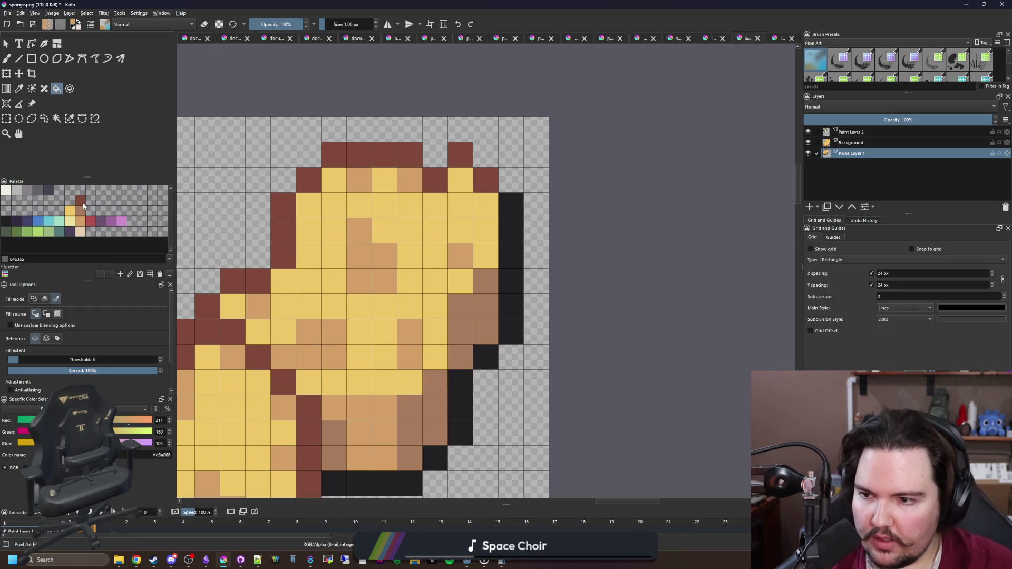
# Recolour the sponge's top outline dark blue #43436a, after undoing a trial dark-red fill
pyautogui.click(82, 203)
pyautogui.click(489, 395)
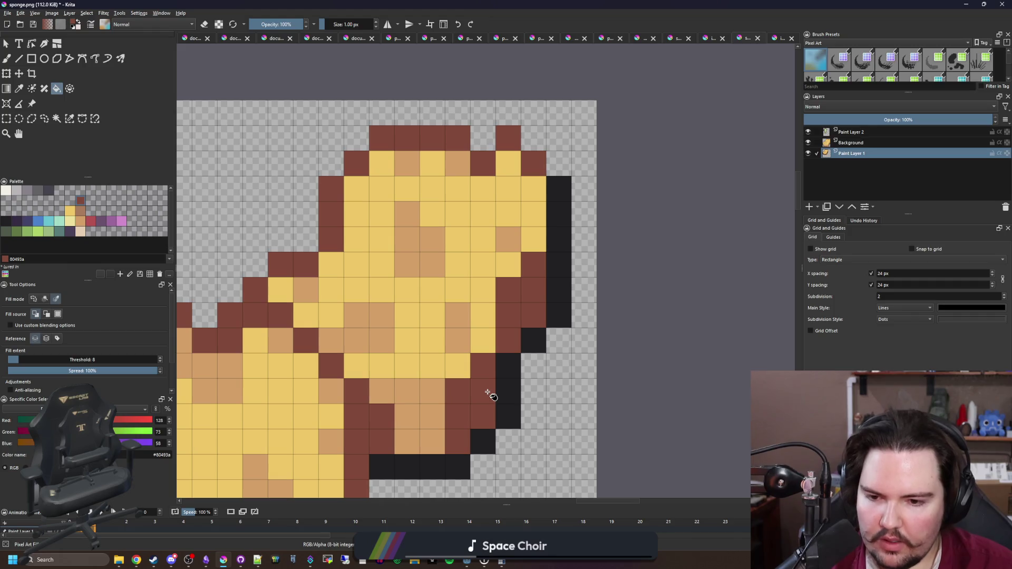
pyautogui.hotkey('ctrl', 'z')
pyautogui.click(29, 219)
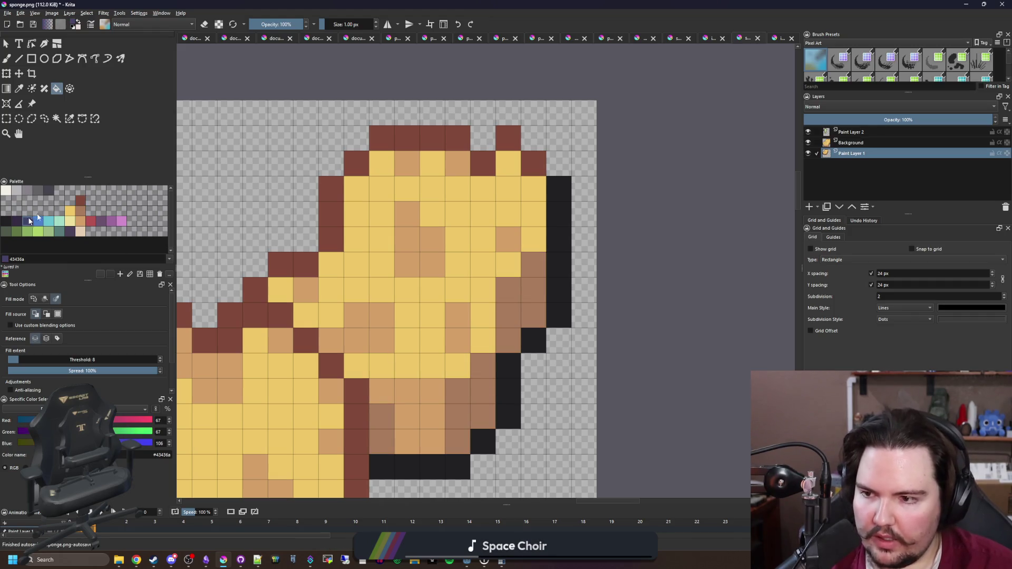
pyautogui.click(402, 134)
# Refill the right-side shading cells with dark red #80493a and brown #a77b5b
pyautogui.click(81, 203)
pyautogui.click(451, 440)
pyautogui.click(81, 215)
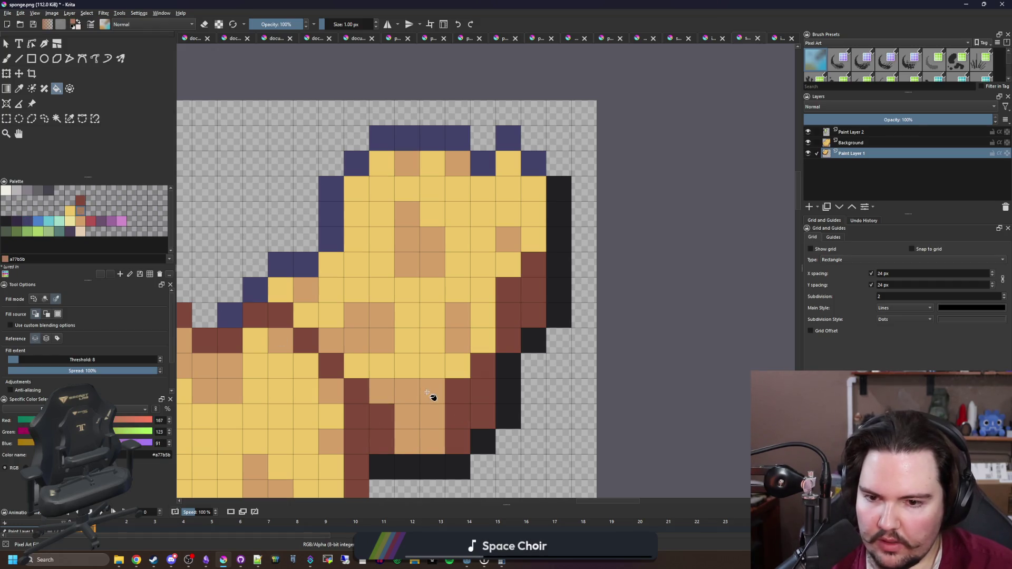
pyautogui.click(432, 398)
pyautogui.click(81, 220)
pyautogui.scroll(-10, 417, 222)
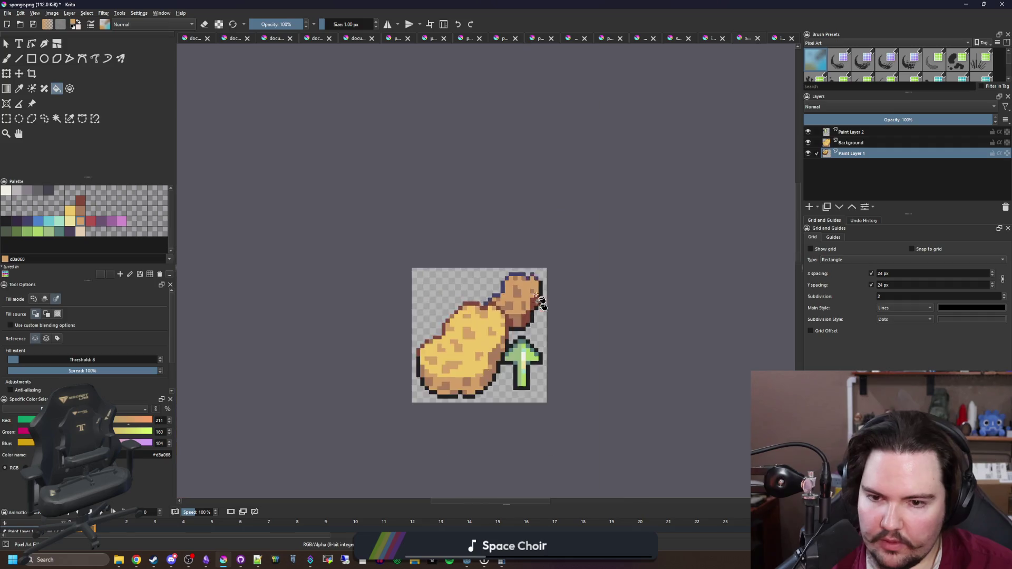
pyautogui.scroll(3, 454, 229)
pyautogui.scroll(3, 487, 286)
# Save As icon_sponge_size.png in the Sprites/Icons folder and accept the PNG export options
pyautogui.click(12, 17)
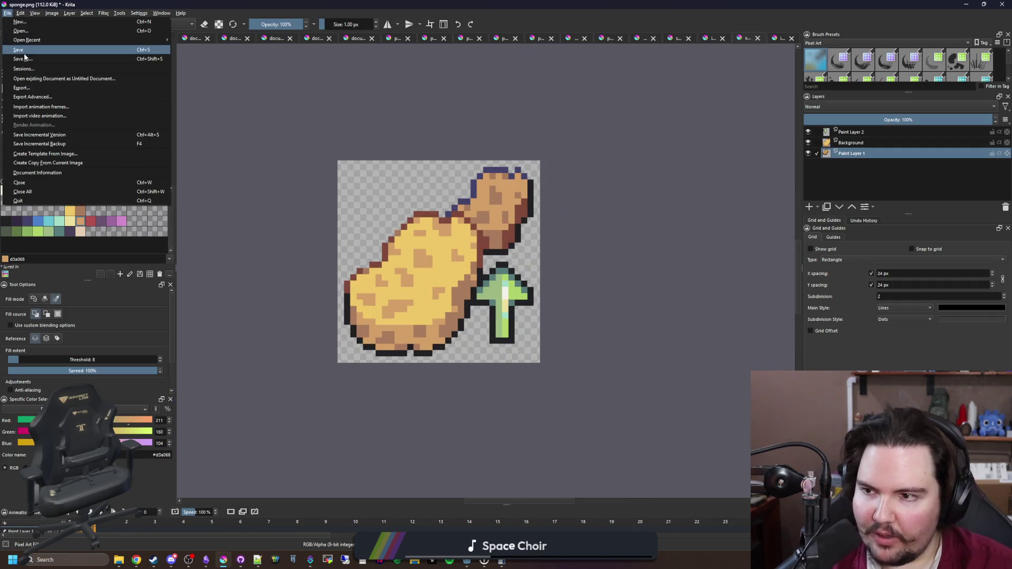
pyautogui.press('Escape')
pyautogui.hotkey('ctrl', 'shift', 's')
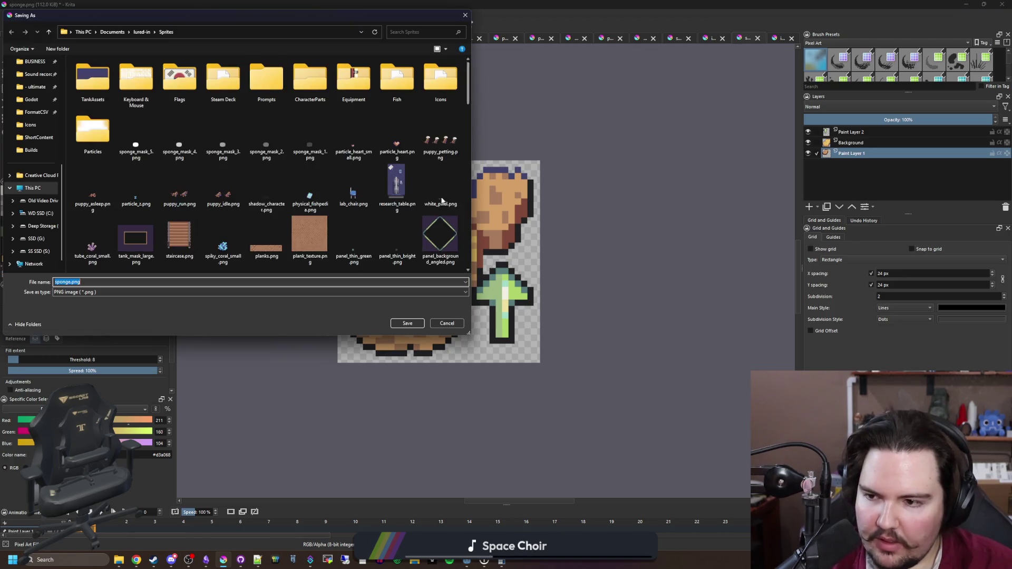
pyautogui.write('icon_sponge)_s')
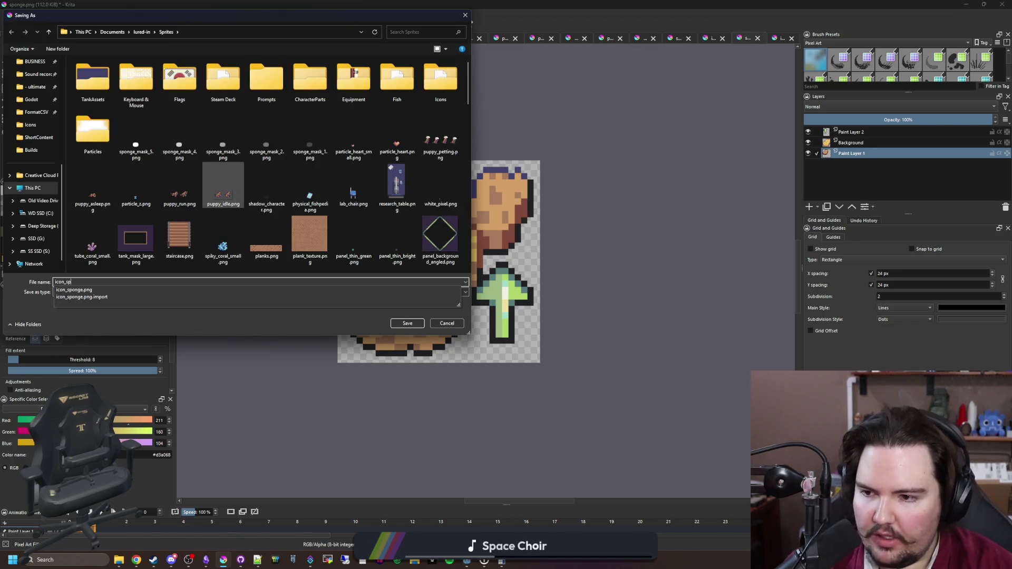
pyautogui.press('BackSpace')
pyautogui.write('_size')
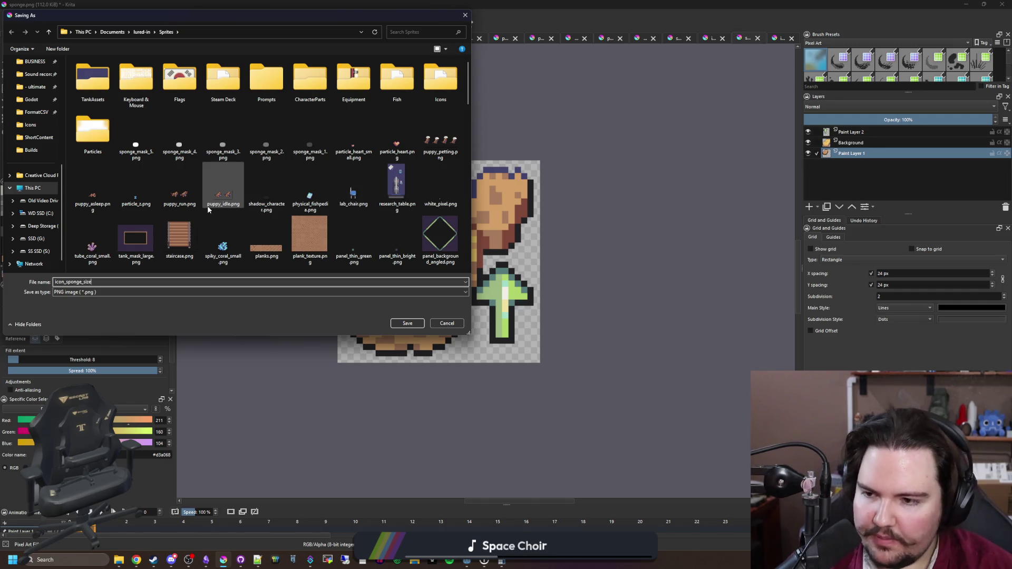
pyautogui.doubleClick(58, 281)
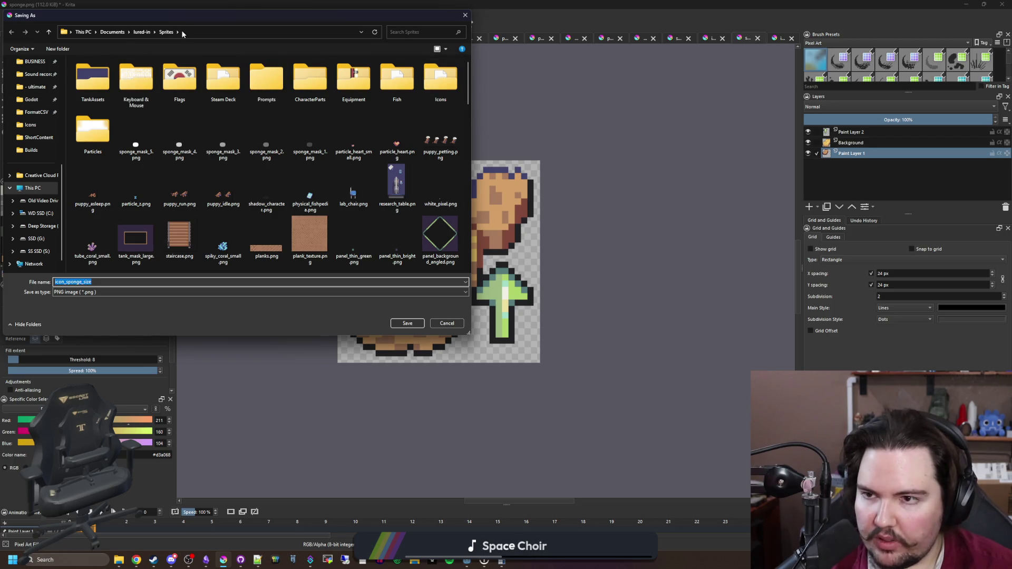
pyautogui.doubleClick(440, 82)
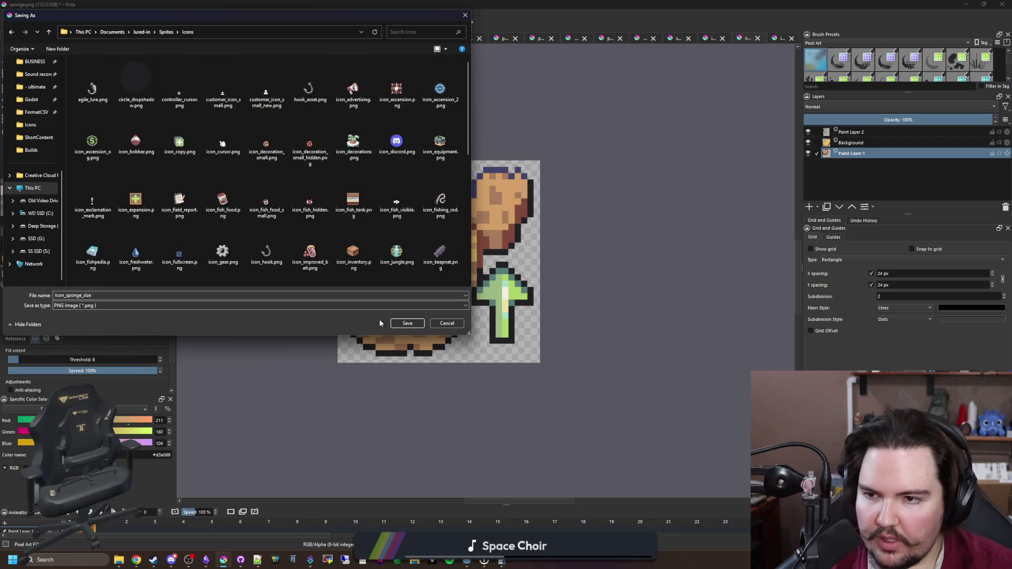
pyautogui.click(407, 323)
pyautogui.click(554, 362)
pyautogui.scroll(1, 447, 253)
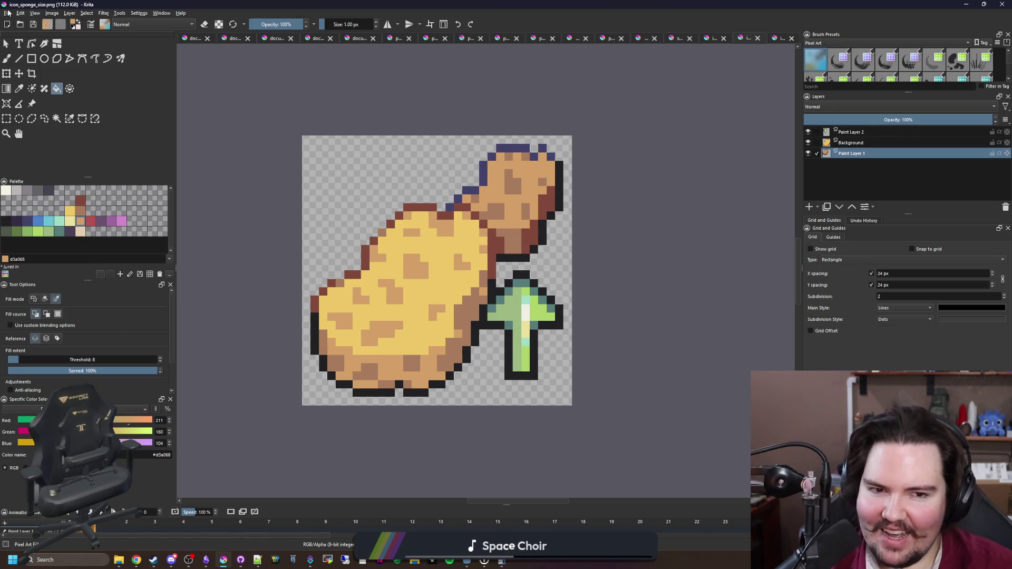
# Select the whole sponge canvas on the Background layer and create a new 32×32 document
pyautogui.click(871, 147)
pyautogui.click(6, 119)
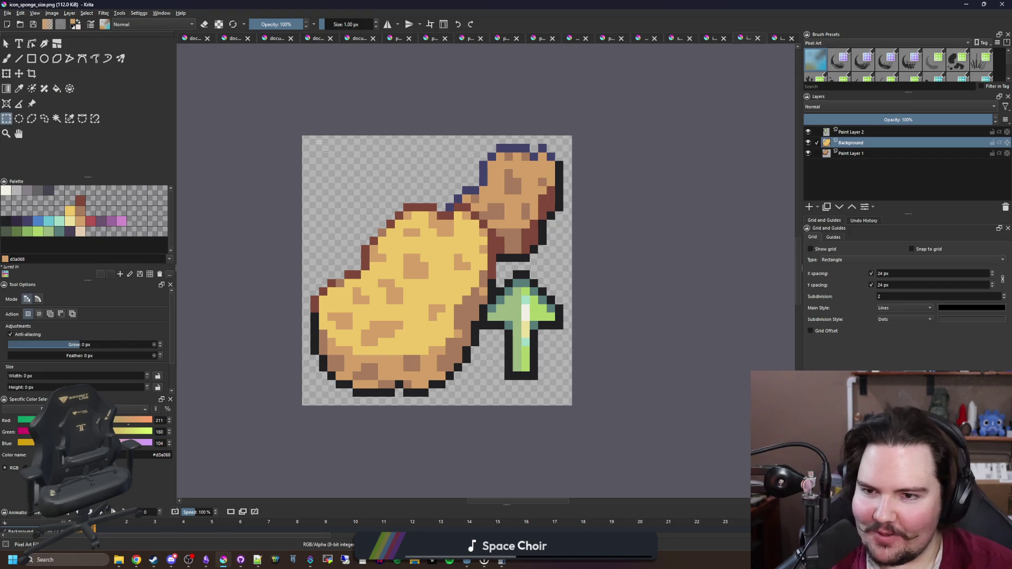
pyautogui.moveTo(303, 138); pyautogui.dragTo(571, 406)
pyautogui.click(7, 13)
pyautogui.click(19, 22)
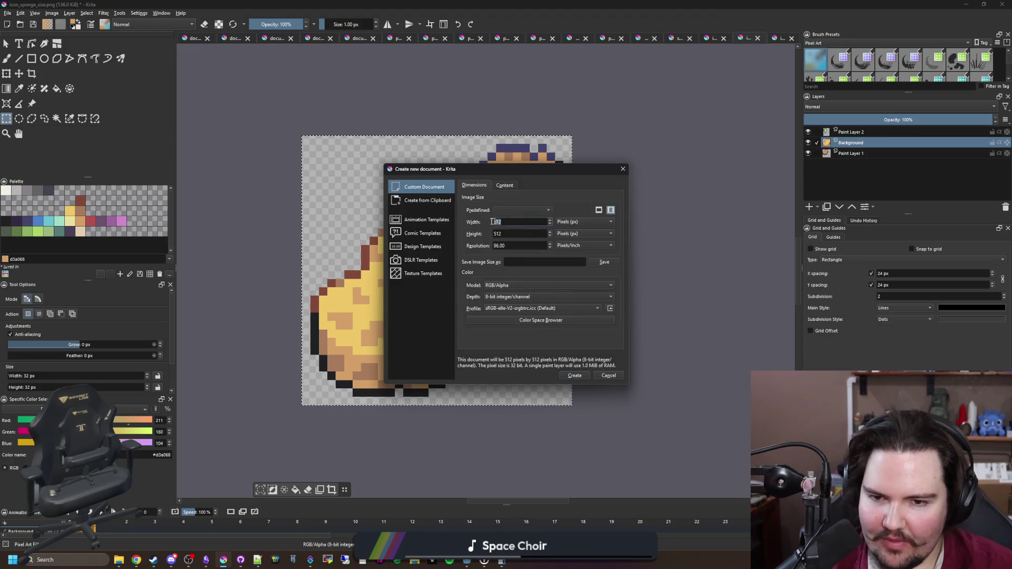
pyautogui.write('32')
pyautogui.press('Tab')
pyautogui.write('32')
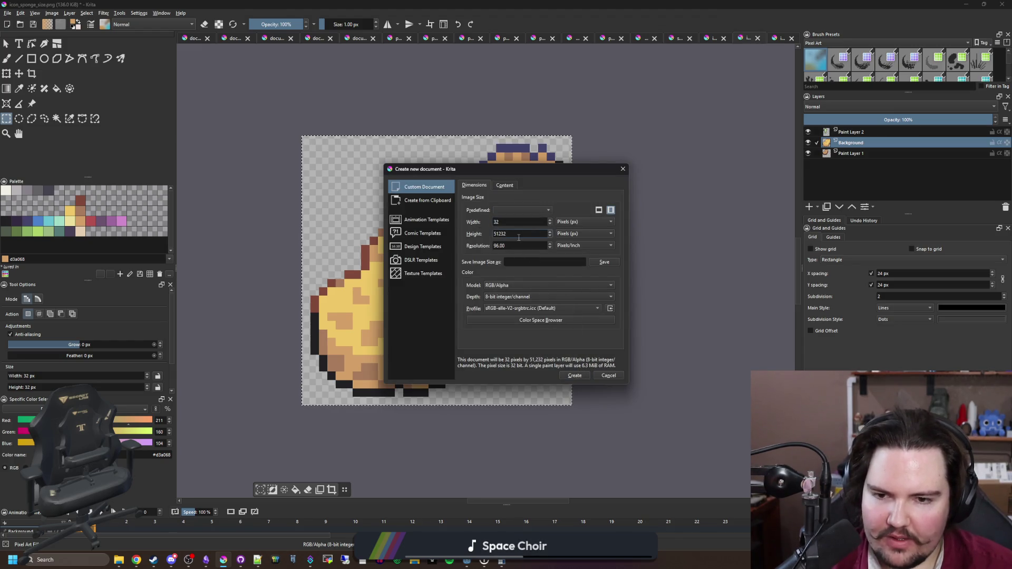
pyautogui.click(580, 373)
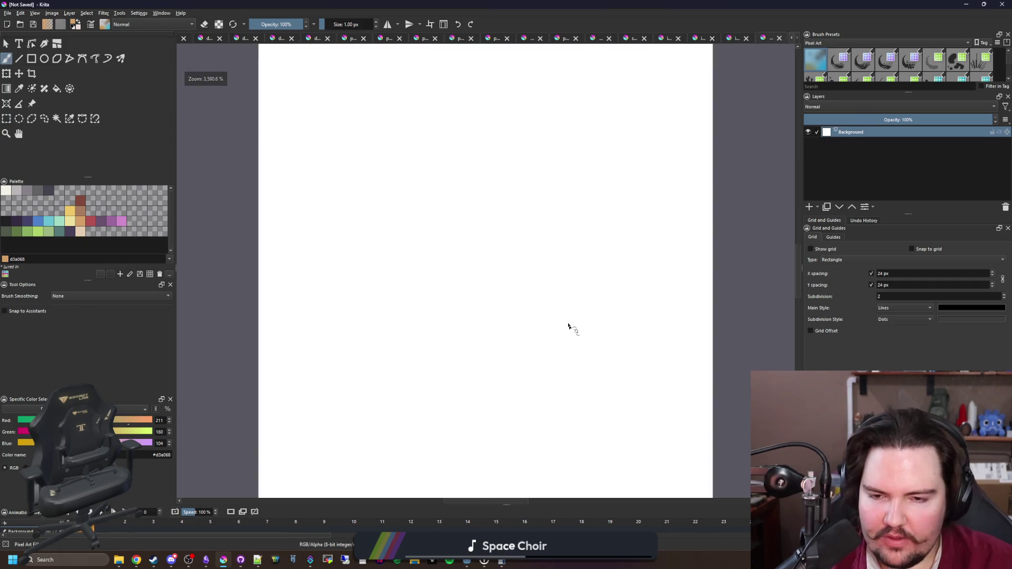
# Paste the sponge centred and delete its white background using Similar Color Selection
pyautogui.hotkey('ctrl', 'v')
pyautogui.hotkey('ctrl', 't')
pyautogui.moveTo(464, 294); pyautogui.dragTo(498, 277)
pyautogui.click(69, 118)
pyautogui.click(543, 200)
pyautogui.press('Delete')
pyautogui.hotkey('ctrl', 'shift', 'a')
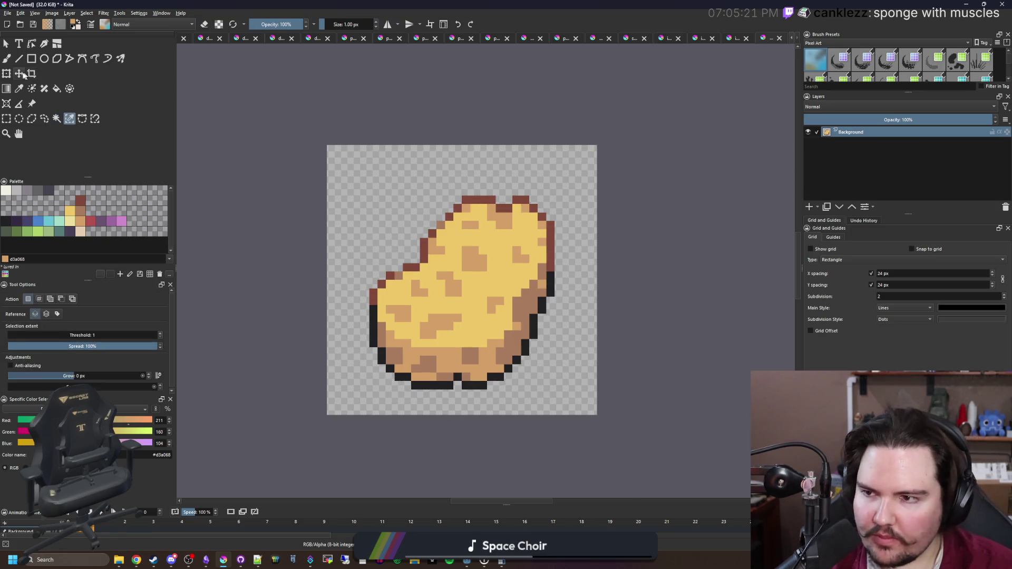
# Add an empty paint layer above the sponge
pyautogui.press('b')
pyautogui.press('+')
pyautogui.click(810, 208)
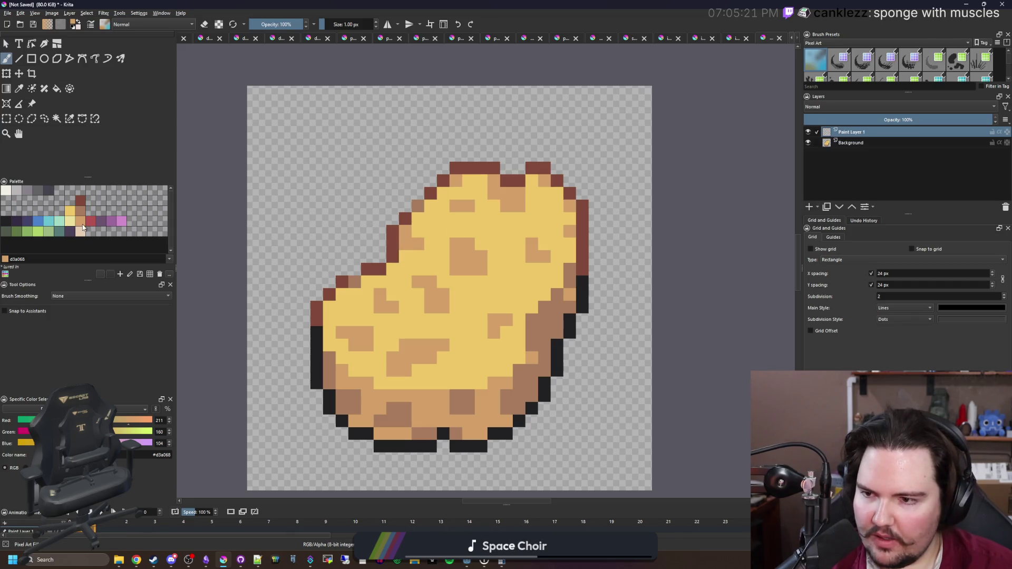
# Sketch trial light-brown arm strokes from the sponge's left edge, then undo them
pyautogui.press('-')
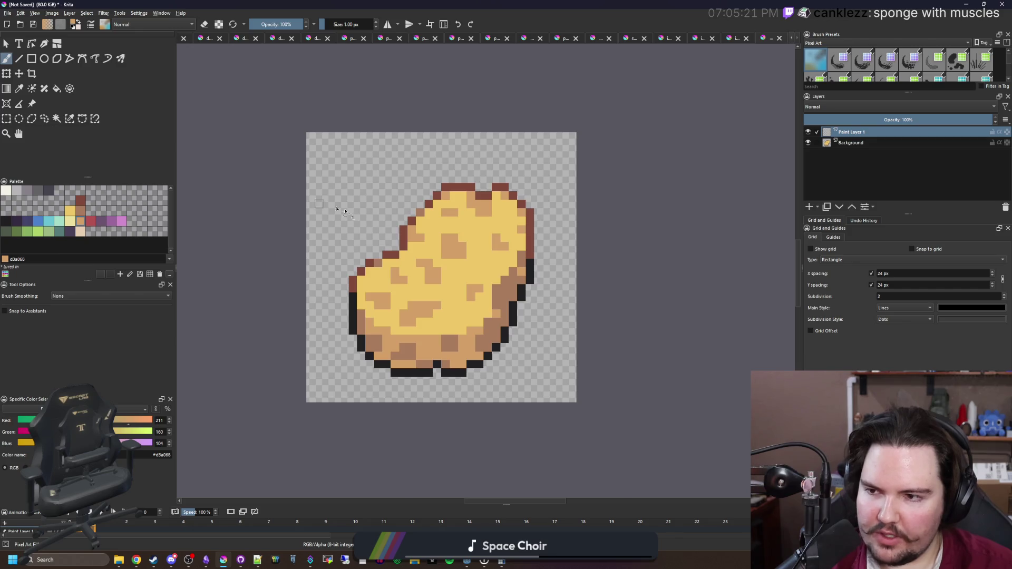
pyautogui.scroll(2, 358, 227)
pyautogui.scroll(1, 438, 267)
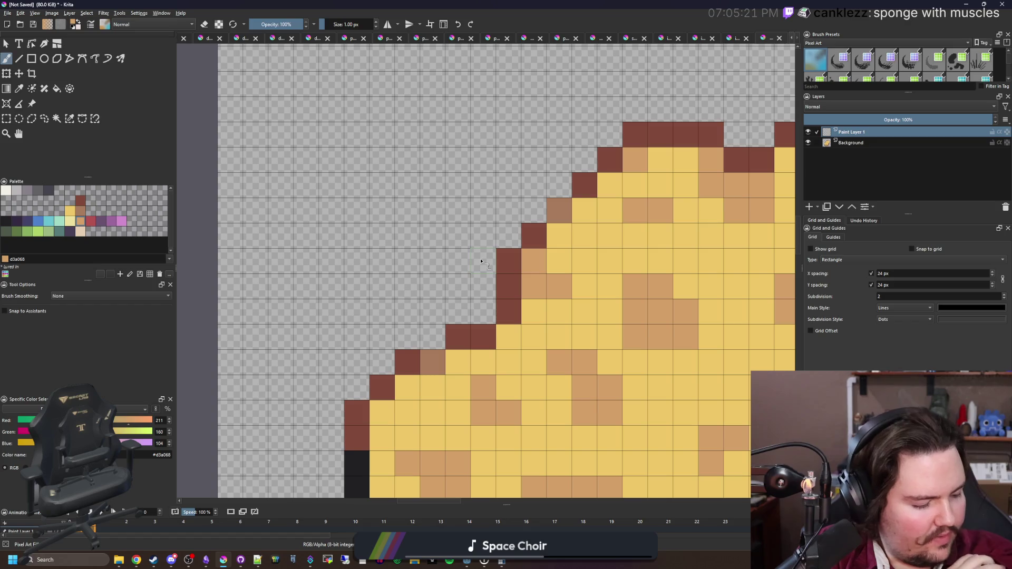
pyautogui.moveTo(503, 238)
pyautogui.mouseDown()
pyautogui.moveTo(477, 211)
pyautogui.moveTo(428, 208)
pyautogui.moveTo(382, 232)
pyautogui.moveTo(368, 256)
pyautogui.moveTo(361, 165)
pyautogui.mouseUp()
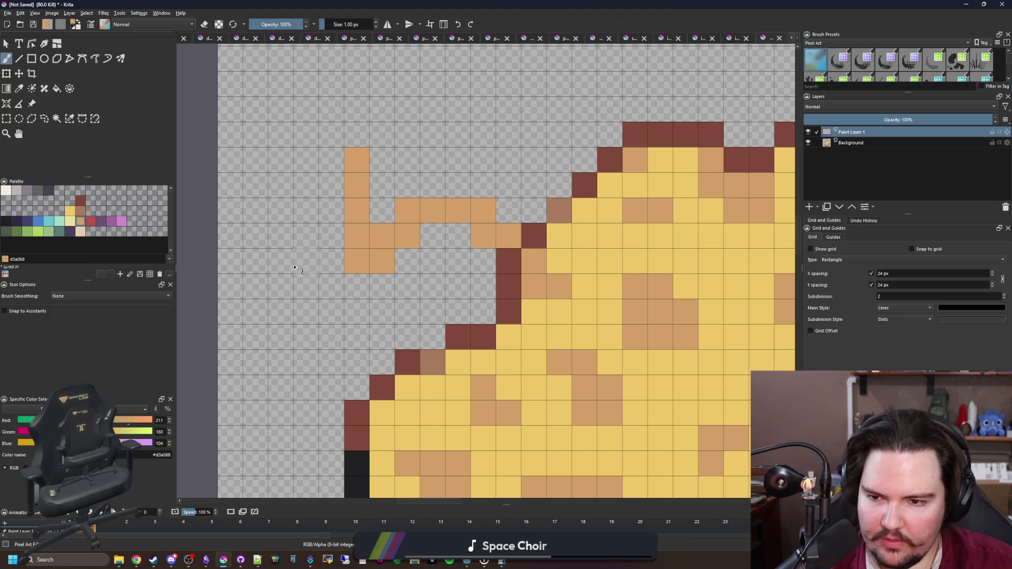
pyautogui.moveTo(290, 288)
pyautogui.mouseDown()
pyautogui.moveTo(306, 313)
pyautogui.moveTo(303, 246)
pyautogui.mouseUp()
pyautogui.moveTo(294, 179); pyautogui.dragTo(289, 129)
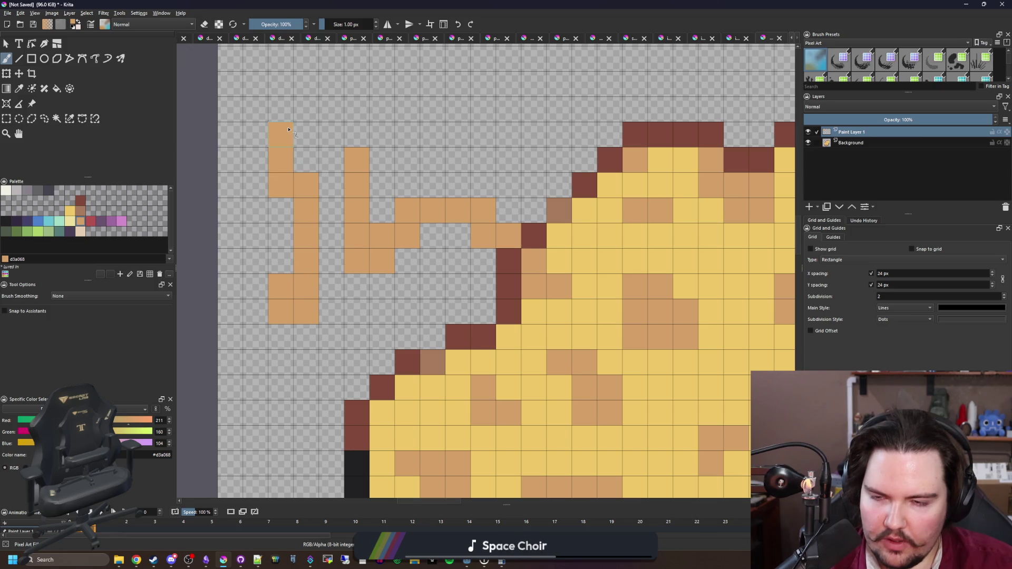
pyautogui.hotkey('ctrl', 'z')
# Paint a bent tan d3a068 arm with a fist on the sponge's left, erasing a stray column
pyautogui.moveTo(287, 308)
pyautogui.mouseDown()
pyautogui.moveTo(485, 312)
pyautogui.moveTo(404, 266)
pyautogui.moveTo(456, 238)
pyautogui.moveTo(317, 288)
pyautogui.moveTo(329, 182)
pyautogui.moveTo(307, 189)
pyautogui.mouseUp()
pyautogui.moveTo(280, 158); pyautogui.dragTo(280, 338)
pyautogui.press('e')
pyautogui.scroll(2, 306, 237)
pyautogui.moveTo(309, 263)
pyautogui.mouseDown()
pyautogui.moveTo(359, 237)
pyautogui.moveTo(320, 194)
pyautogui.moveTo(360, 160)
pyautogui.moveTo(283, 219)
pyautogui.moveTo(285, 241)
pyautogui.mouseUp()
pyautogui.moveTo(378, 183); pyautogui.dragTo(378, 211)
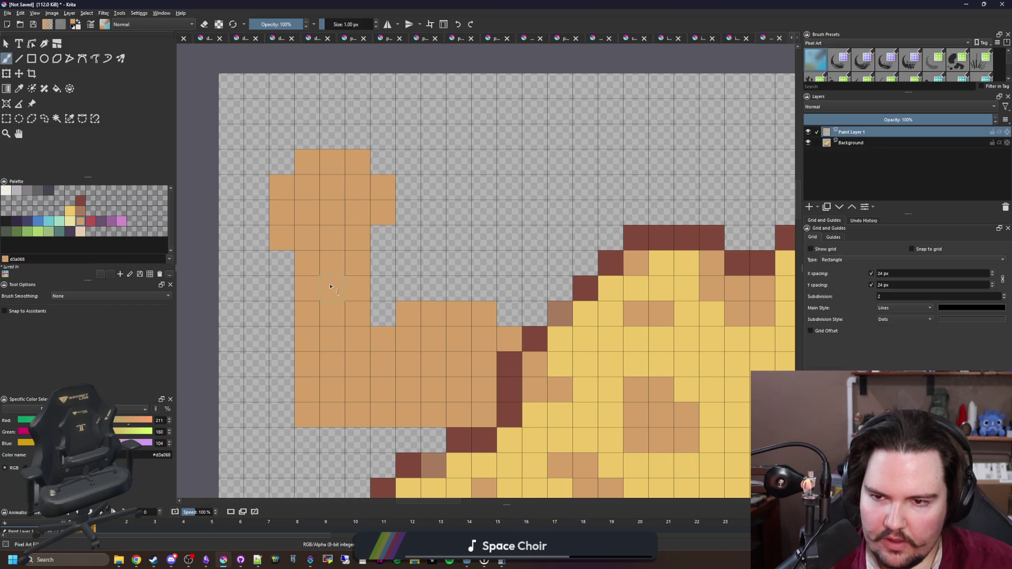
pyautogui.scroll(-5, 326, 338)
pyautogui.scroll(3, 327, 340)
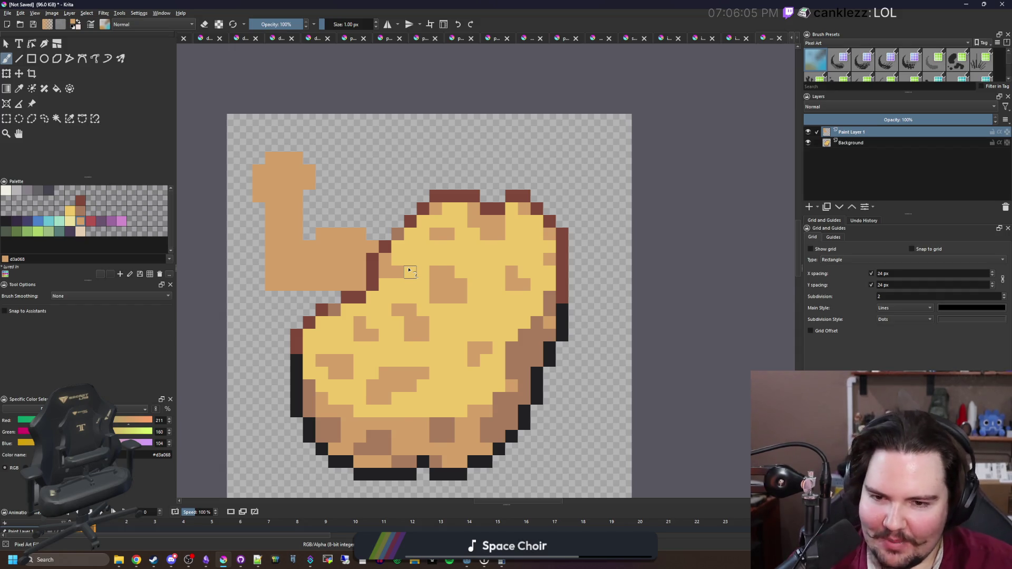
pyautogui.scroll(-2, 409, 270)
pyautogui.scroll(2, 406, 310)
# Add a dark-red pixel to the sponge's outline
pyautogui.click(565, 246)
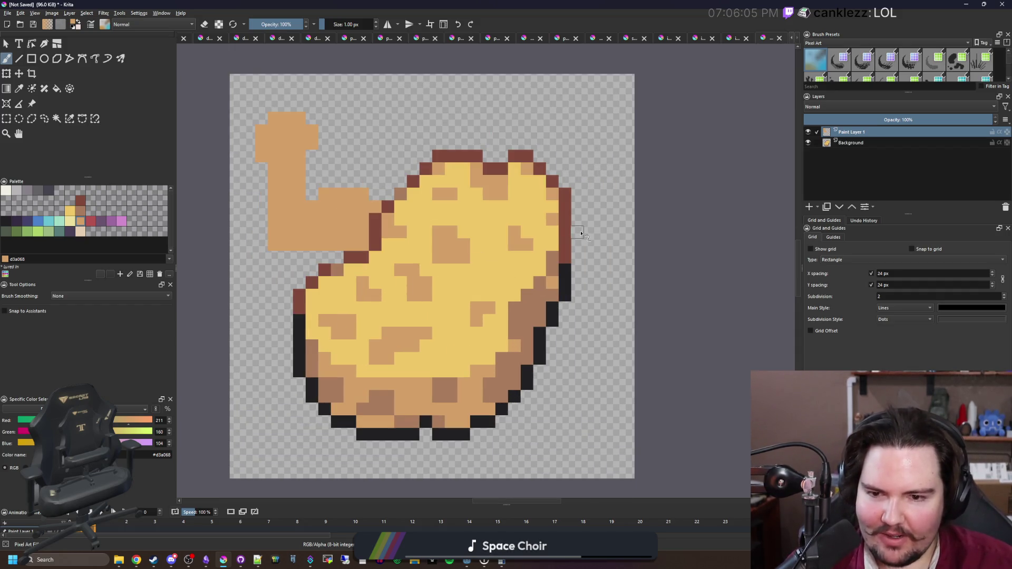
pyautogui.scroll(1, 577, 331)
pyautogui.scroll(2, 577, 331)
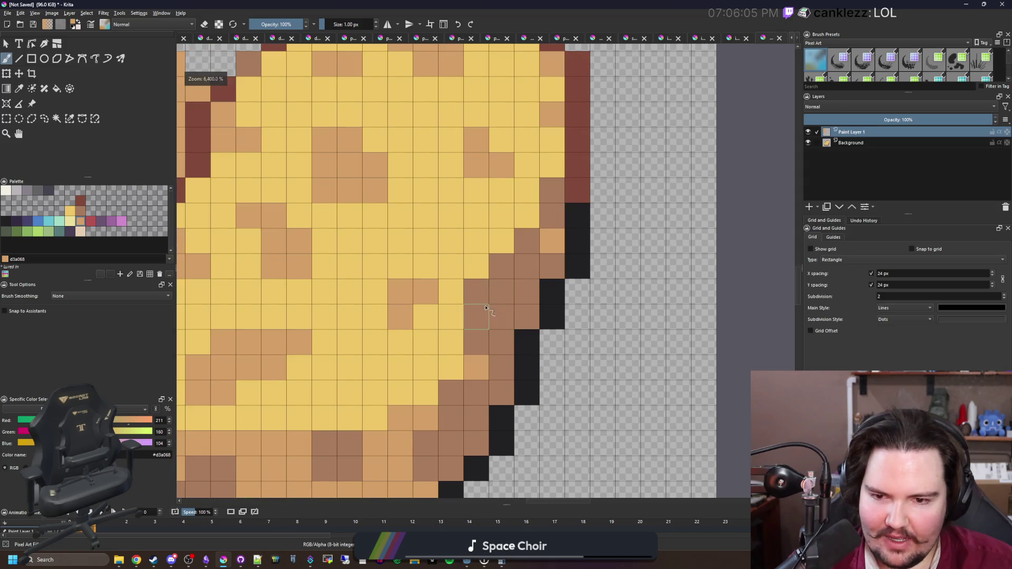
# Move the arm copy to the sponge's right side and flip it horizontally
pyautogui.scroll(-3, 474, 295)
pyautogui.hotkey('ctrl', 't')
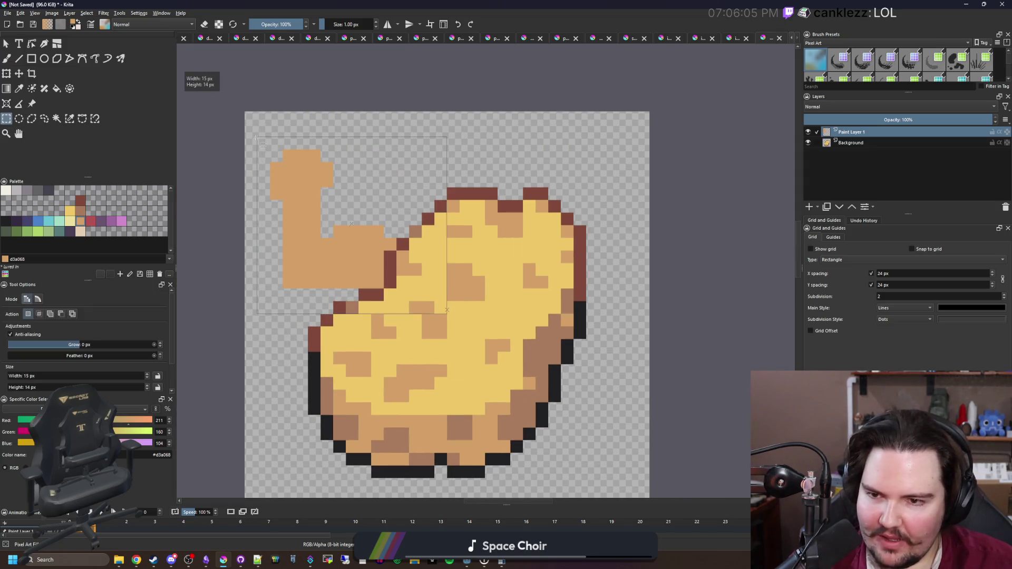
pyautogui.moveTo(365, 237); pyautogui.dragTo(601, 353)
pyautogui.rightClick(527, 325)
pyautogui.click(559, 389)
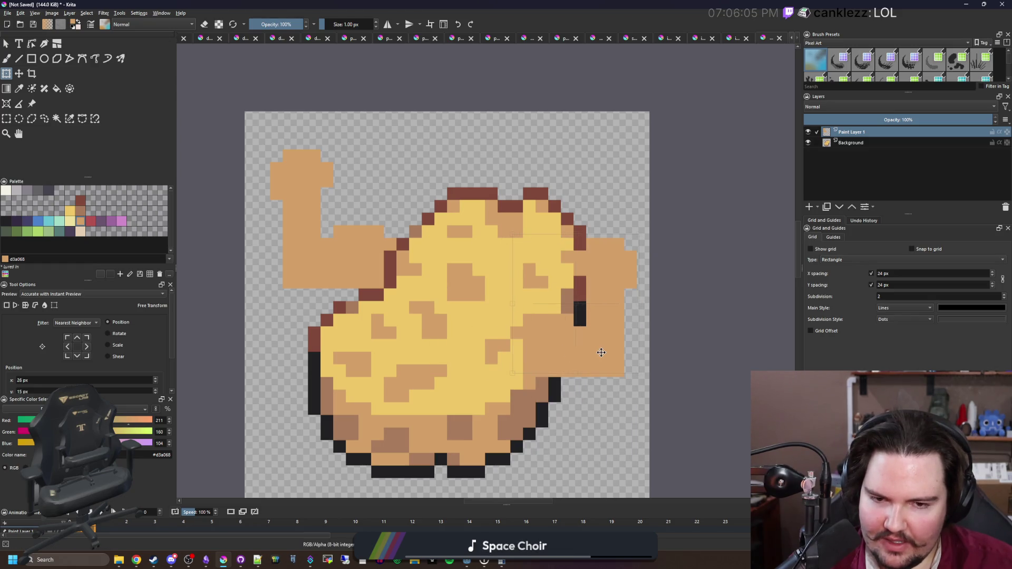
pyautogui.press('Return')
pyautogui.scroll(-2, 601, 352)
pyautogui.scroll(1, 601, 352)
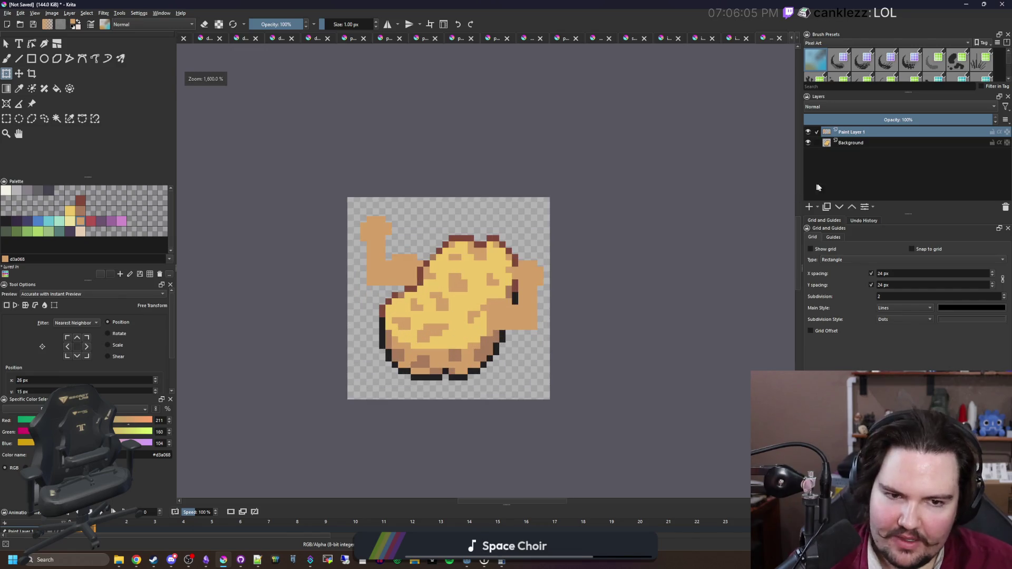
# Shift the sponge body on the Background layer up one pixel
pyautogui.click(856, 142)
pyautogui.press('t')
pyautogui.scroll(1, 445, 325)
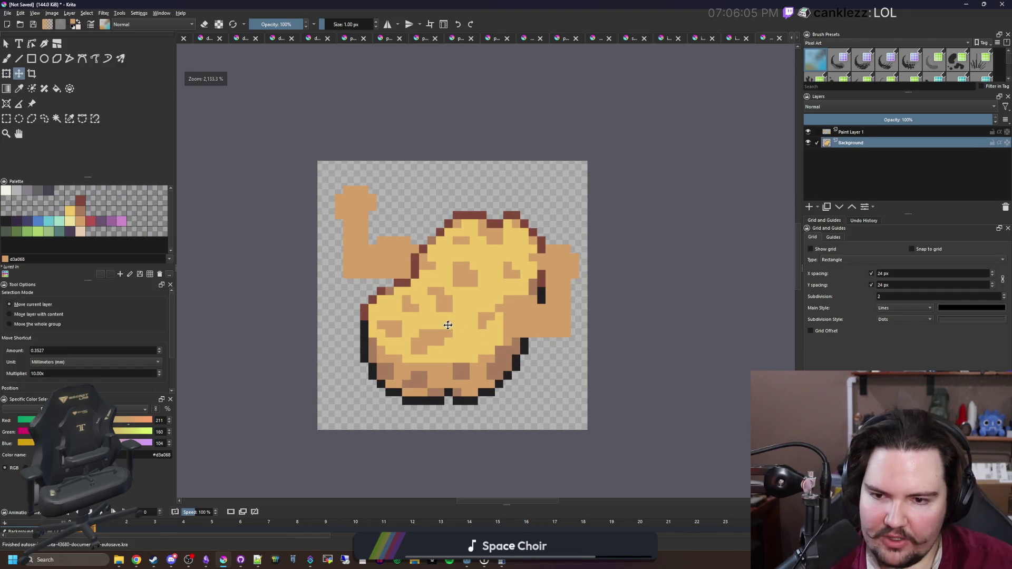
pyautogui.moveTo(445, 326); pyautogui.dragTo(445, 322)
pyautogui.scroll(-4, 444, 322)
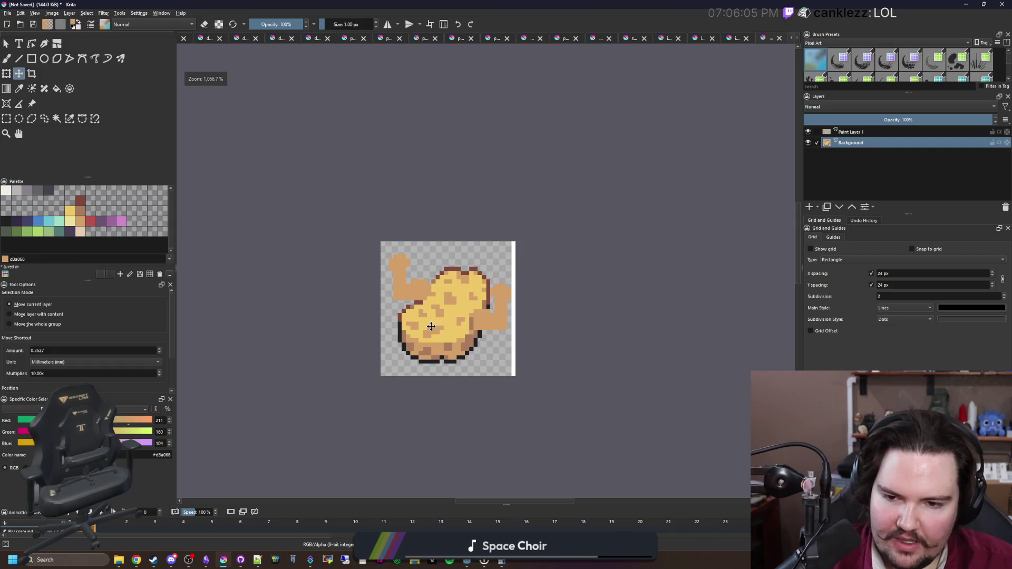
pyautogui.scroll(4, 443, 326)
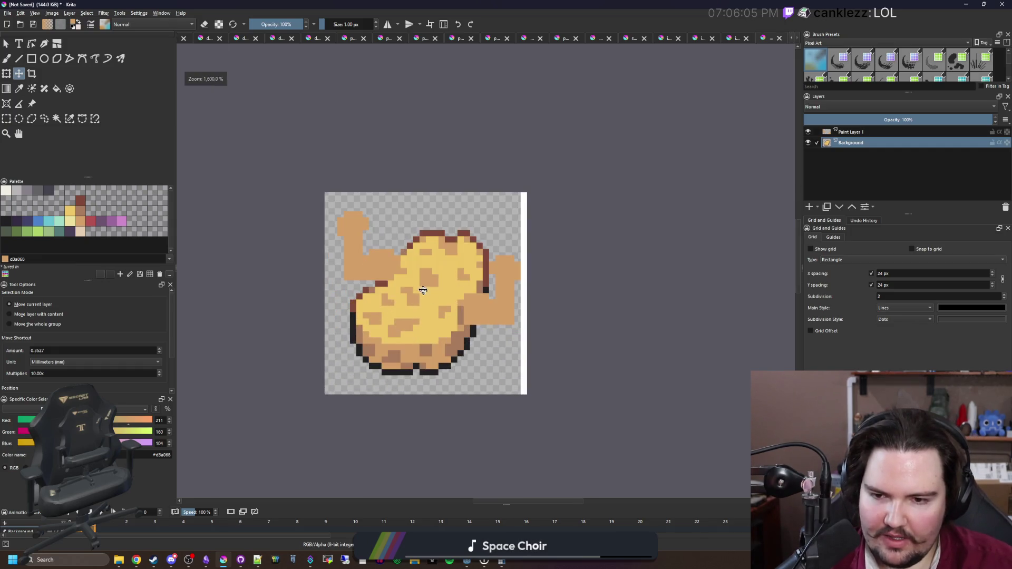
# On Paint Layer 1, marquee the left and right arms and nudge each slightly lower
pyautogui.click(884, 133)
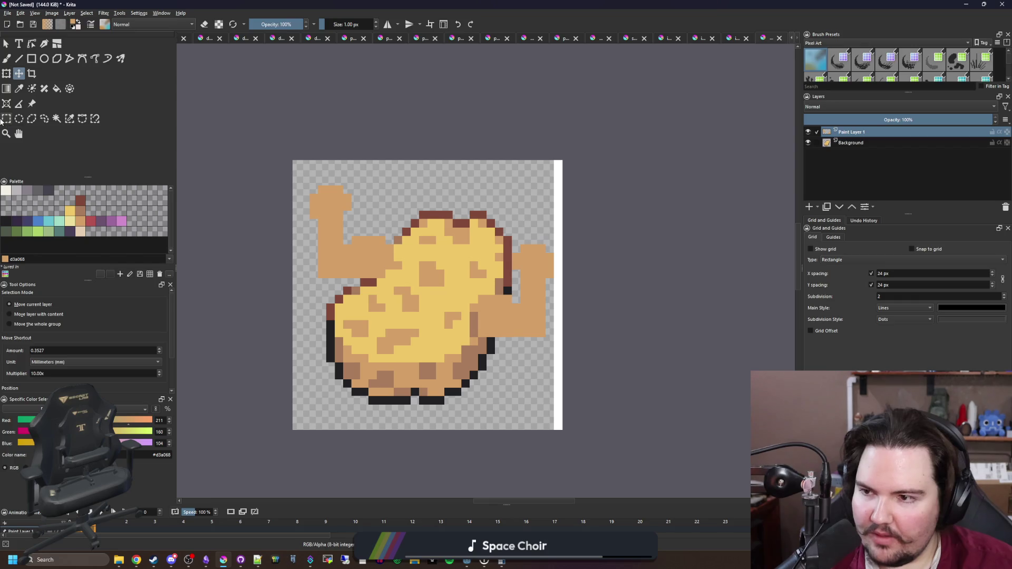
pyautogui.click(6, 119)
pyautogui.moveTo(267, 169); pyautogui.dragTo(419, 296)
pyautogui.click(19, 74)
pyautogui.moveTo(371, 236); pyautogui.dragTo(372, 250)
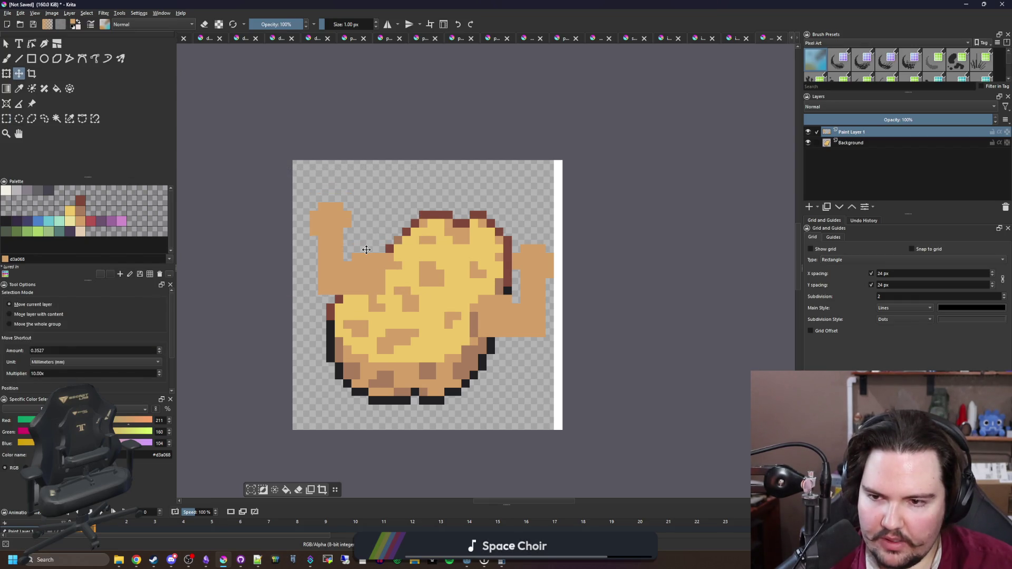
pyautogui.click(6, 119)
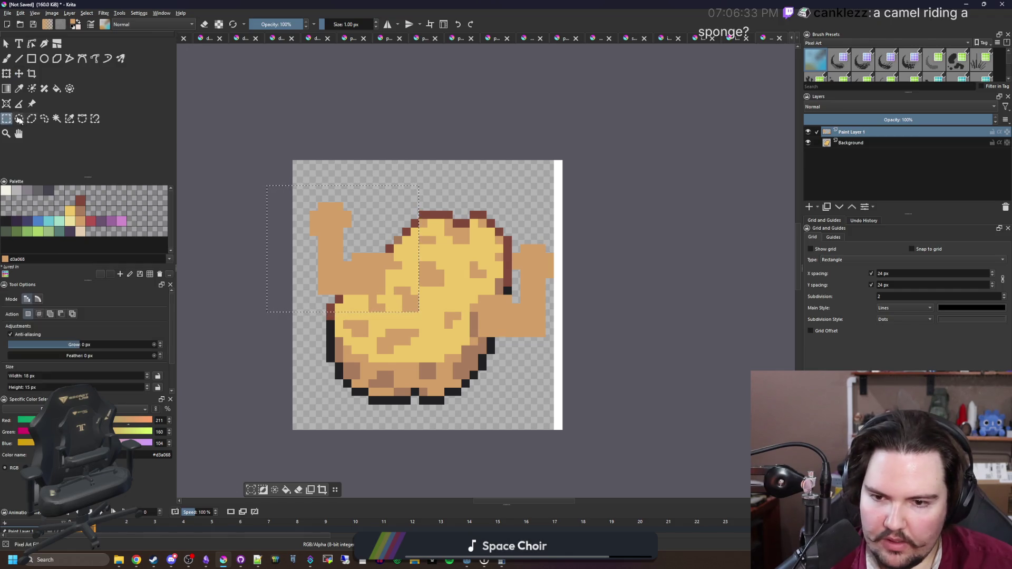
pyautogui.click(597, 342)
pyautogui.moveTo(588, 346); pyautogui.dragTo(468, 227)
pyautogui.press('t')
pyautogui.moveTo(525, 318)
pyautogui.mouseDown()
pyautogui.moveTo(525, 326)
pyautogui.moveTo(520, 319)
pyautogui.mouseUp()
pyautogui.hotkey('ctrl', 'shift', 'a')
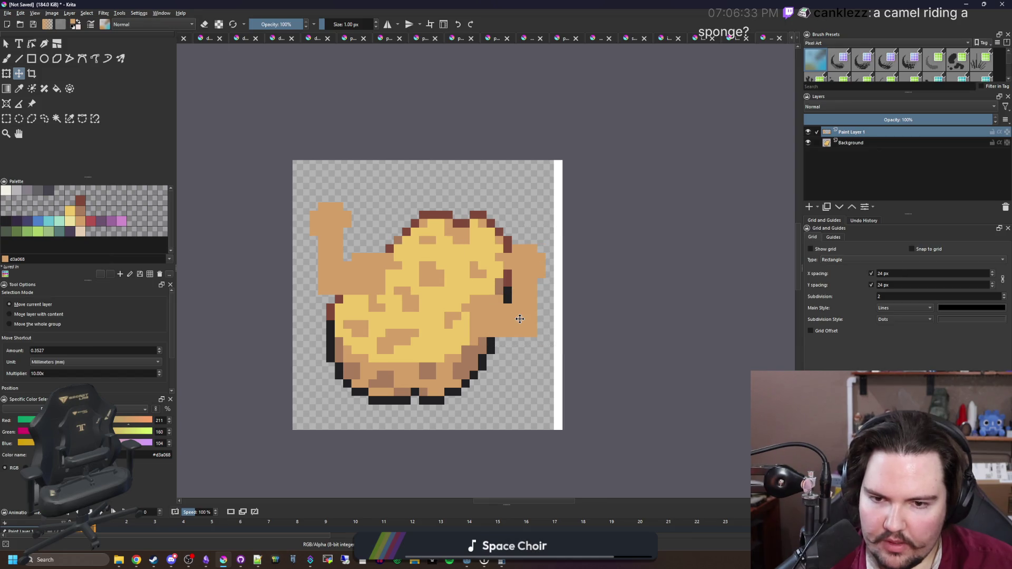
# Paint one empty cell beside the arm tan
pyautogui.scroll(-4, 520, 319)
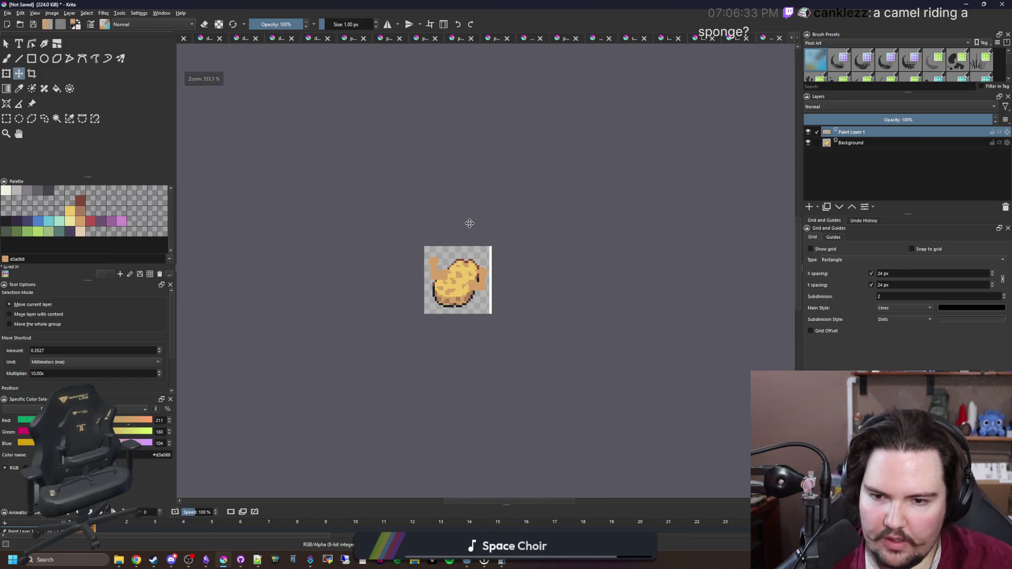
pyautogui.scroll(5, 472, 284)
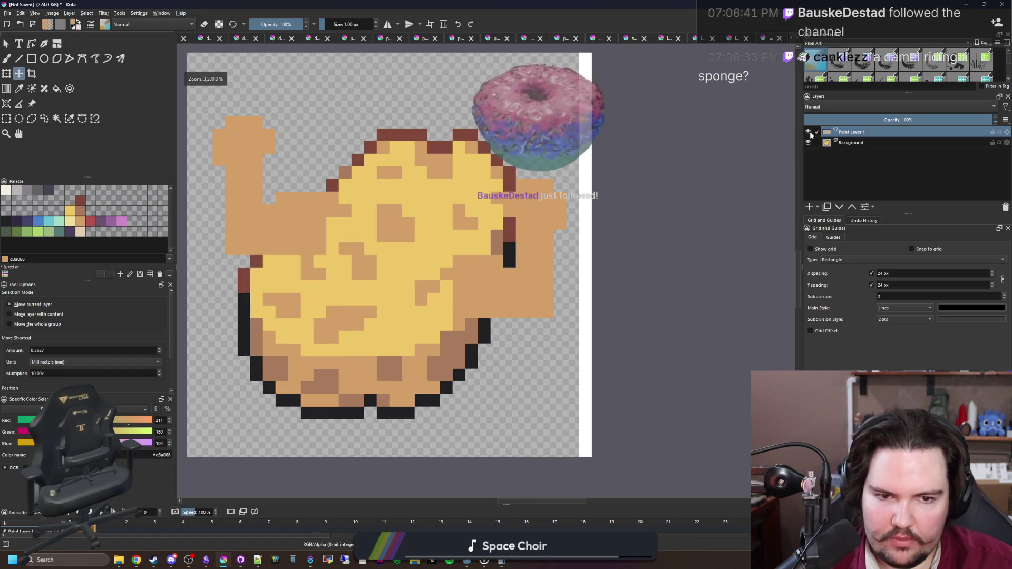
pyautogui.hotkey('ctrl', 'r')
pyautogui.moveTo(347, 243); pyautogui.dragTo(396, 265)
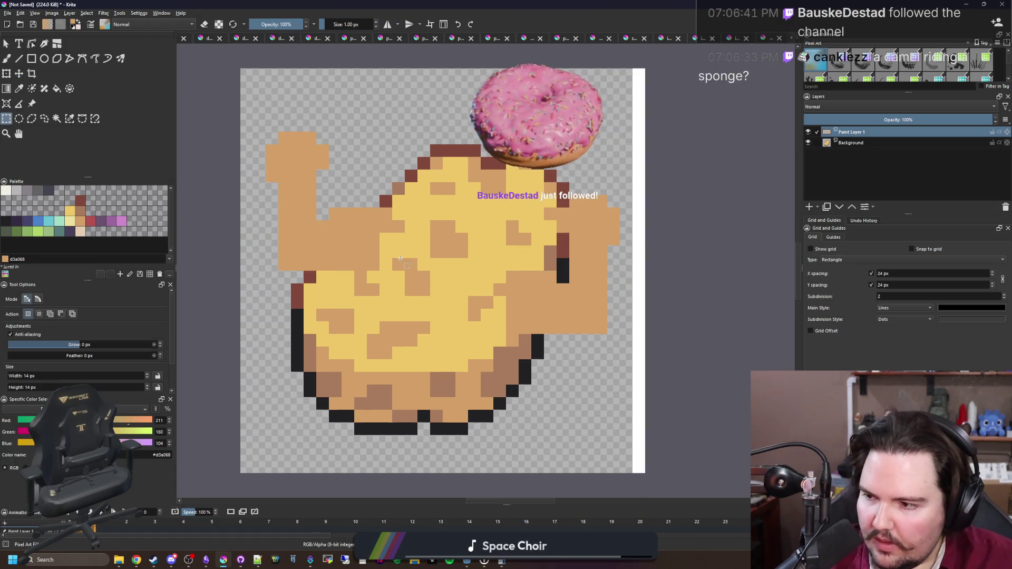
pyautogui.moveTo(390, 214); pyautogui.dragTo(465, 230)
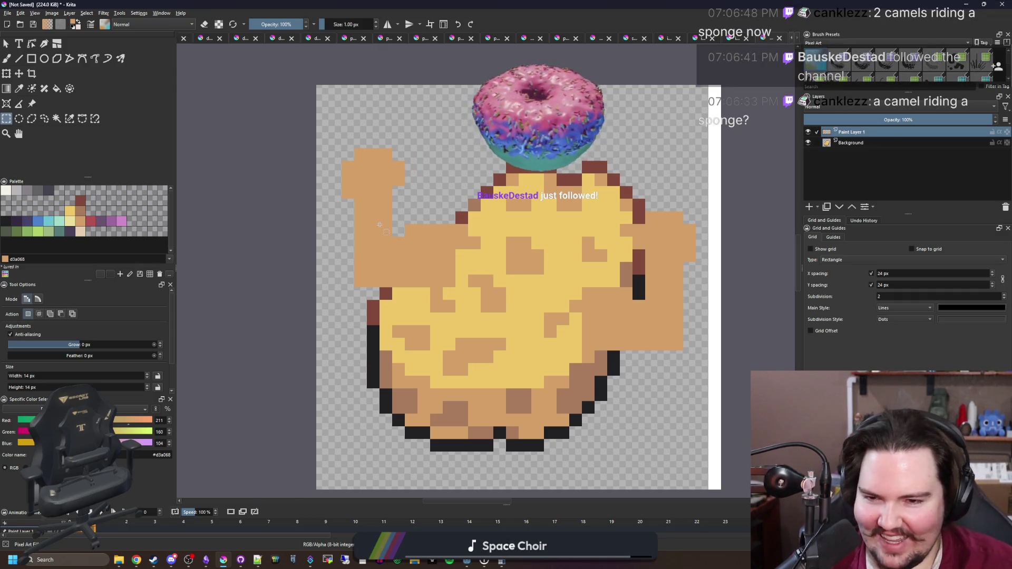
pyautogui.scroll(3, 380, 225)
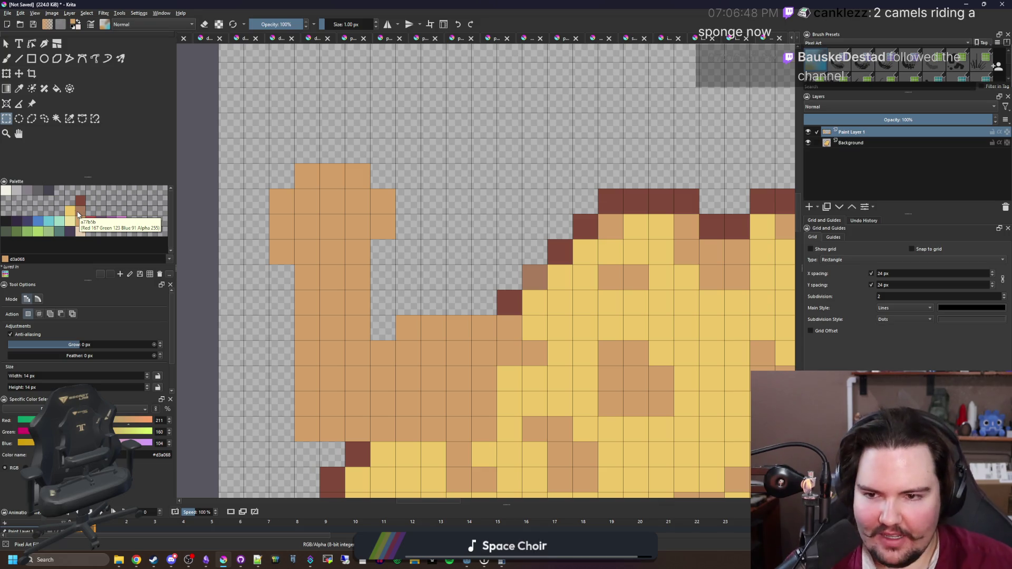
pyautogui.click(384, 253)
# Flood-fill the sponge's left arm with darker brown #a77b5b
pyautogui.press('e')
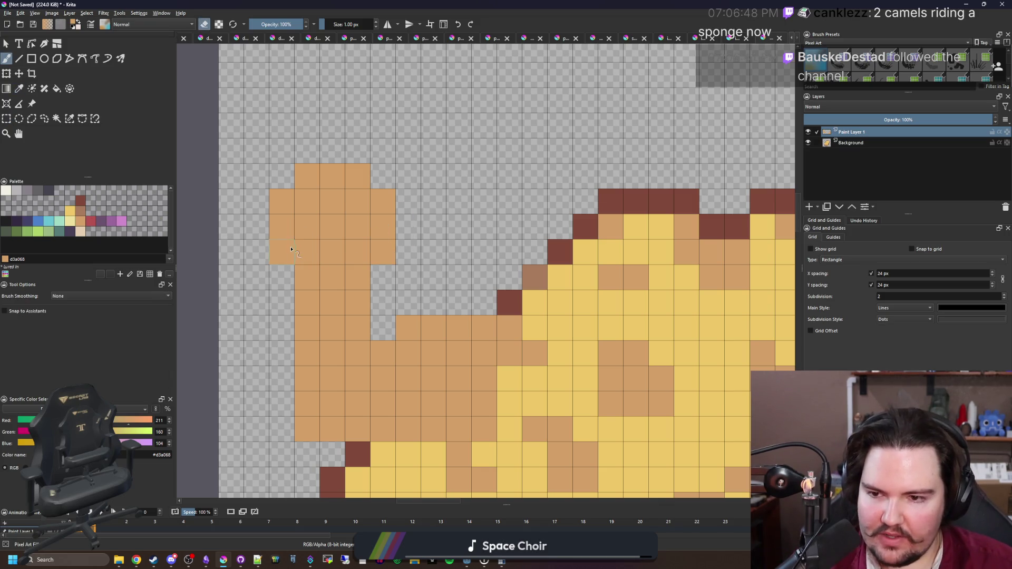
pyautogui.press('p')
pyautogui.press('e')
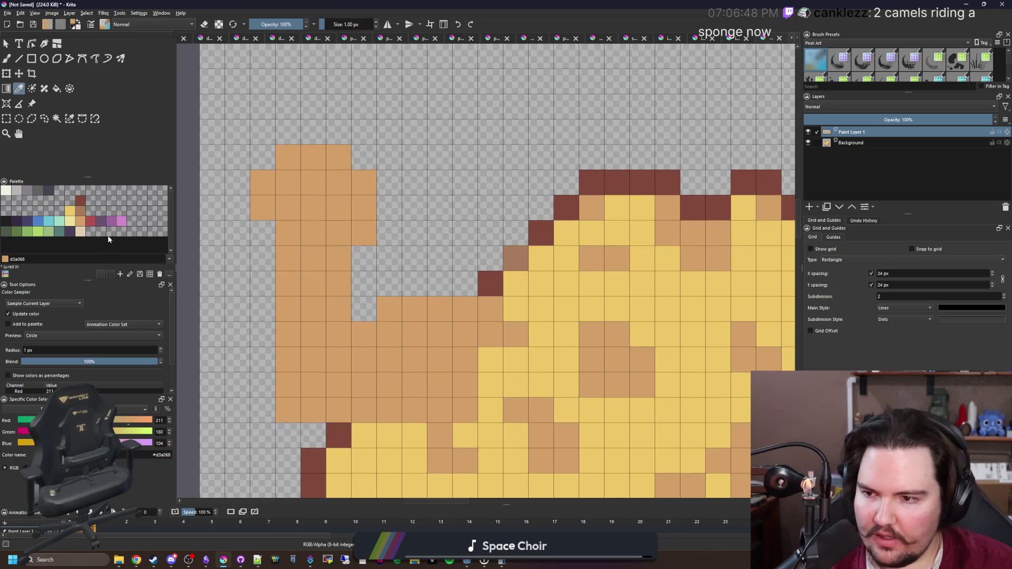
pyautogui.click(80, 211)
pyautogui.press('f')
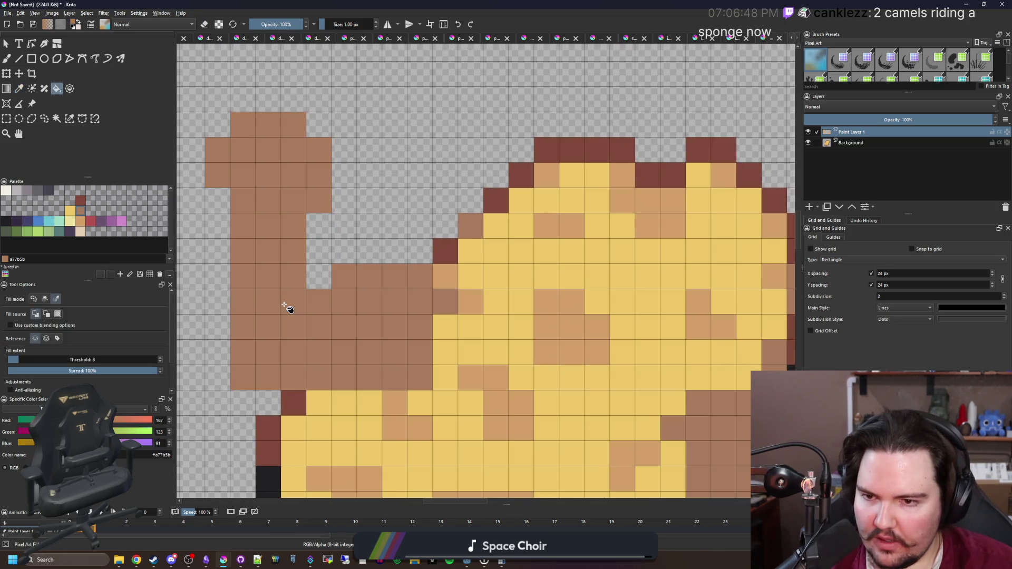
pyautogui.click(284, 305)
# Paint tan #d3a068 highlights along the arm, near the shoulder and on the fist
pyautogui.click(80, 222)
pyautogui.press('b')
pyautogui.moveTo(392, 303)
pyautogui.mouseDown()
pyautogui.moveTo(386, 336)
pyautogui.moveTo(355, 296)
pyautogui.moveTo(421, 302)
pyautogui.mouseUp()
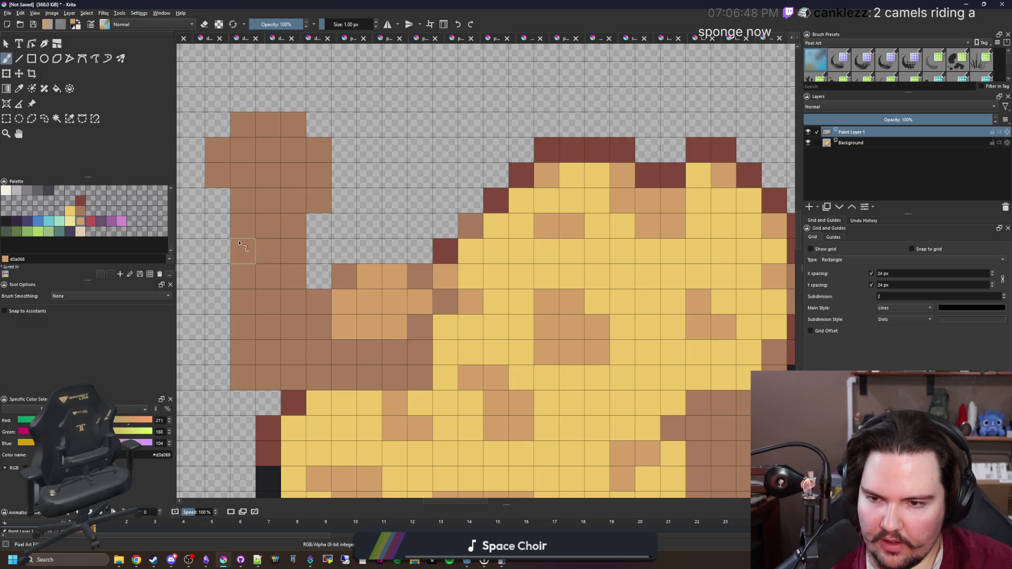
pyautogui.moveTo(225, 175); pyautogui.dragTo(289, 239)
pyautogui.moveTo(313, 189); pyautogui.dragTo(305, 213)
pyautogui.moveTo(356, 188); pyautogui.dragTo(356, 213)
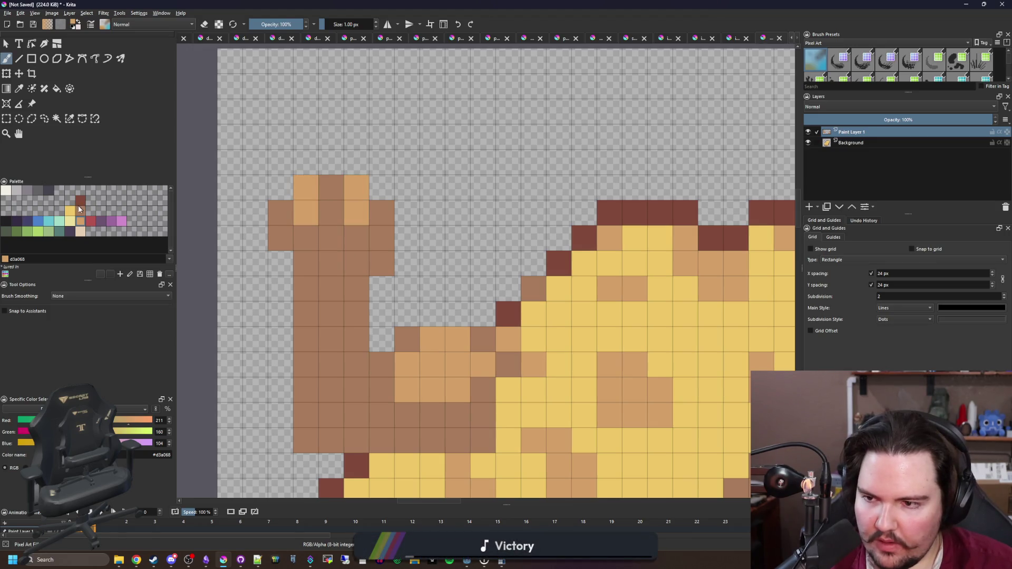
# Shade under the fist and down its left side in dark red #80493a
pyautogui.click(80, 202)
pyautogui.moveTo(358, 290); pyautogui.dragTo(317, 287)
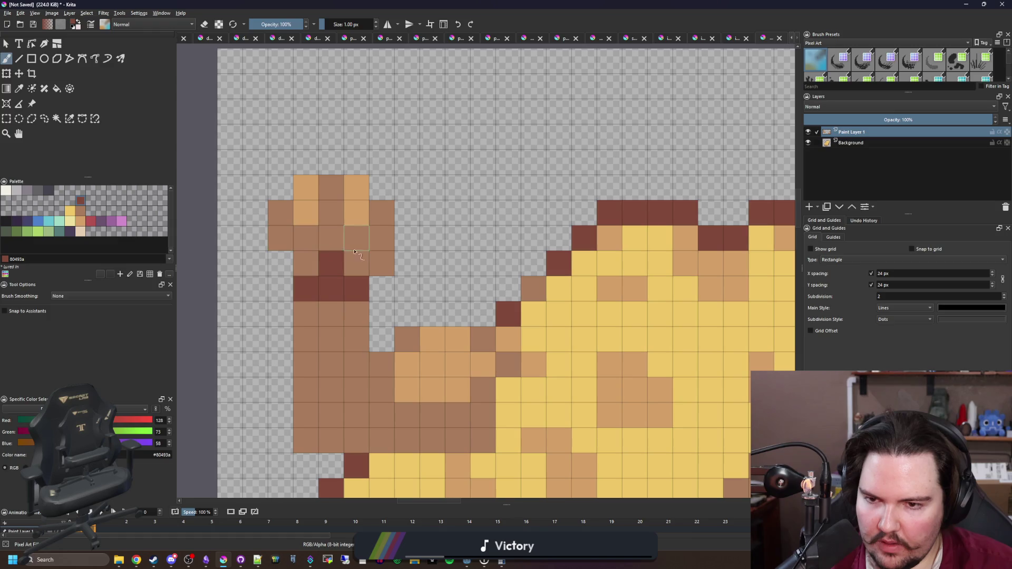
pyautogui.moveTo(284, 245)
pyautogui.mouseDown()
pyautogui.moveTo(280, 216)
pyautogui.moveTo(280, 248)
pyautogui.moveTo(332, 302)
pyautogui.mouseUp()
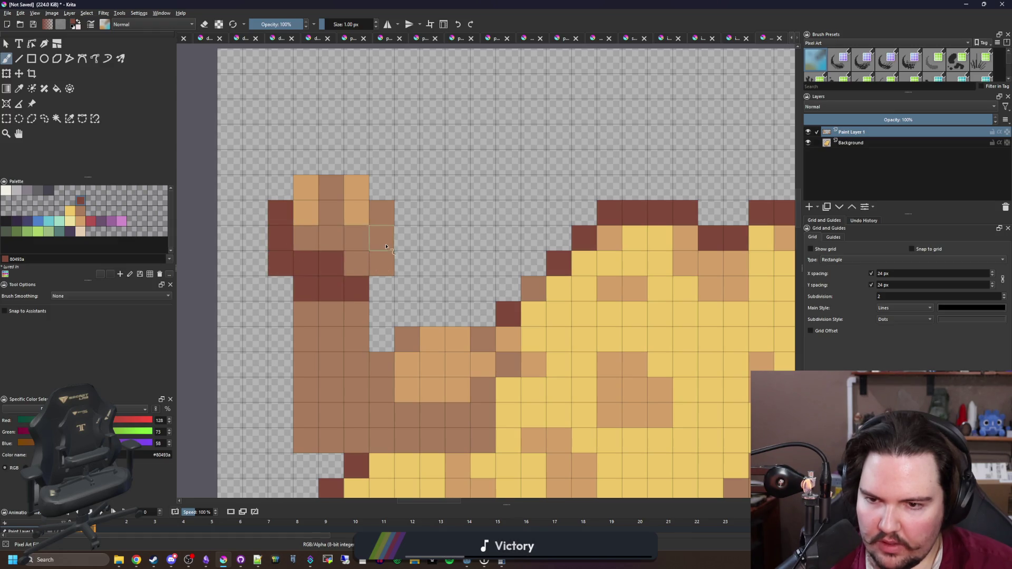
pyautogui.scroll(-8, 386, 246)
pyautogui.scroll(8, 371, 272)
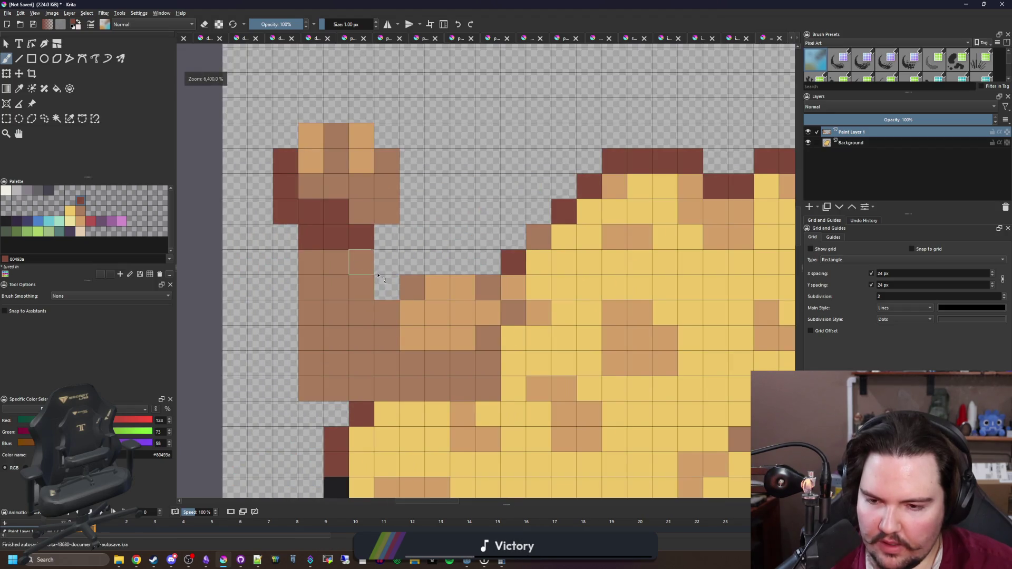
# Lighten one brown pixel on the arm with the tan #d3a068 sampled from the canvas
pyautogui.press('p')
pyautogui.click(413, 323)
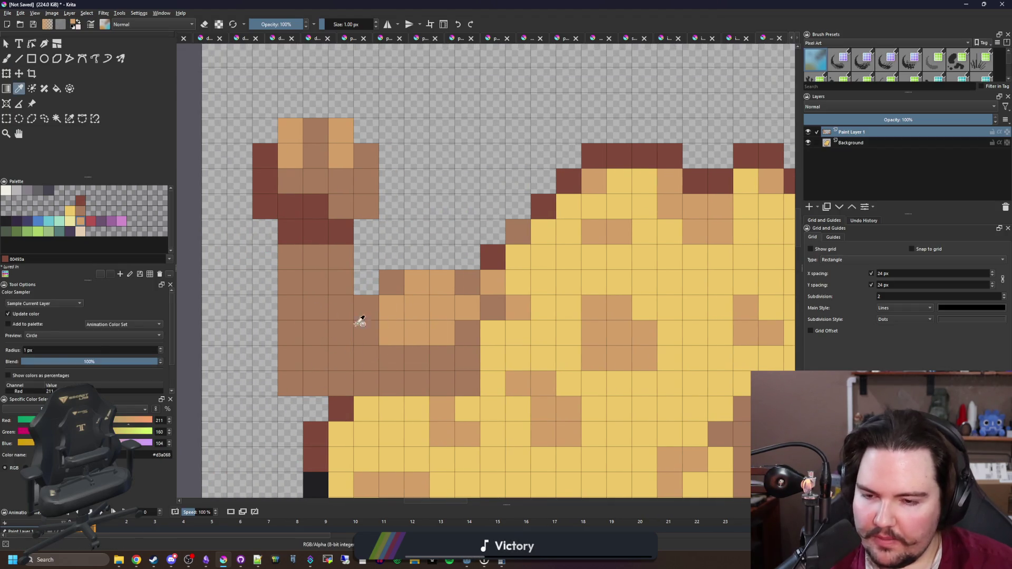
pyautogui.scroll(-2, 373, 317)
pyautogui.scroll(2, 373, 317)
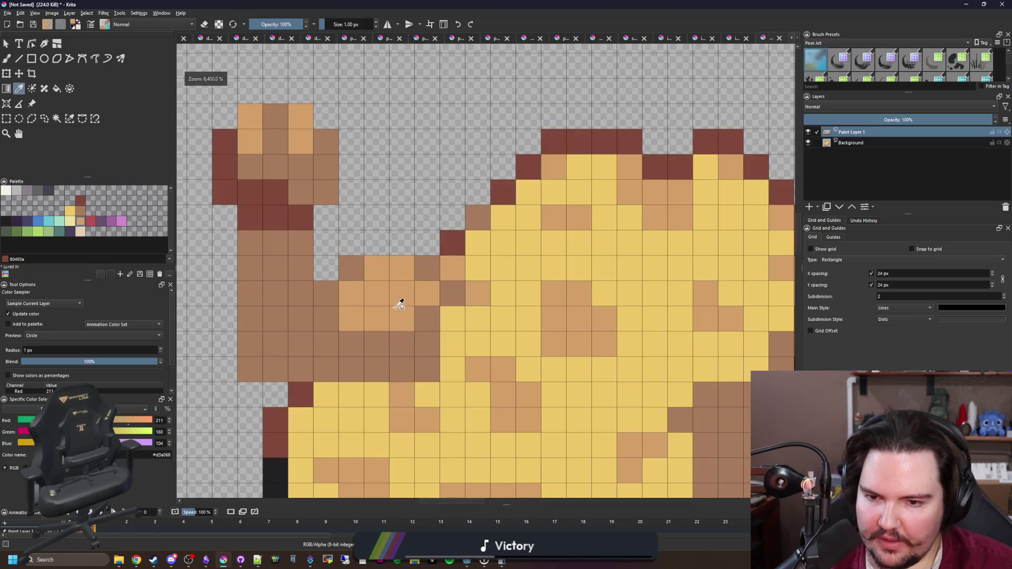
pyautogui.press('b')
pyautogui.click(427, 369)
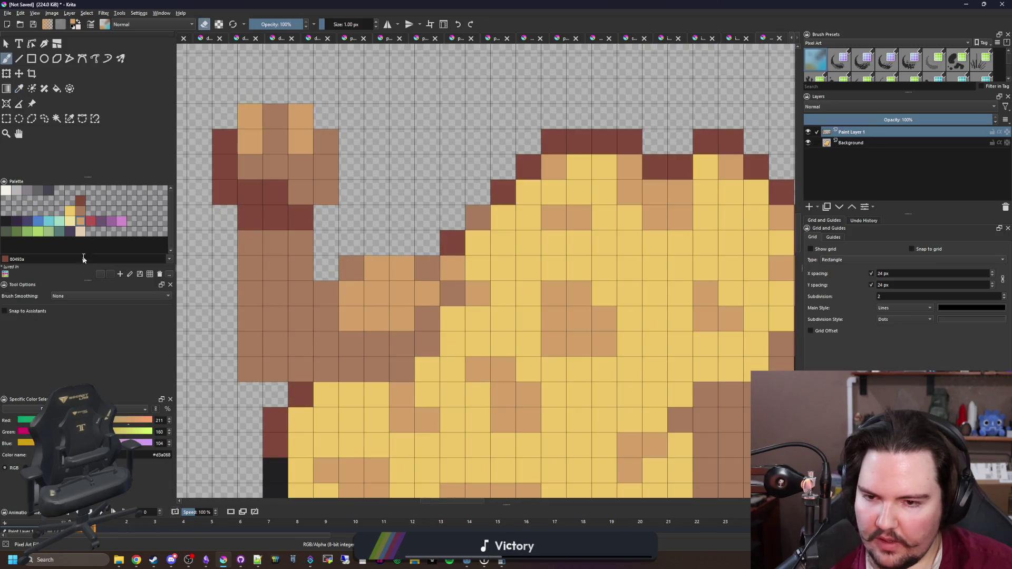
# Outline the arm's left edge in near-black #212123
pyautogui.click(7, 220)
pyautogui.moveTo(275, 394)
pyautogui.mouseDown()
pyautogui.moveTo(226, 392)
pyautogui.moveTo(214, 241)
pyautogui.moveTo(235, 262)
pyautogui.moveTo(219, 163)
pyautogui.moveTo(264, 116)
pyautogui.moveTo(346, 138)
pyautogui.moveTo(372, 218)
pyautogui.moveTo(346, 244)
pyautogui.moveTo(344, 286)
pyautogui.moveTo(445, 269)
pyautogui.moveTo(472, 293)
pyautogui.mouseUp()
pyautogui.scroll(-5, 352, 257)
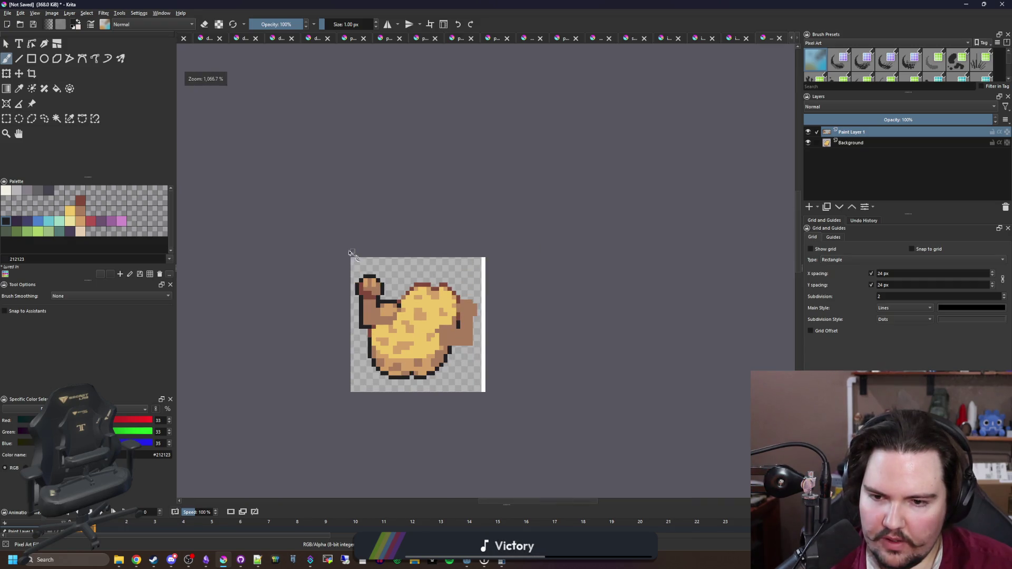
# Add an off-white #f2f0e5 highlight pixel on the arm
pyautogui.scroll(5, 387, 316)
pyautogui.press('x')
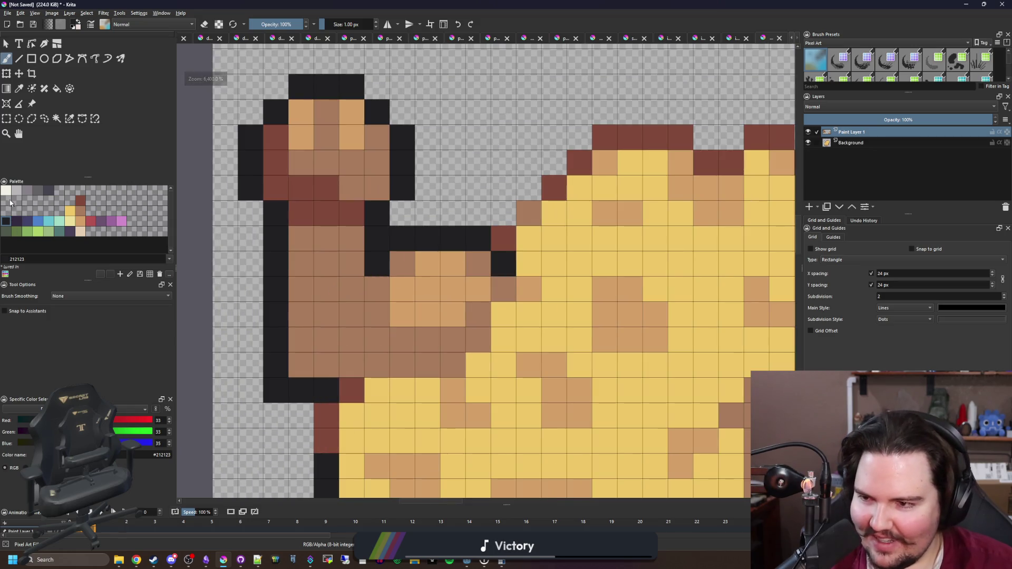
pyautogui.click(452, 282)
pyautogui.scroll(-3, 400, 295)
pyautogui.scroll(3, 348, 274)
pyautogui.scroll(-4, 299, 245)
pyautogui.scroll(-1, 299, 246)
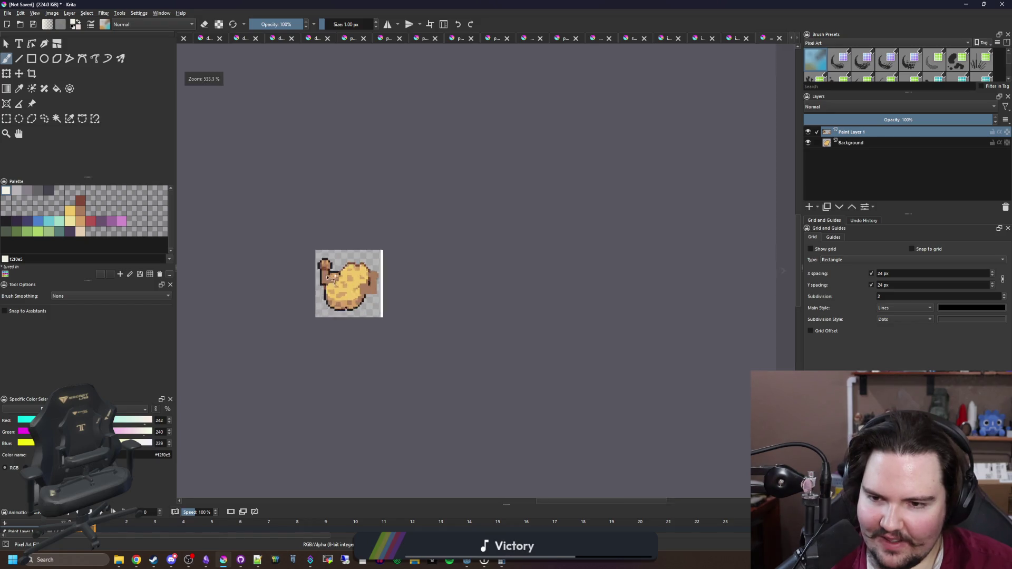
pyautogui.scroll(6, 329, 277)
# Paint two dark red #80493a cells on the arm's inner edge
pyautogui.keyDown('ctrl'); pyautogui.click(319, 203); pyautogui.keyUp('ctrl')
pyautogui.click(324, 258)
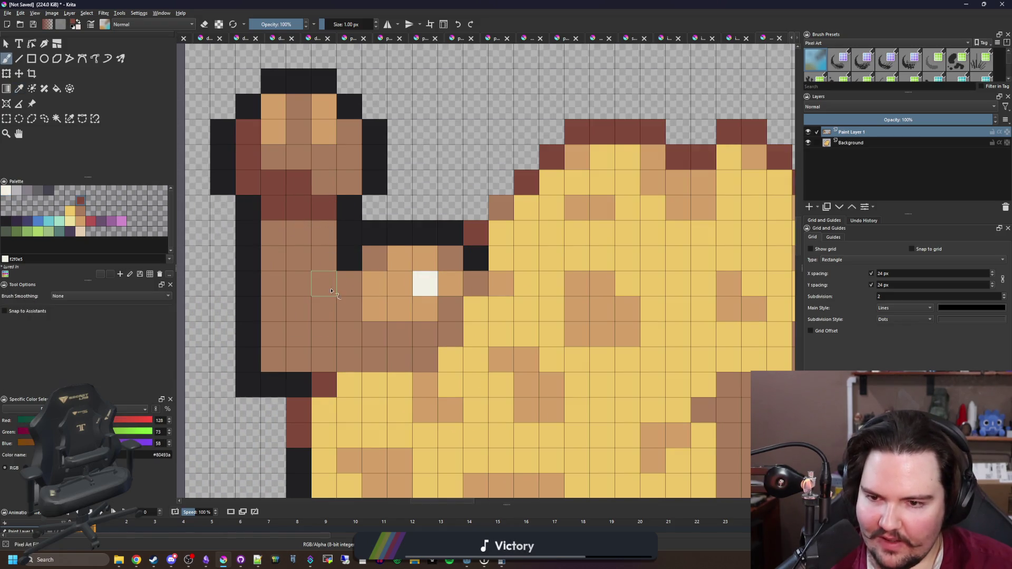
pyautogui.click(323, 283)
pyautogui.scroll(-8, 315, 346)
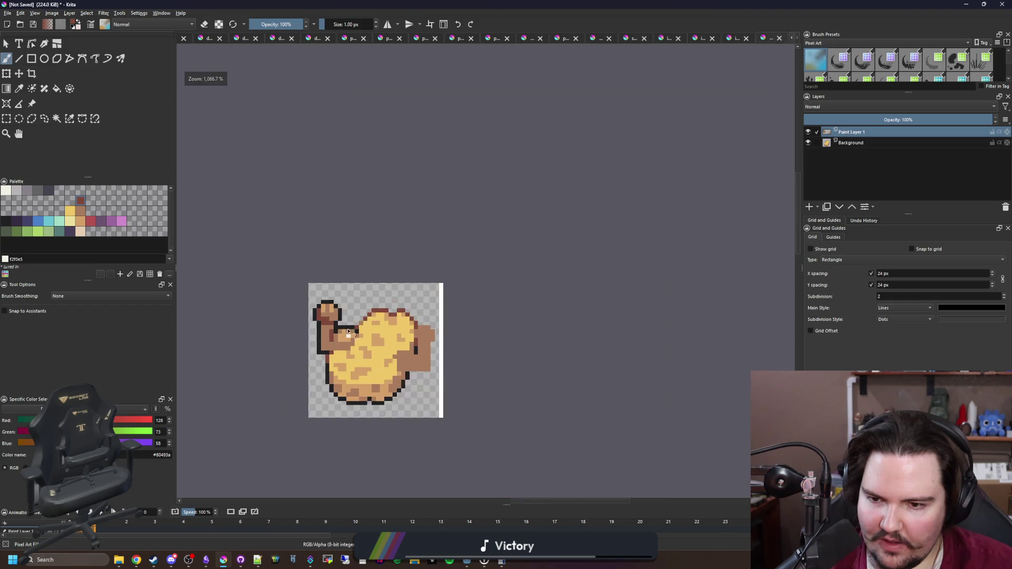
pyautogui.scroll(8, 334, 289)
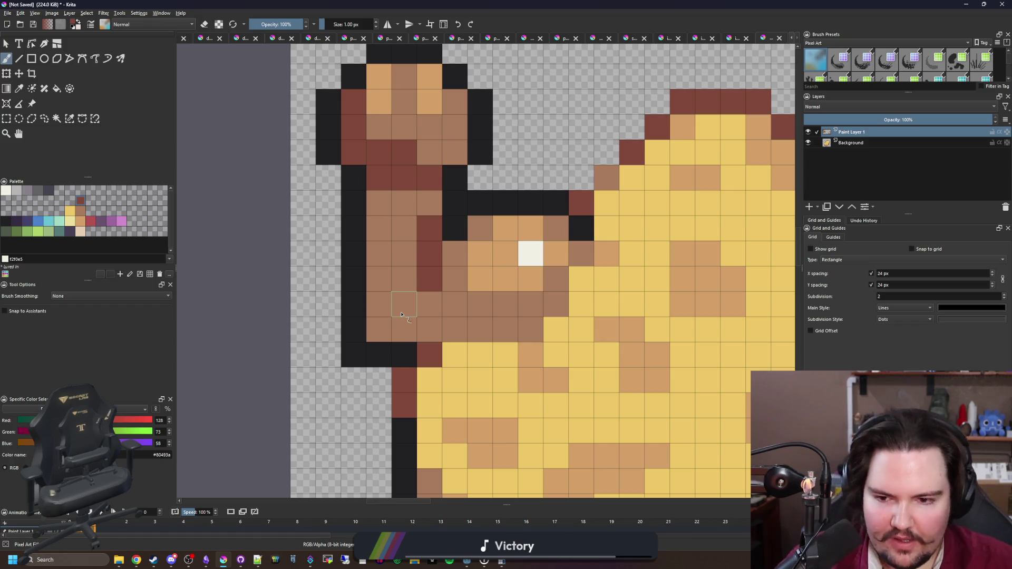
# Try recolouring two black outline cells brown and then erasing them, undoing both attempts
pyautogui.keyDown('ctrl'); pyautogui.click(423, 314); pyautogui.keyUp('ctrl')
pyautogui.moveTo(404, 355); pyautogui.dragTo(379, 355)
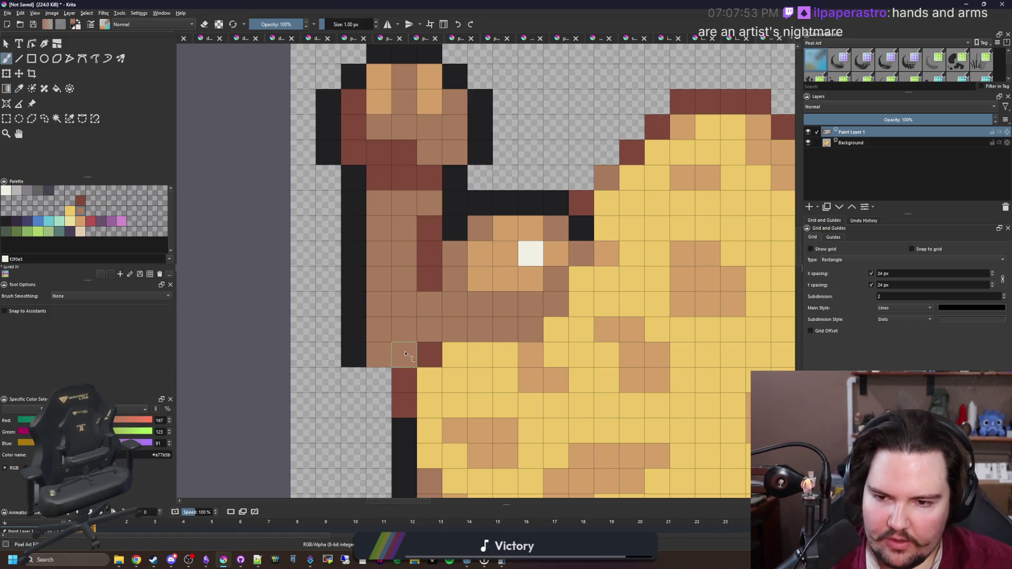
pyautogui.hotkey('ctrl', 'z')
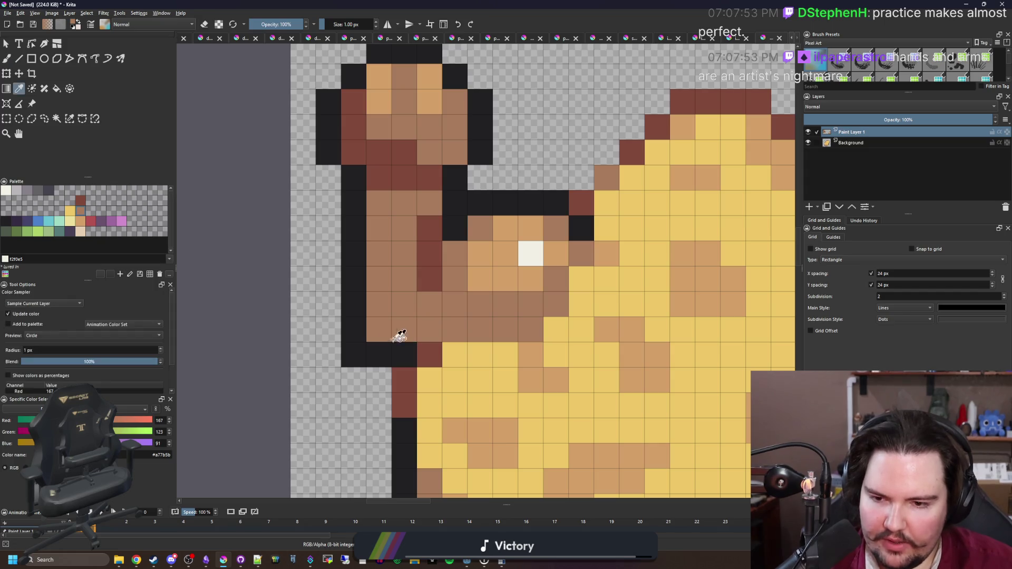
pyautogui.press('e')
pyautogui.moveTo(351, 352); pyautogui.dragTo(375, 357)
pyautogui.hotkey('ctrl', 'z')
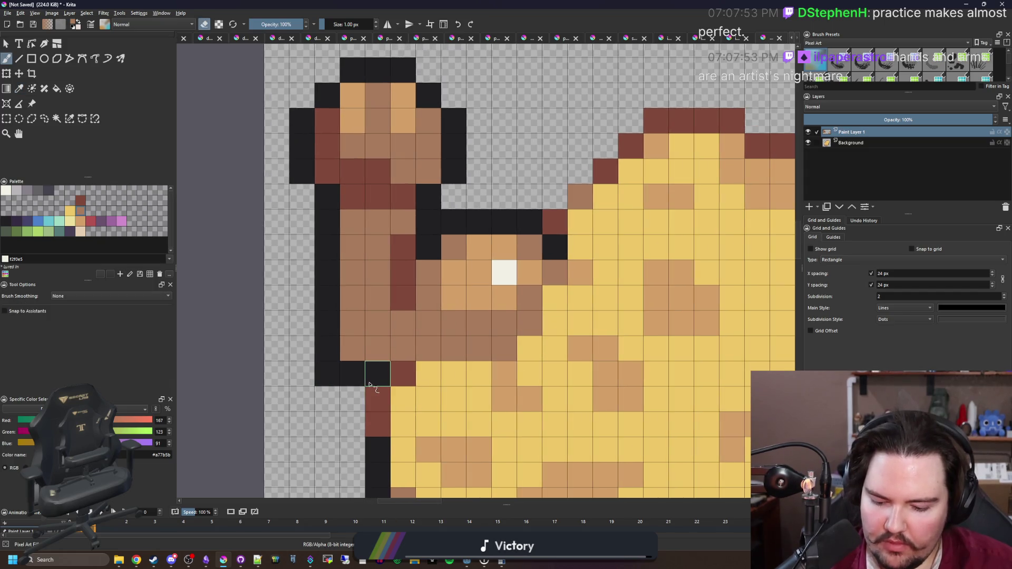
# Paint a clean black outline column down the arm's left side
pyautogui.keyDown('ctrl'); pyautogui.click(369, 385); pyautogui.keyUp('ctrl')
pyautogui.press('e')
pyautogui.moveTo(355, 285)
pyautogui.mouseDown()
pyautogui.moveTo(350, 199)
pyautogui.moveTo(328, 274)
pyautogui.mouseUp()
pyautogui.press('e')
pyautogui.scroll(-10, 340, 255)
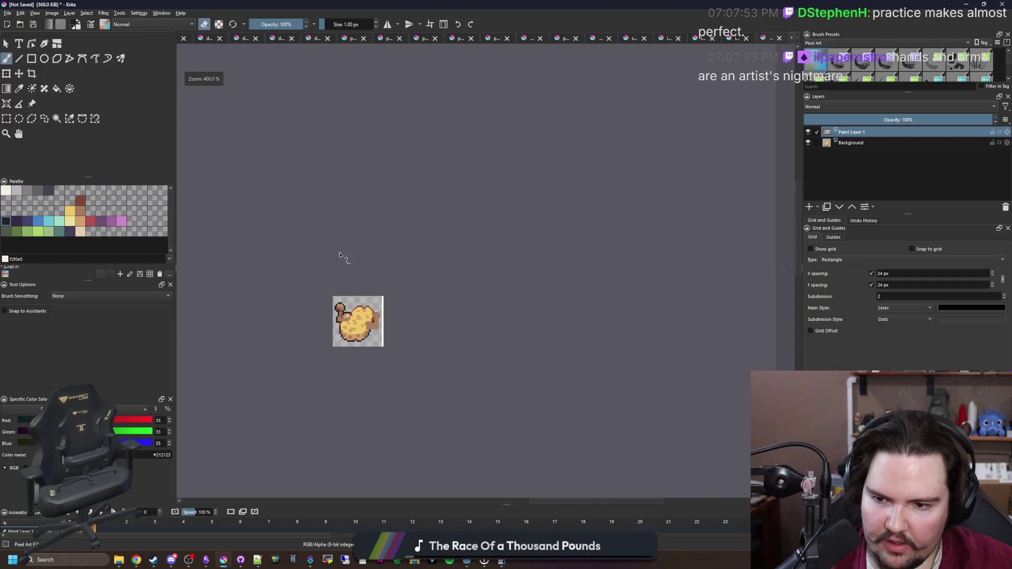
# Blacken two cells below the small head and recolour several head cells tan and brown
pyautogui.scroll(10, 368, 328)
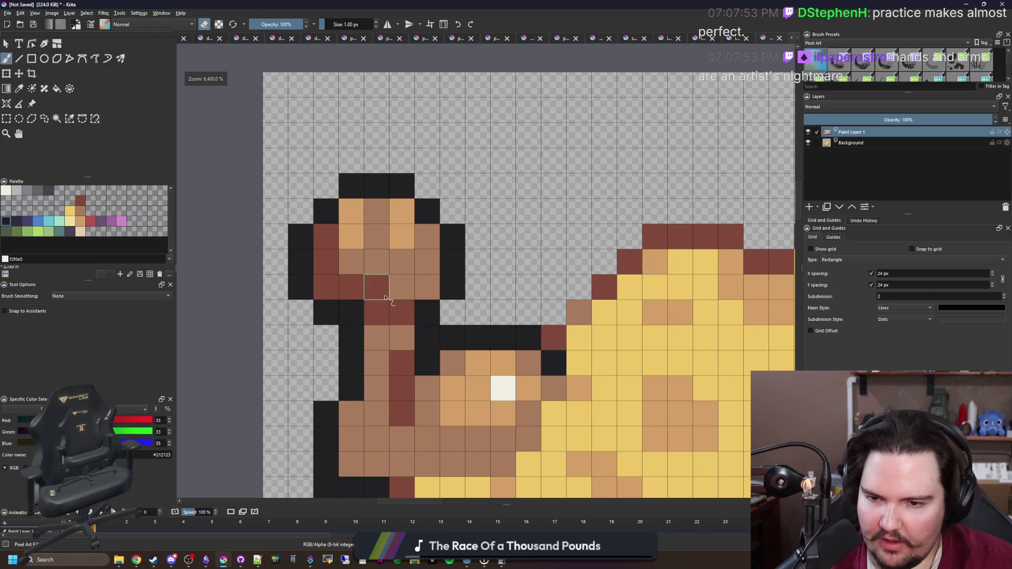
pyautogui.press('e')
pyautogui.moveTo(375, 312); pyautogui.dragTo(413, 320)
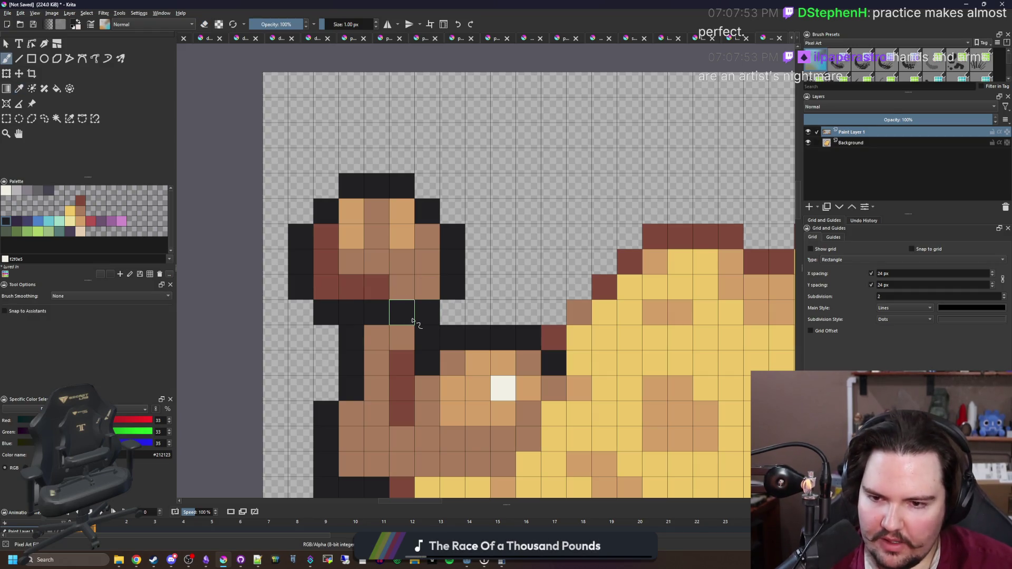
pyautogui.keyDown('ctrl'); pyautogui.click(357, 230); pyautogui.keyUp('ctrl')
pyautogui.moveTo(351, 260); pyautogui.dragTo(351, 289)
pyautogui.moveTo(402, 290); pyautogui.dragTo(397, 270)
pyautogui.keyDown('ctrl'); pyautogui.click(379, 270); pyautogui.keyUp('ctrl')
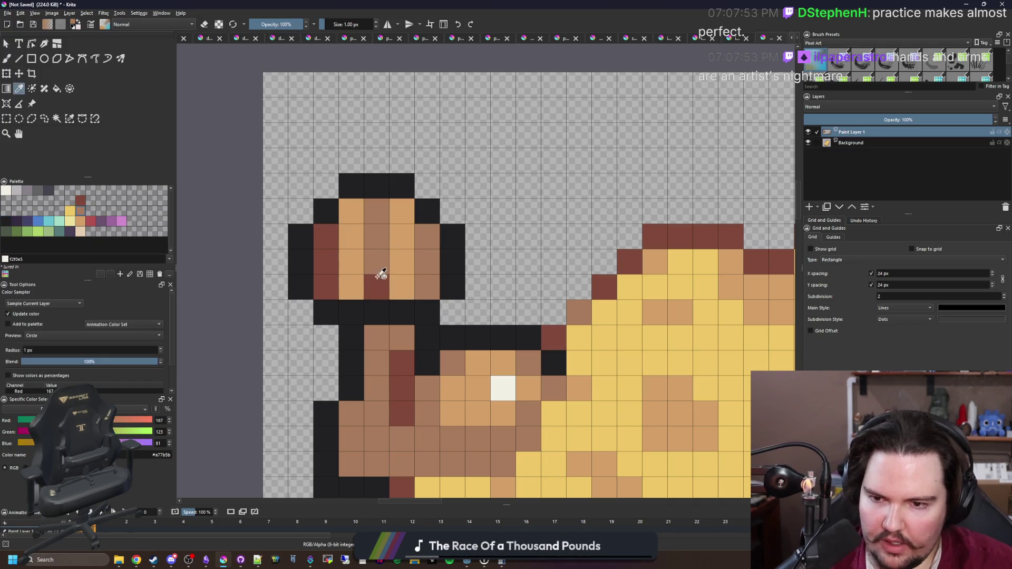
pyautogui.click(380, 289)
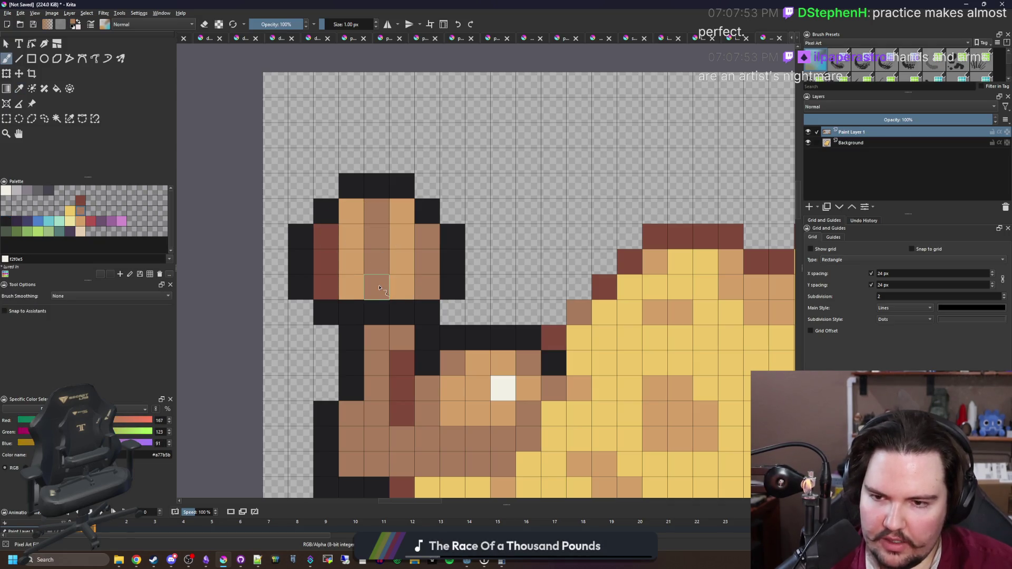
pyautogui.moveTo(351, 211)
pyautogui.mouseDown()
pyautogui.moveTo(402, 211)
pyautogui.moveTo(369, 211)
pyautogui.mouseUp()
# Recolour an orange head cell mid brown
pyautogui.keyDown('ctrl'); pyautogui.click(369, 225); pyautogui.keyUp('ctrl')
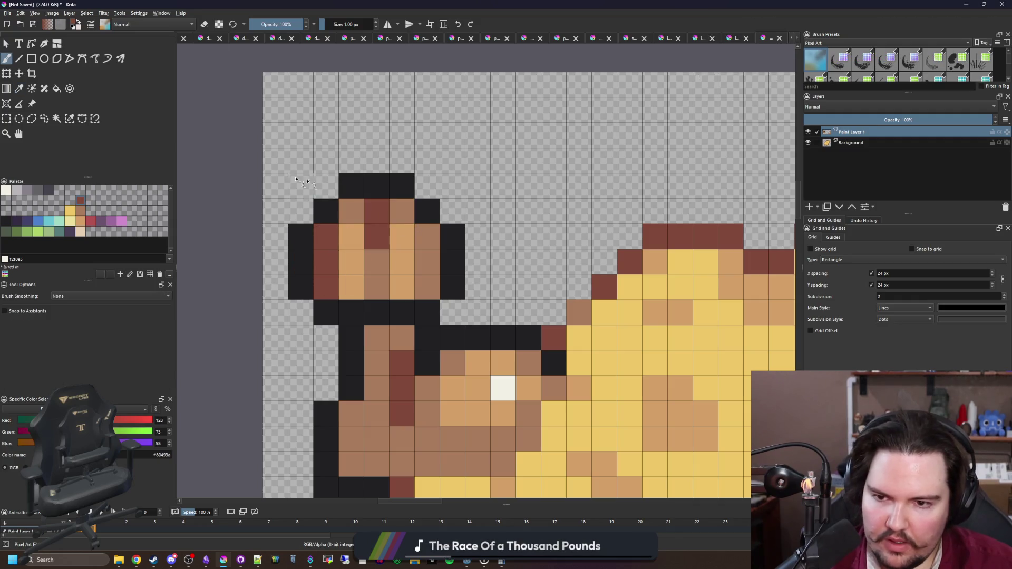
pyautogui.scroll(-10, 364, 227)
pyautogui.scroll(8, 328, 212)
pyautogui.scroll(2, 329, 212)
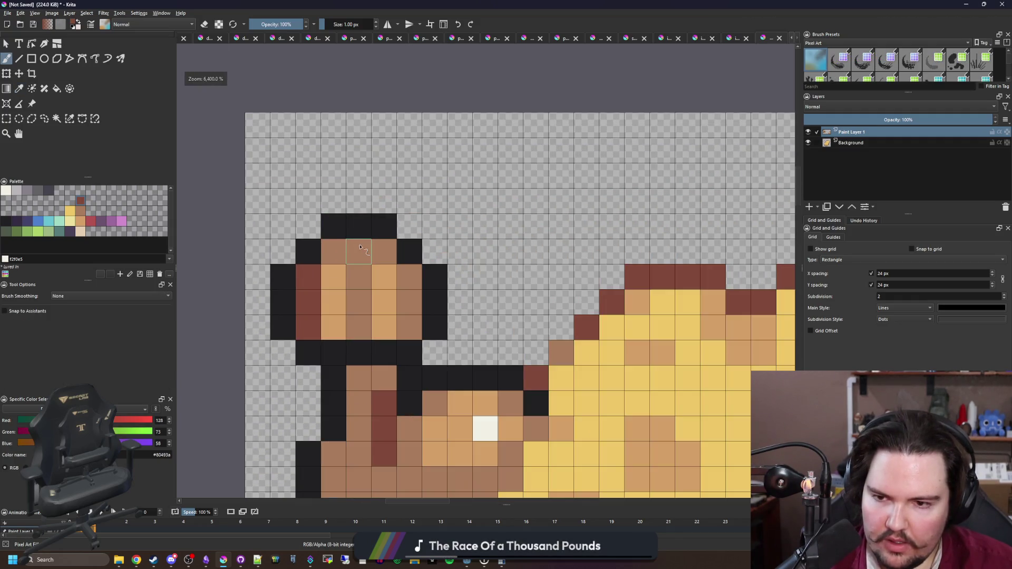
pyautogui.scroll(-6, 334, 280)
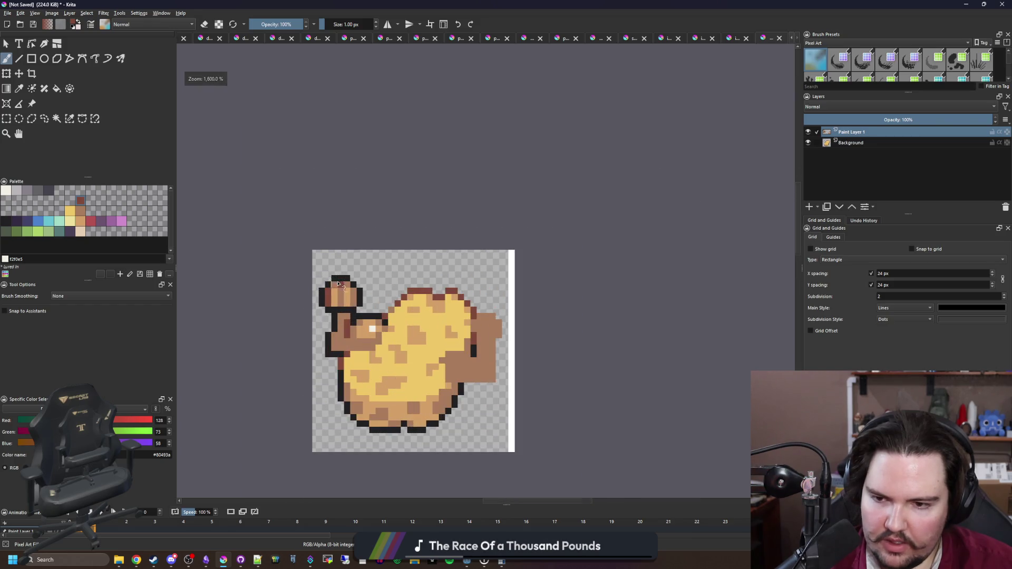
pyautogui.scroll(6, 334, 280)
pyautogui.keyDown('ctrl'); pyautogui.click(347, 323); pyautogui.keyUp('ctrl')
pyautogui.click(377, 319)
# Paint a column of head cells dark red
pyautogui.scroll(-4, 373, 318)
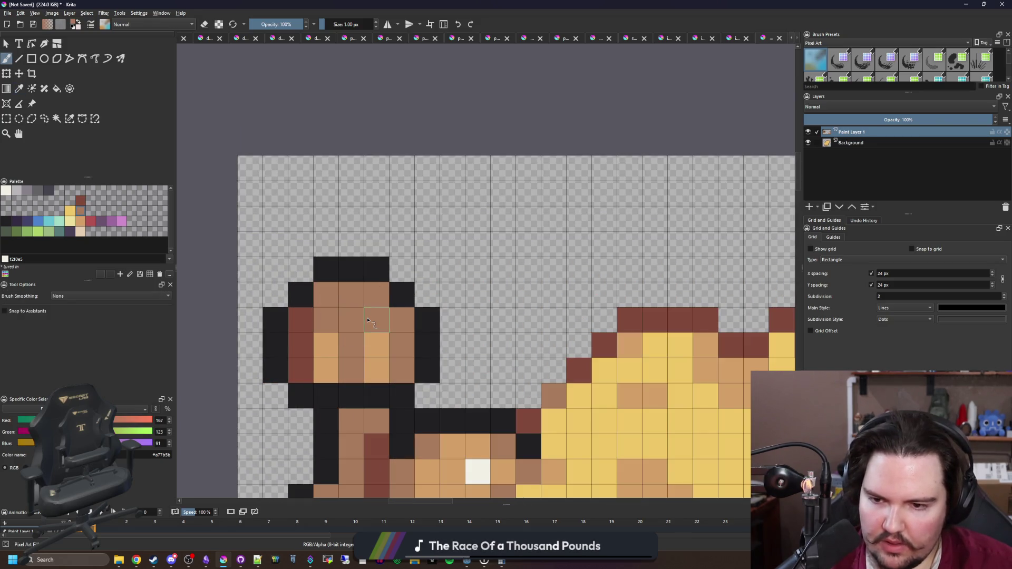
pyautogui.scroll(-3, 313, 260)
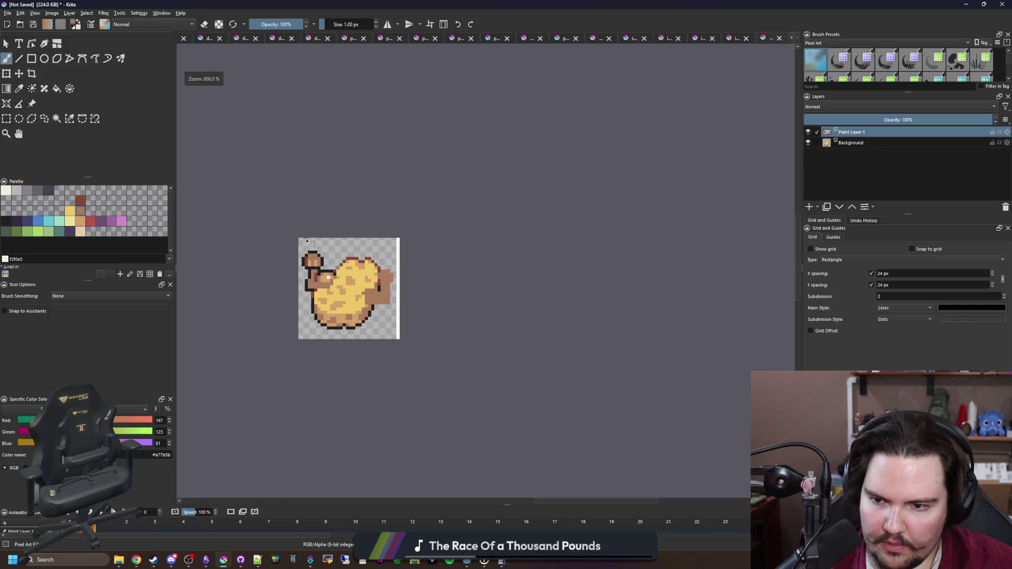
pyautogui.scroll(5, 327, 220)
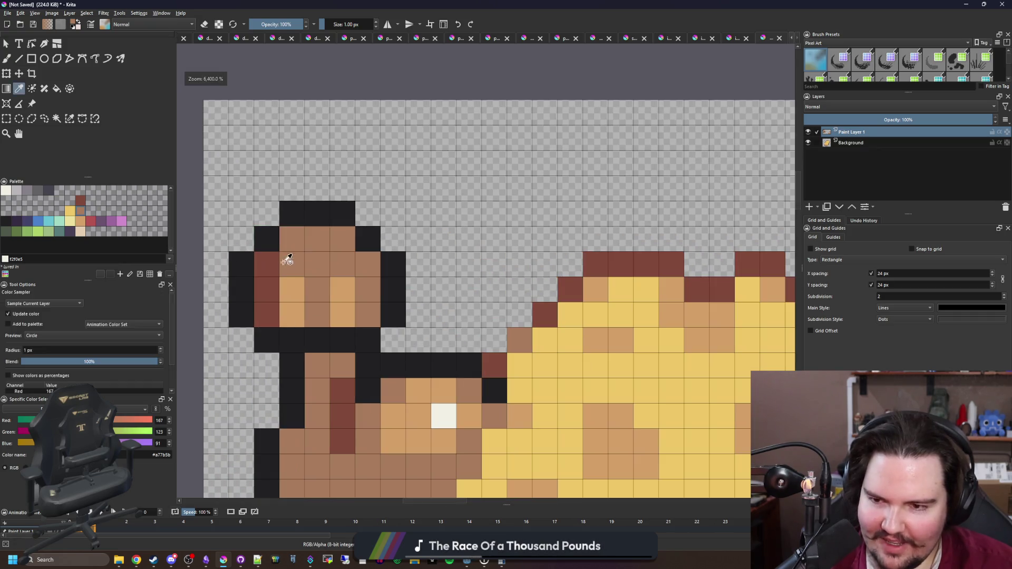
pyautogui.keyDown('ctrl'); pyautogui.click(267, 266); pyautogui.keyUp('ctrl')
pyautogui.moveTo(368, 263); pyautogui.dragTo(371, 306)
# Recolour the black cells right of and beside the head in mid brown
pyautogui.scroll(-2, 371, 306)
pyautogui.keyDown('ctrl'); pyautogui.click(330, 260); pyautogui.keyUp('ctrl')
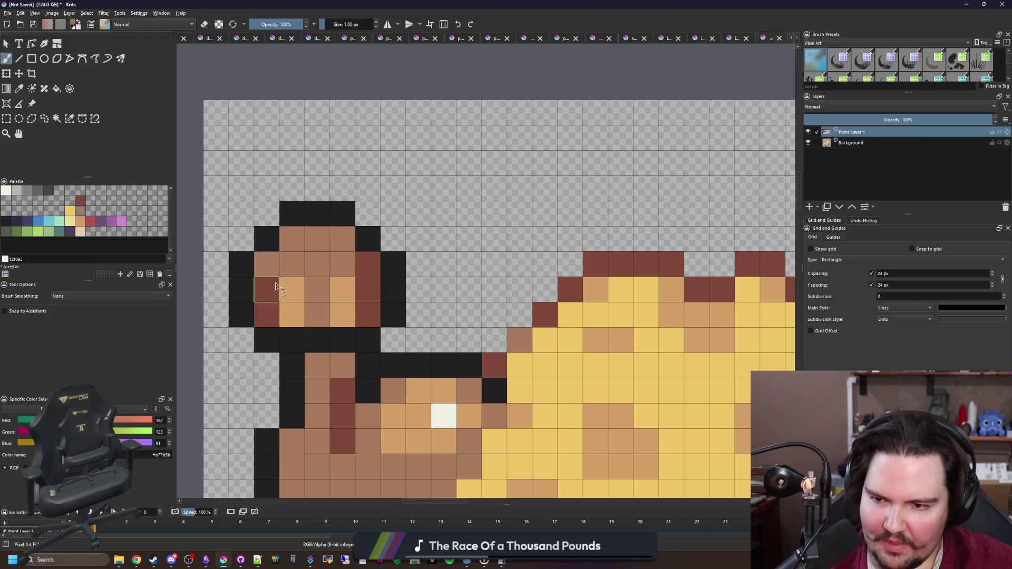
pyautogui.scroll(-1, 294, 224)
pyautogui.scroll(-4, 295, 221)
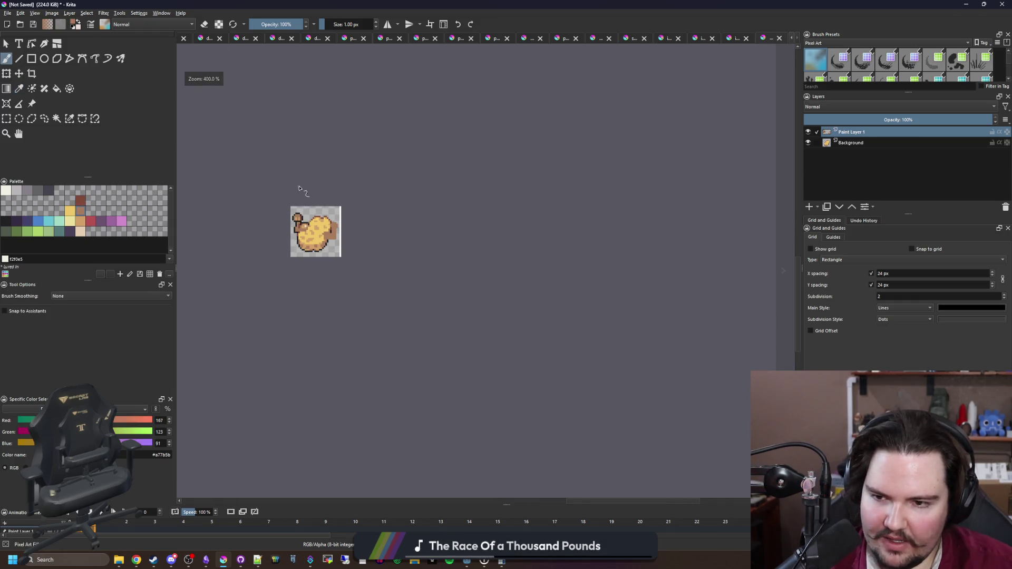
pyautogui.scroll(5, 295, 214)
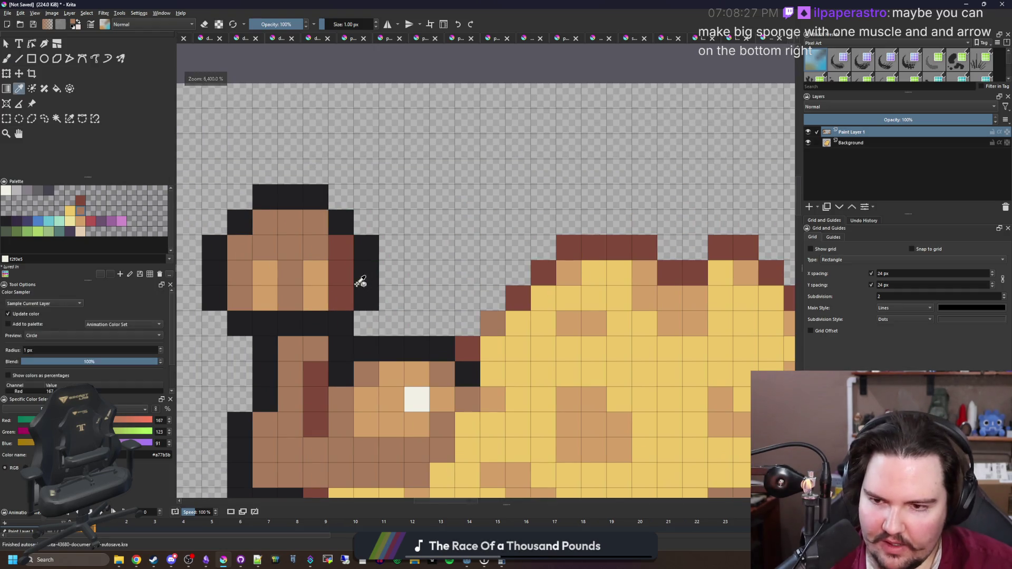
pyautogui.click(340, 285)
pyautogui.press('b')
pyautogui.moveTo(366, 273)
pyautogui.mouseDown()
pyautogui.moveTo(366, 298)
pyautogui.moveTo(385, 271)
pyautogui.mouseUp()
# Repaint several lower head cells in lighter tan tones
pyautogui.keyDown('ctrl'); pyautogui.click(343, 323); pyautogui.keyUp('ctrl')
pyautogui.scroll(-5, 301, 219)
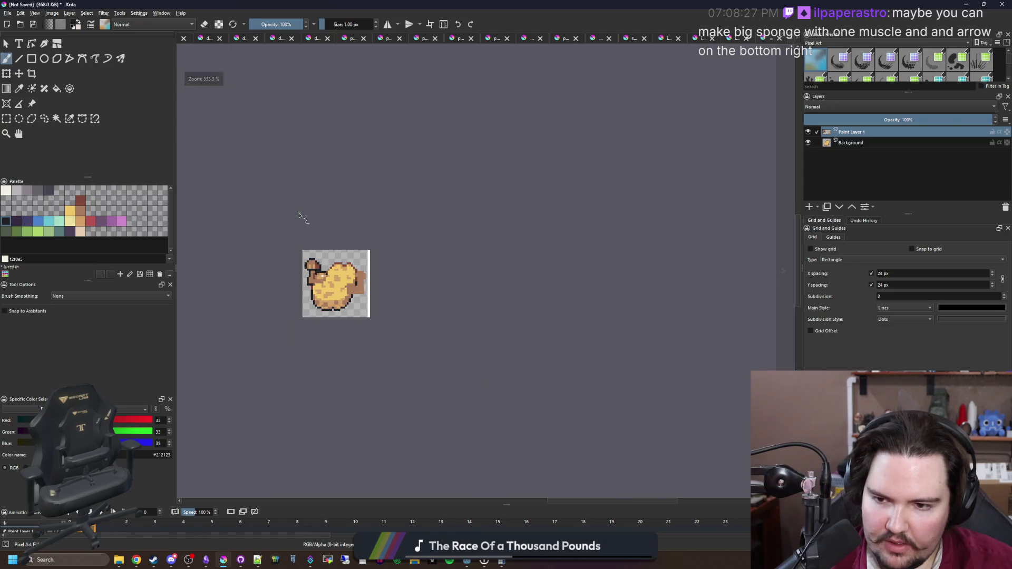
pyautogui.scroll(5, 299, 216)
pyautogui.keyDown('ctrl'); pyautogui.click(290, 335); pyautogui.keyUp('ctrl')
pyautogui.moveTo(331, 349)
pyautogui.mouseDown()
pyautogui.moveTo(327, 337)
pyautogui.moveTo(350, 361)
pyautogui.mouseUp()
pyautogui.keyDown('ctrl'); pyautogui.click(327, 362); pyautogui.keyUp('ctrl')
pyautogui.scroll(-2, 319, 298)
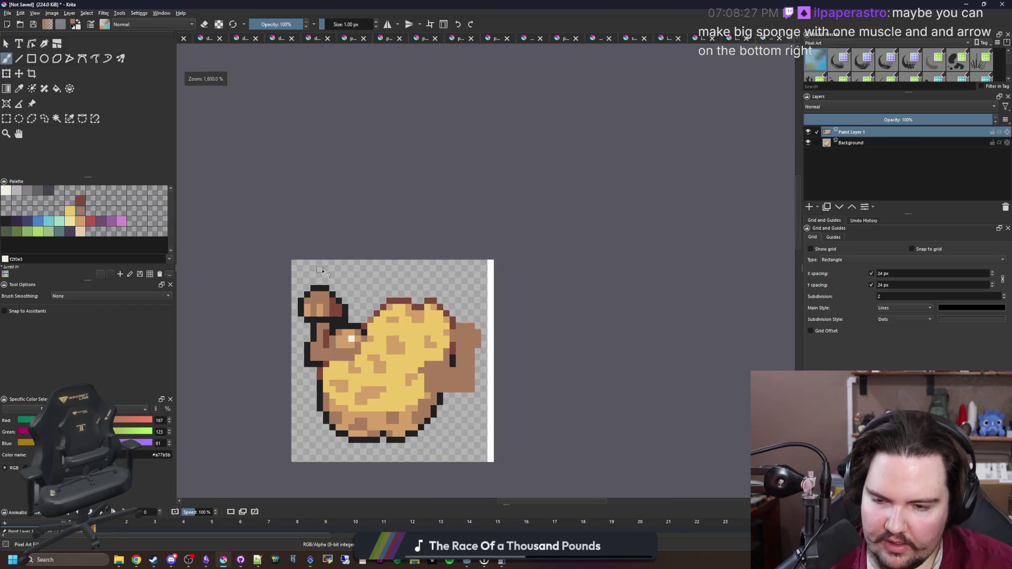
pyautogui.scroll(4, 338, 314)
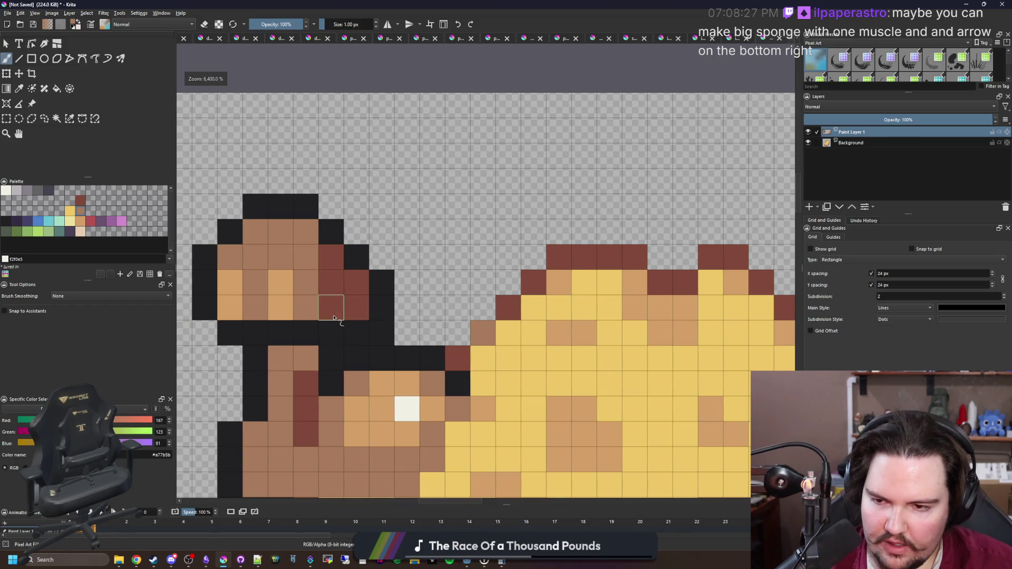
pyautogui.scroll(-3, 336, 311)
pyautogui.scroll(-2, 296, 247)
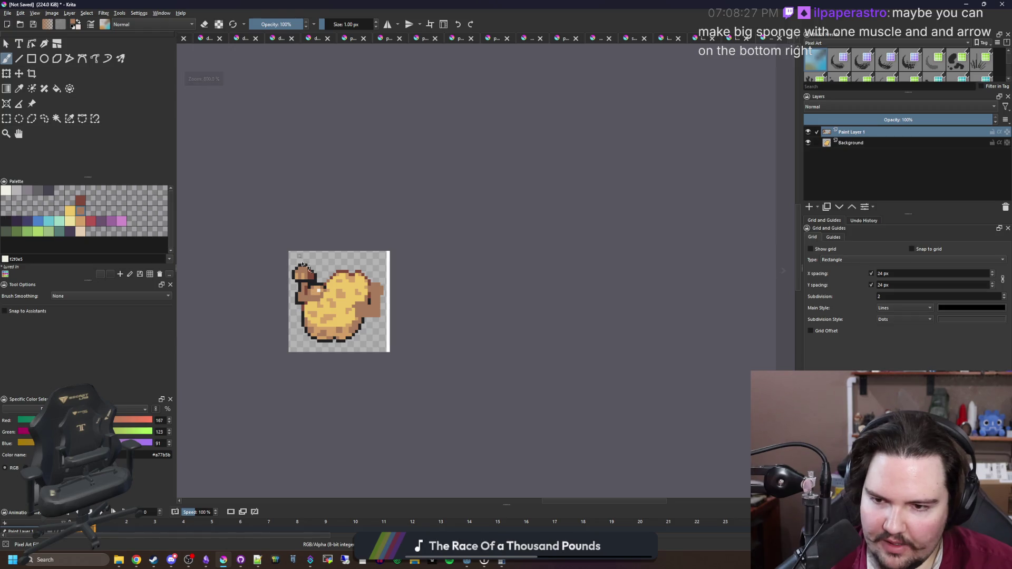
pyautogui.scroll(3, 299, 252)
pyautogui.scroll(3, 333, 246)
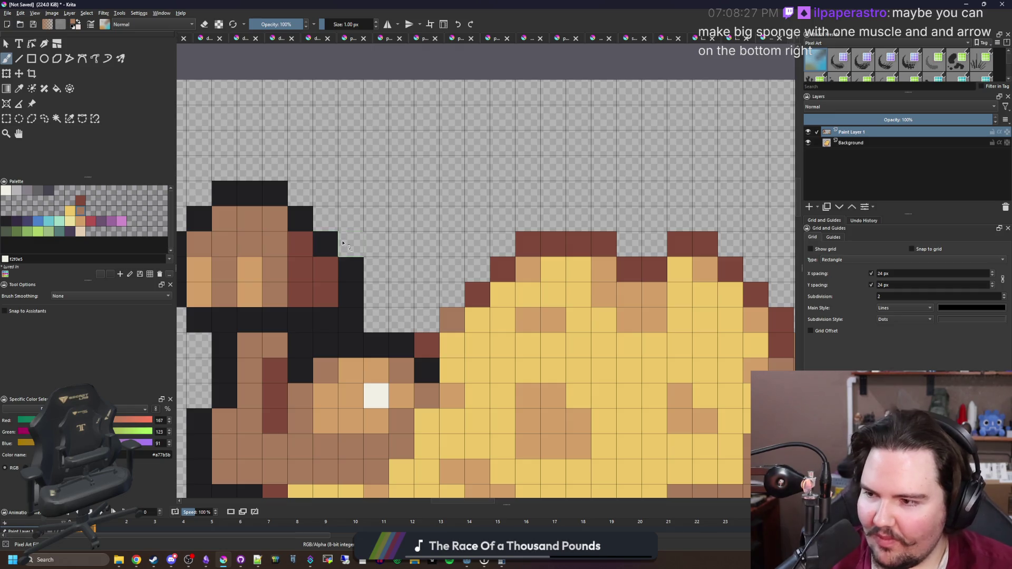
pyautogui.moveTo(359, 234)
pyautogui.mouseDown()
pyautogui.moveTo(412, 234)
pyautogui.moveTo(476, 213)
pyautogui.mouseUp()
# Paint two arm cells, including a black one, dark red
pyautogui.keyDown('ctrl'); pyautogui.click(386, 378); pyautogui.keyUp('ctrl')
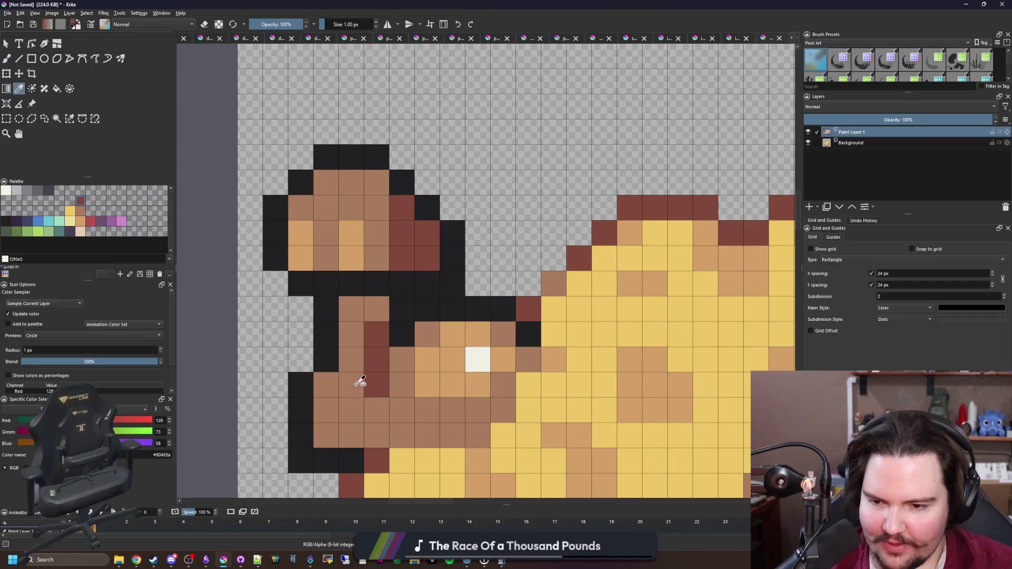
pyautogui.click(326, 384)
pyautogui.click(335, 360)
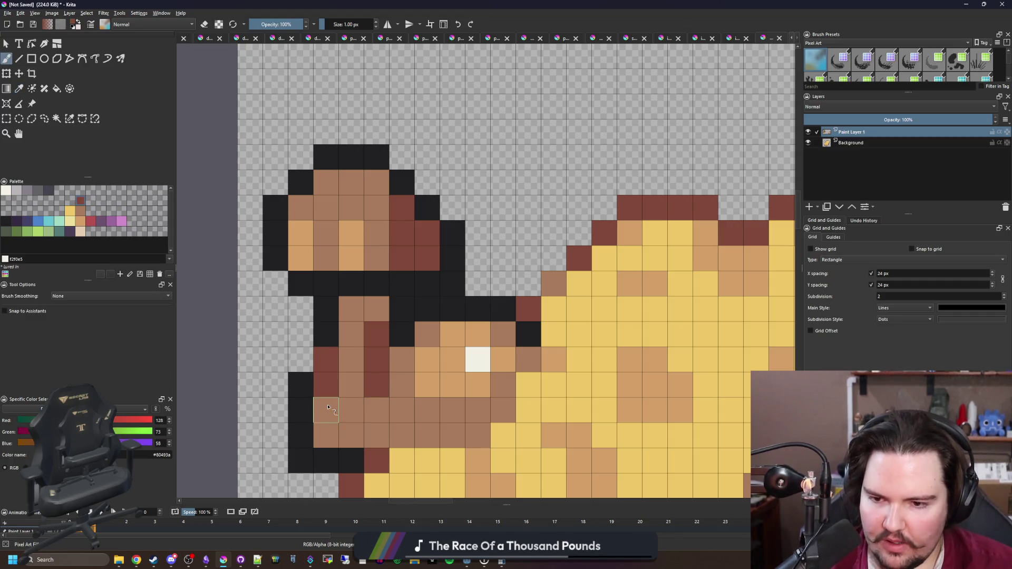
pyautogui.scroll(-6, 328, 407)
pyautogui.scroll(8, 346, 307)
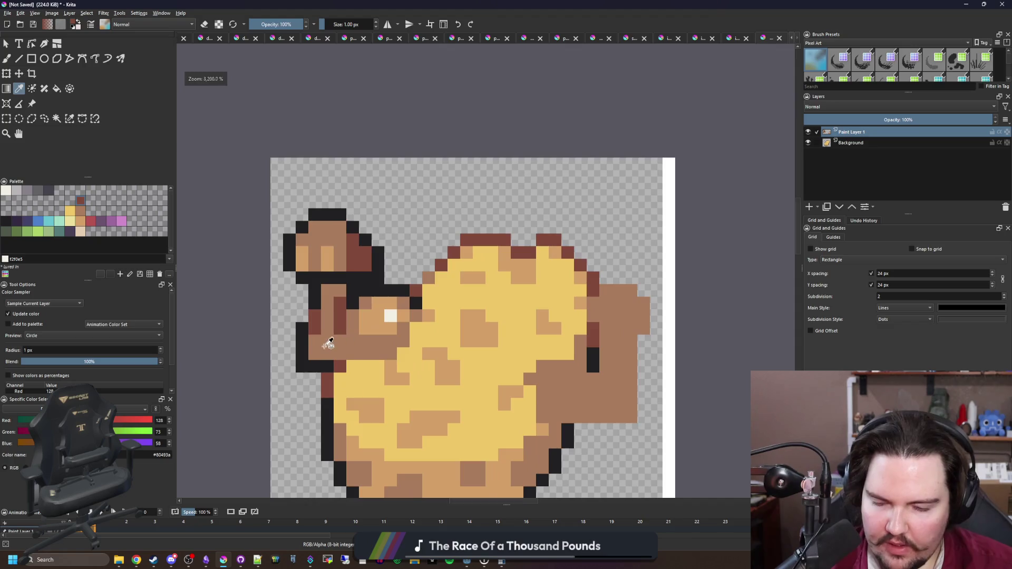
# Turn two brown head cells dark red to finish the arm shading
pyautogui.press('e')
pyautogui.scroll(-2, 282, 390)
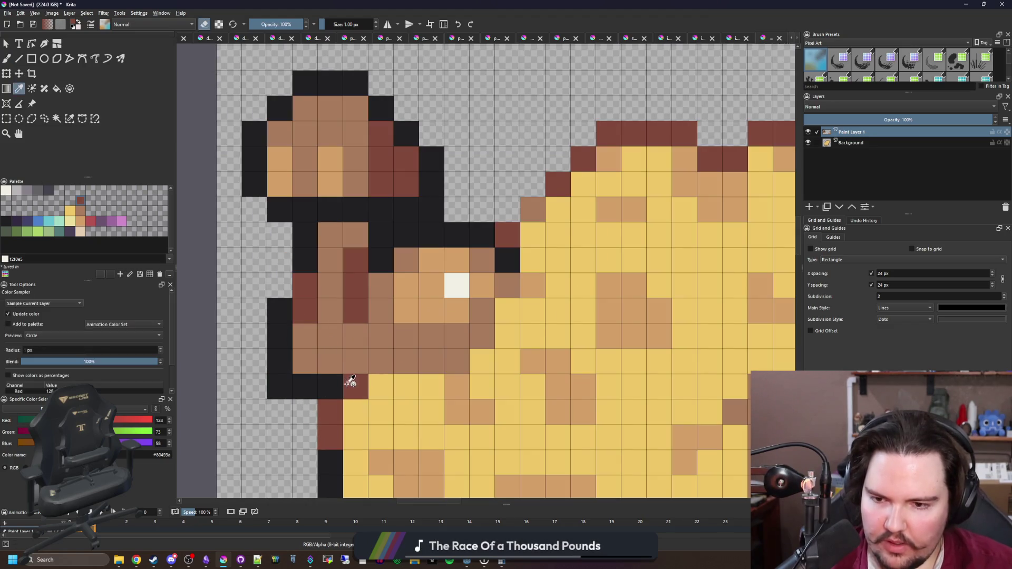
pyautogui.scroll(-2, 288, 390)
pyautogui.scroll(3, 288, 390)
pyautogui.press('e')
pyautogui.scroll(-5, 290, 369)
pyautogui.scroll(-2, 295, 197)
pyautogui.scroll(6, 317, 289)
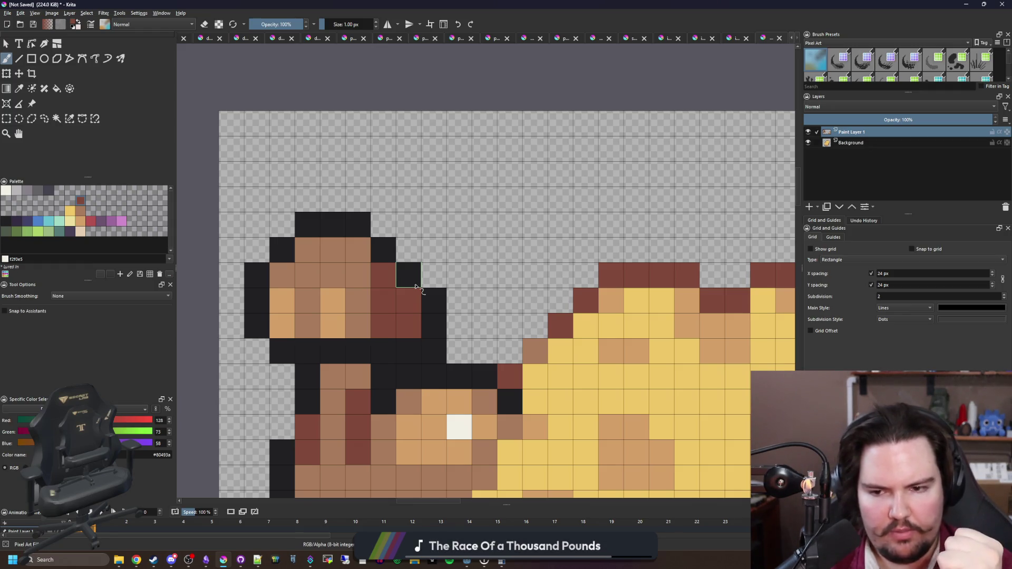
pyautogui.moveTo(362, 324); pyautogui.dragTo(362, 312)
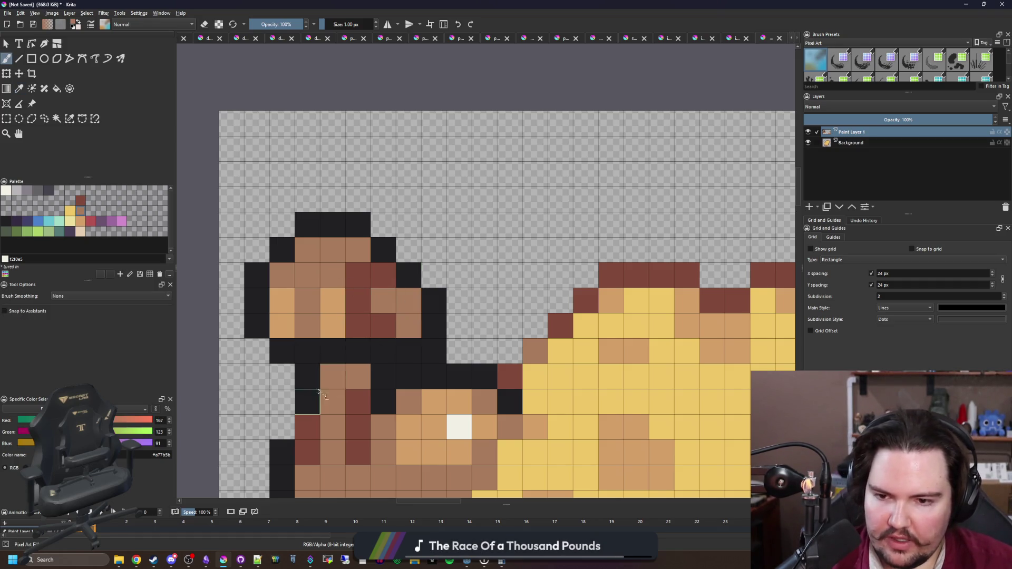
pyautogui.scroll(-4, 338, 306)
pyautogui.scroll(-2, 336, 278)
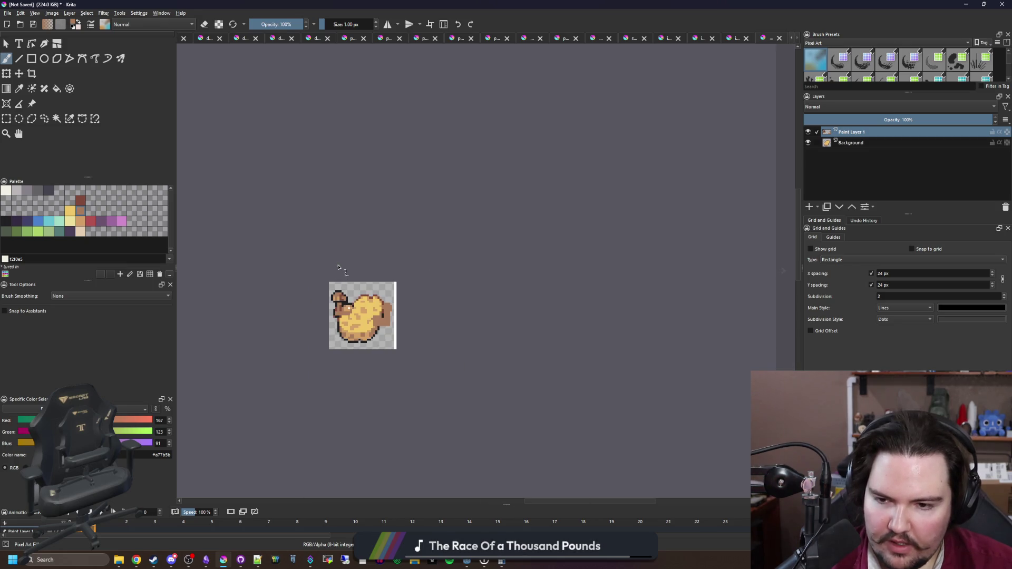
pyautogui.scroll(4, 335, 302)
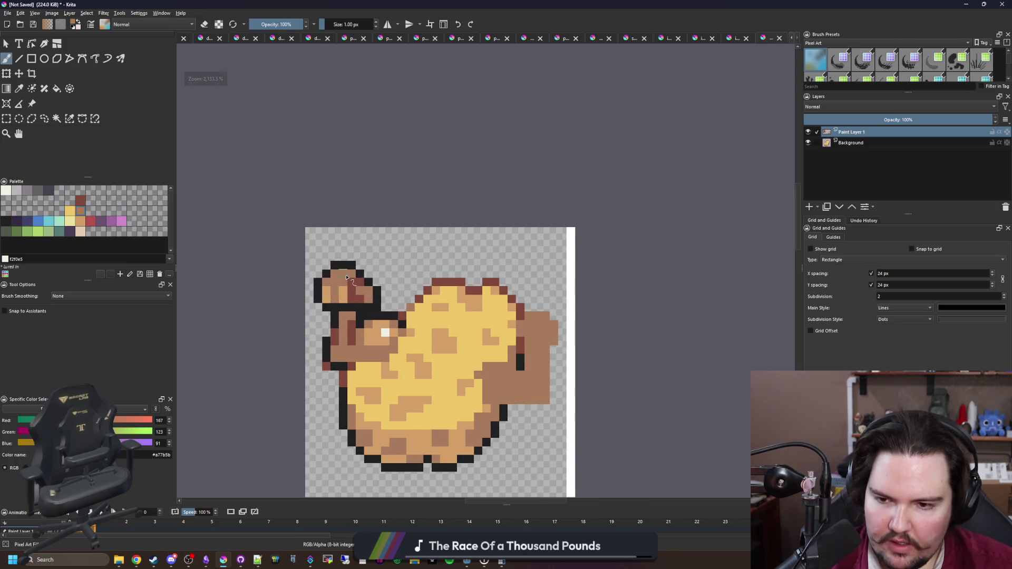
pyautogui.scroll(-4, 344, 294)
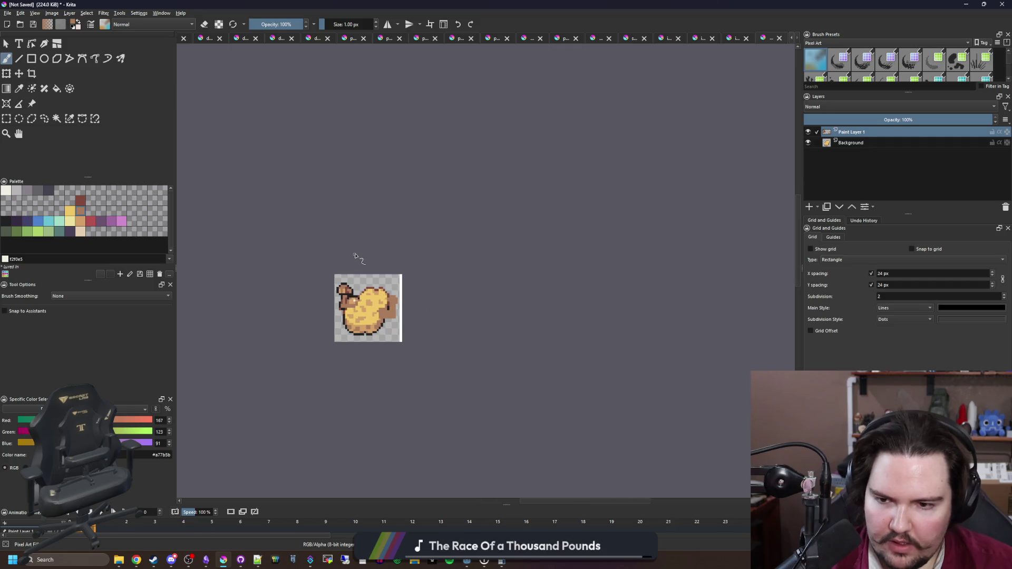
pyautogui.scroll(5, 400, 330)
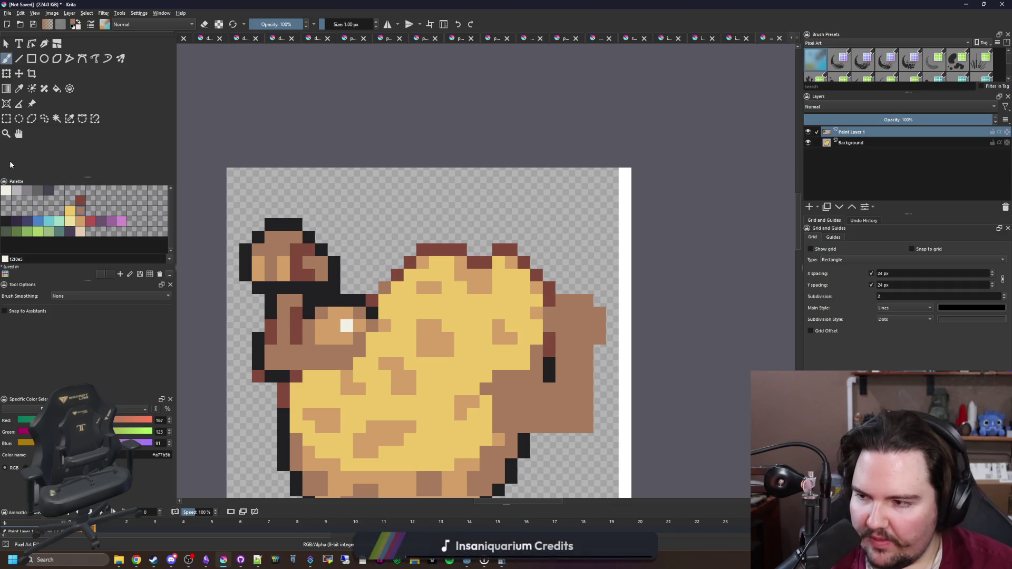
pyautogui.click(6, 118)
# Rectangle-select a strip along the canvas's right edge, ending on Paint Layer 1
pyautogui.moveTo(691, 431)
pyautogui.mouseDown()
pyautogui.moveTo(628, 278)
pyautogui.moveTo(468, 201)
pyautogui.mouseUp()
pyautogui.scroll(-2, 586, 225)
pyautogui.moveTo(644, 397); pyautogui.dragTo(581, 162)
pyautogui.click(850, 143)
pyautogui.moveTo(663, 410); pyautogui.dragTo(555, 131)
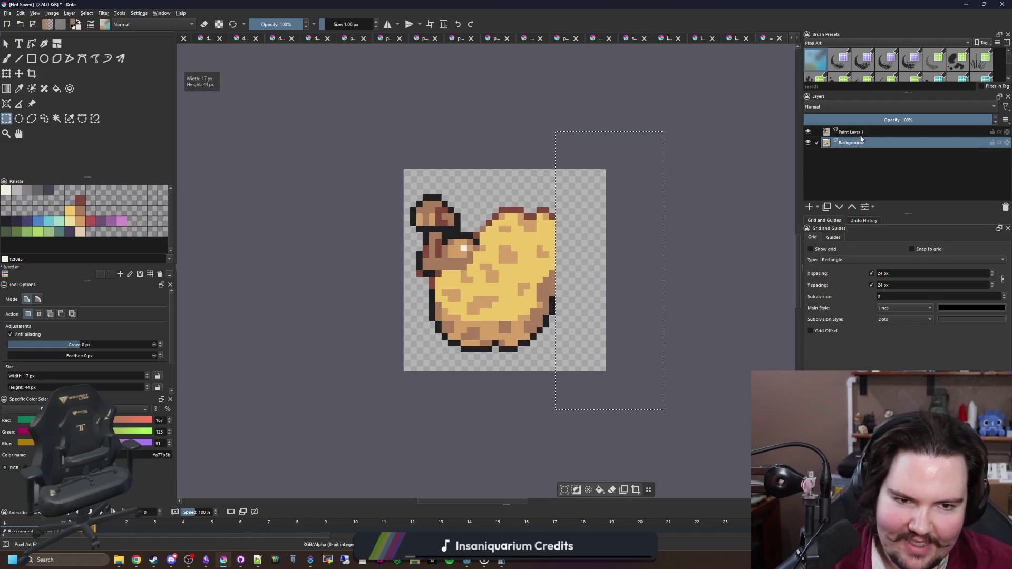
pyautogui.moveTo(638, 410); pyautogui.dragTo(600, 144)
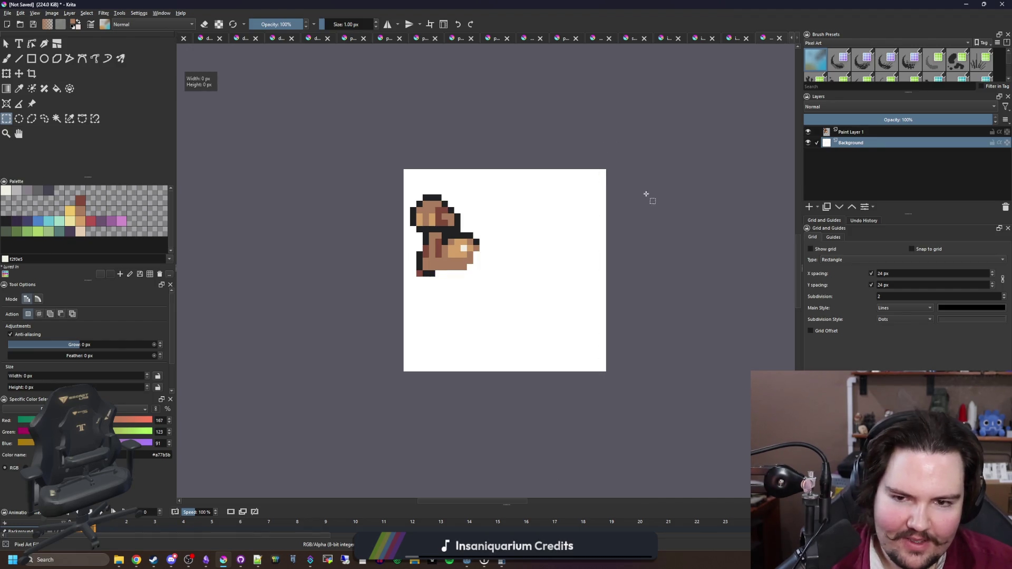
pyautogui.moveTo(677, 430)
pyautogui.mouseDown()
pyautogui.moveTo(641, 253)
pyautogui.moveTo(593, 134)
pyautogui.mouseUp()
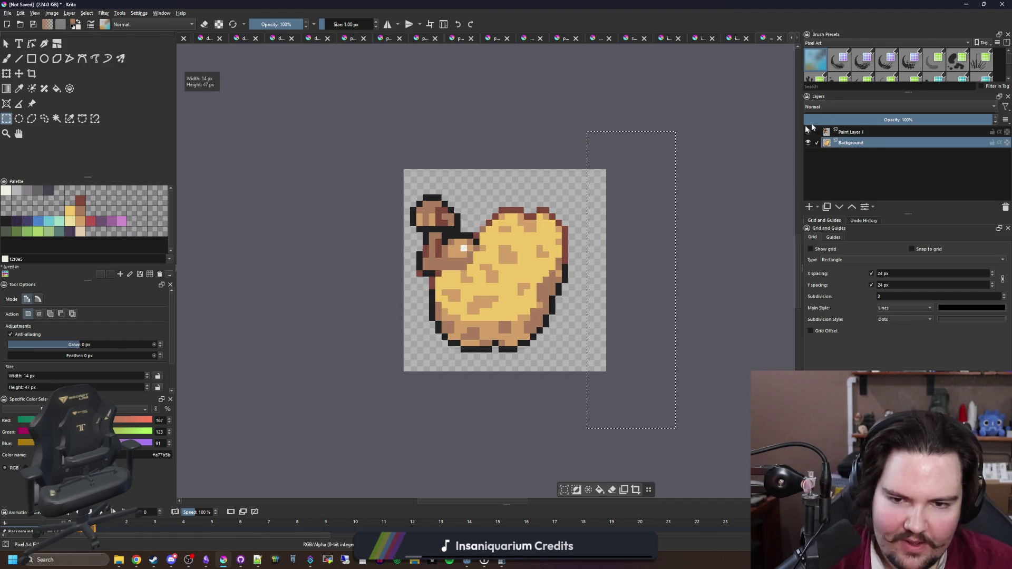
pyautogui.click(859, 133)
pyautogui.scroll(2, 460, 307)
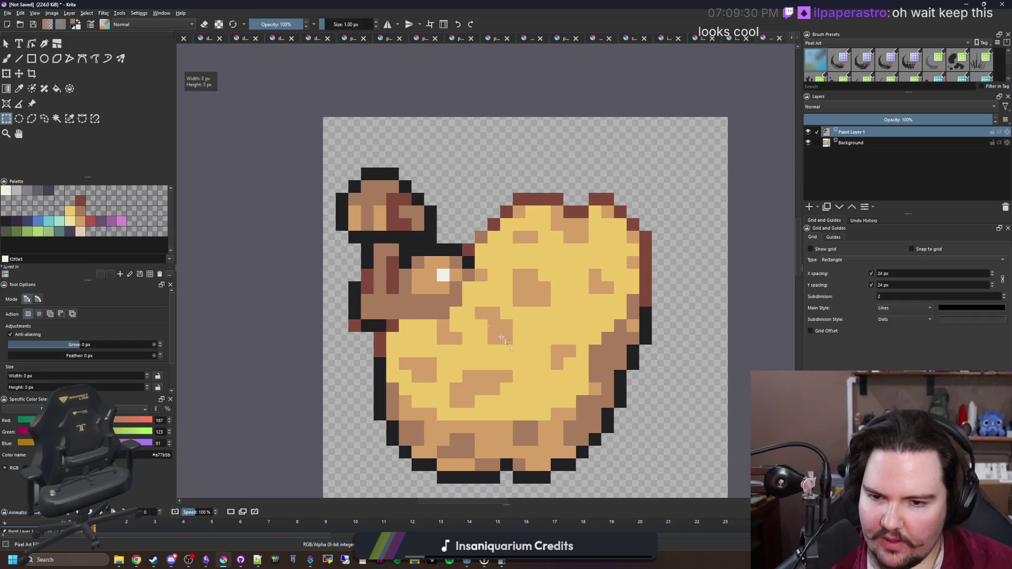
# Transform the arm copy onto the body's right side and flip it horizontally
pyautogui.moveTo(468, 242); pyautogui.dragTo(367, 243)
pyautogui.press('v')
pyautogui.hotkey('ctrl', 't')
pyautogui.moveTo(332, 290)
pyautogui.mouseDown()
pyautogui.moveTo(533, 315)
pyautogui.moveTo(514, 316)
pyautogui.mouseUp()
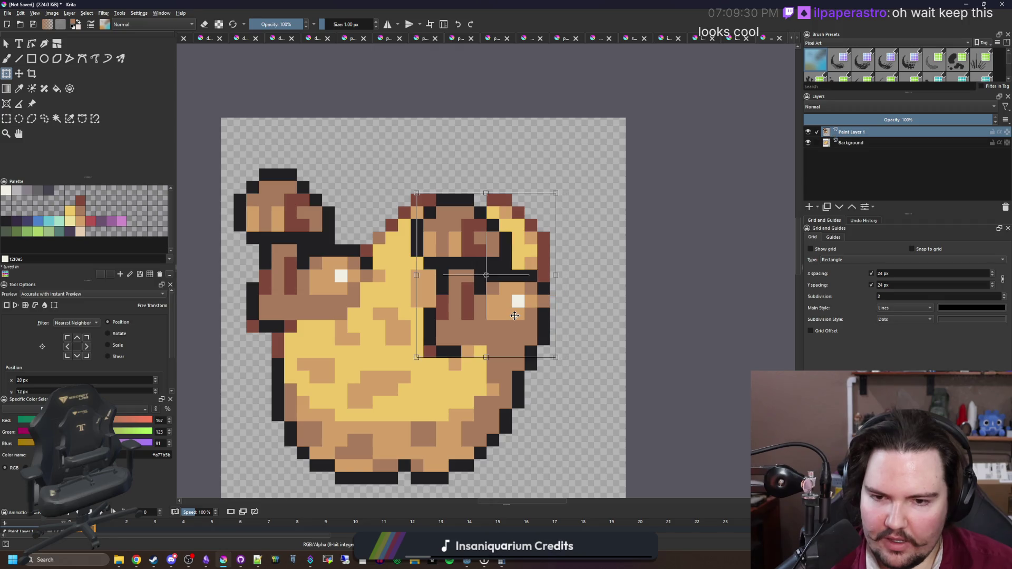
pyautogui.rightClick(515, 316)
pyautogui.click(527, 385)
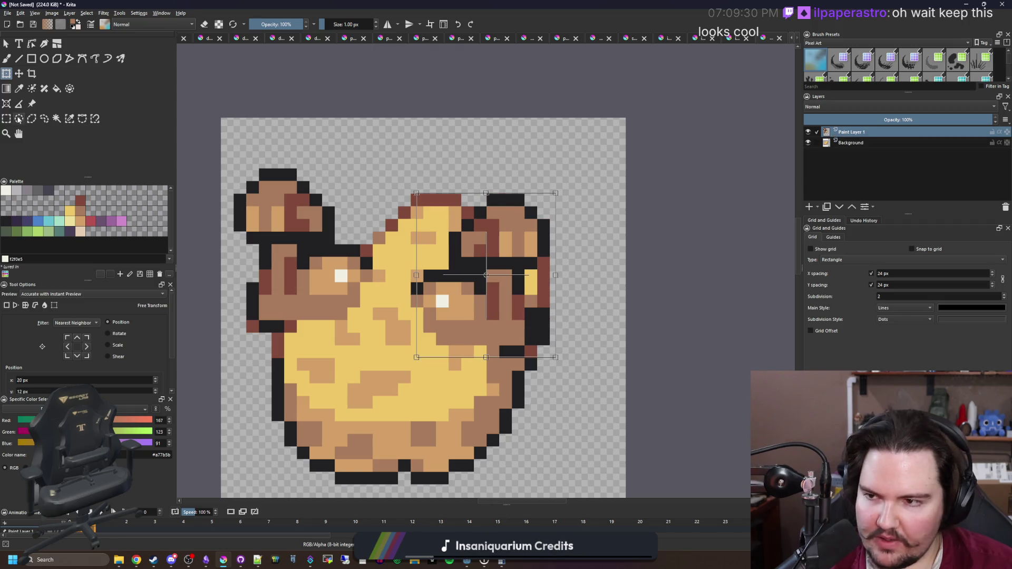
pyautogui.click(7, 118)
# Mirror the selected arm piece horizontally with Ctrl+T and apply the transform
pyautogui.scroll(1, 475, 225)
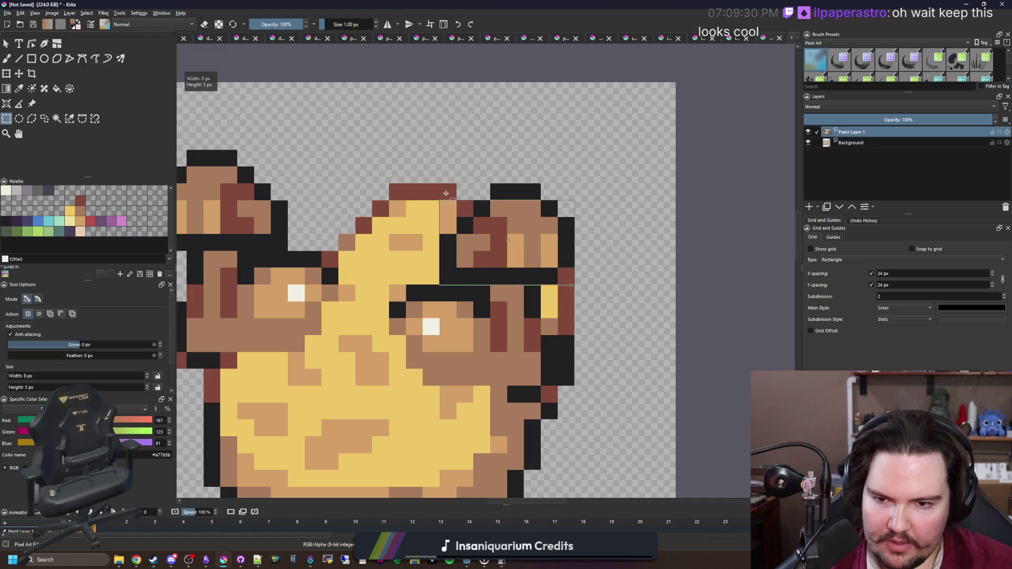
pyautogui.rightClick(446, 190)
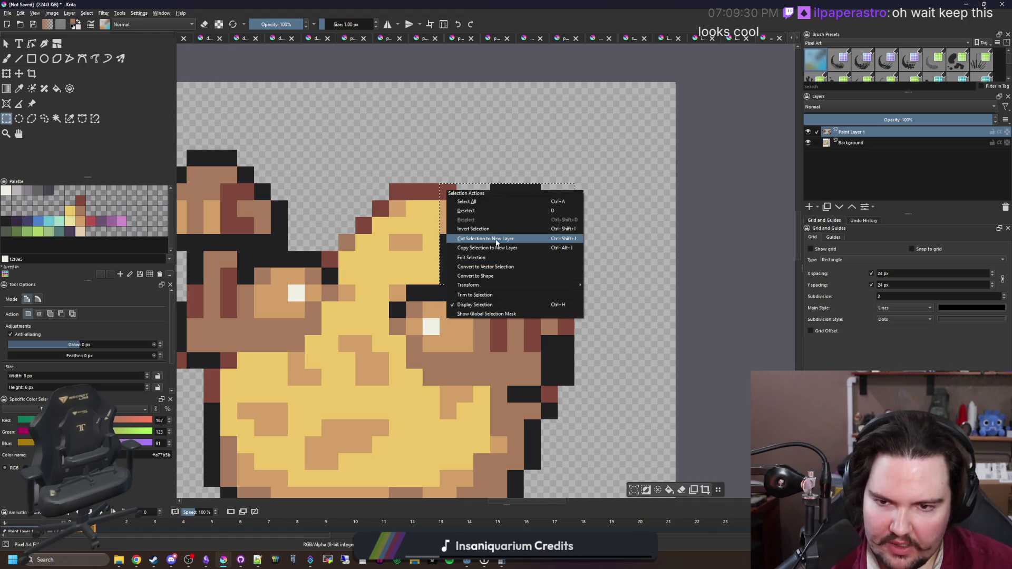
pyautogui.click(301, 211)
pyautogui.hotkey('ctrl', 't')
pyautogui.rightClick(532, 236)
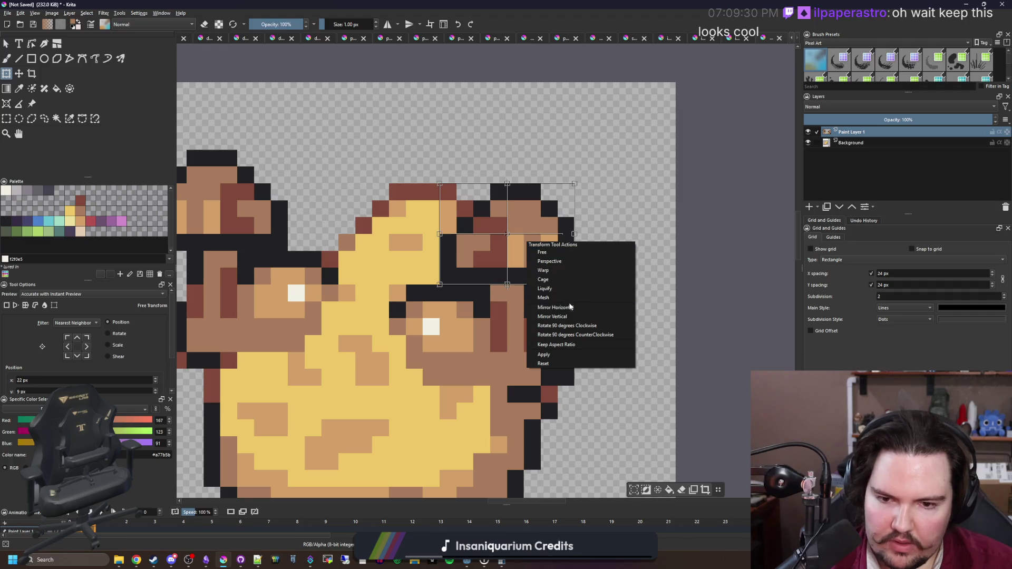
pyautogui.click(538, 269)
pyautogui.press('Return')
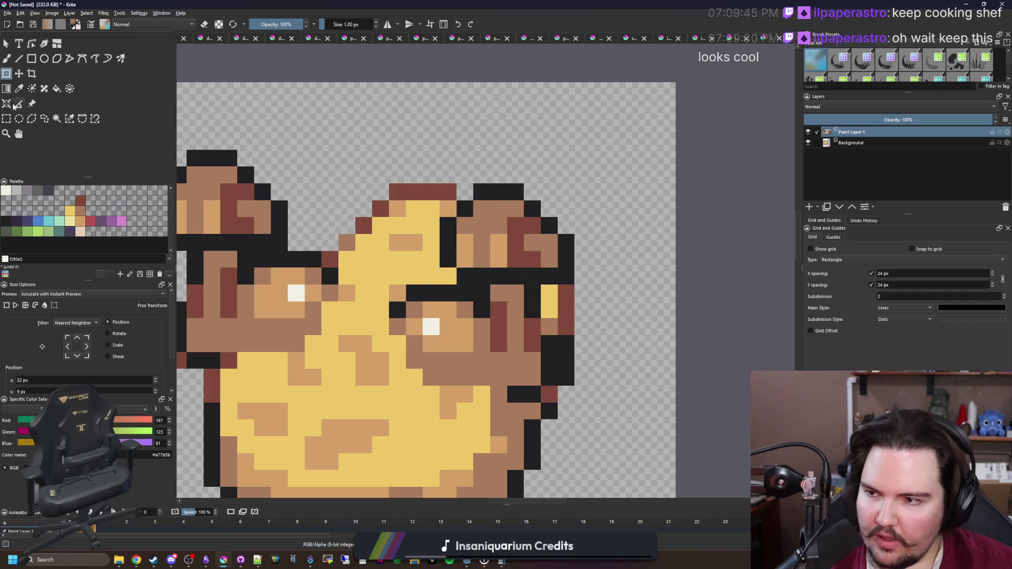
# Shift the mirrored arm piece right and slightly down
pyautogui.click(8, 120)
pyautogui.scroll(-1, 492, 249)
pyautogui.press('t')
pyautogui.moveTo(524, 312); pyautogui.dragTo(588, 325)
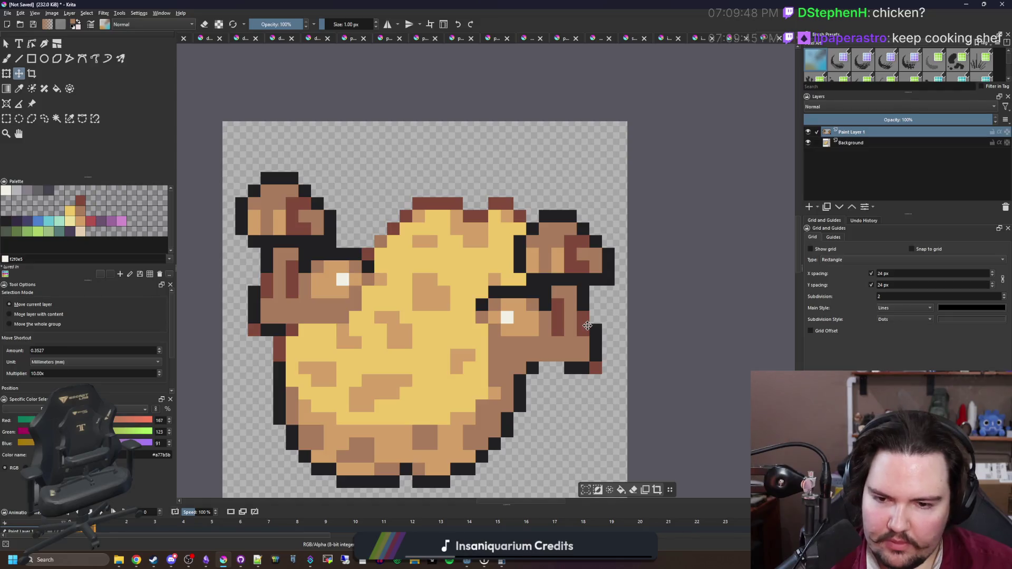
# Paint two near-black #212123 outline pixels on the sponge's right arm
pyautogui.scroll(2, 580, 373)
pyautogui.press('b')
pyautogui.keyDown('ctrl'); pyautogui.click(460, 376); pyautogui.keyUp('ctrl')
pyautogui.moveTo(536, 362); pyautogui.dragTo(434, 338)
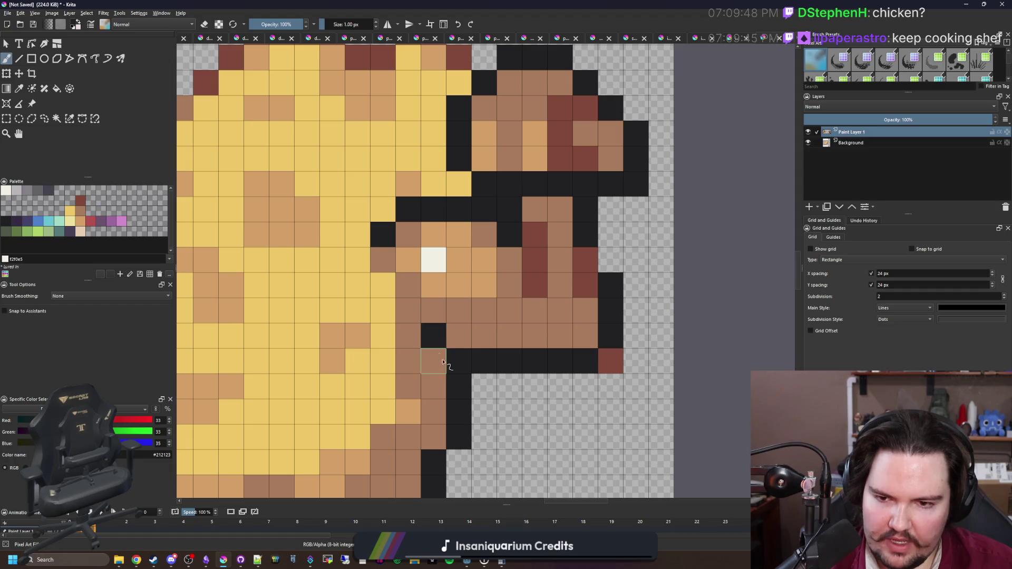
pyautogui.press('2')
pyautogui.scroll(3, 358, 350)
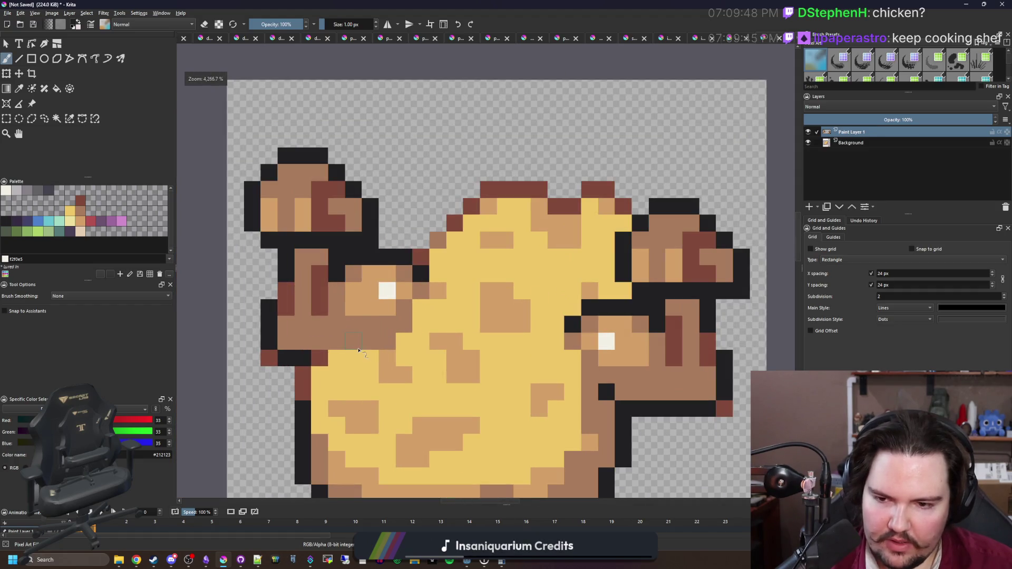
pyautogui.scroll(1, 336, 363)
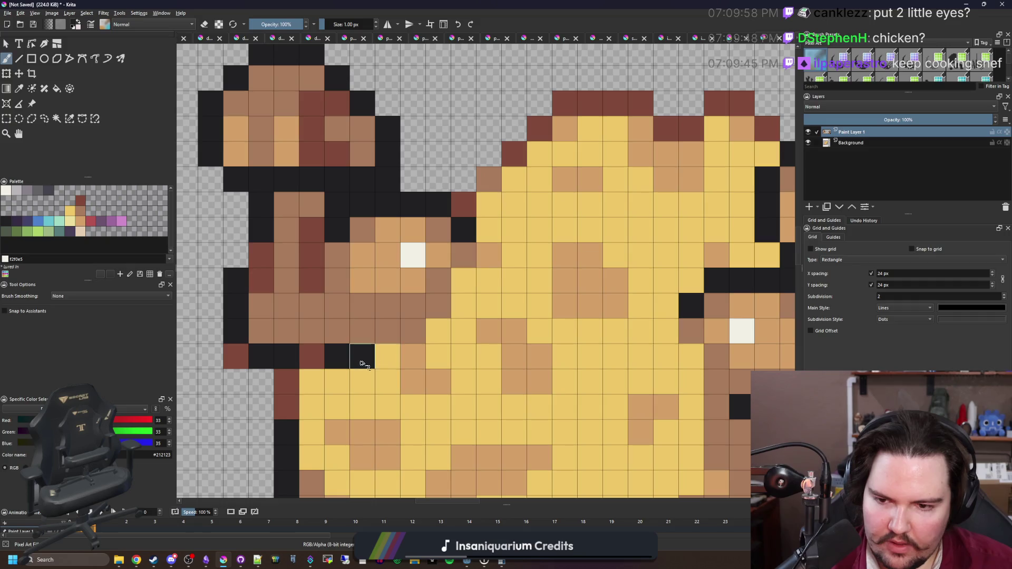
# Paint three right-arm pixels dark red #80493a, sampled from the sprite
pyautogui.keyDown('ctrl'); pyautogui.click(317, 359); pyautogui.keyUp('ctrl')
pyautogui.moveTo(317, 360); pyautogui.dragTo(377, 361)
pyautogui.scroll(-8, 377, 361)
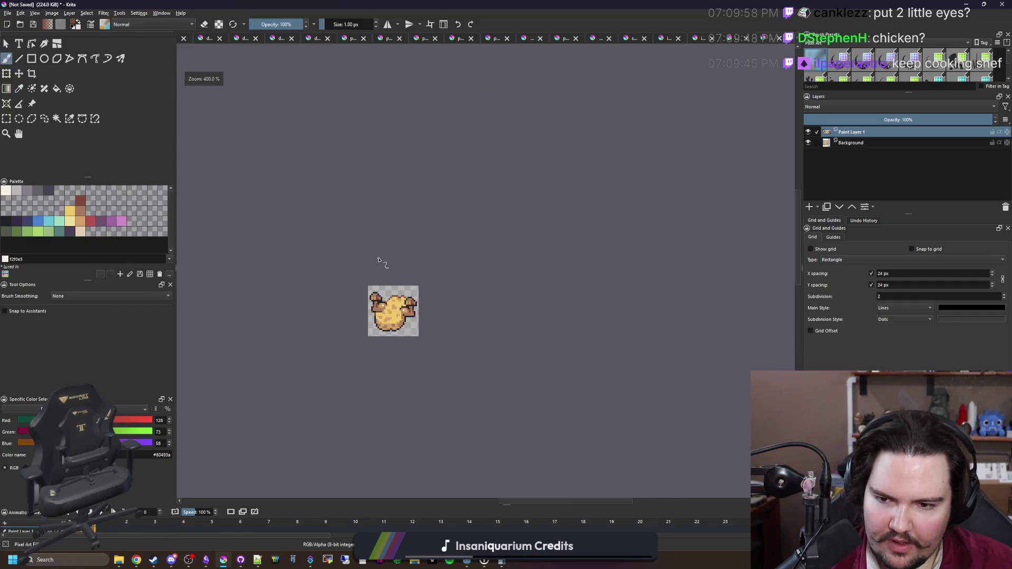
pyautogui.scroll(8, 389, 317)
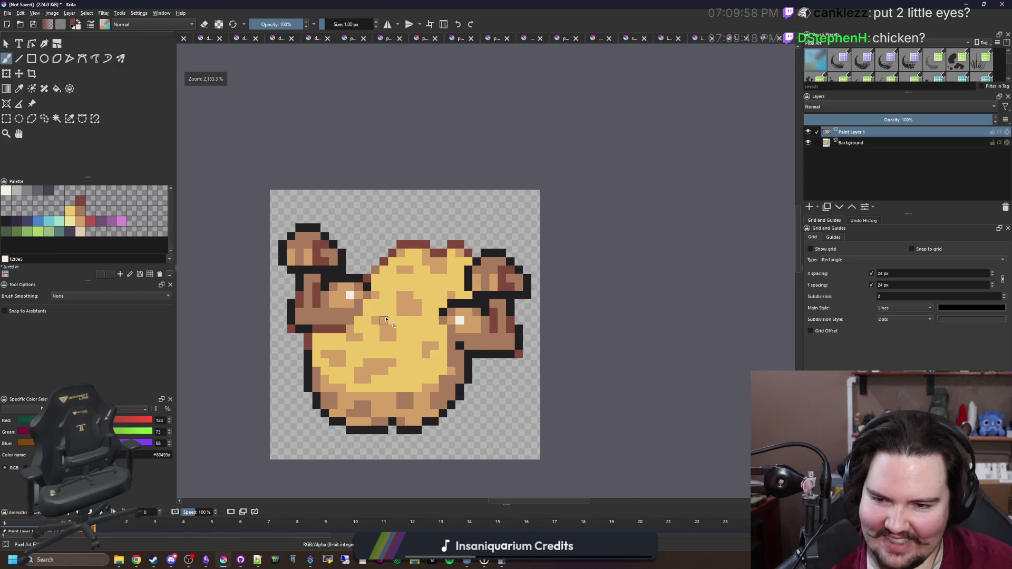
pyautogui.scroll(2, 445, 333)
pyautogui.scroll(-3, 469, 315)
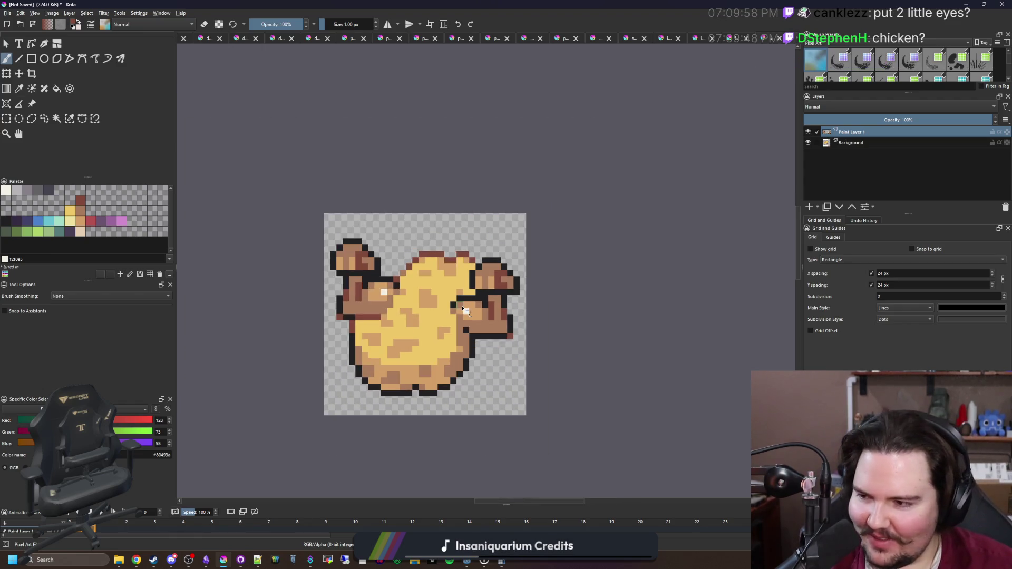
pyautogui.scroll(3, 474, 306)
pyautogui.scroll(2, 475, 305)
# Erase the stray black outline pixels between the right arm and the body
pyautogui.press('e')
pyautogui.moveTo(392, 314)
pyautogui.mouseDown()
pyautogui.moveTo(440, 287)
pyautogui.moveTo(473, 289)
pyautogui.moveTo(494, 261)
pyautogui.moveTo(470, 199)
pyautogui.moveTo(493, 164)
pyautogui.mouseUp()
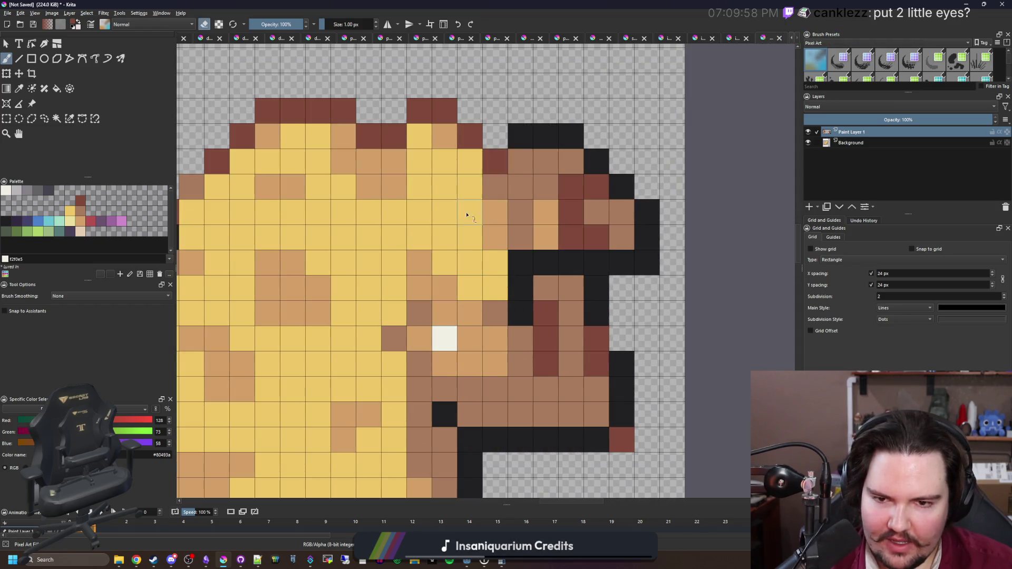
pyautogui.scroll(-4, 447, 279)
pyautogui.scroll(-2, 448, 227)
pyautogui.scroll(4, 457, 301)
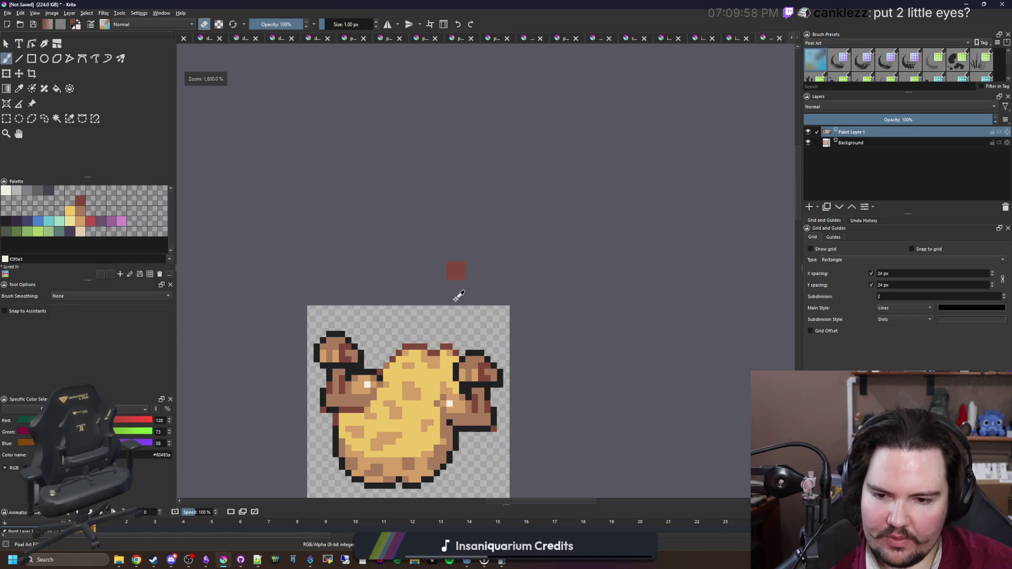
pyautogui.scroll(-4, 461, 298)
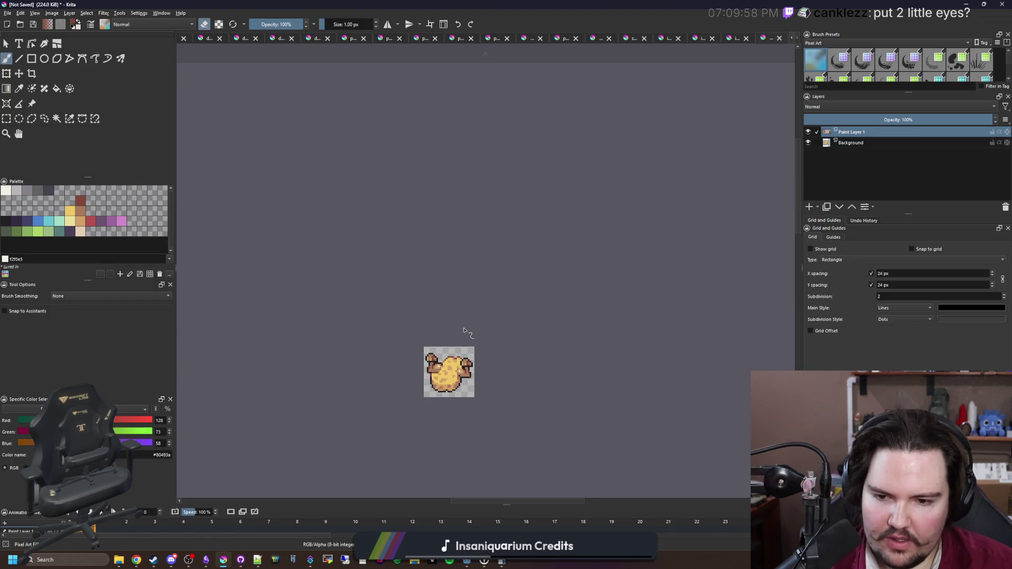
pyautogui.scroll(8, 464, 331)
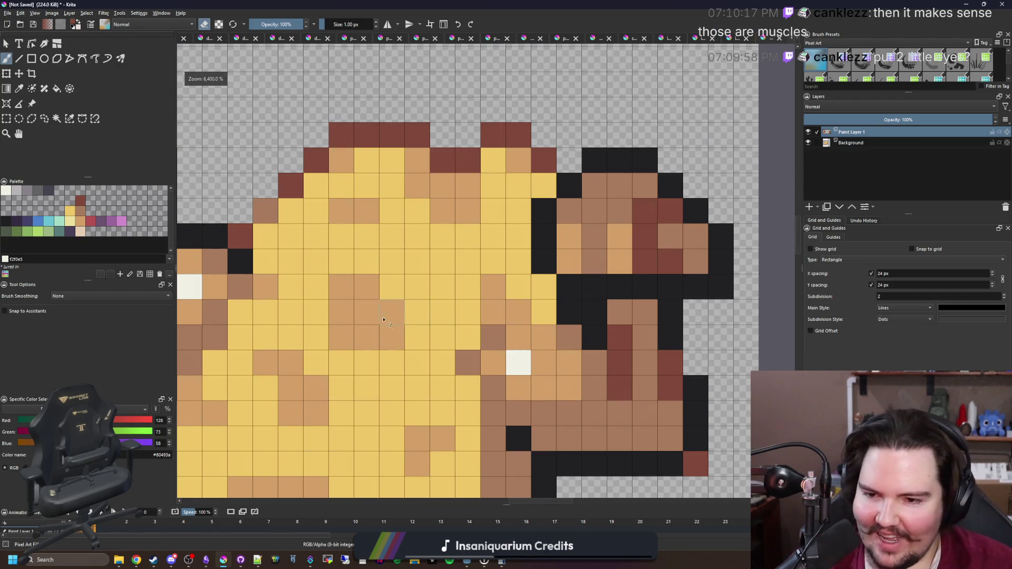
pyautogui.click(7, 221)
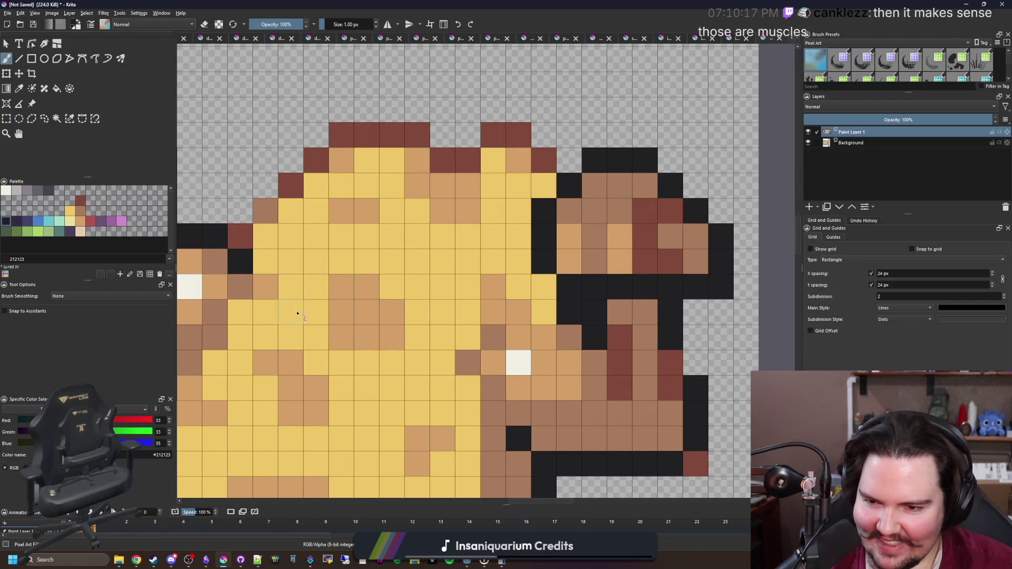
# Paint two black eye pixels and a dark mouth line below them
pyautogui.click(316, 287)
pyautogui.click(418, 287)
pyautogui.moveTo(316, 337)
pyautogui.mouseDown()
pyautogui.moveTo(316, 363)
pyautogui.moveTo(413, 344)
pyautogui.mouseUp()
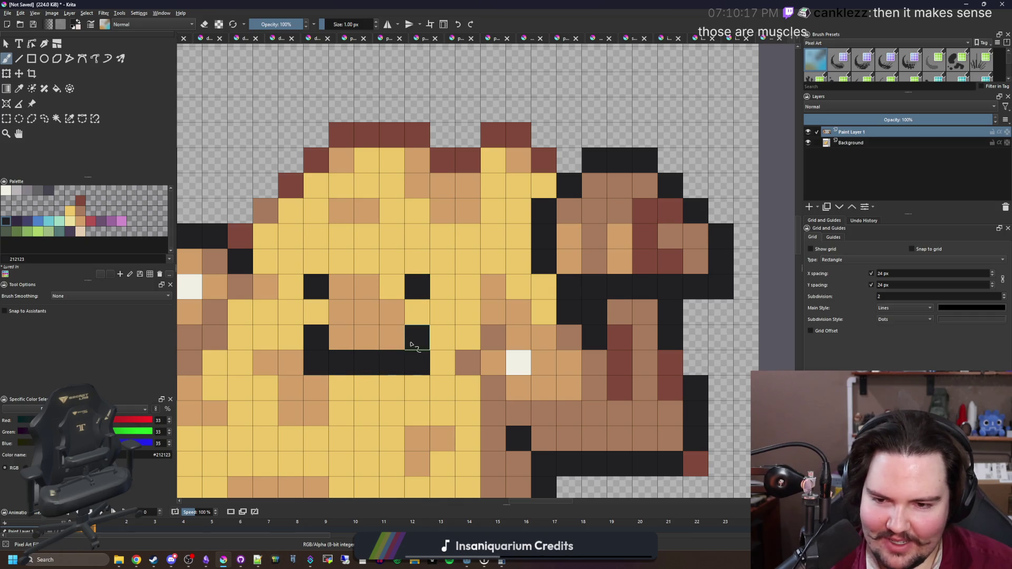
pyautogui.scroll(-8, 410, 329)
pyautogui.scroll(6, 408, 297)
pyautogui.scroll(-5, 419, 315)
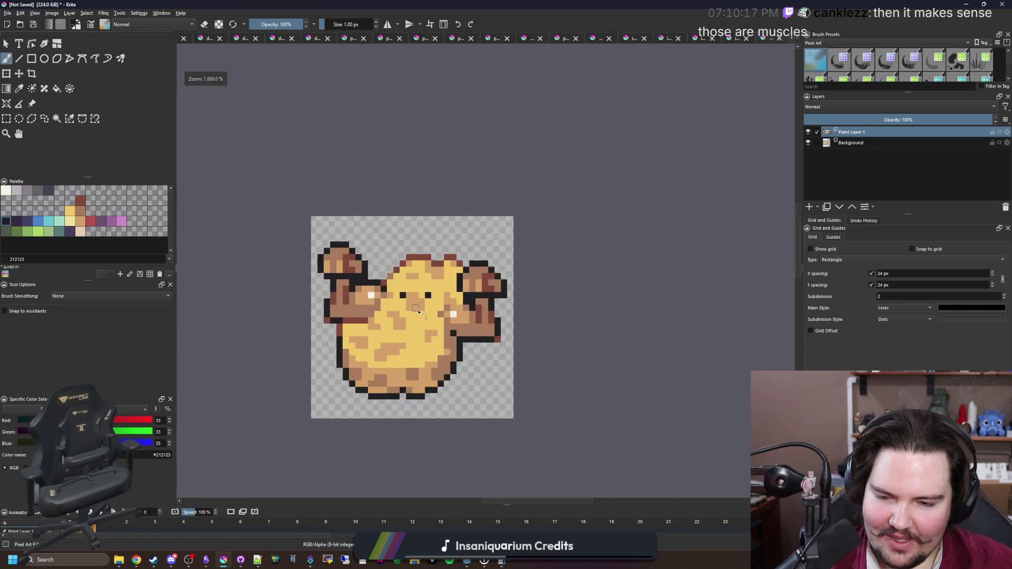
pyautogui.scroll(2, 418, 312)
pyautogui.scroll(-2, 456, 306)
pyautogui.scroll(3, 337, 285)
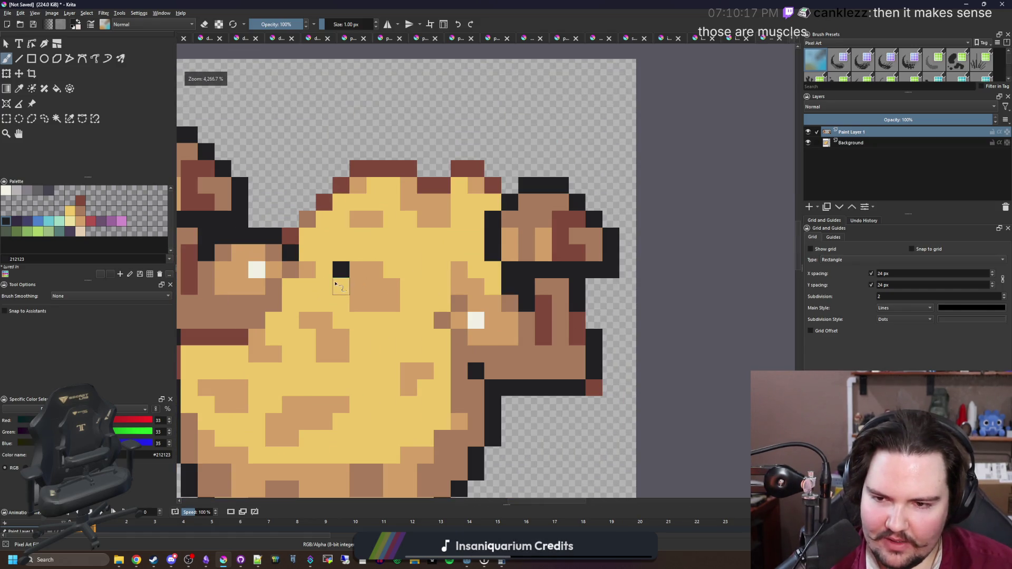
pyautogui.scroll(1, 336, 284)
# Enlarge the left eye with extra black pixels, undoing a stray one
pyautogui.moveTo(344, 239)
pyautogui.mouseDown()
pyautogui.moveTo(319, 239)
pyautogui.moveTo(329, 220)
pyautogui.moveTo(395, 240)
pyautogui.mouseUp()
pyautogui.click(396, 259)
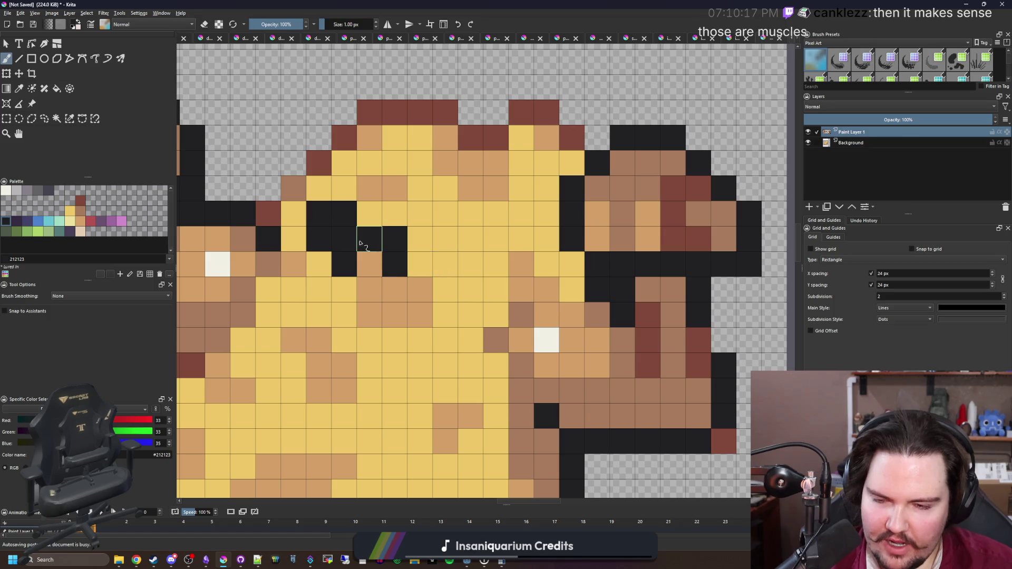
pyautogui.click(345, 290)
pyautogui.hotkey('ctrl', 'z')
pyautogui.hotkey('ctrl', 'z')
pyautogui.hotkey('ctrl', 'z')
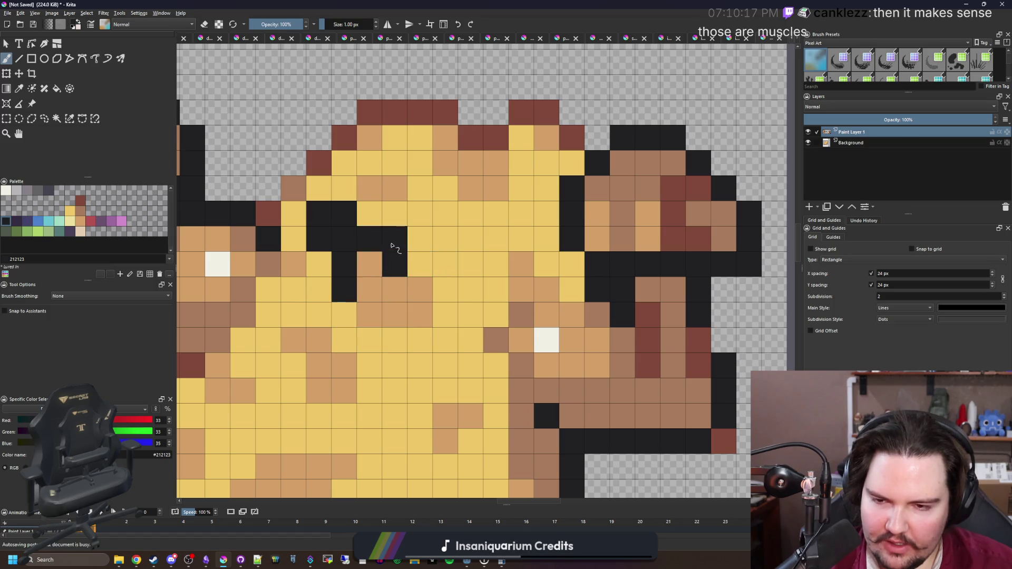
pyautogui.hotkey('ctrl', 'shift', 'z')
# Draw the second black eye and a black mouth line across the face
pyautogui.moveTo(449, 241); pyautogui.dragTo(491, 235)
pyautogui.click(446, 264)
pyautogui.hotkey('ctrl', 'z')
pyautogui.click(471, 264)
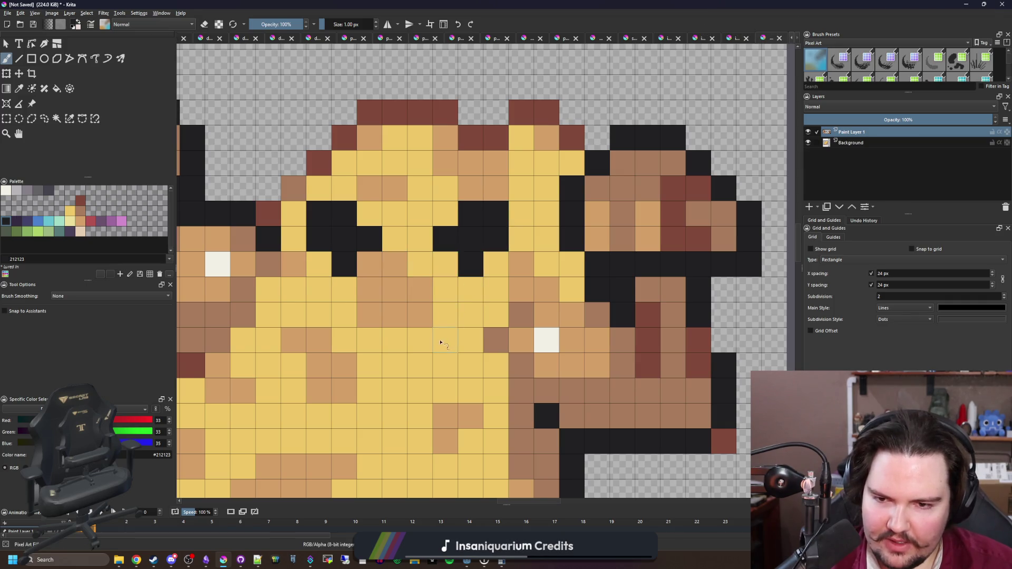
pyautogui.moveTo(442, 342); pyautogui.dragTo(464, 275)
pyautogui.moveTo(366, 272)
pyautogui.mouseDown()
pyautogui.moveTo(430, 272)
pyautogui.moveTo(466, 247)
pyautogui.mouseUp()
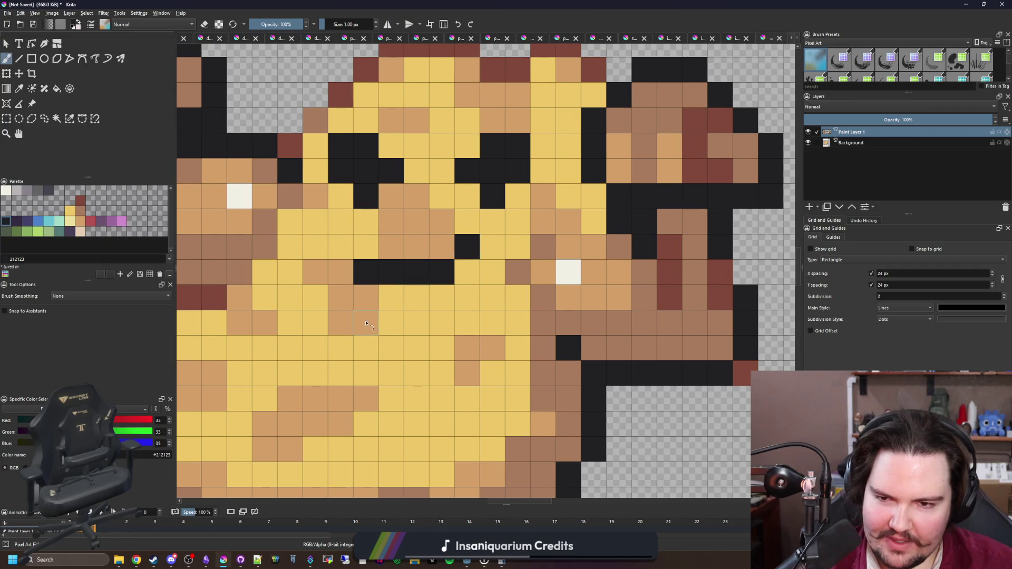
pyautogui.scroll(-5, 367, 324)
pyautogui.scroll(2, 373, 336)
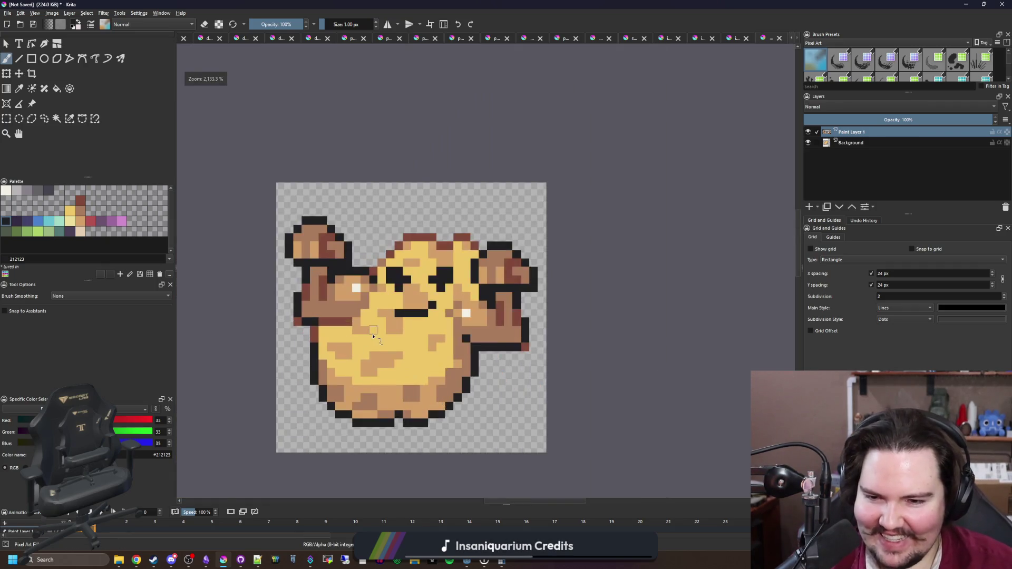
pyautogui.scroll(3, 402, 313)
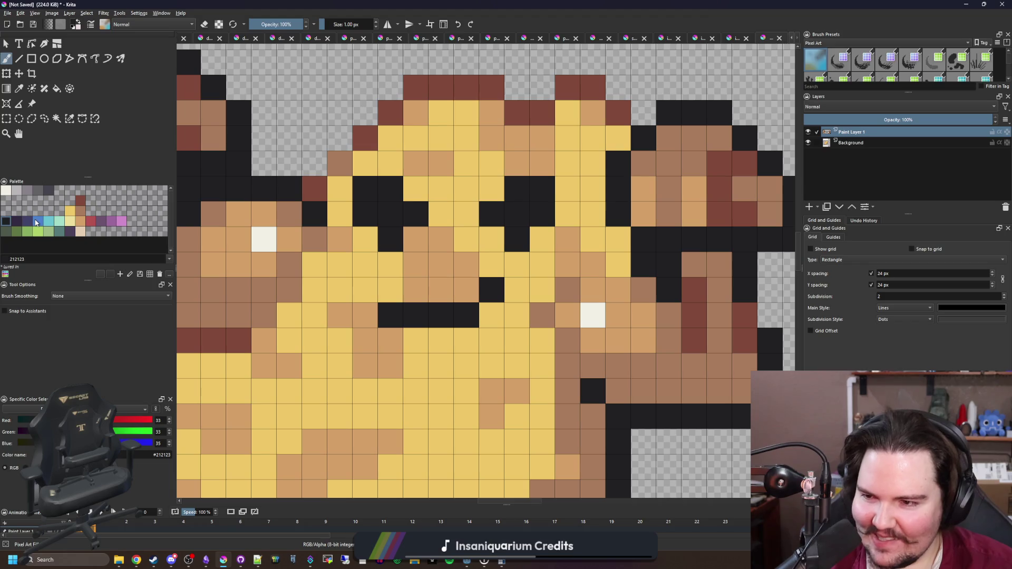
# Recolour the mouth's left end dark red #80493a
pyautogui.click(81, 201)
pyautogui.click(390, 315)
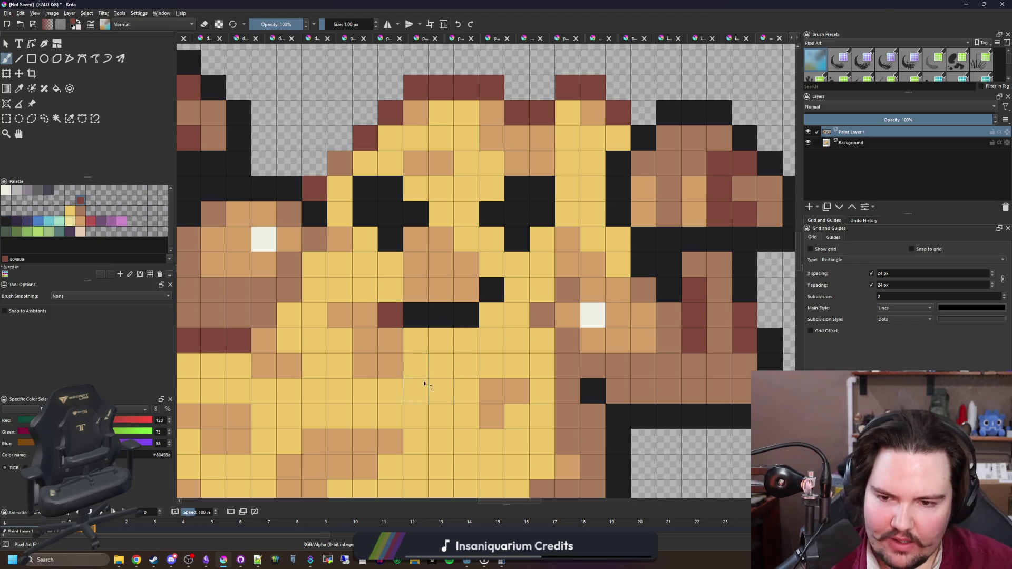
pyautogui.click(390, 239)
pyautogui.click(517, 239)
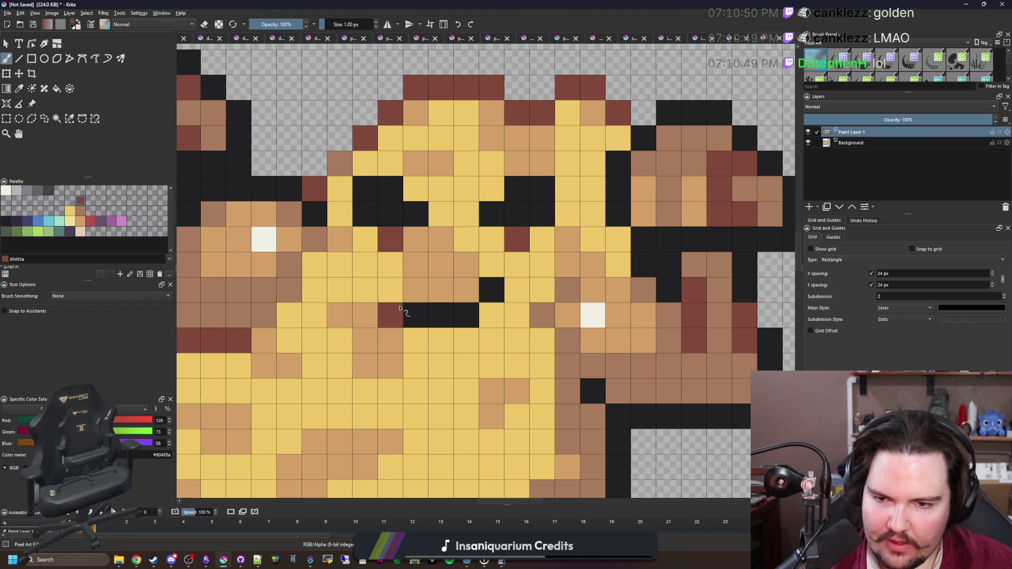
pyautogui.hotkey('ctrl', 'z')
pyautogui.hotkey('ctrl', 'z')
# Paint dark red brows above both eyes, then select a 3x3 block of face pixels
pyautogui.moveTo(417, 214)
pyautogui.mouseDown()
pyautogui.moveTo(365, 214)
pyautogui.moveTo(390, 188)
pyautogui.mouseUp()
pyautogui.moveTo(491, 213); pyautogui.dragTo(541, 213)
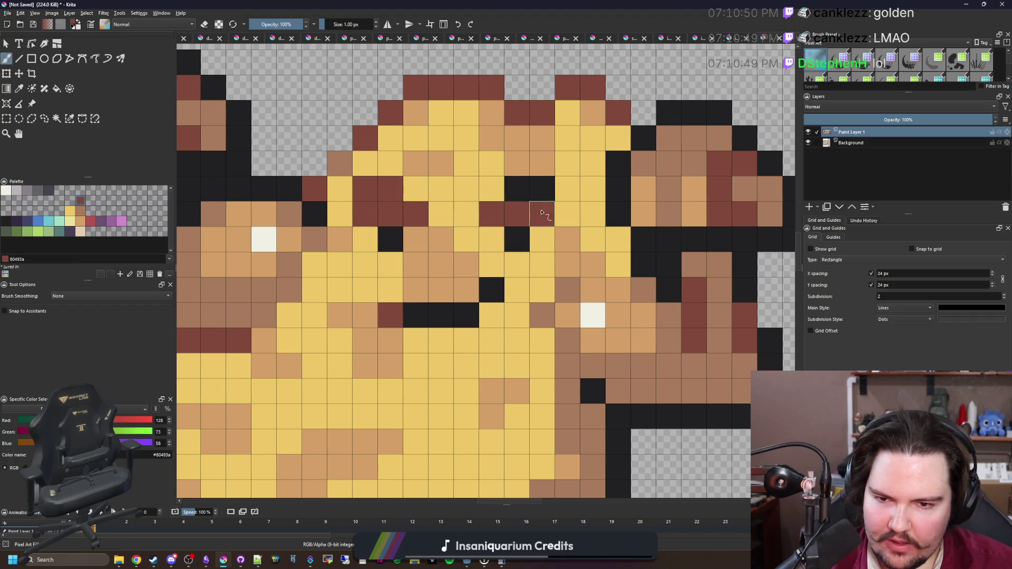
pyautogui.scroll(-4, 541, 213)
pyautogui.scroll(2, 401, 317)
pyautogui.scroll(-3, 399, 328)
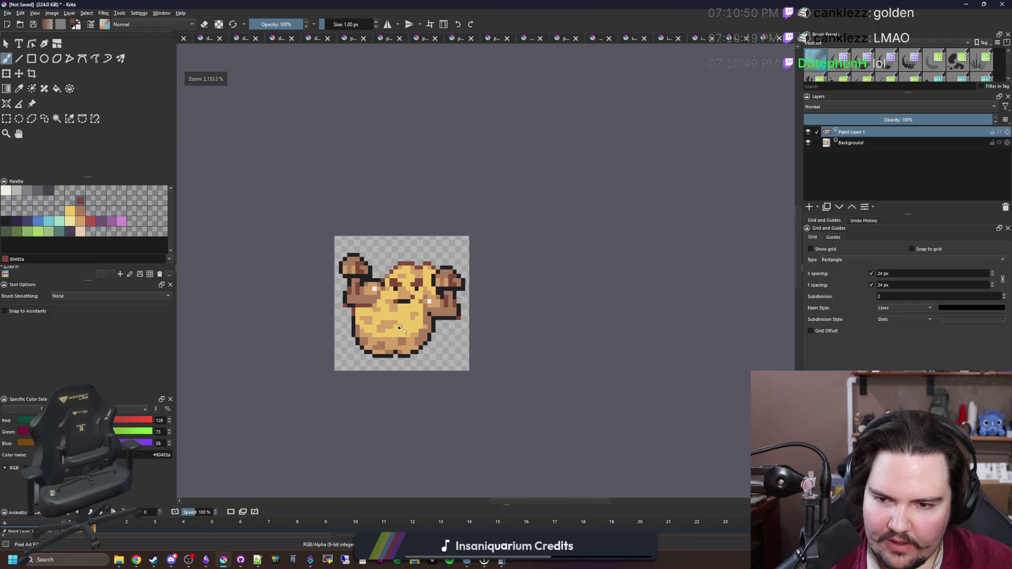
pyautogui.scroll(3, 421, 291)
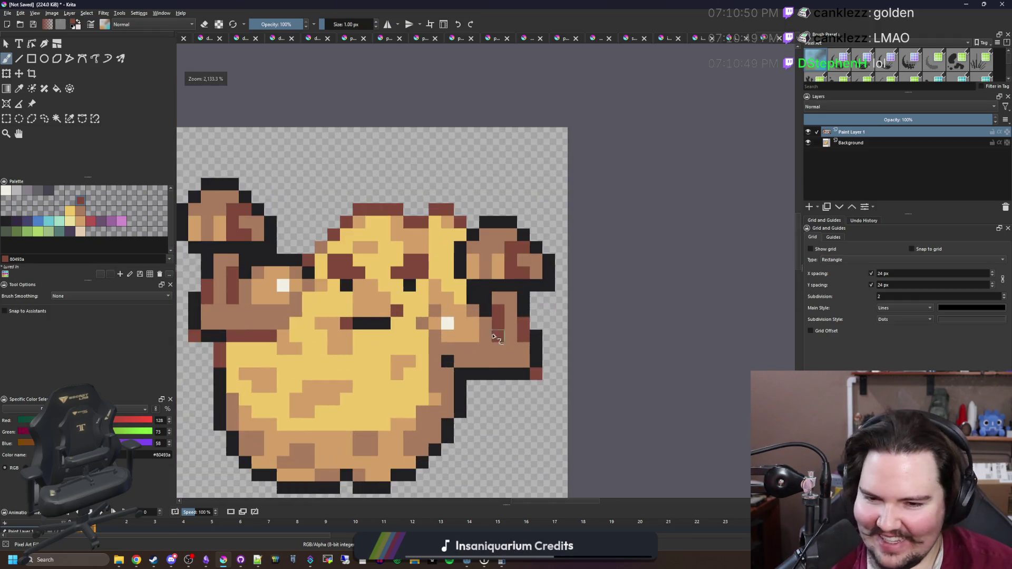
pyautogui.scroll(2, 365, 298)
pyautogui.click(6, 118)
pyautogui.moveTo(366, 285); pyautogui.dragTo(291, 210)
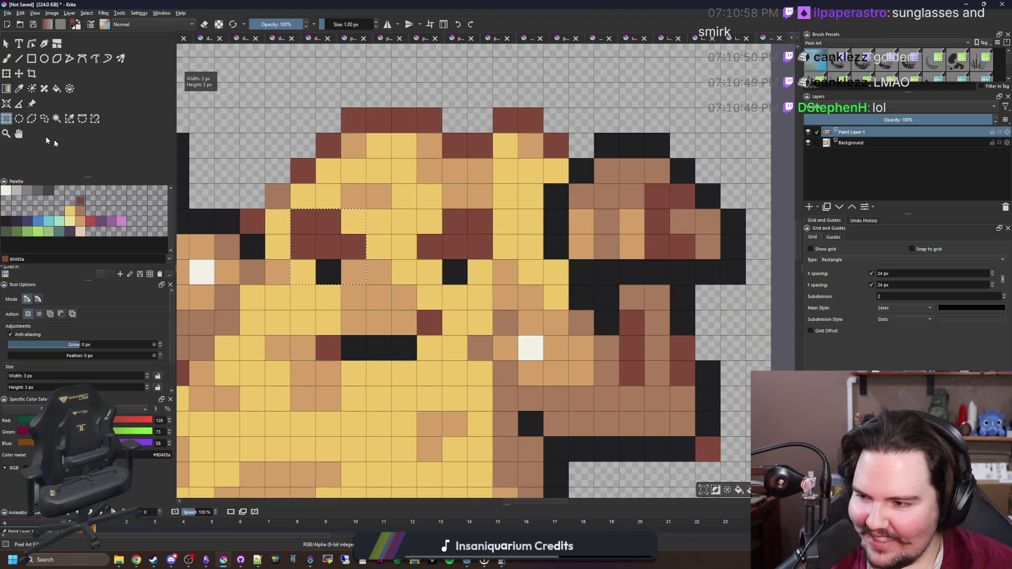
# Paint a black sunglasses band across the sponge's eyes using sampled black
pyautogui.click(19, 73)
pyautogui.press('b')
pyautogui.keyDown('ctrl'); pyautogui.click(327, 274); pyautogui.keyUp('ctrl')
pyautogui.moveTo(327, 274)
pyautogui.mouseDown()
pyautogui.moveTo(304, 272)
pyautogui.moveTo(350, 243)
pyautogui.moveTo(438, 247)
pyautogui.moveTo(454, 273)
pyautogui.moveTo(430, 273)
pyautogui.mouseUp()
pyautogui.press('e')
pyautogui.moveTo(303, 221)
pyautogui.mouseDown()
pyautogui.moveTo(454, 247)
pyautogui.moveTo(480, 221)
pyautogui.moveTo(303, 222)
pyautogui.mouseUp()
pyautogui.hotkey('ctrl', 'z')
pyautogui.press('e')
# Touch up the sunglasses cells, extending and tidying the right edge
pyautogui.keyDown('ctrl'); pyautogui.click(316, 264); pyautogui.keyUp('ctrl')
pyautogui.click(278, 222)
pyautogui.click(505, 221)
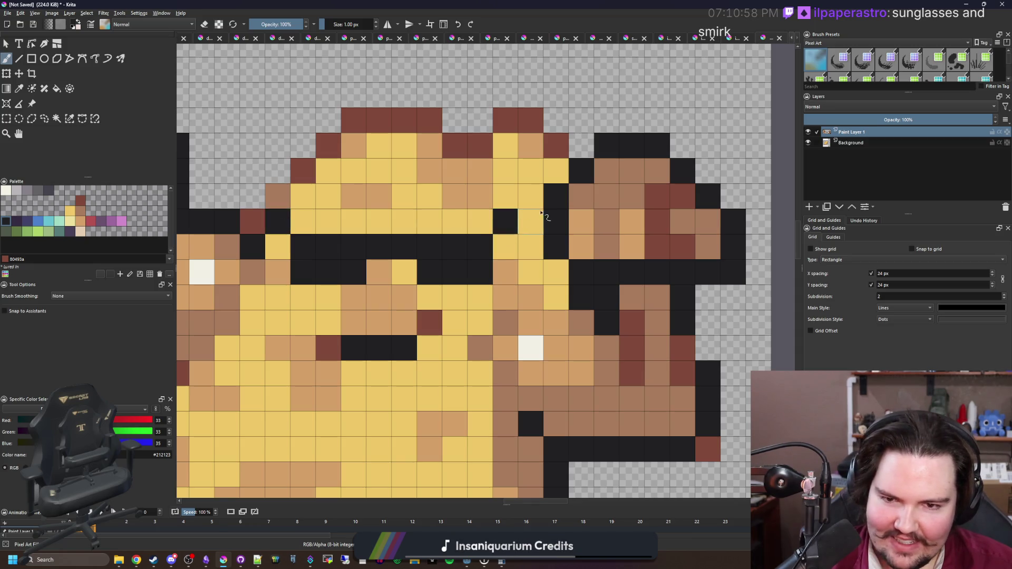
pyautogui.hotkey('ctrl', 'z')
pyautogui.click(514, 246)
pyautogui.click(530, 222)
pyautogui.scroll(-5, 385, 295)
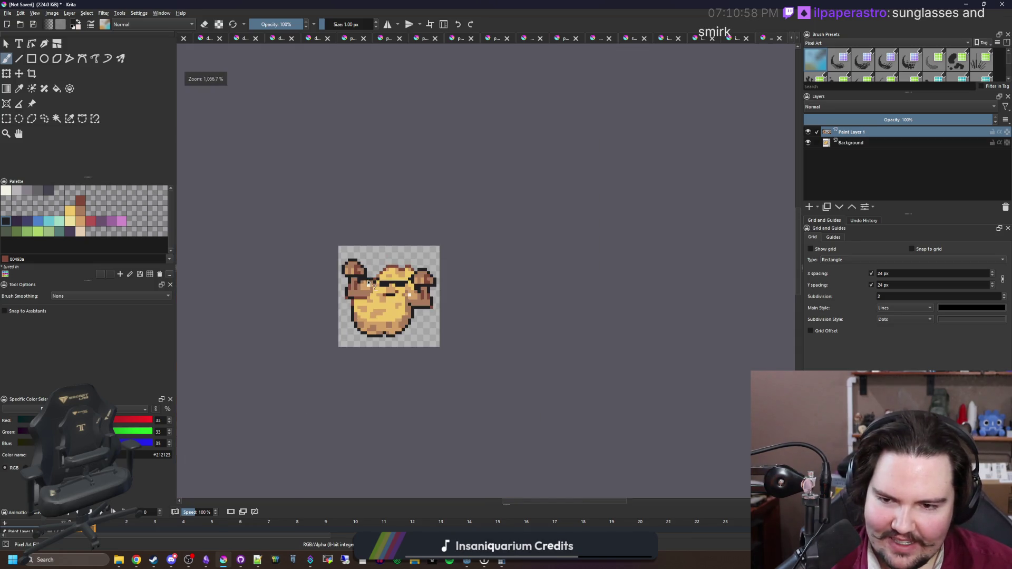
pyautogui.scroll(5, 357, 293)
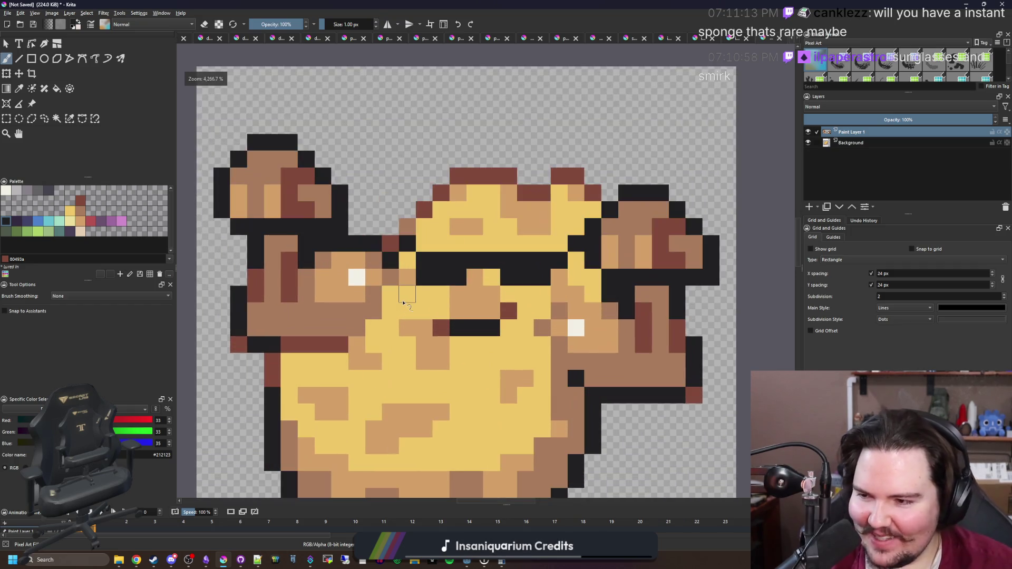
pyautogui.scroll(-2, 449, 289)
pyautogui.scroll(2, 450, 289)
pyautogui.scroll(1, 495, 347)
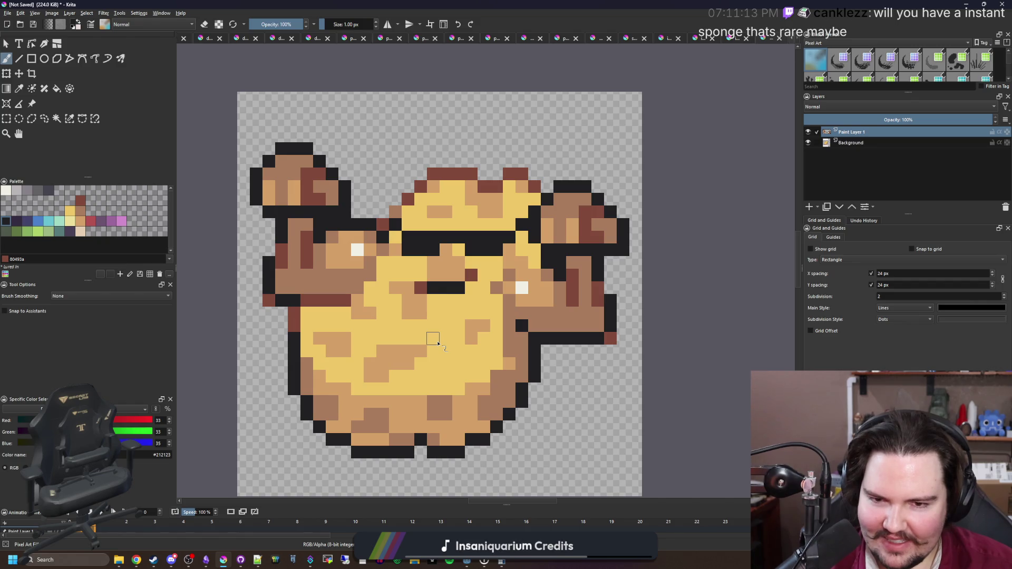
pyautogui.scroll(-5, 438, 343)
pyautogui.scroll(4, 414, 323)
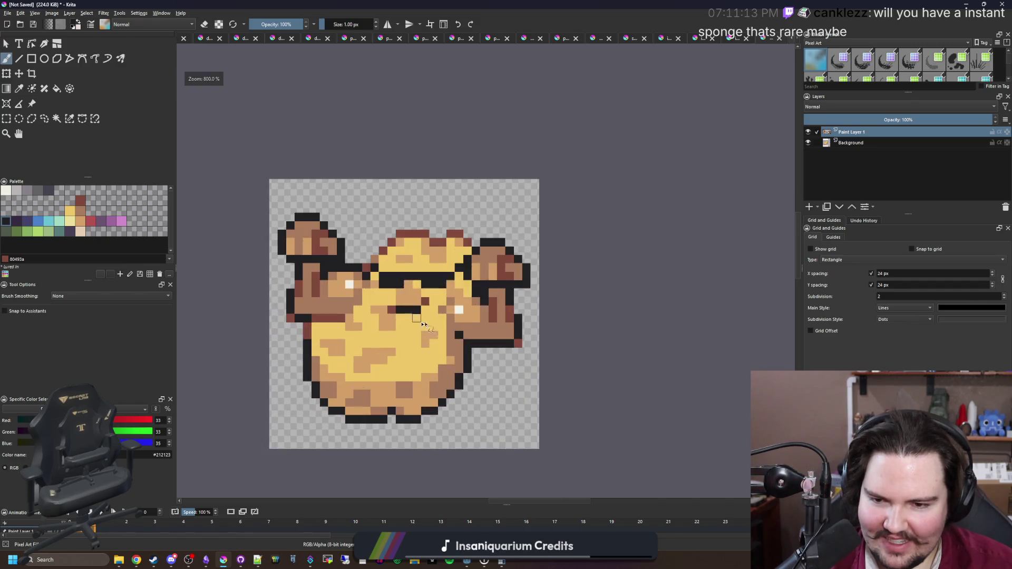
# Cover the right-cheek white shine pixel with tan and repaint it near-white one cell right
pyautogui.scroll(3, 413, 323)
pyautogui.scroll(-1, 470, 298)
pyautogui.press('p')
pyautogui.click(464, 310)
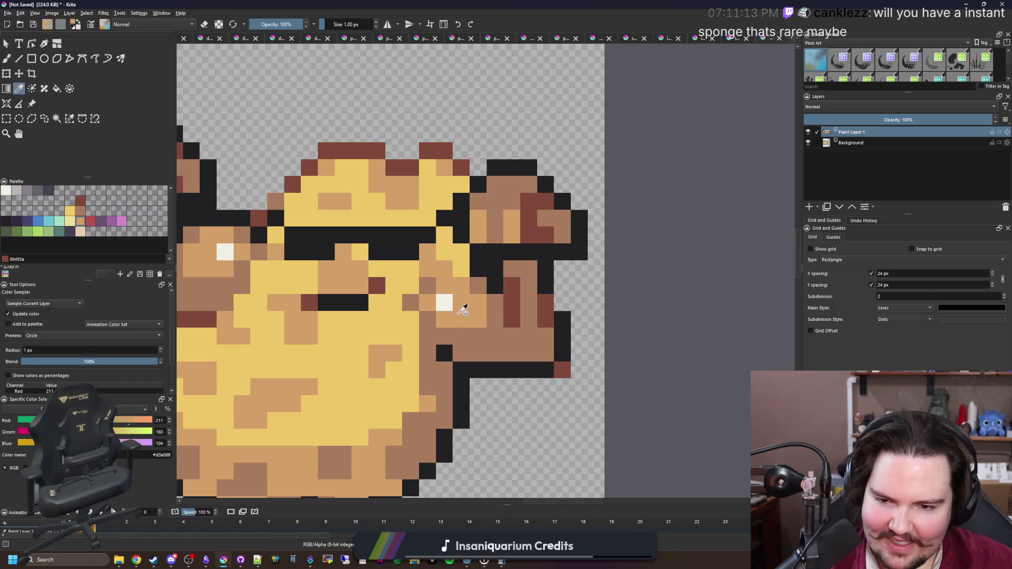
pyautogui.press('b')
pyautogui.click(445, 302)
pyautogui.click(6, 191)
pyautogui.click(477, 302)
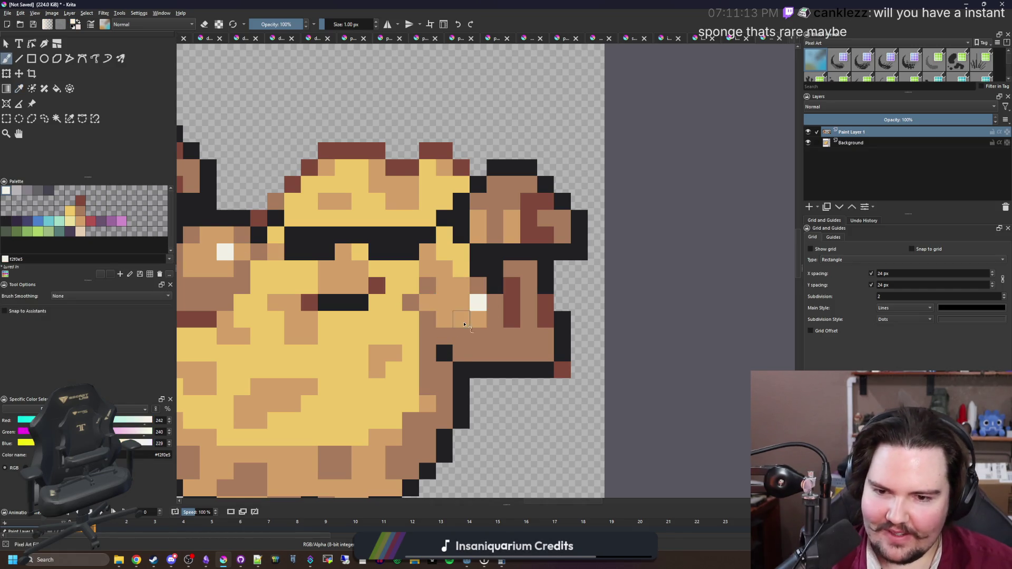
pyautogui.scroll(-5, 474, 290)
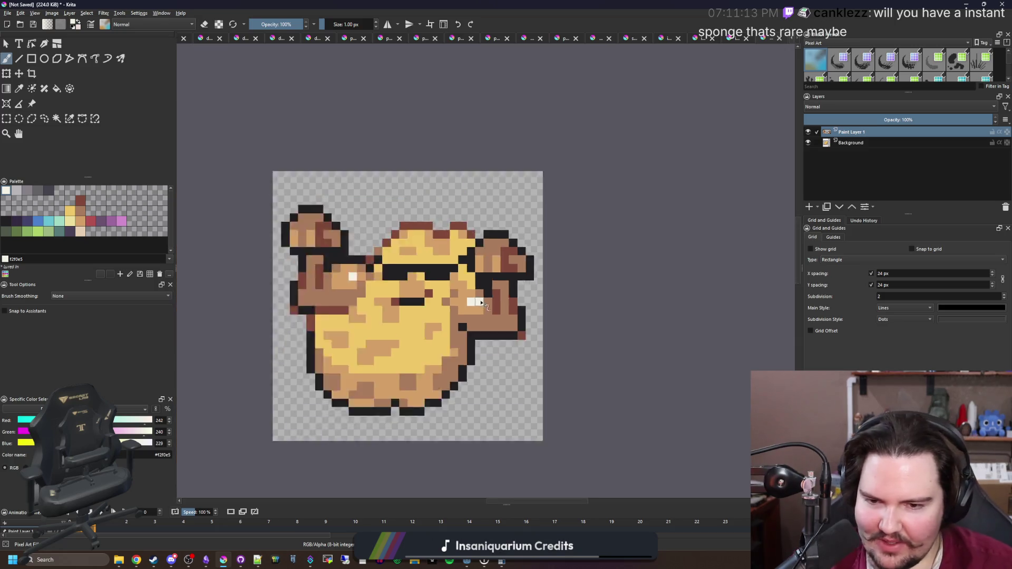
pyautogui.scroll(4, 478, 265)
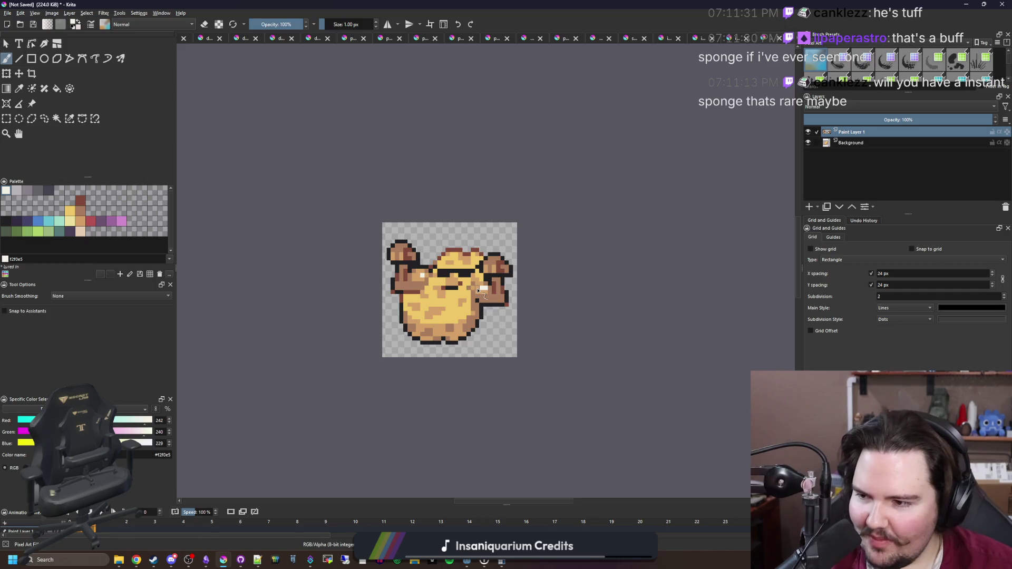
pyautogui.scroll(2, 478, 290)
pyautogui.scroll(-2, 476, 298)
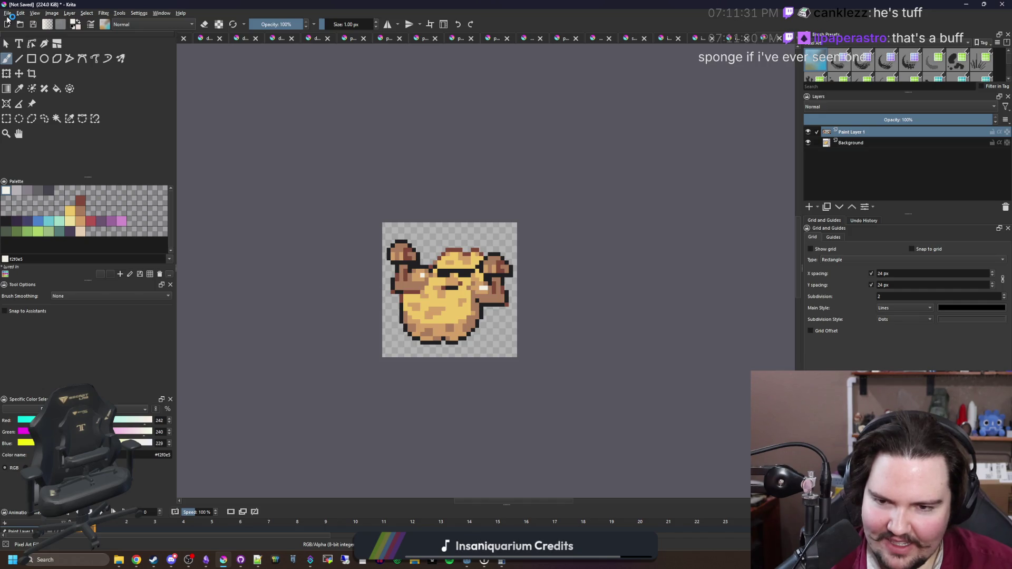
pyautogui.click(8, 13)
# Save the sprite as icon_sponge_power.png in PNG format, accepting the export settings
pyautogui.press('Escape')
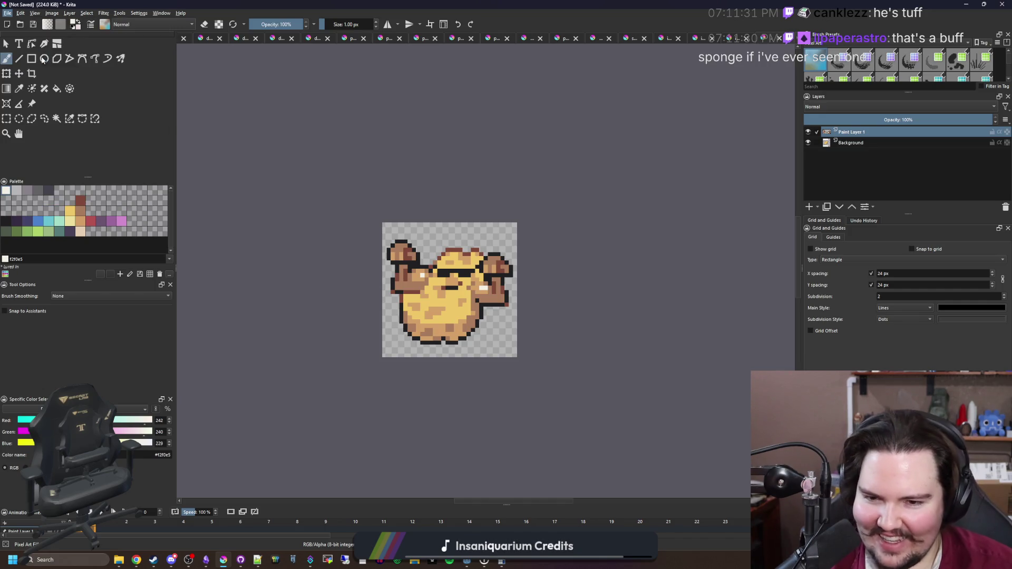
pyautogui.hotkey('ctrl', 's')
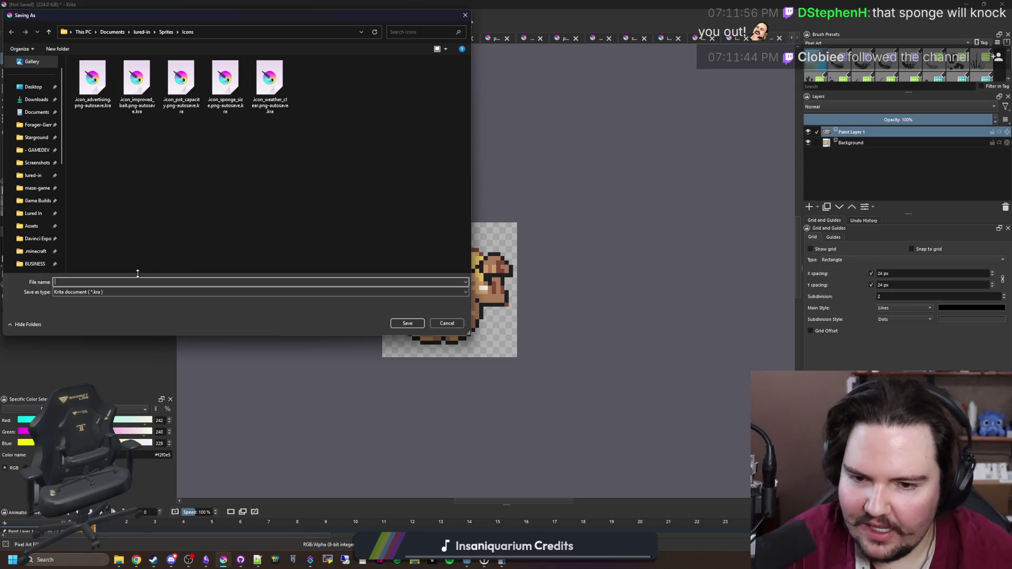
pyautogui.click(132, 292)
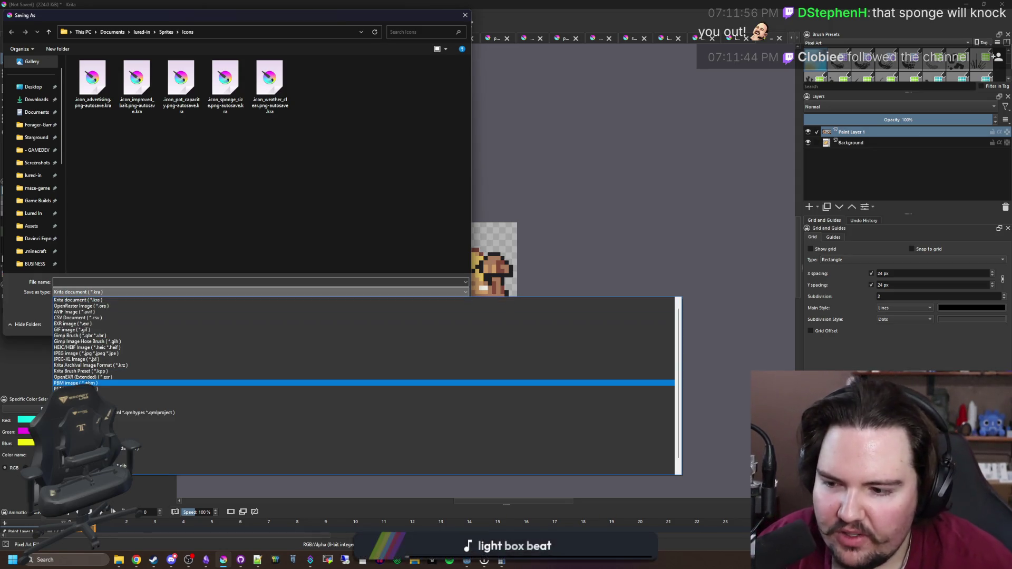
pyautogui.click(119, 401)
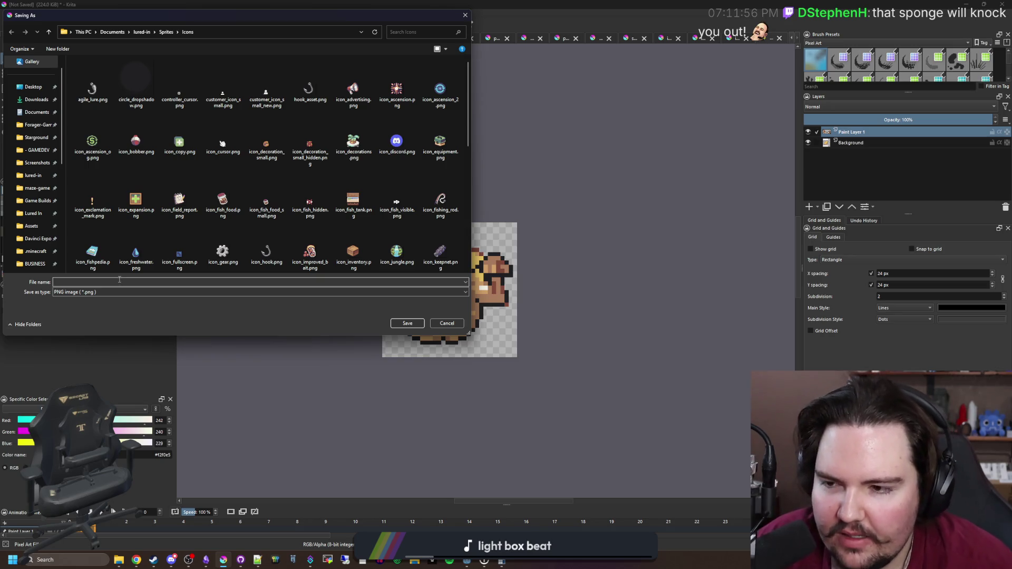
pyautogui.click(119, 281)
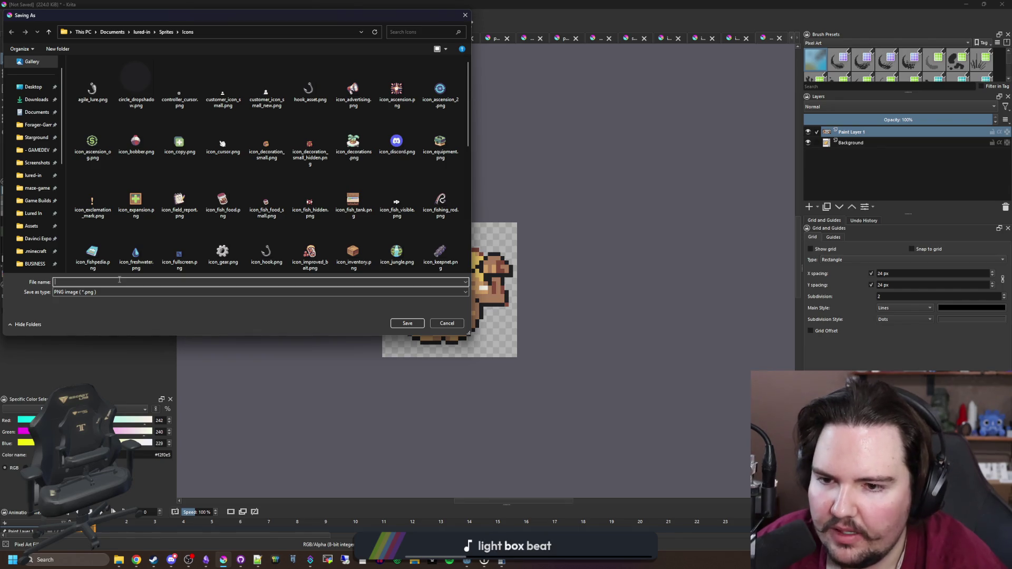
pyautogui.write('icon_sponge_power')
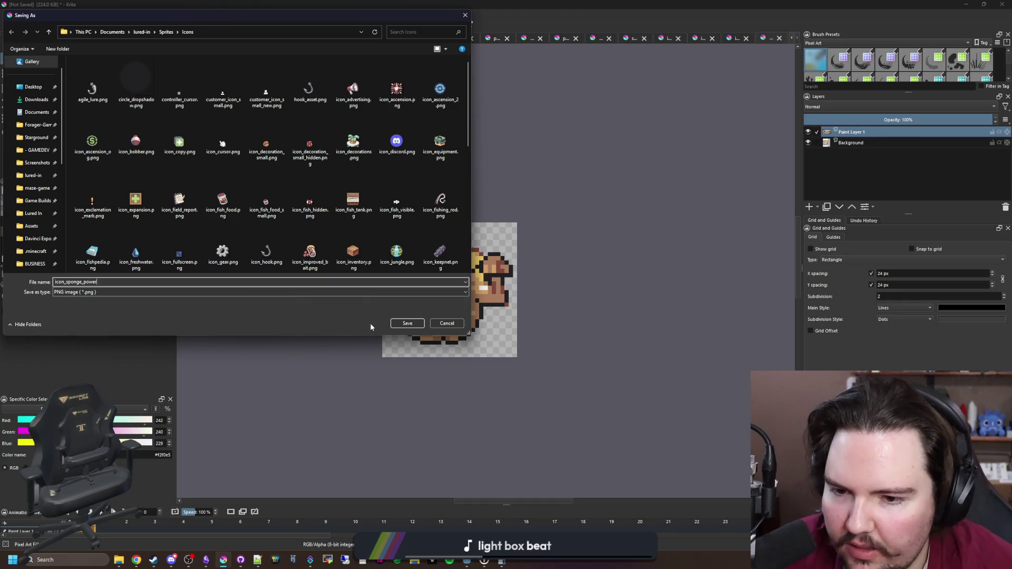
pyautogui.click(412, 322)
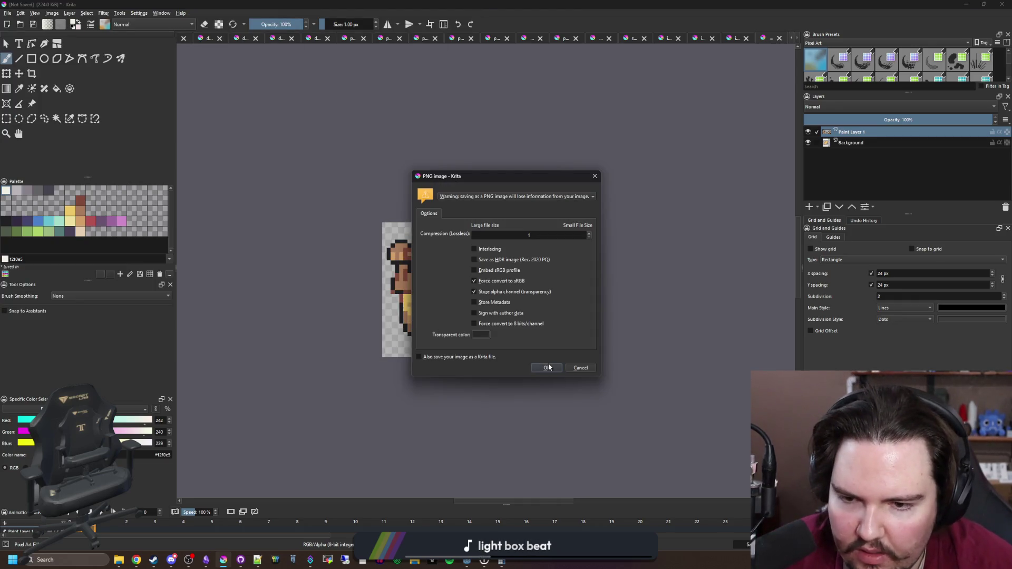
pyautogui.click(546, 367)
# Paint two touch-up cells dark red, re-save the PNG, and switch to Godot
pyautogui.scroll(5, 484, 314)
pyautogui.keyDown('ctrl'); pyautogui.click(537, 210); pyautogui.keyUp('ctrl')
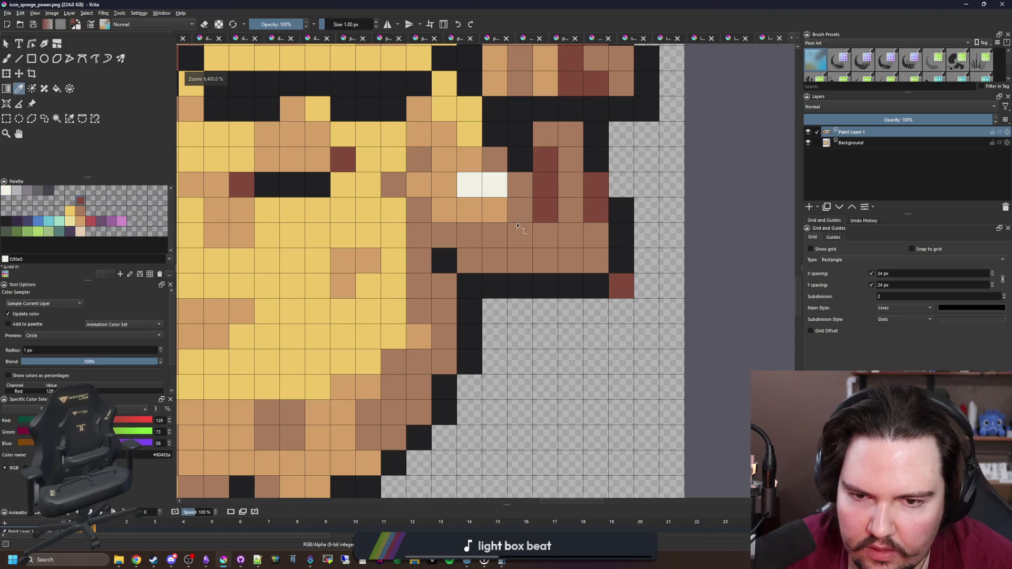
pyautogui.click(463, 286)
pyautogui.click(495, 285)
pyautogui.scroll(-6, 484, 321)
pyautogui.hotkey('ctrl', 's')
pyautogui.click(551, 367)
pyautogui.hotkey('alt', 'Tab')
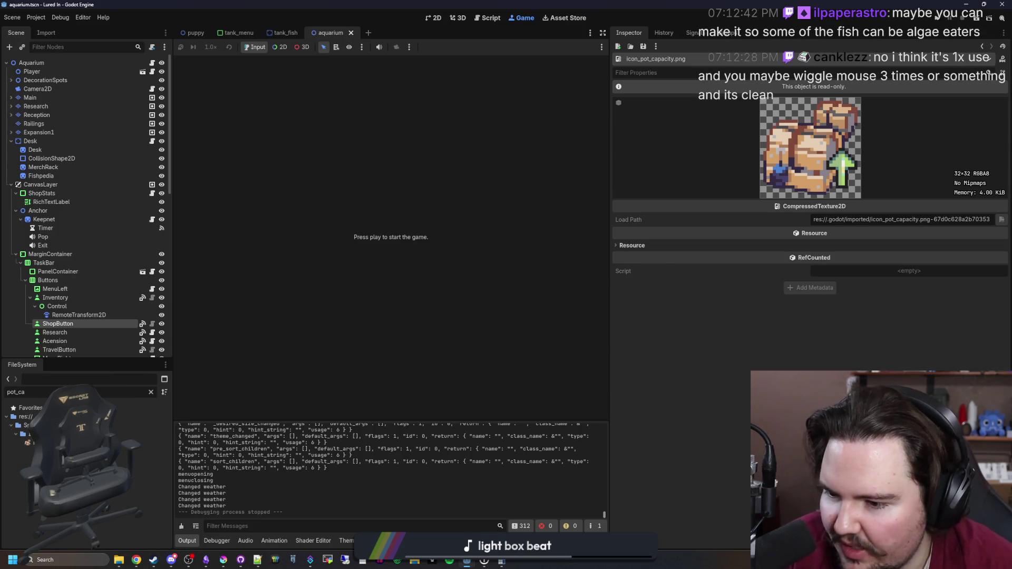
# Filter the FileSystem for 'upgrades', open upgrades_table.gd, and widen the code area
pyautogui.click(151, 393)
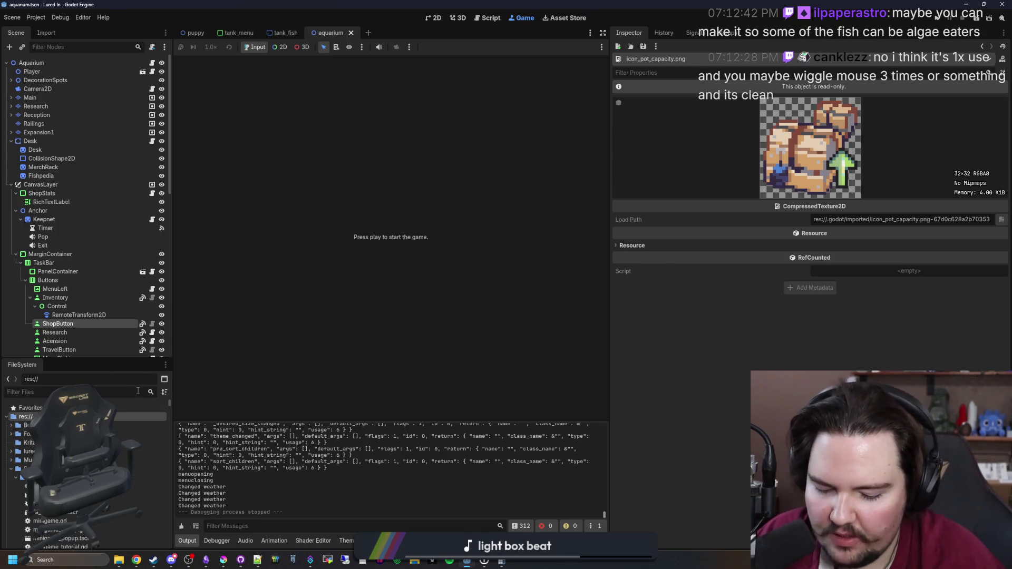
pyautogui.write('upg')
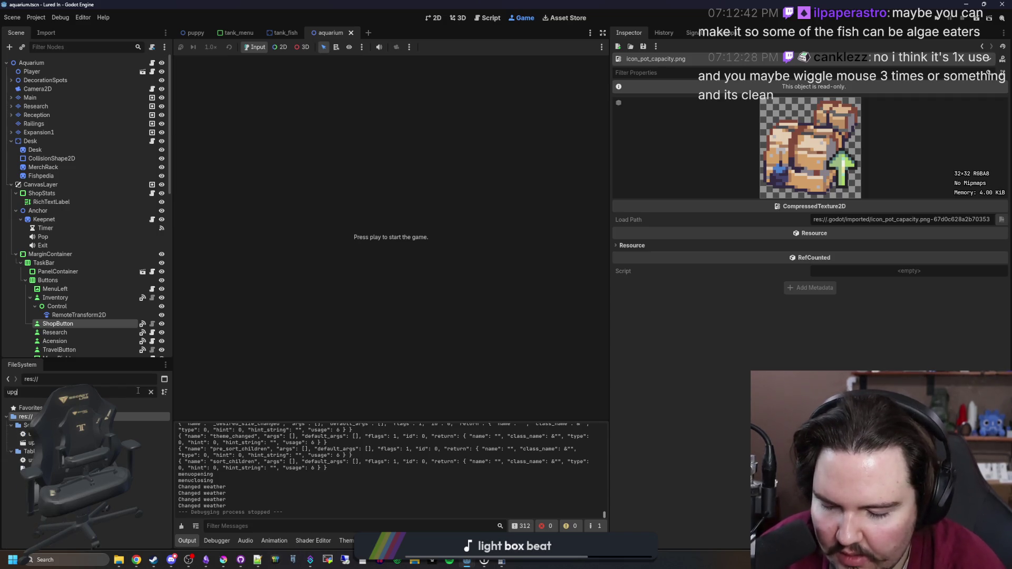
pyautogui.write('rades')
pyautogui.doubleClick(132, 434)
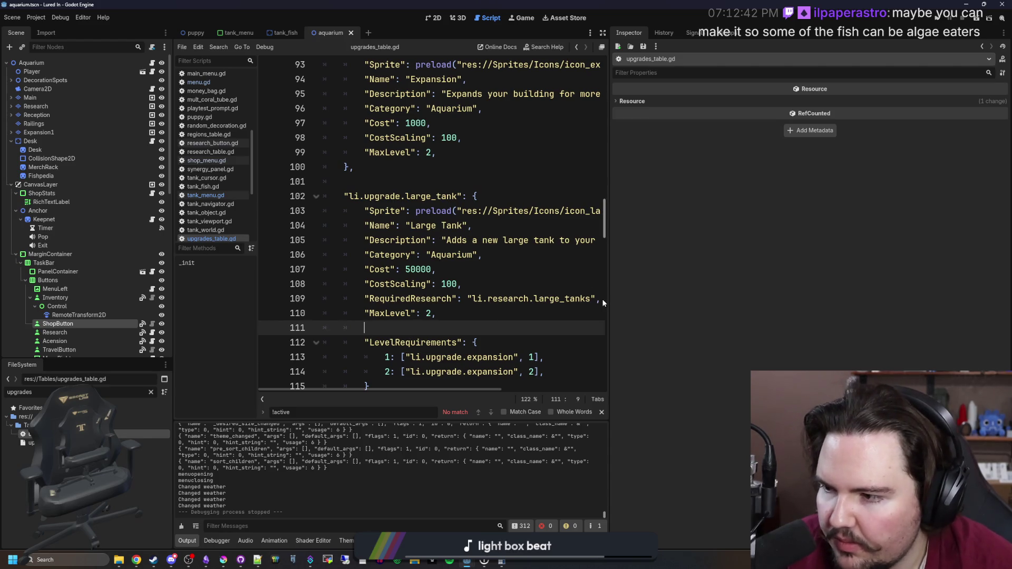
pyautogui.moveTo(608, 288); pyautogui.dragTo(924, 287)
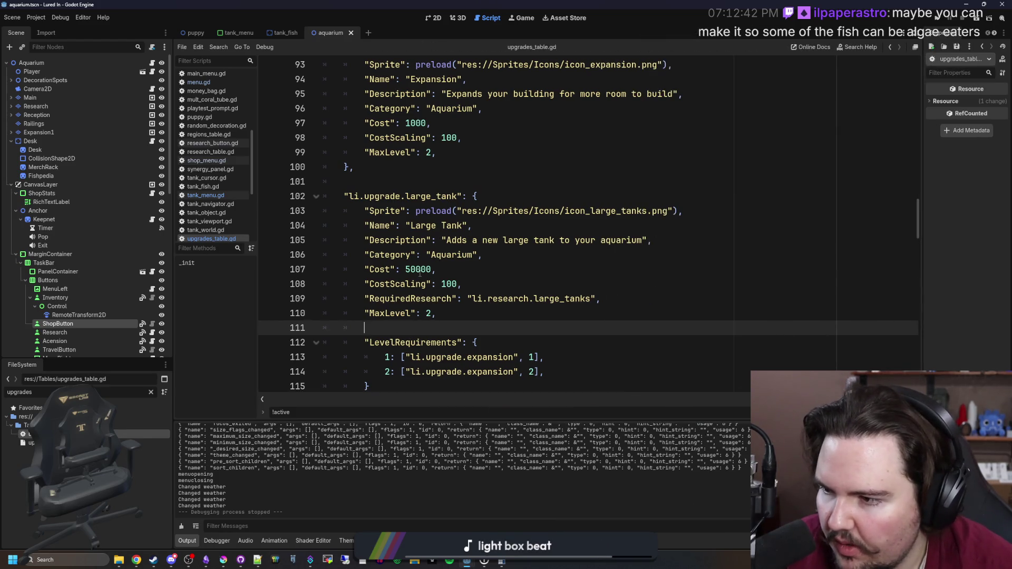
pyautogui.click(539, 257)
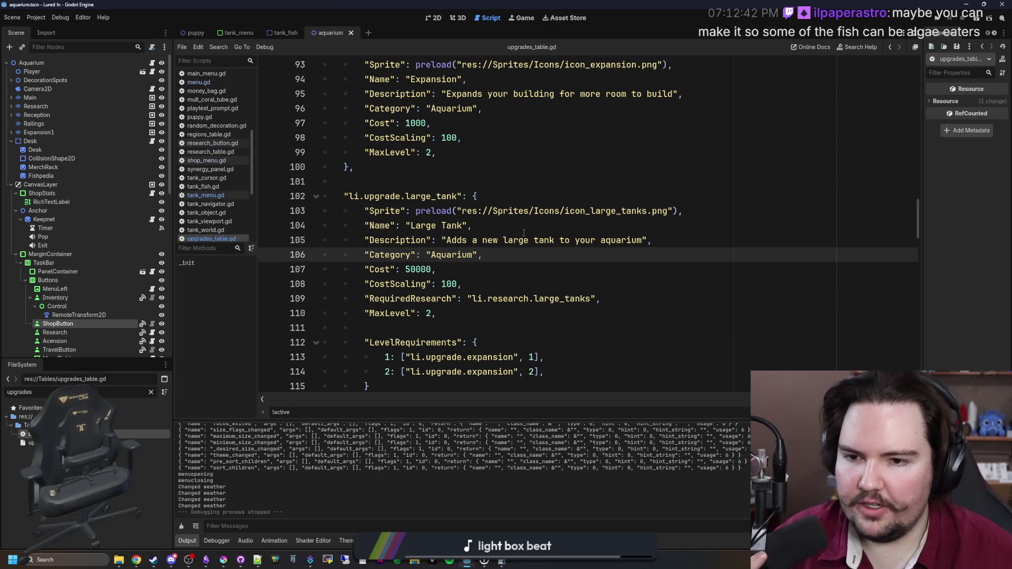
pyautogui.click(477, 179)
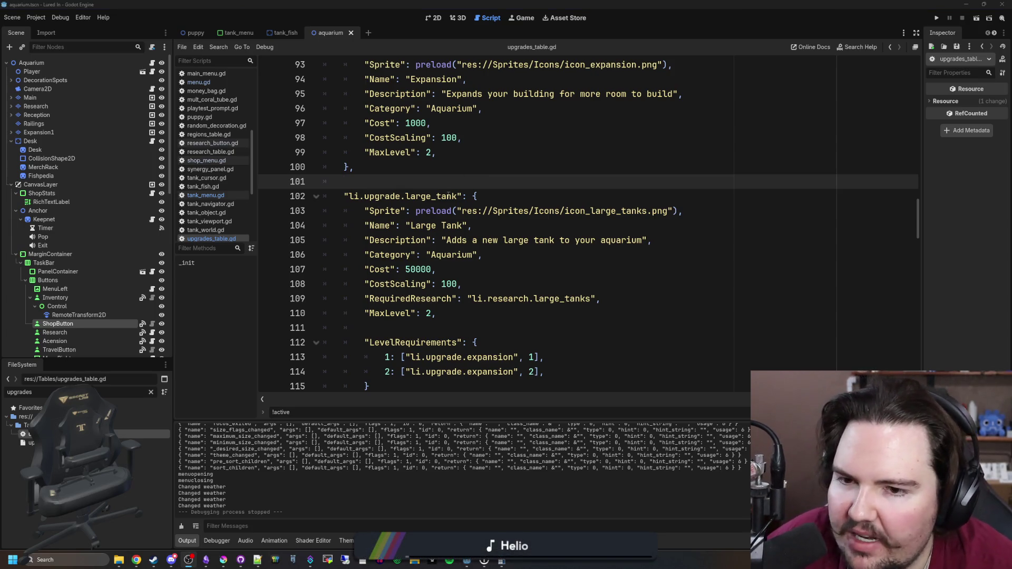
pyautogui.scroll(-9, 546, 181)
# Copy the tank_capacity upgrade block and paste it twice below the original
pyautogui.scroll(-15, 546, 181)
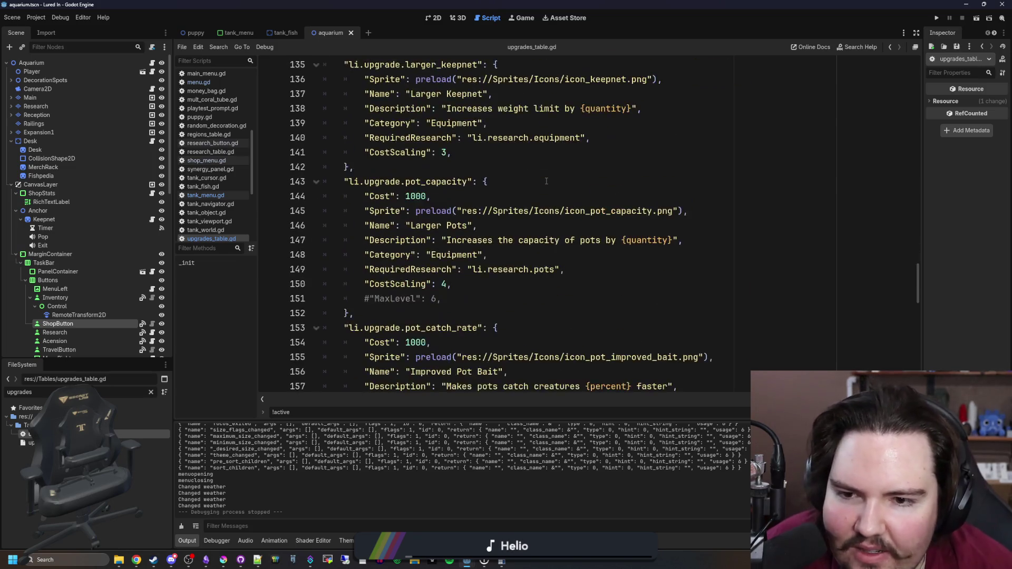
pyautogui.scroll(-8, 453, 252)
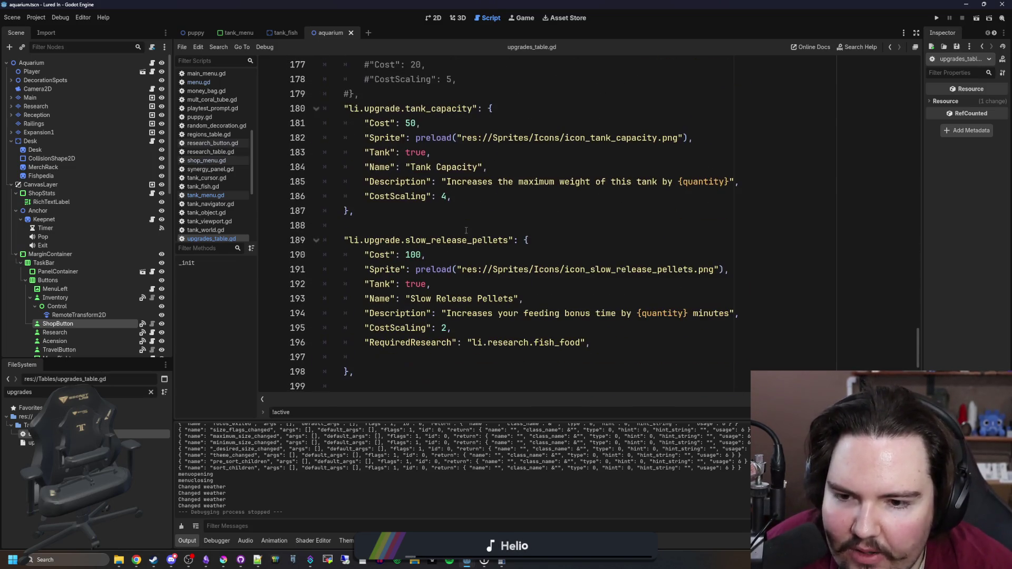
pyautogui.moveTo(366, 343); pyautogui.dragTo(324, 211)
pyautogui.scroll(5, 337, 222)
pyautogui.click(375, 253)
pyautogui.moveTo(363, 240)
pyautogui.mouseDown()
pyautogui.moveTo(325, 138)
pyautogui.moveTo(392, 188)
pyautogui.mouseUp()
pyautogui.hotkey('ctrl', 'c')
pyautogui.scroll(1, 391, 188)
pyautogui.click(404, 296)
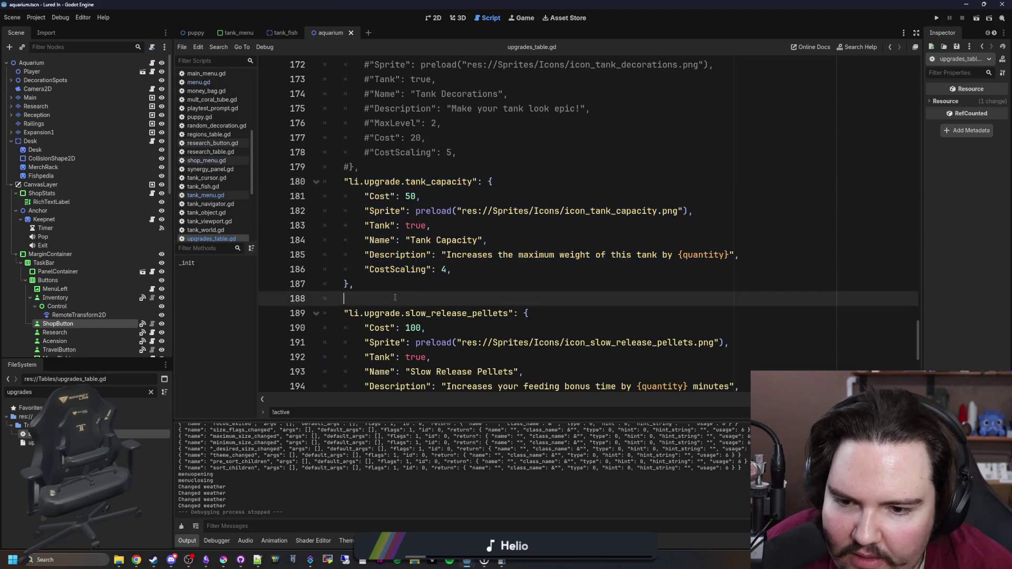
pyautogui.click(405, 279)
pyautogui.press('Return')
pyautogui.press('Return')
pyautogui.hotkey('ctrl', 'v')
pyautogui.press('Return')
pyautogui.press('Return')
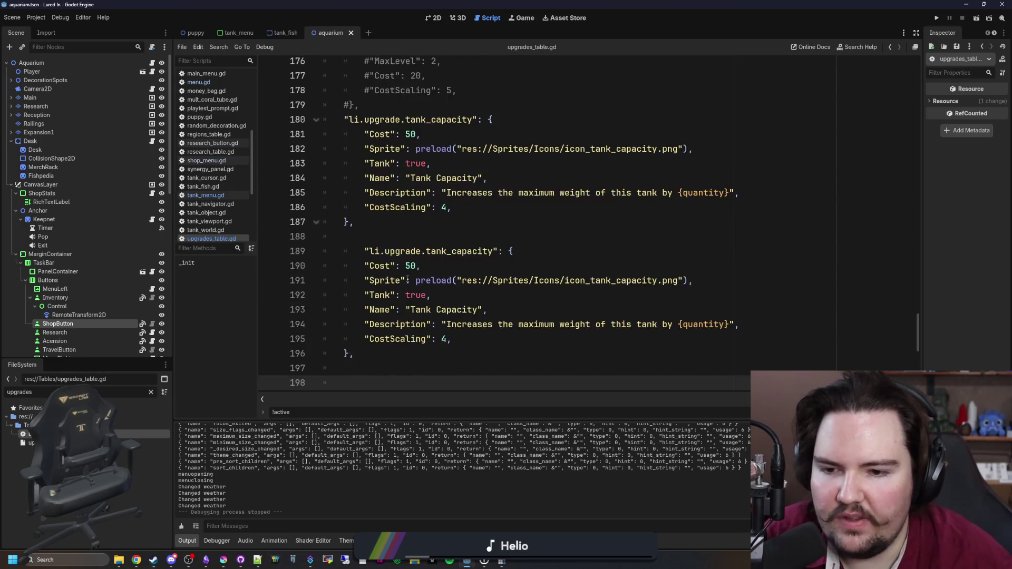
pyautogui.hotkey('ctrl', 'v')
# Fix the indentation of both copies and rename their keys to sponge_size and sponge_power
pyautogui.click(361, 149)
pyautogui.press('BackSpace')
pyautogui.click(363, 280)
pyautogui.press('BackSpace')
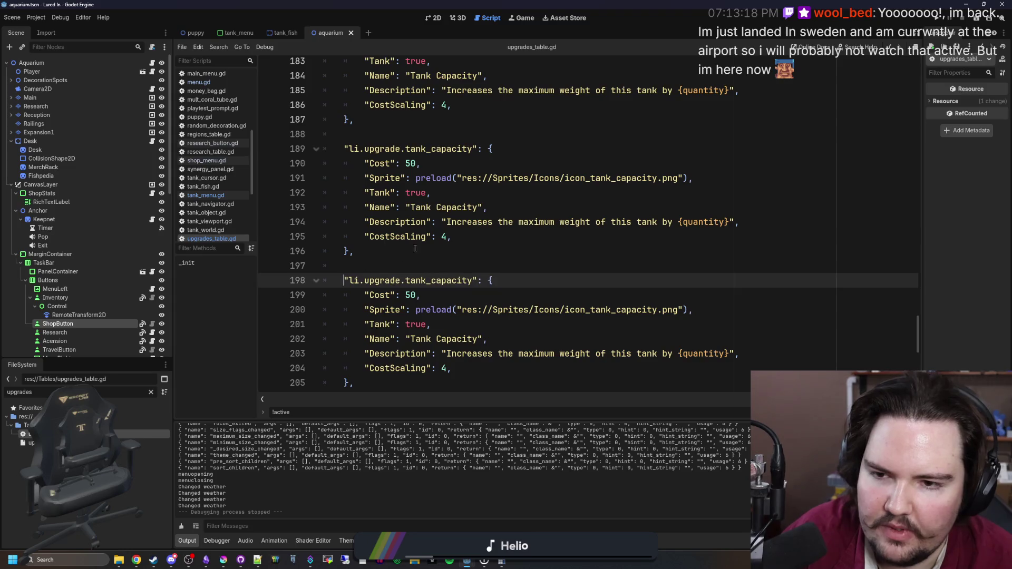
pyautogui.doubleClick(438, 150)
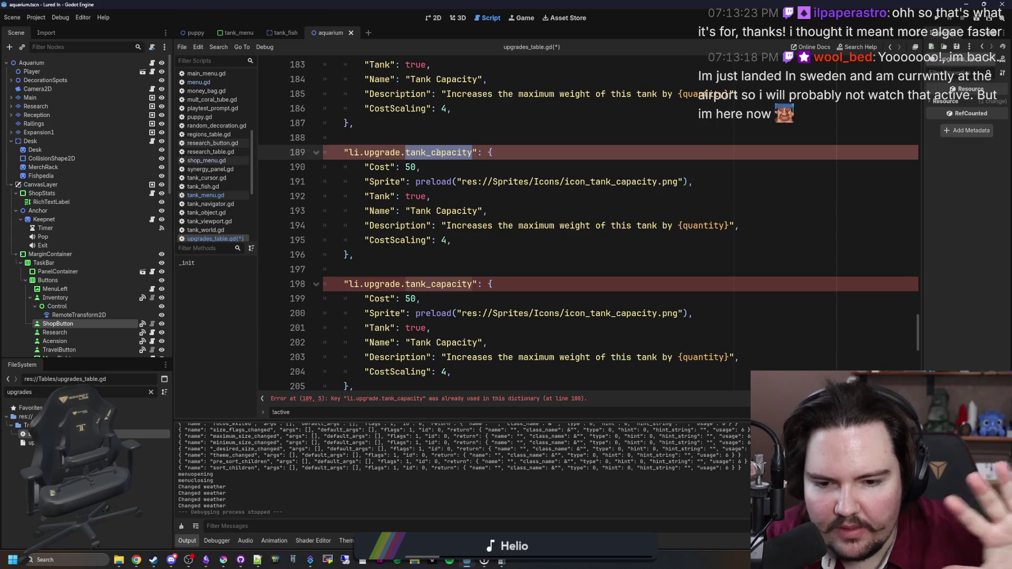
pyautogui.press('BackSpace')
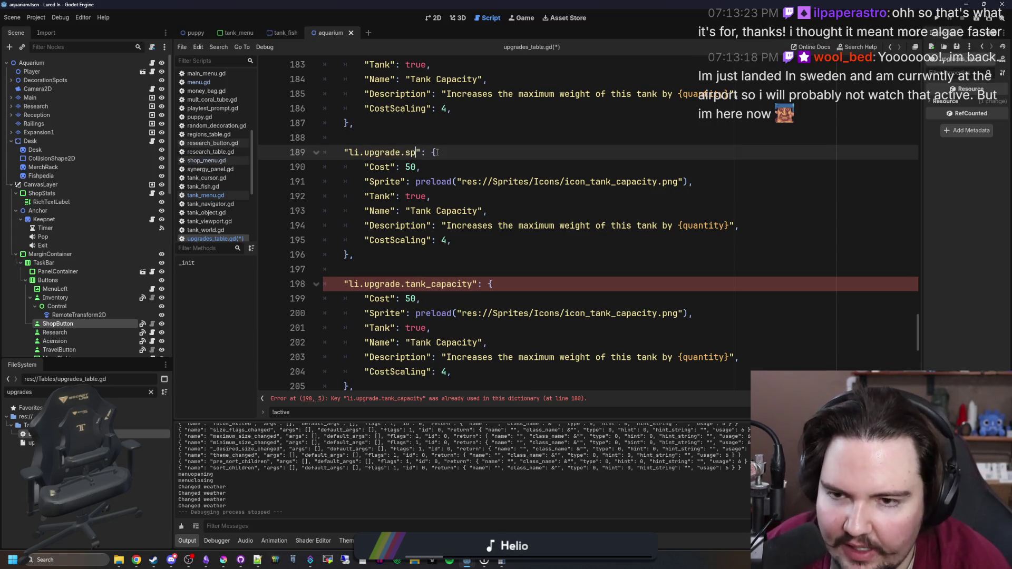
pyautogui.doubleClick(424, 280)
pyautogui.write('sponge')
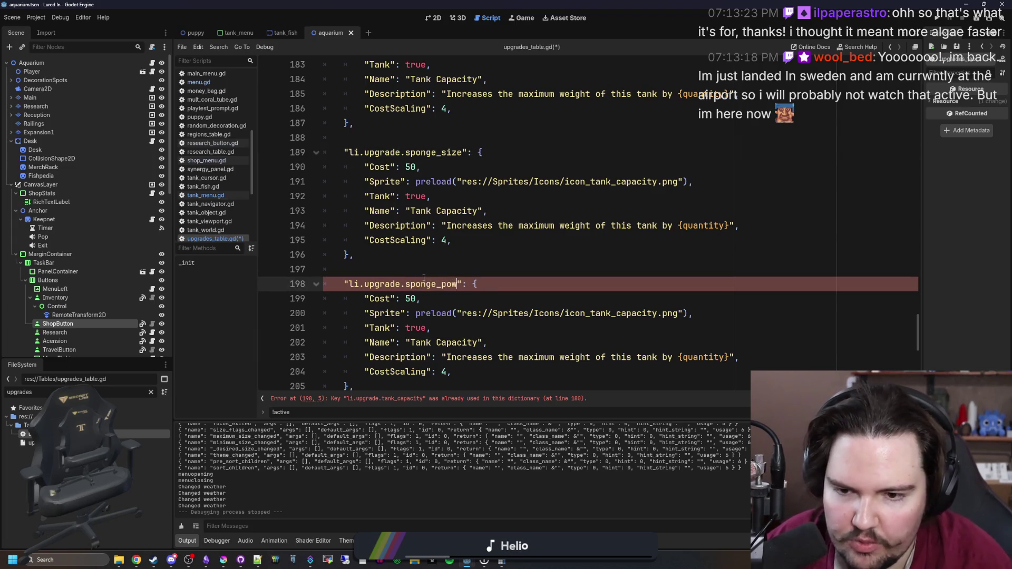
pyautogui.write('er')
# Add a "MaxLevel": 4 property line to the sponge_power entry
pyautogui.scroll(-1, 471, 309)
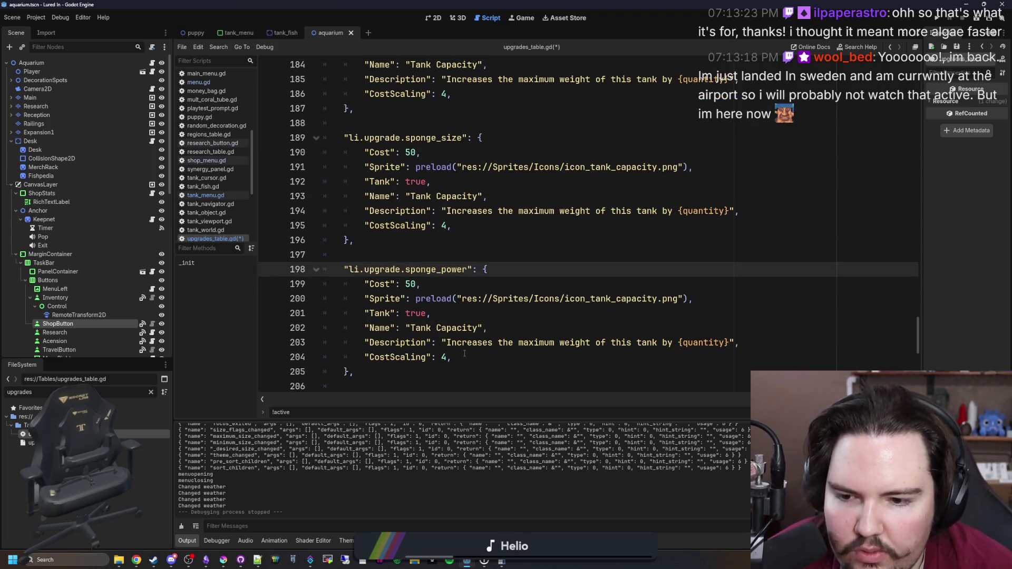
pyautogui.click(475, 351)
pyautogui.press('Return')
pyautogui.write('"Max')
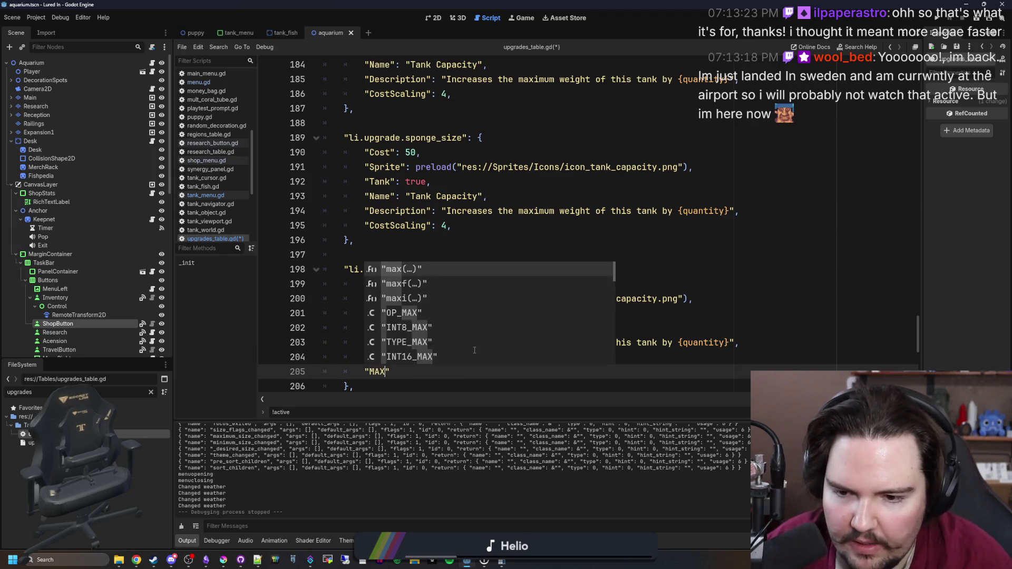
pyautogui.write('Level')
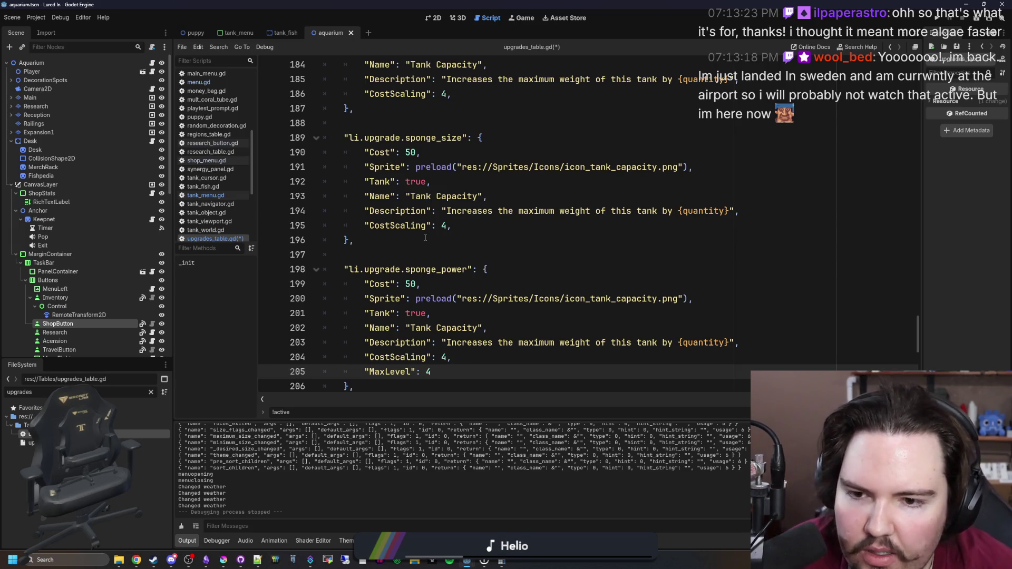
pyautogui.hotkey('ctrl', 'shift', 'Left')
pyautogui.hotkey('ctrl', 'shift', 'Left')
pyautogui.hotkey('ctrl', 'shift', 'Left')
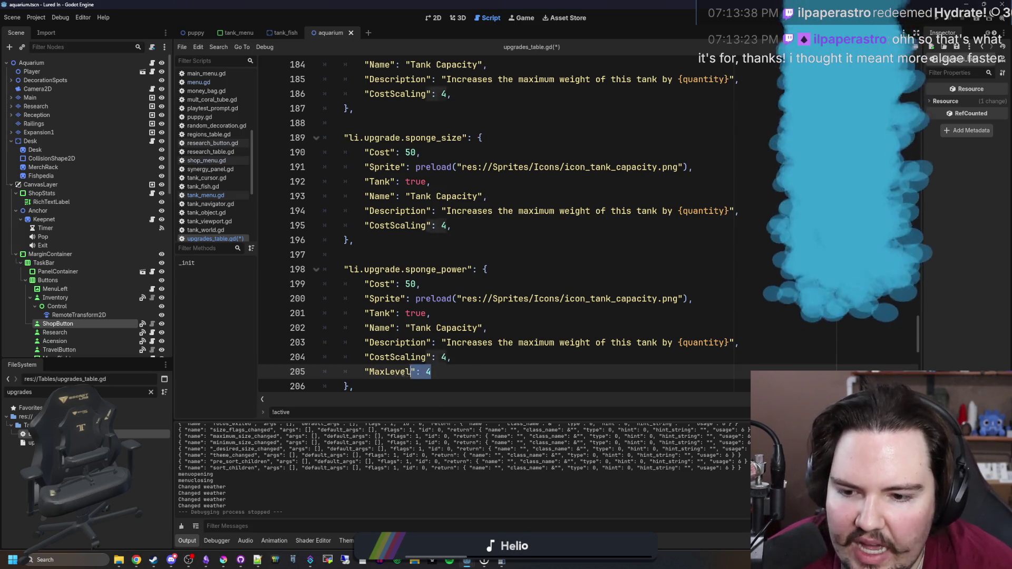
# Paste the copied "MaxLevel": 4 line at the end of the sponge_size entry
pyautogui.hotkey('ctrl', 'c')
pyautogui.click(475, 219)
pyautogui.press('Return')
pyautogui.hotkey('ctrl', 'v')
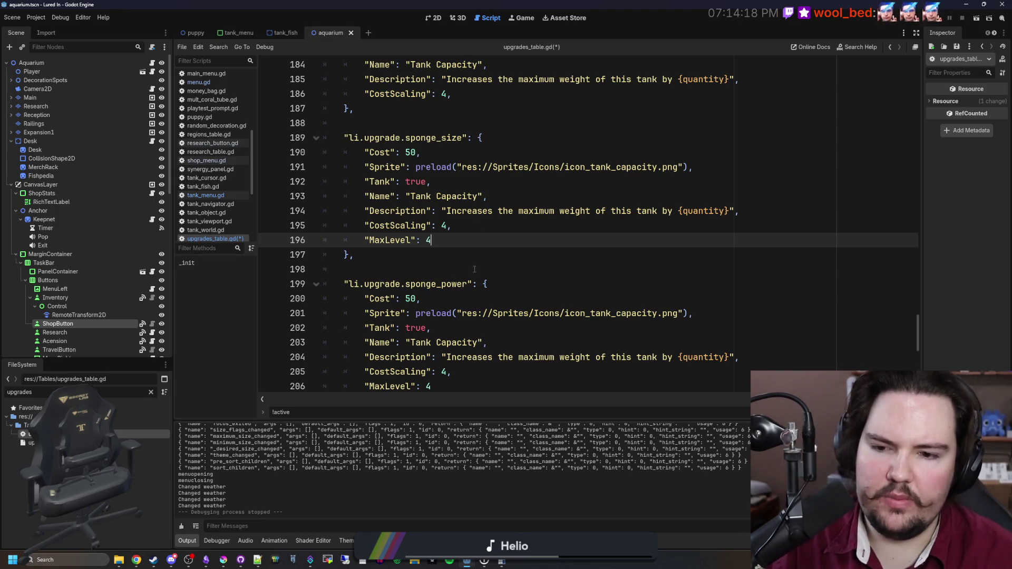
pyautogui.scroll(-2, 464, 247)
pyautogui.click(442, 298)
pyautogui.scroll(2, 441, 299)
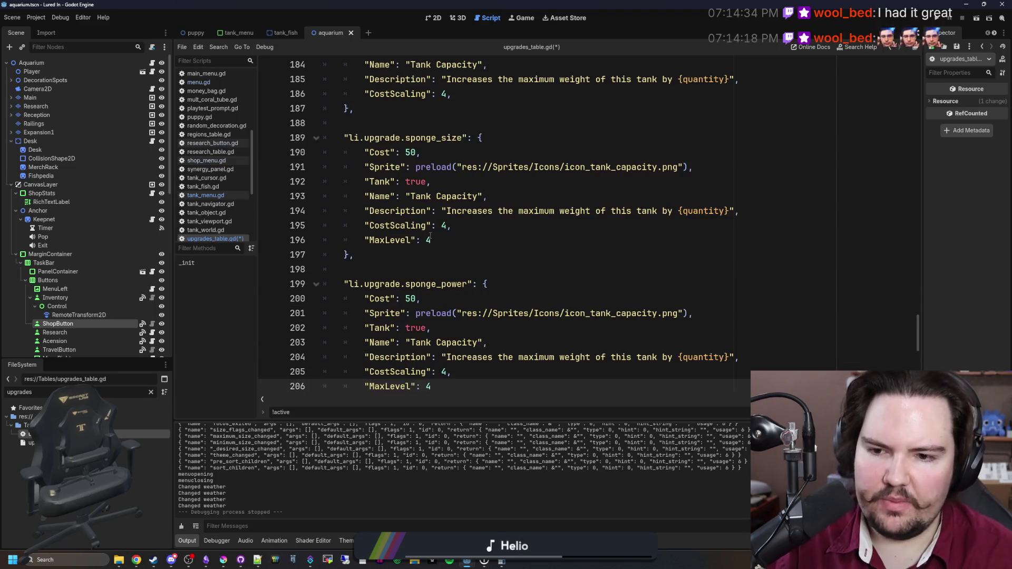
pyautogui.click(445, 240)
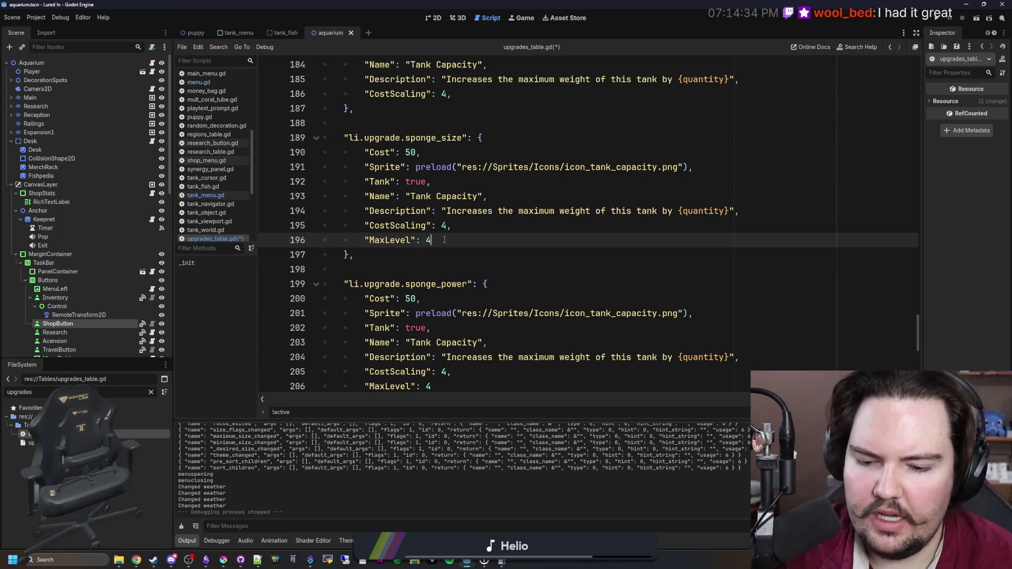
# Set sponge_size's MaxLevel to 15 and its CostScaling to 1.5
pyautogui.press('BackSpace')
pyautogui.write('15')
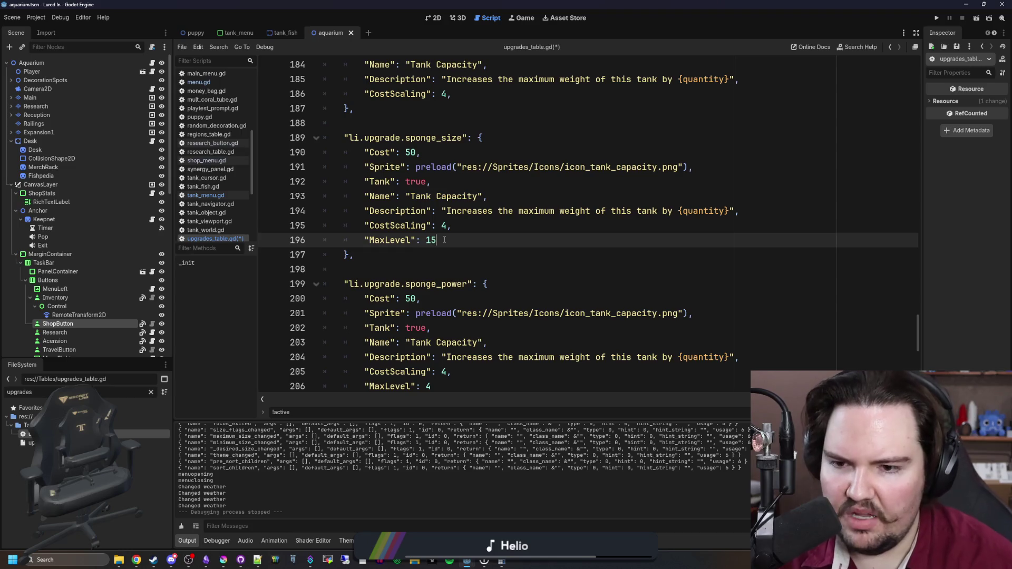
pyautogui.click(446, 227)
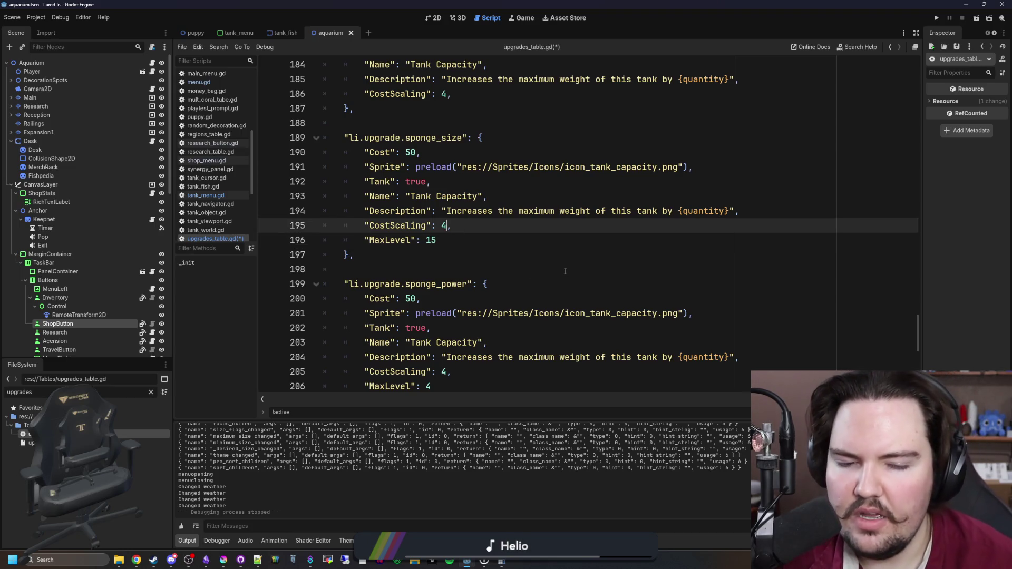
pyautogui.press('BackSpace')
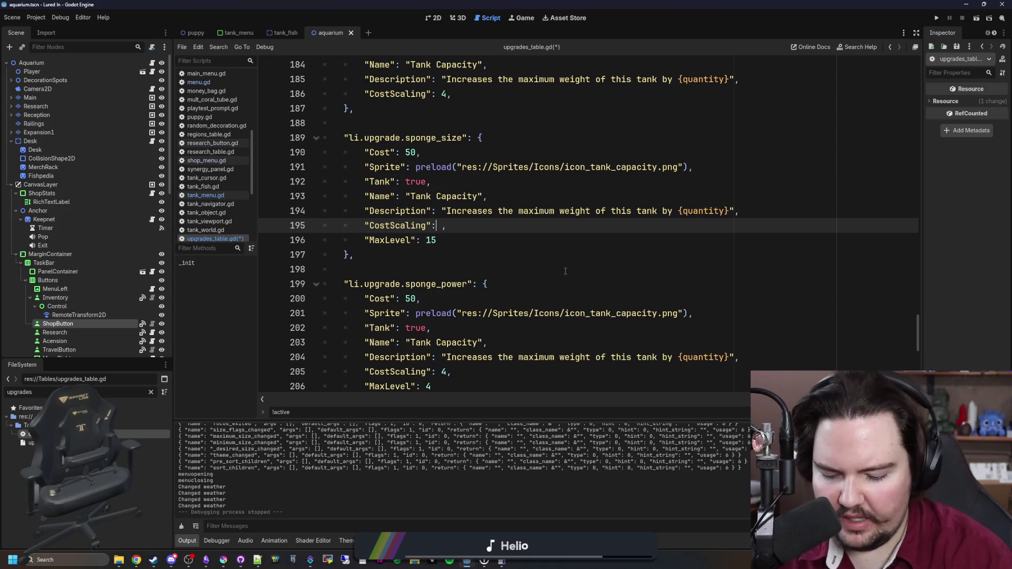
pyautogui.write('1.5')
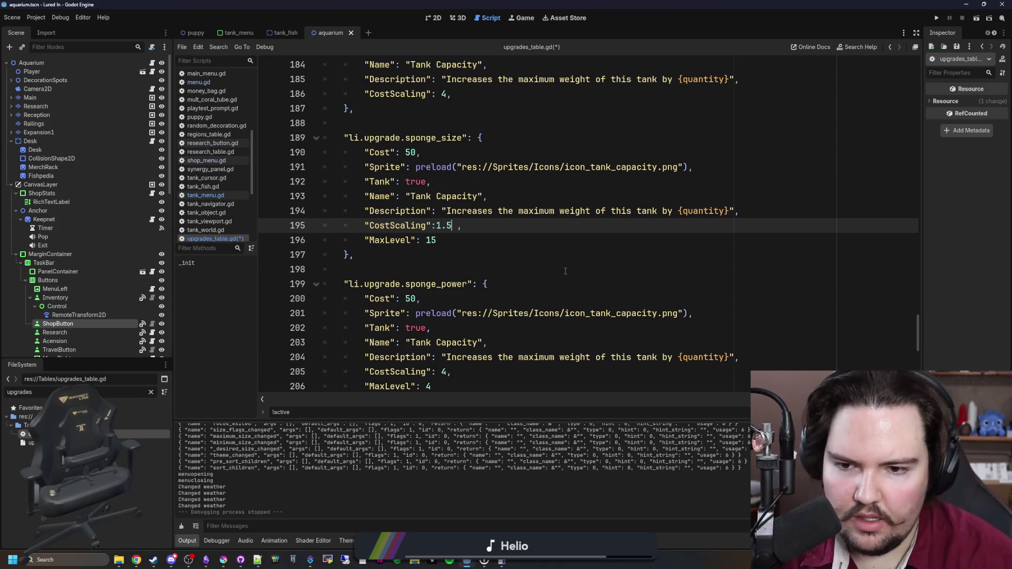
pyautogui.press('BackSpace')
pyautogui.write('1.5')
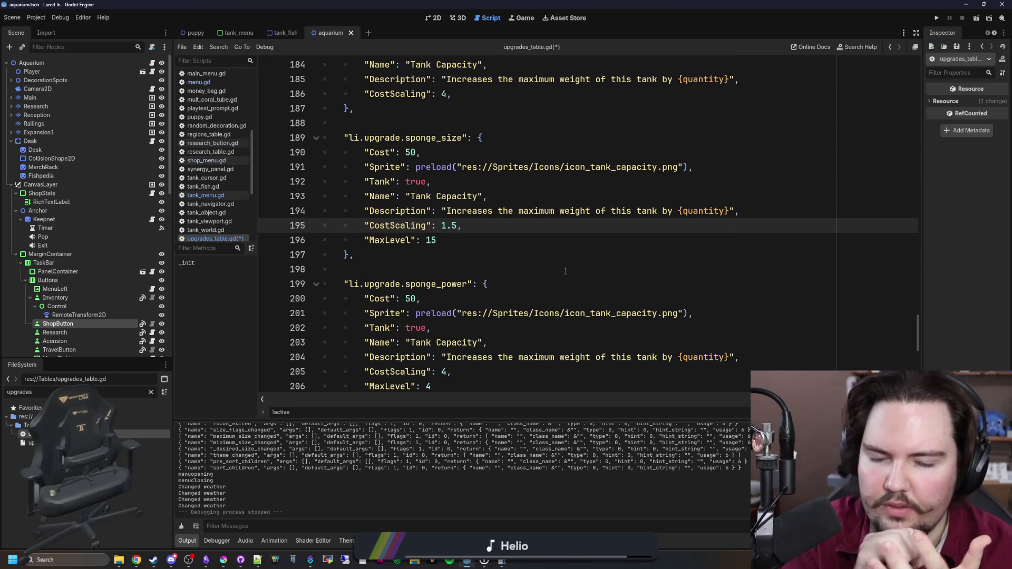
# Rename the entry to 'Sponge Size' and point its icon to icon_sponge_size.png
pyautogui.doubleClick(452, 197)
pyautogui.press('BackSpace')
pyautogui.press('BackSpace')
pyautogui.press('BackSpace')
pyautogui.write('Sponge Size')
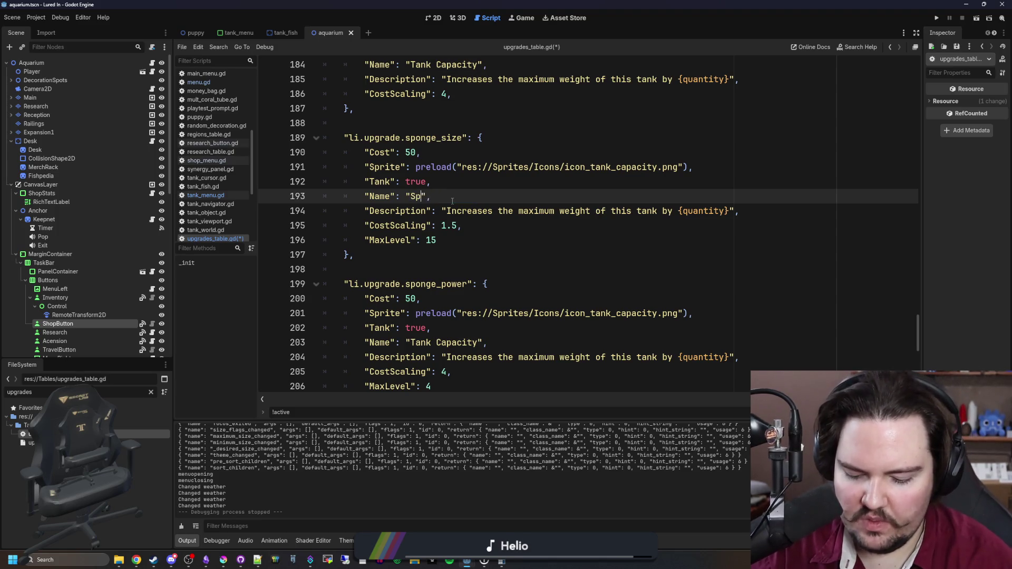
pyautogui.doubleClick(582, 168)
pyautogui.press('BackSpace')
pyautogui.write('sponge')
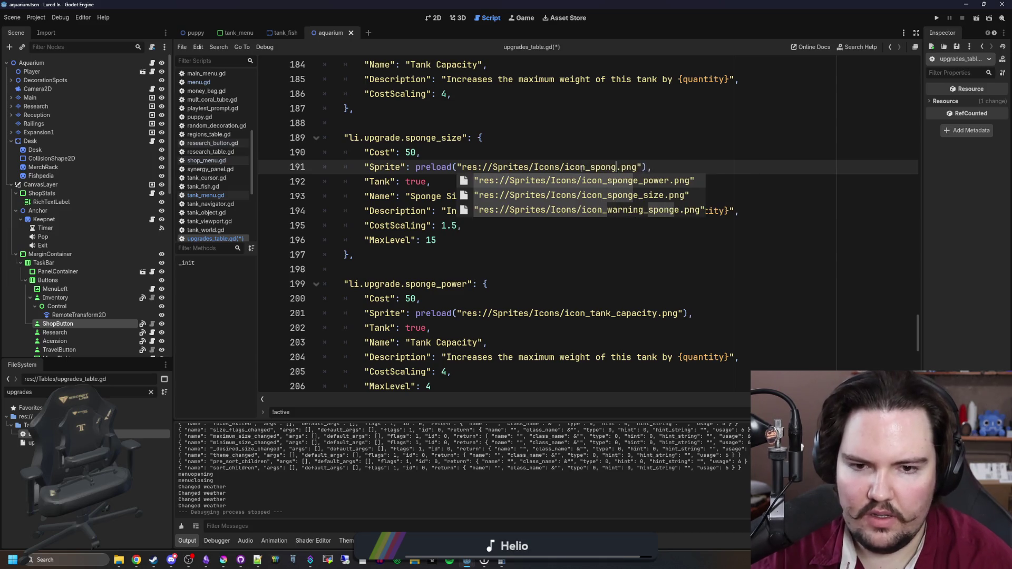
pyautogui.press('Down')
pyautogui.press('Return')
pyautogui.press('Delete')
pyautogui.press('Delete')
pyautogui.press('Delete')
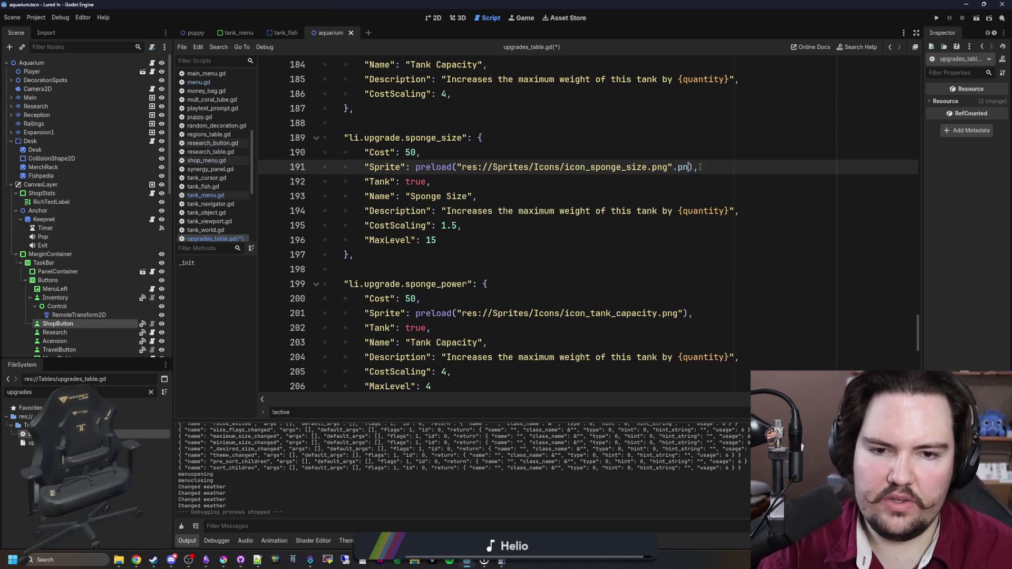
# Replace the tank wording with 'the size of your sponge by' and the placeholder with {percent}
pyautogui.press('Down')
pyautogui.press('Down')
pyautogui.click(647, 222)
pyautogui.moveTo(673, 211); pyautogui.dragTo(499, 212)
pyautogui.write('the size of your sp')
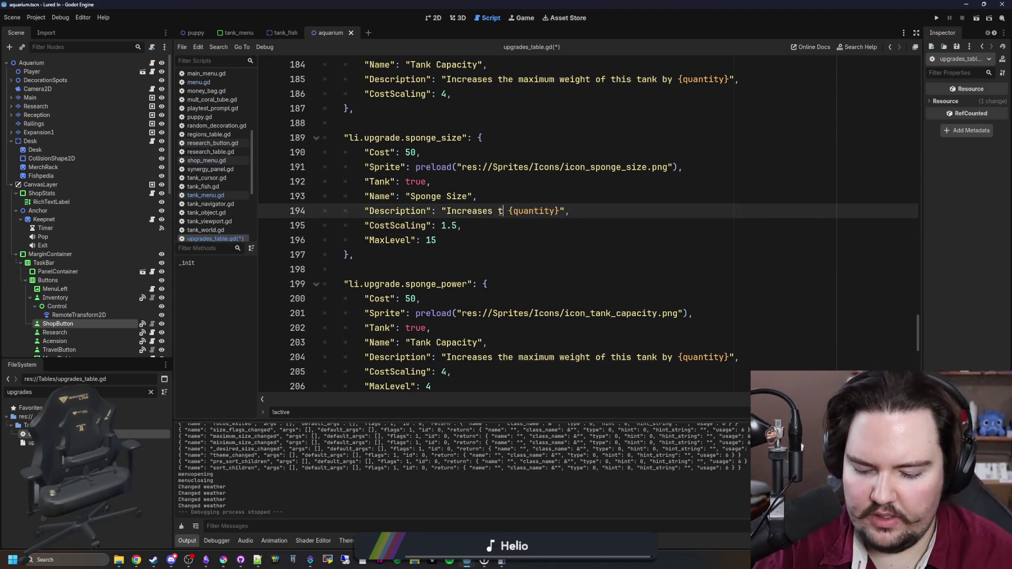
pyautogui.write('onge by')
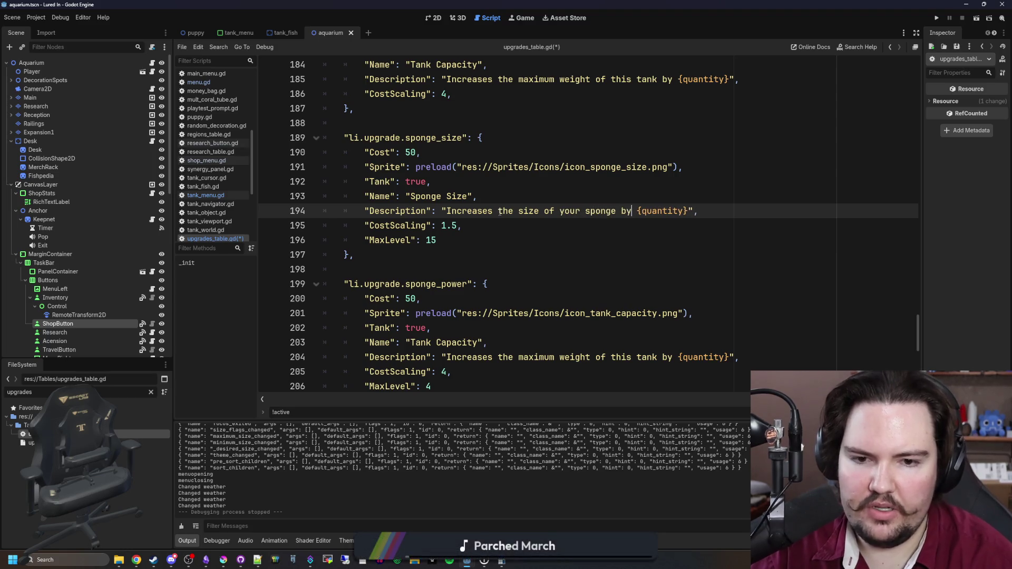
pyautogui.press('Right')
pyautogui.press('Right')
pyautogui.press('Right')
pyautogui.press('BackSpace')
pyautogui.press('BackSpace')
pyautogui.press('BackSpace')
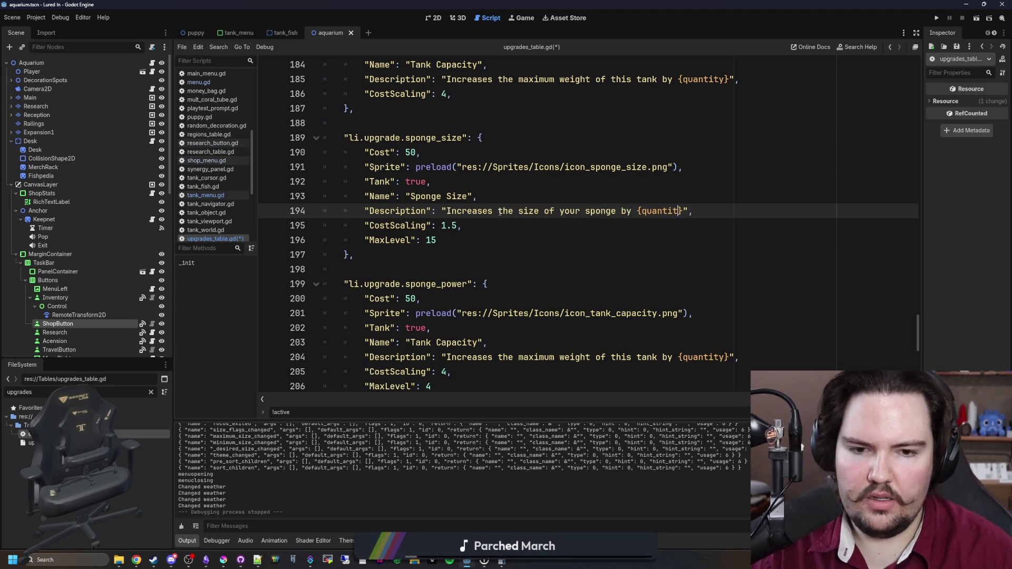
pyautogui.write('percent')
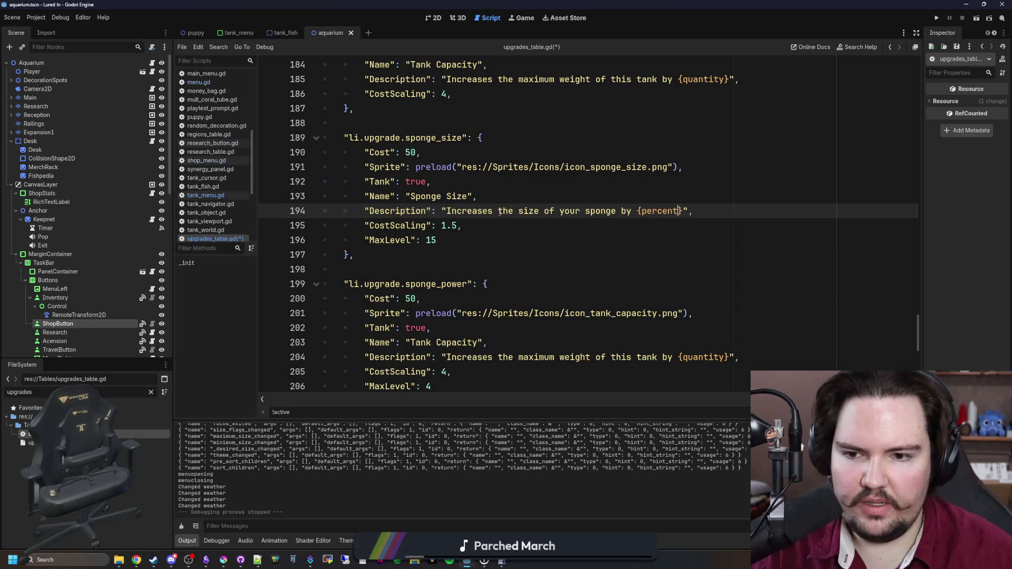
pyautogui.press('Up')
pyautogui.press('Up')
pyautogui.scroll(-2, 515, 185)
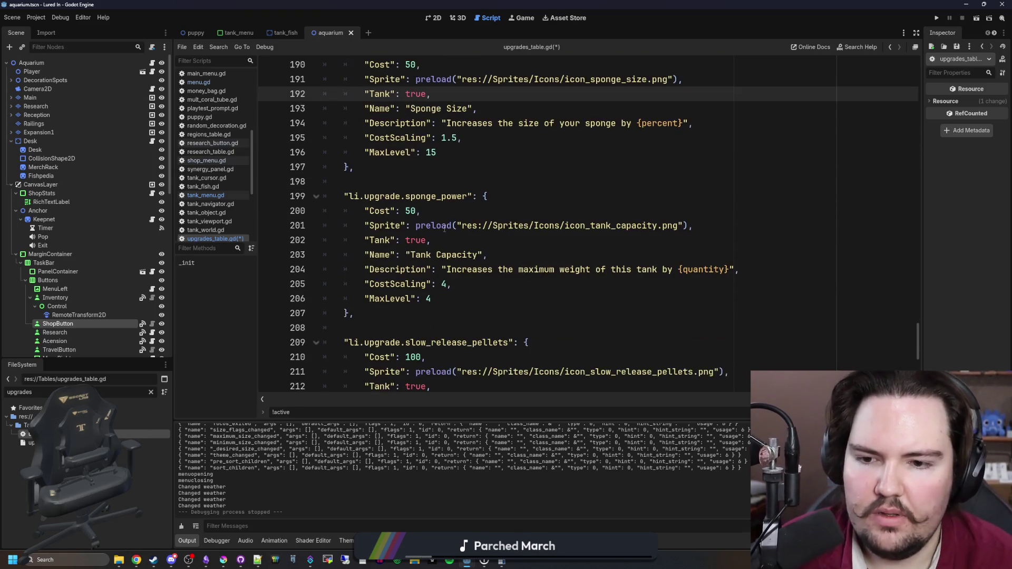
# Change the Sponge Power cost from 50 to 200
pyautogui.click(436, 221)
pyautogui.scroll(2, 436, 216)
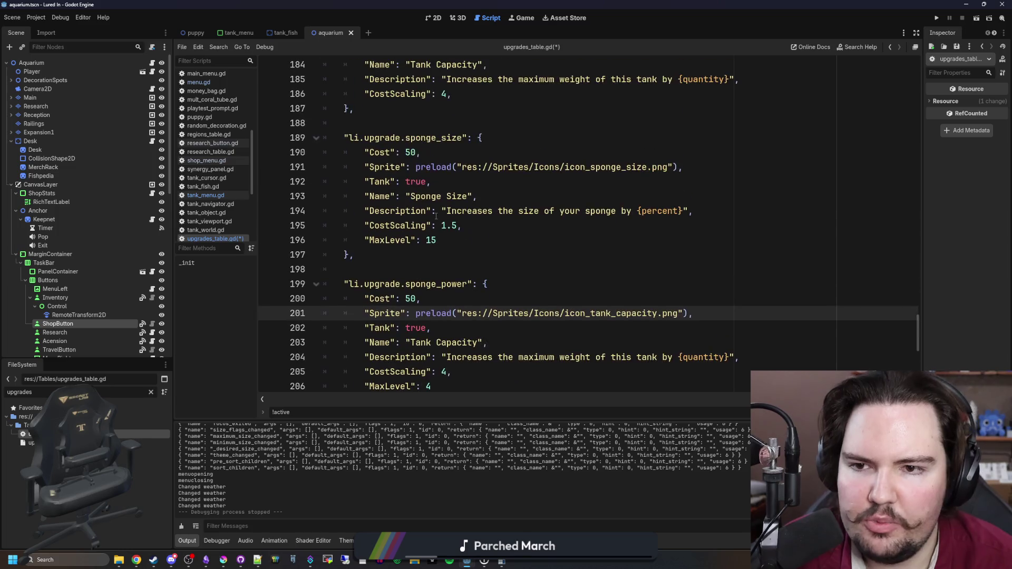
pyautogui.click(422, 153)
pyautogui.click(413, 298)
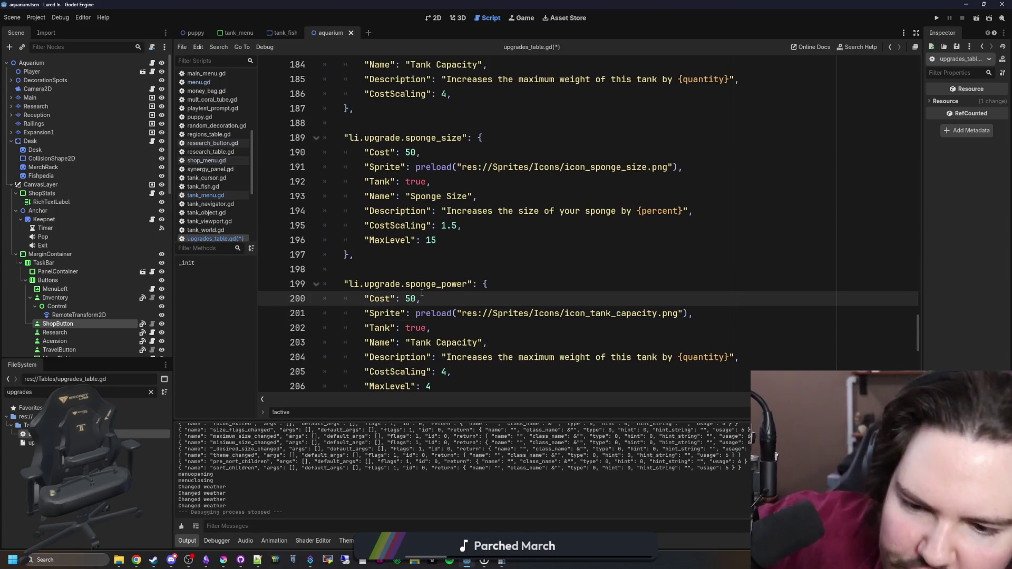
pyautogui.press('Delete')
pyautogui.press('BackSpace')
pyautogui.write('200')
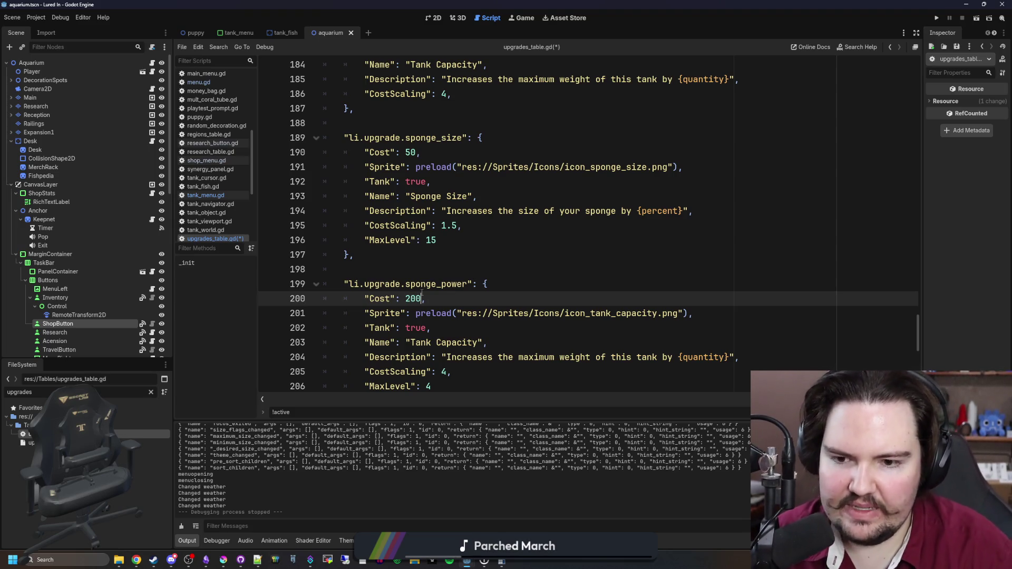
# Rewrite its description as 'Increases the cleaning power of your sponge'
pyautogui.scroll(-1, 580, 311)
pyautogui.click(696, 285)
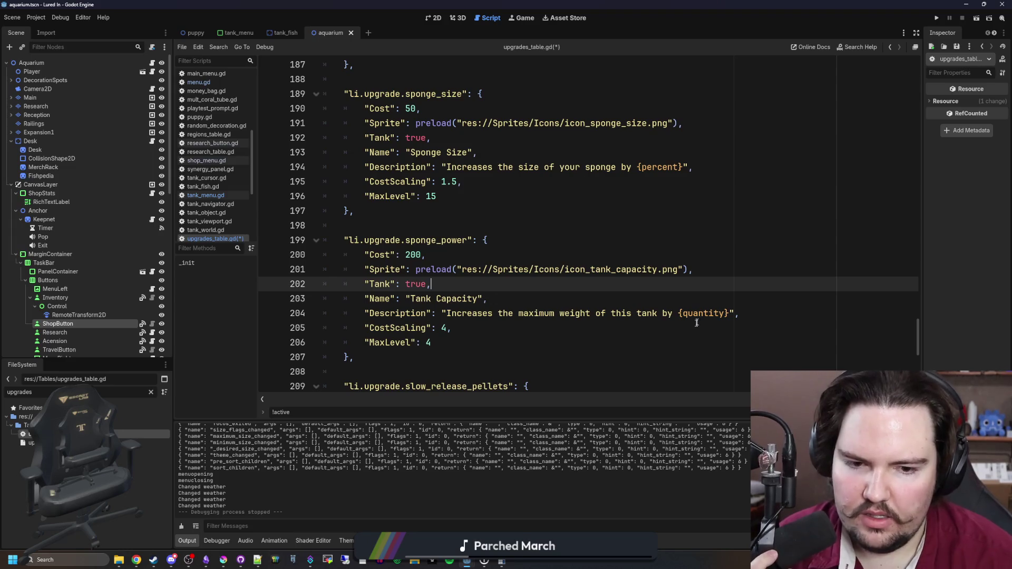
pyautogui.moveTo(730, 313)
pyautogui.mouseDown()
pyautogui.moveTo(446, 314)
pyautogui.moveTo(504, 316)
pyautogui.mouseUp()
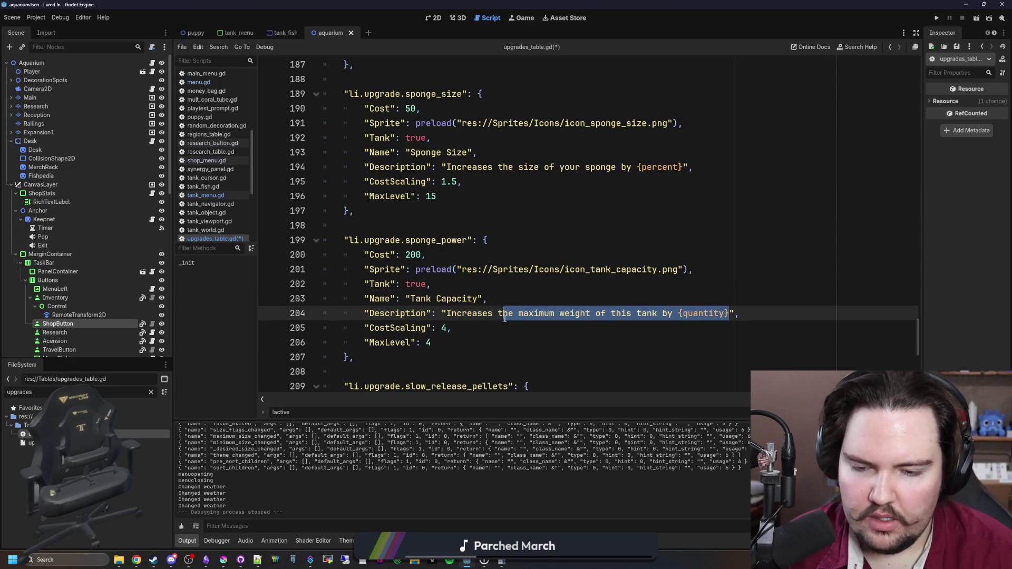
pyautogui.doubleClick(526, 316)
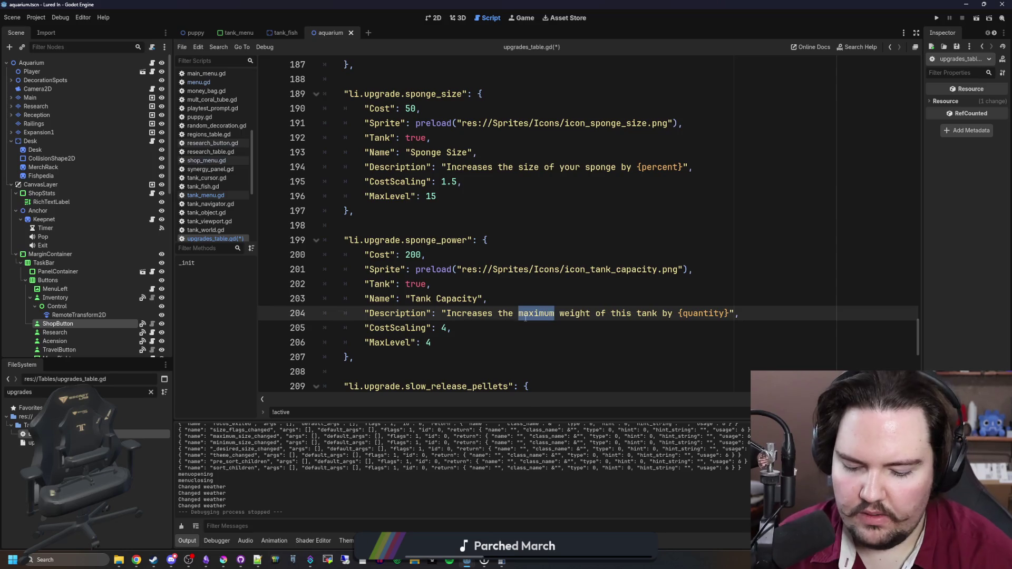
pyautogui.write('power of your')
pyautogui.press('BackSpace')
pyautogui.press('BackSpace')
pyautogui.press('BackSpace')
pyautogui.write('cleanbin')
pyautogui.press('BackSpace')
pyautogui.press('BackSpace')
pyautogui.press('BackSpace')
pyautogui.write('ing power of your sponge')
pyautogui.moveTo(843, 313); pyautogui.dragTo(670, 313)
pyautogui.press('BackSpace')
pyautogui.click(665, 305)
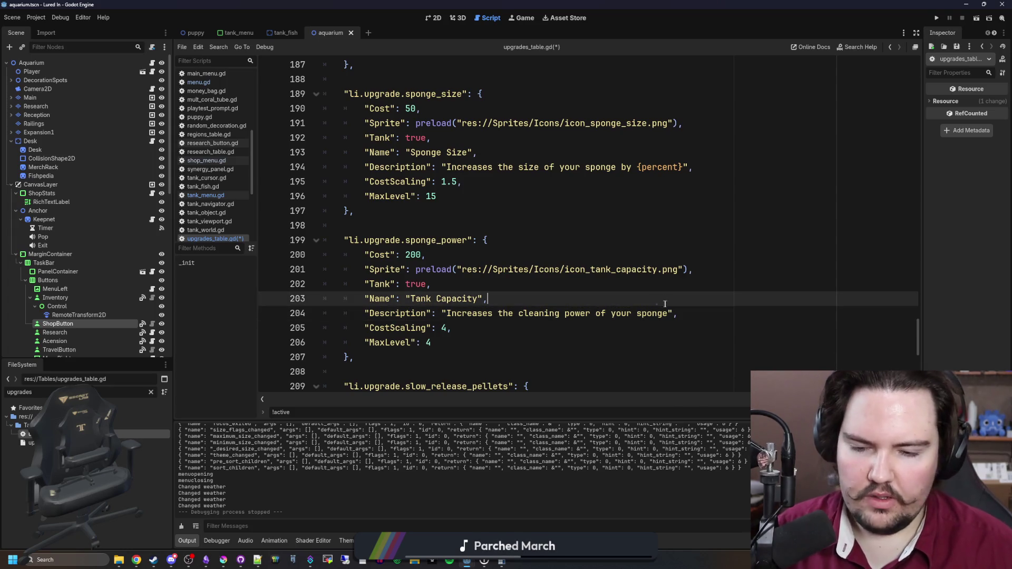
# Set the Sponge Power CostScaling to 10
pyautogui.click(447, 328)
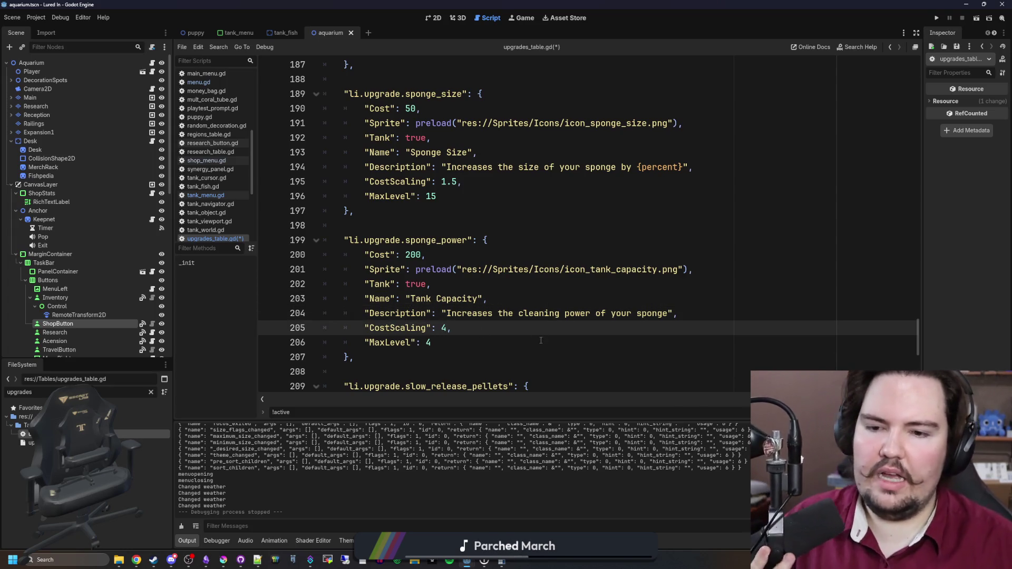
pyautogui.press('BackSpace')
pyautogui.write('2')
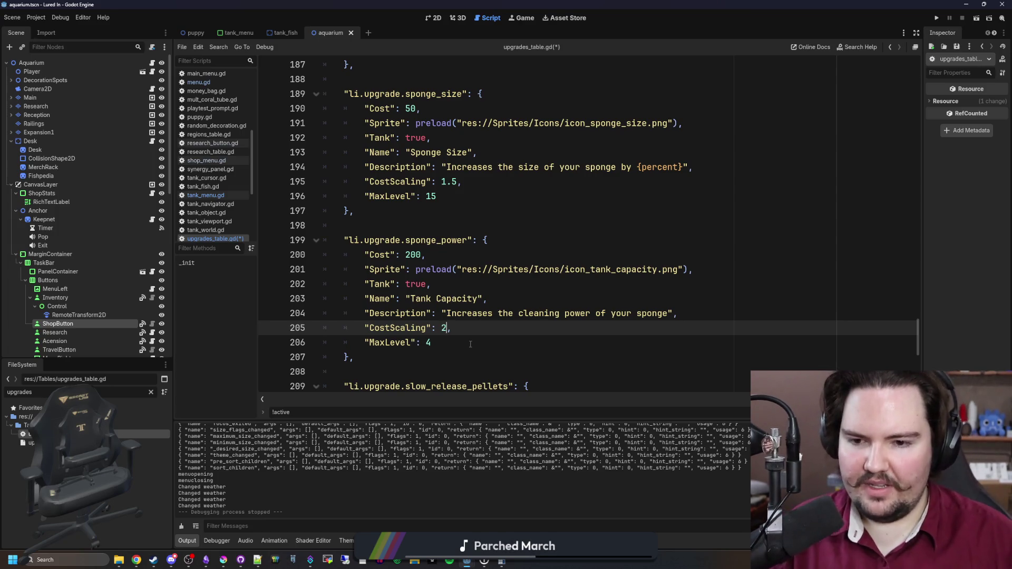
pyautogui.click(471, 344)
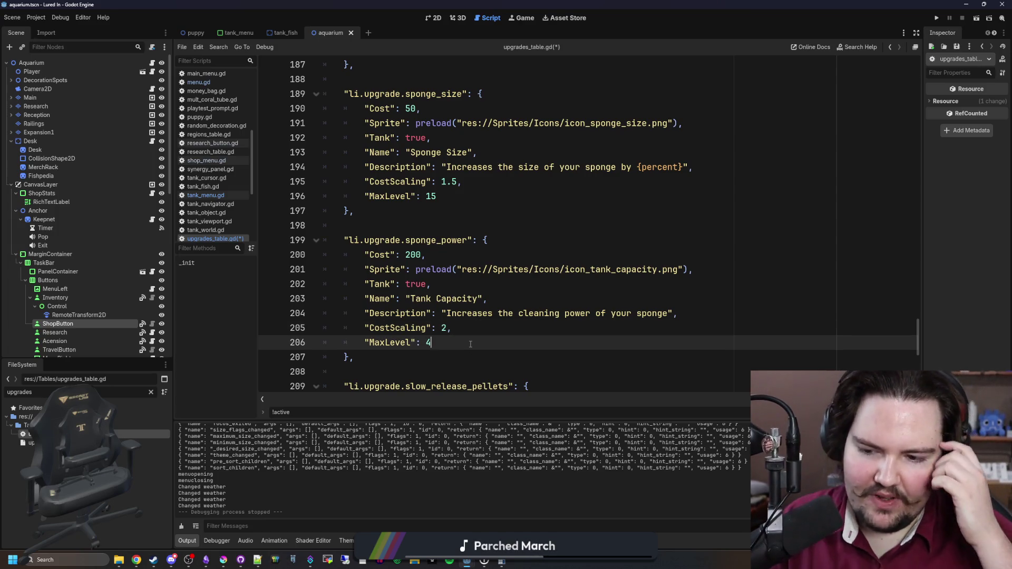
pyautogui.click(447, 329)
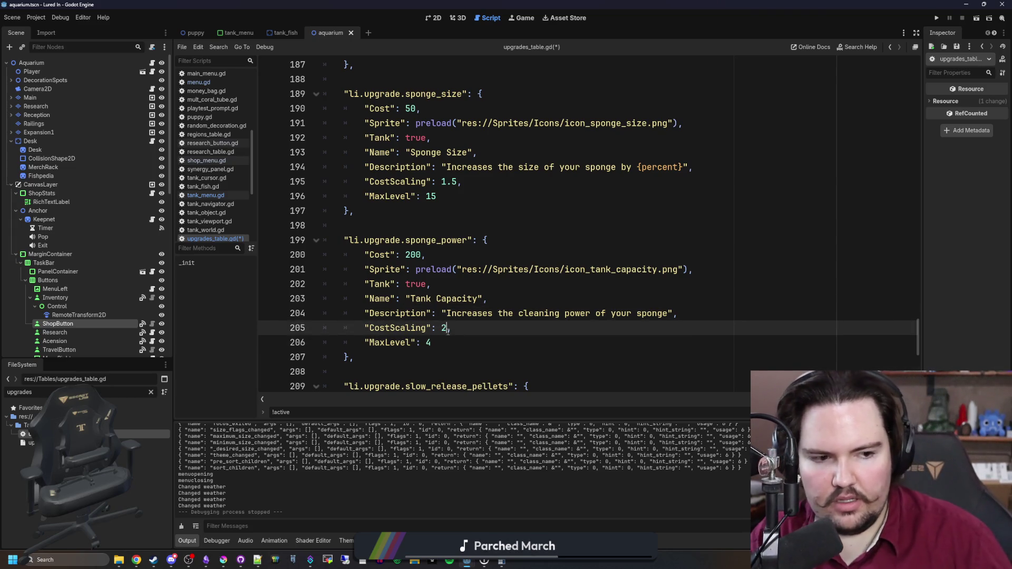
pyautogui.press('BackSpace')
pyautogui.write('10')
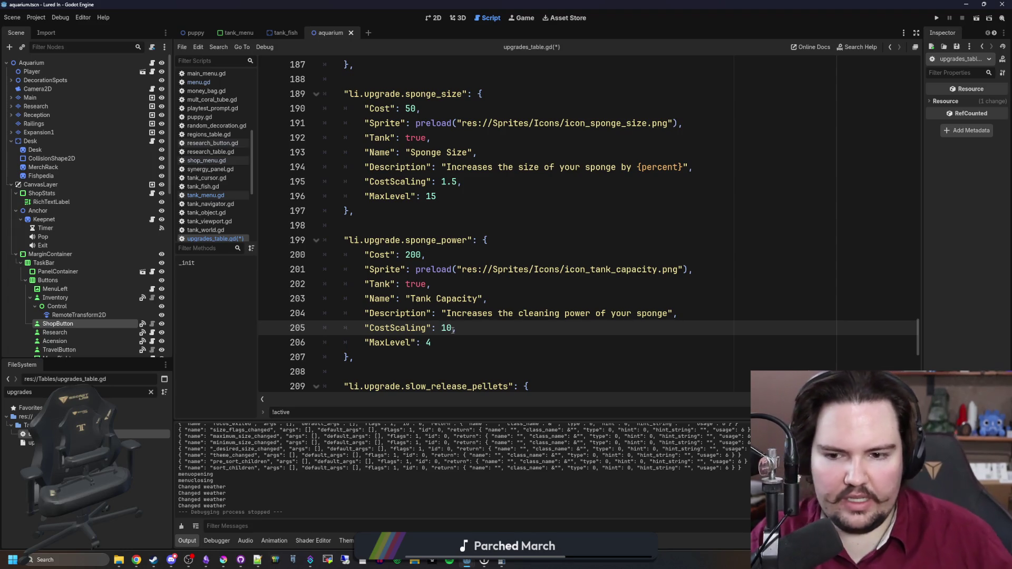
pyautogui.press('Down')
pyautogui.scroll(1, 473, 313)
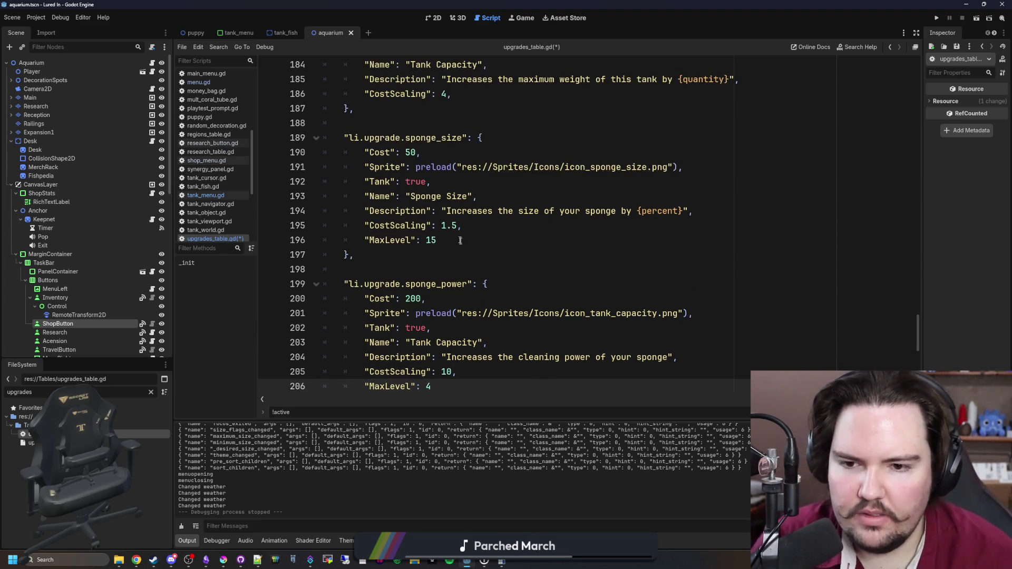
# Change Sponge Size's CostScaling from 1.5 to 2 and save the script
pyautogui.click(457, 228)
pyautogui.press('BackSpace')
pyautogui.press('BackSpace')
pyautogui.write('2')
pyautogui.scroll(-1, 457, 227)
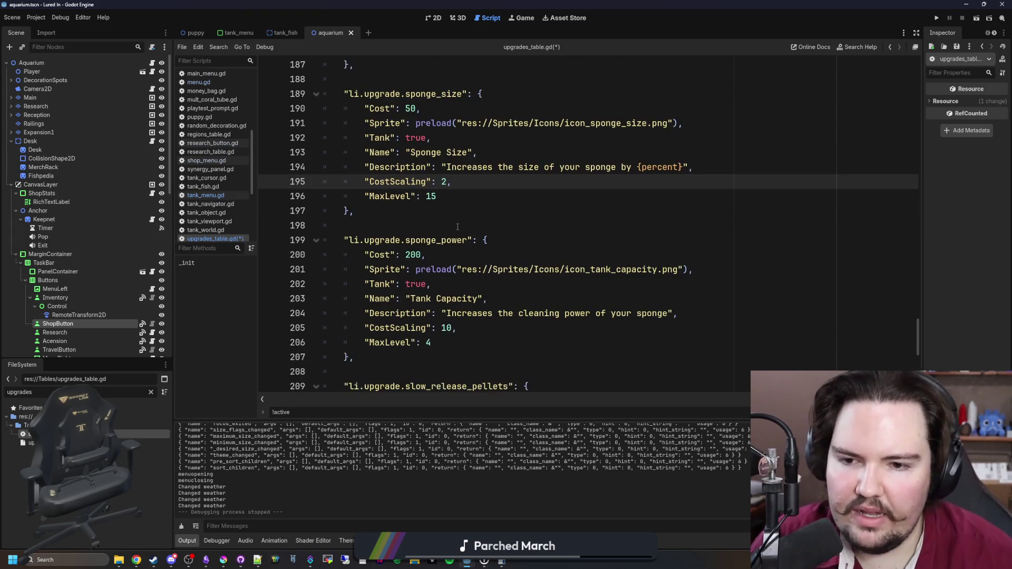
pyautogui.click(454, 228)
pyautogui.hotkey('ctrl', 's')
# Rename the second upgrade from 'Tank Capacity' to 'Sponge Power' and save
pyautogui.click(495, 329)
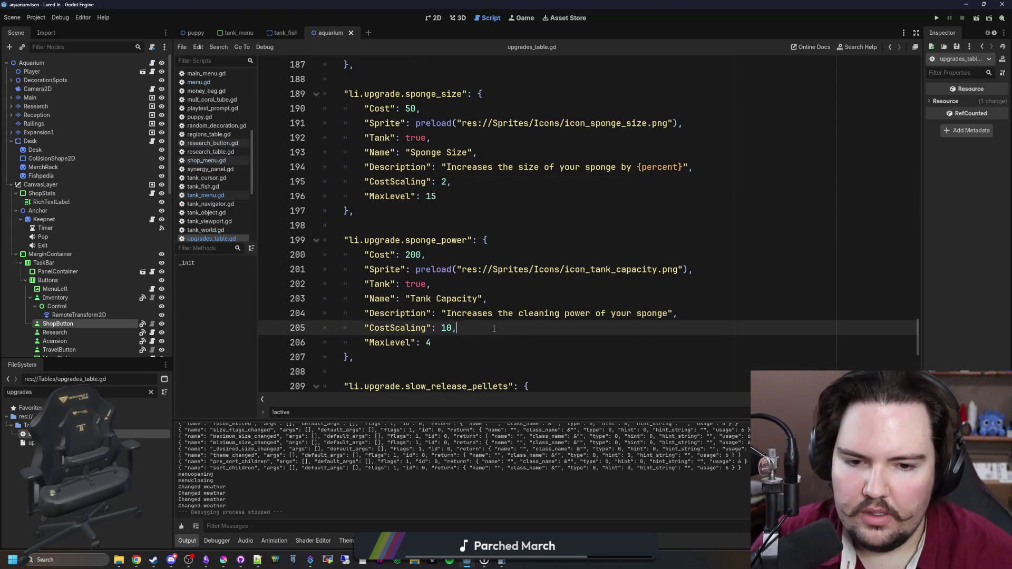
pyautogui.click(454, 284)
pyautogui.click(452, 299)
pyautogui.doubleClick(452, 298)
pyautogui.press('BackSpace')
pyautogui.press('BackSpace')
pyautogui.press('BackSpace')
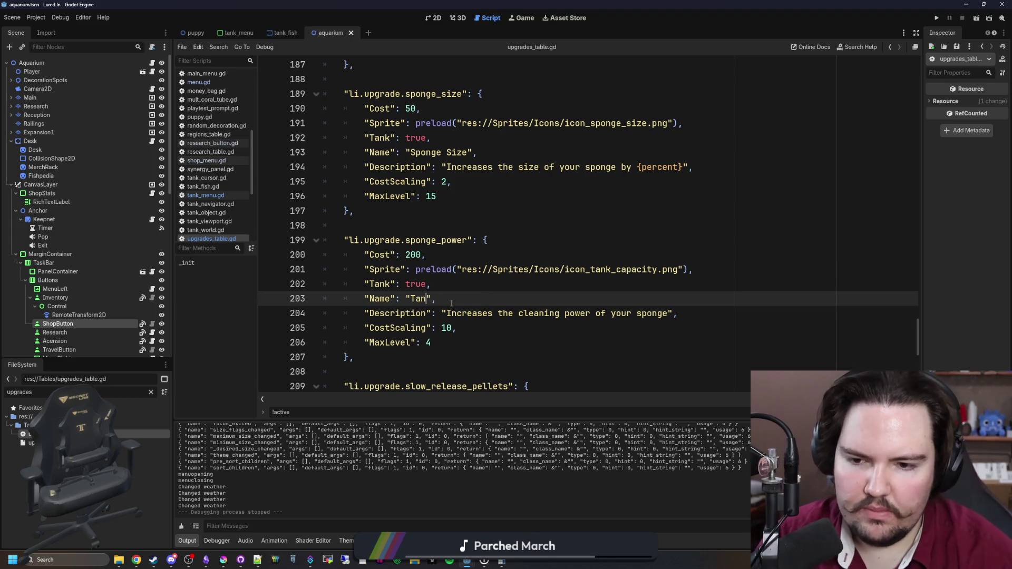
pyautogui.write('Sponge Power')
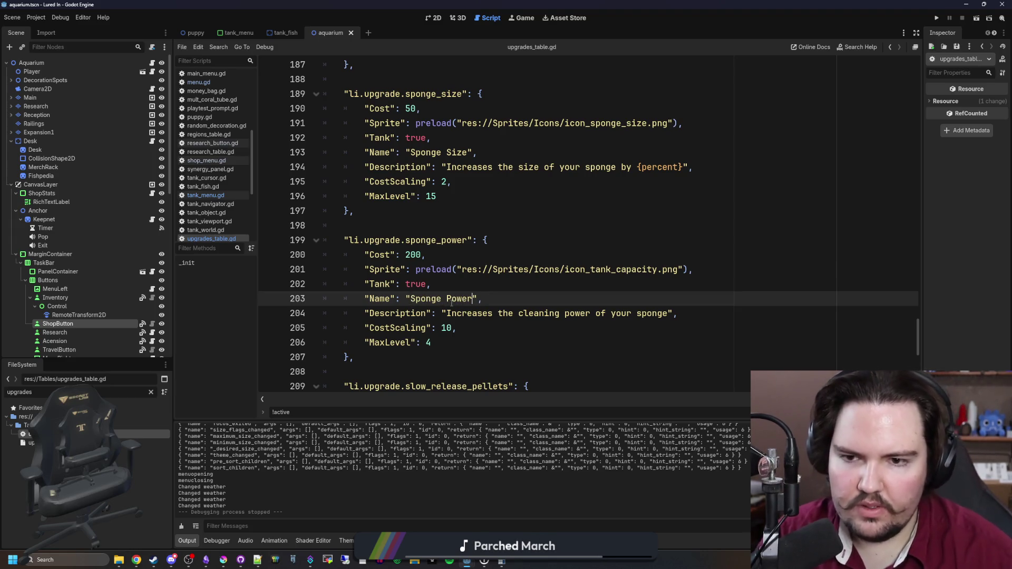
pyautogui.hotkey('ctrl', 's')
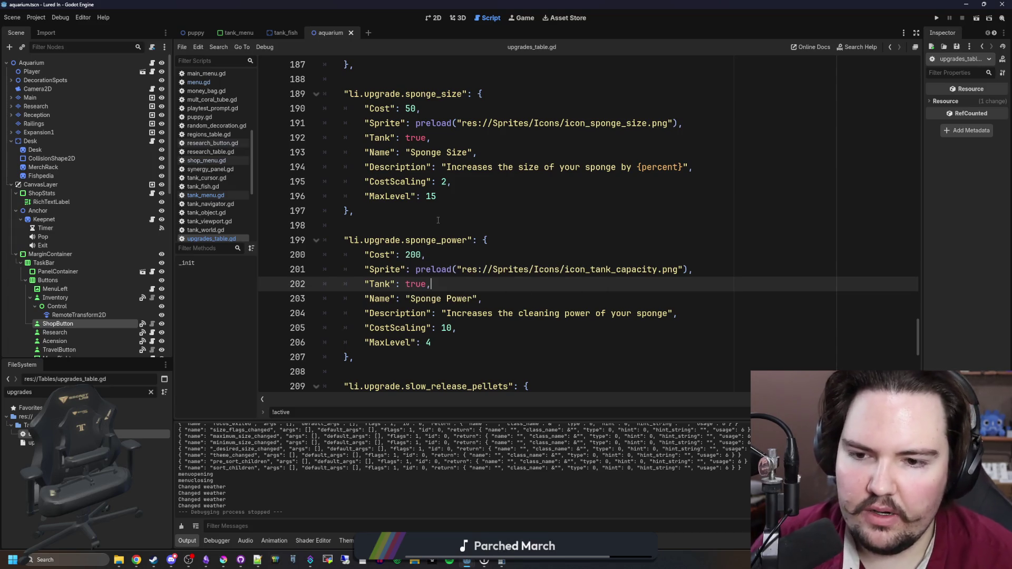
pyautogui.click(438, 221)
pyautogui.hotkey('ctrl', 's')
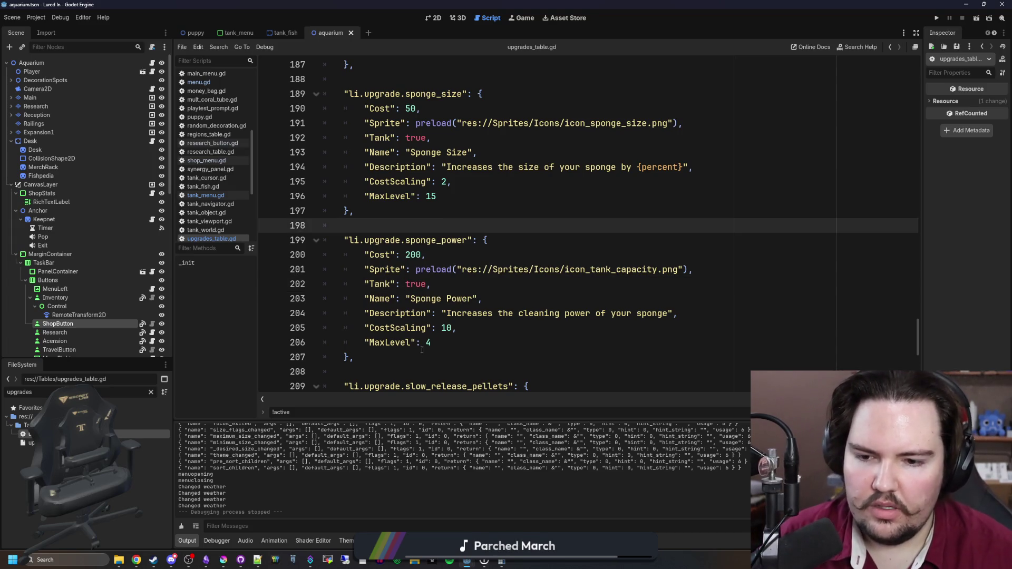
pyautogui.click(445, 214)
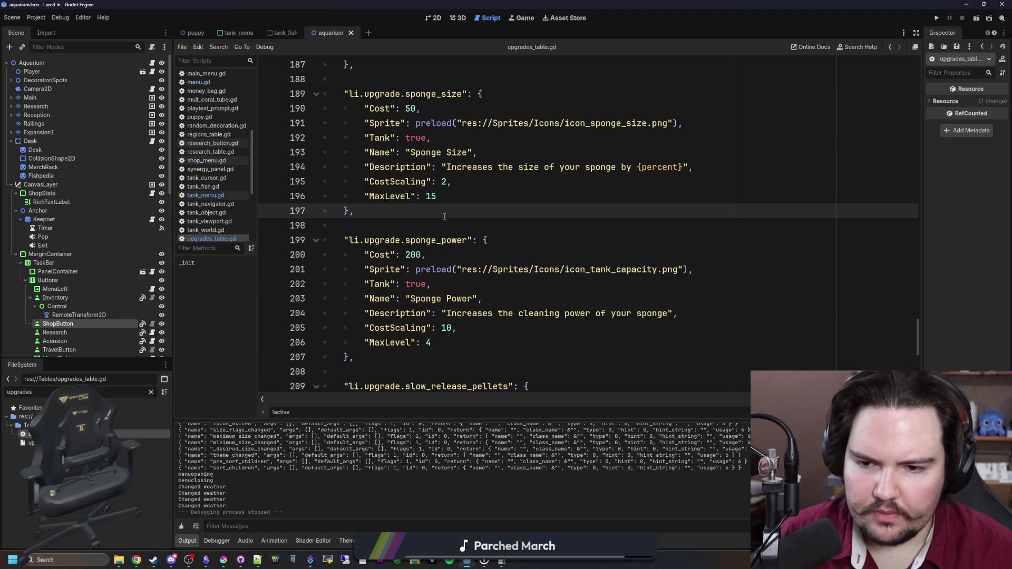
# Point its sprite to icon_sponge_power.png, save, and run the project to test
pyautogui.doubleClick(633, 269)
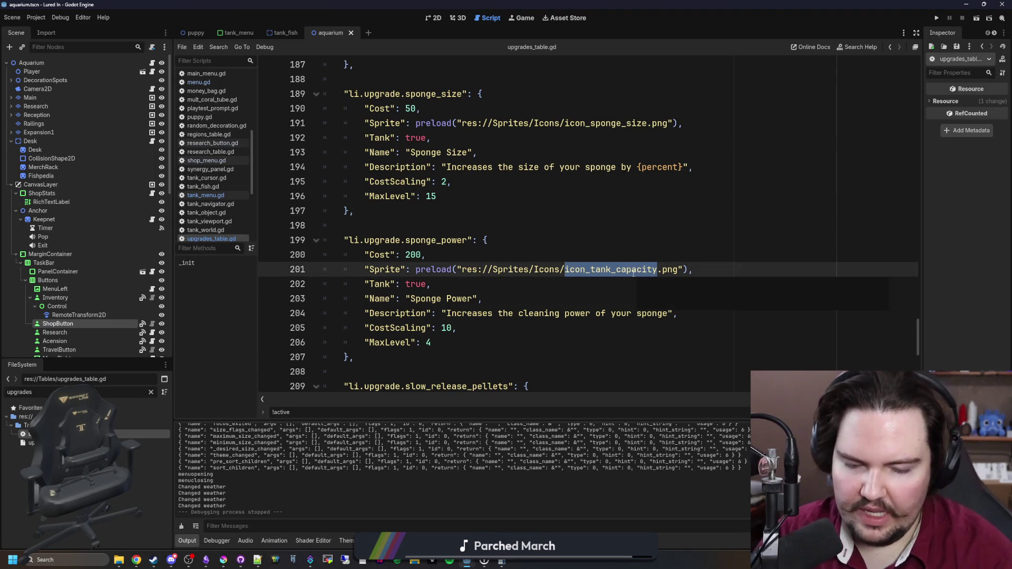
pyautogui.write('spo')
pyautogui.write('nge_power')
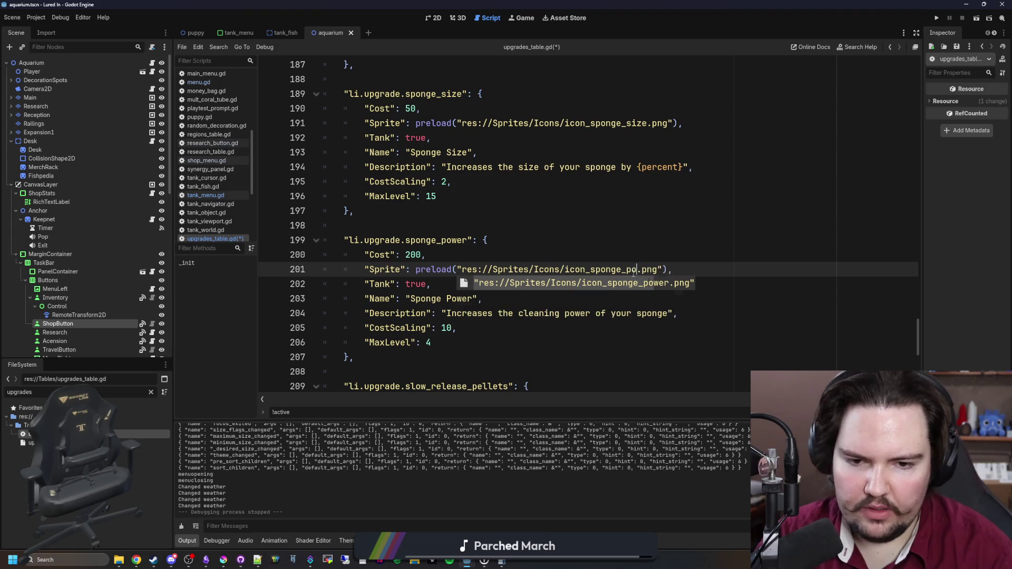
pyautogui.click(662, 232)
pyautogui.press('Down')
pyautogui.press('Down')
pyautogui.press('Down')
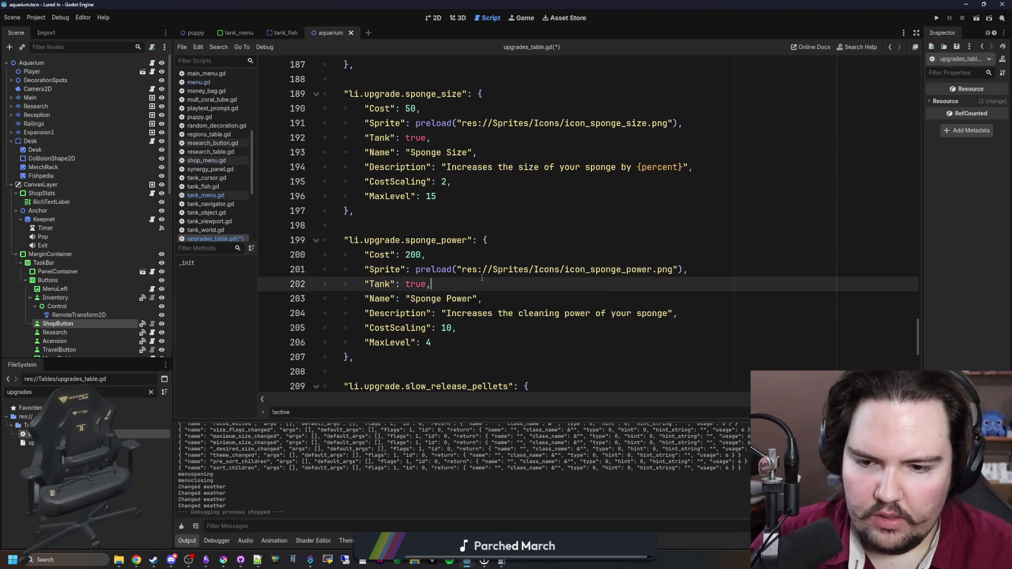
pyautogui.hotkey('ctrl', 's')
pyautogui.click(936, 20)
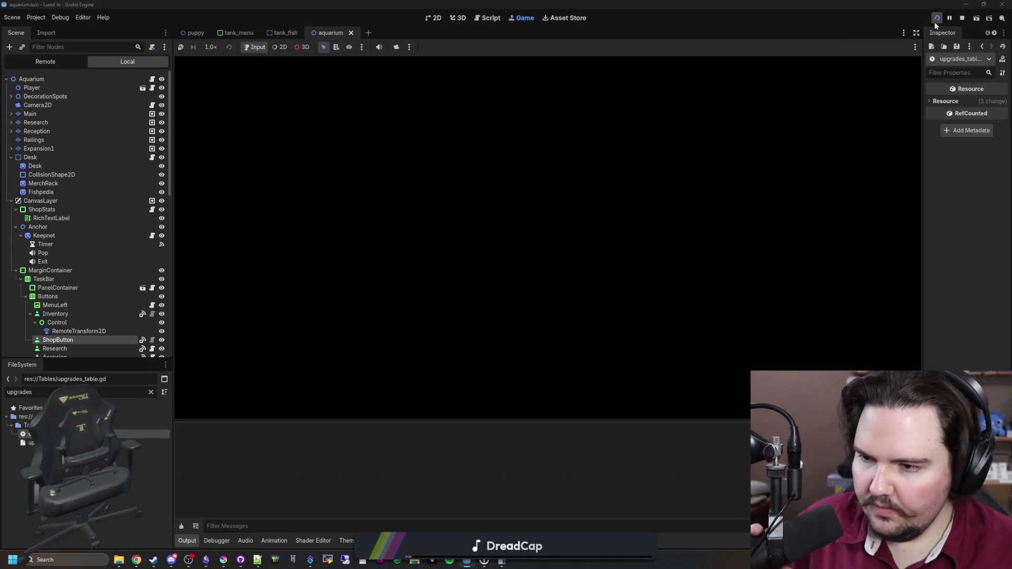
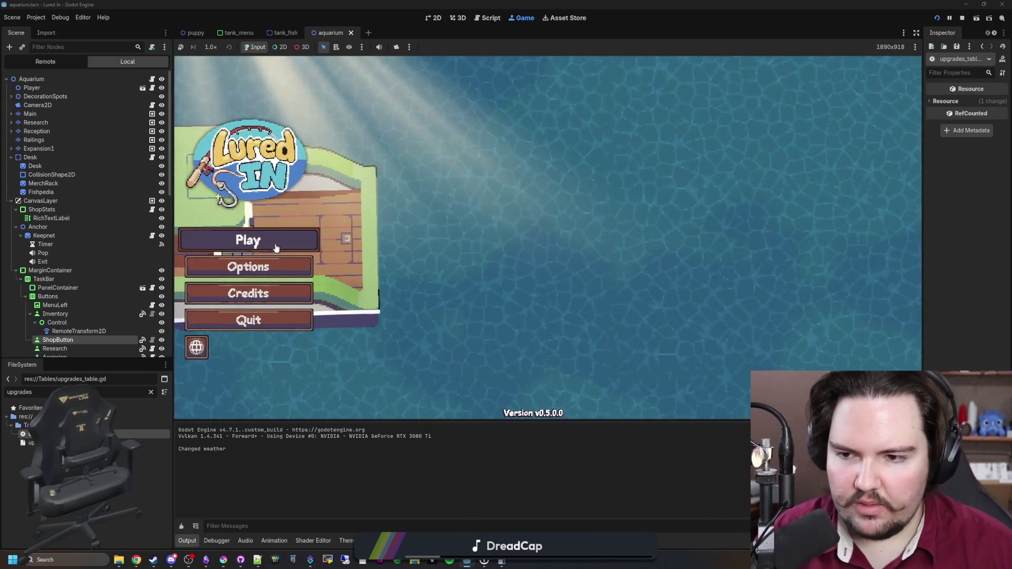
# Start the game, open Fish Tank 1 and scrub its fogged glass with the sponge
pyautogui.click(276, 248)
pyautogui.click(549, 279)
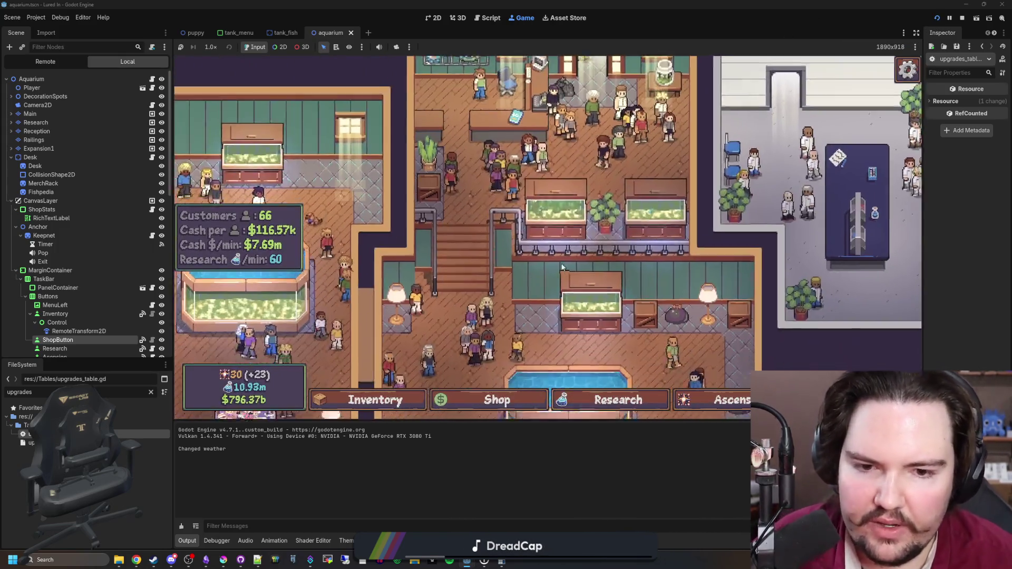
pyautogui.click(549, 271)
pyautogui.click(416, 168)
pyautogui.moveTo(453, 200)
pyautogui.mouseDown()
pyautogui.moveTo(420, 303)
pyautogui.moveTo(617, 199)
pyautogui.moveTo(535, 305)
pyautogui.moveTo(560, 149)
pyautogui.mouseUp()
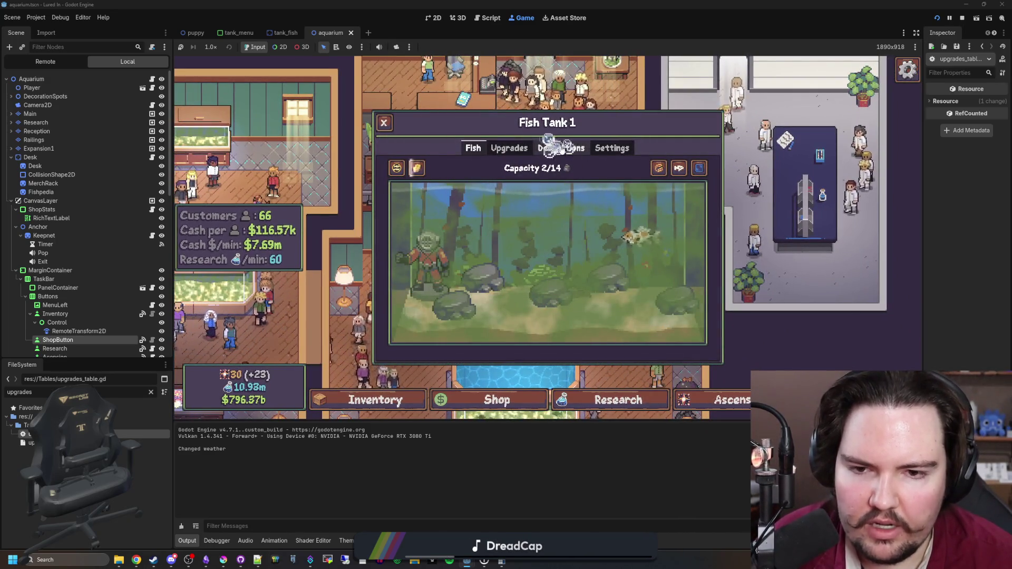
# Buy Sponge Size levels up to level 10 and test the bigger sponge in the tank
pyautogui.click(511, 149)
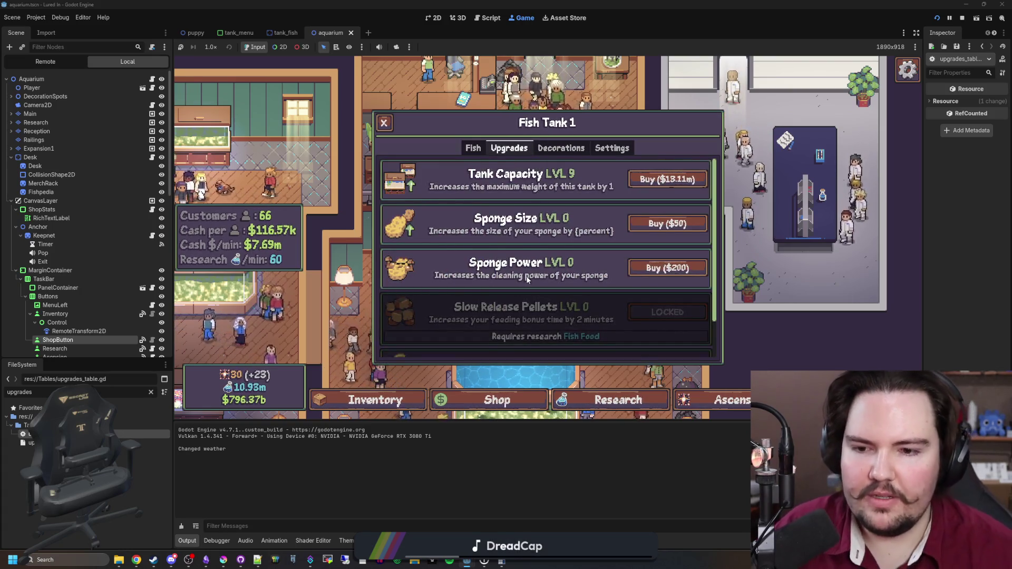
pyautogui.click(658, 230)
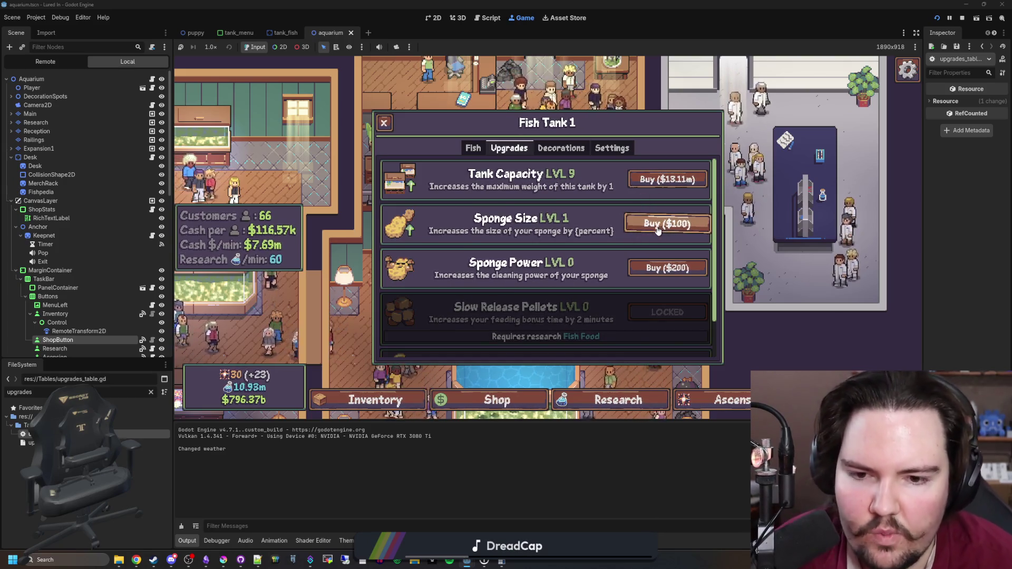
pyautogui.click(658, 230)
pyautogui.click(659, 231)
pyautogui.click(659, 231)
pyautogui.click(659, 230)
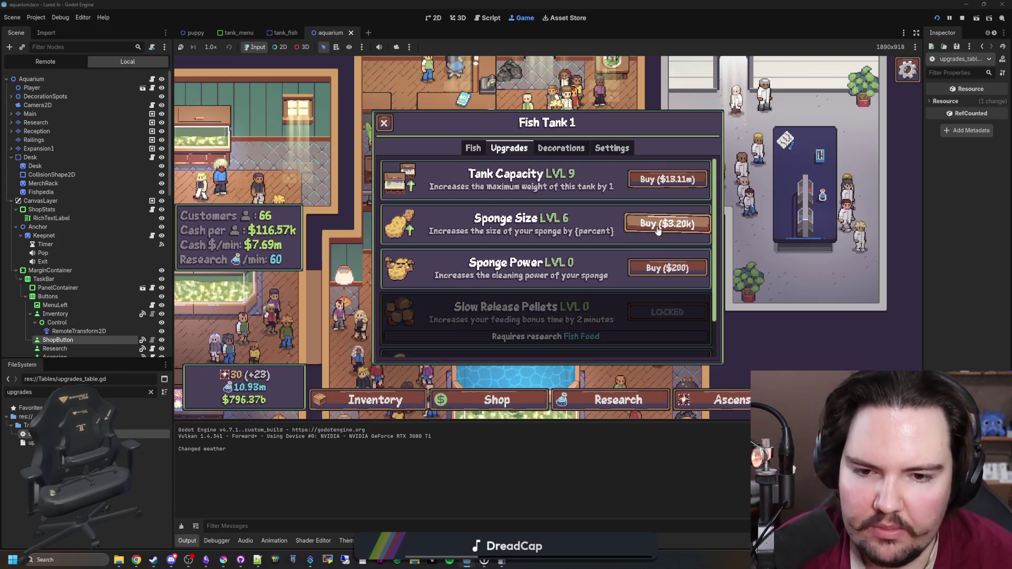
pyautogui.click(658, 230)
pyautogui.click(659, 231)
pyautogui.click(658, 230)
pyautogui.click(659, 231)
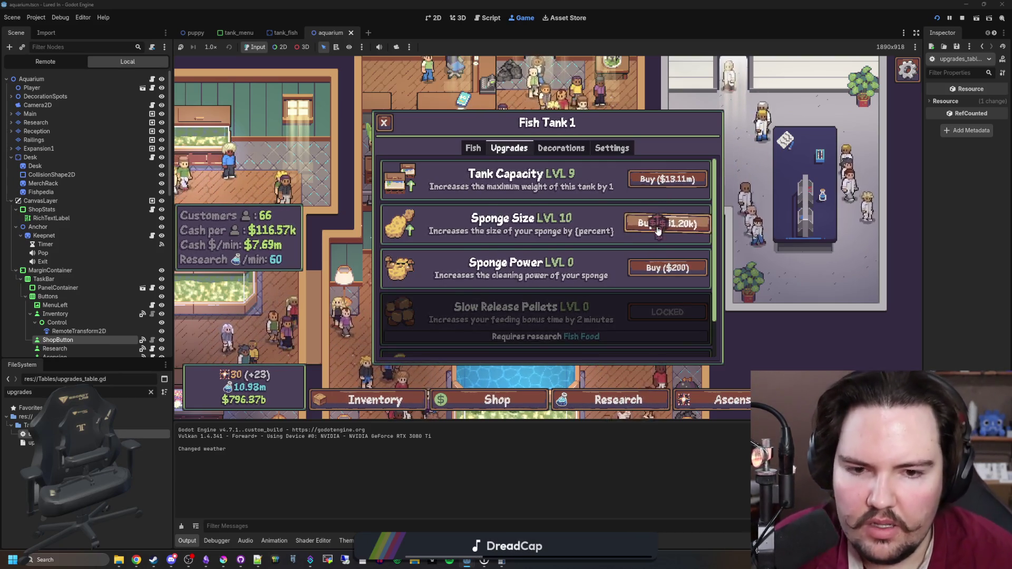
pyautogui.click(473, 148)
pyautogui.moveTo(417, 168)
pyautogui.mouseDown()
pyautogui.moveTo(429, 238)
pyautogui.moveTo(418, 294)
pyautogui.moveTo(445, 287)
pyautogui.moveTo(506, 161)
pyautogui.moveTo(525, 216)
pyautogui.moveTo(590, 206)
pyautogui.moveTo(672, 224)
pyautogui.moveTo(716, 273)
pyautogui.moveTo(682, 276)
pyautogui.mouseUp()
# Raise Sponge Size to its max level 15 and check the sponge's new size
pyautogui.click(529, 151)
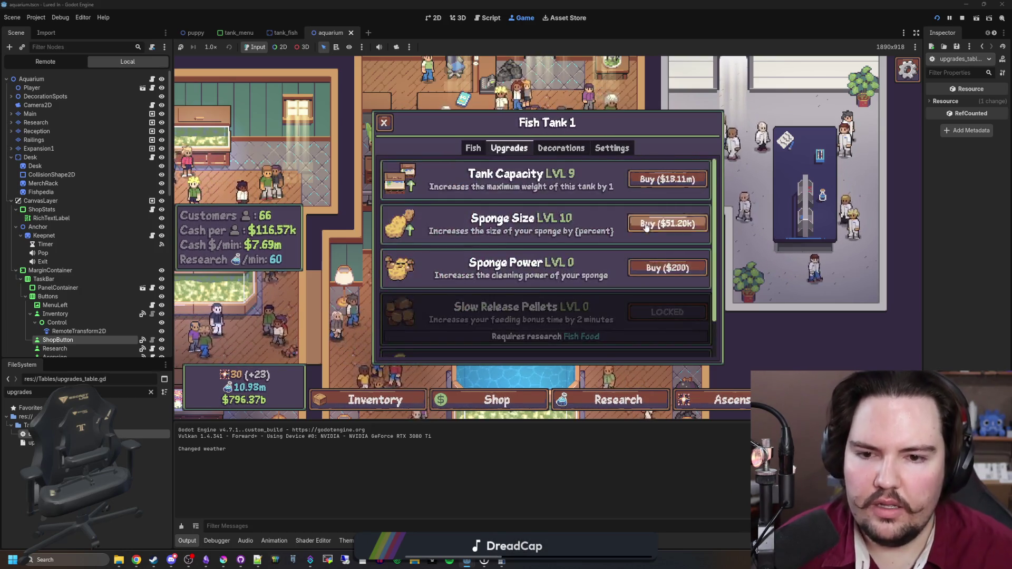
pyautogui.click(663, 233)
pyautogui.click(664, 233)
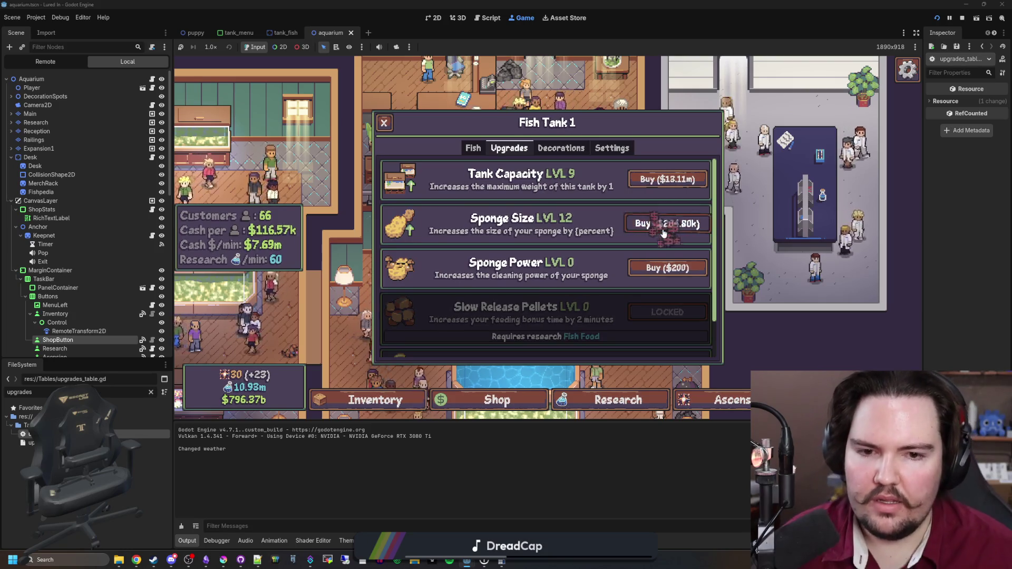
pyautogui.click(664, 233)
pyautogui.click(664, 232)
pyautogui.click(664, 233)
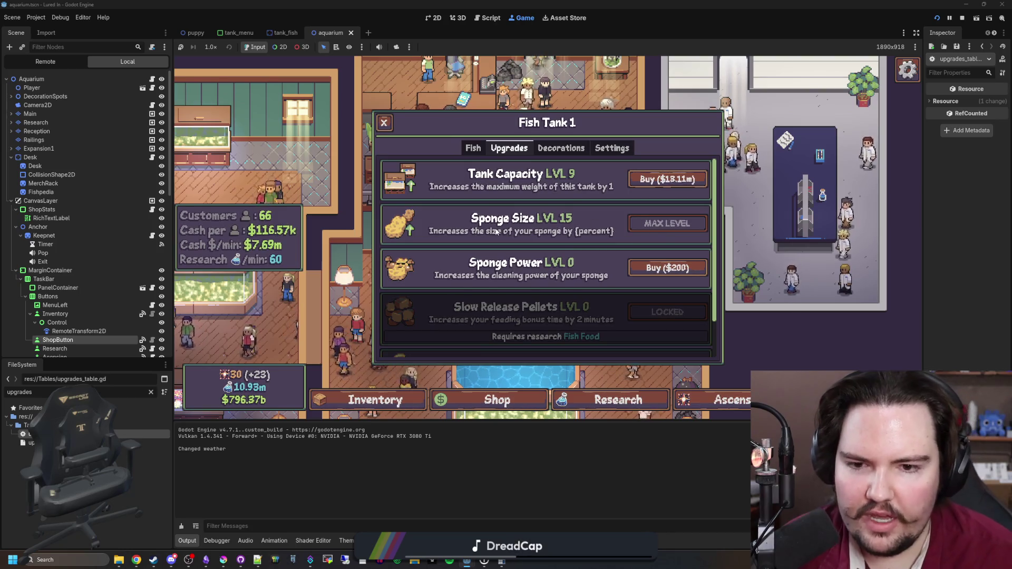
pyautogui.click(475, 149)
pyautogui.click(416, 168)
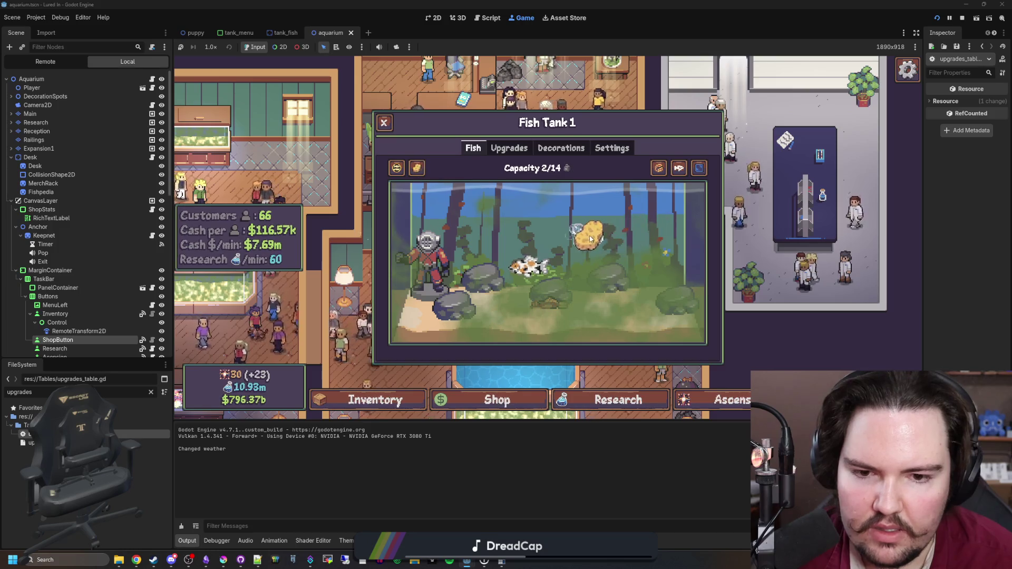
# Buy the first two Sponge Power levels and glance at the tank's synergies panel
pyautogui.click(492, 147)
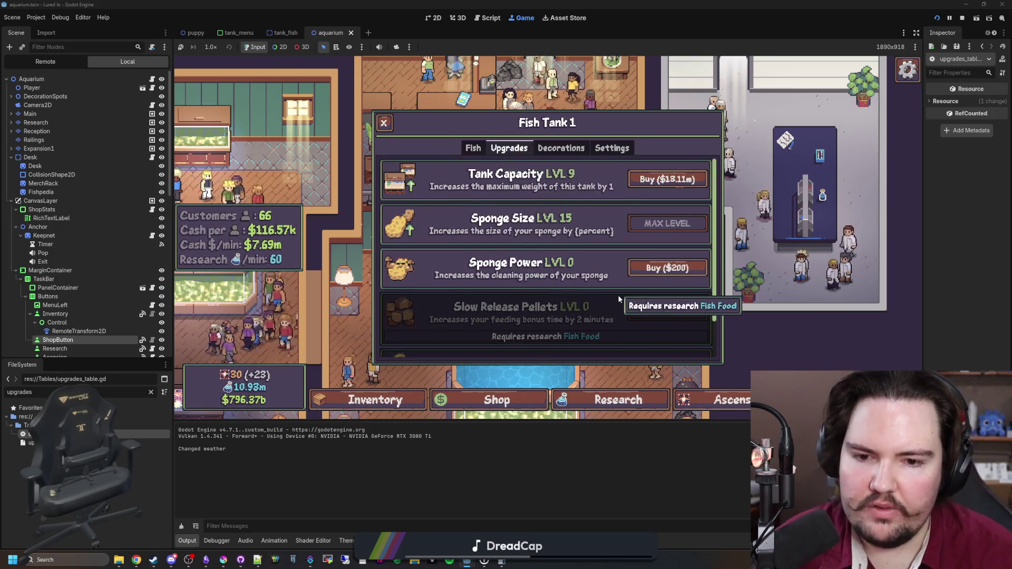
pyautogui.click(669, 267)
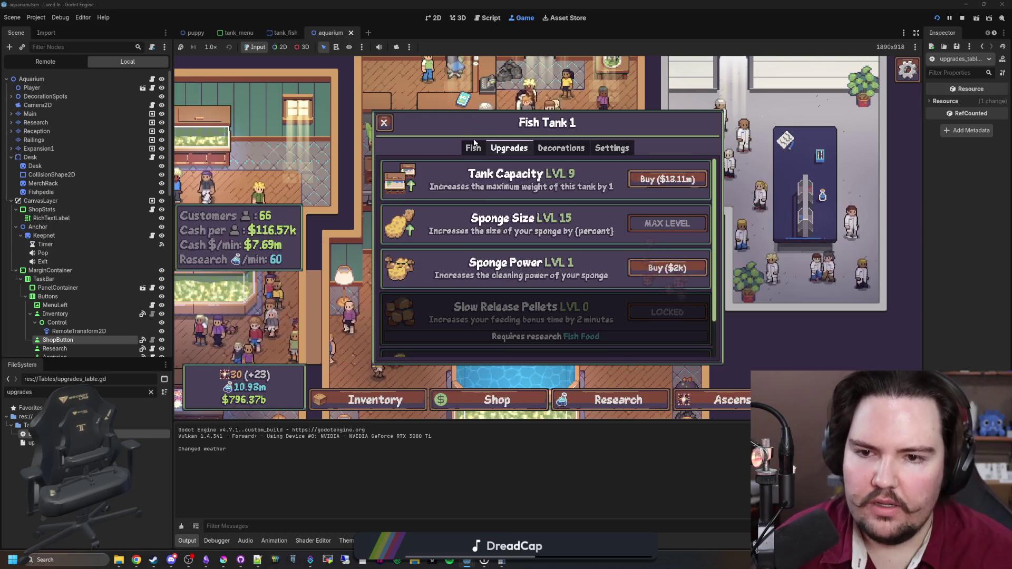
pyautogui.click(473, 148)
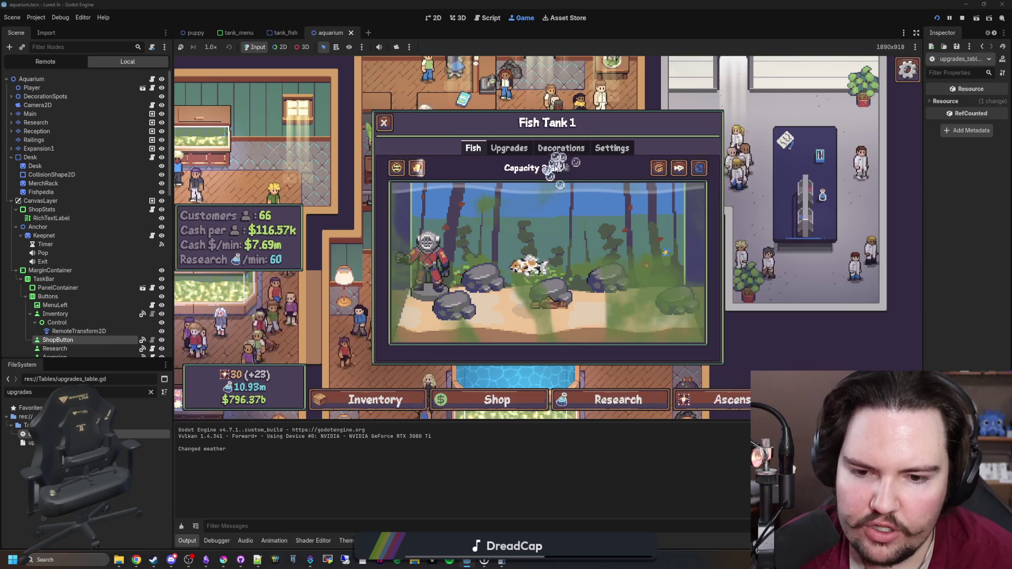
pyautogui.click(529, 147)
pyautogui.click(668, 268)
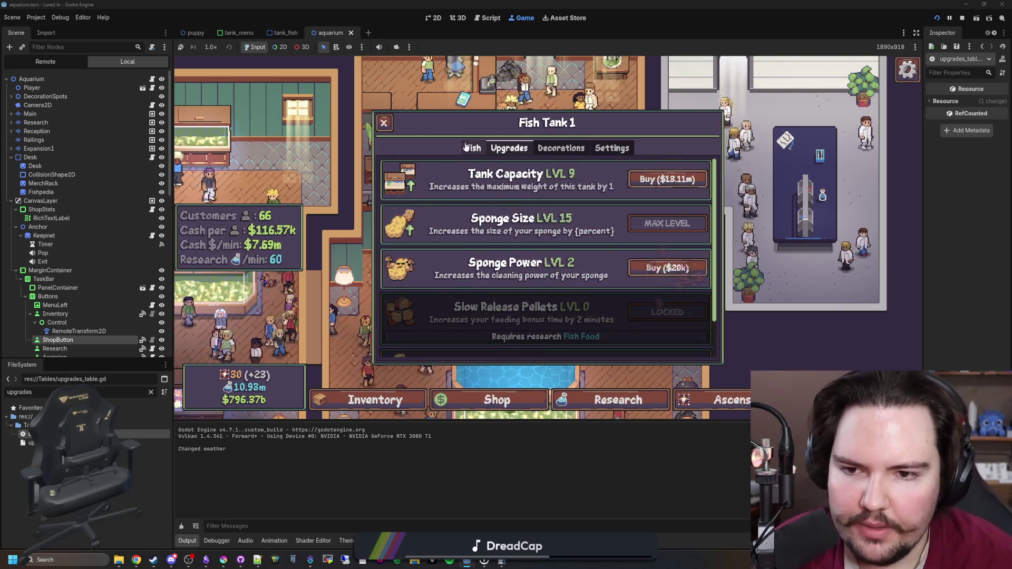
pyautogui.click(473, 148)
pyautogui.click(396, 167)
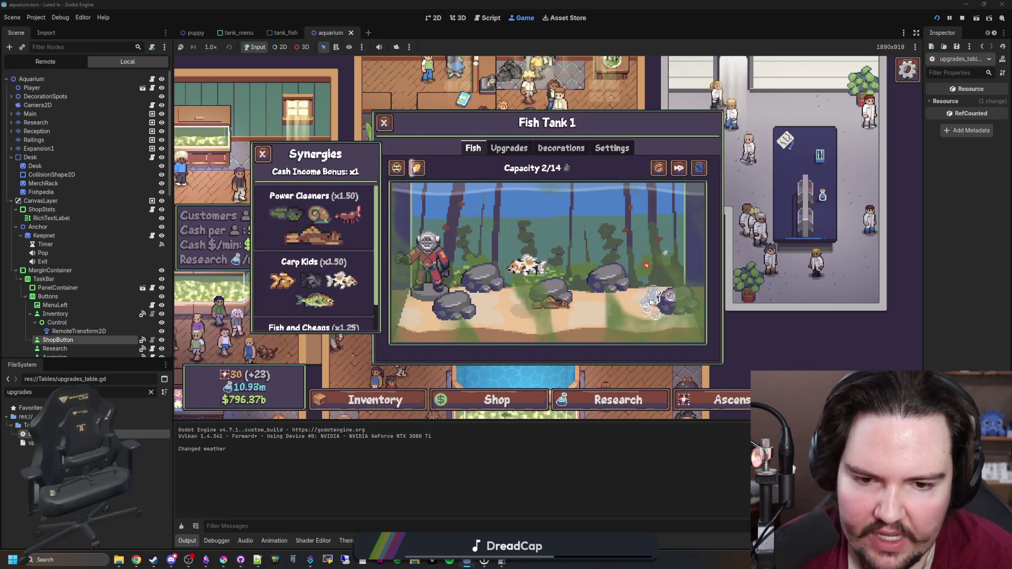
pyautogui.click(396, 168)
# Max Sponge Power at level 4 and scrub the grime along the tank bottom
pyautogui.click(509, 148)
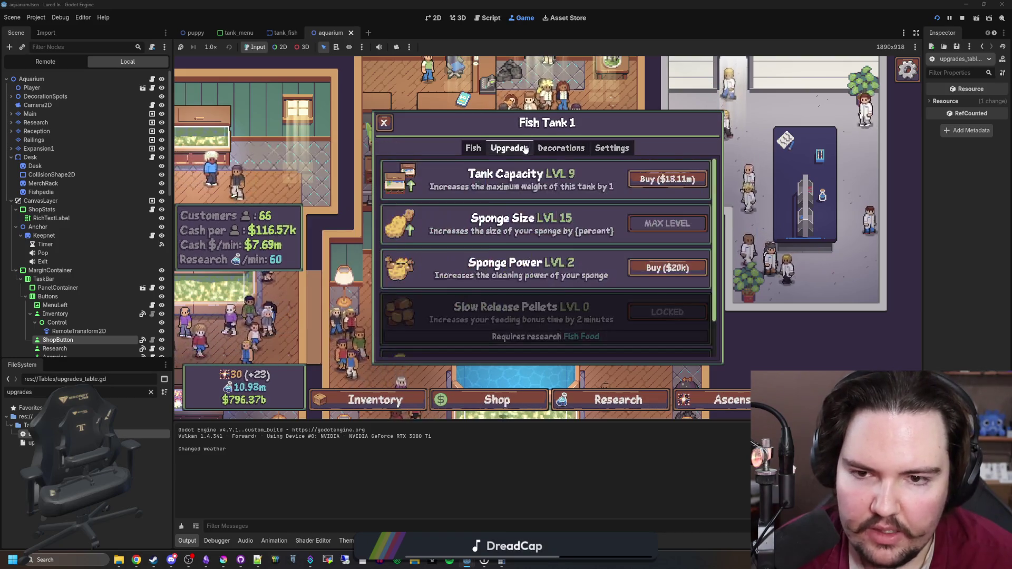
pyautogui.click(664, 268)
pyautogui.click(662, 271)
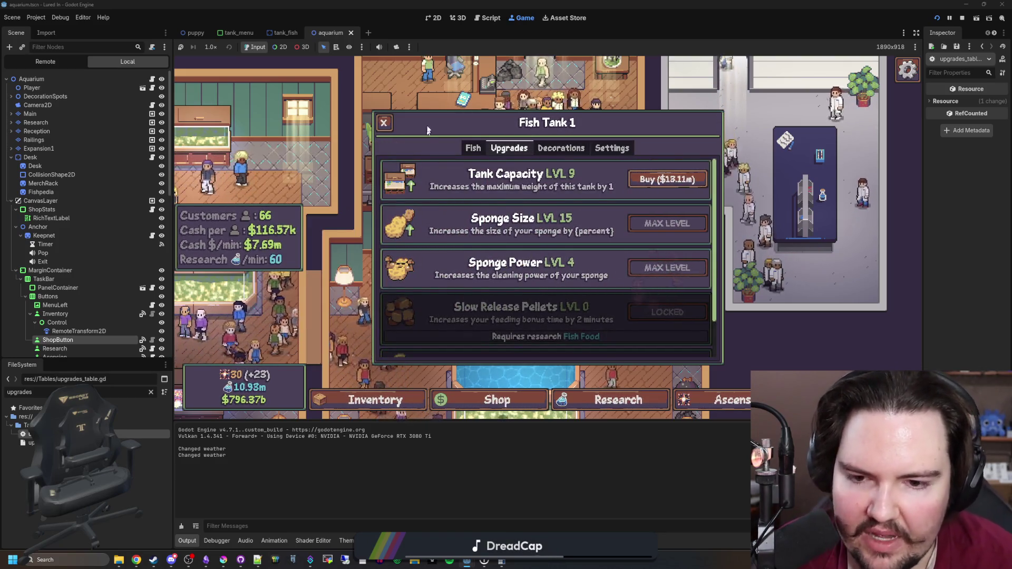
pyautogui.click(473, 148)
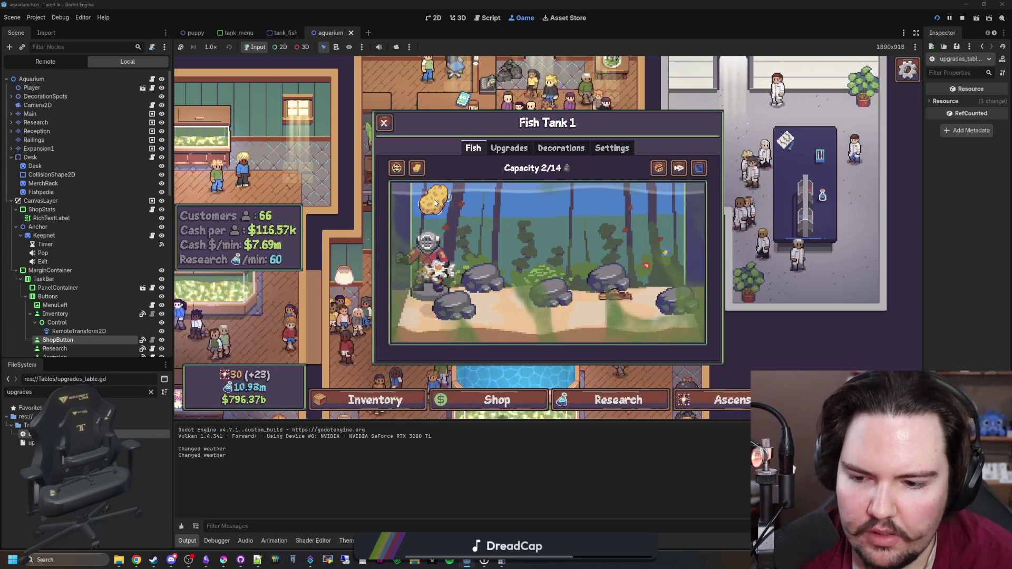
pyautogui.moveTo(435, 203)
pyautogui.mouseDown()
pyautogui.moveTo(414, 253)
pyautogui.moveTo(432, 316)
pyautogui.moveTo(504, 325)
pyautogui.moveTo(558, 301)
pyautogui.moveTo(543, 288)
pyautogui.moveTo(677, 333)
pyautogui.moveTo(679, 353)
pyautogui.mouseUp()
# Run the secret 'algae' command and scrub algae down Fish Tank 1's left side
pyautogui.press('Escape')
pyautogui.press('`')
pyautogui.write('algae')
pyautogui.press('Return')
pyautogui.click(527, 295)
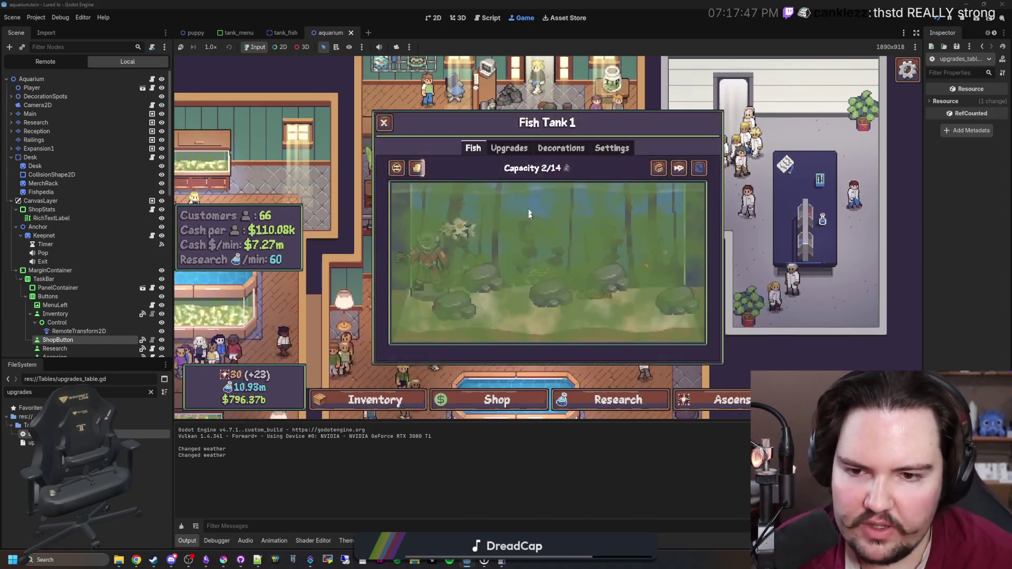
pyautogui.click(416, 168)
pyautogui.moveTo(425, 193)
pyautogui.mouseDown()
pyautogui.moveTo(495, 342)
pyautogui.moveTo(553, 171)
pyautogui.moveTo(601, 274)
pyautogui.moveTo(651, 316)
pyautogui.moveTo(688, 237)
pyautogui.moveTo(699, 264)
pyautogui.mouseUp()
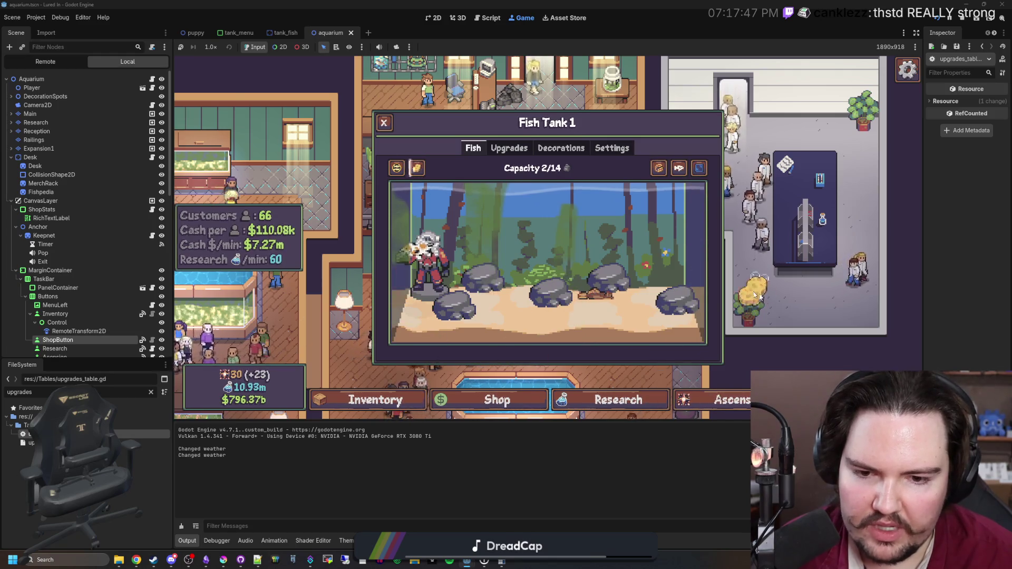
# Reopen Fish Tank 1, scrub out all the algae, then bring up Krita
pyautogui.click(384, 122)
pyautogui.click(504, 213)
pyautogui.press('`')
pyautogui.click(482, 229)
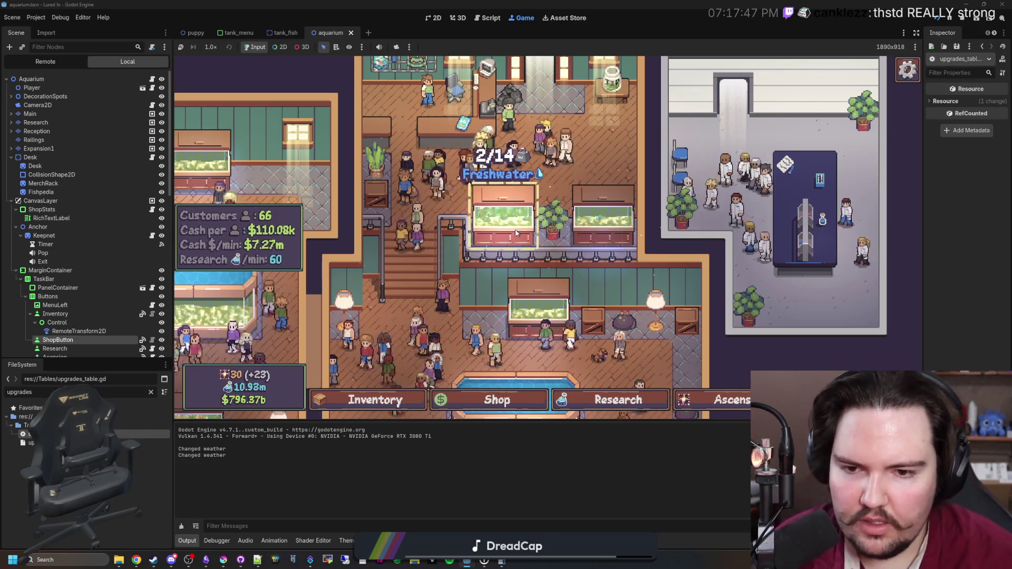
pyautogui.click(503, 211)
pyautogui.moveTo(417, 168)
pyautogui.mouseDown()
pyautogui.moveTo(588, 224)
pyautogui.moveTo(628, 331)
pyautogui.moveTo(677, 303)
pyautogui.mouseUp()
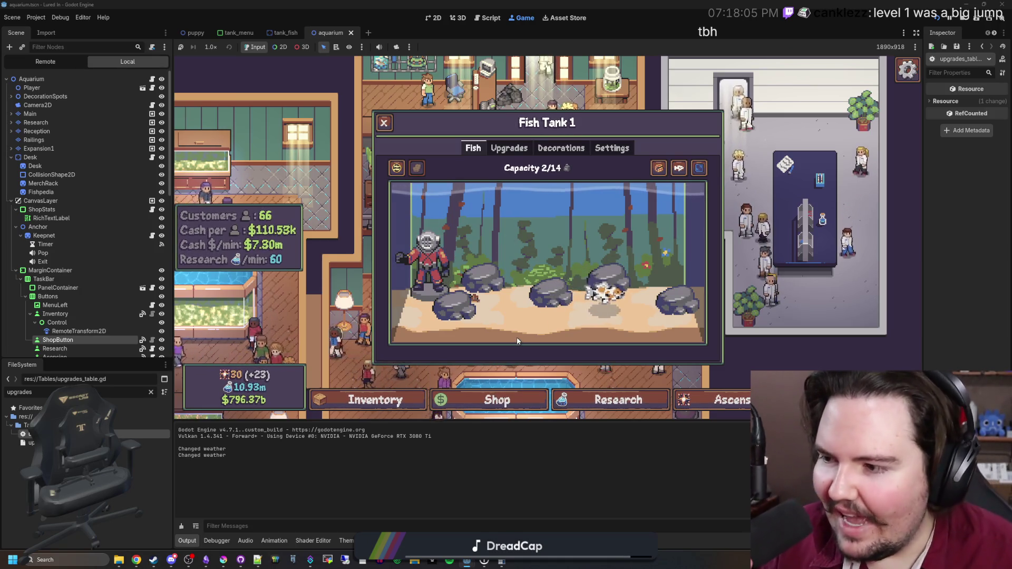
pyautogui.click(224, 560)
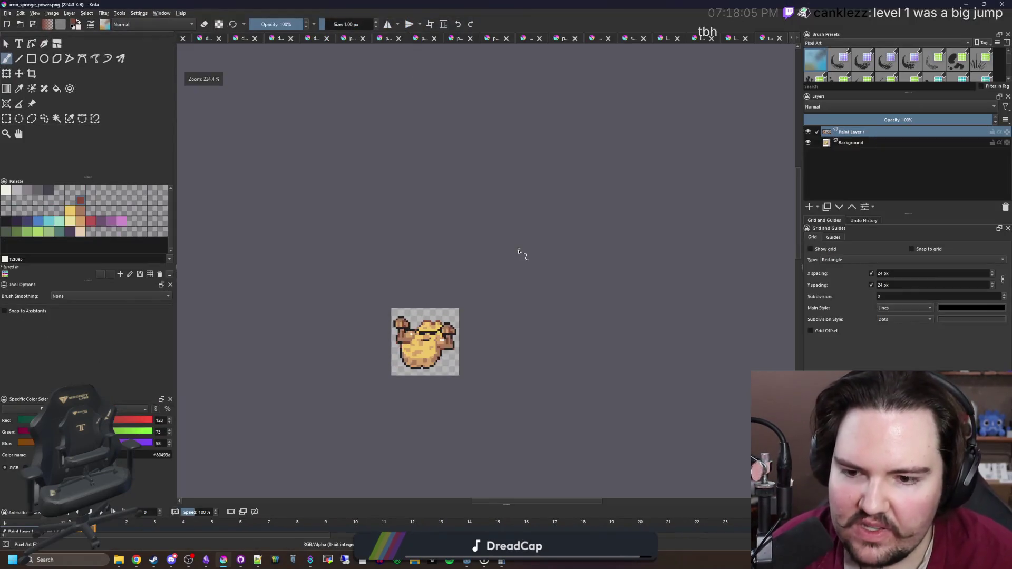
pyautogui.click(224, 561)
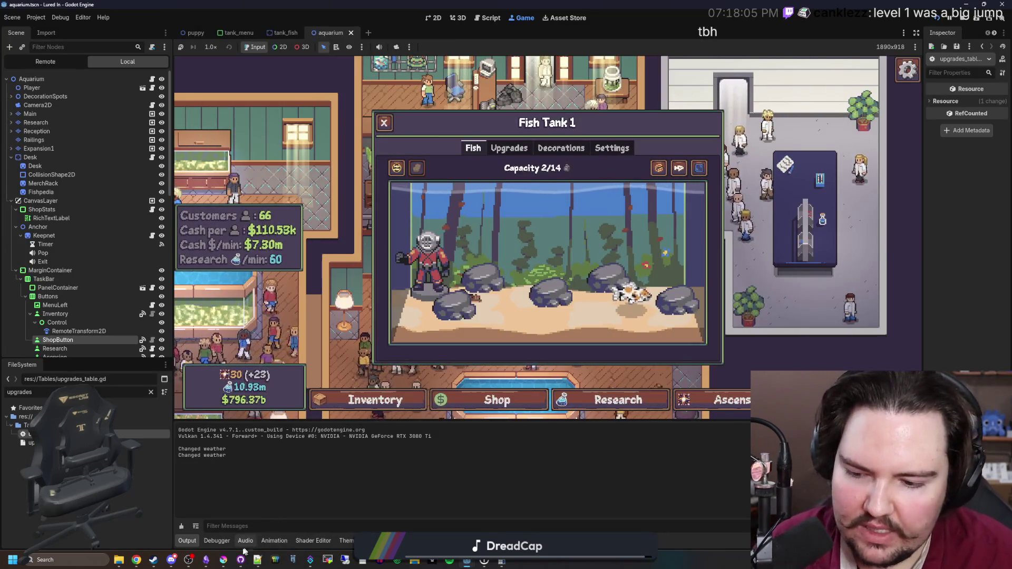
# In Krita, open the image file browser and go up to the Sprites folder
pyautogui.click(223, 562)
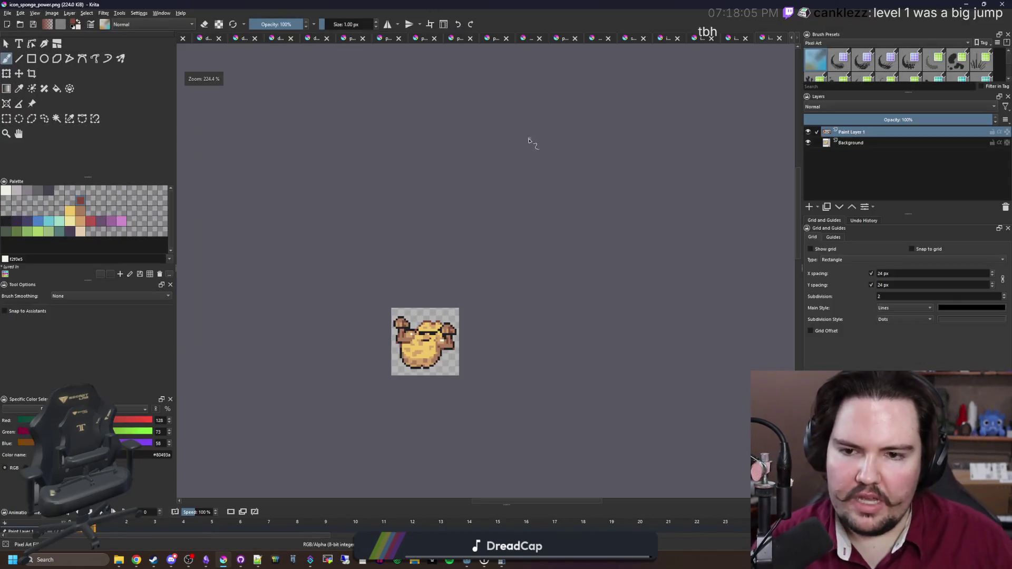
pyautogui.click(7, 13)
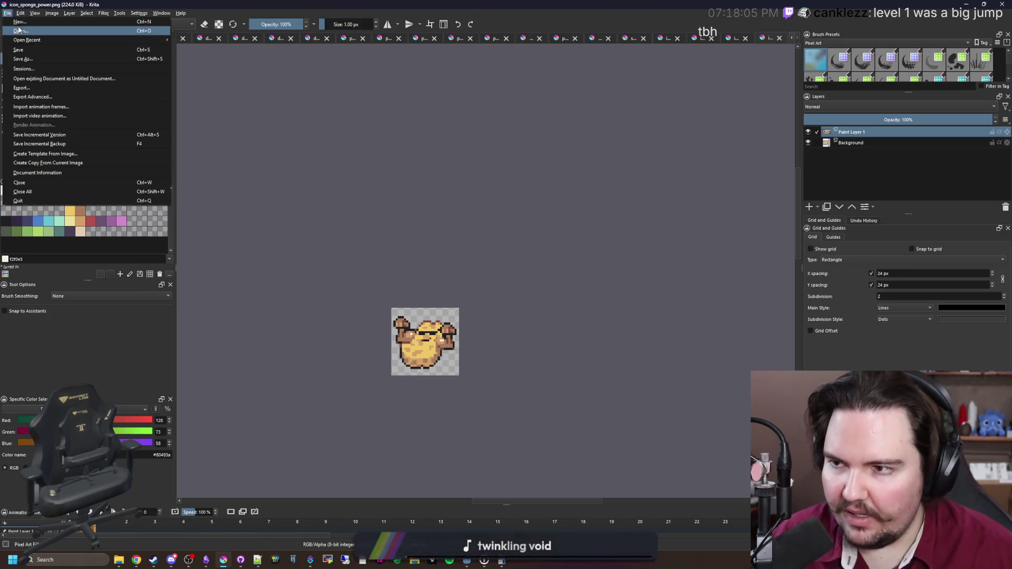
pyautogui.click(22, 30)
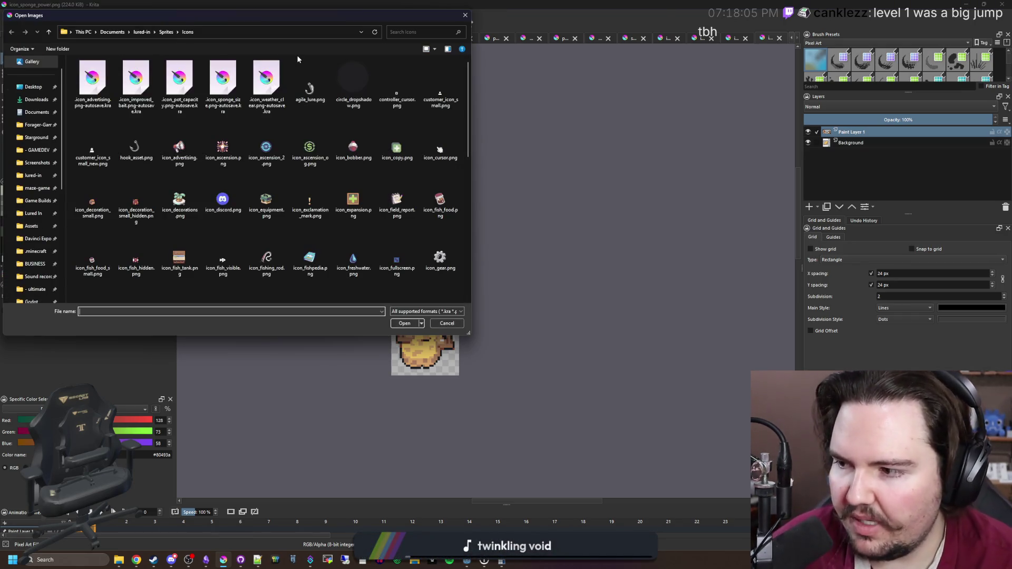
pyautogui.scroll(-6, 232, 153)
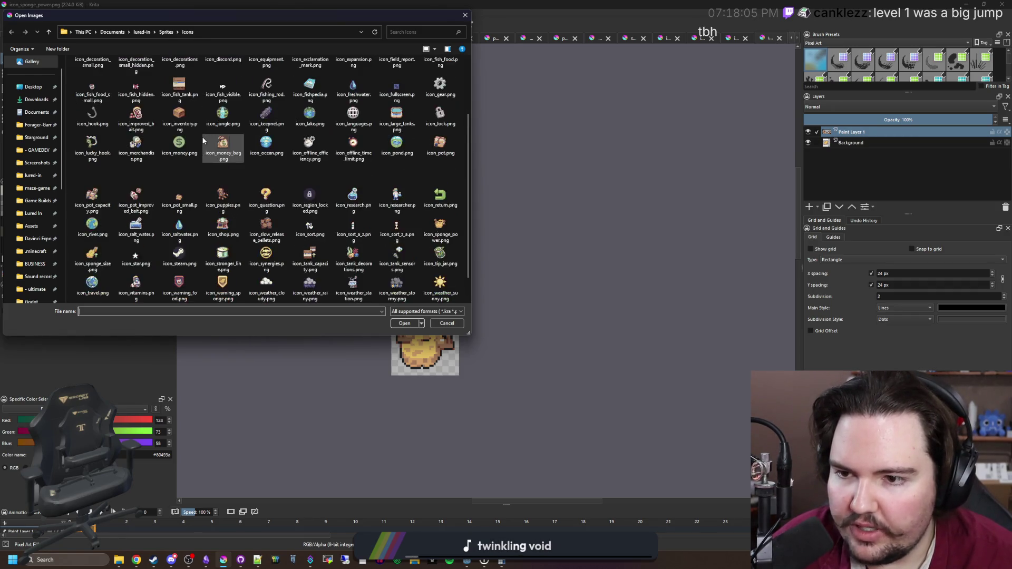
pyautogui.click(165, 32)
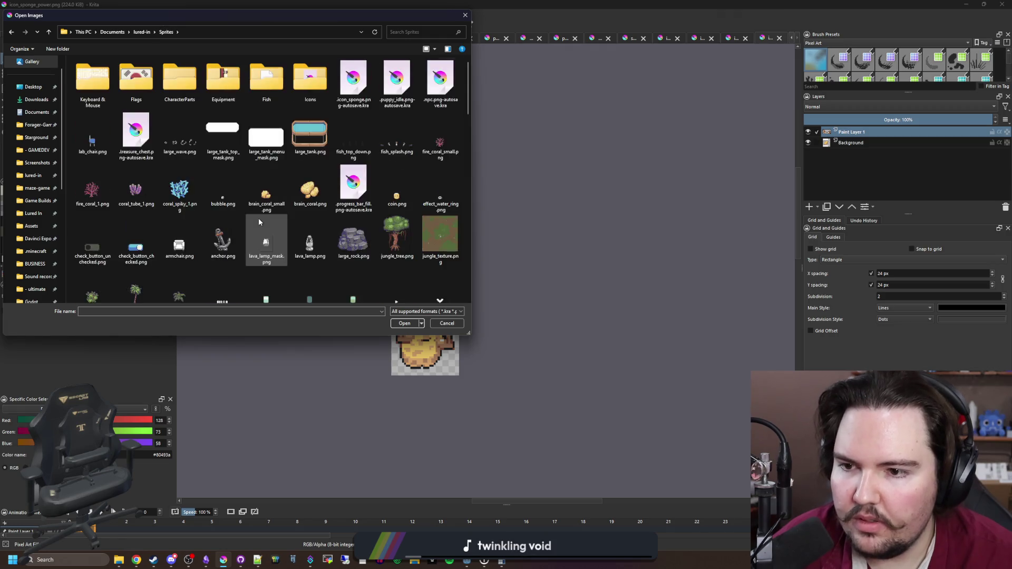
# Scroll through the sprite images, then return to Godot and select the FileSystem filter text
pyautogui.scroll(-10, 259, 232)
pyautogui.scroll(-5, 272, 233)
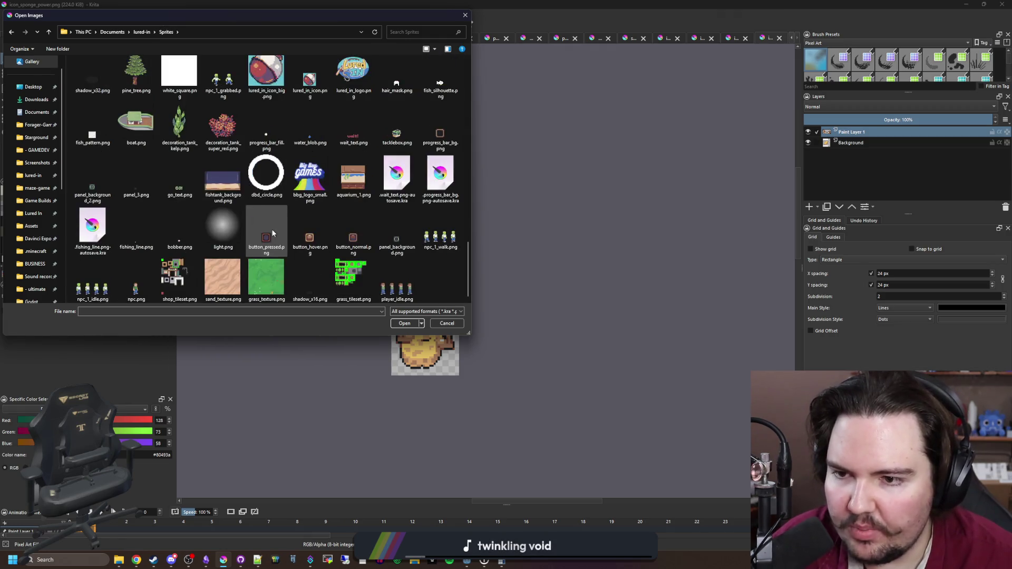
pyautogui.scroll(3, 271, 229)
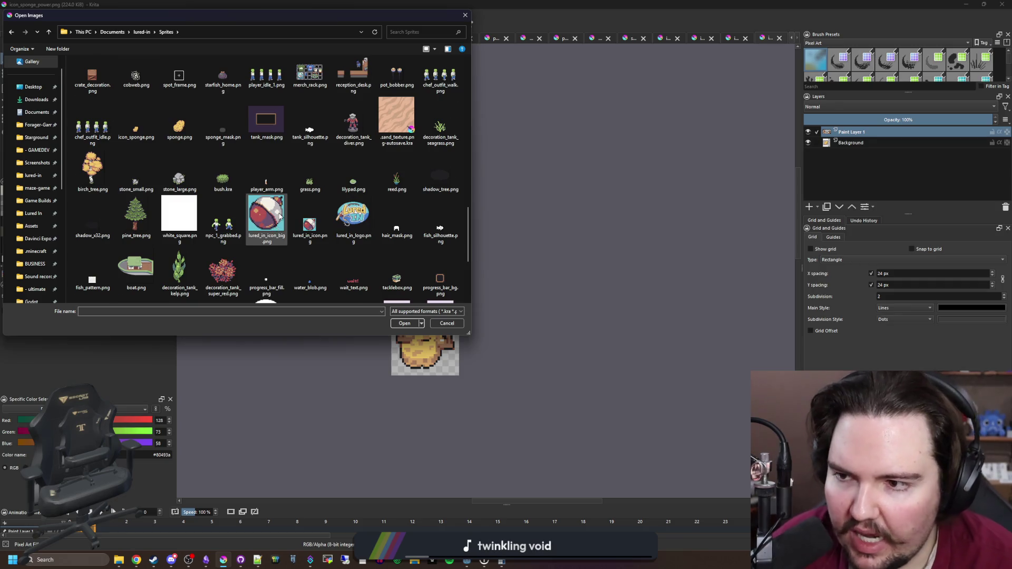
pyautogui.scroll(3, 279, 213)
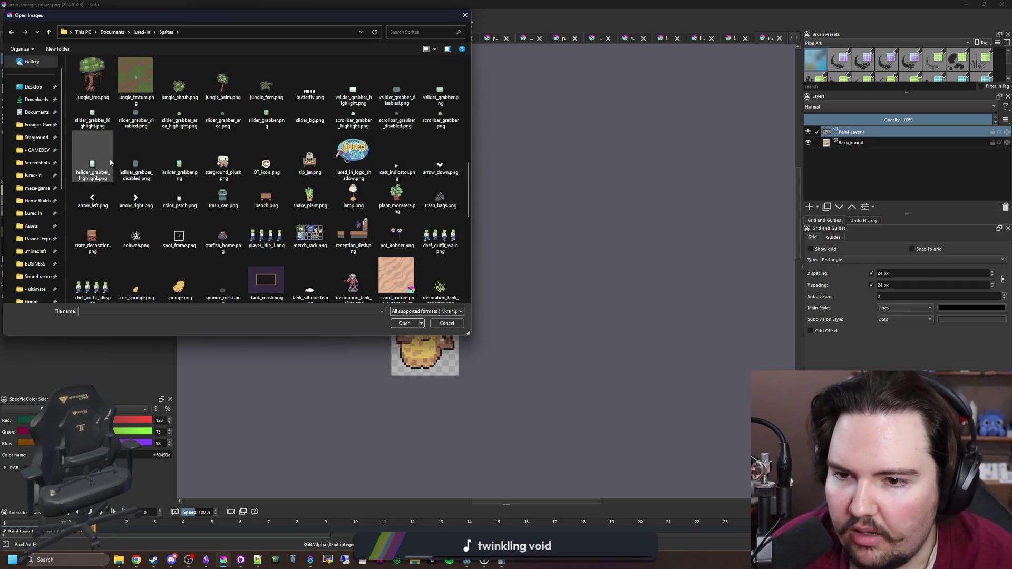
pyautogui.scroll(3, 260, 210)
pyautogui.scroll(3, 258, 206)
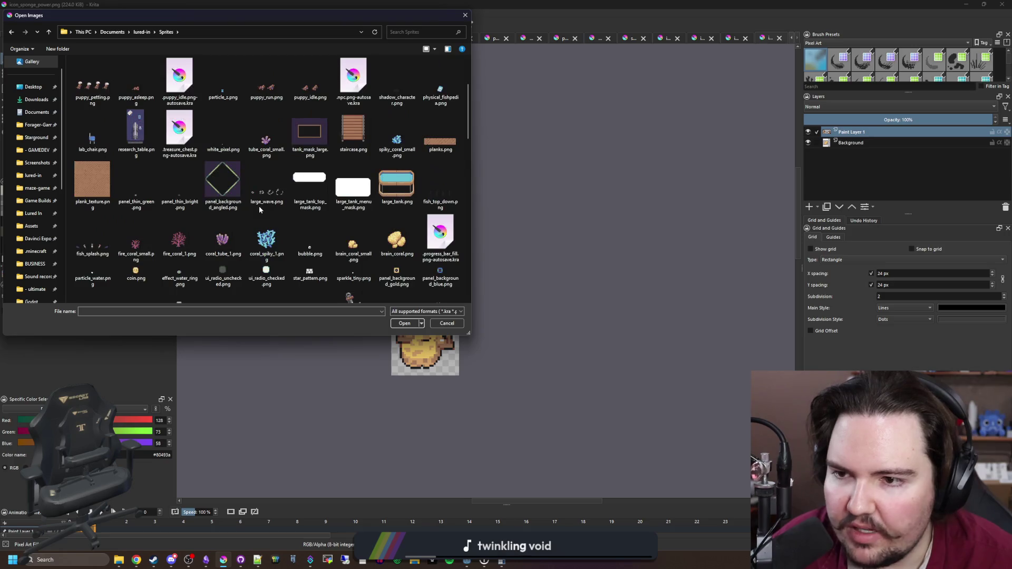
pyautogui.scroll(3, 180, 222)
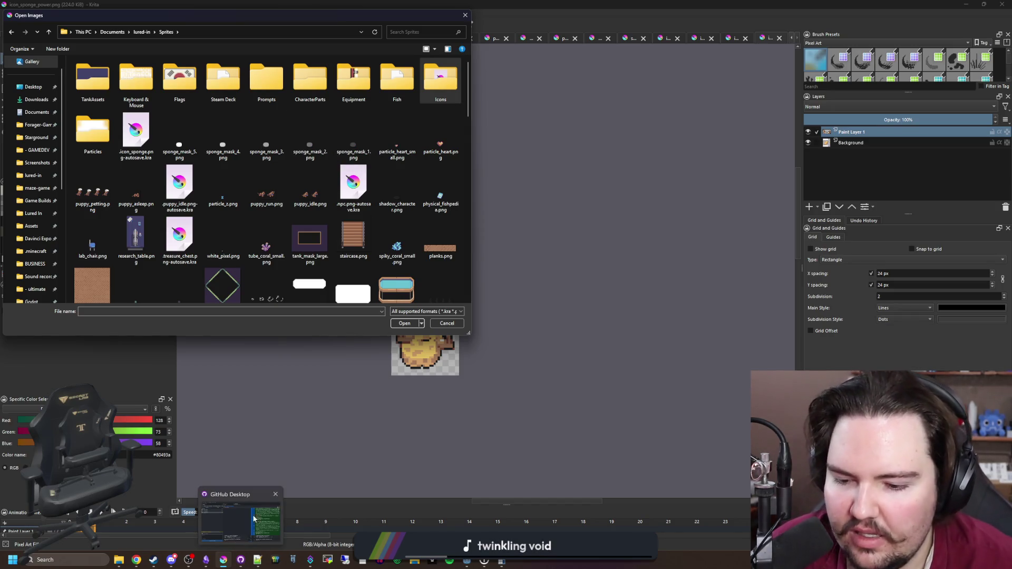
pyautogui.click(469, 562)
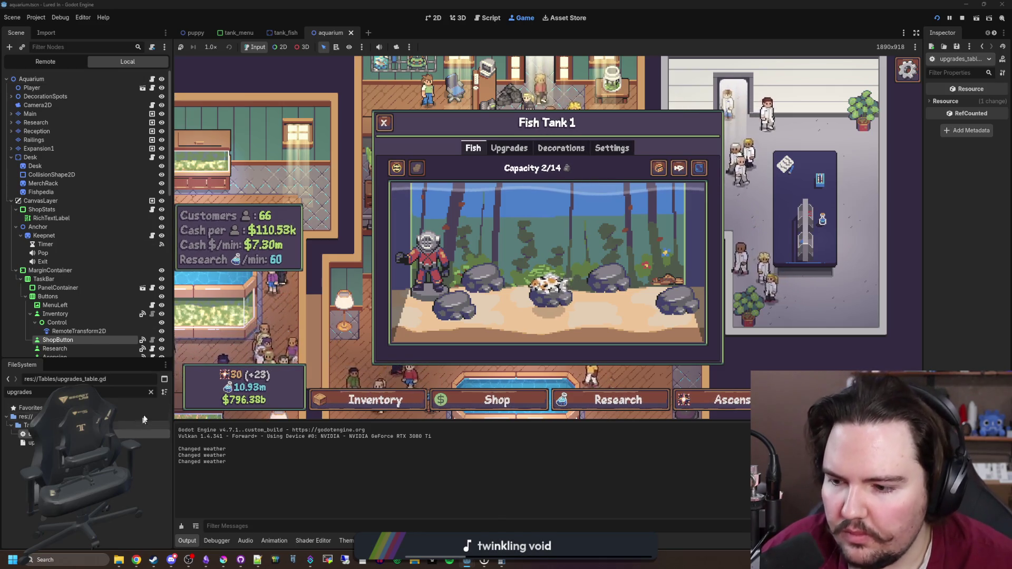
pyautogui.doubleClick(140, 391)
# Filter the FileSystem for 'tank_menu', open tank_menu.gd and save
pyautogui.write('tank_menu')
pyautogui.doubleClick(42, 434)
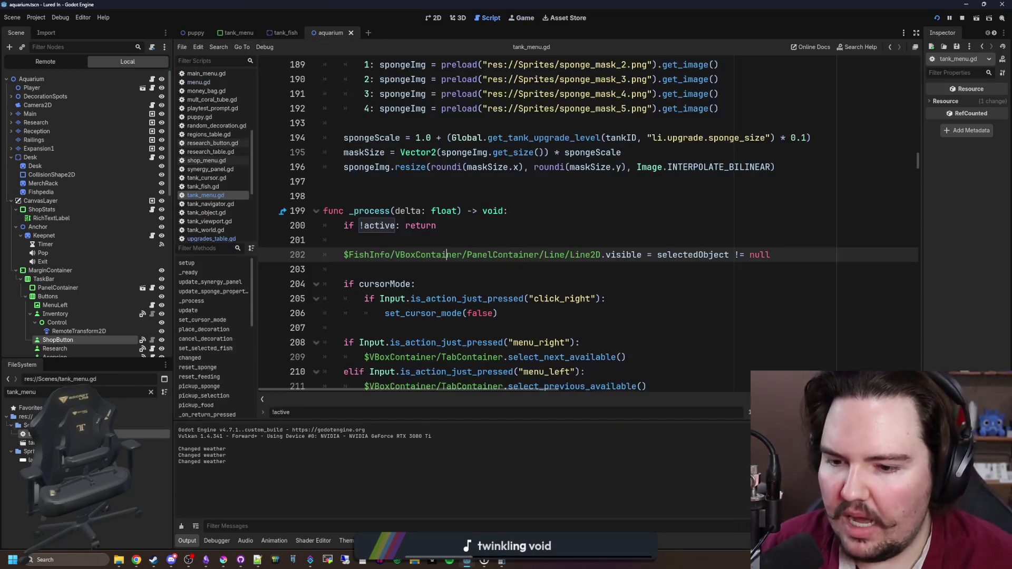
pyautogui.click(578, 242)
pyautogui.hotkey('ctrl', 's')
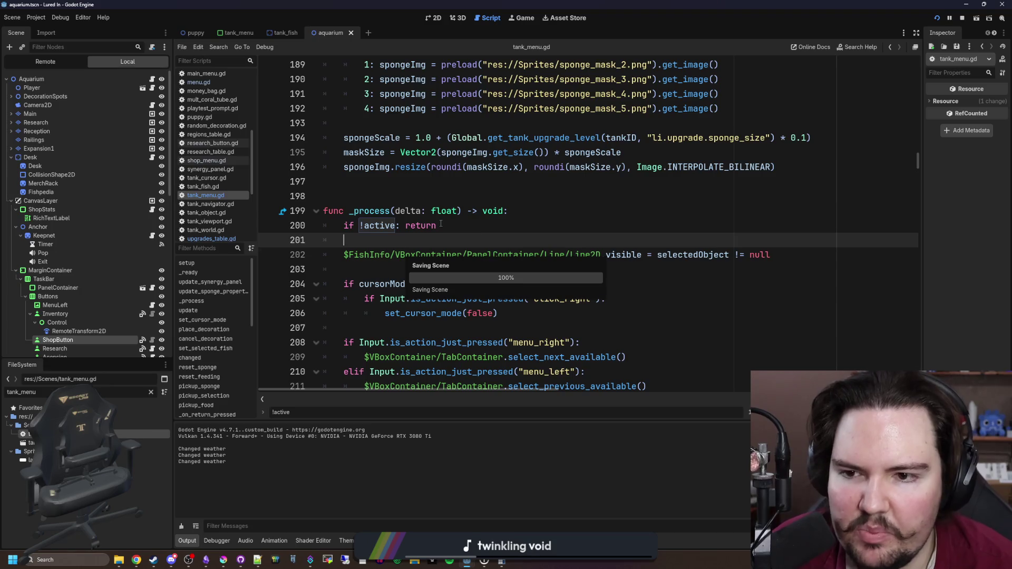
# Insert blank lines after the sponge mask match on line 193 for new code
pyautogui.click(454, 184)
pyautogui.scroll(2, 455, 184)
pyautogui.click(478, 207)
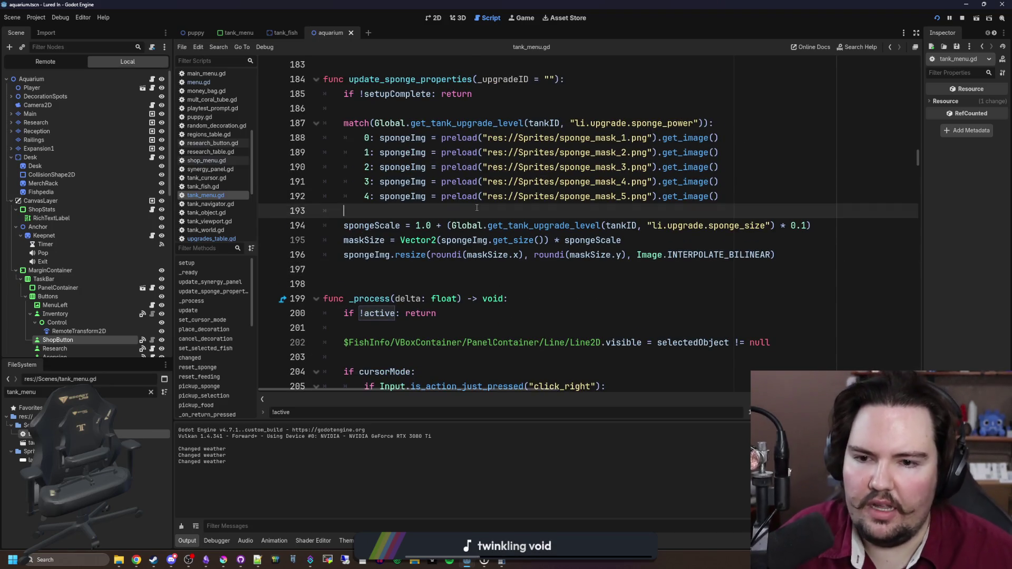
pyautogui.click(464, 285)
pyautogui.click(509, 268)
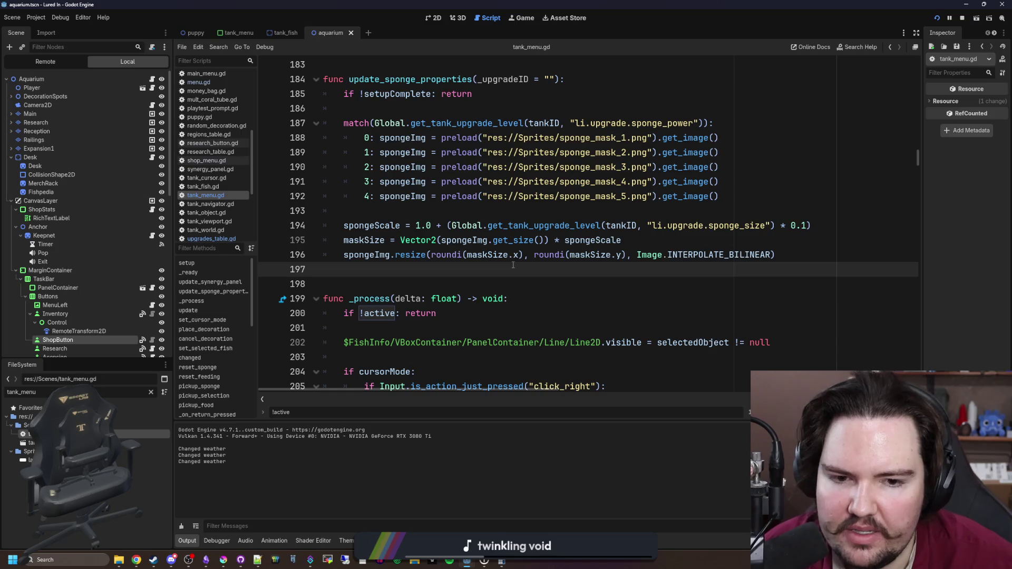
pyautogui.hotkey('ctrl', 'f')
pyautogui.click(446, 213)
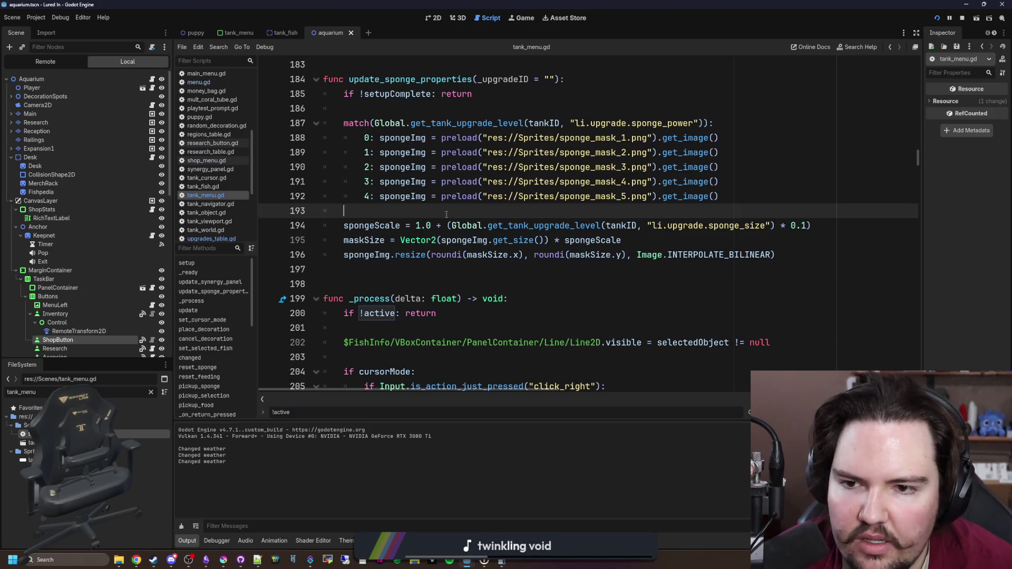
pyautogui.scroll(1, 455, 229)
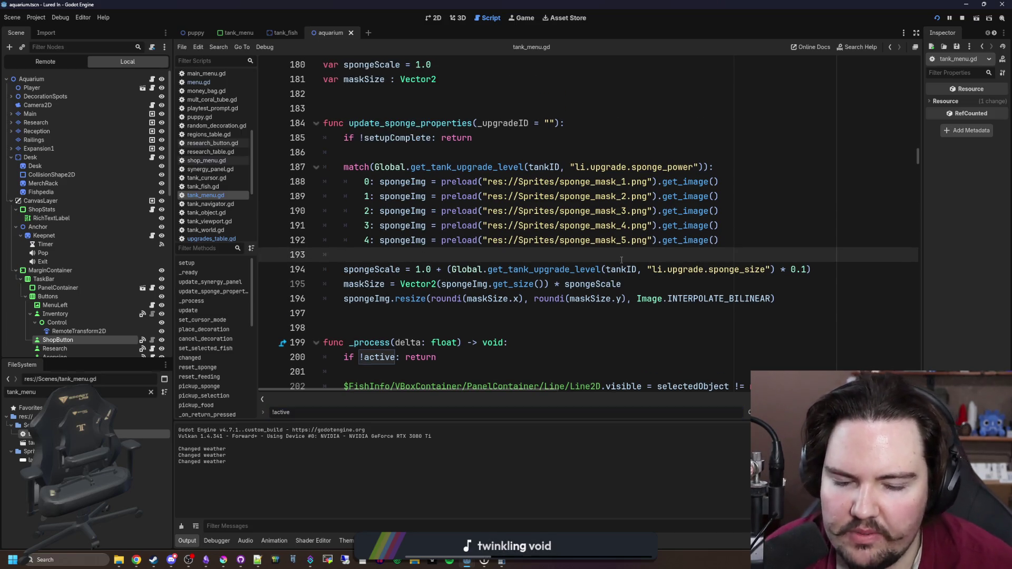
pyautogui.press('Return')
pyautogui.press('Return')
pyautogui.press('Up')
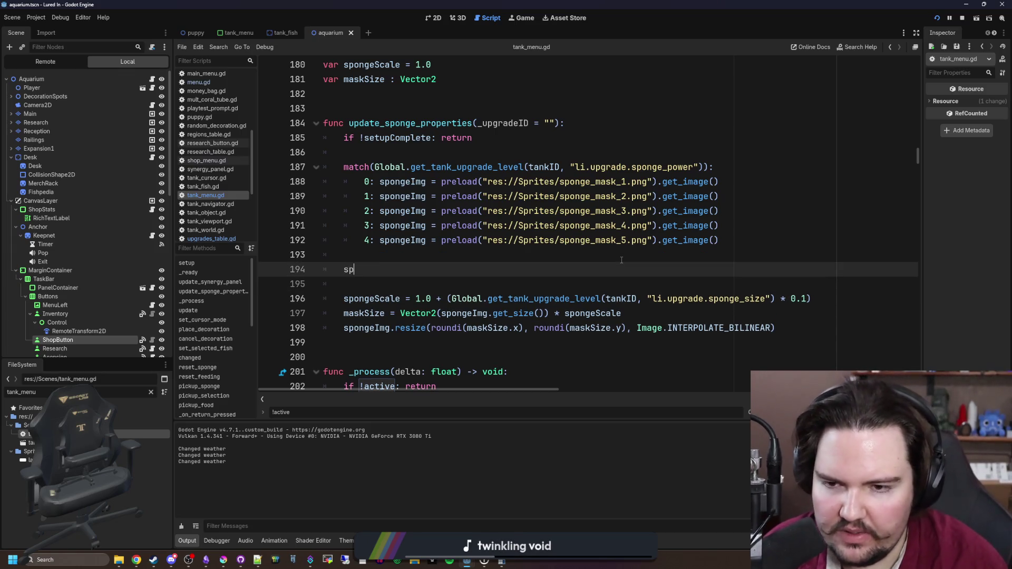
# Start a spongeImg. statement on line 194 and look up the Image class reference
pyautogui.write('IM')
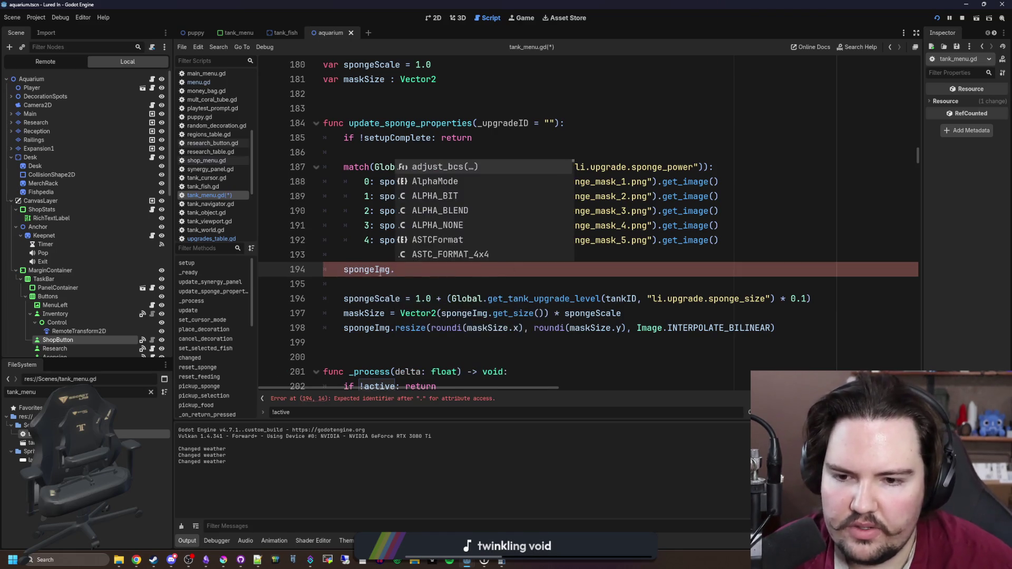
pyautogui.press('Return')
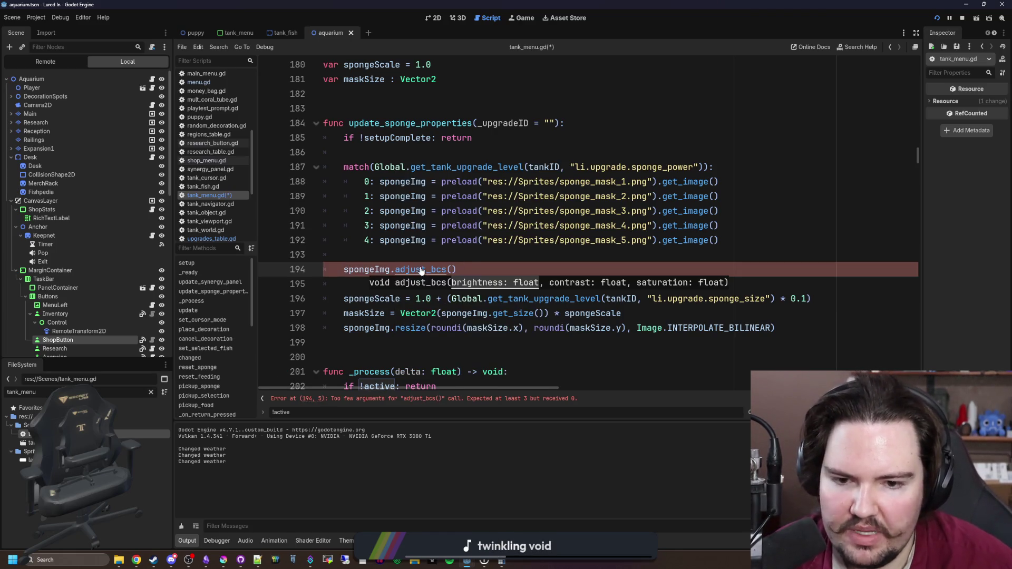
pyautogui.doubleClick(411, 269)
pyautogui.click(361, 276)
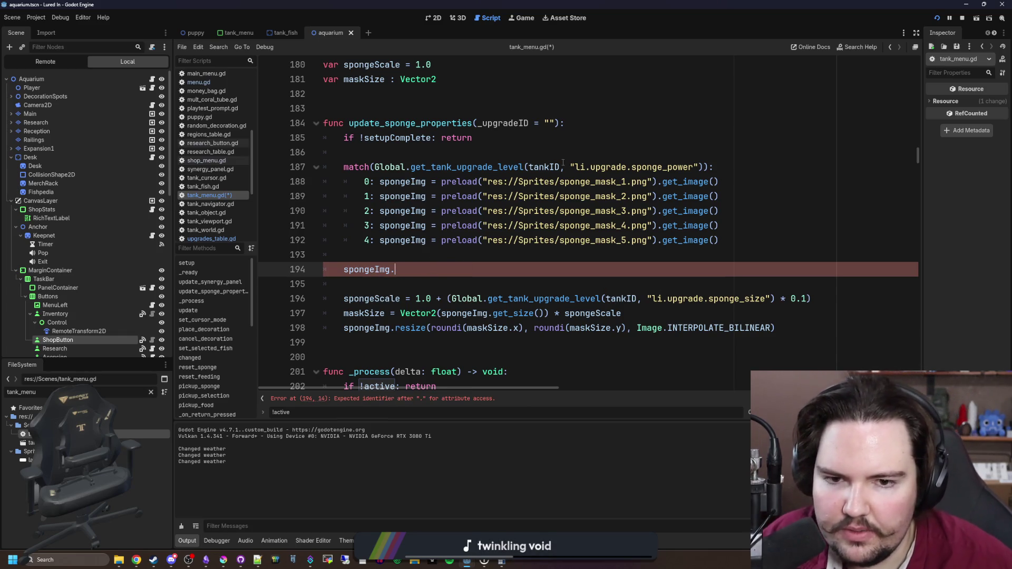
pyautogui.click(436, 260)
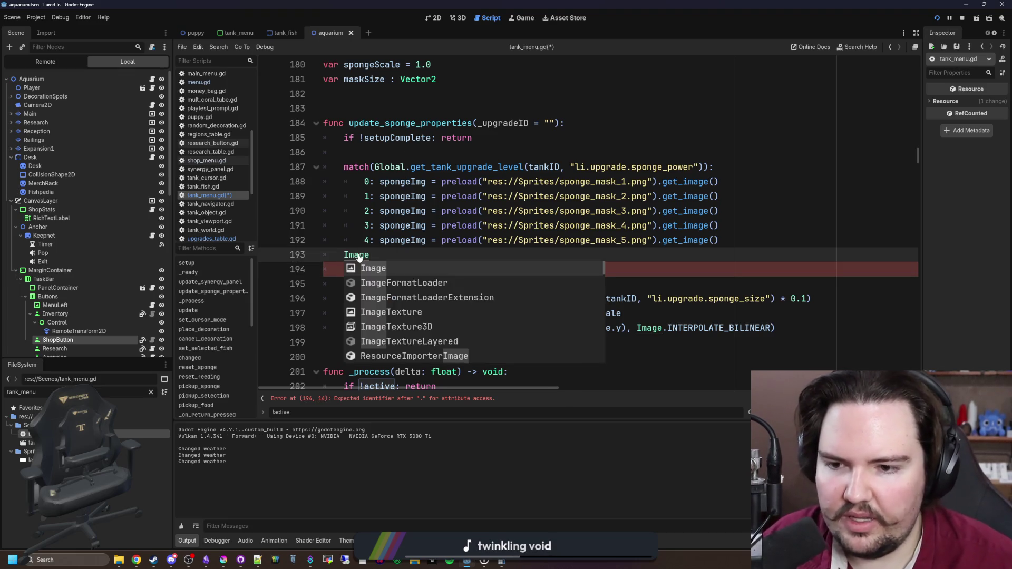
pyautogui.keyDown('ctrl'); pyautogui.click(356, 252); pyautogui.keyUp('ctrl')
pyautogui.scroll(-6, 456, 284)
# Scroll the Image class reference to the fill_rect method, then go back to tank_menu.gd
pyautogui.scroll(-2, 430, 252)
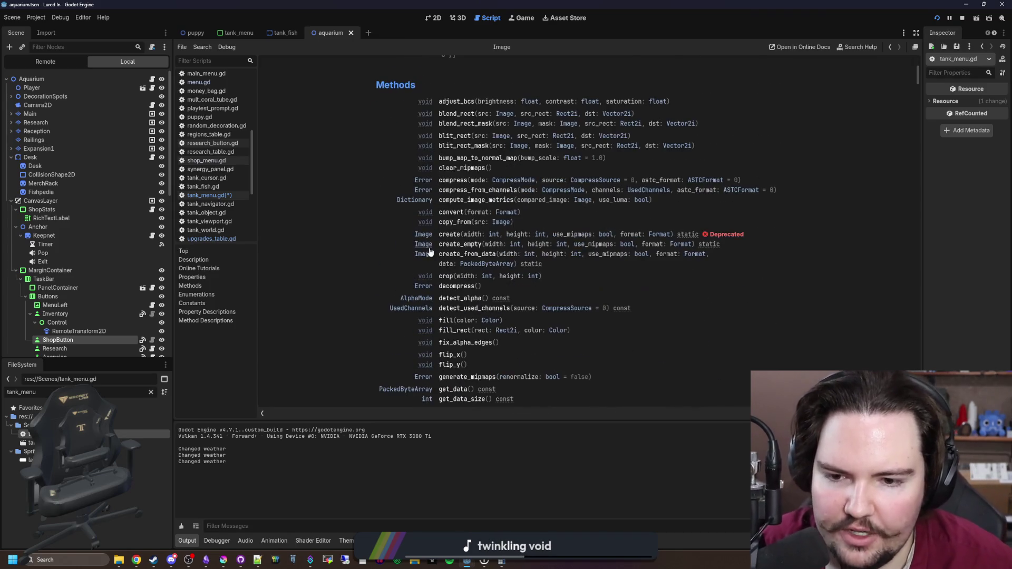
pyautogui.scroll(-2, 431, 252)
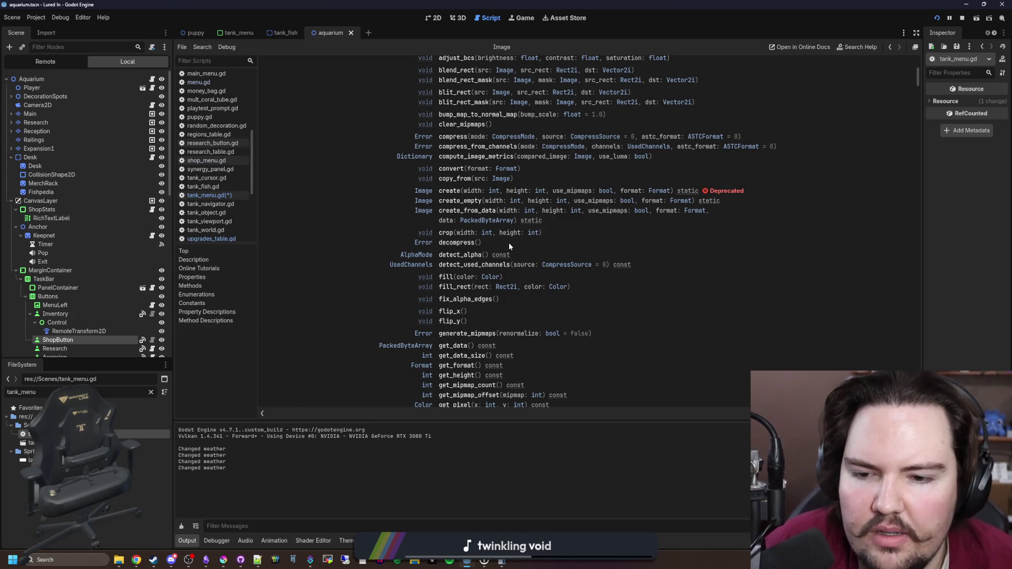
pyautogui.click(453, 290)
pyautogui.hotkey('alt', 'Left')
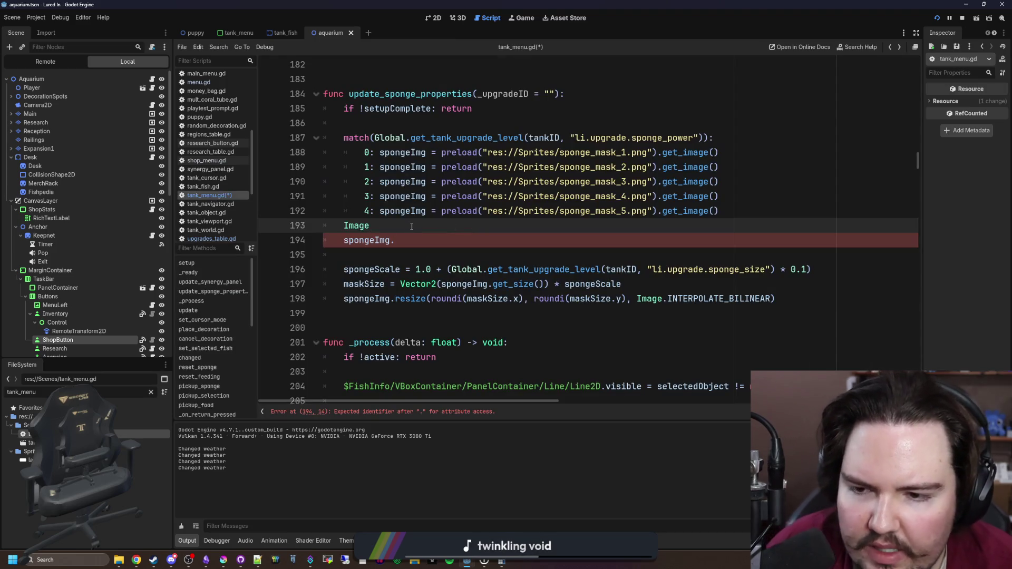
# Reopen the Image class reference and read through its method descriptions
pyautogui.keyDown('ctrl'); pyautogui.click(357, 227); pyautogui.keyUp('ctrl')
pyautogui.scroll(-20, 369, 226)
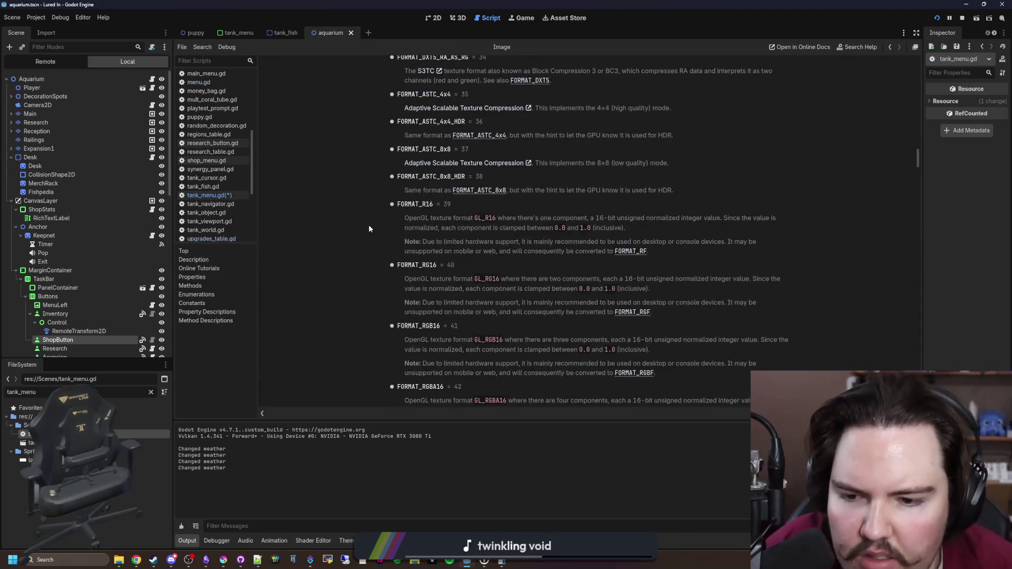
pyautogui.scroll(15, 477, 191)
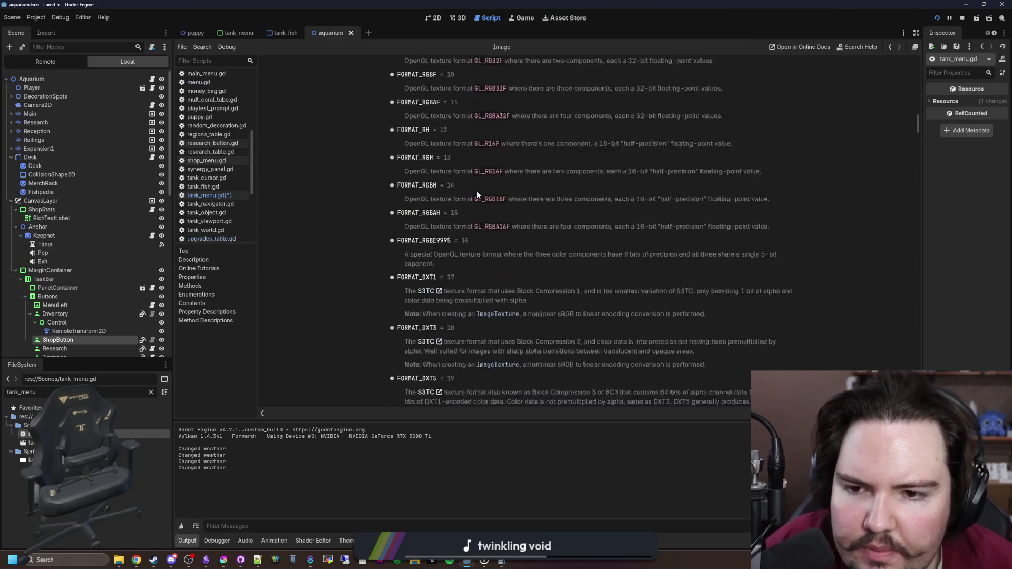
pyautogui.scroll(4, 480, 273)
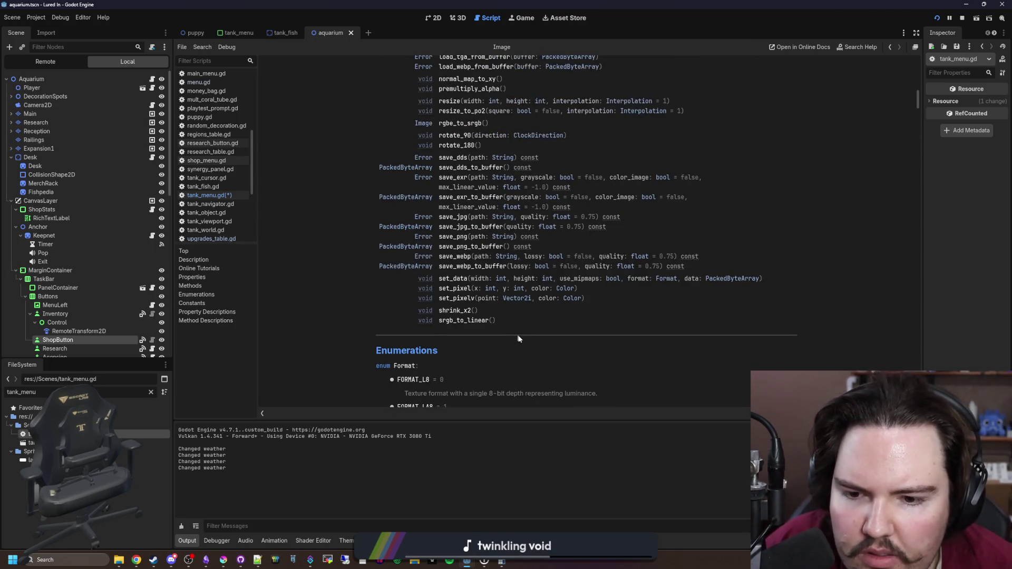
pyautogui.scroll(-1, 479, 388)
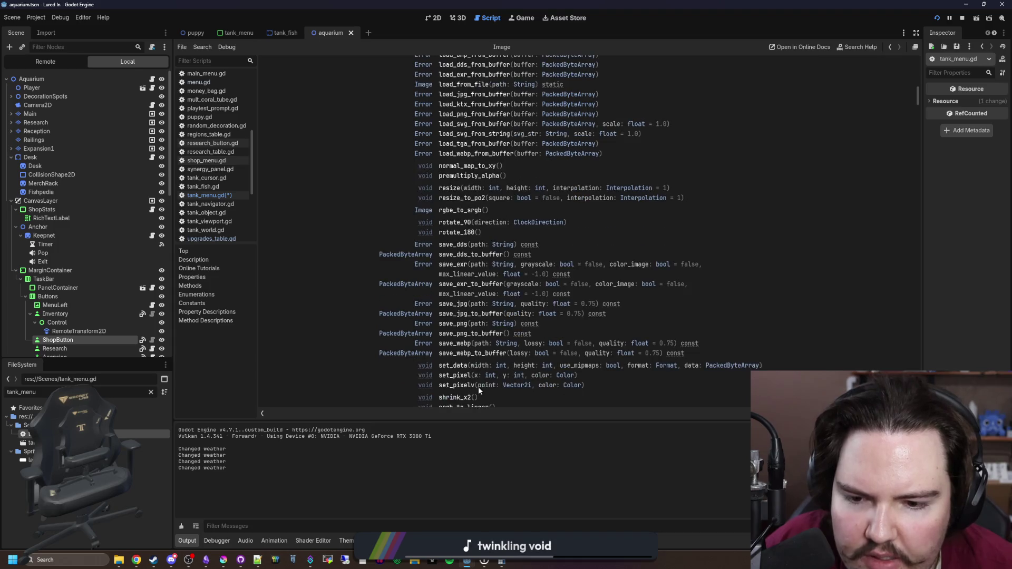
pyautogui.scroll(-1, 479, 386)
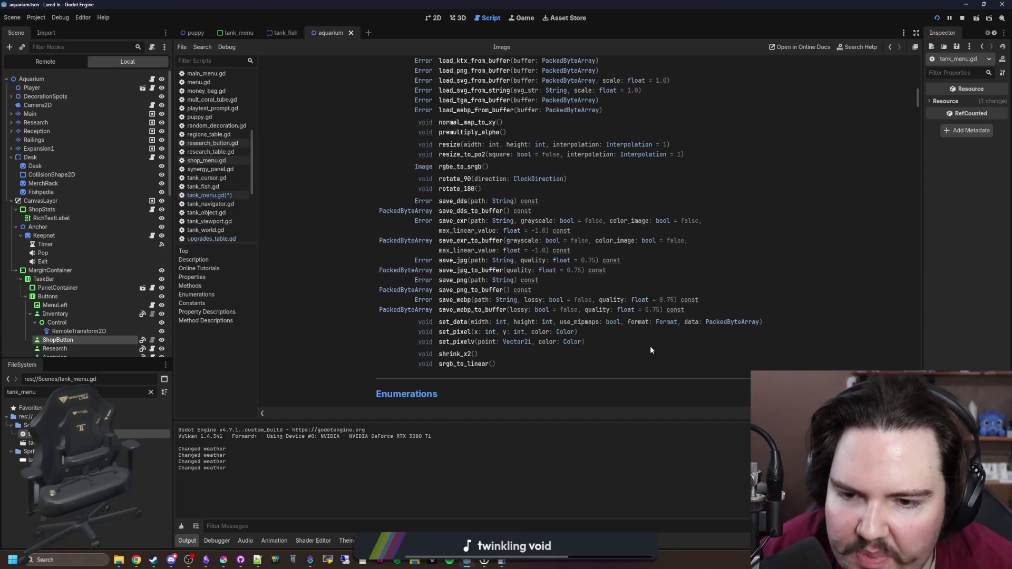
pyautogui.scroll(2, 627, 358)
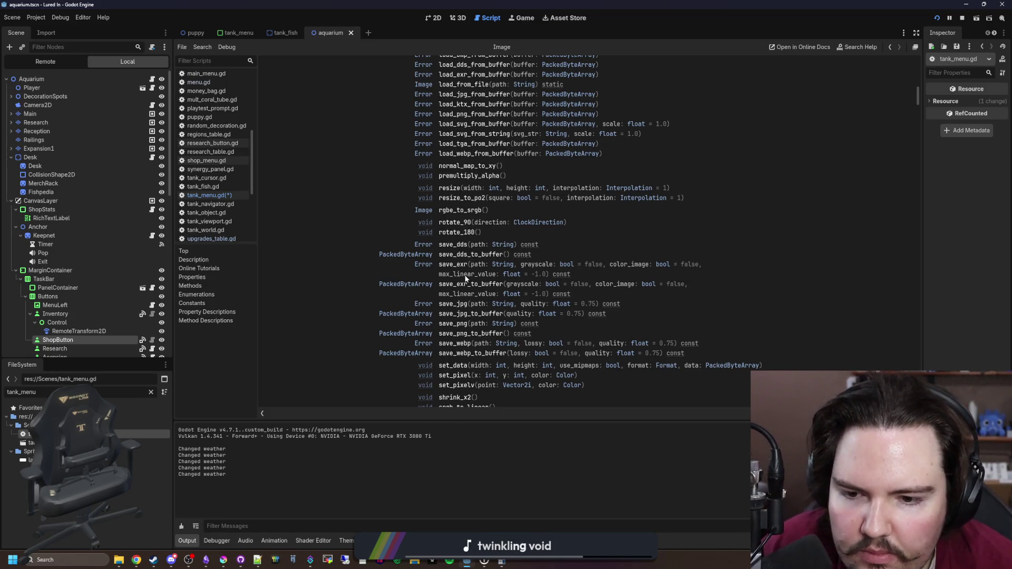
pyautogui.scroll(-2, 466, 278)
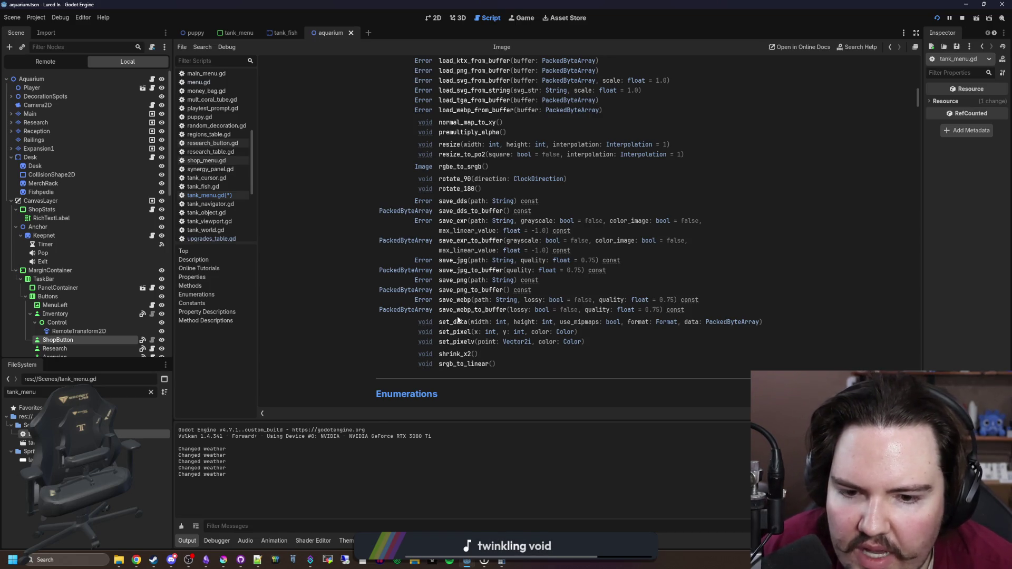
pyautogui.scroll(2, 464, 313)
pyautogui.scroll(2, 471, 307)
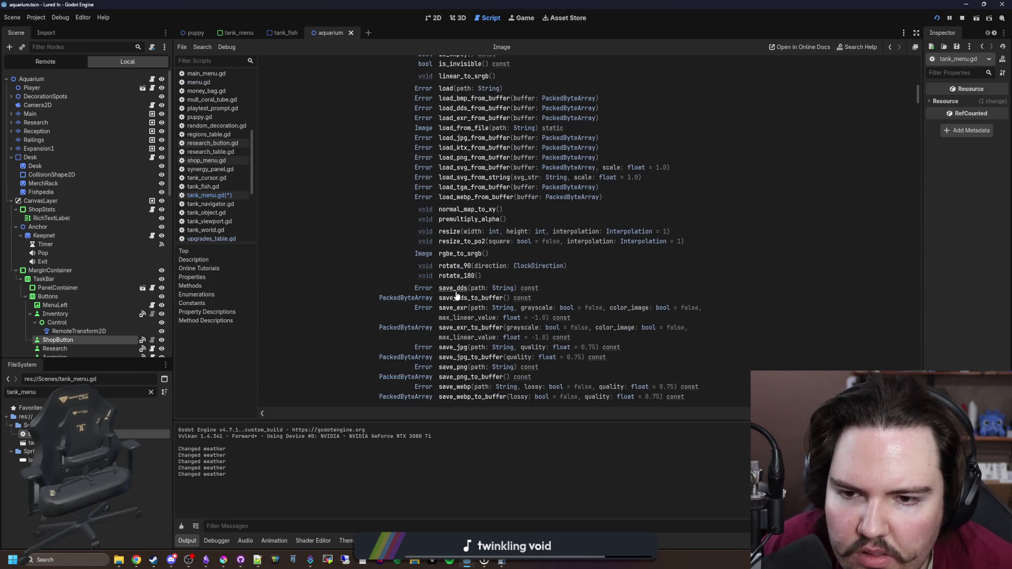
pyautogui.scroll(4, 456, 295)
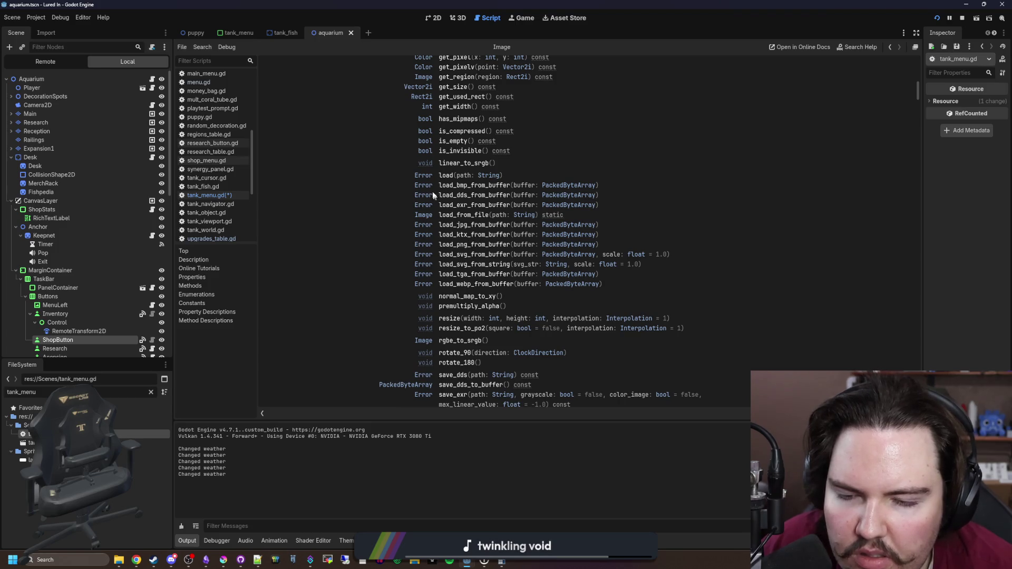
pyautogui.scroll(4, 463, 217)
pyautogui.scroll(4, 464, 255)
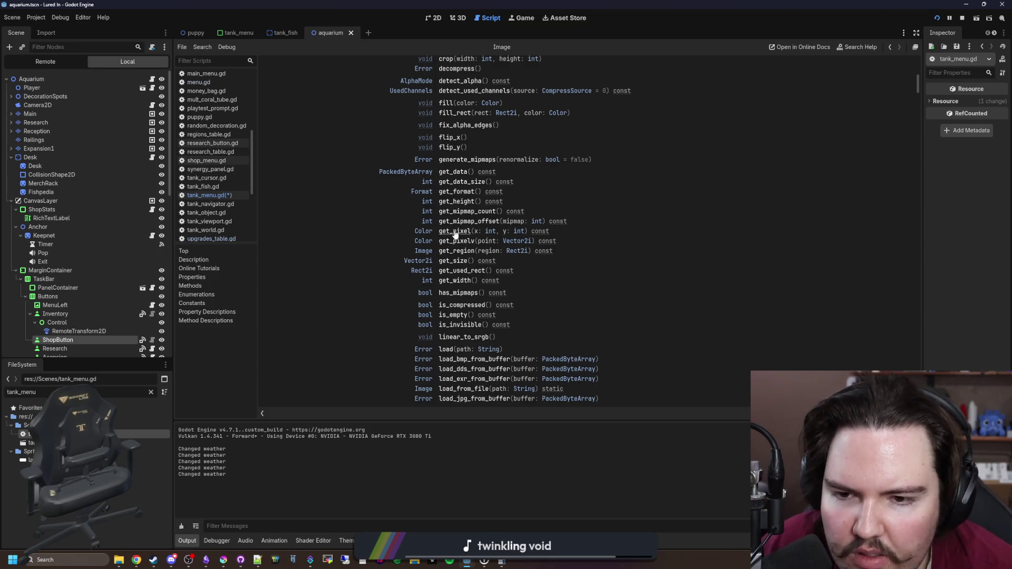
pyautogui.scroll(4, 456, 234)
pyautogui.scroll(6, 482, 278)
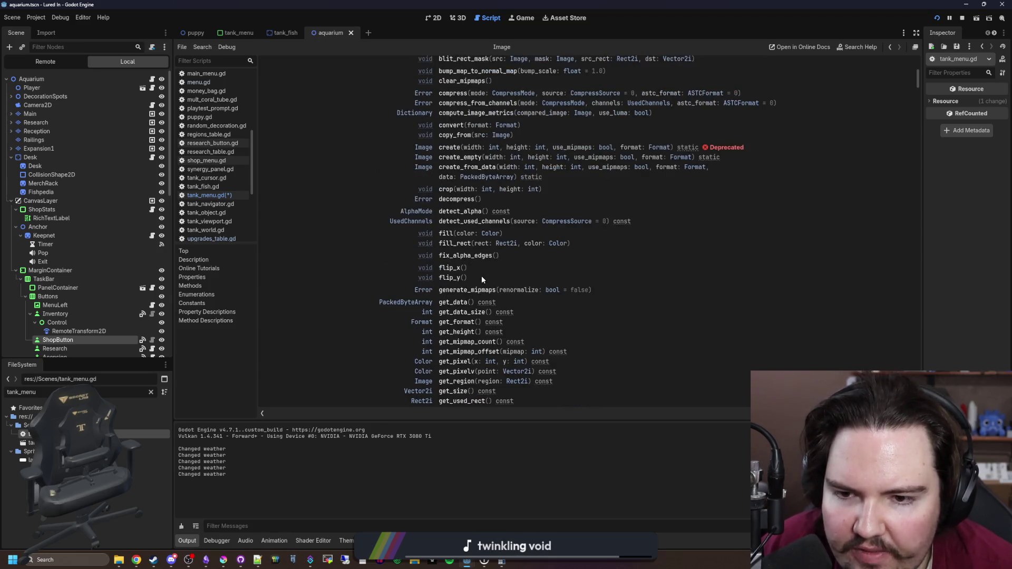
pyautogui.scroll(2, 482, 277)
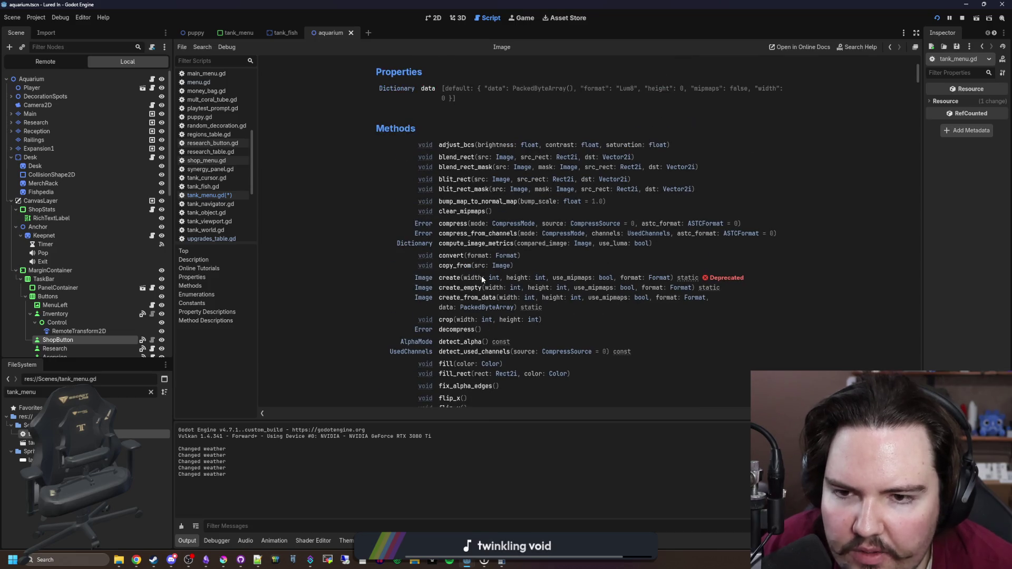
# Return to the spongeImg. line in tank_menu.gd after dismissing Krita's open images dialog
pyautogui.hotkey('alt', 'Left')
pyautogui.click(432, 241)
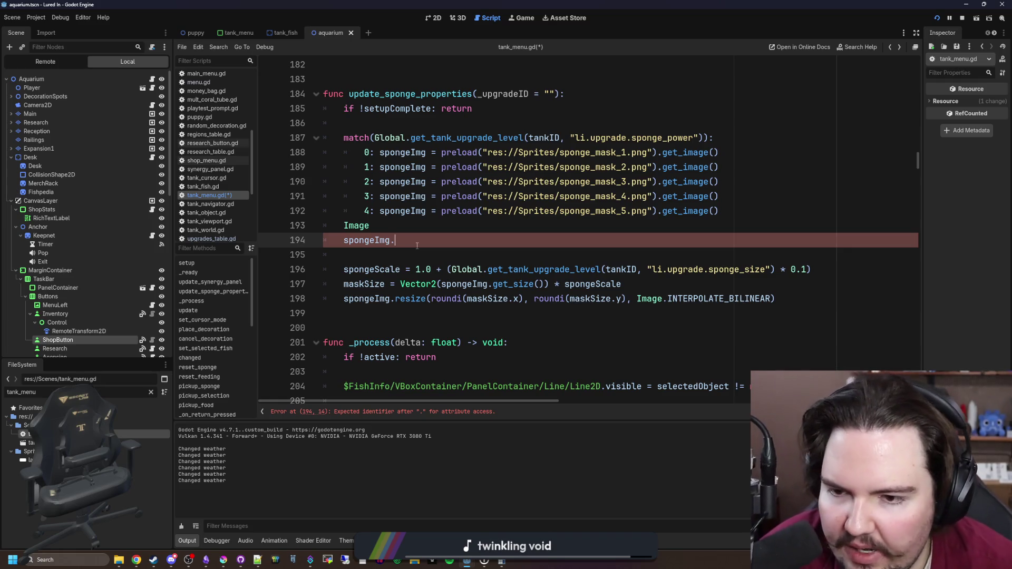
pyautogui.click(227, 563)
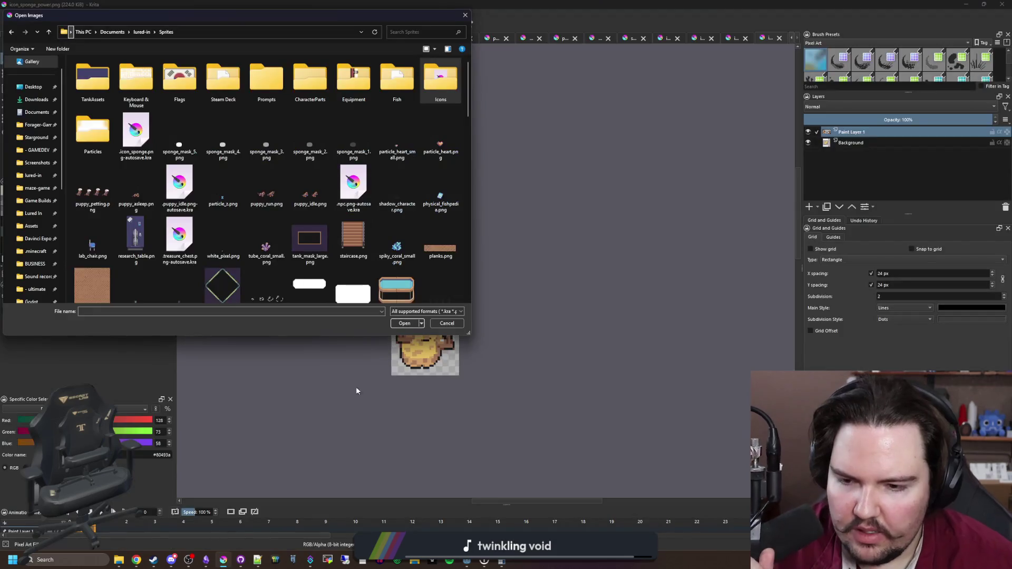
pyautogui.click(455, 326)
pyautogui.hotkey('alt', 'Tab')
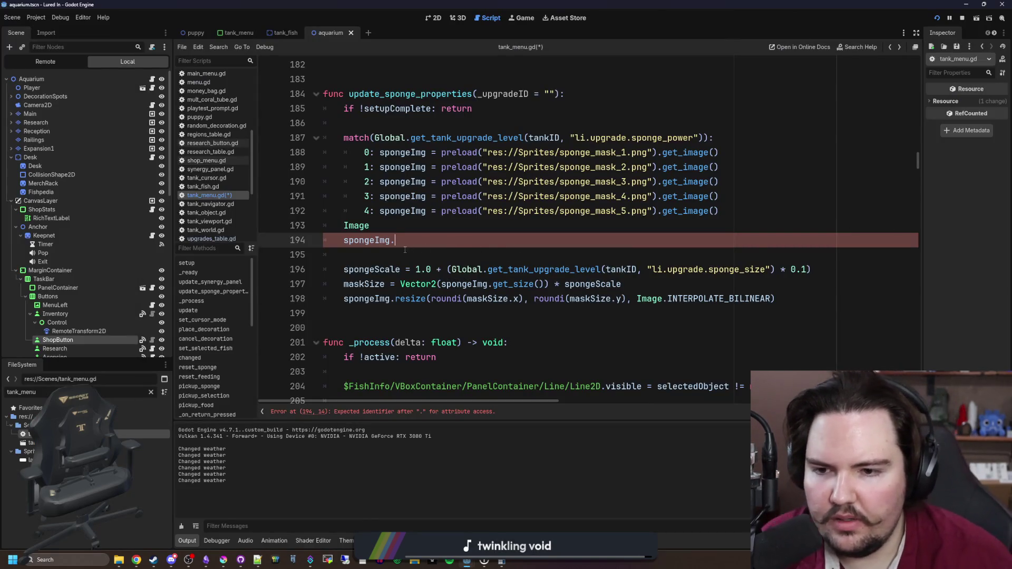
# Replace the stray 'Image' with a loop over range(spongeImg.get_width())
pyautogui.press('BackSpace')
pyautogui.press('BackSpace')
pyautogui.press('BackSpace')
pyautogui.press('Return')
pyautogui.press('Return')
pyautogui.press('Up')
pyautogui.write('for i in range(spongeImg.')
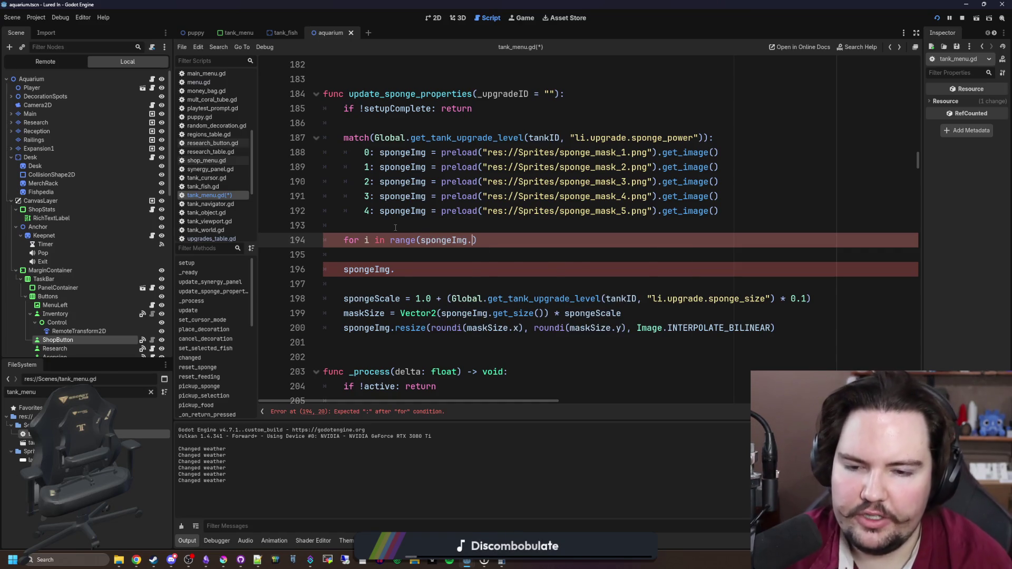
pyautogui.write('get_width(')
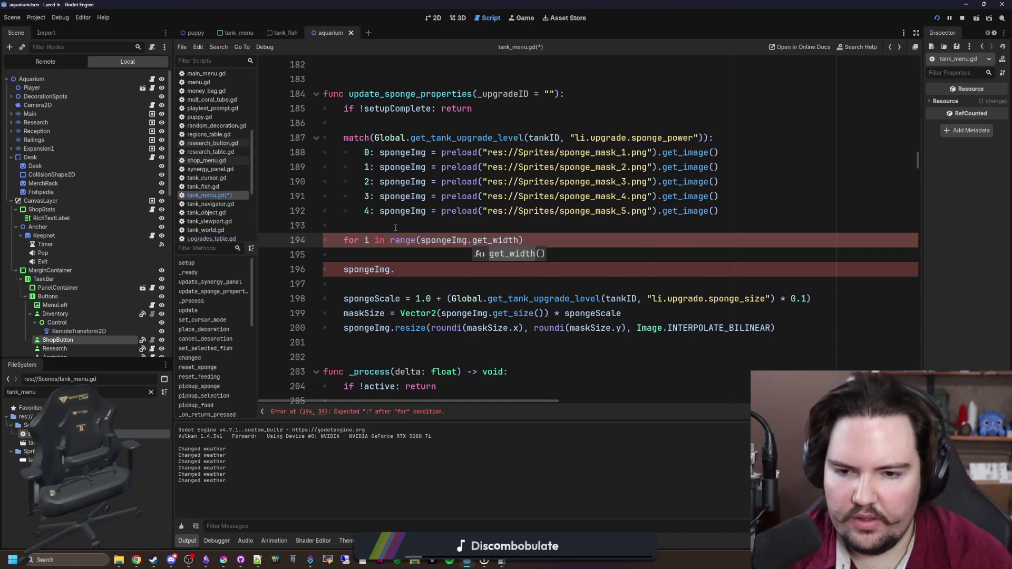
pyautogui.press('Return')
pyautogui.write('):')
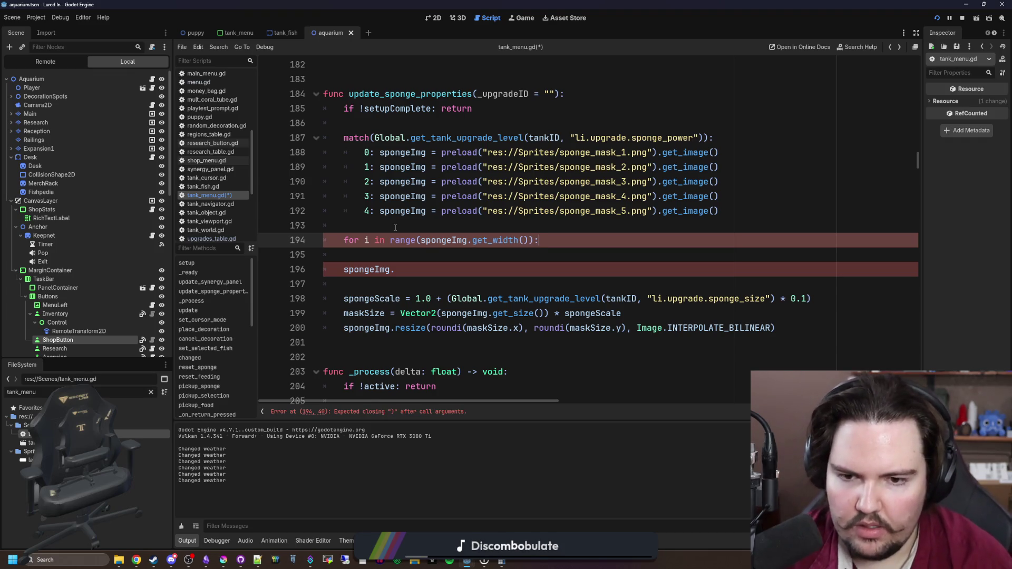
pyautogui.press('Return')
pyautogui.write('f')
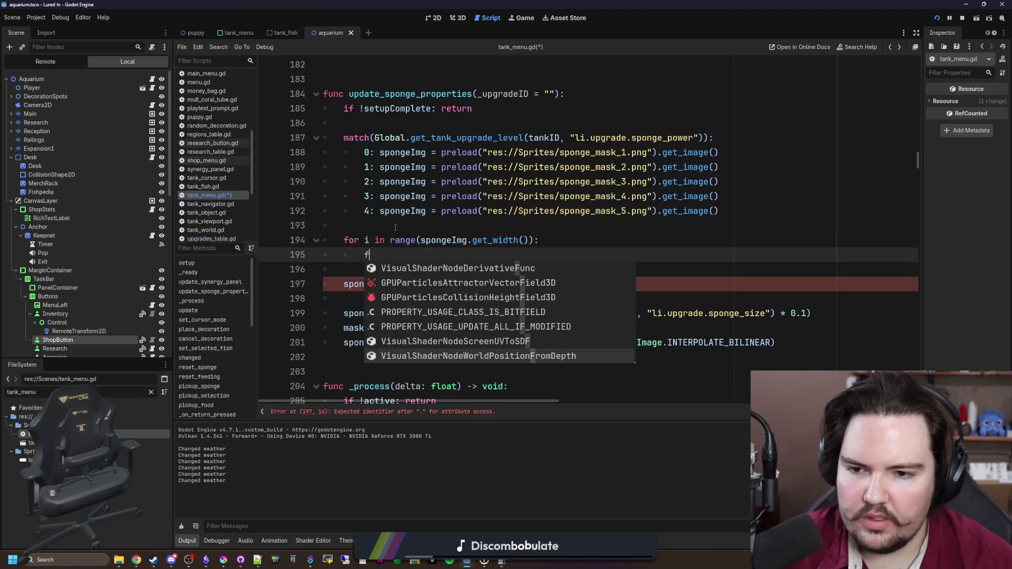
# Rename the loop variable to x and nest 'for y in range(spongeImg.get_height()):' inside it
pyautogui.doubleClick(369, 240)
pyautogui.write('x')
pyautogui.press('Down')
pyautogui.press('BackSpace')
pyautogui.write('for y in range(spongeImg.get_height()):')
pyautogui.press('Return')
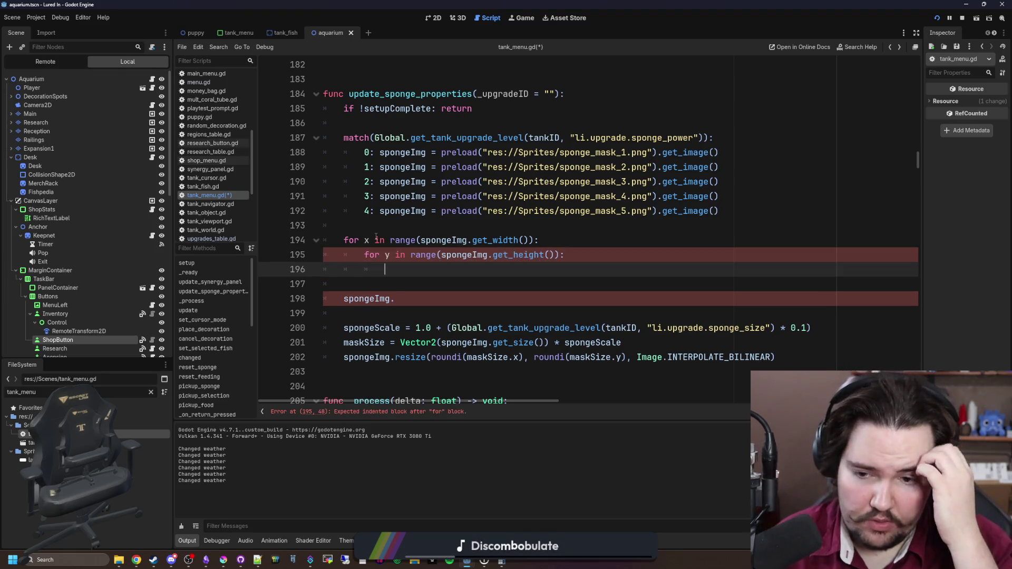
# Declare 'var alphaMult = 1.0' on a new line before the match
pyautogui.scroll(1, 376, 237)
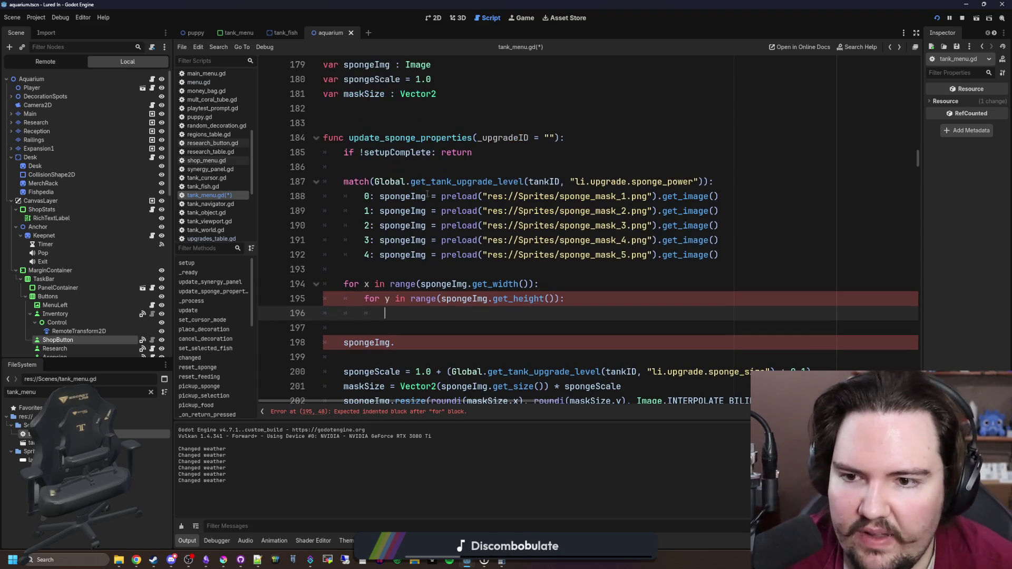
pyautogui.click(427, 169)
pyautogui.press('Return')
pyautogui.write('var alpha')
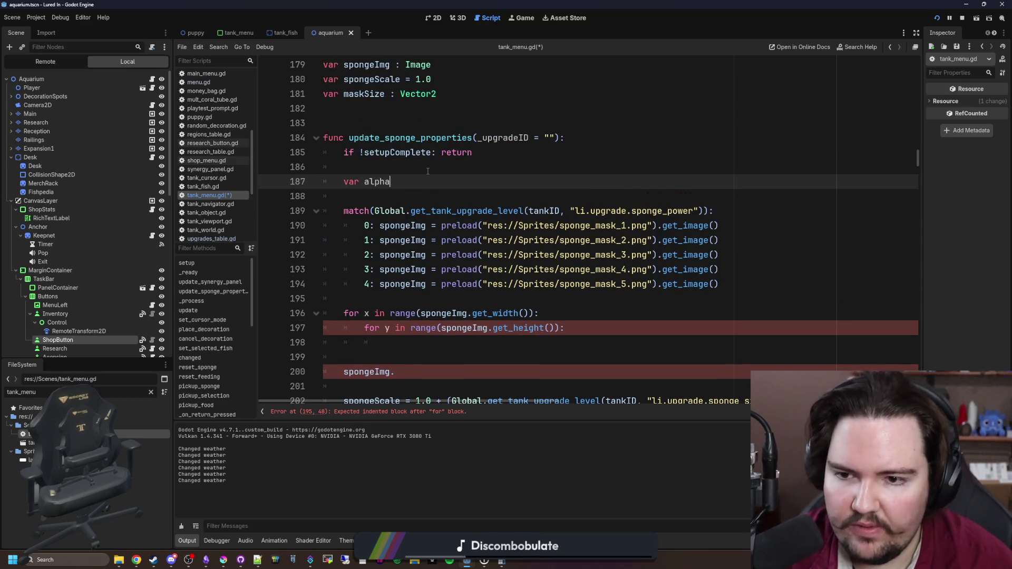
pyautogui.write('Mult = 1.0')
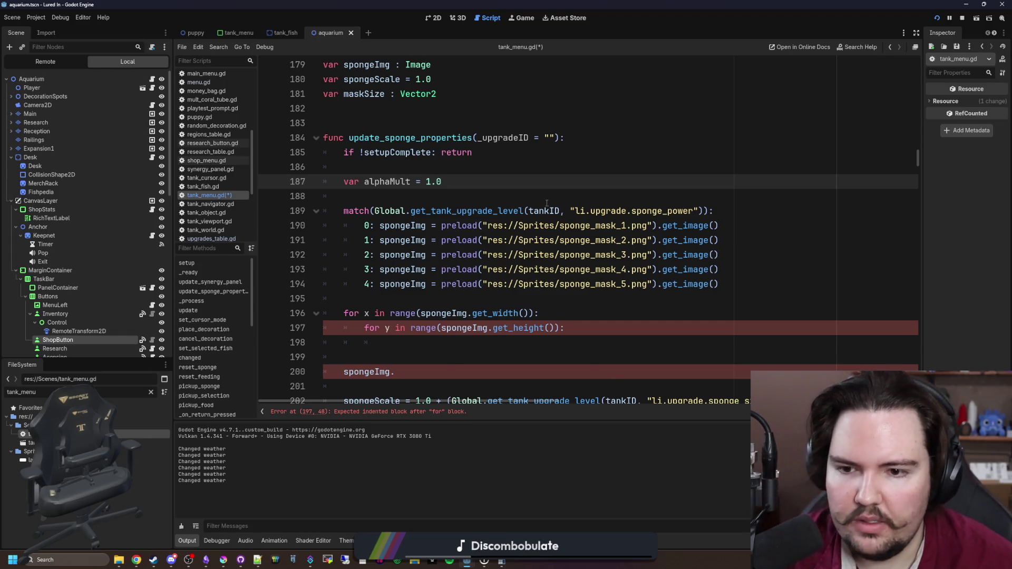
# Move the sponge_mask_1 loading line out of the match so it sits above alphaMult
pyautogui.scroll(-1, 547, 203)
pyautogui.moveTo(719, 181); pyautogui.dragTo(380, 182)
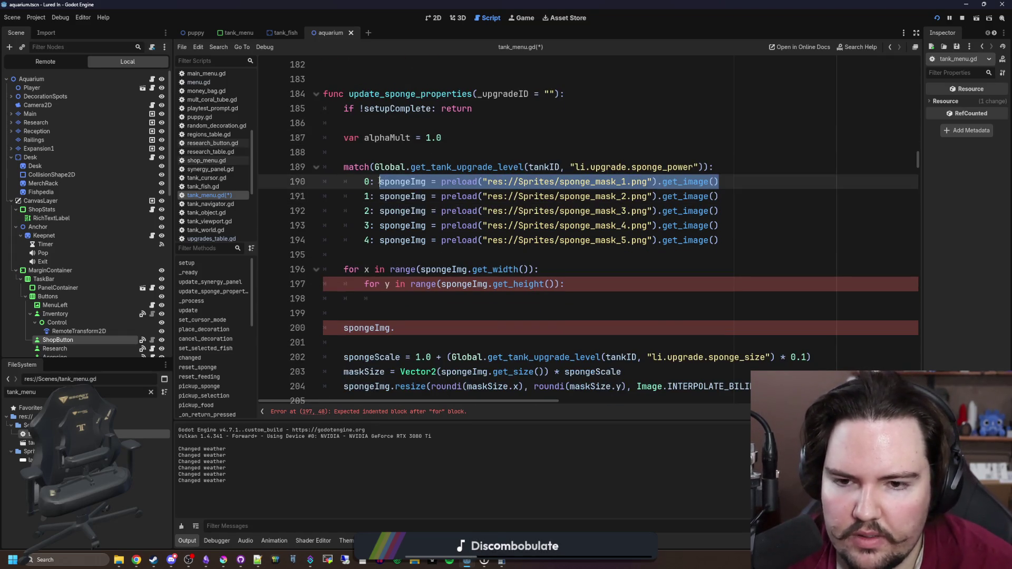
pyautogui.scroll(1, 380, 181)
pyautogui.hotkey('ctrl', 'x')
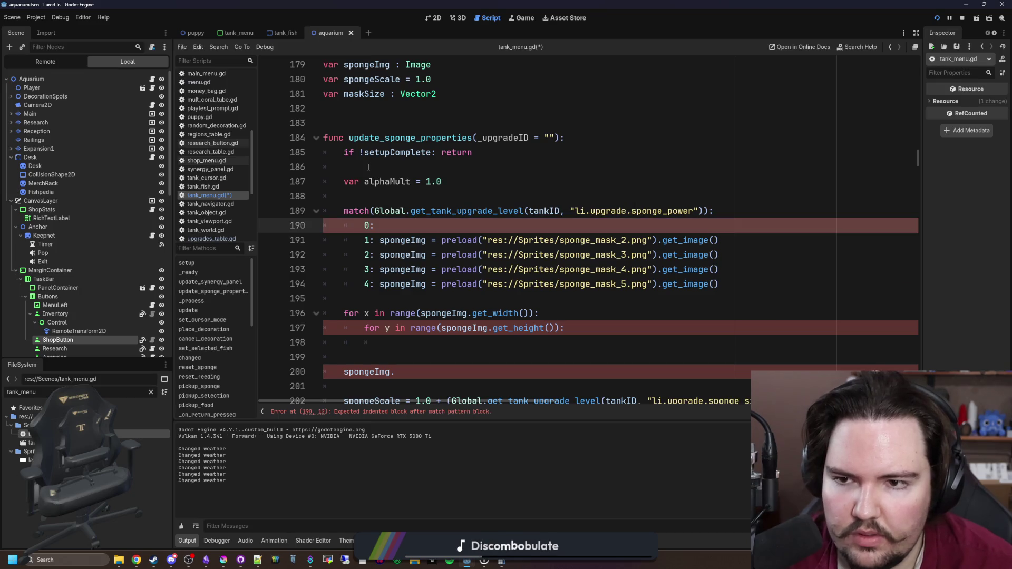
pyautogui.click(369, 167)
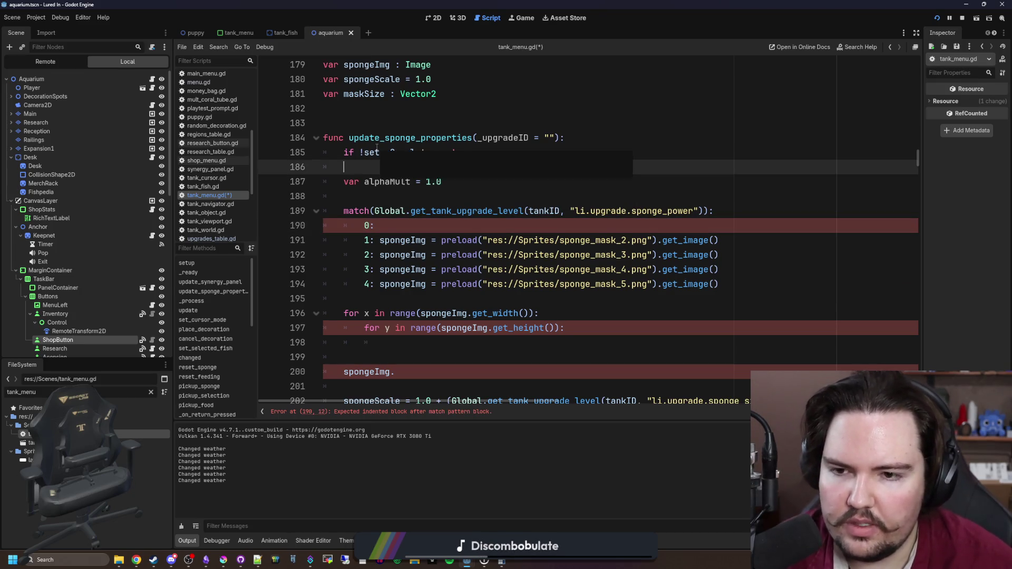
pyautogui.press('Return')
pyautogui.press('Return')
pyautogui.press('Up')
pyautogui.hotkey('ctrl', 'v')
pyautogui.click(385, 201)
pyautogui.press('BackSpace')
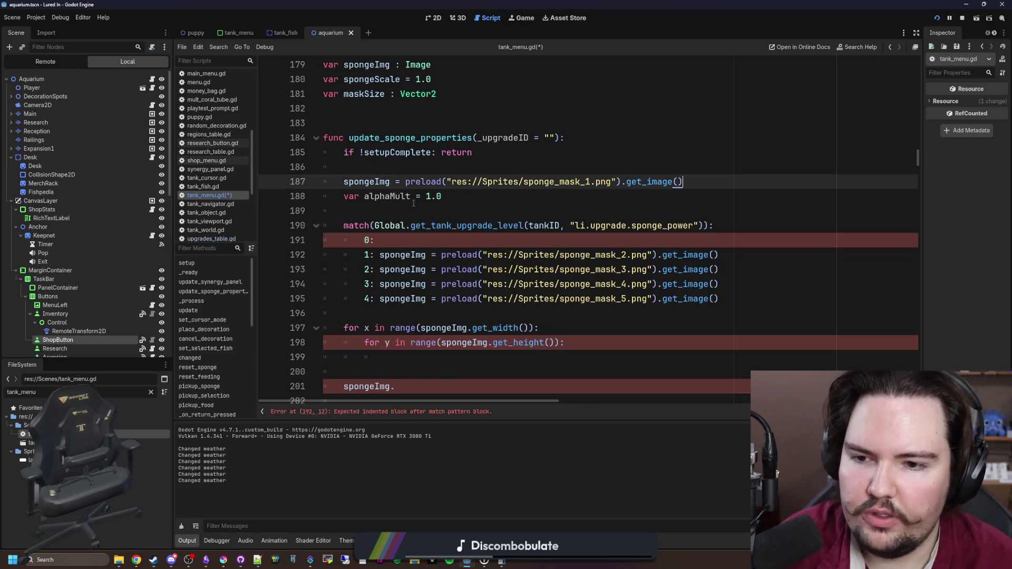
# Replace the mask-loading code of sponge_power levels 0–4 with the value 0.1
pyautogui.scroll(-1, 458, 206)
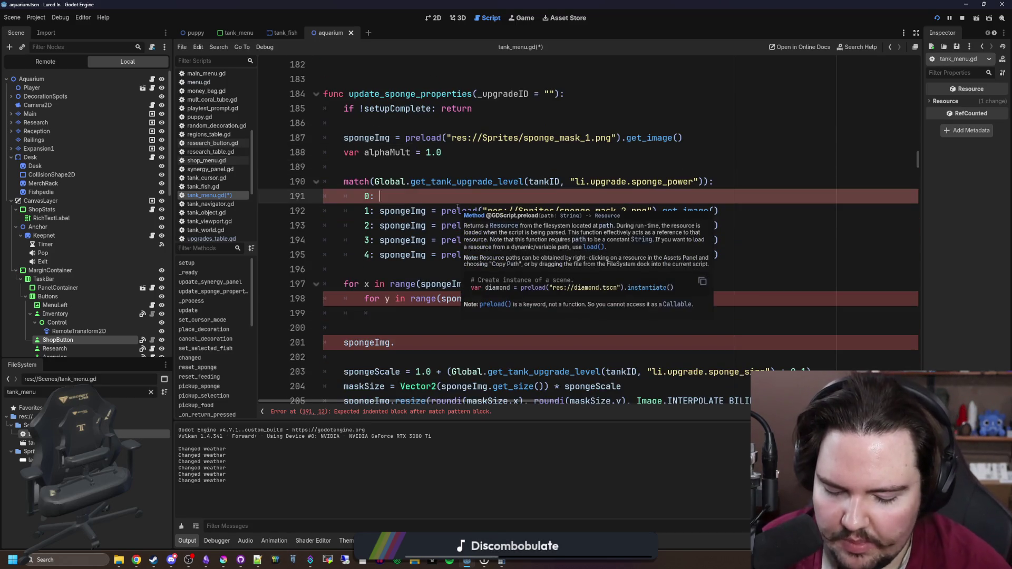
pyautogui.write('0.1')
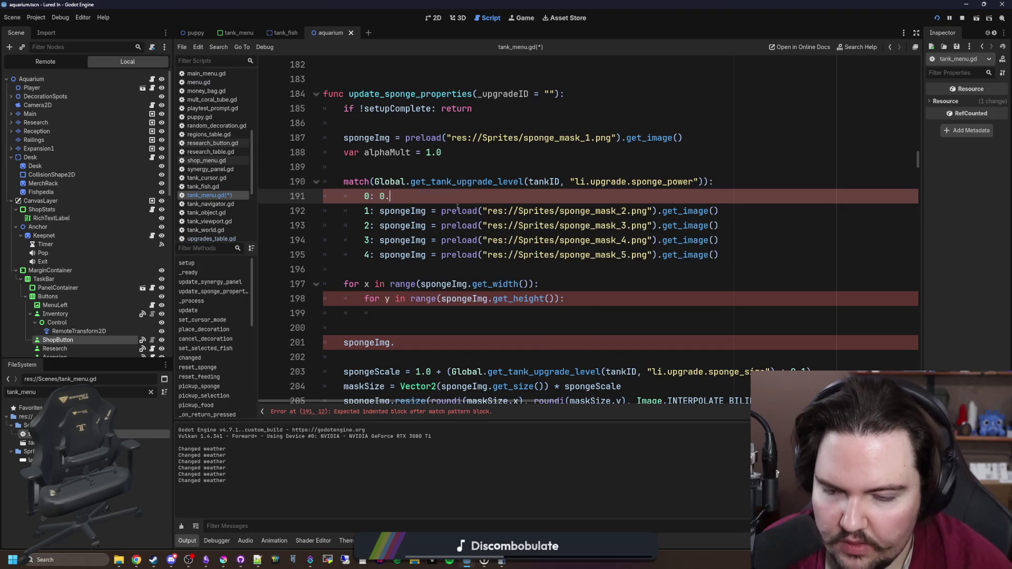
pyautogui.doubleClick(383, 196)
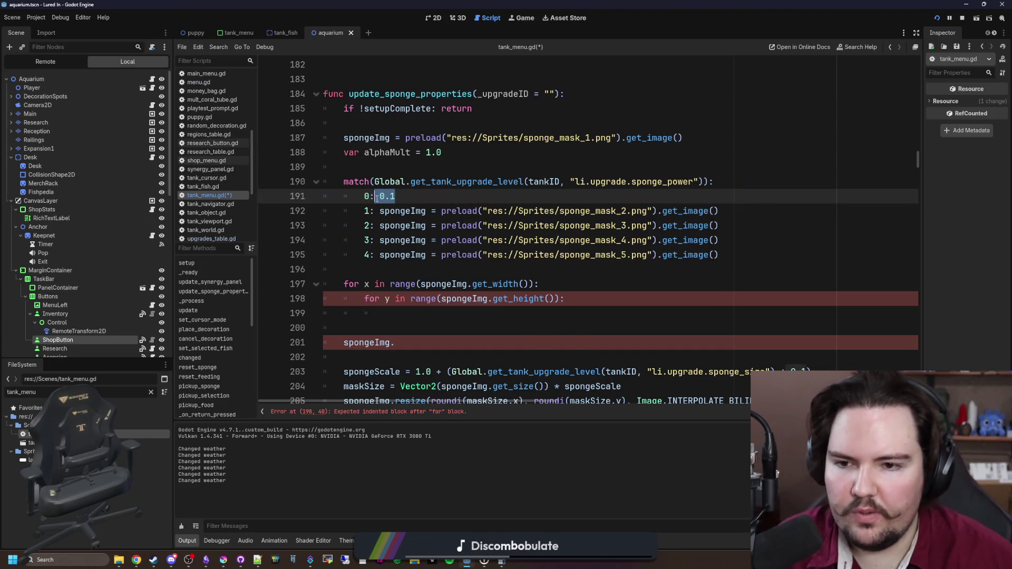
pyautogui.moveTo(719, 211); pyautogui.dragTo(379, 211)
pyautogui.write('0.1')
pyautogui.moveTo(719, 226); pyautogui.dragTo(379, 227)
pyautogui.write('0.1')
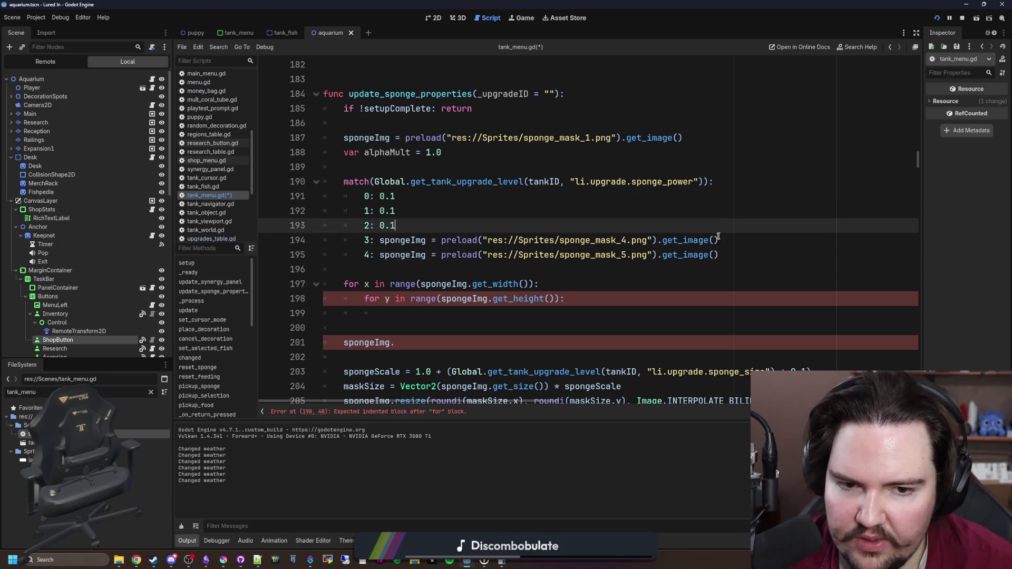
pyautogui.moveTo(719, 240); pyautogui.dragTo(379, 240)
pyautogui.write('0.1')
pyautogui.moveTo(725, 255)
pyautogui.mouseDown()
pyautogui.moveTo(369, 255)
pyautogui.moveTo(379, 255)
pyautogui.mouseUp()
pyautogui.write('0.1')
# Edit the level values so the list reads 0.1, 0.15, 0.2, 0.4, 1.0
pyautogui.click(413, 212)
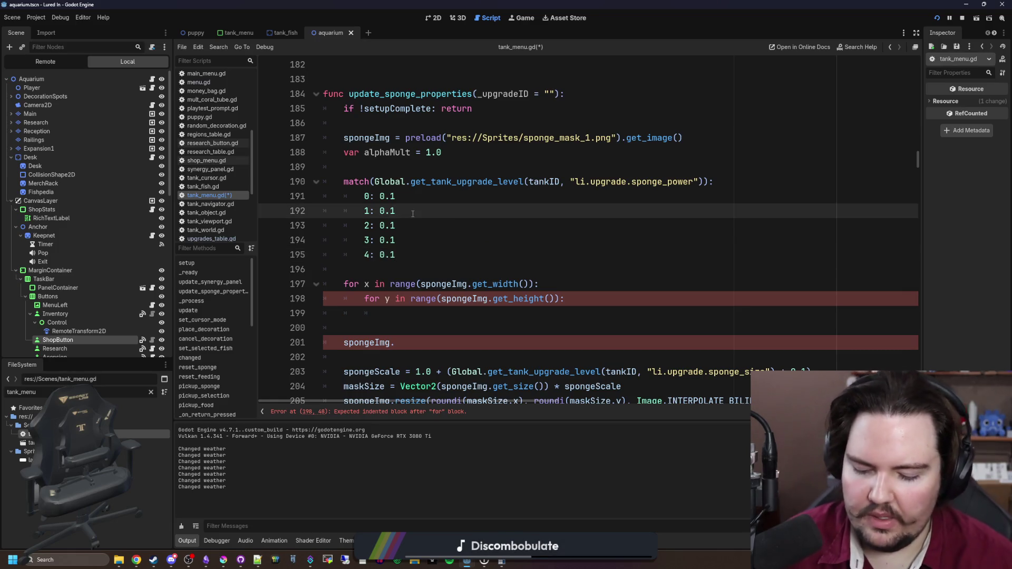
pyautogui.write('5')
pyautogui.press('Down')
pyautogui.press('Down')
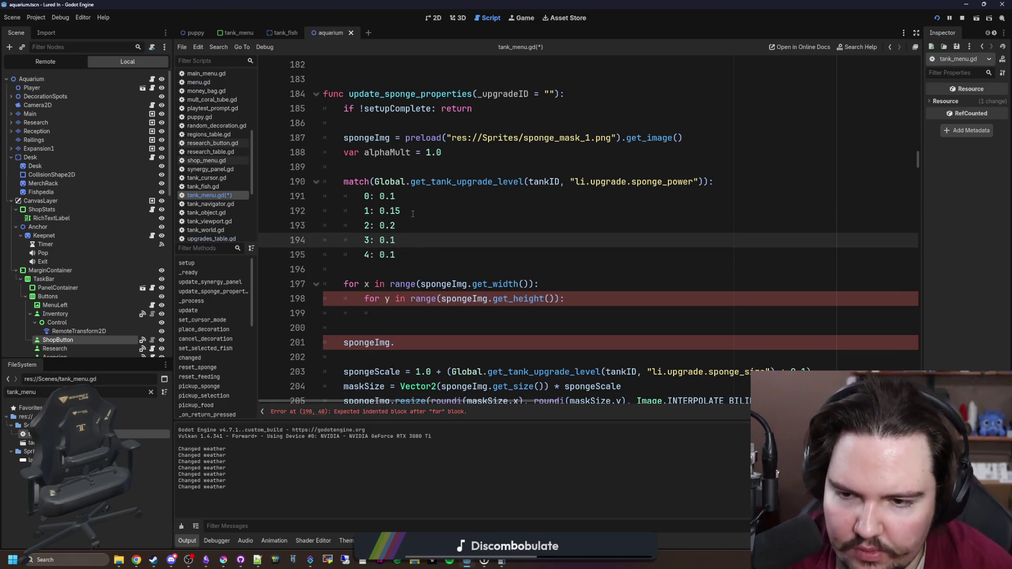
pyautogui.press('Down')
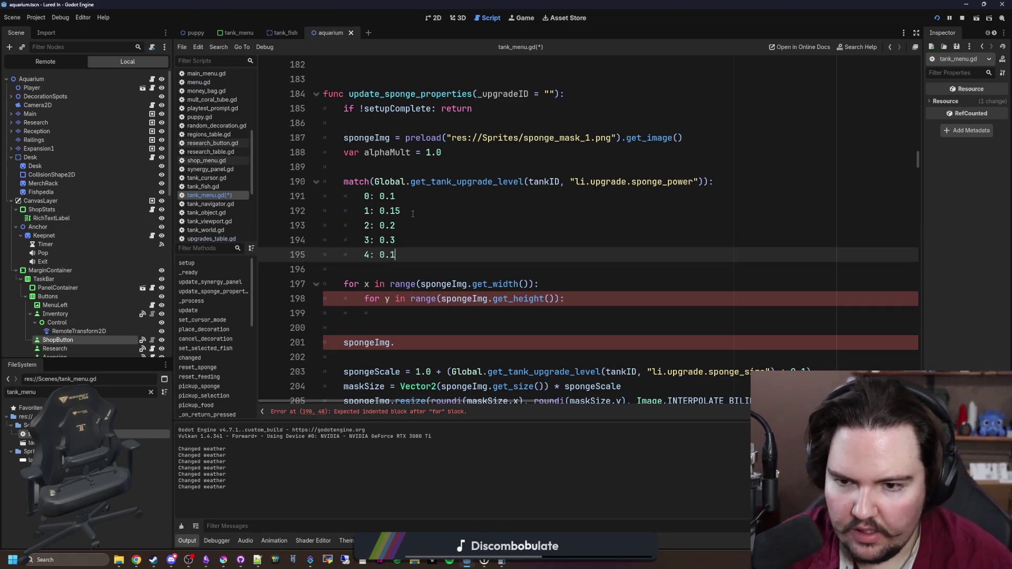
pyautogui.write('0')
pyautogui.press('Up')
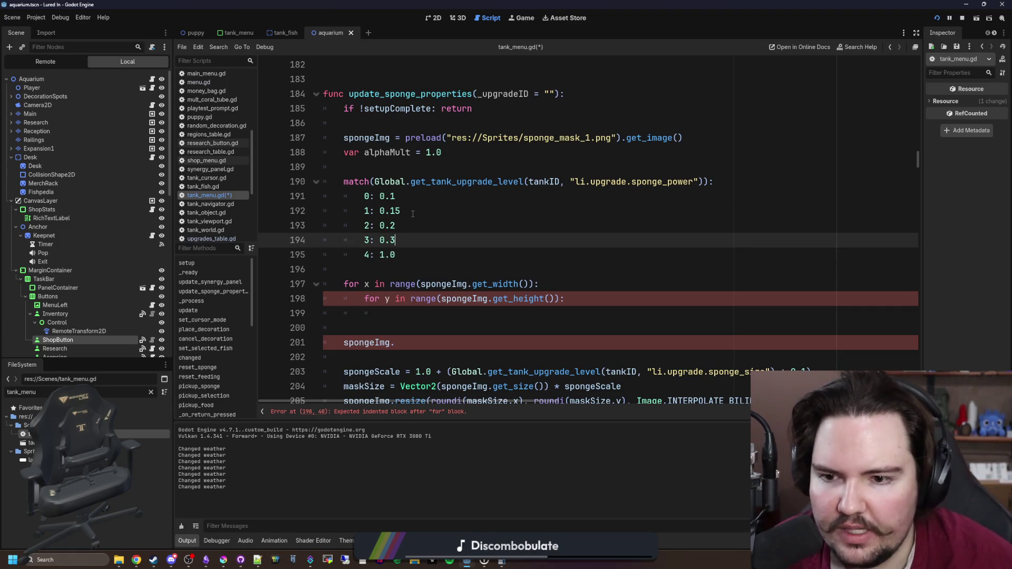
pyautogui.press('Up')
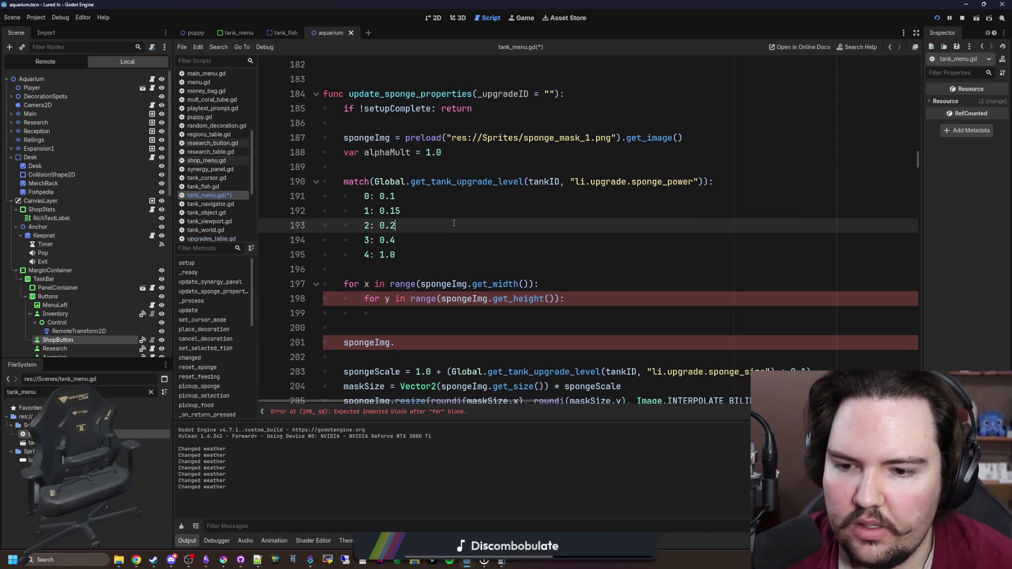
pyautogui.click(467, 263)
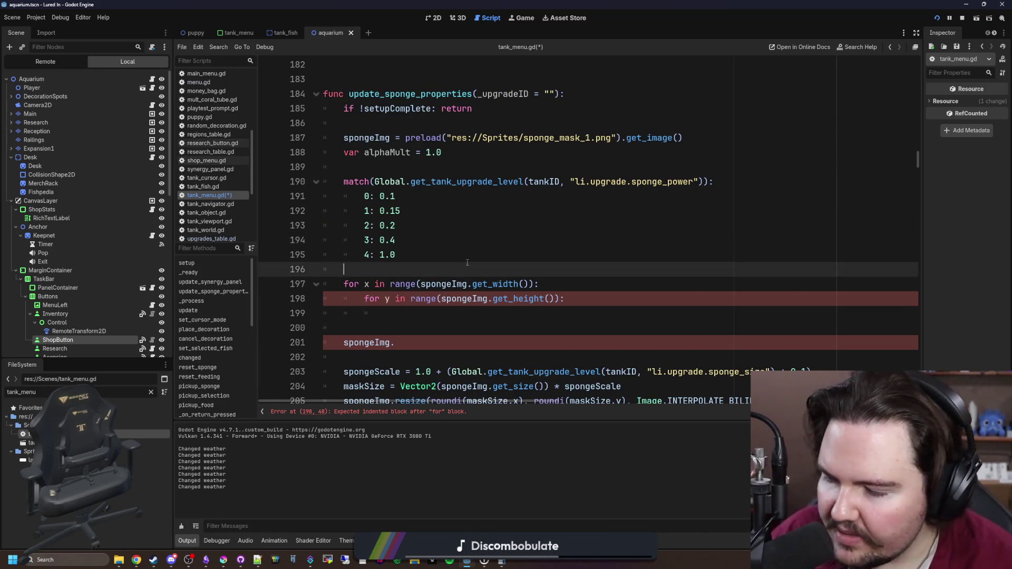
# In the inner loop, write spongeImg.set_pixel(x, y, spongeImg.get_pixel(x, y) * Color(1.0, 1.0, 1.0, alphaMult))
pyautogui.scroll(-1, 467, 263)
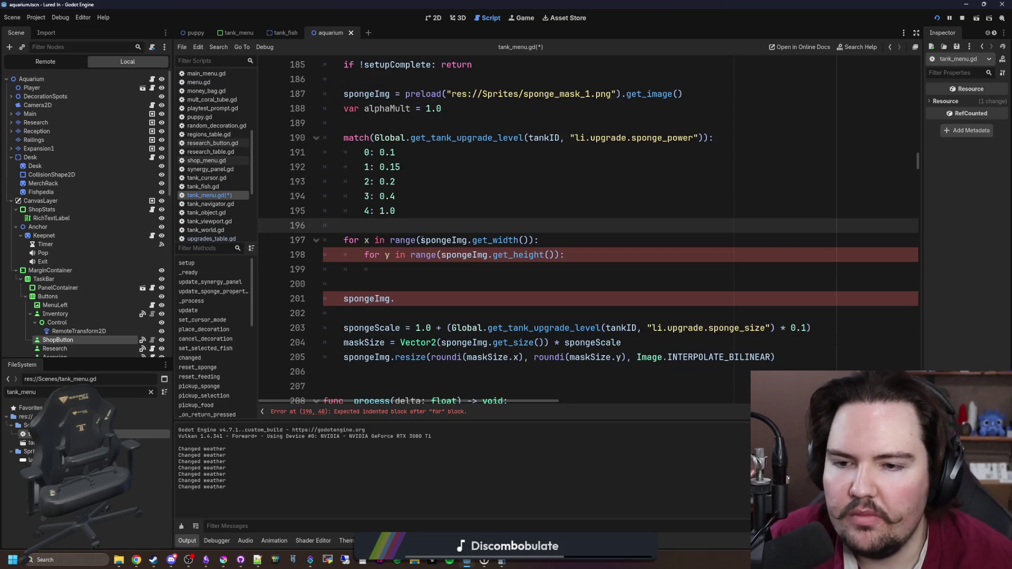
pyautogui.click(413, 217)
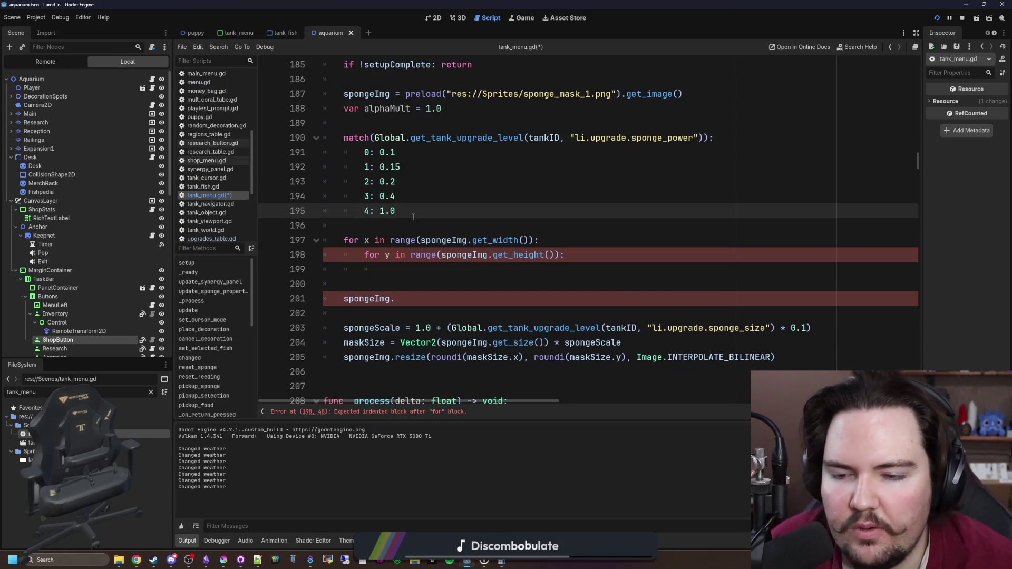
pyautogui.moveTo(464, 214)
pyautogui.mouseDown()
pyautogui.moveTo(400, 153)
pyautogui.moveTo(417, 210)
pyautogui.mouseUp()
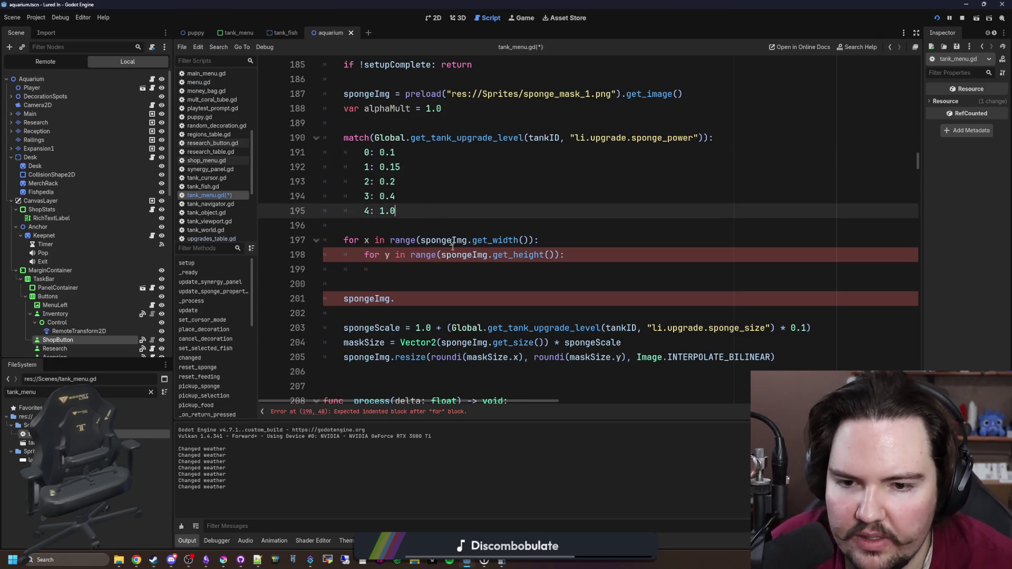
pyautogui.click(477, 257)
pyautogui.click(521, 269)
pyautogui.write('spongeIm')
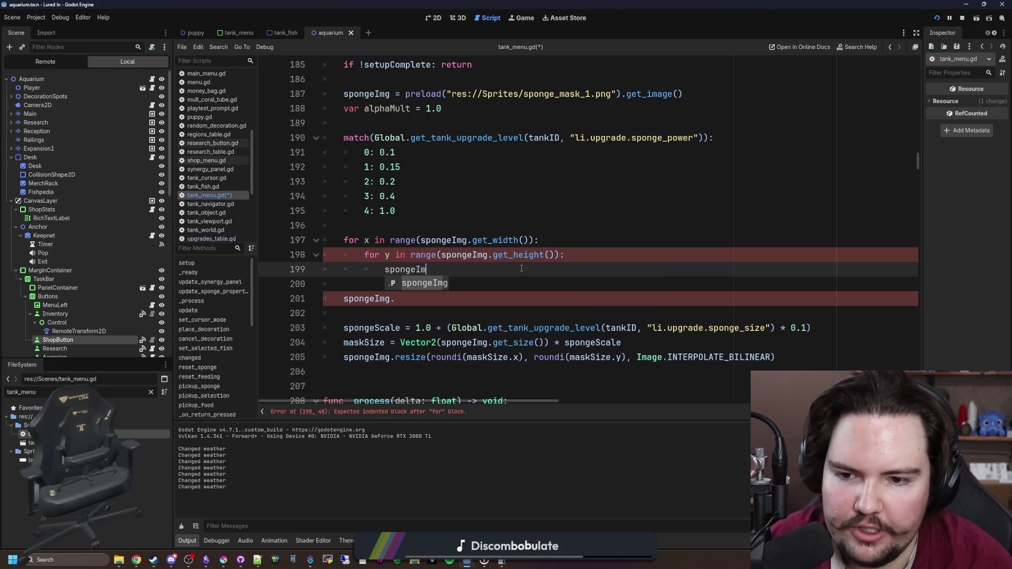
pyautogui.press('Return')
pyautogui.write('.set_')
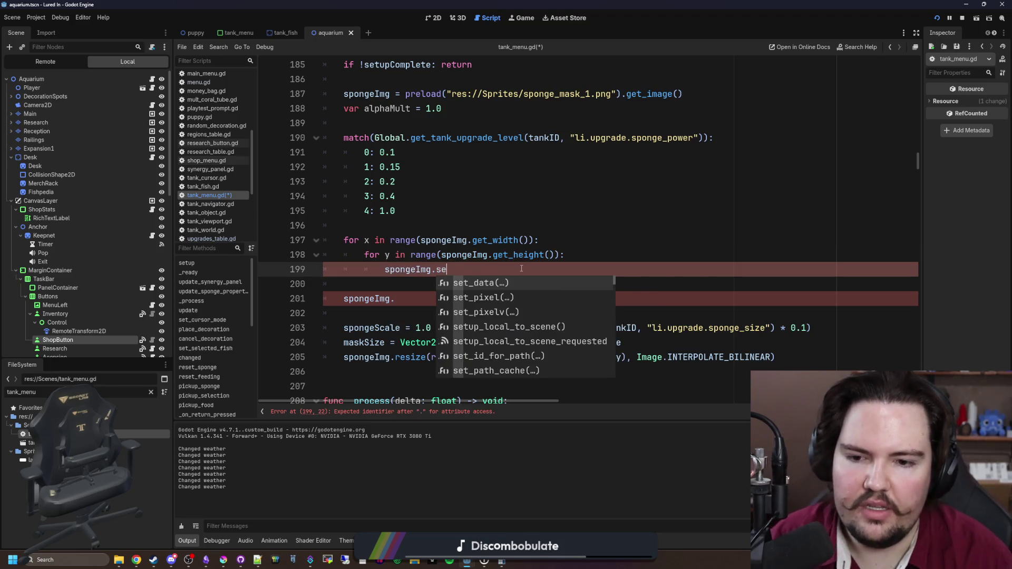
pyautogui.write('pix')
pyautogui.press('Return')
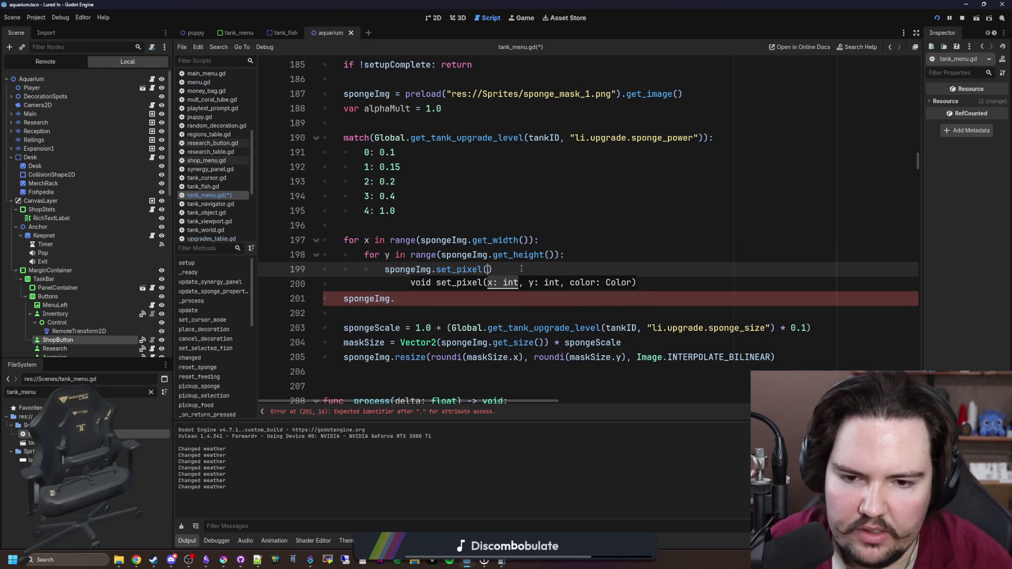
pyautogui.write('x, y, ')
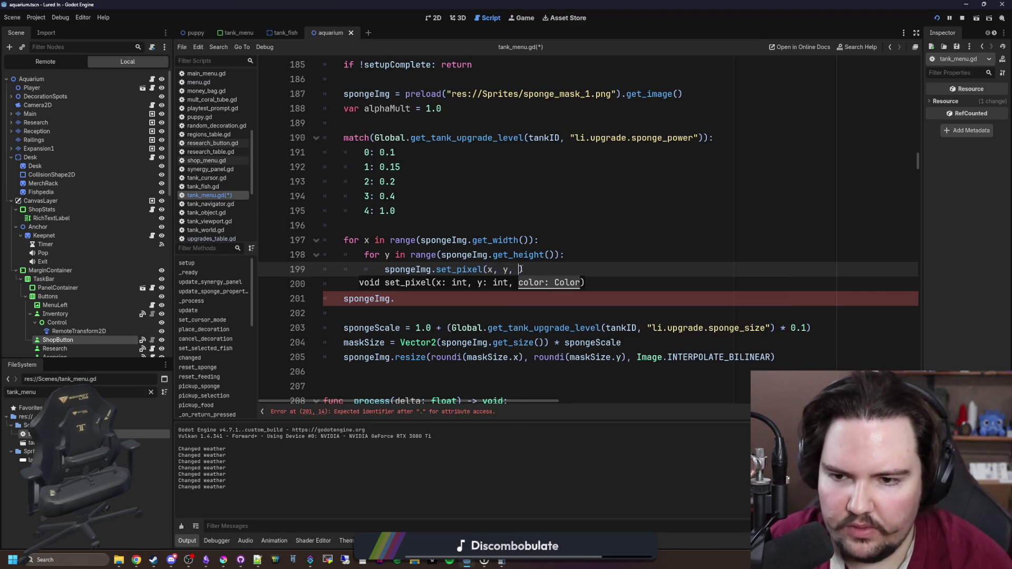
pyautogui.write('spongeImg.get_')
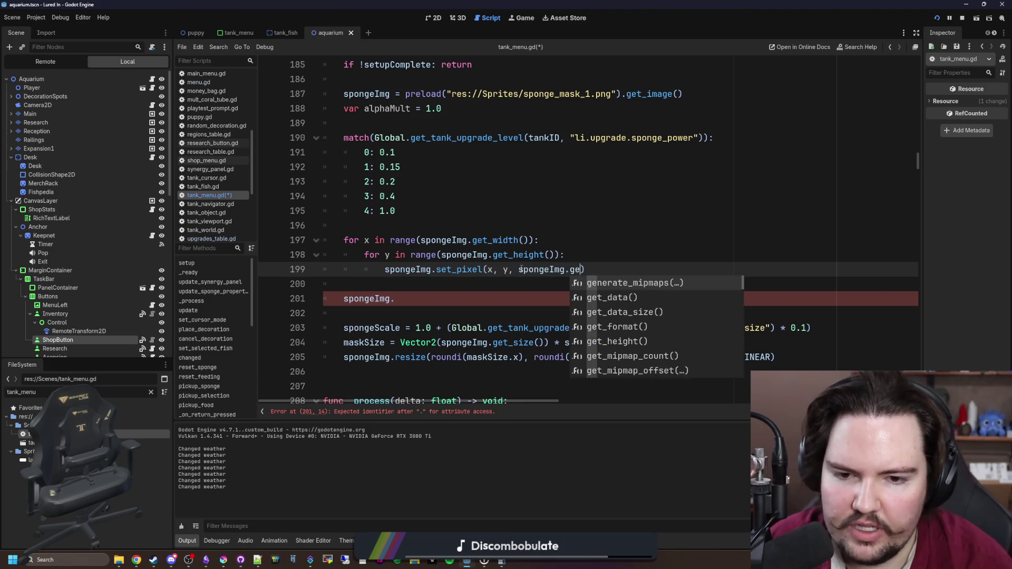
pyautogui.write('pix')
pyautogui.press('Return')
pyautogui.write('x, y) ')
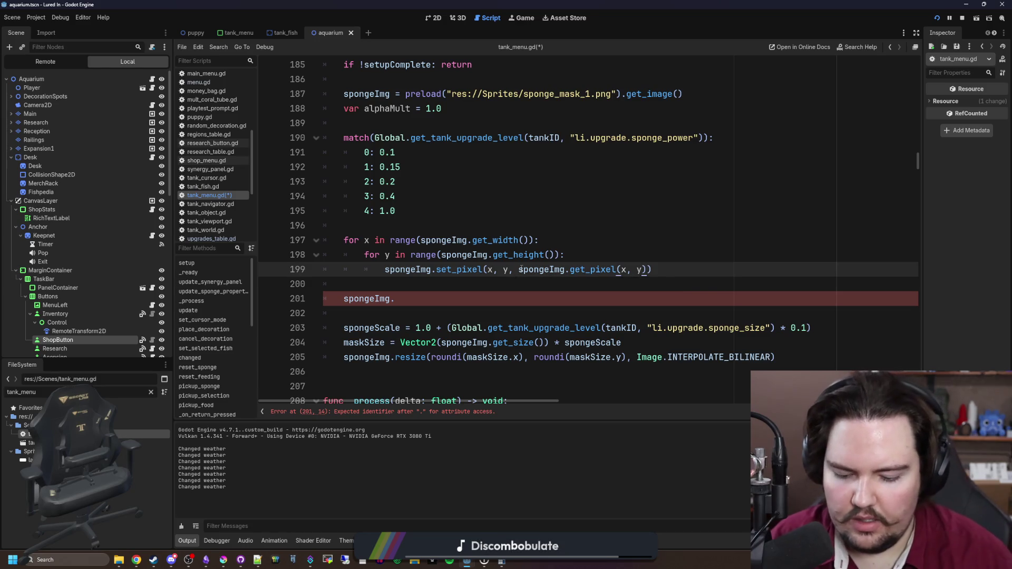
pyautogui.write('* Color')
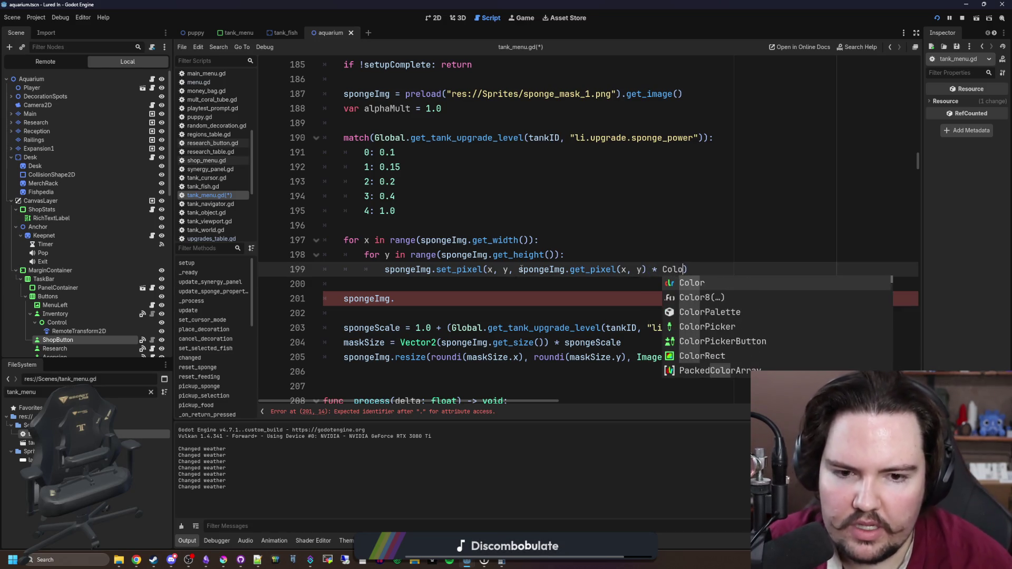
pyautogui.write('(1.0, 1.0, 1.0, a')
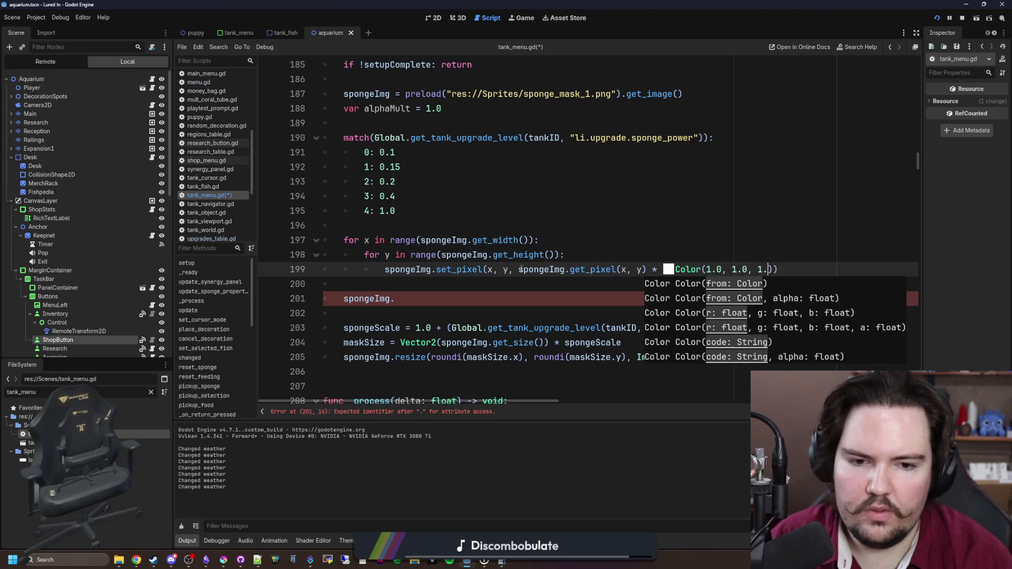
pyautogui.write('lphaMult')
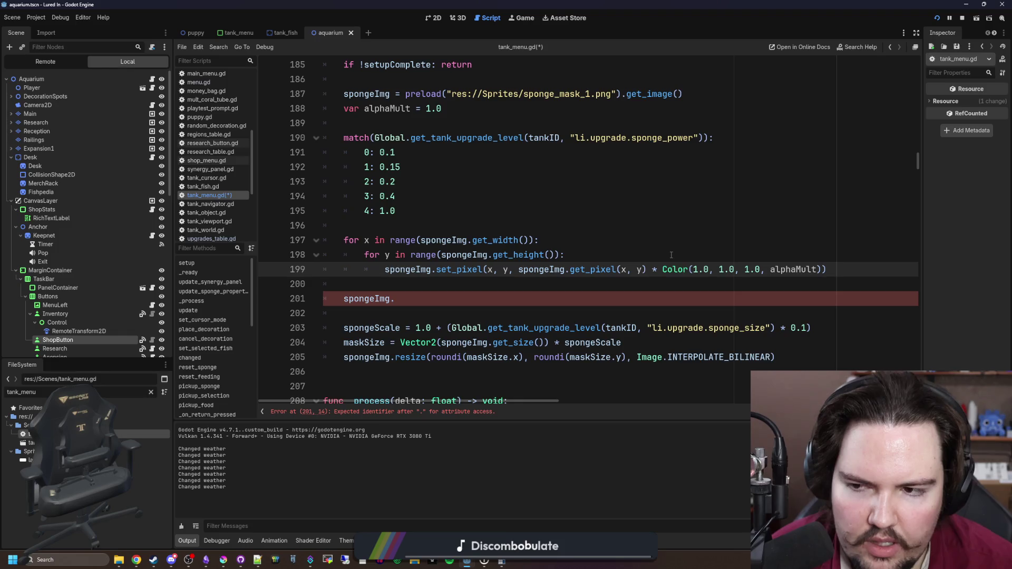
pyautogui.moveTo(817, 270); pyautogui.dragTo(663, 272)
# Drop the Color multiplier and move the get_pixel call onto a new 'var col =' line
pyautogui.press('BackSpace')
pyautogui.press('BackSpace')
pyautogui.press('BackSpace')
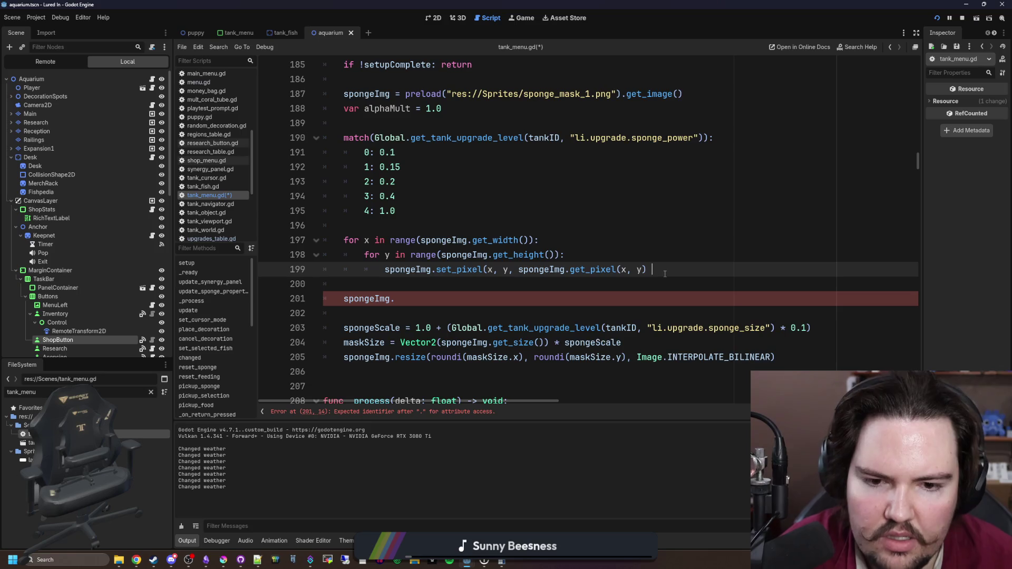
pyautogui.write(')')
pyautogui.moveTo(648, 270); pyautogui.dragTo(518, 271)
pyautogui.hotkey('ctrl', 'x')
pyautogui.click(588, 252)
pyautogui.press('Return')
pyautogui.write('var col =')
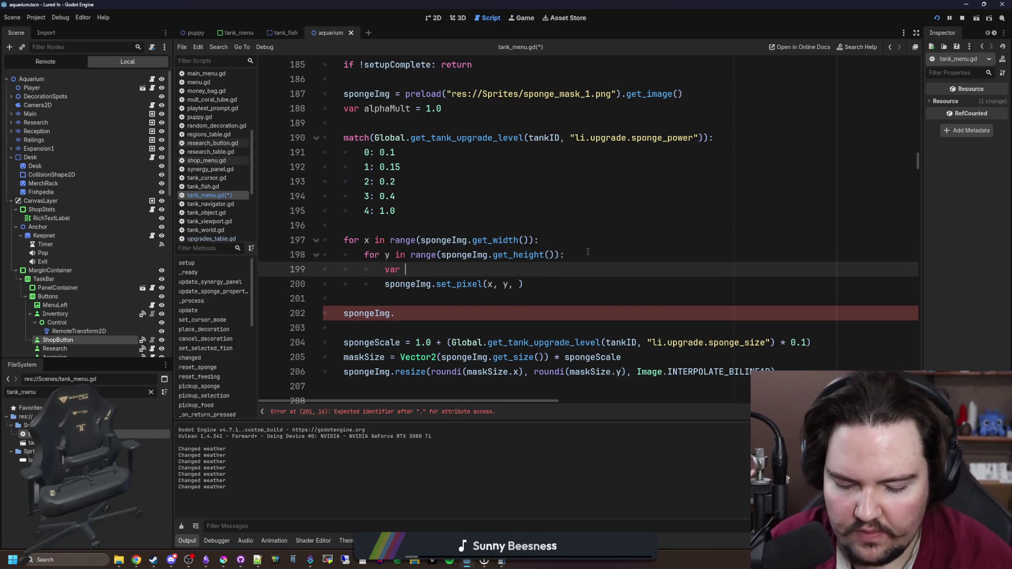
pyautogui.hotkey('ctrl', 'v')
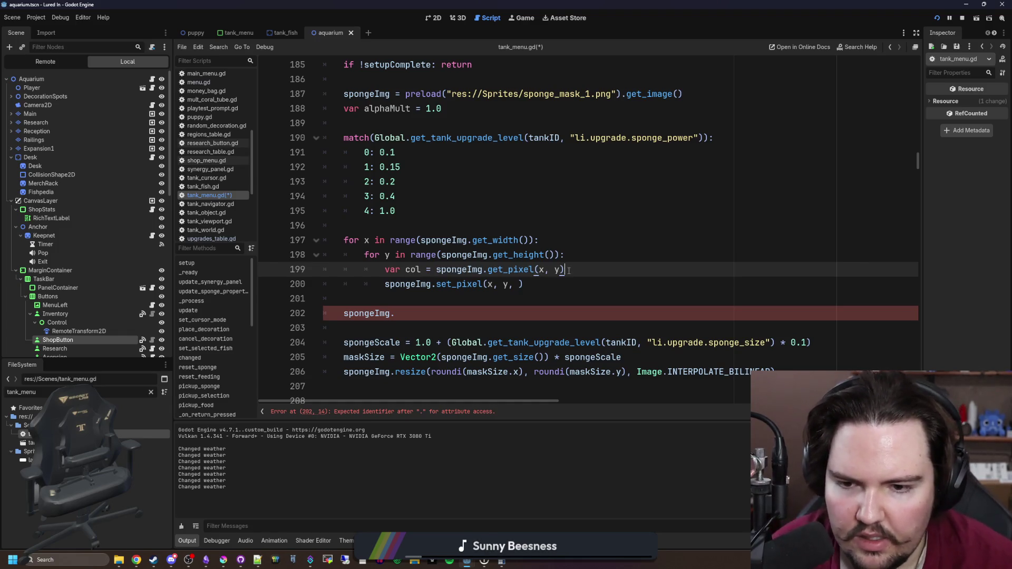
# Scale col's alpha by alphaMult, pass col to set_pixel, and delete the stray spongeImg line
pyautogui.press('Return')
pyautogui.write('col.a')
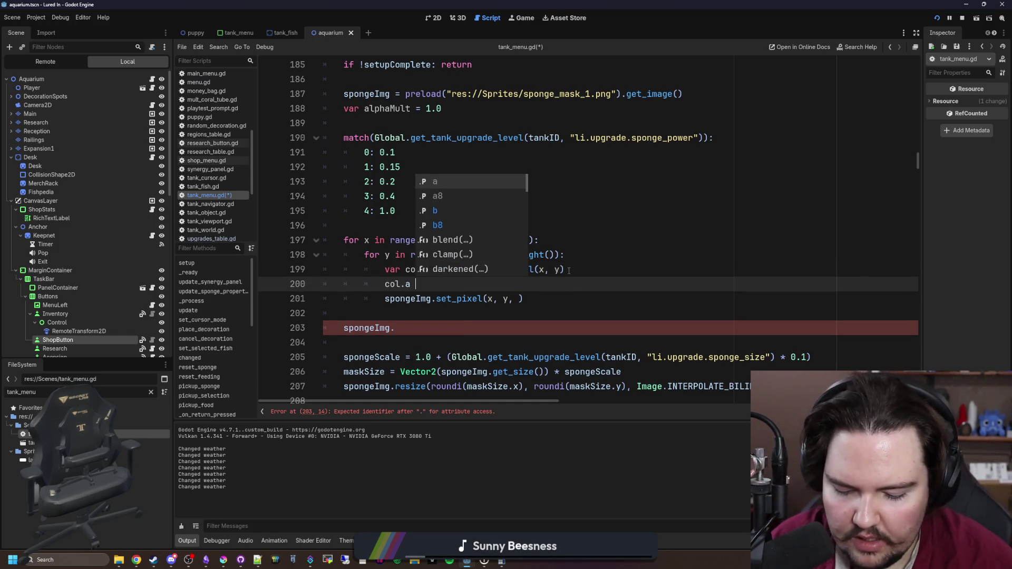
pyautogui.write(' *')
pyautogui.write('= col')
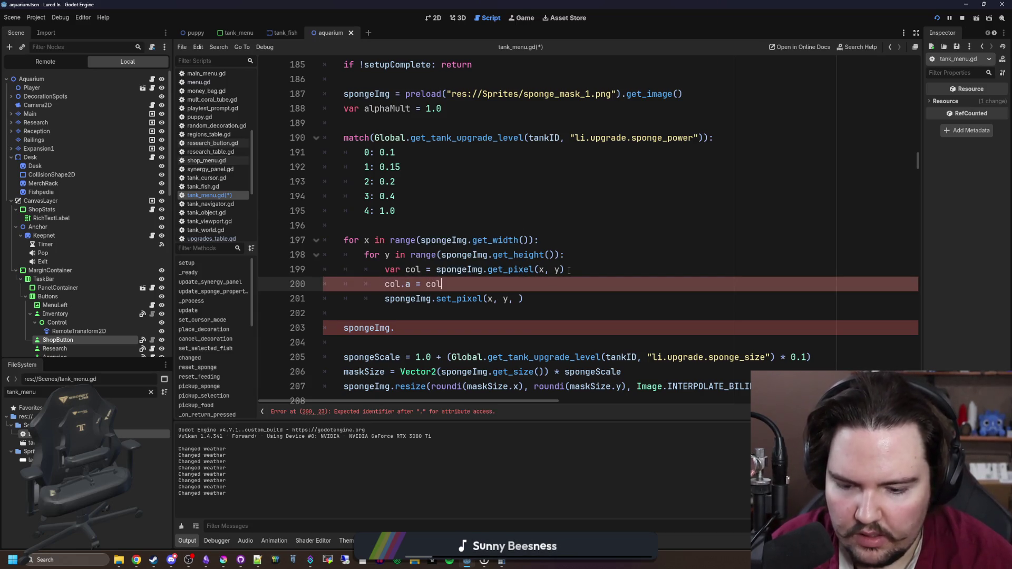
pyautogui.write('.a *alphaMult')
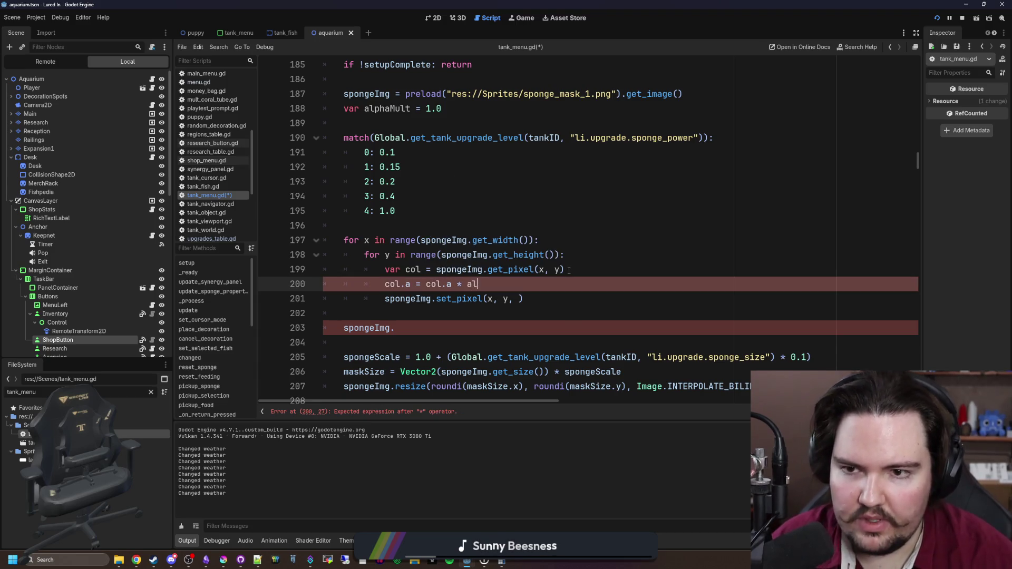
pyautogui.click(519, 299)
pyautogui.write('col')
pyautogui.press('Down')
pyautogui.press('Down')
pyautogui.press('Down')
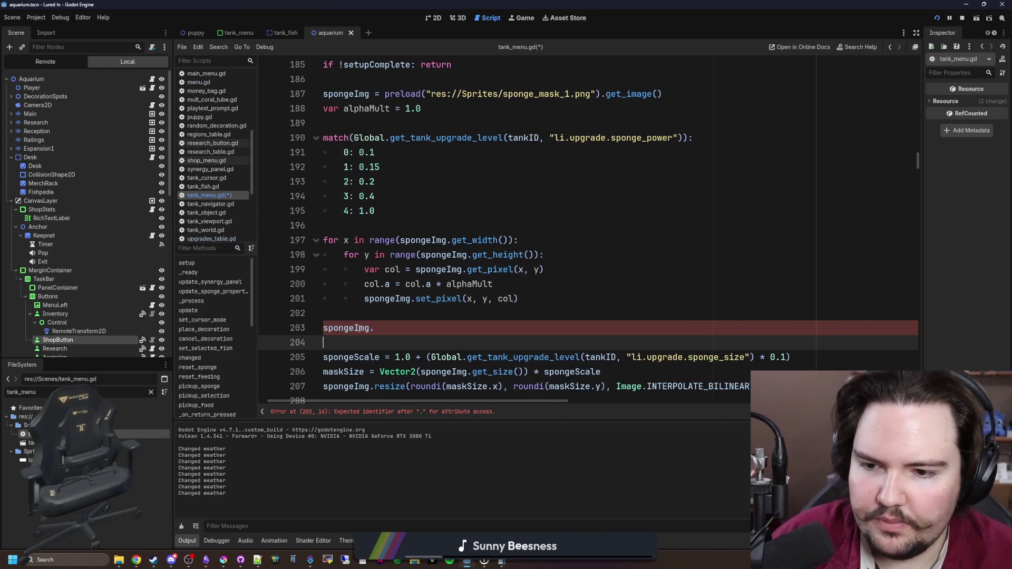
pyautogui.hotkey('shift', 'Up')
pyautogui.press('BackSpace')
pyautogui.press('BackSpace')
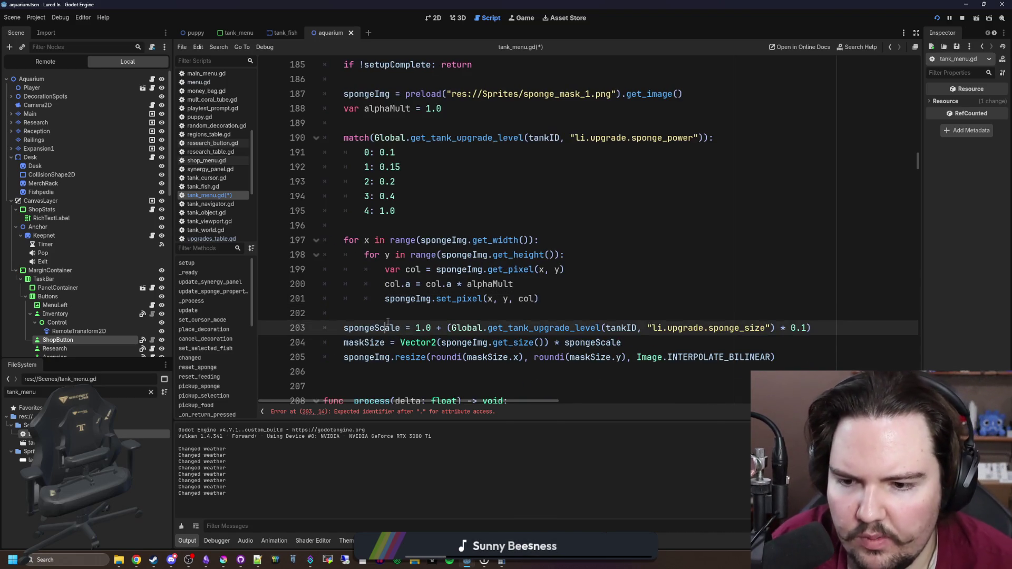
pyautogui.click(433, 227)
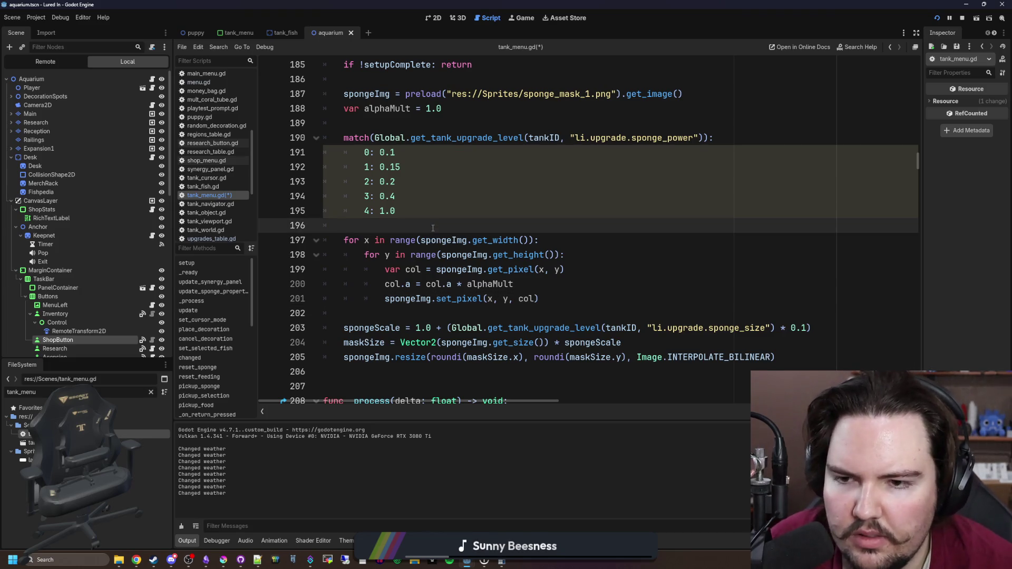
pyautogui.scroll(1, 433, 228)
pyautogui.keyDown('shift'); pyautogui.click(308, 197); pyautogui.keyUp('shift')
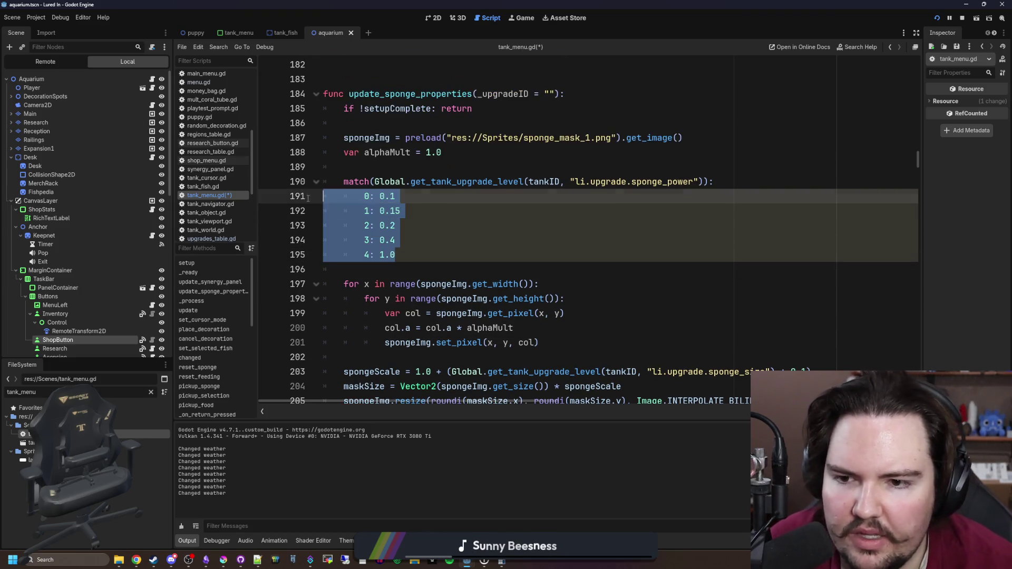
pyautogui.click(488, 228)
# Open the Desmos graphing calculator in the web browser
pyautogui.hotkey('alt', 'Tab')
pyautogui.write('desmos')
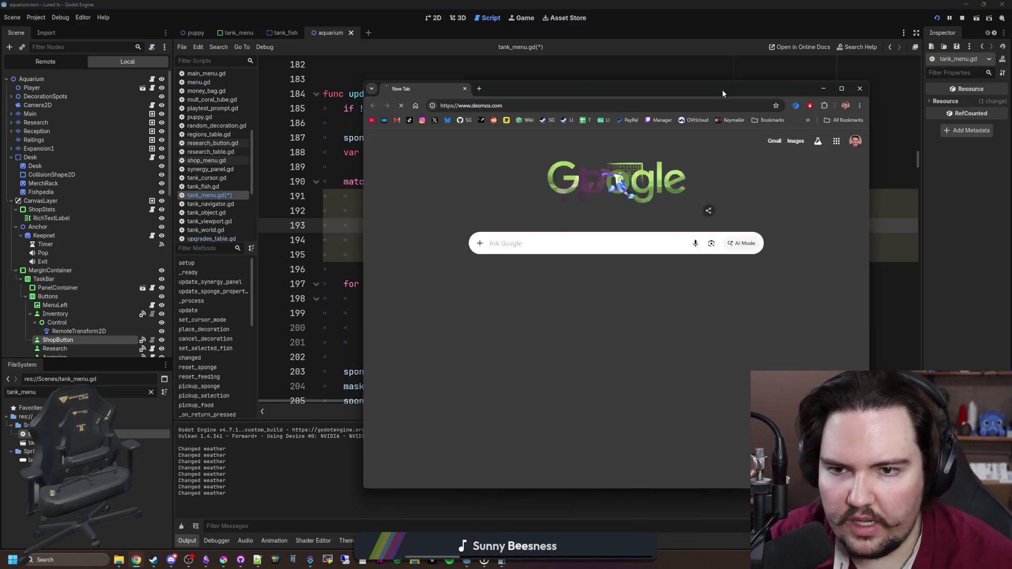
pyautogui.press('Return')
pyautogui.moveTo(722, 90); pyautogui.dragTo(586, 90)
pyautogui.click(369, 265)
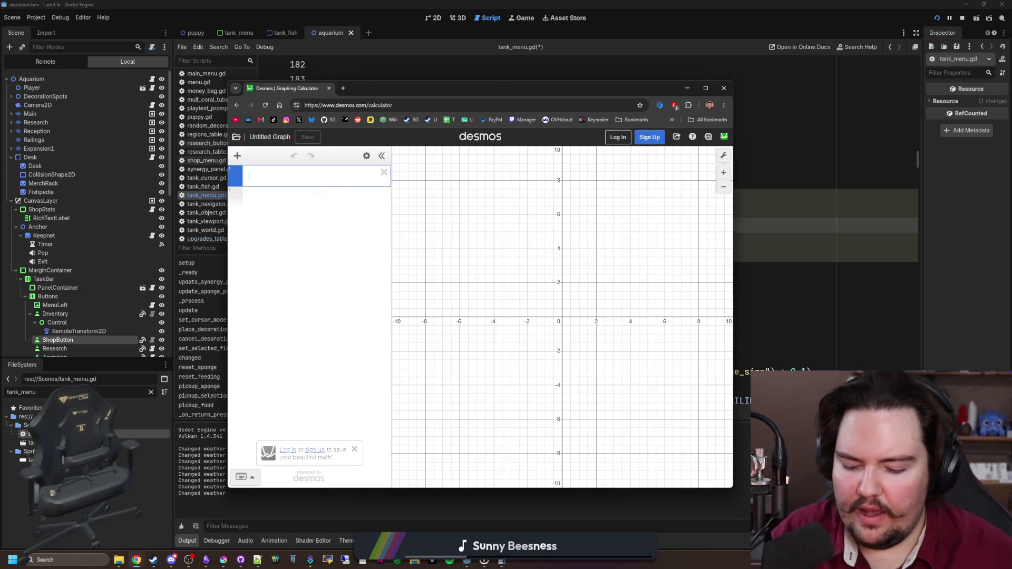
# Graph x^2+.1 and trace the curve near its minimum and at (1, 1.1)
pyautogui.write('x^2')
pyautogui.scroll(3, 592, 294)
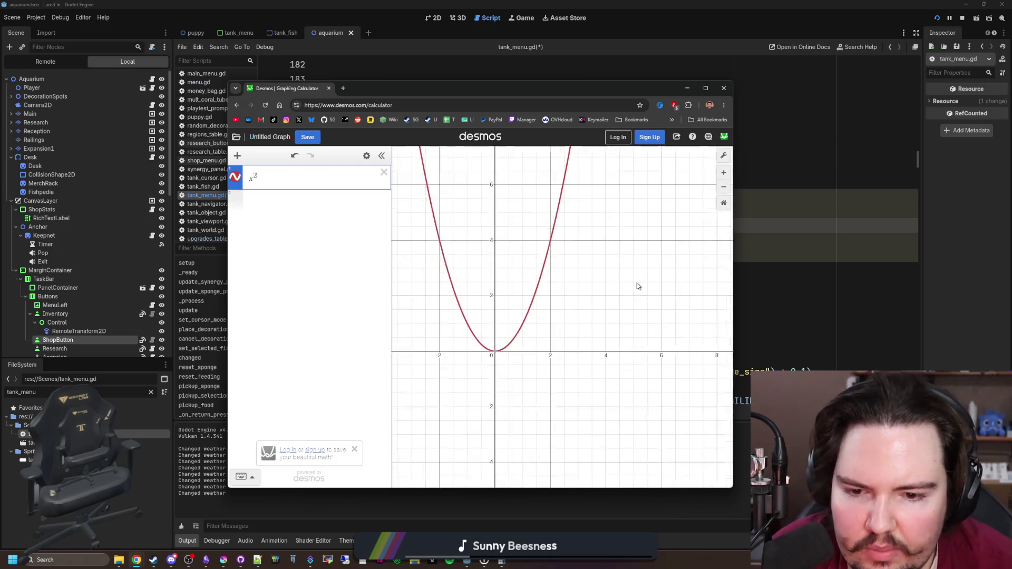
pyautogui.scroll(1, 638, 286)
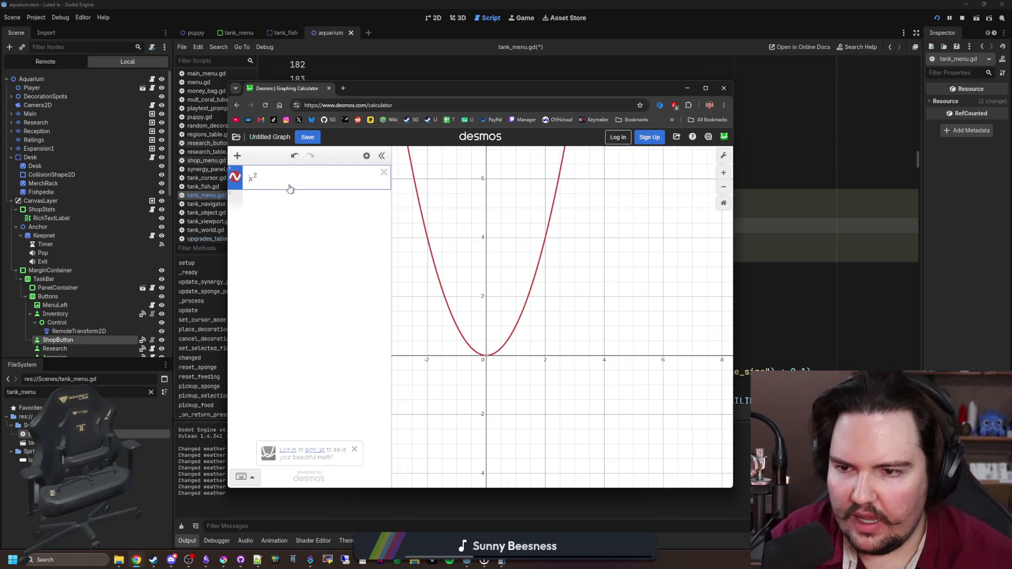
pyautogui.write('+.1')
pyautogui.scroll(4, 491, 352)
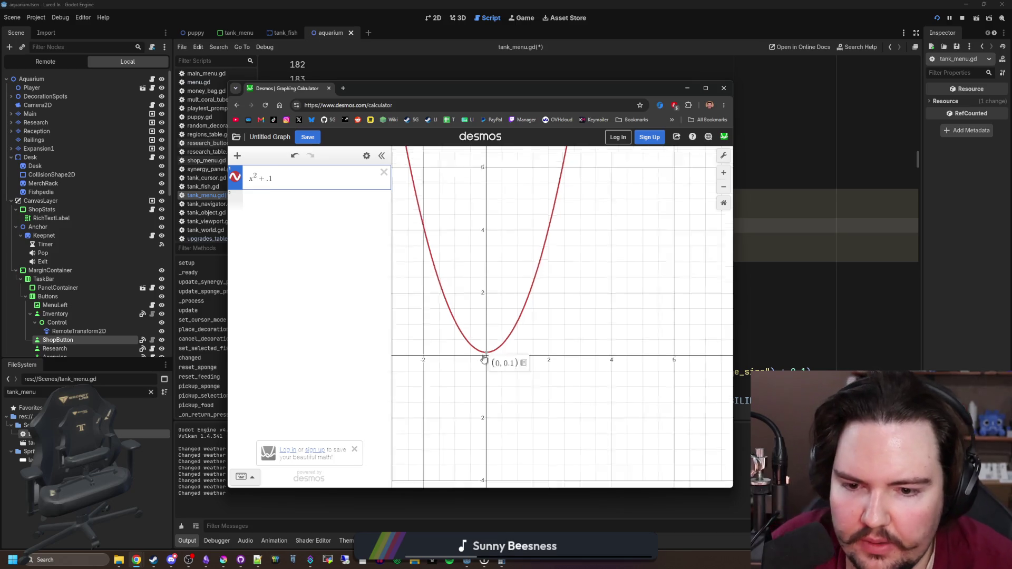
pyautogui.scroll(2, 490, 353)
pyautogui.click(705, 88)
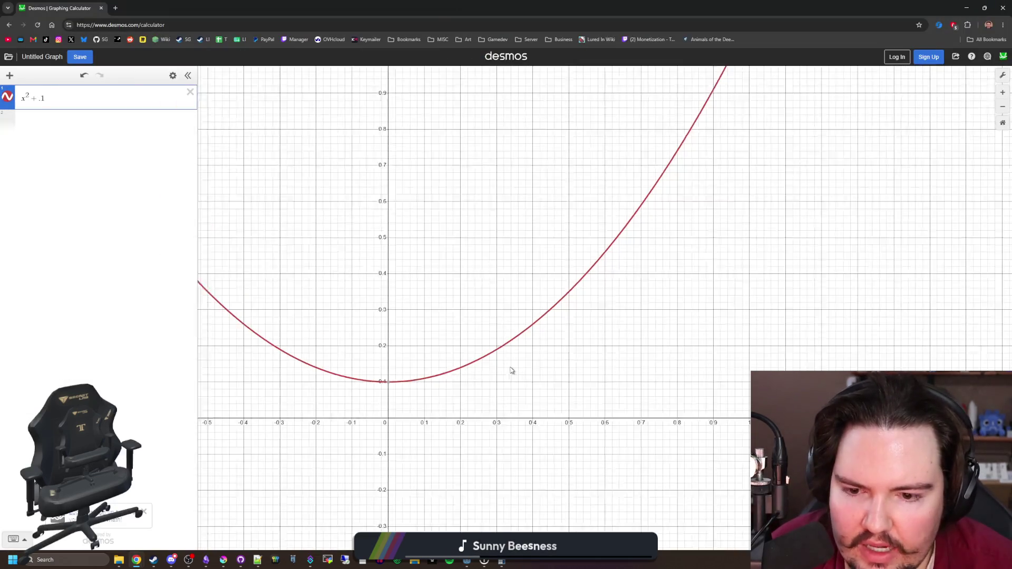
pyautogui.scroll(3, 413, 386)
pyautogui.moveTo(413, 387)
pyautogui.mouseDown()
pyautogui.moveTo(383, 391)
pyautogui.moveTo(396, 389)
pyautogui.mouseUp()
pyautogui.scroll(-3, 397, 388)
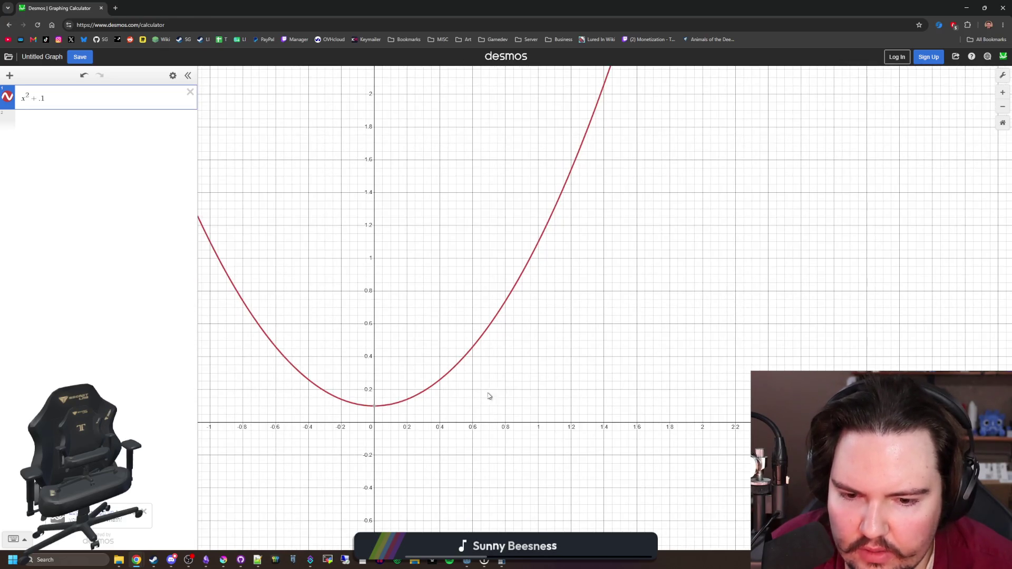
pyautogui.click(538, 245)
pyautogui.moveTo(538, 245); pyautogui.dragTo(541, 246)
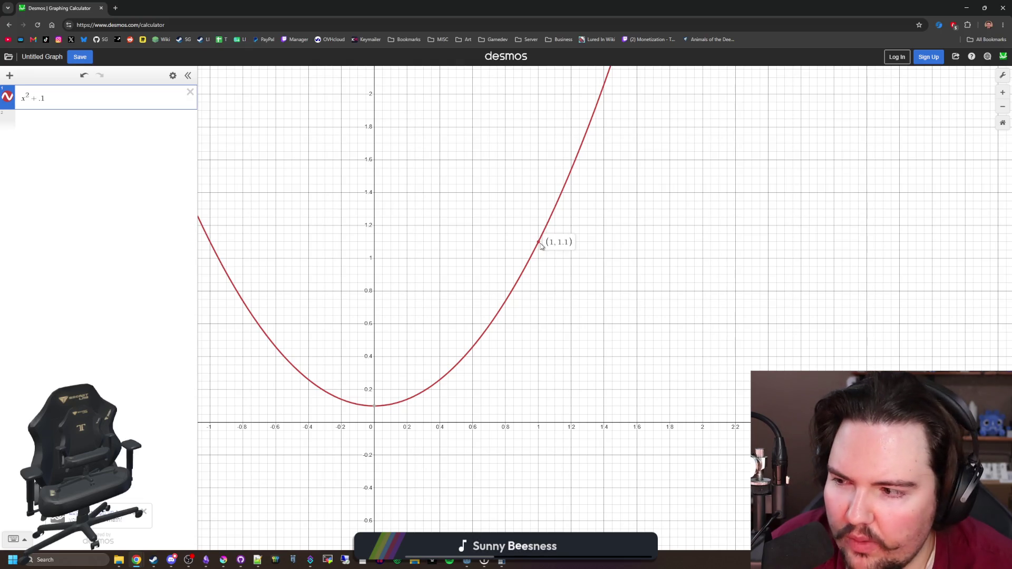
pyautogui.moveTo(542, 246); pyautogui.dragTo(542, 247)
pyautogui.scroll(-3, 402, 406)
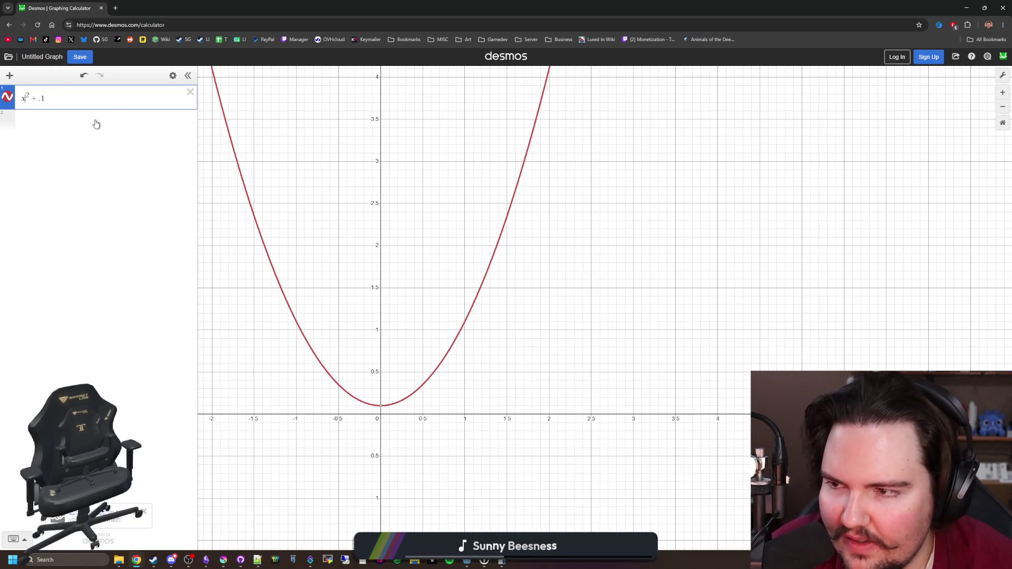
# Try divisors 2, 3, 4 and 100 on x, then rewrite the expression as (l/10)^2 + .1
pyautogui.write('/2')
pyautogui.press('BackSpace')
pyautogui.write('3')
pyautogui.press('BackSpace')
pyautogui.write('4')
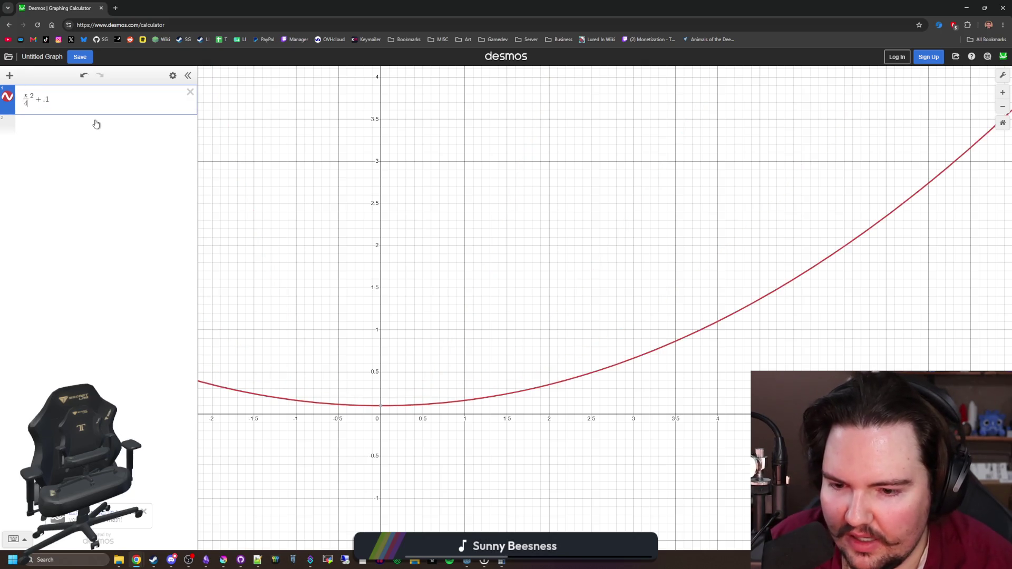
pyautogui.press('BackSpace')
pyautogui.write('100')
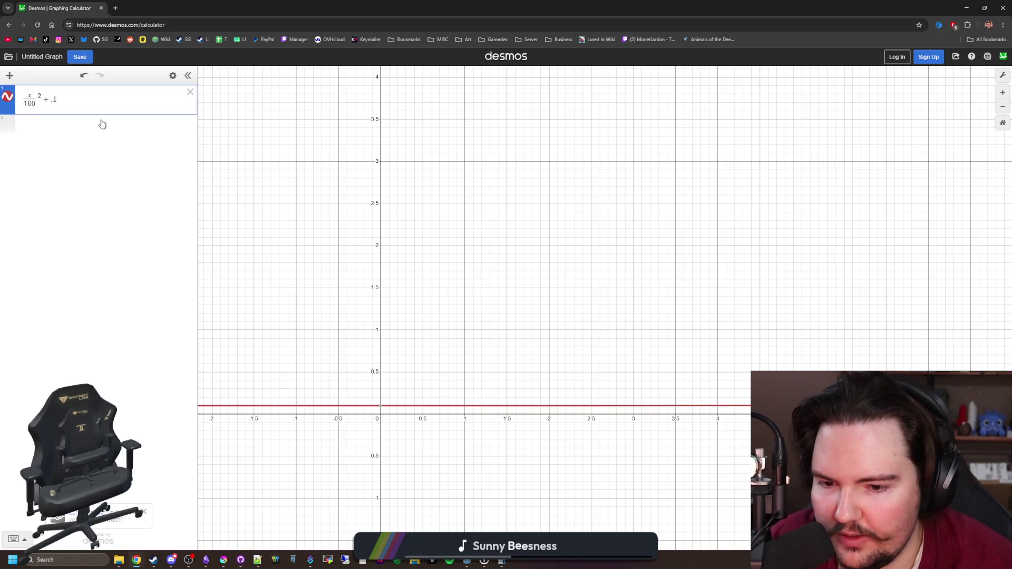
pyautogui.scroll(-10, 378, 372)
pyautogui.scroll(-10, 376, 373)
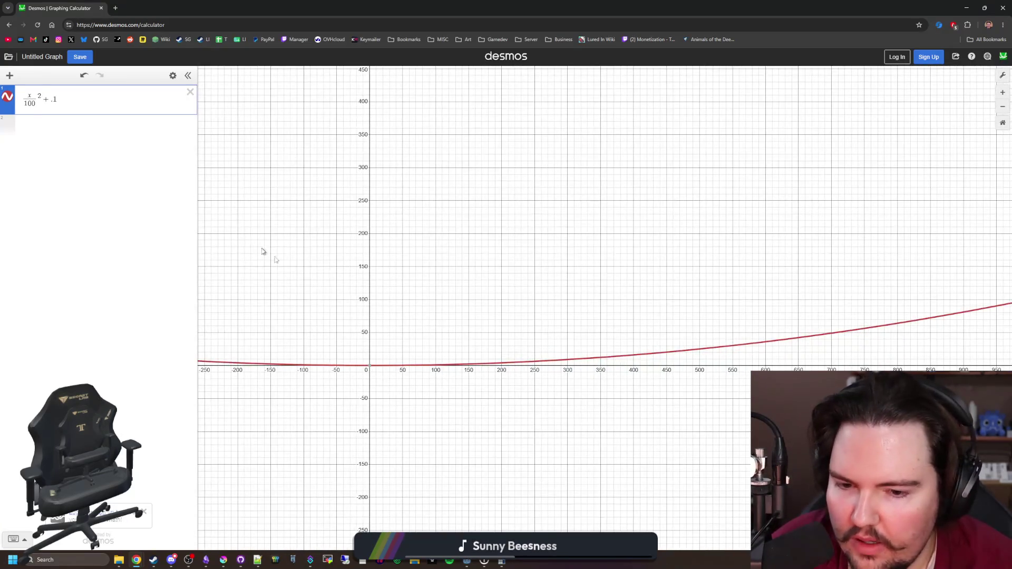
pyautogui.press('Up')
pyautogui.press('BackSpace')
pyautogui.write('l')
pyautogui.press('Down')
pyautogui.press('BackSpace')
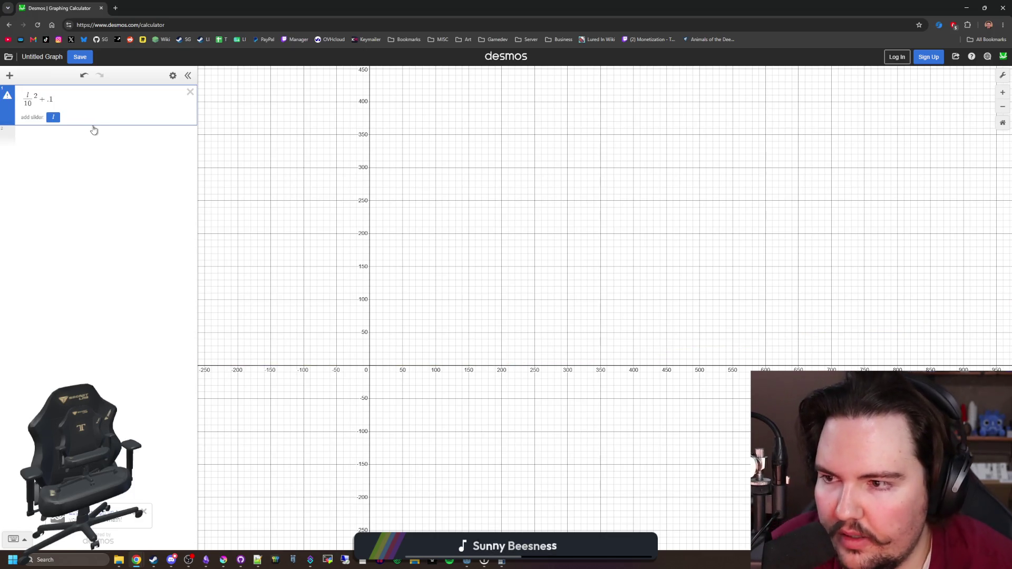
# Add a level variable l and step it through 0, 1, 2, 5–8 and 10, then return to Godot
pyautogui.click(87, 131)
pyautogui.write('l=')
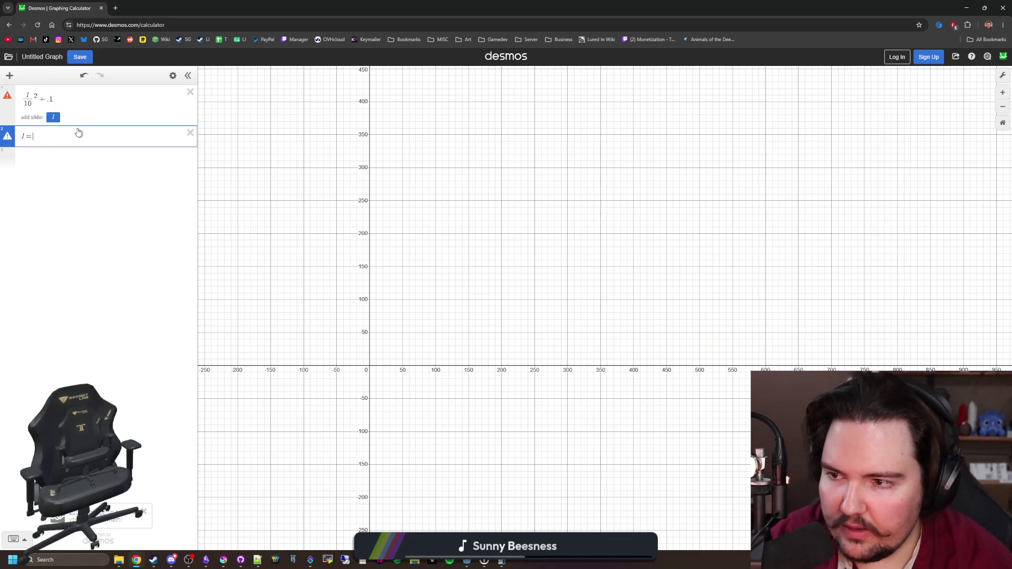
pyautogui.write('0')
pyautogui.press('BackSpace')
pyautogui.write('1')
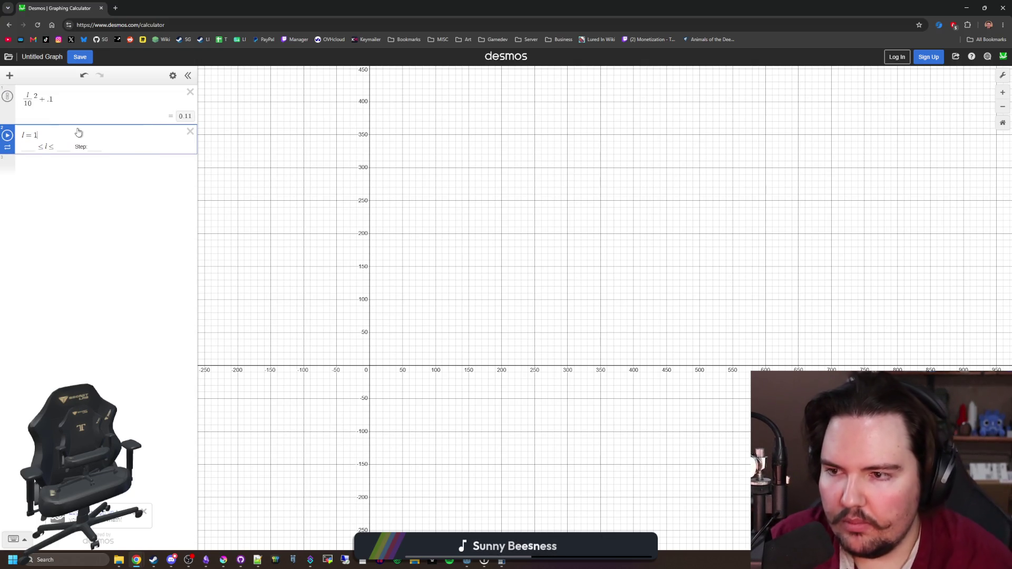
pyautogui.press('BackSpace')
pyautogui.write('2')
pyautogui.press('BackSpace')
pyautogui.write('5')
pyautogui.press('BackSpace')
pyautogui.write('6')
pyautogui.press('BackSpace')
pyautogui.write('7')
pyautogui.press('BackSpace')
pyautogui.write('8')
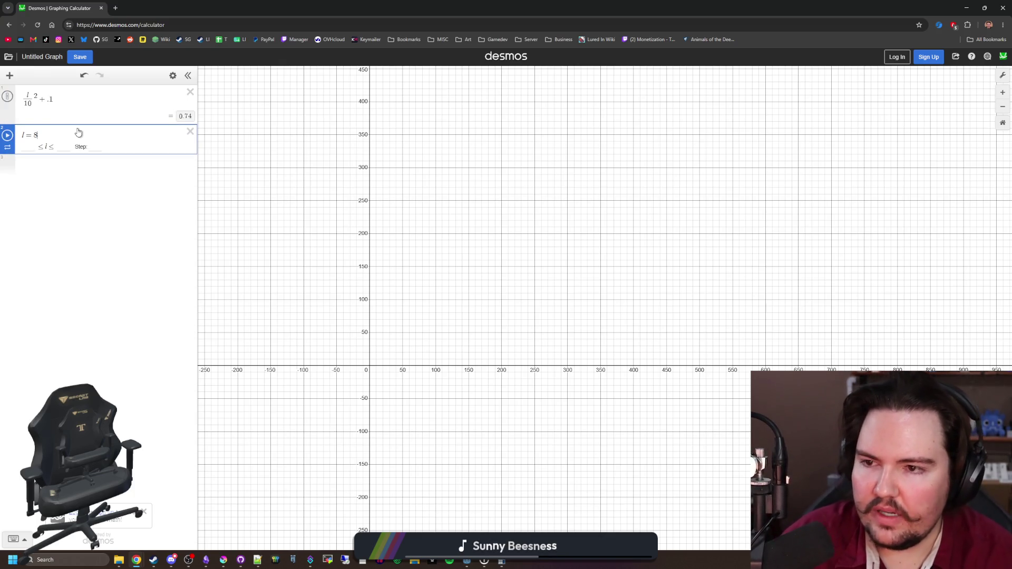
pyautogui.press('BackSpace')
pyautogui.write('10')
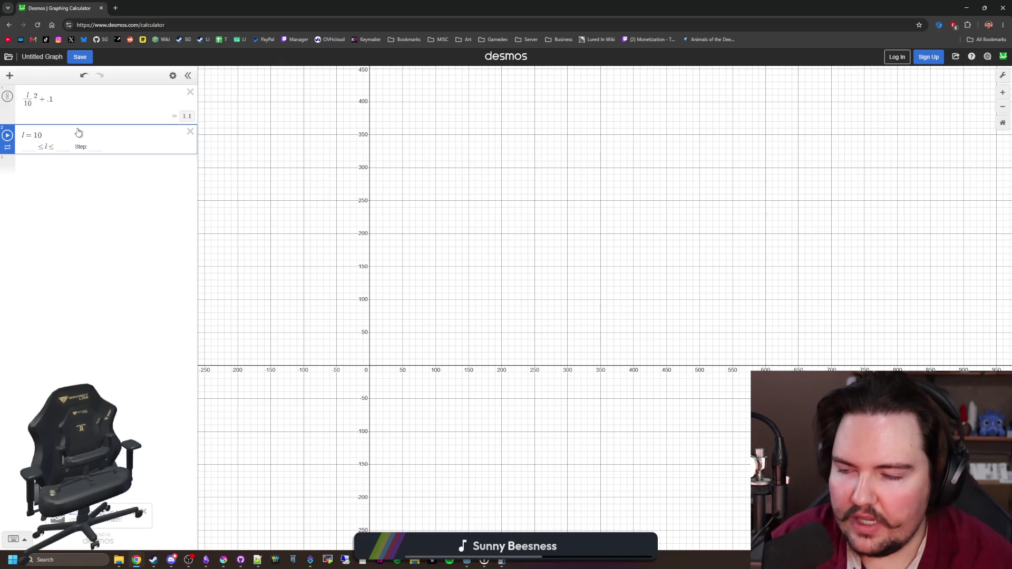
pyautogui.press('BackSpace')
pyautogui.press('BackSpace')
pyautogui.write('1')
pyautogui.press('BackSpace')
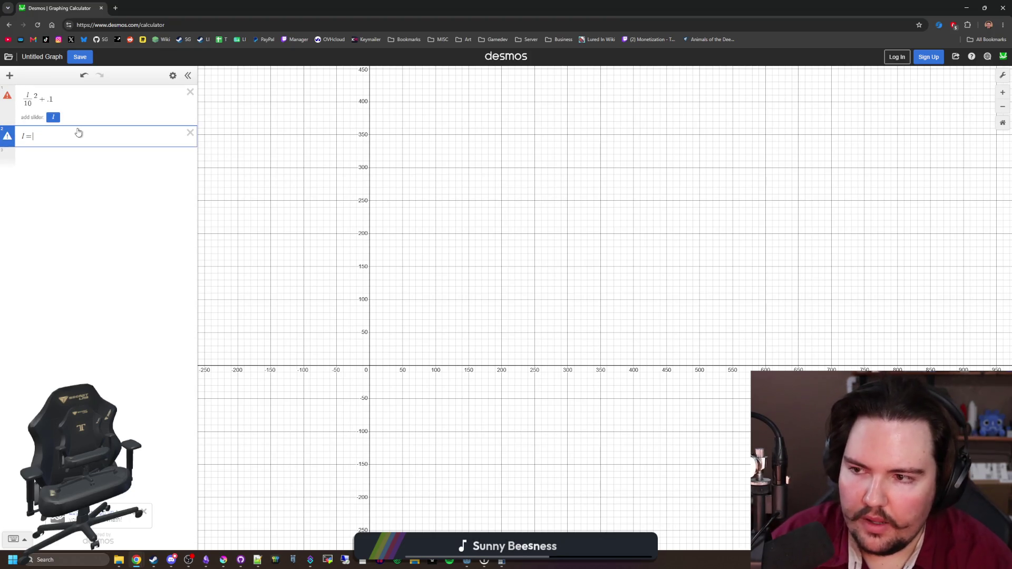
pyautogui.write('10')
pyautogui.hotkey('alt', 'Tab')
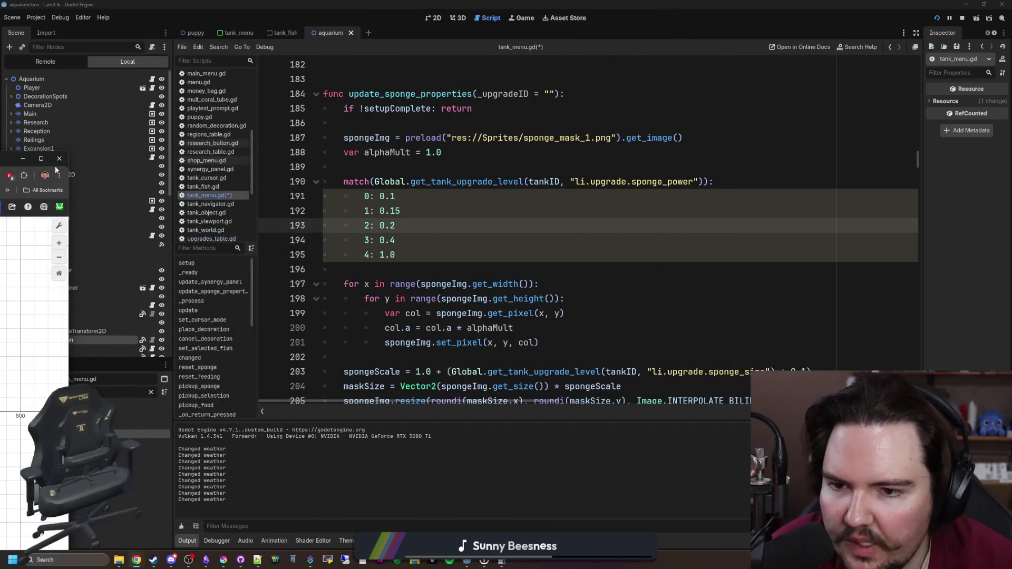
# Clear the fixed 1.0 value and the extra blank lines around the alphaMult assignment
pyautogui.click(565, 172)
pyautogui.press('Return')
pyautogui.press('Return')
pyautogui.press('Up')
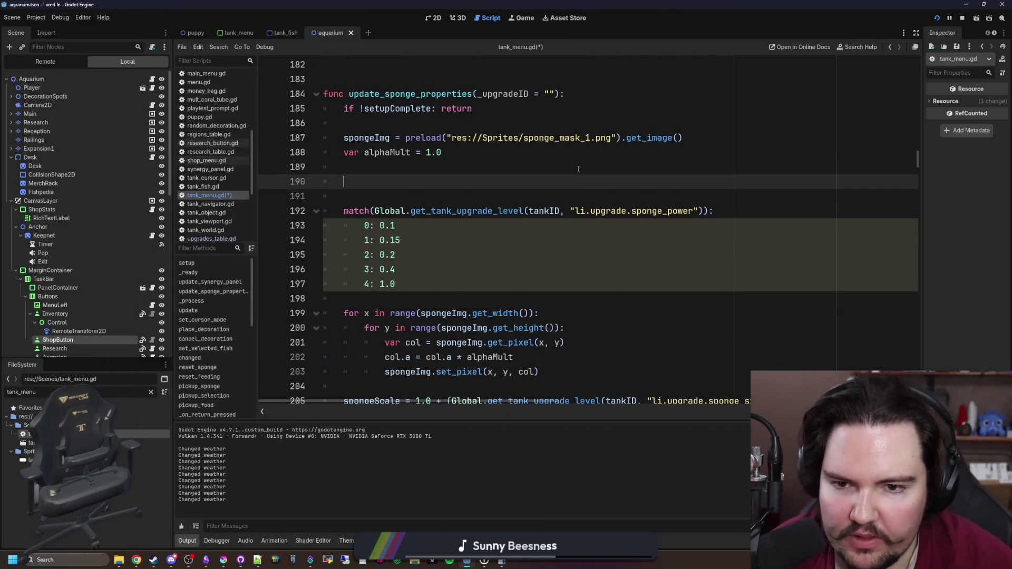
pyautogui.press('BackSpace')
pyautogui.press('BackSpace')
pyautogui.press('BackSpace')
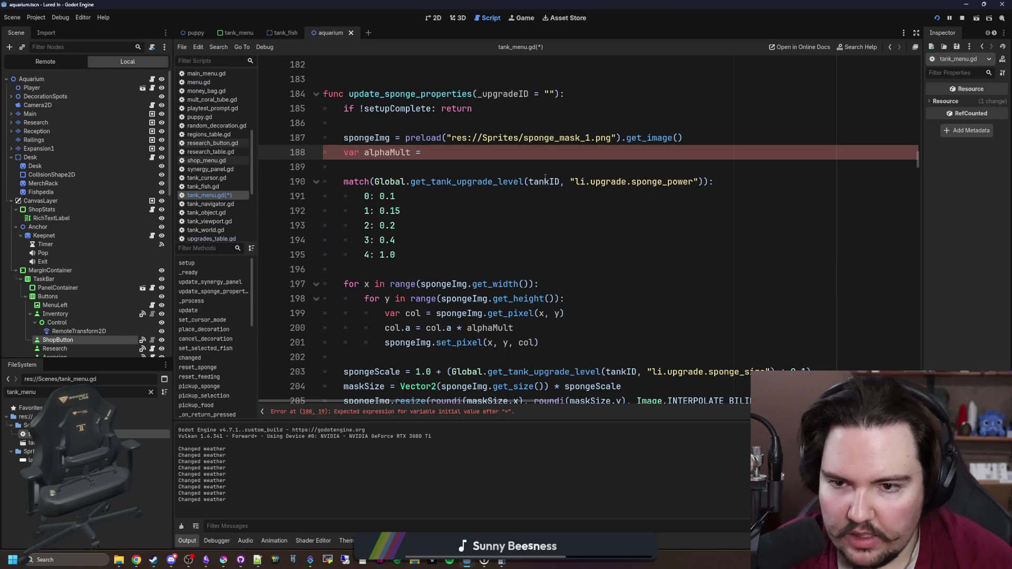
# Move the sponge_power upgrade-level call into alphaMult, wrapped as pow(..., 2.0)
pyautogui.moveTo(704, 181)
pyautogui.mouseDown()
pyautogui.moveTo(356, 181)
pyautogui.moveTo(371, 181)
pyautogui.mouseUp()
pyautogui.hotkey('ctrl', 'x')
pyautogui.click(522, 152)
pyautogui.hotkey('ctrl', 'v')
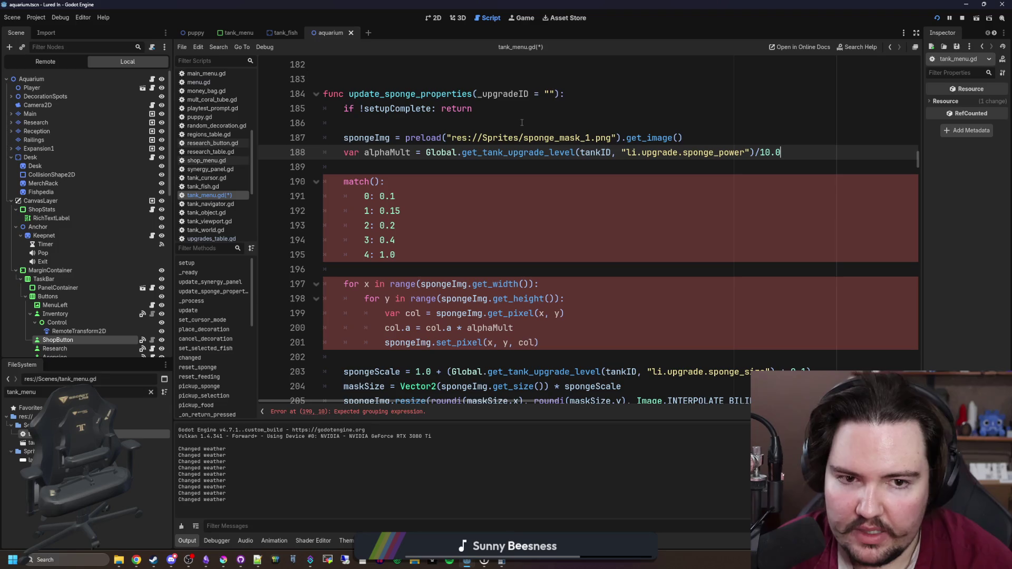
pyautogui.write('pow(')
pyautogui.click(825, 150)
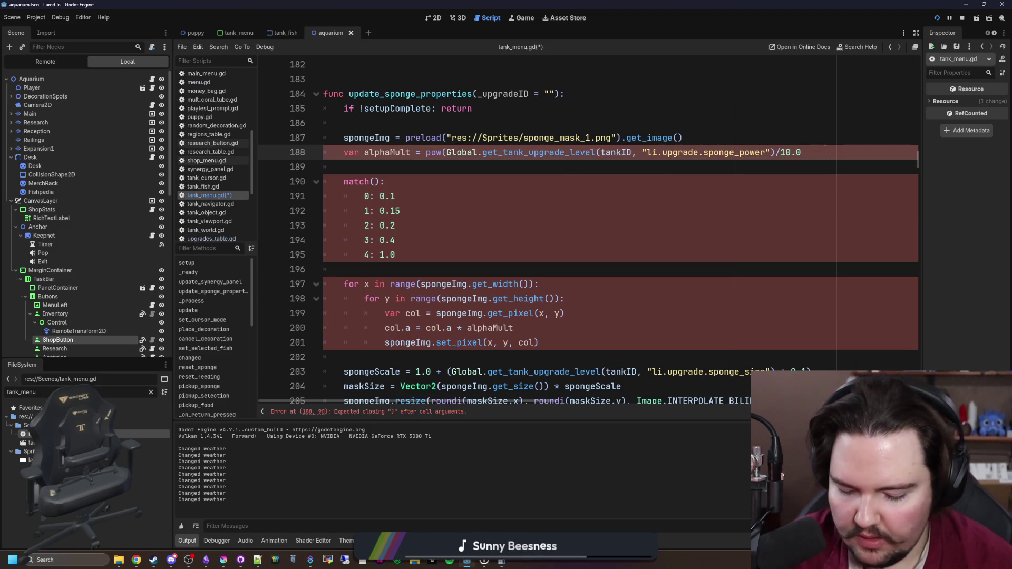
pyautogui.write(', 2.0')
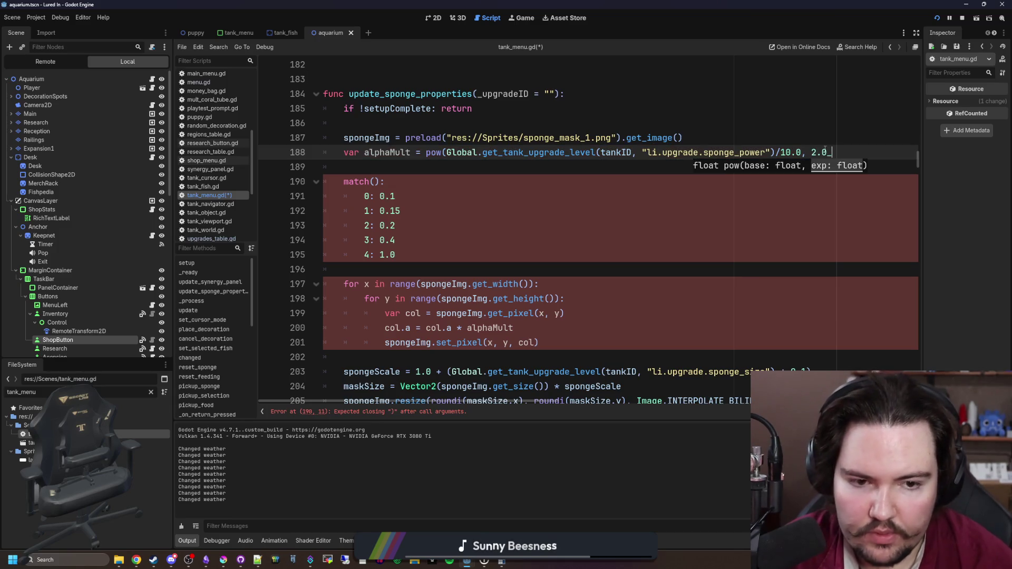
pyautogui.write(') +.1')
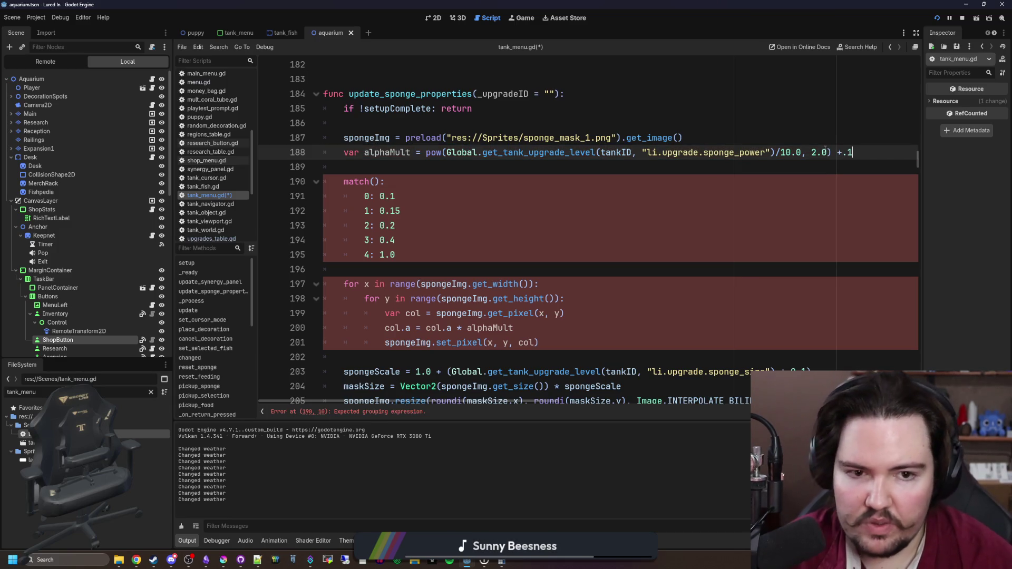
# Delete the old match value table and save tank_menu.gd
pyautogui.moveTo(397, 255)
pyautogui.mouseDown()
pyautogui.moveTo(316, 152)
pyautogui.moveTo(259, 161)
pyautogui.mouseUp()
pyautogui.press('BackSpace')
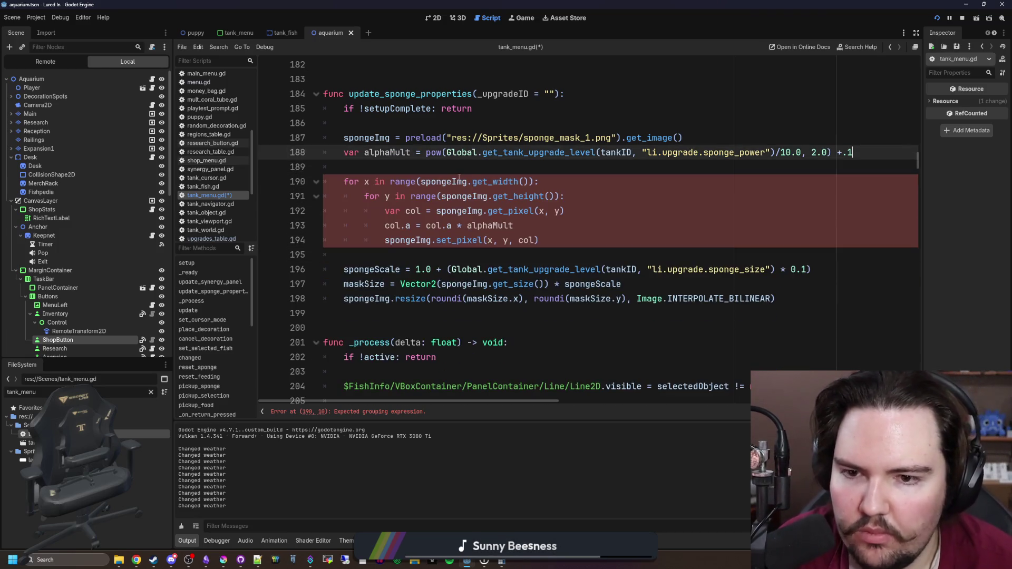
pyautogui.scroll(1, 459, 208)
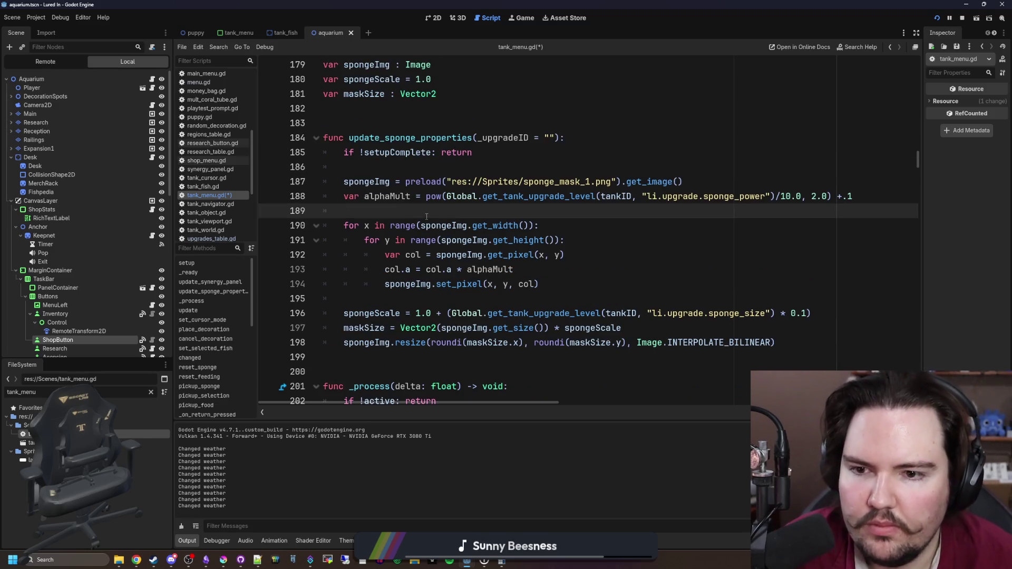
pyautogui.hotkey('ctrl', 's')
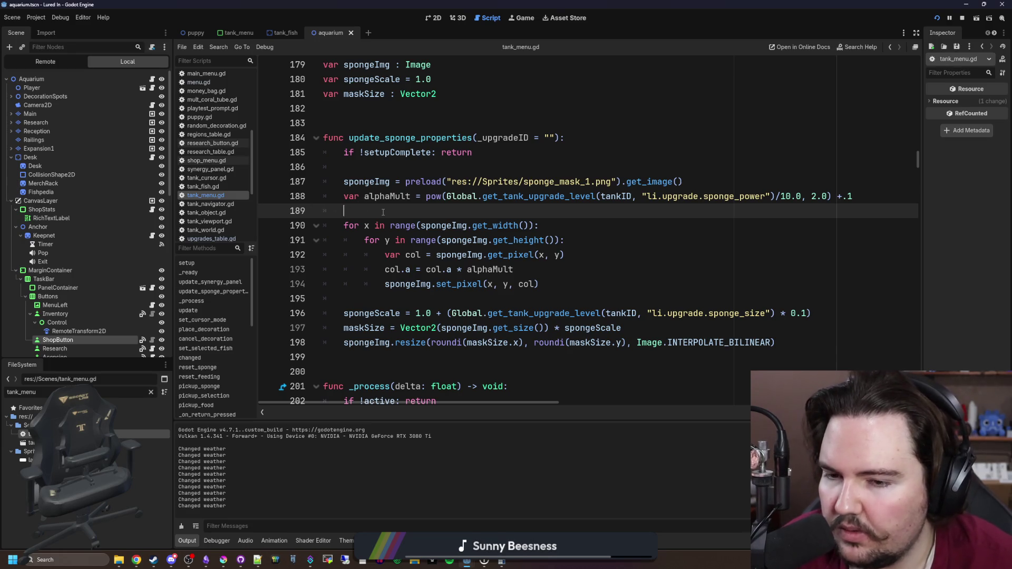
pyautogui.hotkey('ctrl', 's')
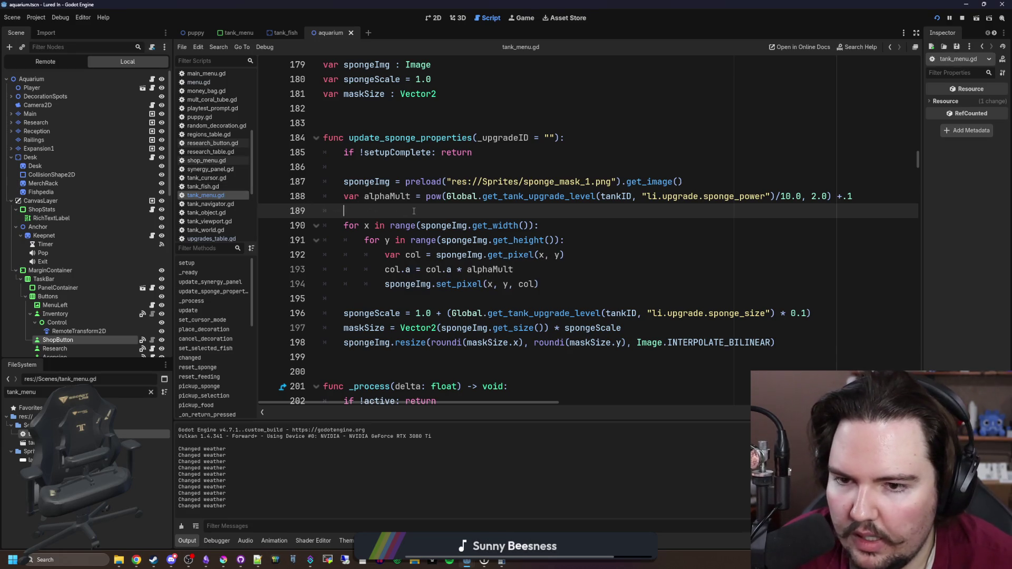
# Wrap the expression in clampf(..., 0.1, 1.0), save, and bring Desmos up full-size
pyautogui.click(426, 196)
pyautogui.write('clampf(')
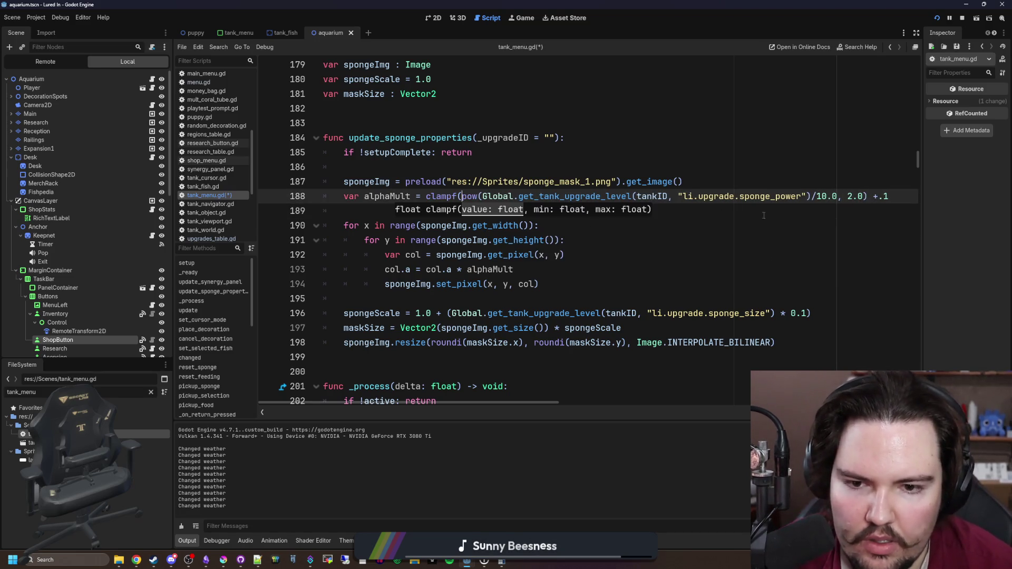
pyautogui.click(898, 198)
pyautogui.write('.0, 1.0)')
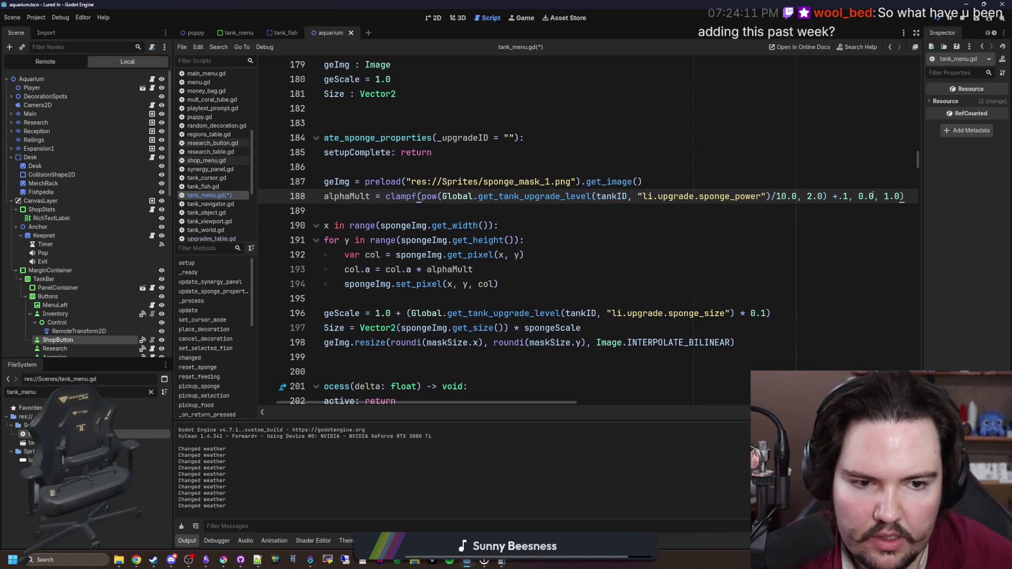
pyautogui.press('BackSpace')
pyautogui.write('1')
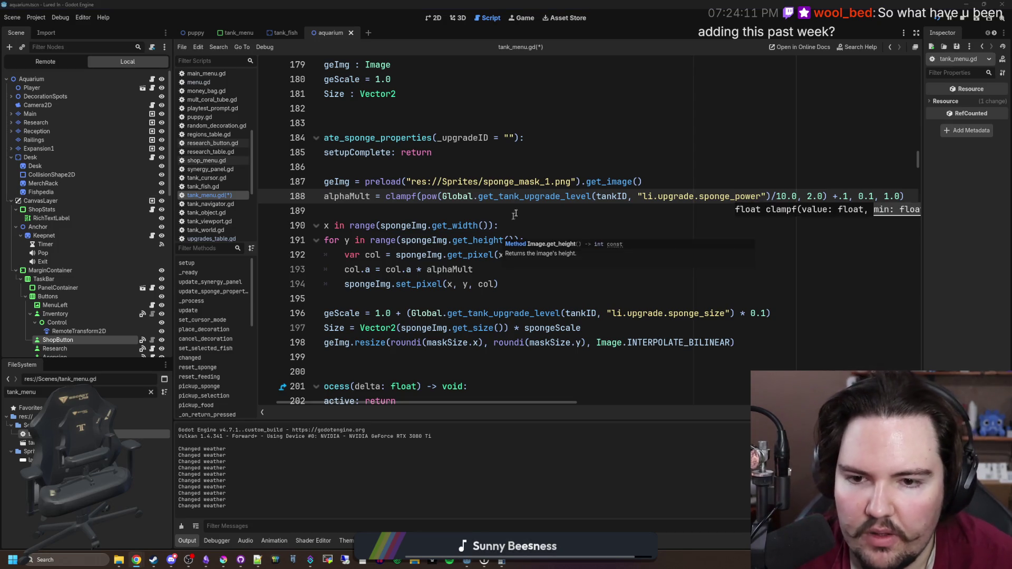
pyautogui.press('Down')
pyautogui.hotkey('ctrl', 's')
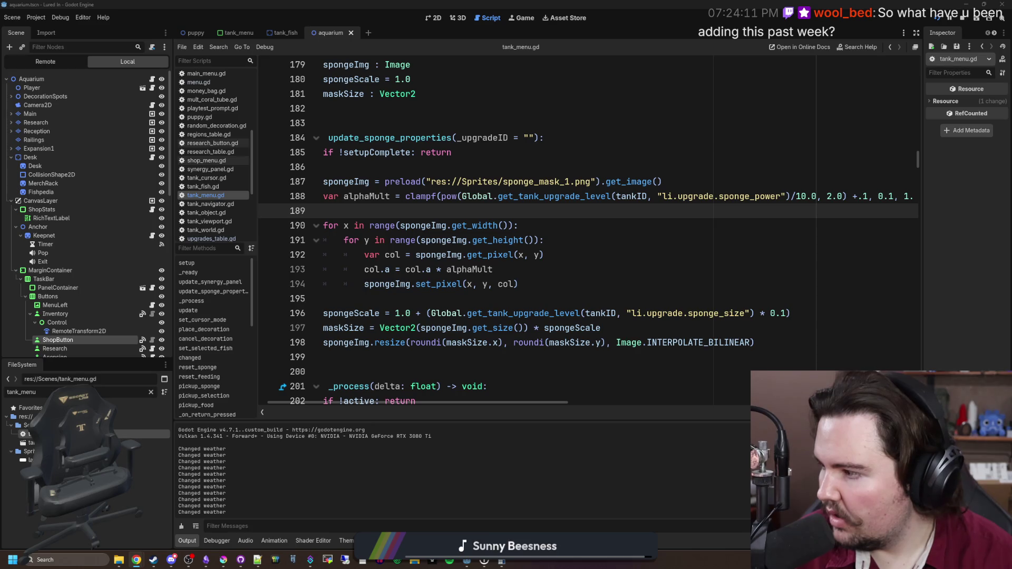
pyautogui.hotkey('alt', 'Tab')
pyautogui.press('super+Up')
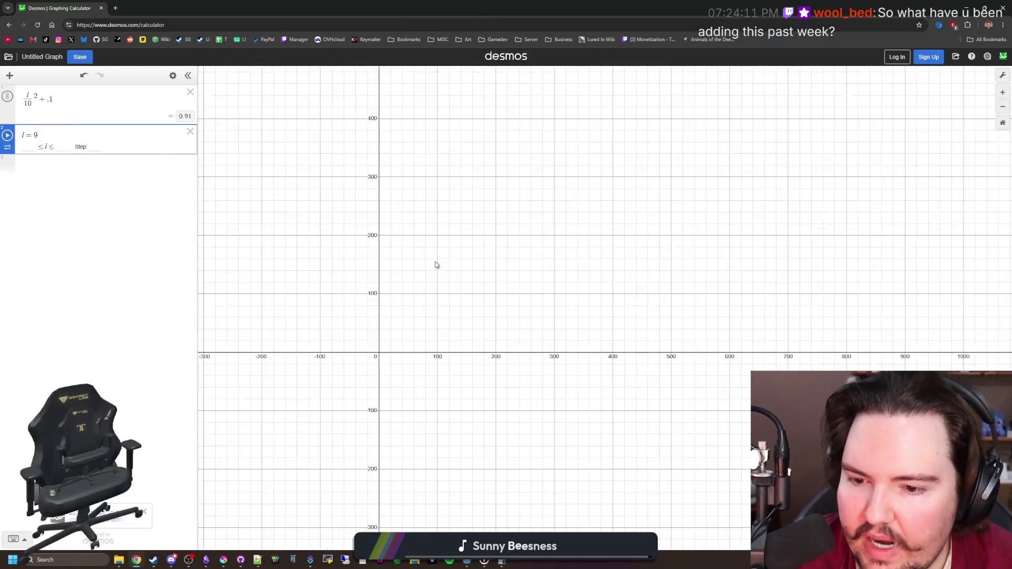
# Plot (x/10)^4 + .1 as a curve, remove the slider row, and zoom in
pyautogui.click(29, 96)
pyautogui.press('BackSpace')
pyautogui.write('x')
pyautogui.click(191, 123)
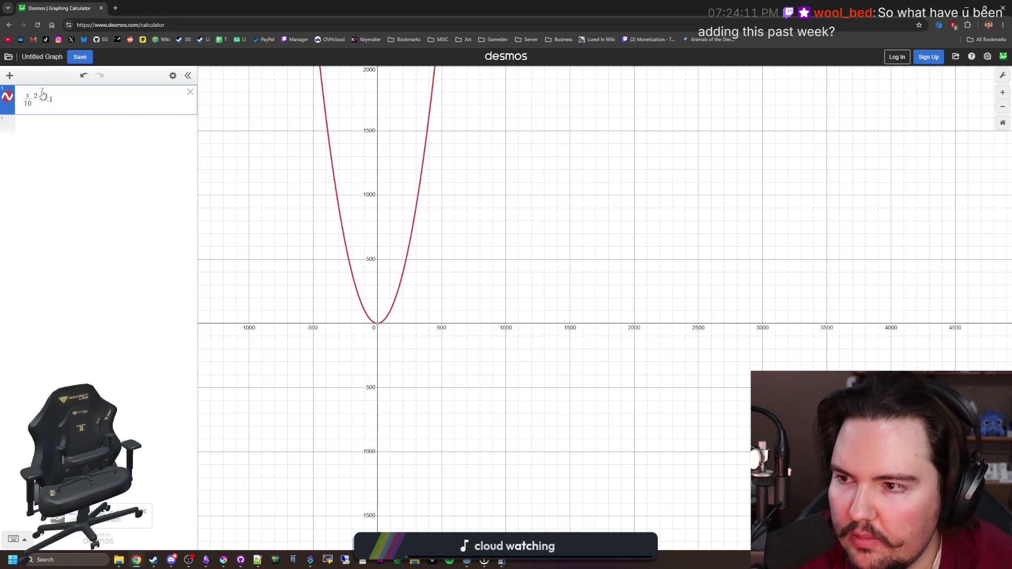
pyautogui.press('BackSpace')
pyautogui.write('45')
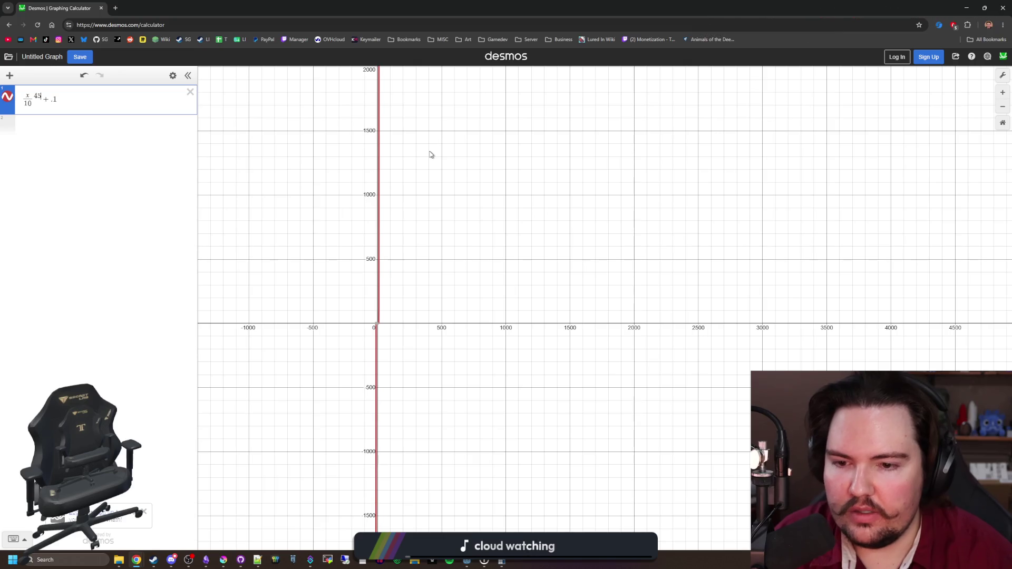
pyautogui.press('BackSpace')
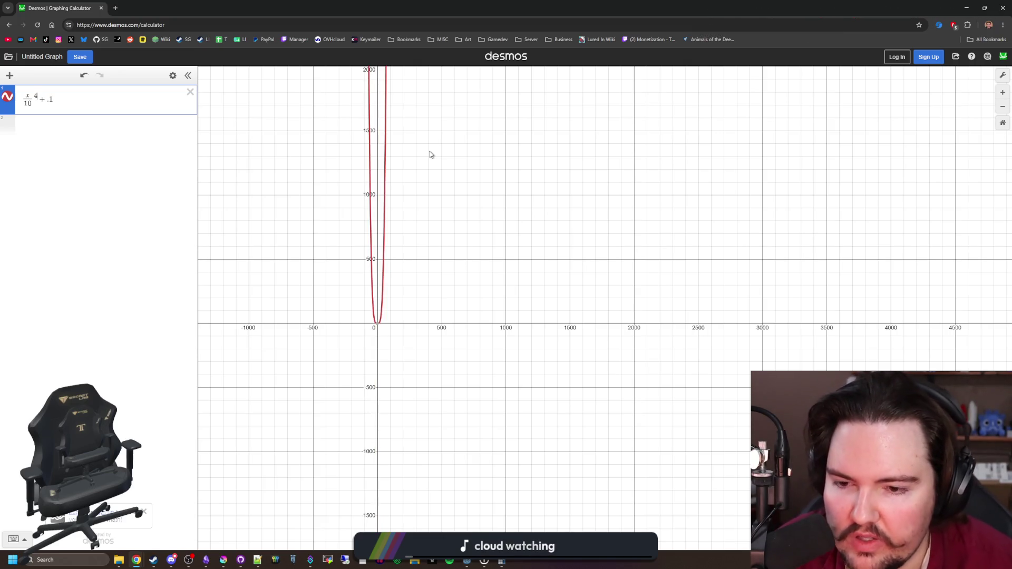
pyautogui.scroll(10, 409, 337)
pyautogui.scroll(5, 313, 447)
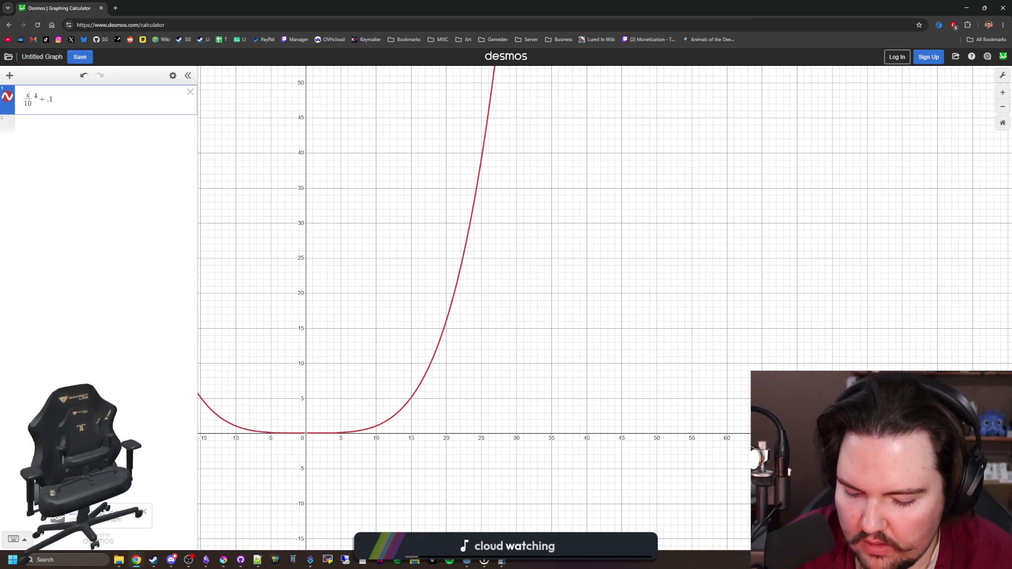
# Add a level row l and test values 1, 5, 9 and 10, then return to Godot
pyautogui.write('l')
pyautogui.click(73, 136)
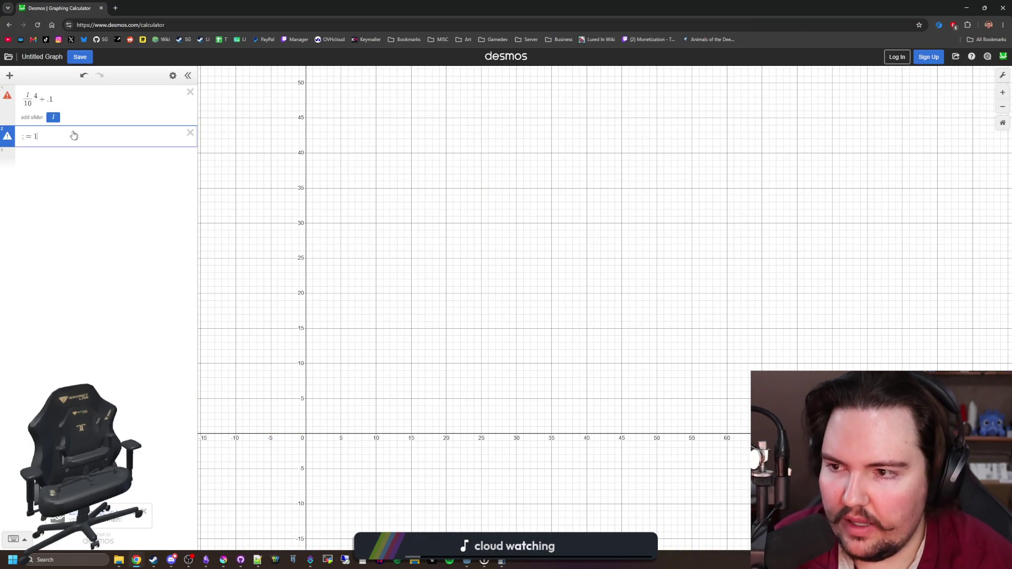
pyautogui.write('=1')
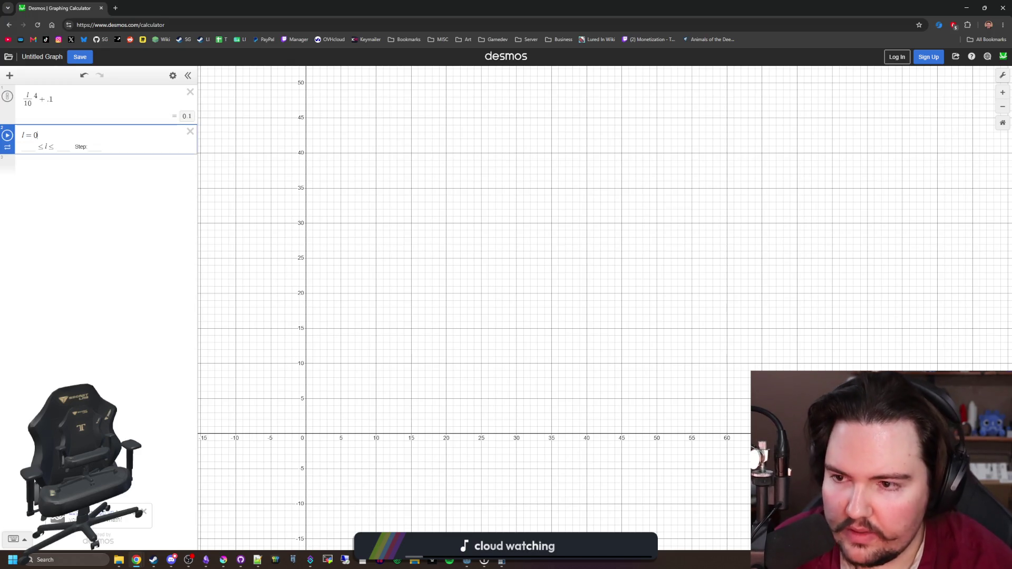
pyautogui.press('BackSpace')
pyautogui.write('5')
pyautogui.press('BackSpace')
pyautogui.write('9')
pyautogui.press('BackSpace')
pyautogui.write('10')
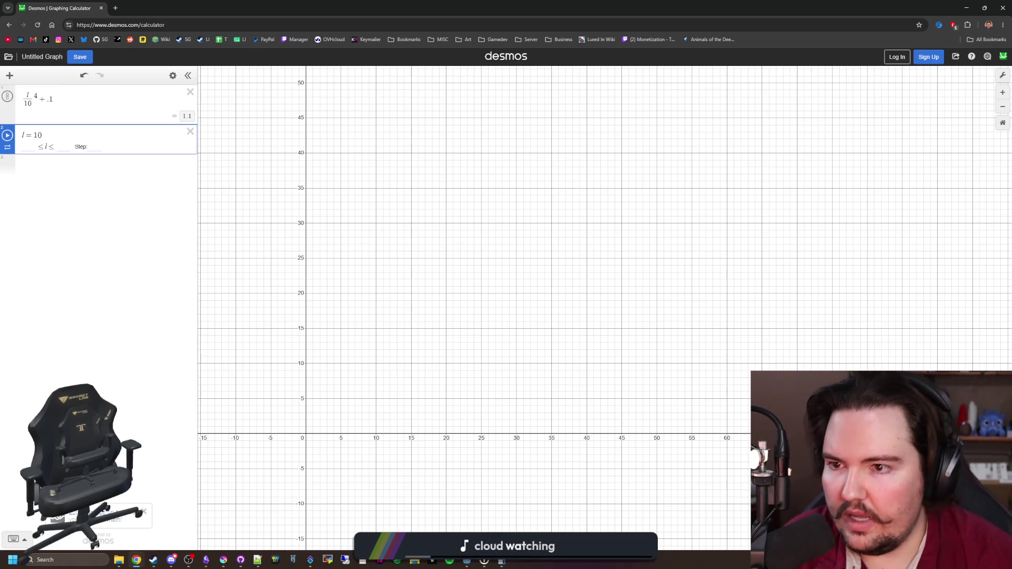
pyautogui.hotkey('alt', 'Tab')
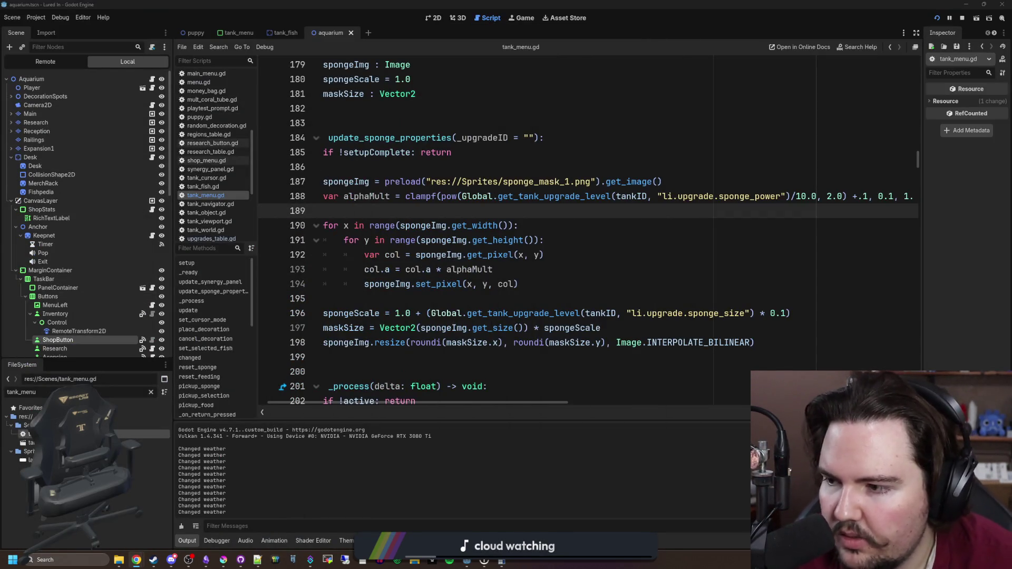
# Save tank_menu.gd and place the caret before the 2.0 exponent on line 188
pyautogui.click(438, 269)
pyautogui.click(438, 211)
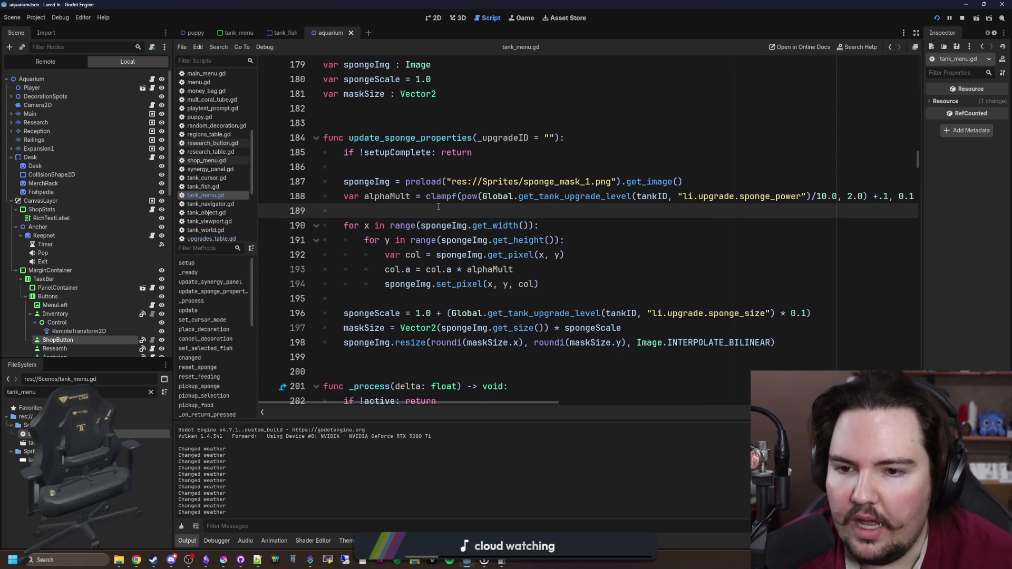
pyautogui.hotkey('ctrl', 's')
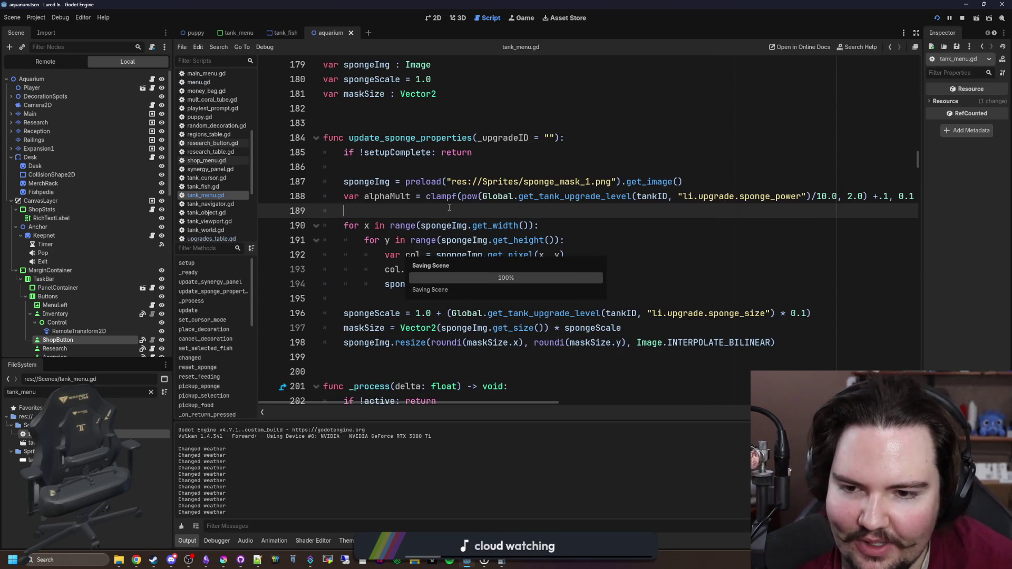
pyautogui.click(527, 304)
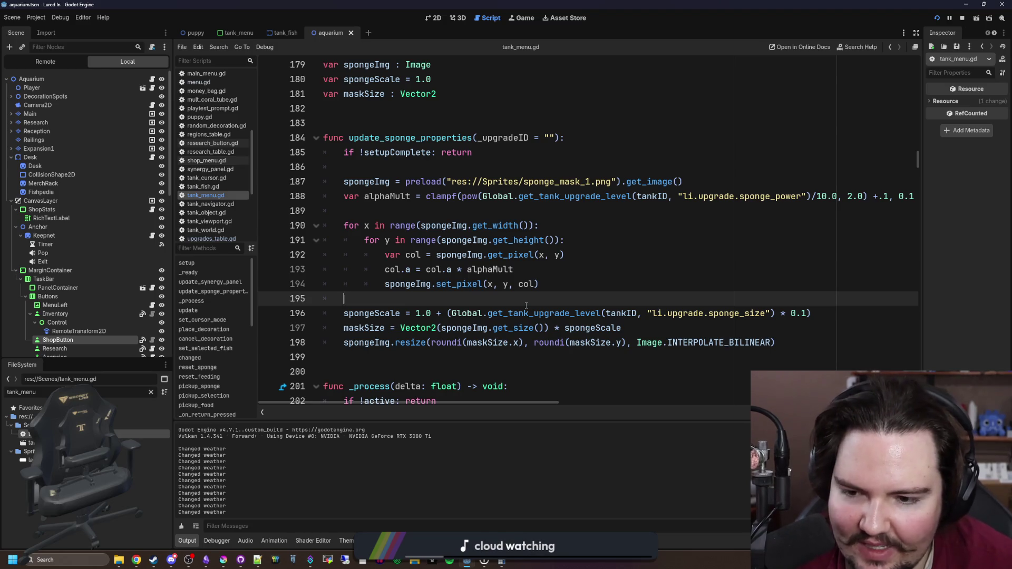
pyautogui.click(447, 216)
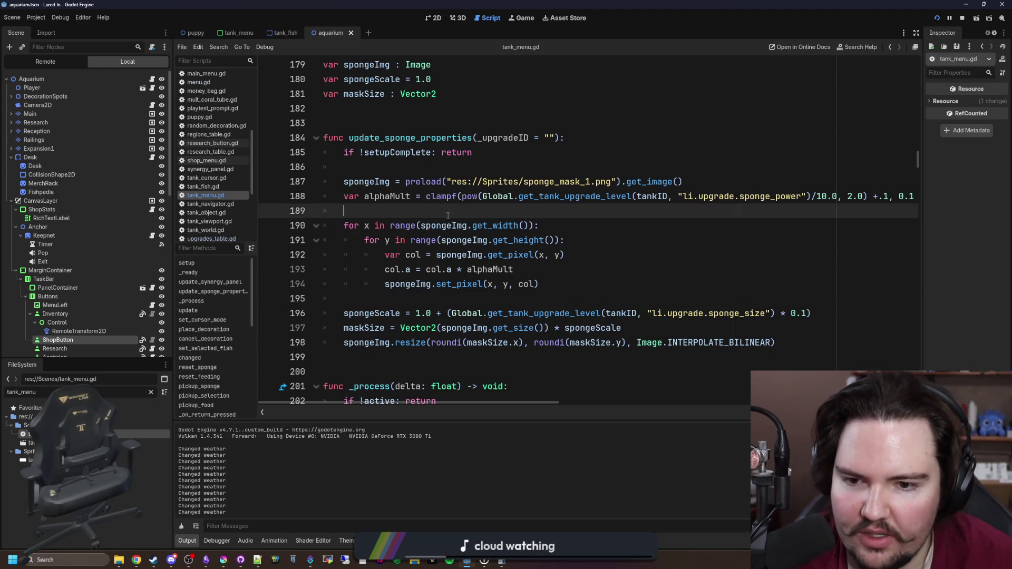
pyautogui.hscroll(3, 526, 222)
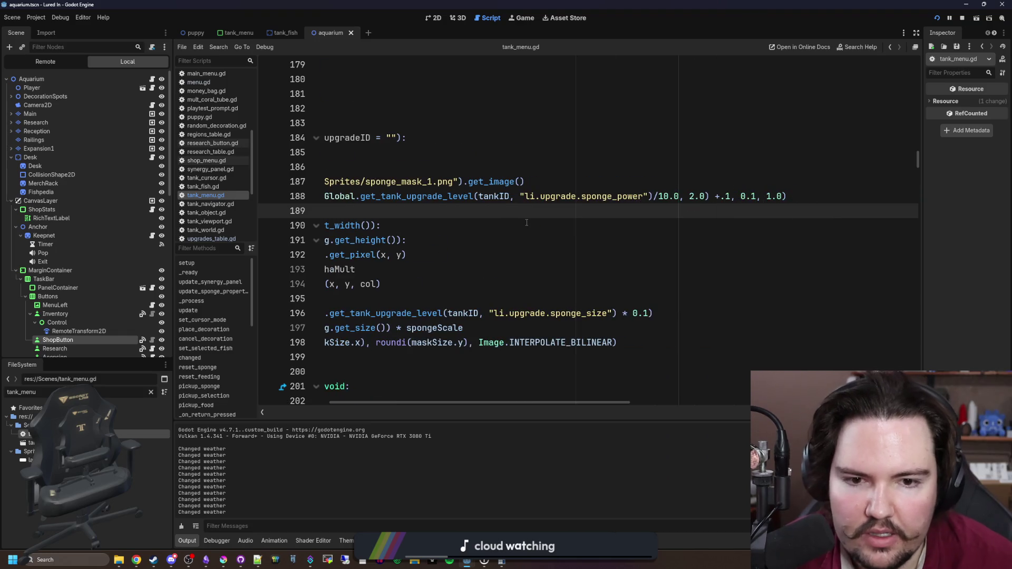
pyautogui.click(690, 196)
# Change the sponge power exponent from 2.0 to 3.0 and save the script
pyautogui.hotkey('alt', 'Tab')
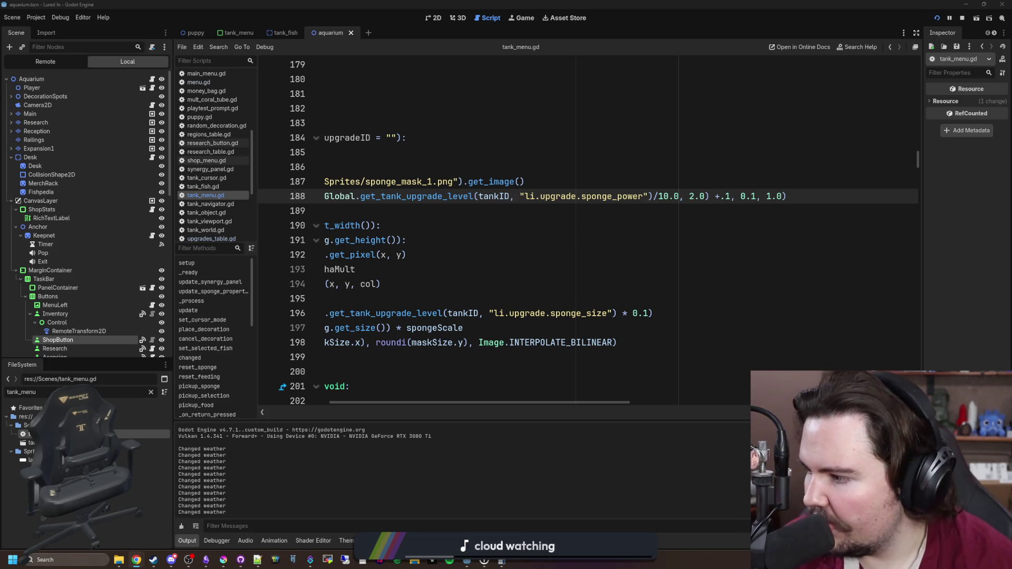
pyautogui.hotkey('alt', 'Tab')
pyautogui.press('Down')
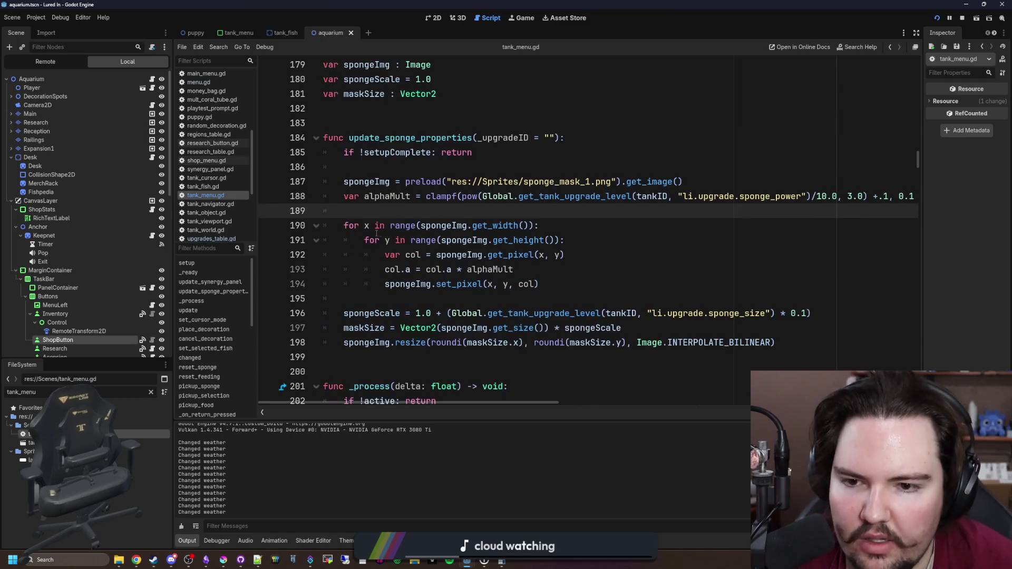
pyautogui.hotkey('ctrl', 's')
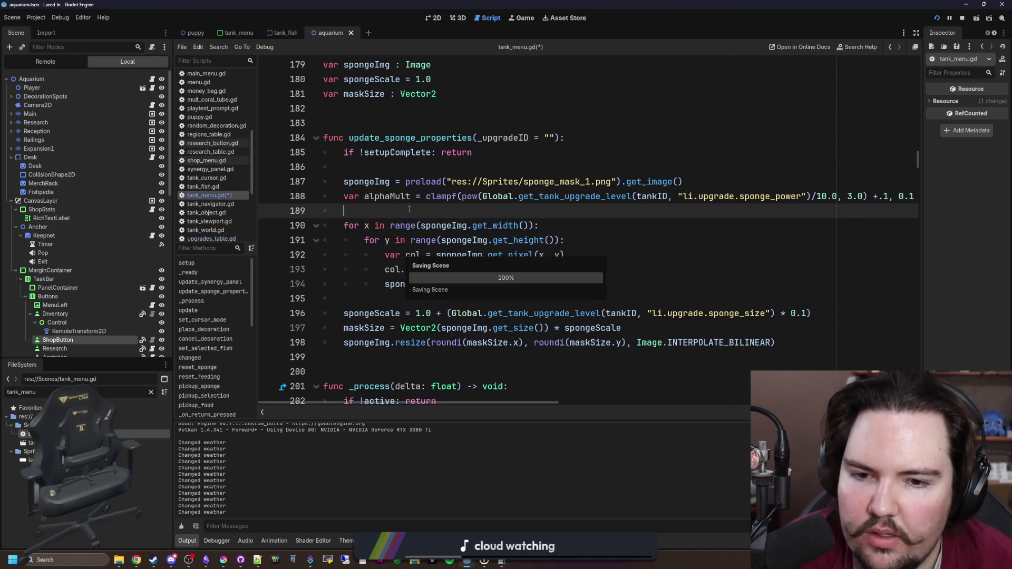
pyautogui.hscroll(5, 412, 210)
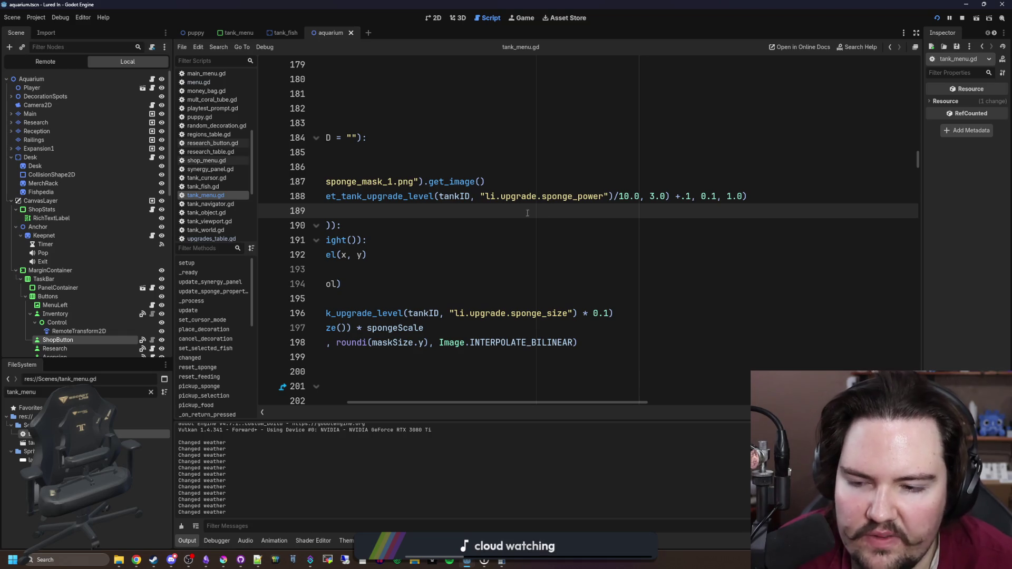
pyautogui.hscroll(-5, 542, 215)
pyautogui.hotkey('ctrl', 's')
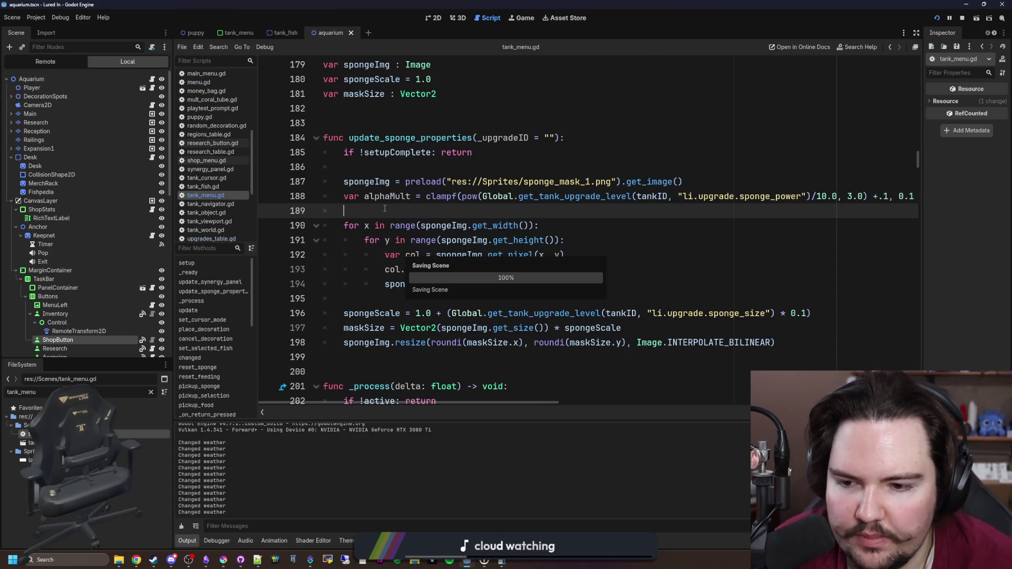
pyautogui.hotkey('ctrl', 's')
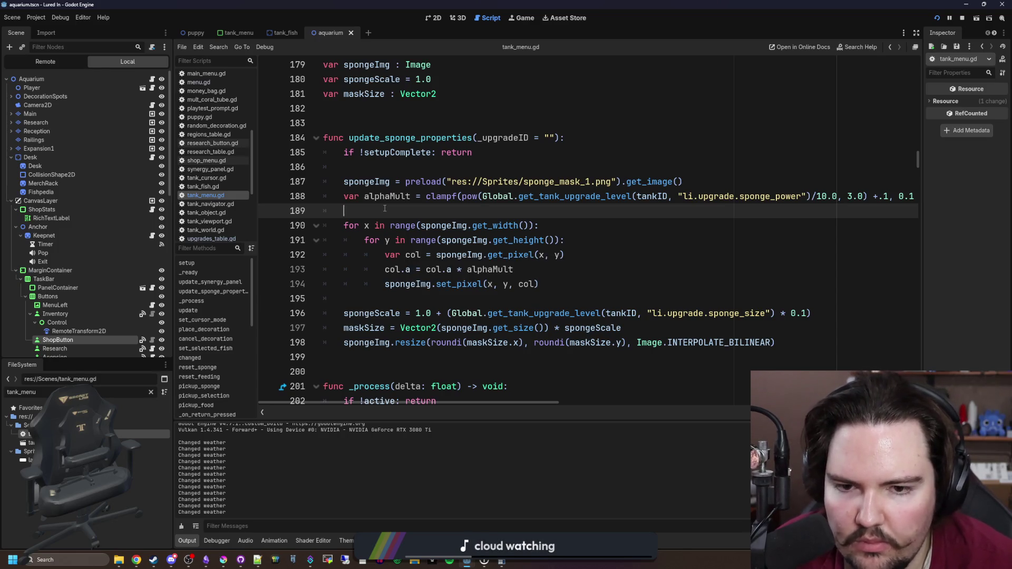
pyautogui.hotkey('ctrl', 's')
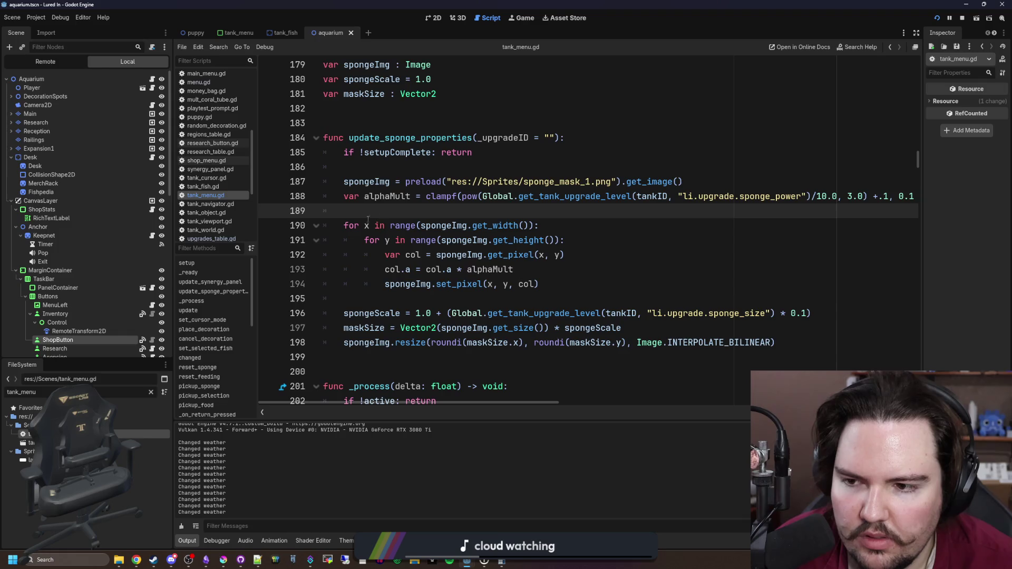
# Set Sponge Power's MaxLevel to 10 in upgrades_table.gd, save, and run the game
pyautogui.click(152, 393)
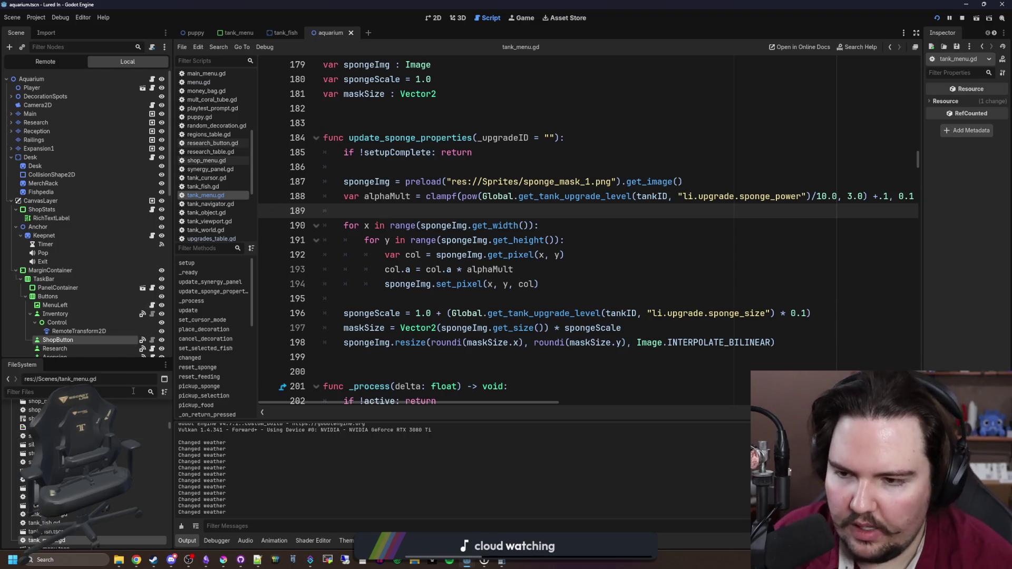
pyautogui.click(211, 239)
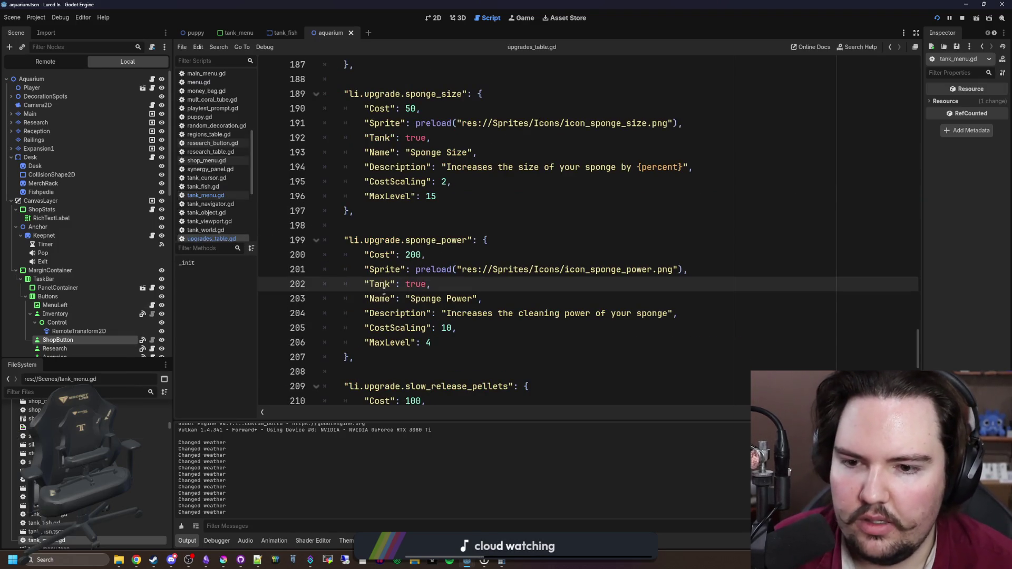
pyautogui.click(438, 345)
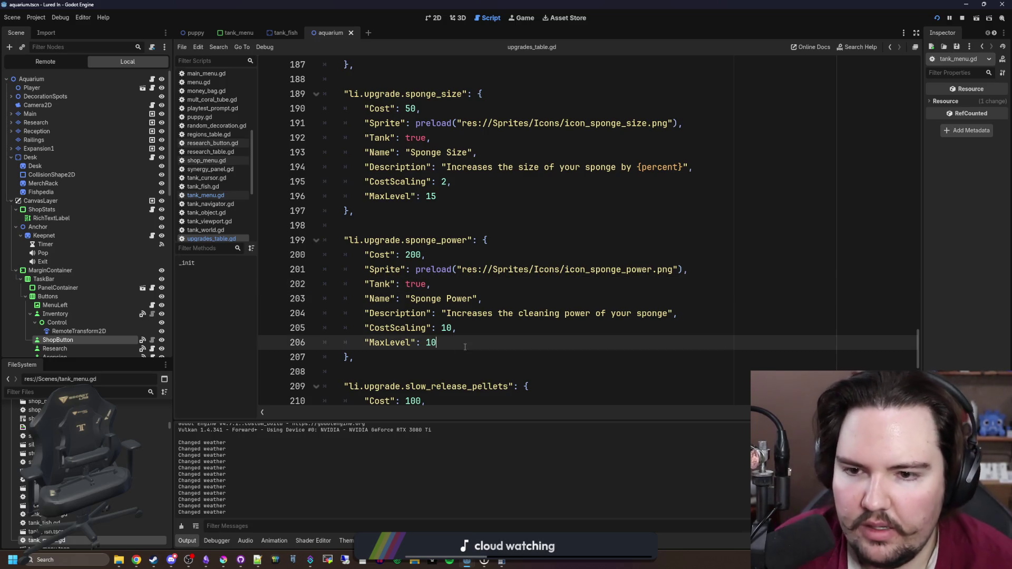
pyautogui.hotkey('ctrl', 's')
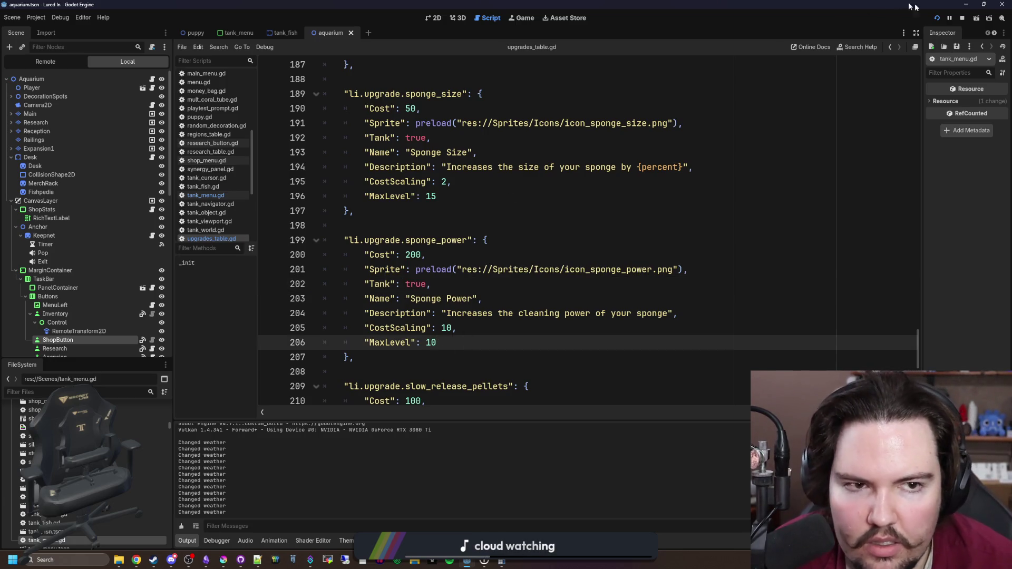
pyautogui.click(937, 18)
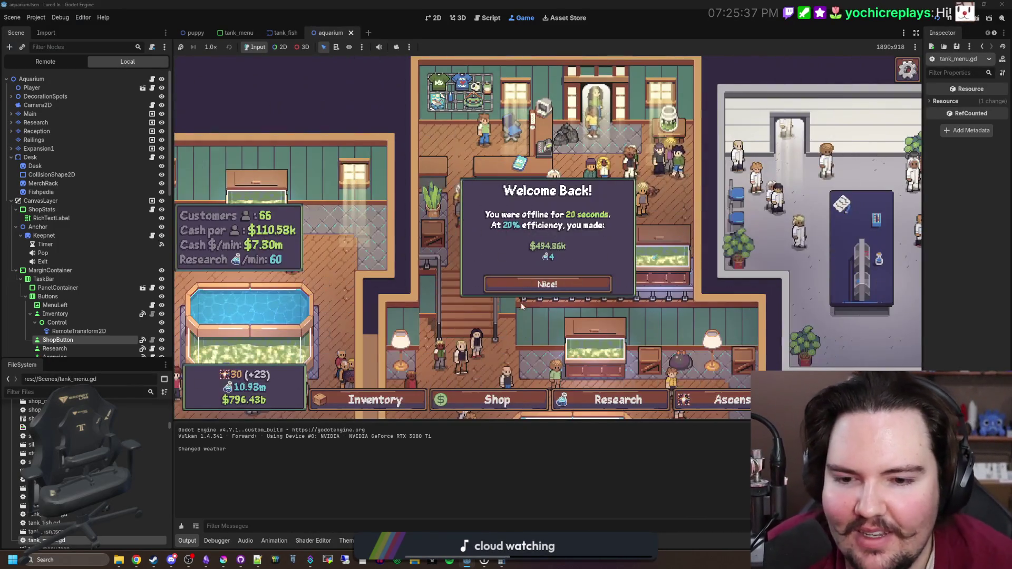
# Dismiss the Welcome Back popup and briefly check Large Fish Tank 1's details
pyautogui.click(547, 283)
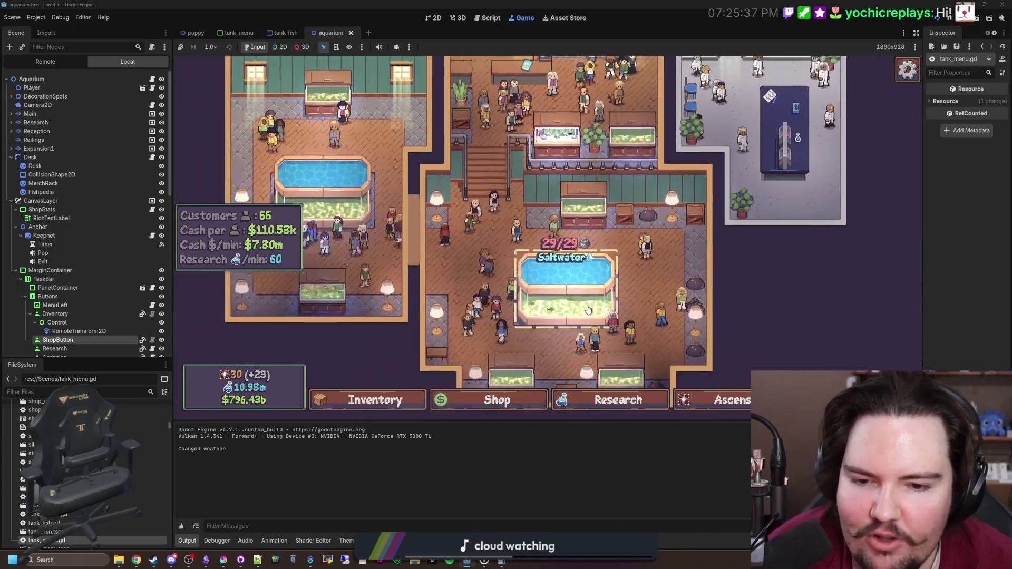
pyautogui.click(589, 252)
pyautogui.press('Escape')
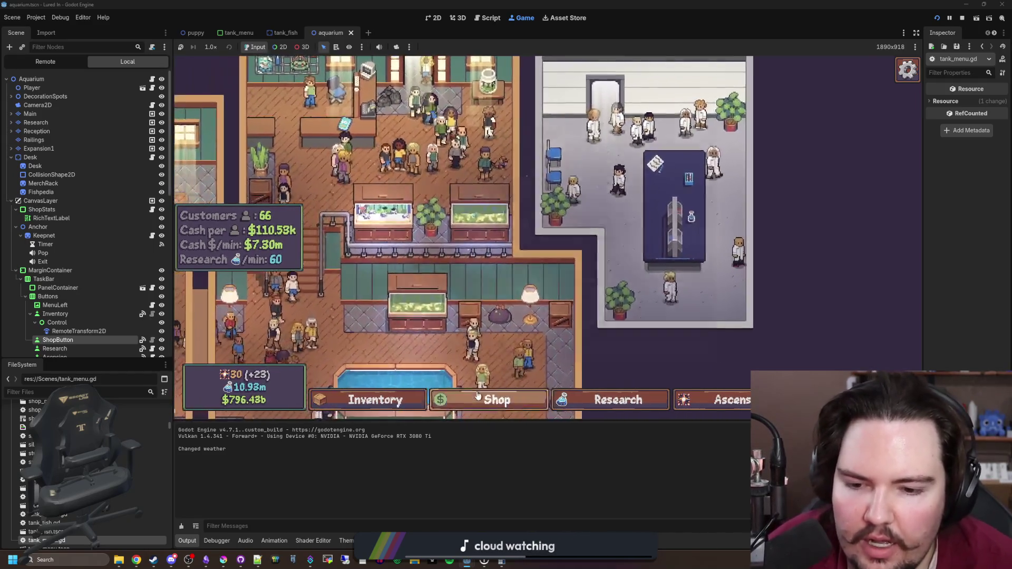
# Browse the Shop, the Research tree and the Ascension tree's Synergies node
pyautogui.click(455, 399)
pyautogui.scroll(-3, 538, 283)
pyautogui.scroll(3, 538, 283)
pyautogui.click(618, 400)
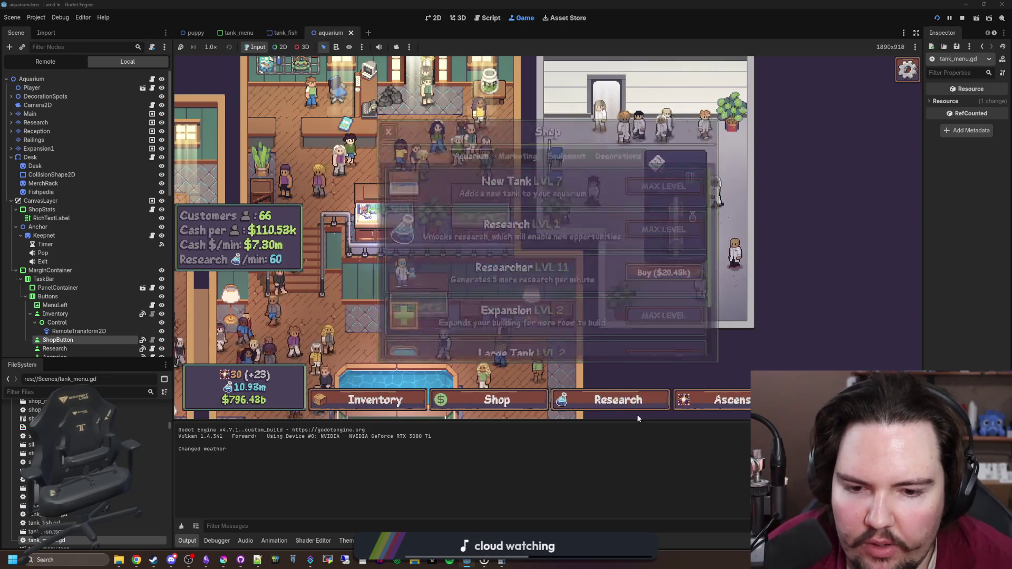
pyautogui.moveTo(628, 295); pyautogui.dragTo(554, 289)
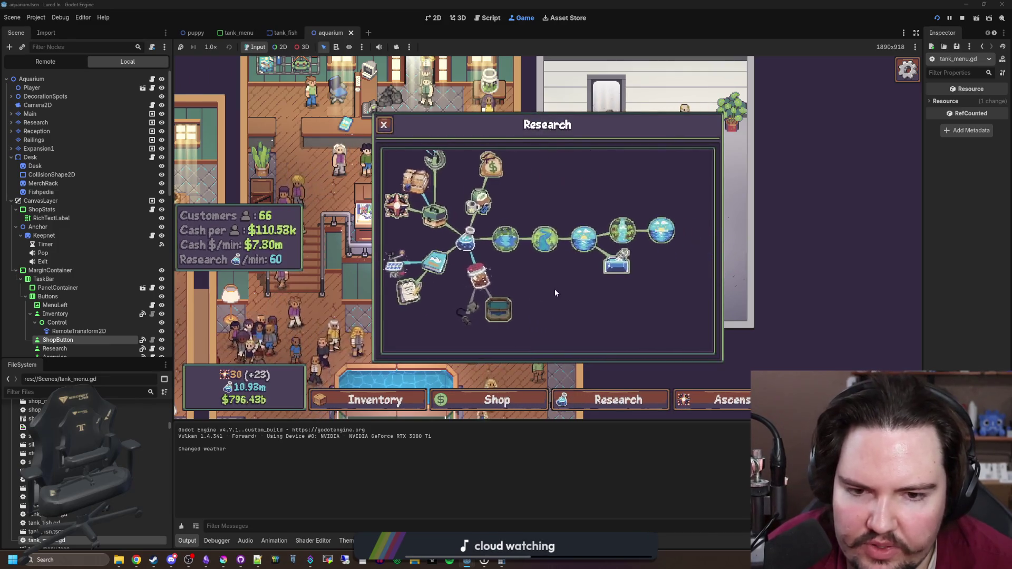
pyautogui.click(648, 399)
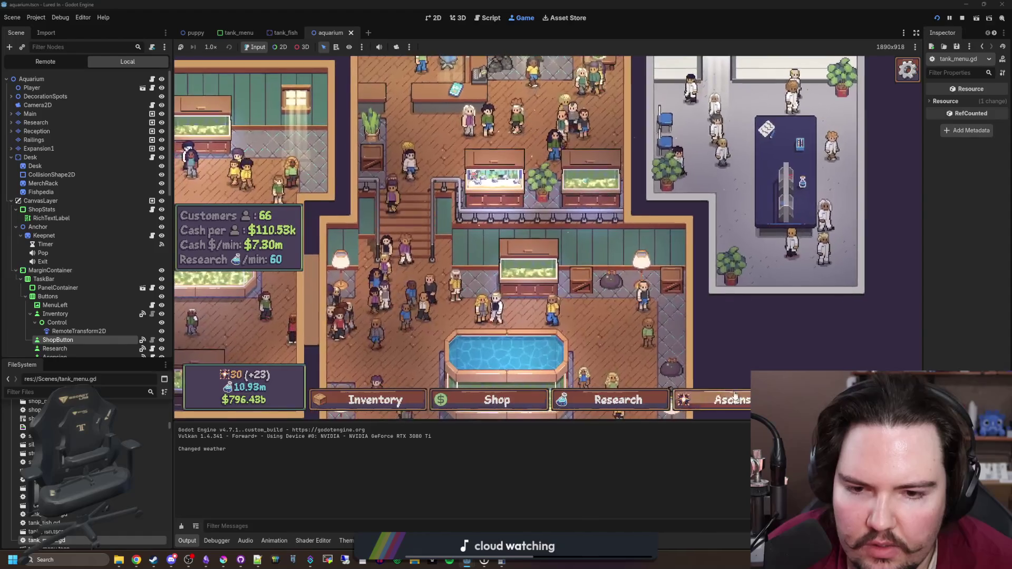
pyautogui.click(722, 400)
pyautogui.scroll(-2, 485, 275)
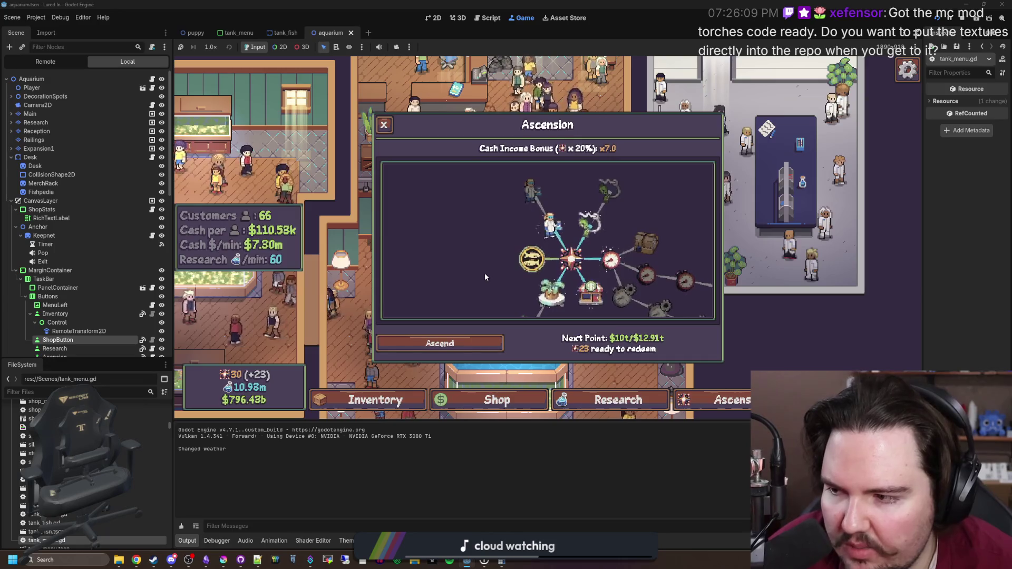
pyautogui.click(535, 258)
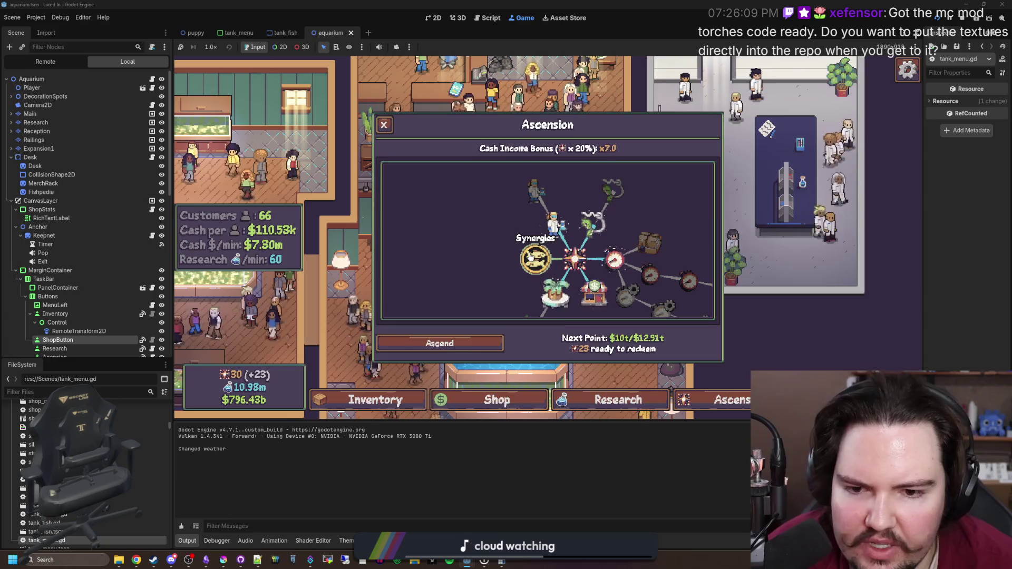
pyautogui.press('Escape')
# Open Large Fish Tank 1, review its synergies list and inspect the Pink Frogfish
pyautogui.click(511, 269)
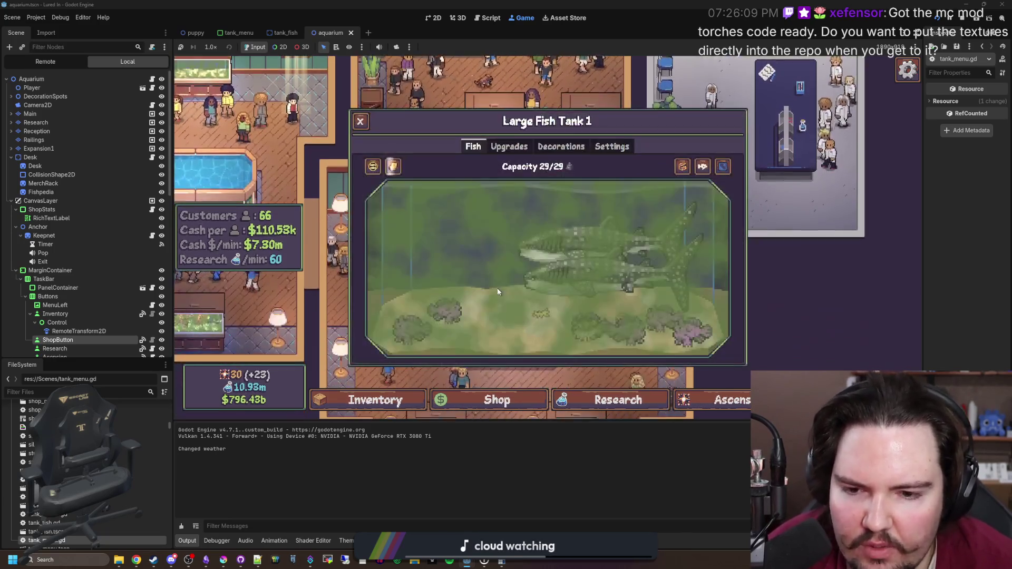
pyautogui.click(372, 166)
pyautogui.scroll(-1, 306, 261)
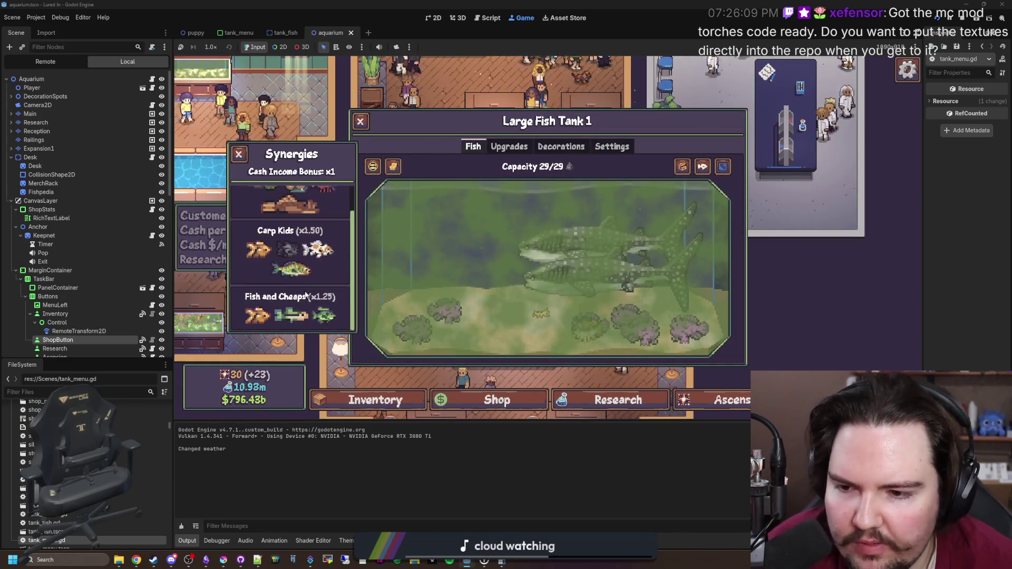
pyautogui.scroll(1, 311, 256)
pyautogui.scroll(-1, 316, 251)
pyautogui.scroll(2, 319, 248)
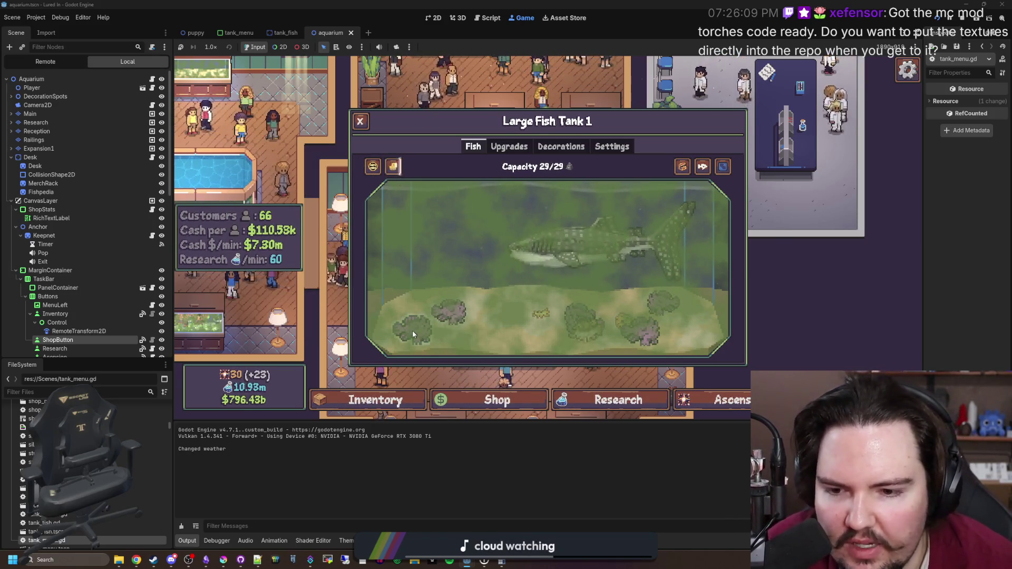
pyautogui.click(431, 318)
pyautogui.click(465, 309)
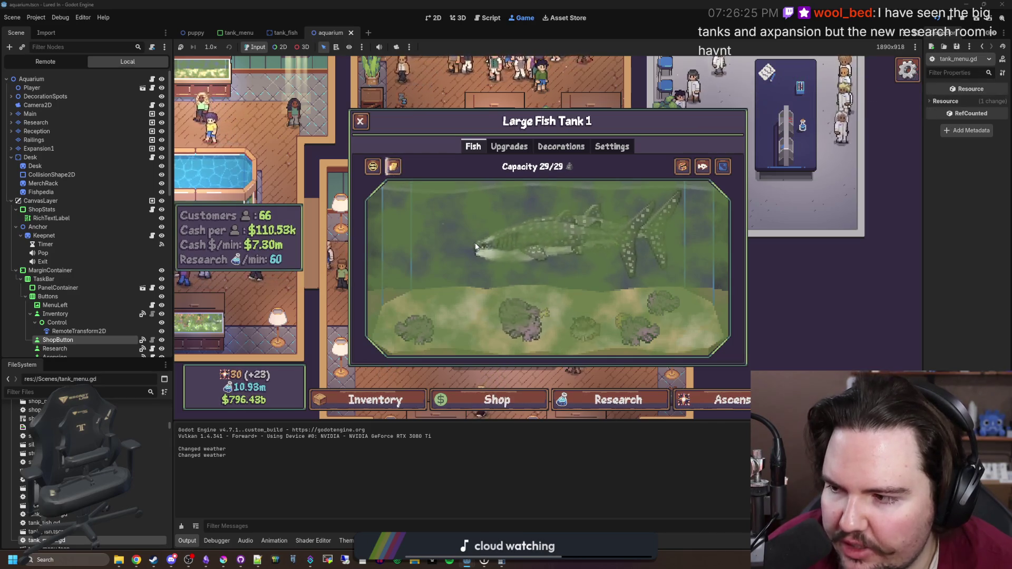
# Buy three Researcher levels from the Shop's Aquarium tab
pyautogui.click(669, 311)
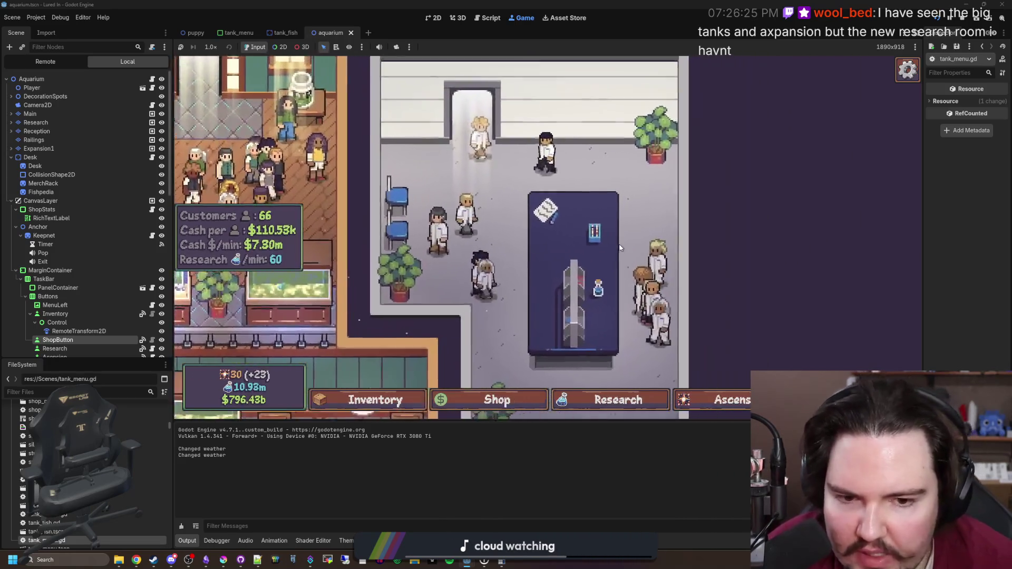
pyautogui.scroll(-3, 621, 248)
pyautogui.scroll(3, 522, 216)
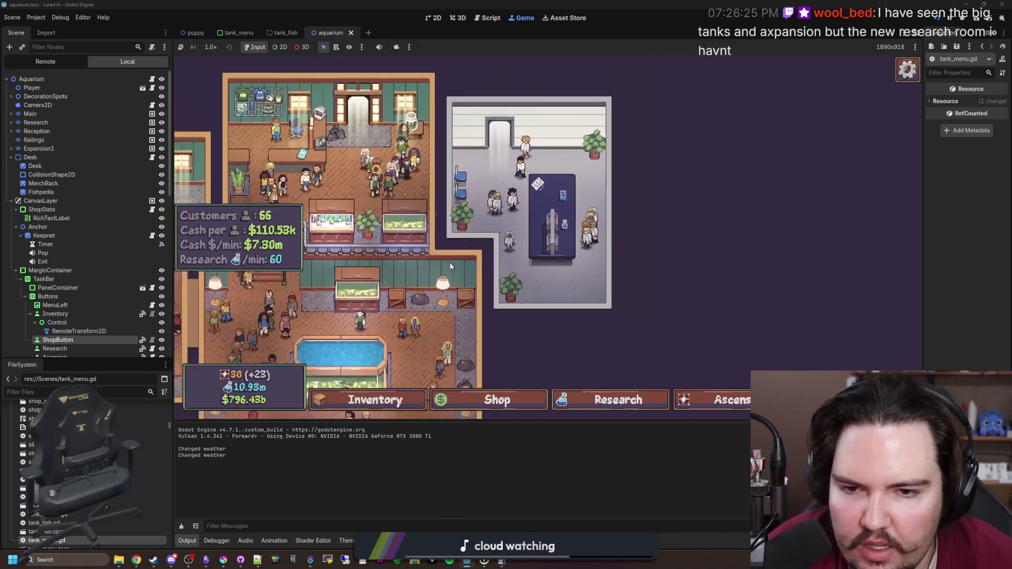
pyautogui.scroll(-3, 522, 216)
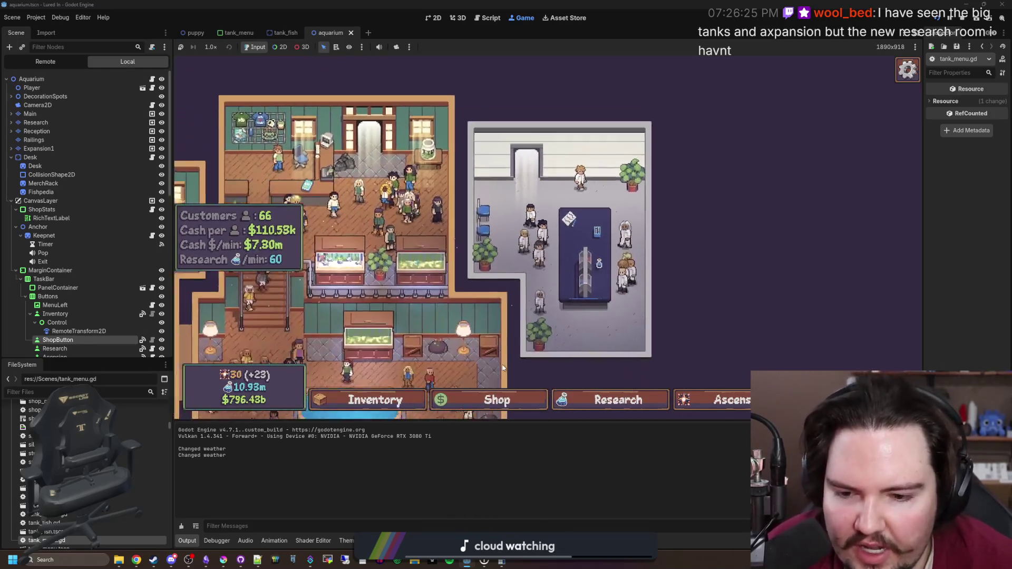
pyautogui.click(497, 400)
pyautogui.click(505, 151)
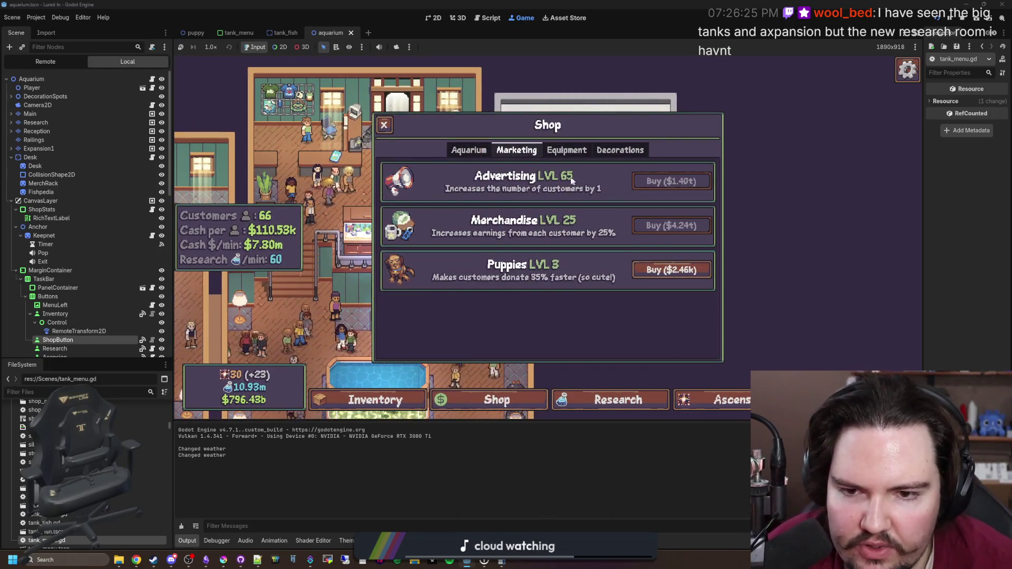
pyautogui.click(460, 151)
pyautogui.click(666, 269)
pyautogui.click(666, 269)
pyautogui.click(666, 269)
pyautogui.press('Escape')
# Pan the game camera toward the research room and the left-side rooms
pyautogui.scroll(3, 567, 150)
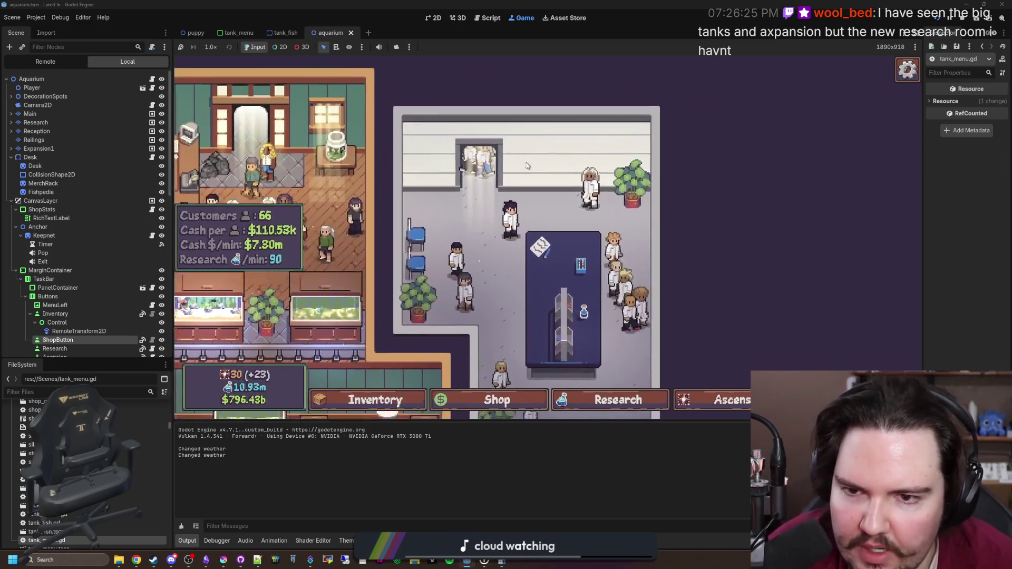
pyautogui.press('Left')
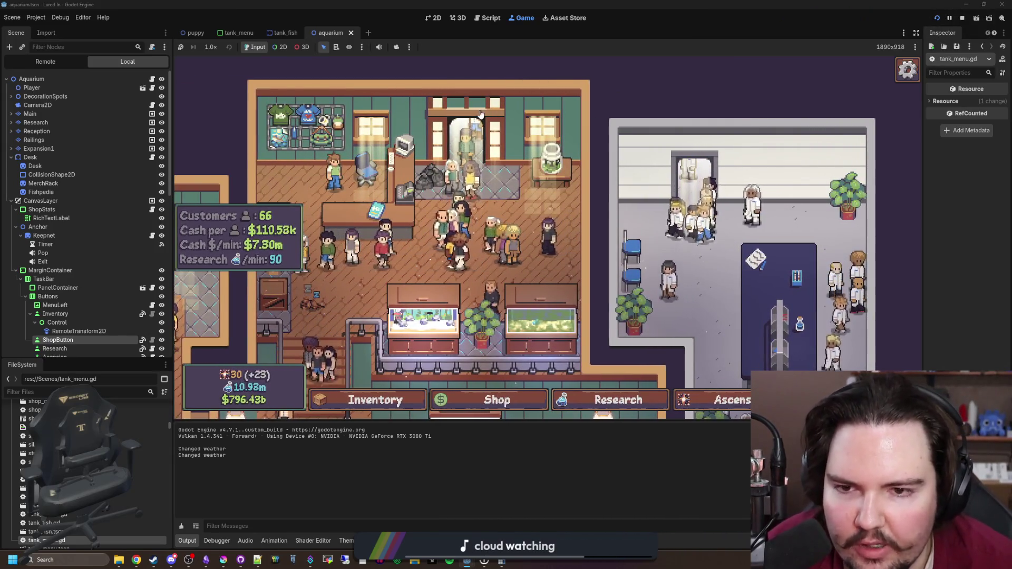
pyautogui.press('Right')
pyautogui.press('s')
pyautogui.press('Escape')
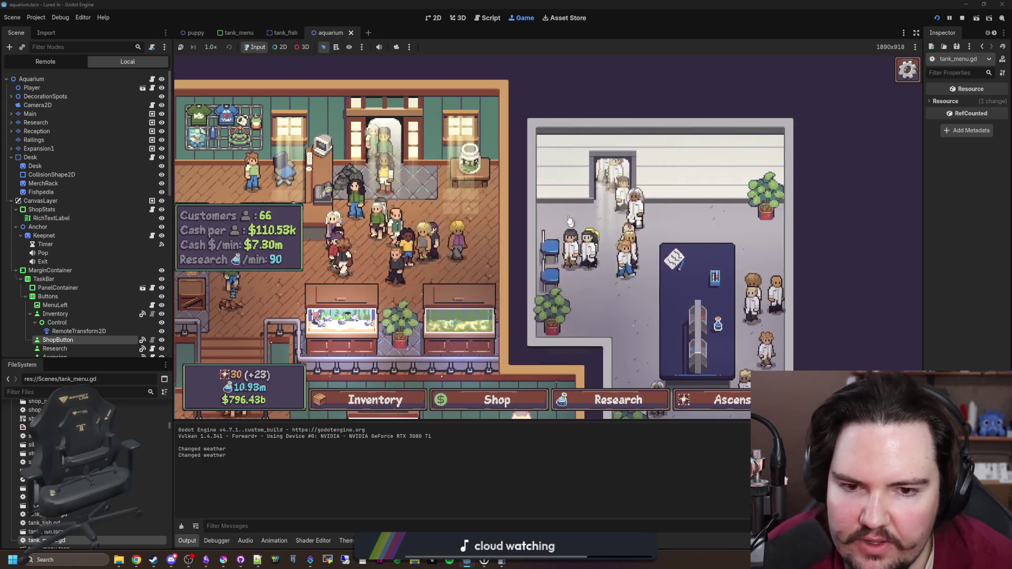
pyautogui.press('Right')
pyautogui.press('Down')
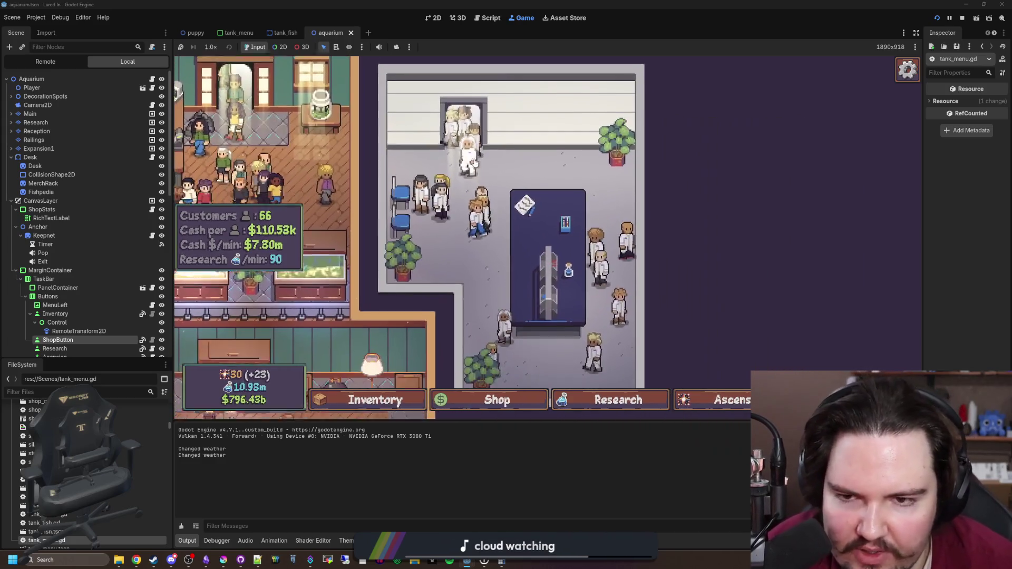
pyautogui.scroll(-3, 542, 310)
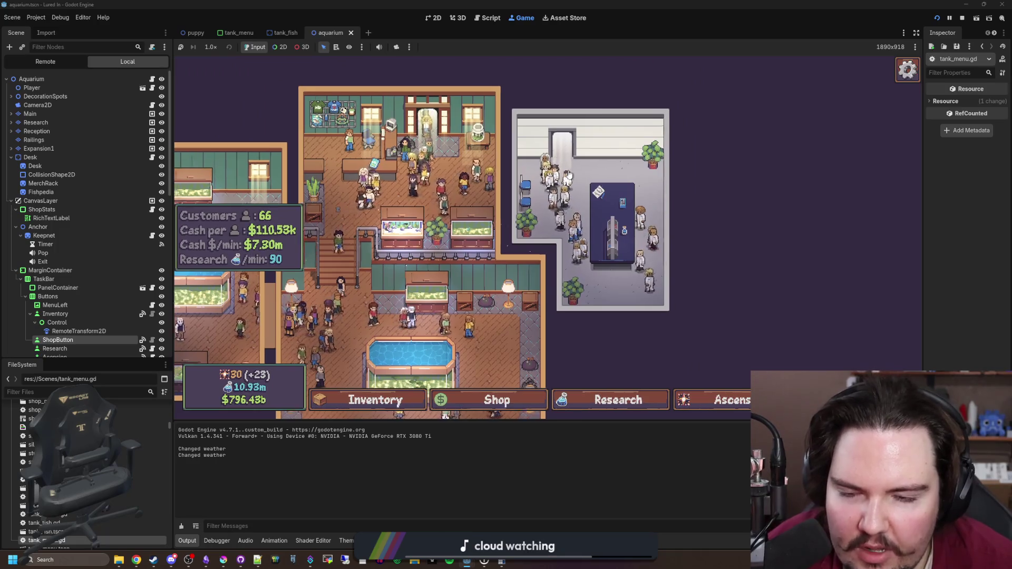
pyautogui.press('Left')
pyautogui.press('Down')
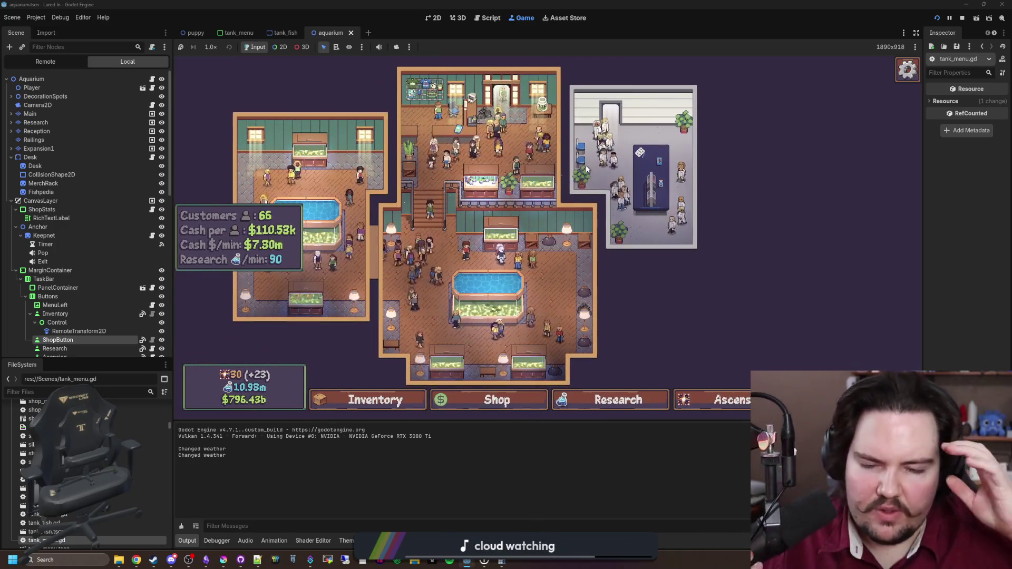
# Buy one more Researcher level after browsing the Marketing and Equipment tabs, then close the Shop
pyautogui.click(502, 406)
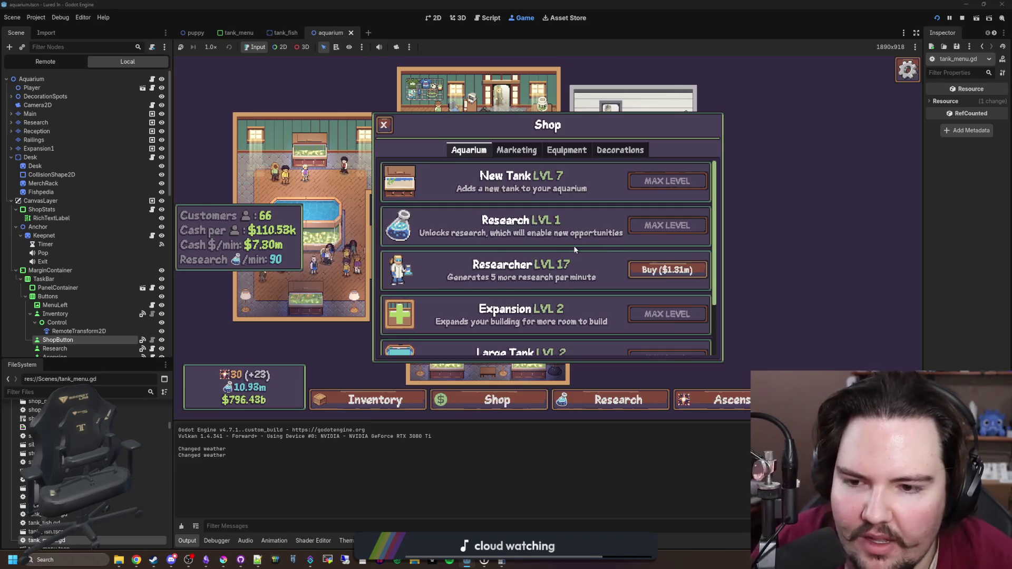
pyautogui.scroll(-2, 542, 193)
pyautogui.scroll(2, 541, 193)
pyautogui.click(517, 152)
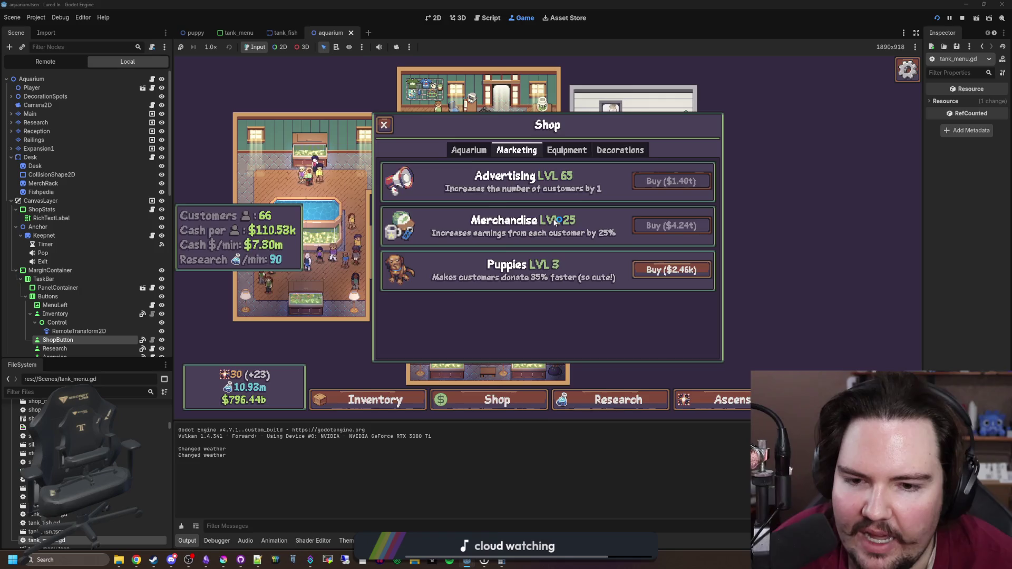
pyautogui.click(560, 154)
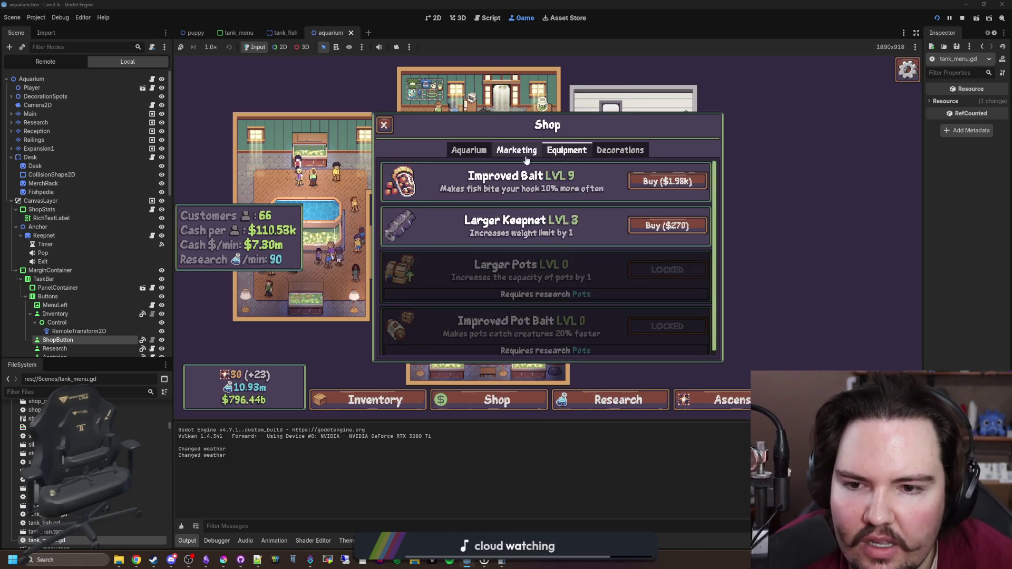
pyautogui.click(464, 149)
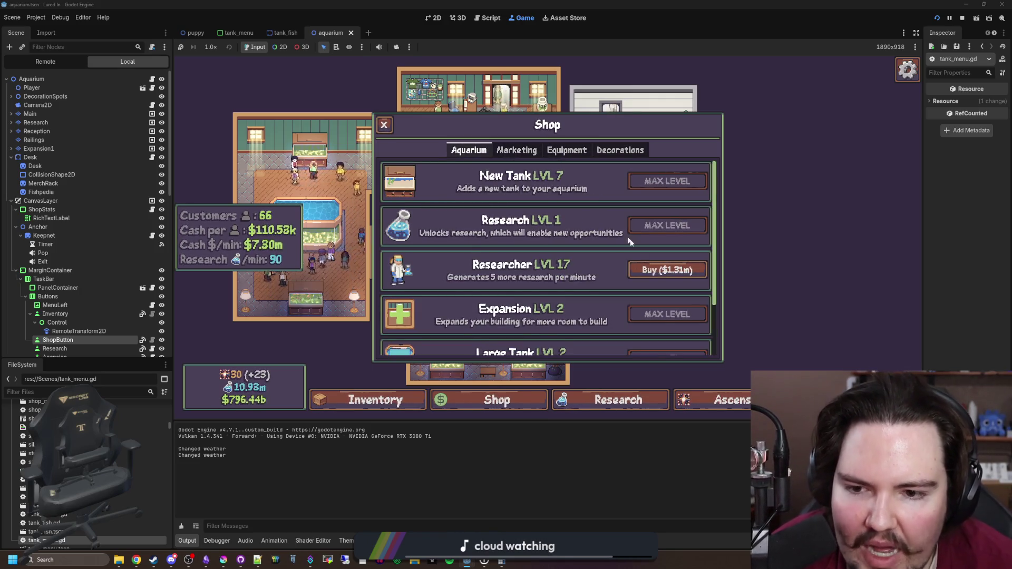
pyautogui.click(684, 270)
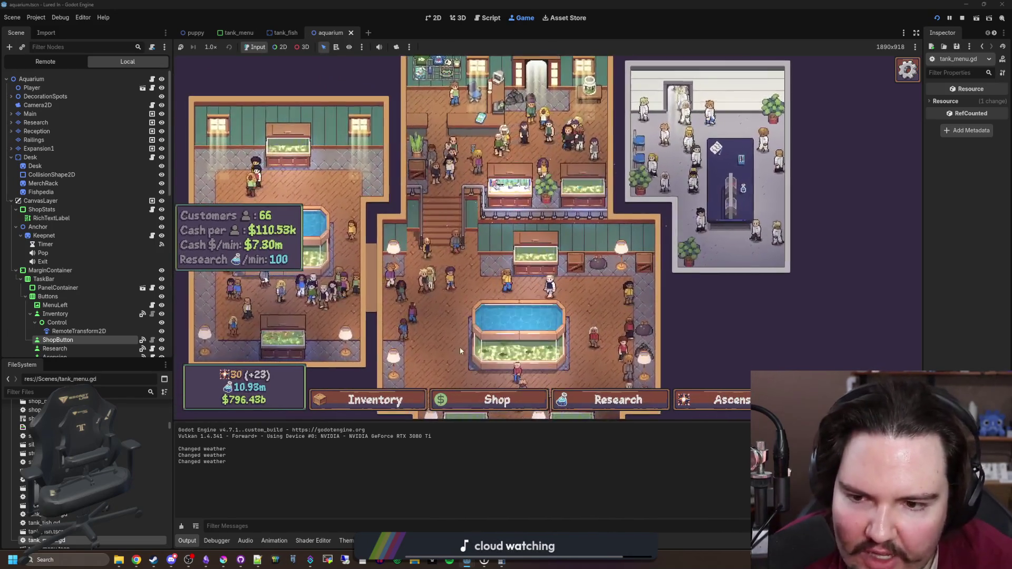
pyautogui.click(481, 399)
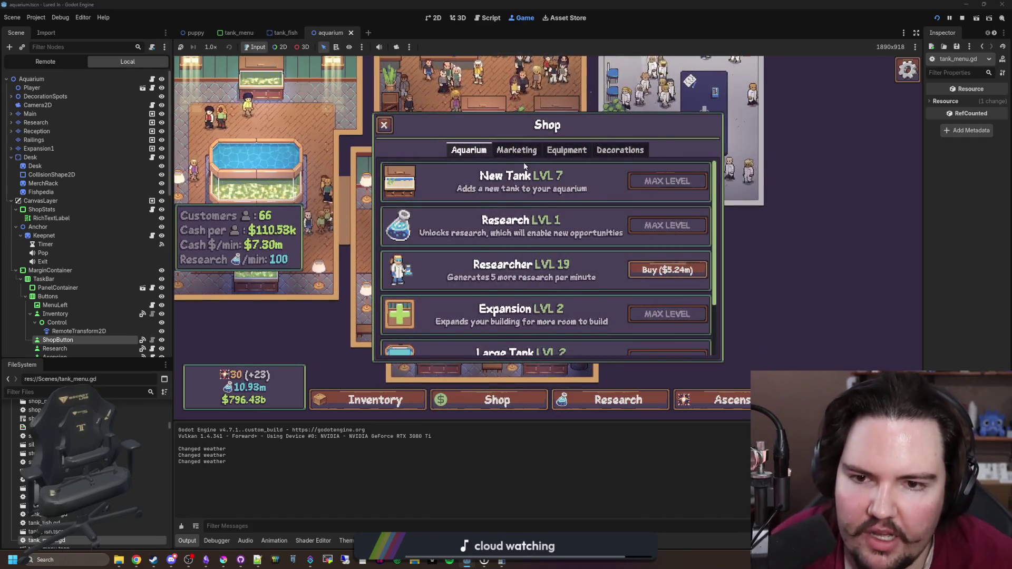
pyautogui.click(517, 150)
pyautogui.click(643, 274)
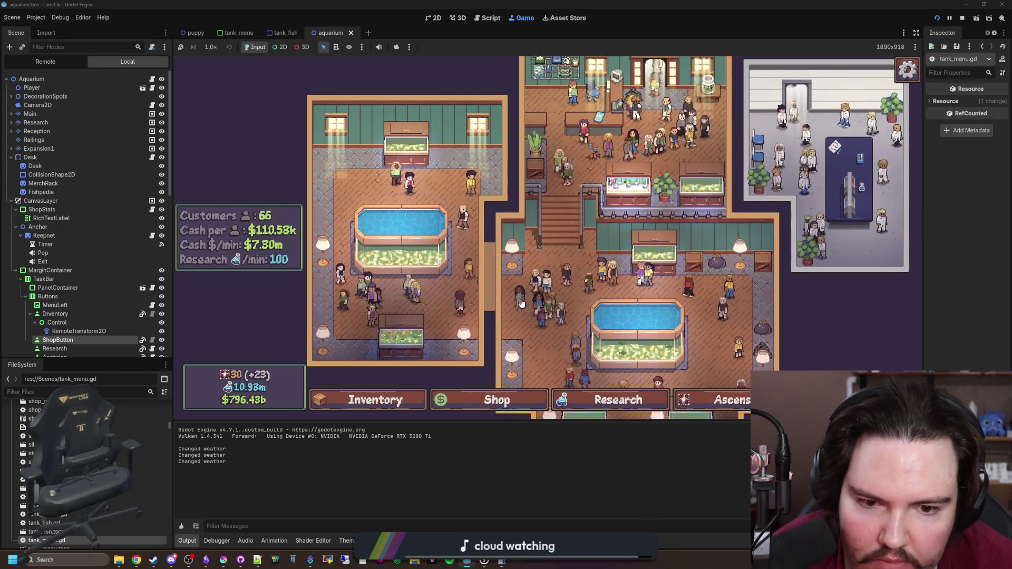
# Zoom and pan the game view across the aquarium rooms
pyautogui.scroll(5, 521, 303)
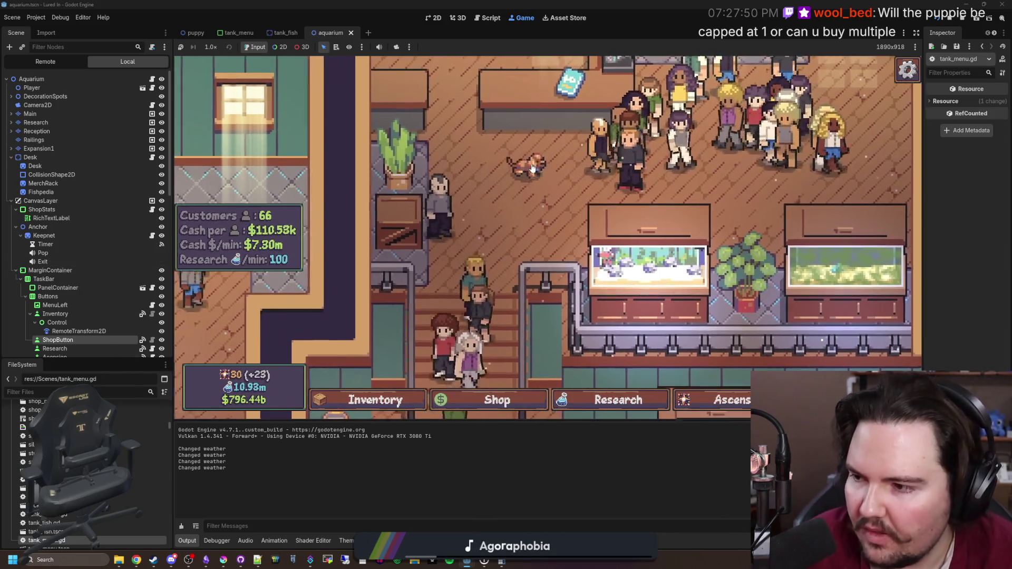
pyautogui.scroll(-3, 530, 165)
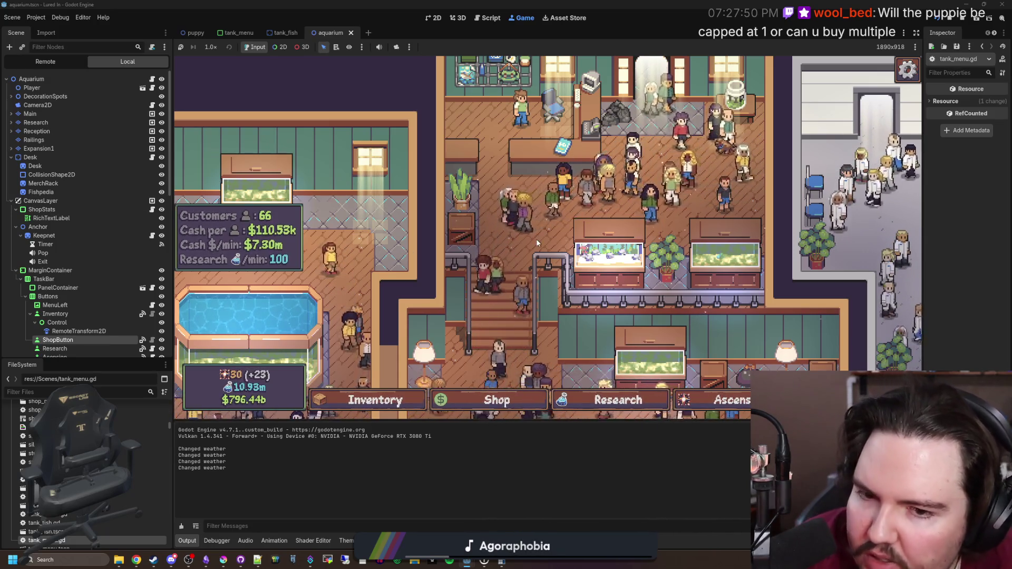
pyautogui.scroll(-3, 537, 242)
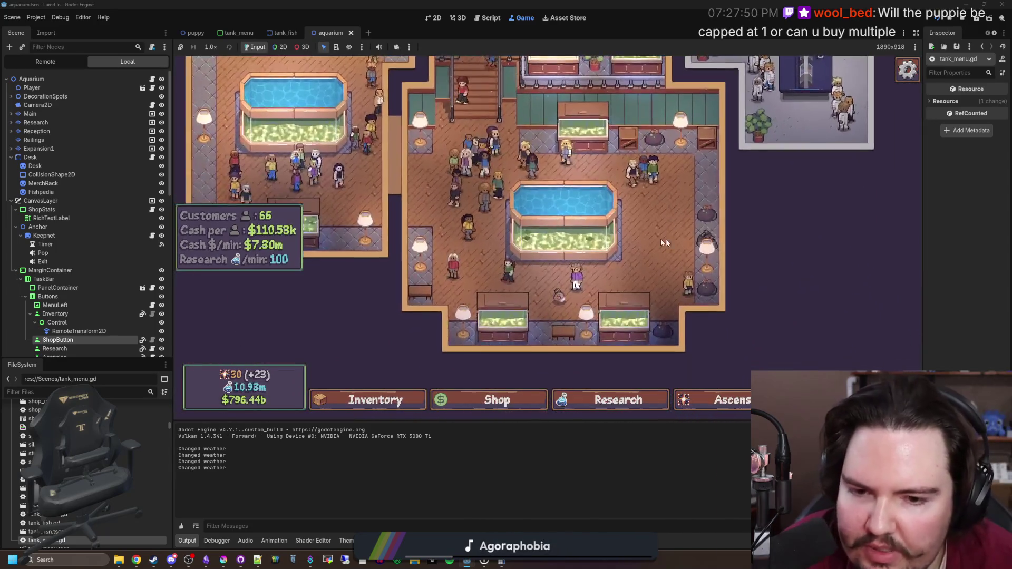
pyautogui.scroll(-3, 550, 242)
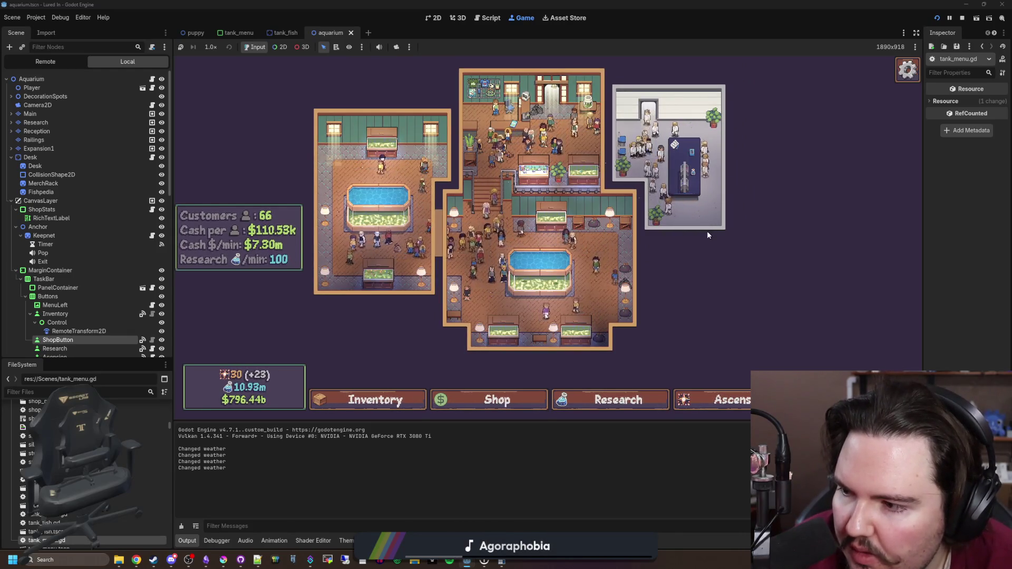
pyautogui.scroll(1, 532, 302)
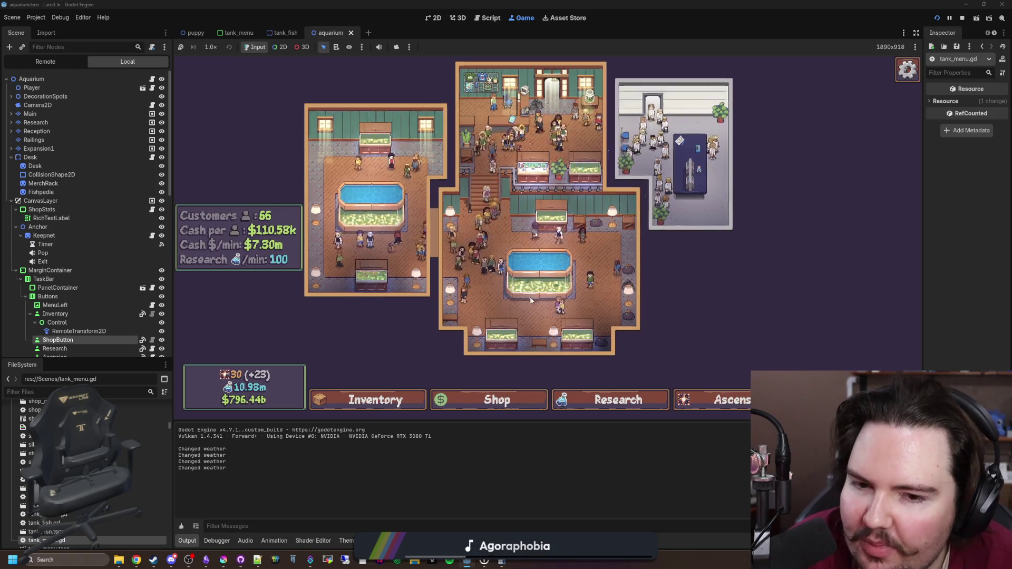
pyautogui.scroll(4, 530, 299)
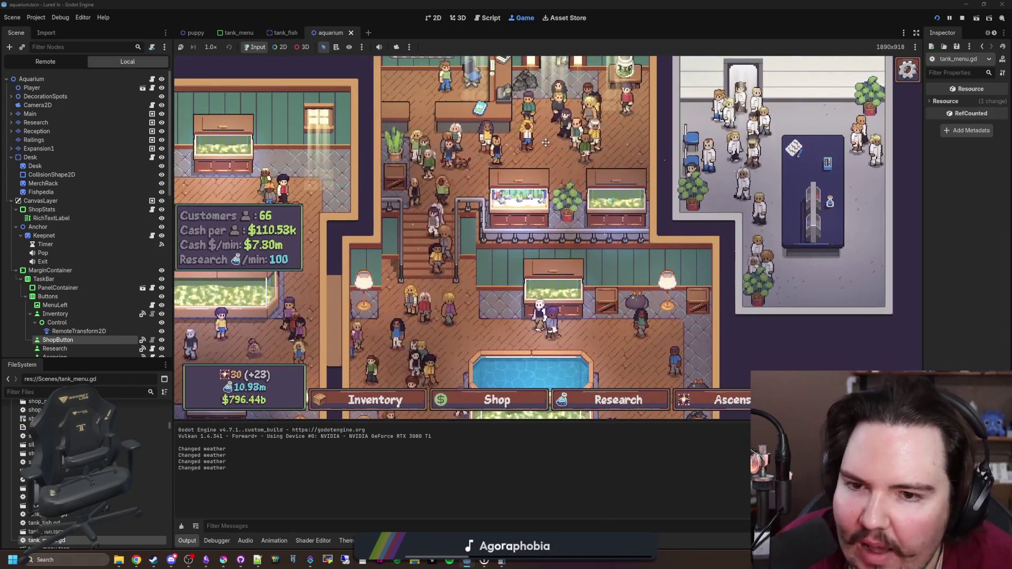
pyautogui.moveTo(546, 142); pyautogui.dragTo(587, 188)
pyautogui.scroll(2, 587, 188)
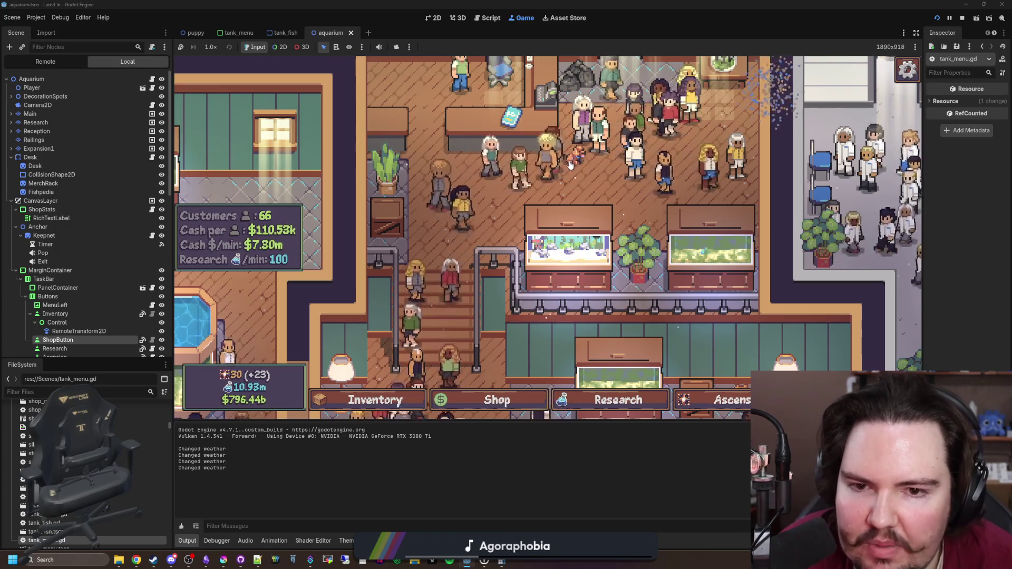
pyautogui.scroll(2, 596, 169)
pyautogui.scroll(-2, 546, 265)
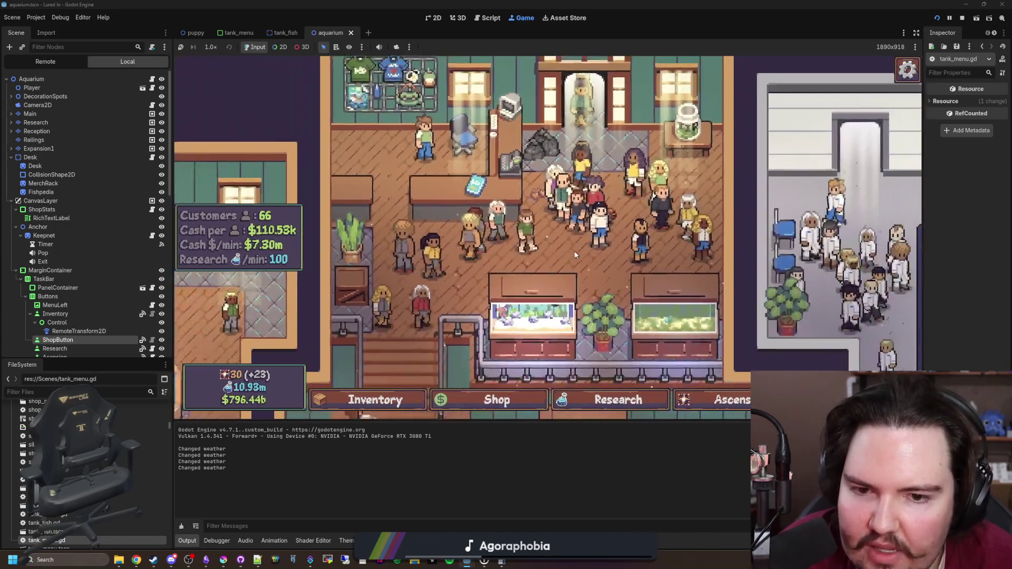
pyautogui.scroll(-4, 575, 255)
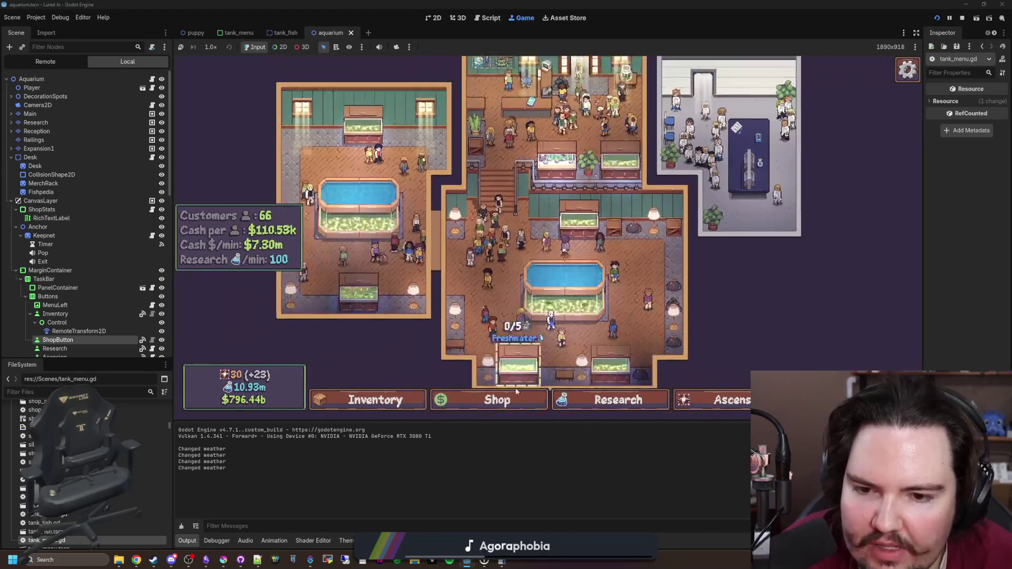
# Browse the Shop's Equipment, Aquarium and Decoration tabs, then open the empty 0/5 Fish Tank 3
pyautogui.click(496, 400)
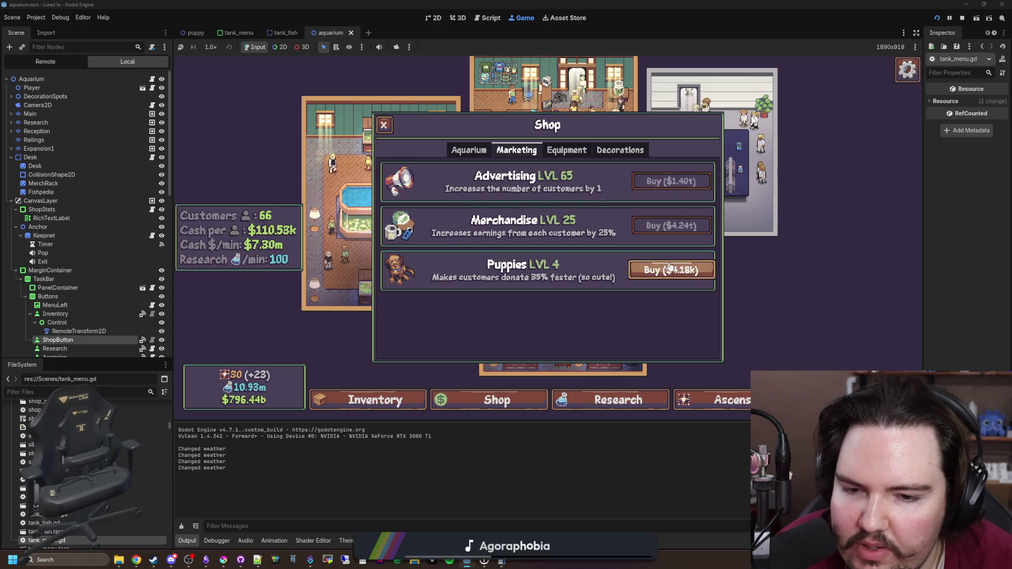
pyautogui.click(567, 149)
pyautogui.click(468, 150)
pyautogui.scroll(-3, 496, 224)
pyautogui.scroll(3, 496, 224)
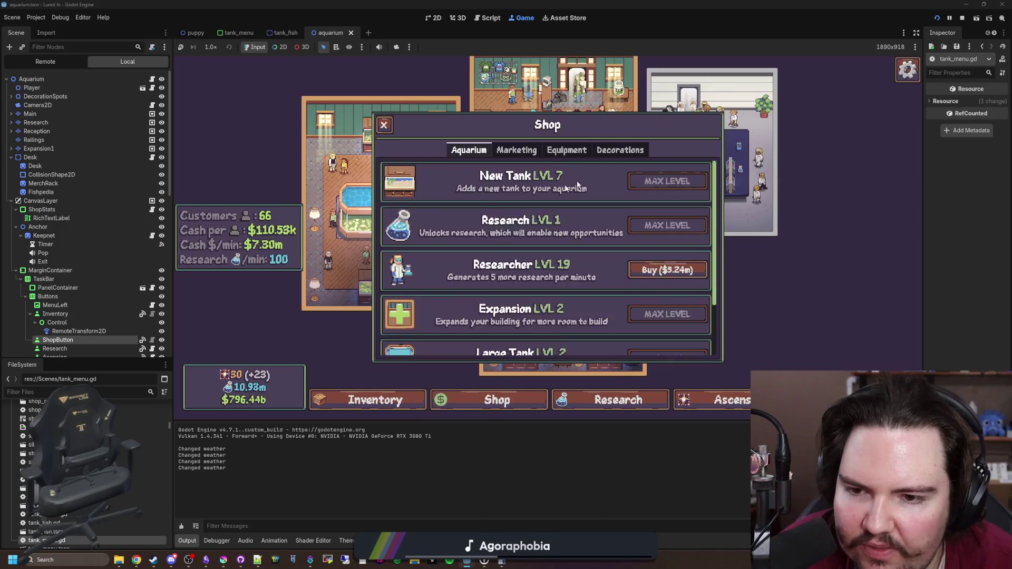
pyautogui.click(607, 150)
pyautogui.press('Escape')
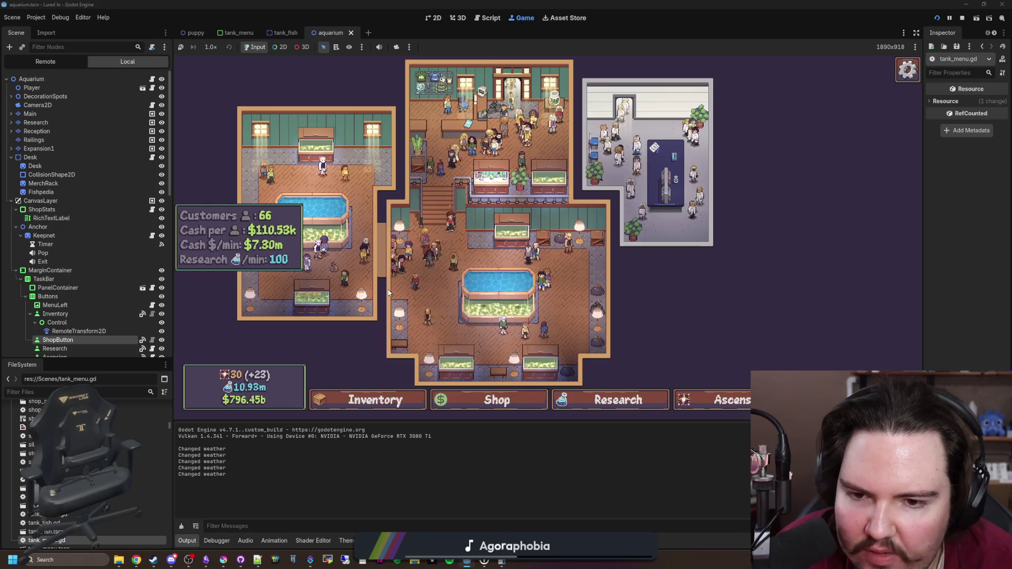
pyautogui.scroll(3, 412, 295)
pyautogui.click(536, 200)
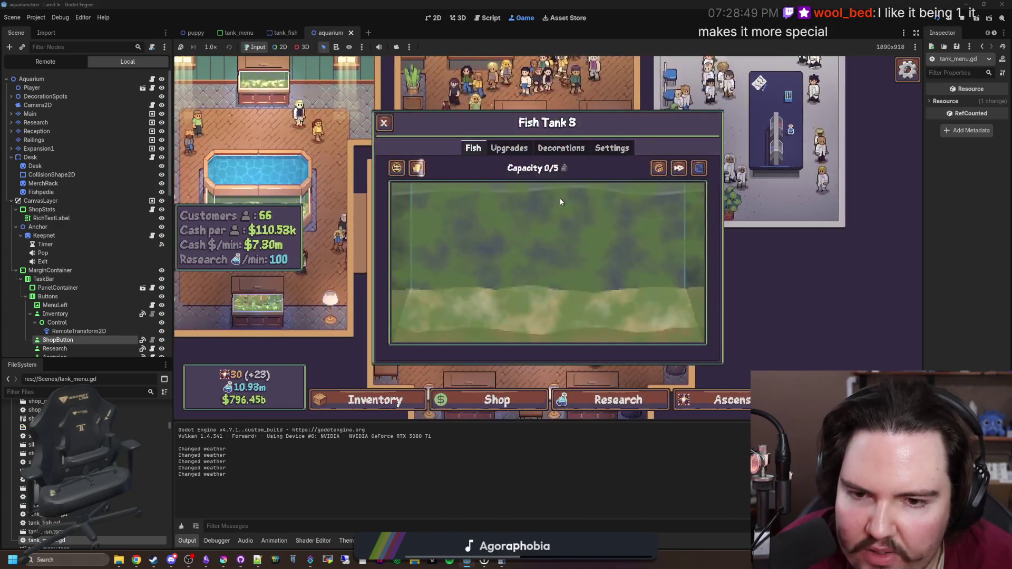
# In the running game, check the tank's sponge upgrades and drag the sponge around the tank
pyautogui.click(509, 147)
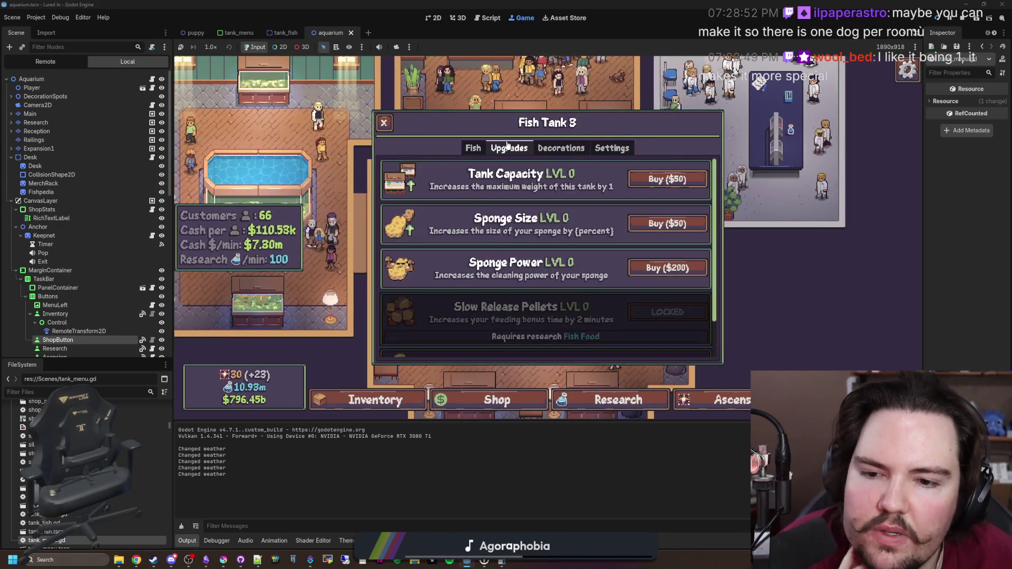
pyautogui.click(476, 150)
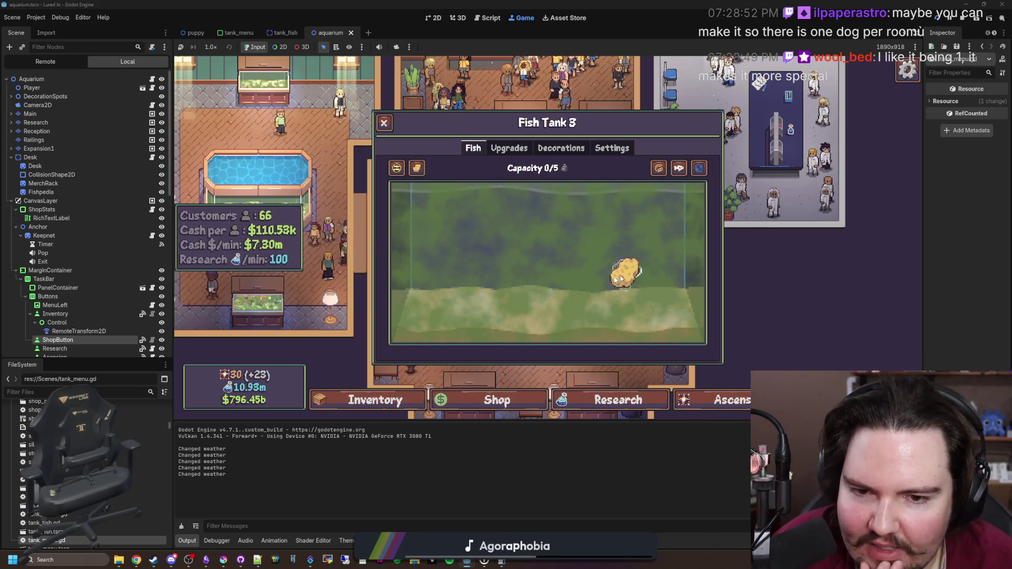
pyautogui.moveTo(424, 216)
pyautogui.mouseDown()
pyautogui.moveTo(422, 293)
pyautogui.moveTo(464, 210)
pyautogui.moveTo(446, 279)
pyautogui.moveTo(748, 241)
pyautogui.moveTo(627, 232)
pyautogui.moveTo(688, 240)
pyautogui.mouseUp()
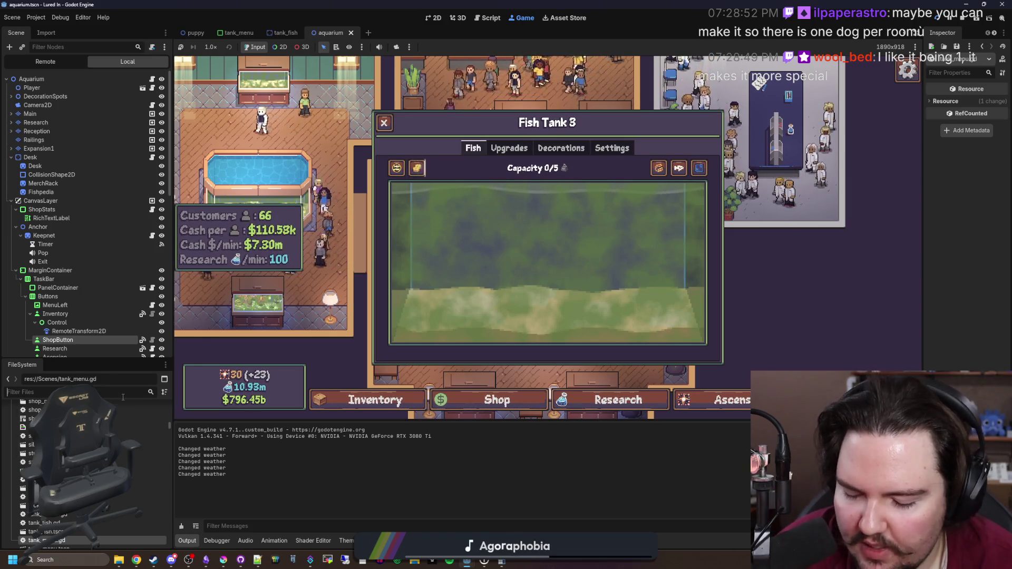
# Open tank_menu.gd, inspect the sponge_mask_1.png texture on line 187, and switch to Krita
pyautogui.write('tank_menu')
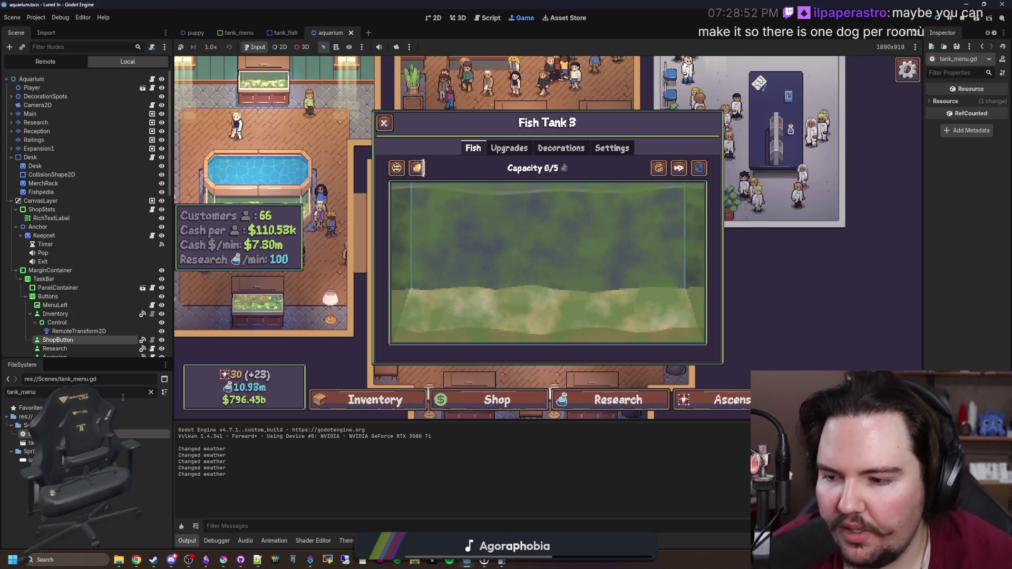
pyautogui.doubleClick(52, 434)
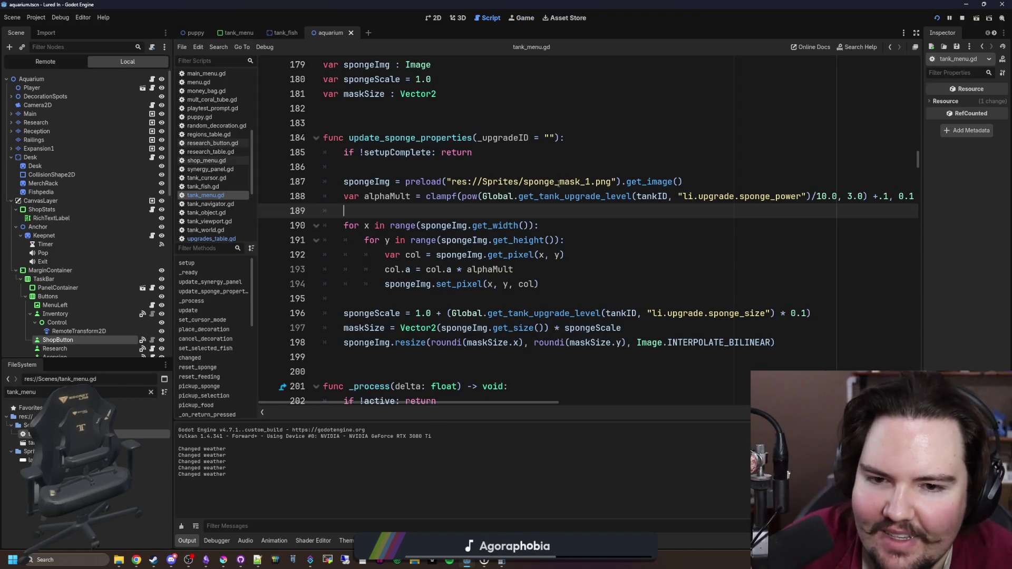
pyautogui.keyDown('ctrl'); pyautogui.click(571, 182); pyautogui.keyUp('ctrl')
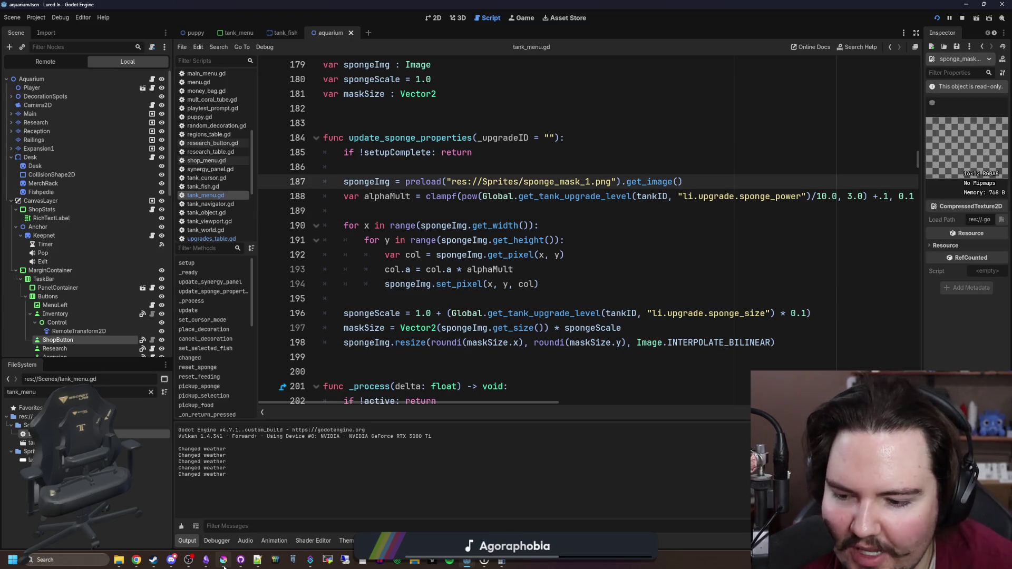
pyautogui.hotkey('alt', 'Tab')
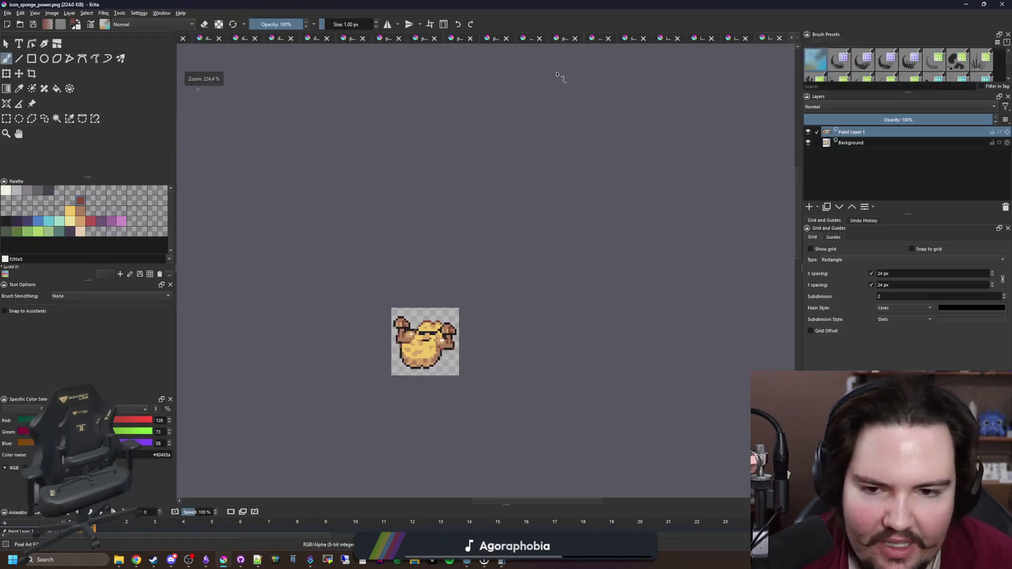
# Bring the sponge_mask_5.png image to the front among Krita's open documents
pyautogui.click(737, 38)
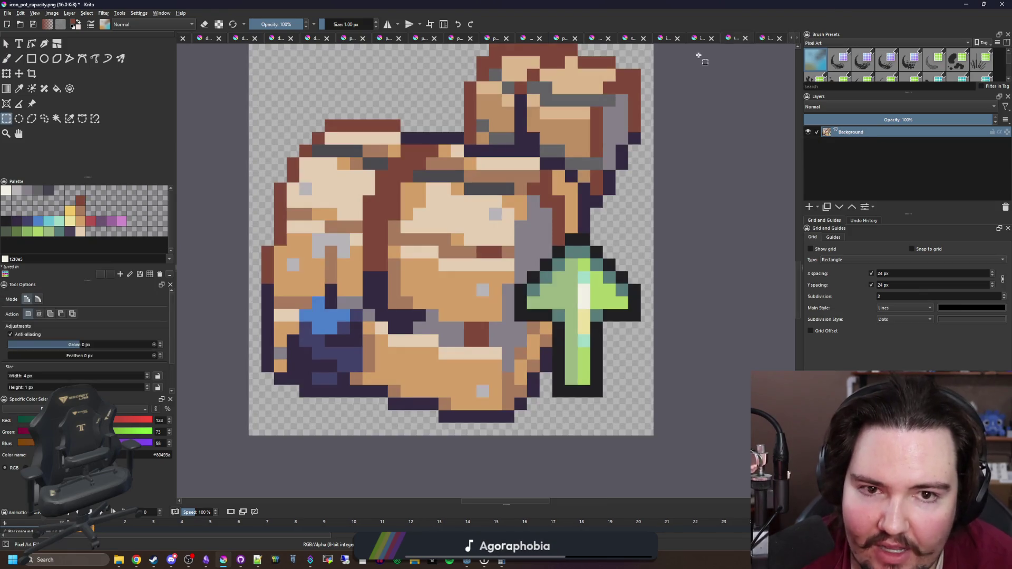
pyautogui.click(699, 38)
pyautogui.click(663, 39)
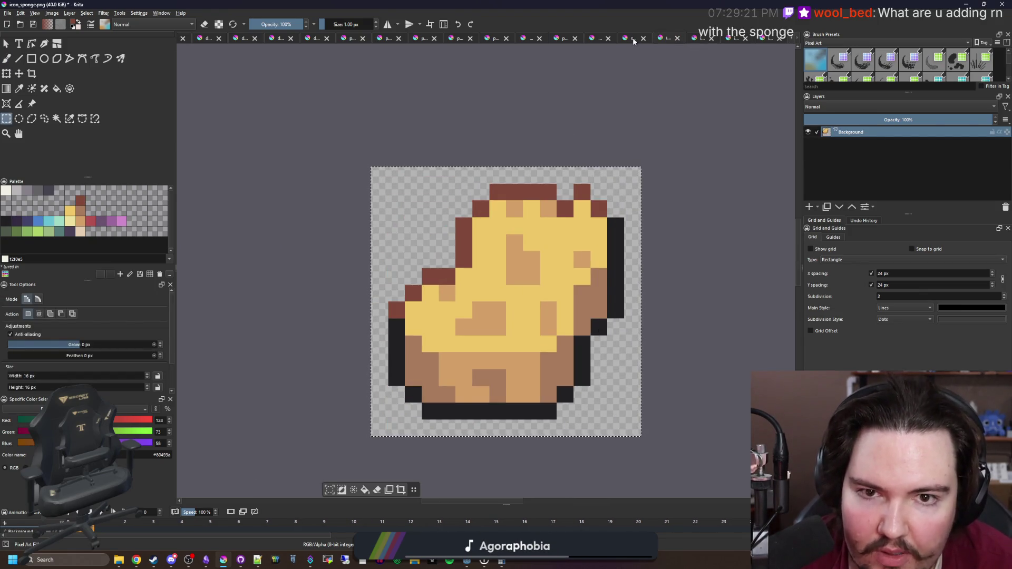
pyautogui.click(634, 40)
pyautogui.scroll(1, 379, 208)
# Save it as sponge_mask.png, overwriting the existing file with default PNG options, and return to Godot
pyautogui.click(8, 12)
pyautogui.click(33, 62)
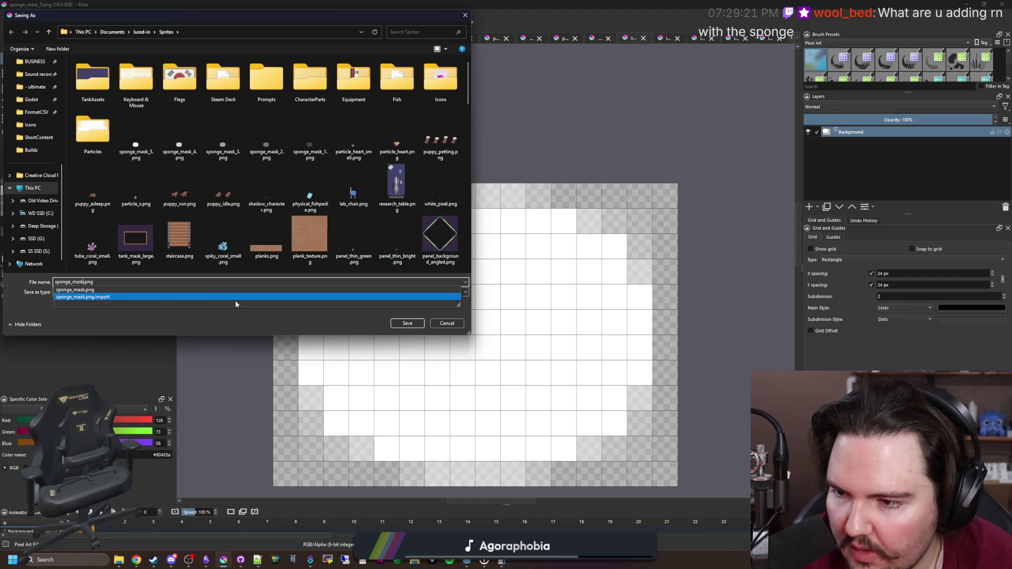
pyautogui.click(408, 324)
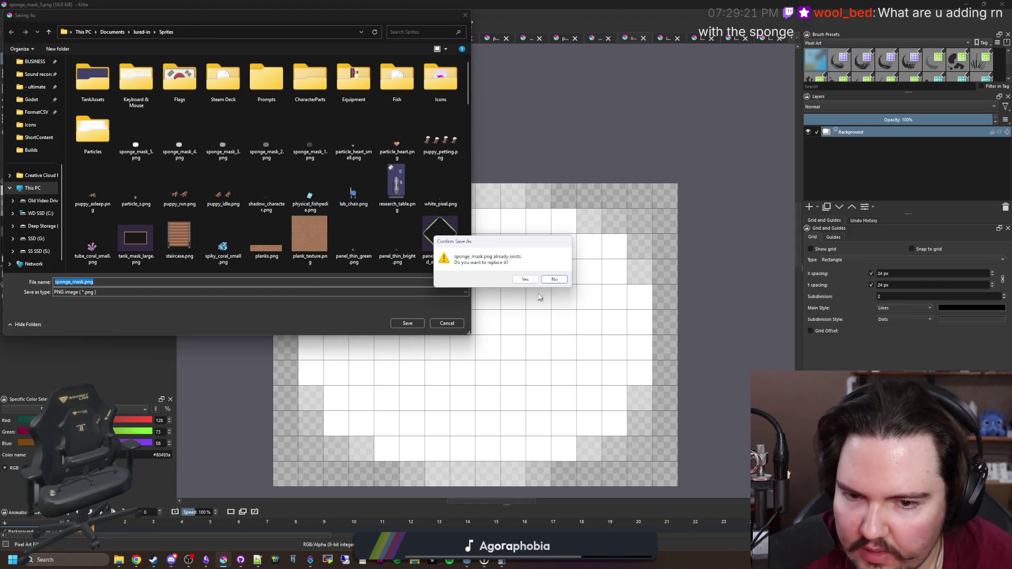
pyautogui.click(526, 283)
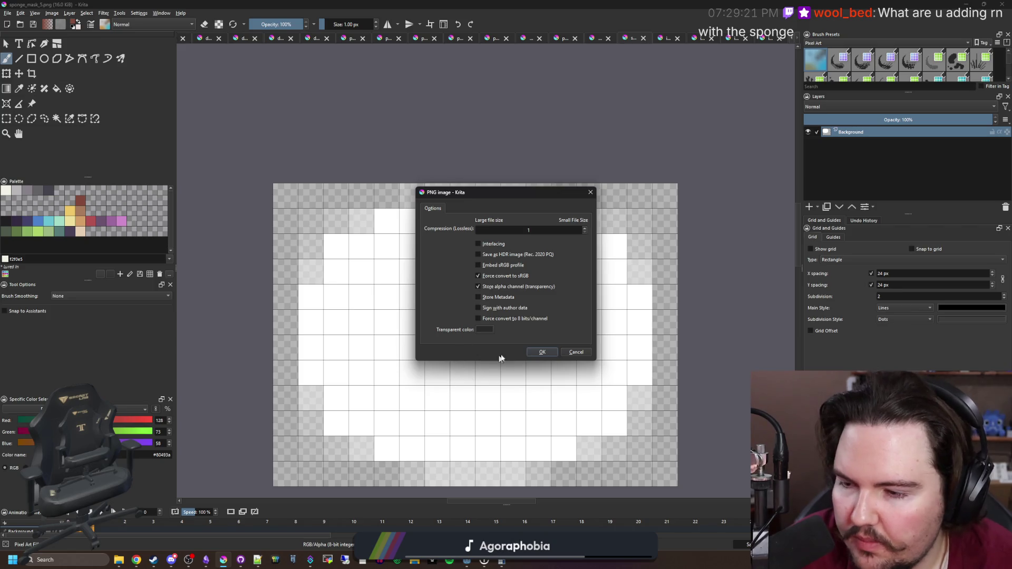
pyautogui.click(532, 351)
pyautogui.hotkey('alt', 'Tab')
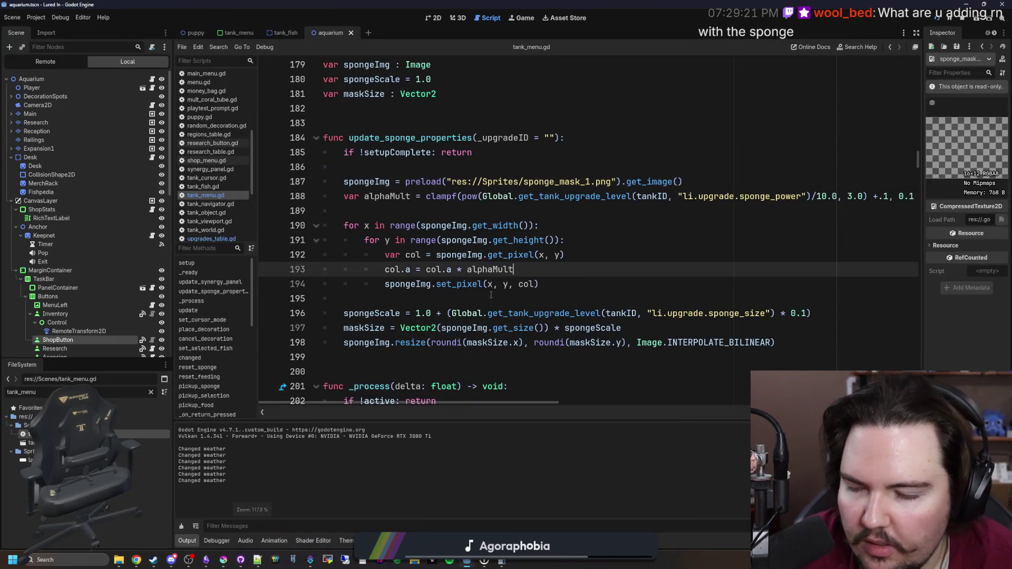
# Save tank_menu.gd, check the running game, and stop it
pyautogui.click(414, 295)
pyautogui.hotkey('ctrl', 's')
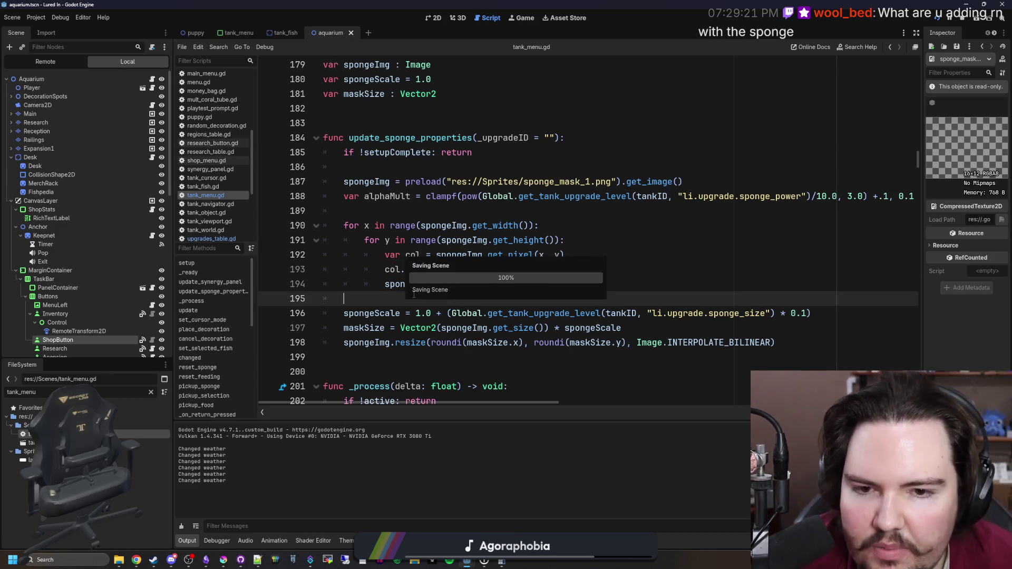
pyautogui.click(487, 210)
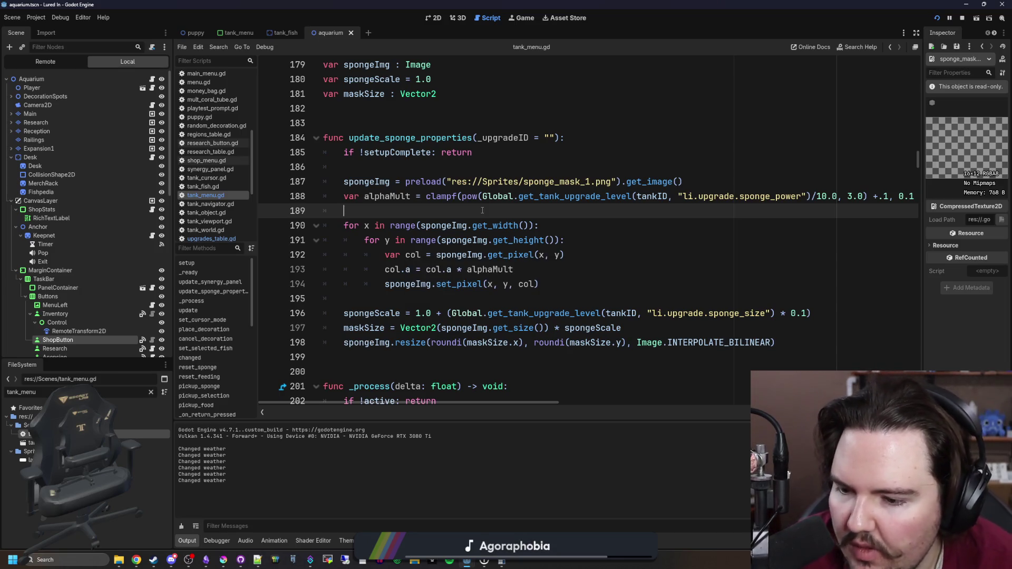
pyautogui.click(434, 18)
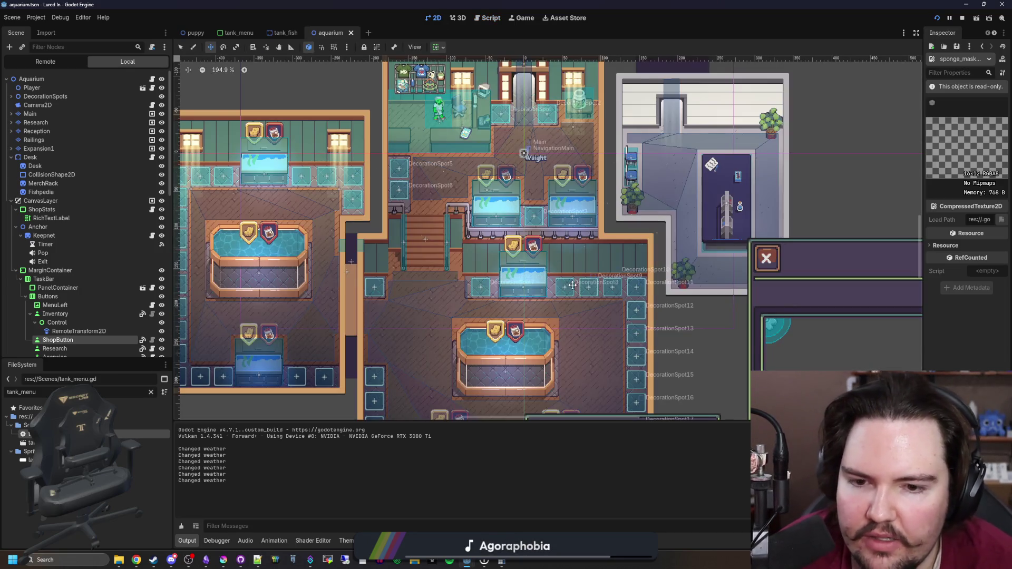
pyautogui.click(521, 18)
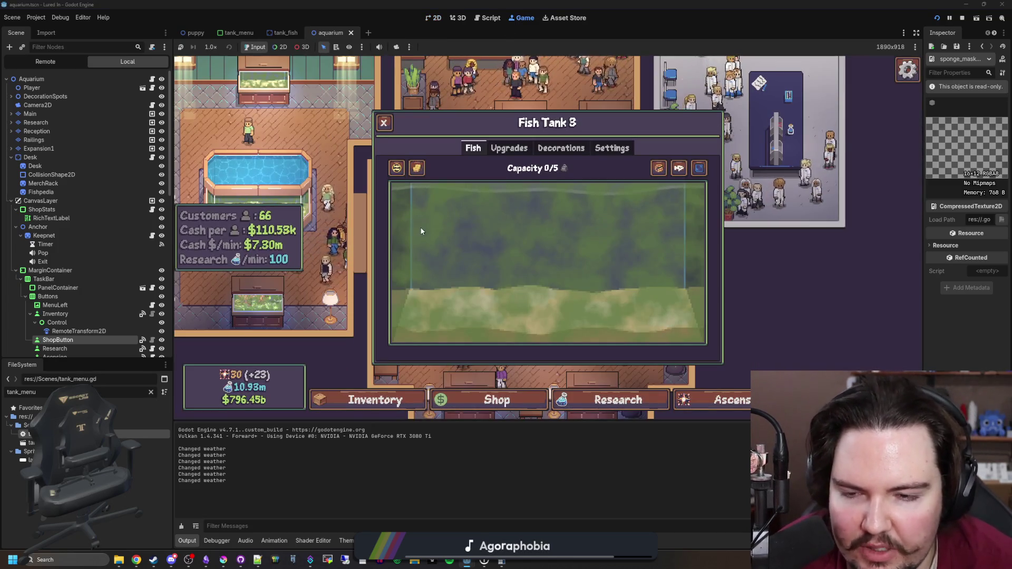
pyautogui.click(962, 18)
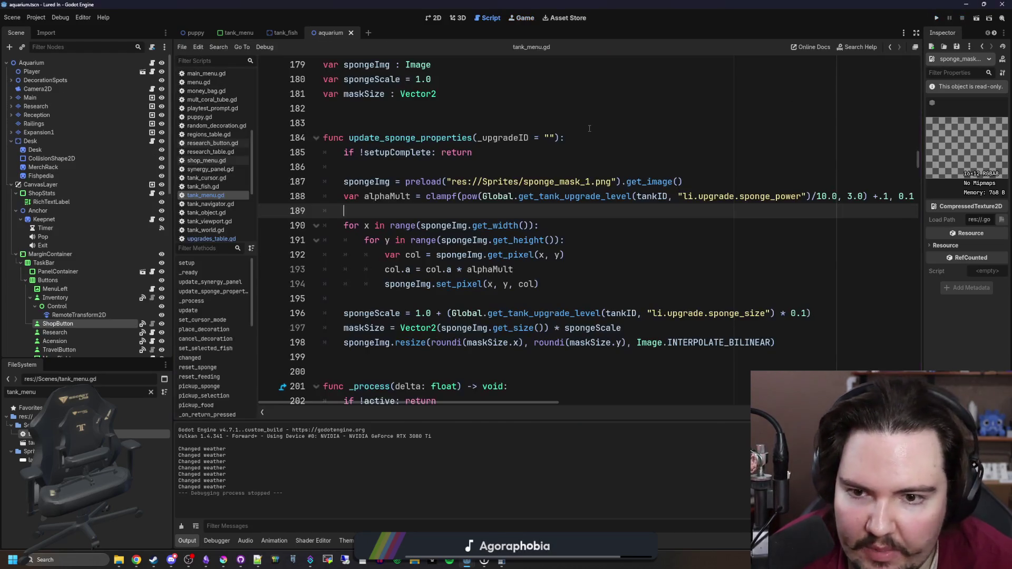
# Change line 187's preload path to sponge_mask.png and run the project again
pyautogui.click(591, 182)
pyautogui.click(598, 167)
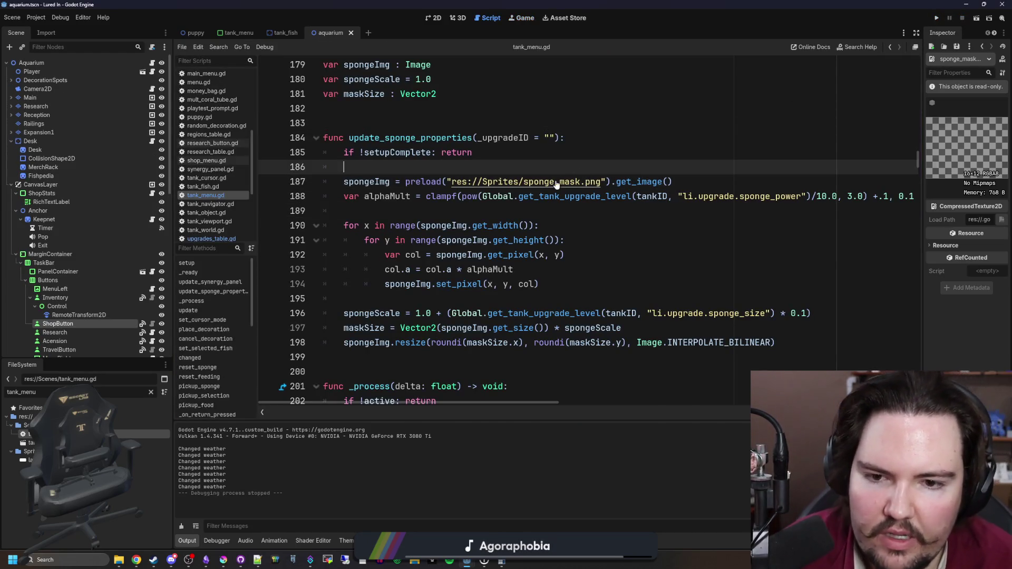
pyautogui.click(577, 159)
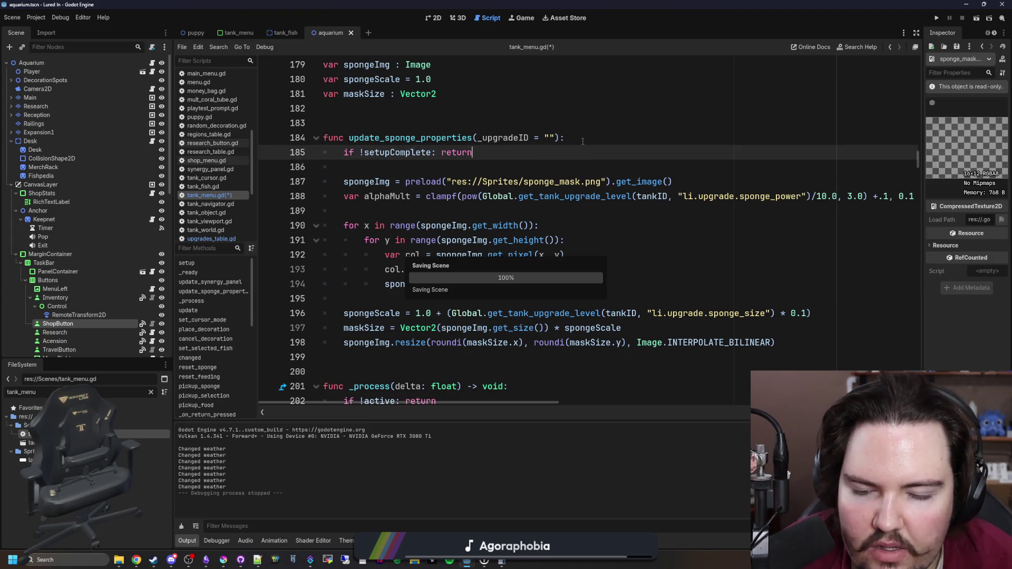
pyautogui.click(939, 18)
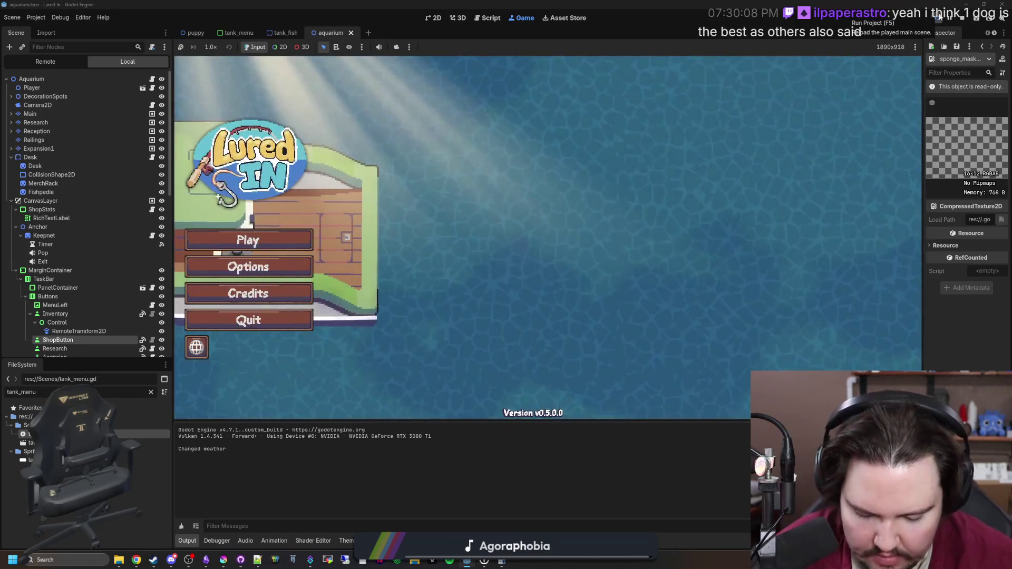
# Start the game, dismiss Welcome Back, open the Freshwater tank and scrub away all its algae
pyautogui.click(274, 241)
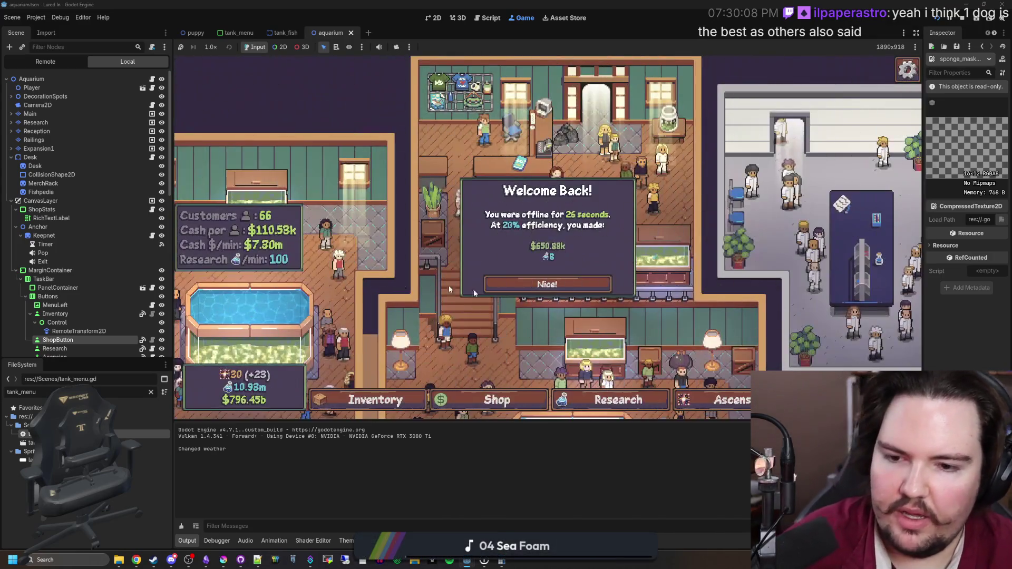
pyautogui.click(506, 282)
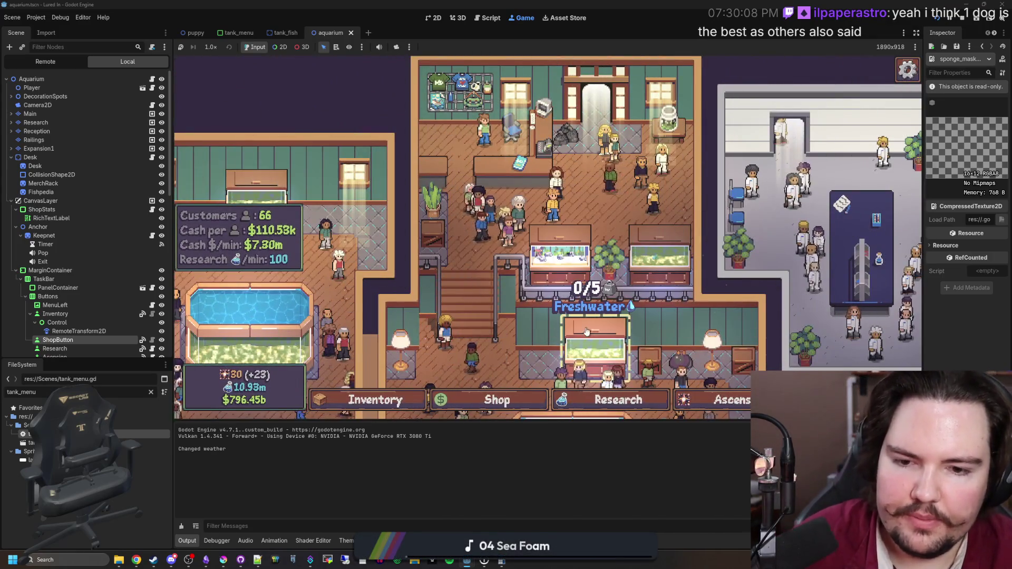
pyautogui.click(557, 260)
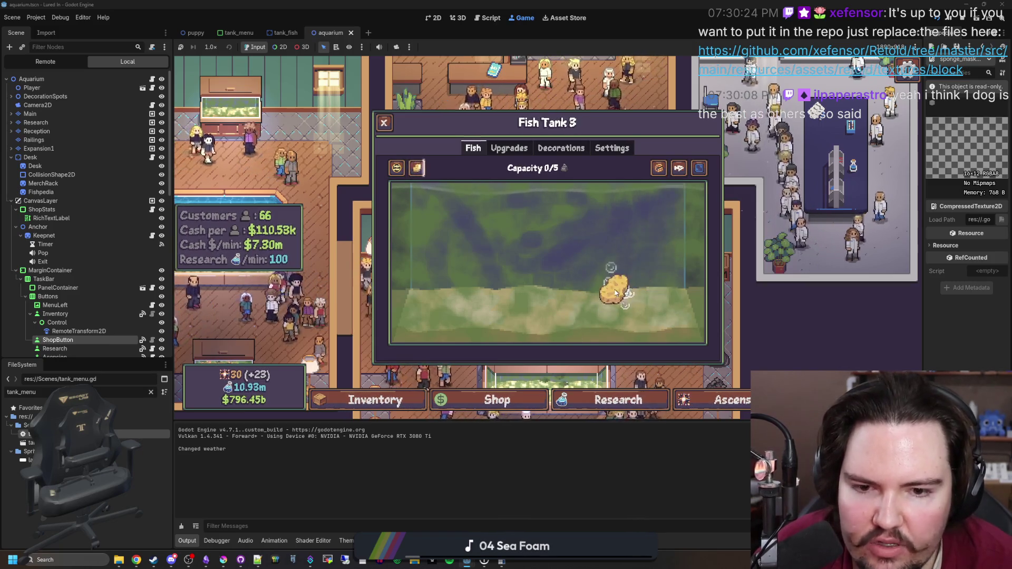
pyautogui.moveTo(526, 242)
pyautogui.mouseDown()
pyautogui.moveTo(586, 208)
pyautogui.moveTo(496, 232)
pyautogui.moveTo(442, 232)
pyautogui.moveTo(435, 306)
pyautogui.moveTo(421, 261)
pyautogui.moveTo(424, 207)
pyautogui.moveTo(406, 195)
pyautogui.moveTo(622, 316)
pyautogui.moveTo(666, 267)
pyautogui.moveTo(424, 216)
pyautogui.moveTo(688, 196)
pyautogui.moveTo(664, 181)
pyautogui.moveTo(548, 213)
pyautogui.moveTo(496, 268)
pyautogui.moveTo(660, 298)
pyautogui.moveTo(680, 195)
pyautogui.moveTo(707, 324)
pyautogui.moveTo(628, 343)
pyautogui.moveTo(451, 305)
pyautogui.moveTo(560, 314)
pyautogui.mouseUp()
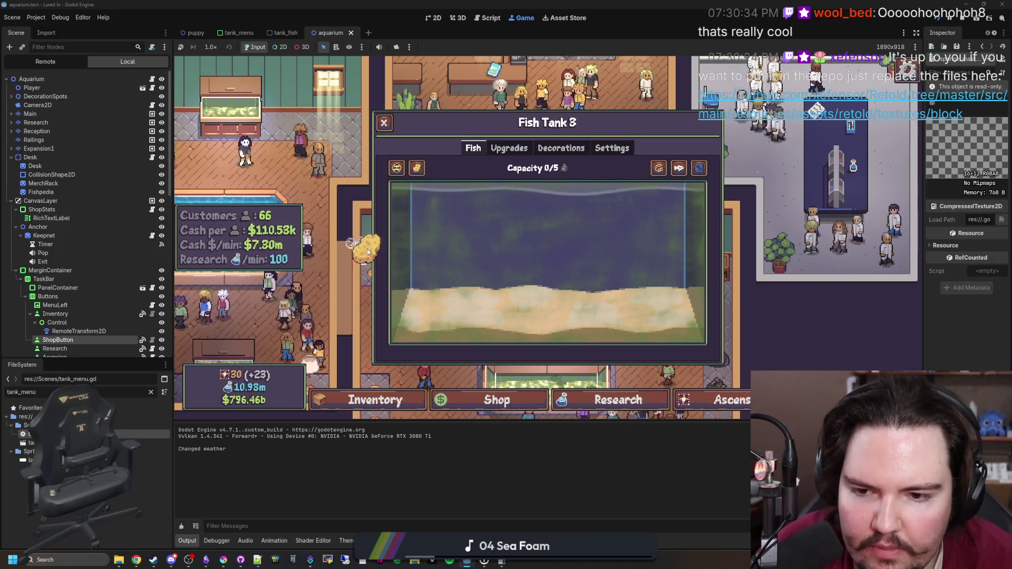
pyautogui.moveTo(422, 261)
pyautogui.mouseDown()
pyautogui.moveTo(385, 172)
pyautogui.moveTo(611, 278)
pyautogui.moveTo(655, 331)
pyautogui.moveTo(697, 354)
pyautogui.moveTo(693, 251)
pyautogui.moveTo(712, 224)
pyautogui.mouseUp()
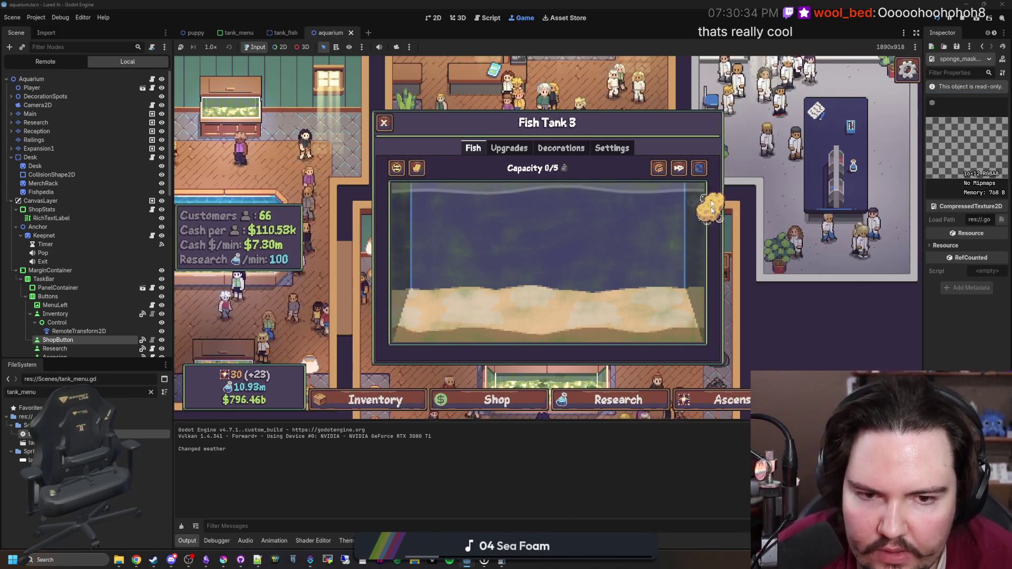
pyautogui.moveTo(547, 198)
pyautogui.mouseDown()
pyautogui.moveTo(685, 185)
pyautogui.moveTo(638, 233)
pyautogui.moveTo(628, 295)
pyautogui.moveTo(467, 349)
pyautogui.moveTo(477, 274)
pyautogui.moveTo(580, 254)
pyautogui.moveTo(375, 191)
pyautogui.moveTo(697, 254)
pyautogui.moveTo(688, 207)
pyautogui.moveTo(695, 235)
pyautogui.moveTo(668, 241)
pyautogui.moveTo(678, 267)
pyautogui.moveTo(489, 312)
pyautogui.moveTo(371, 325)
pyautogui.moveTo(416, 310)
pyautogui.moveTo(438, 219)
pyautogui.moveTo(543, 219)
pyautogui.moveTo(614, 336)
pyautogui.moveTo(701, 269)
pyautogui.moveTo(688, 214)
pyautogui.moveTo(447, 202)
pyautogui.moveTo(417, 311)
pyautogui.mouseUp()
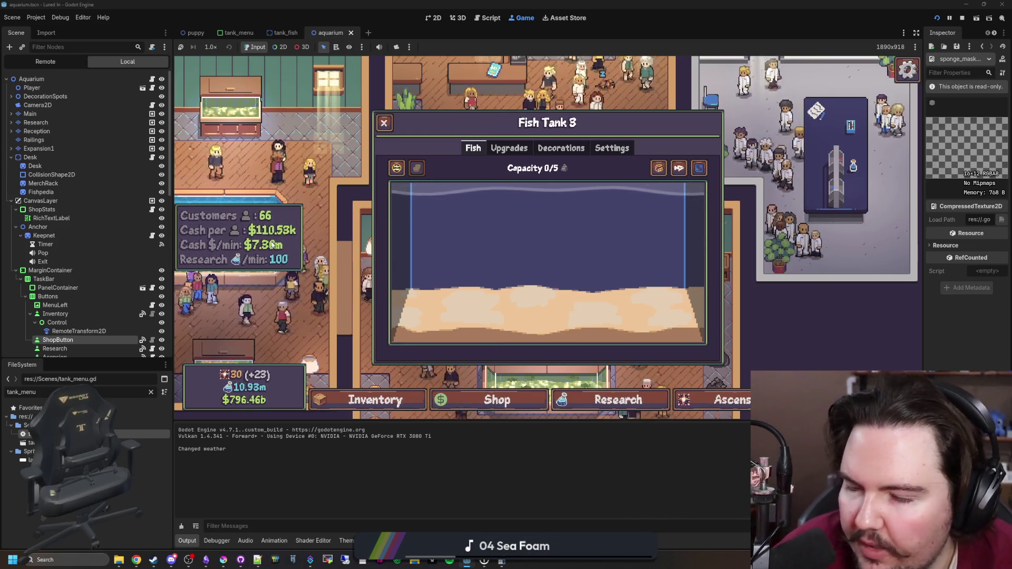
# Buy four Sponge Size levels for Fish Tank 3 and close its panel
pyautogui.click(509, 148)
pyautogui.scroll(-2, 512, 261)
pyautogui.scroll(2, 533, 262)
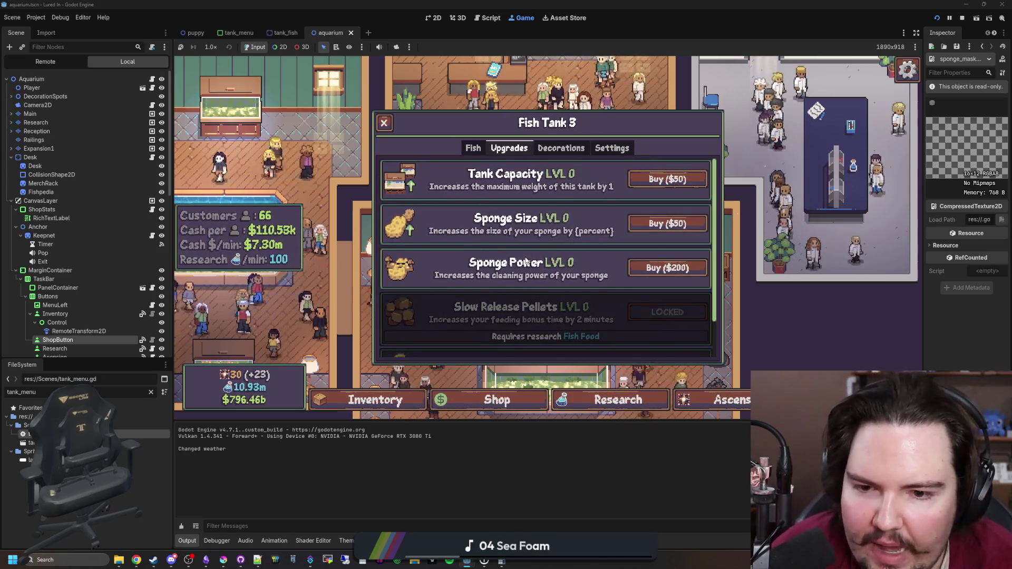
pyautogui.click(649, 224)
pyautogui.click(662, 223)
pyautogui.click(663, 224)
pyautogui.click(662, 224)
pyautogui.click(662, 224)
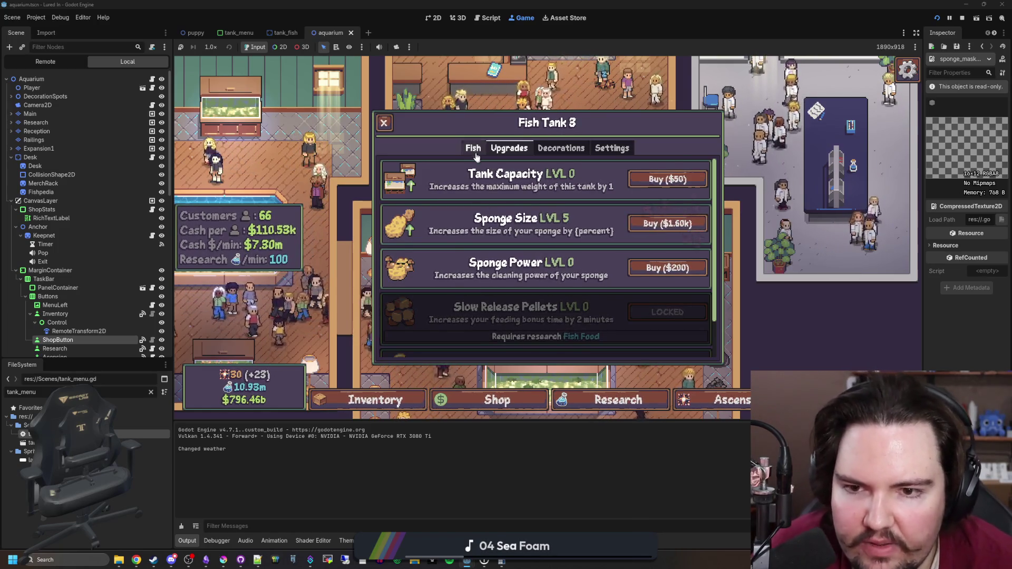
pyautogui.click(471, 150)
pyautogui.press('Escape')
# Run the 'a;' cheat command, reopen Fish Tank 3 and scrub algae across the water
pyautogui.press('quoteleft')
pyautogui.write('a;')
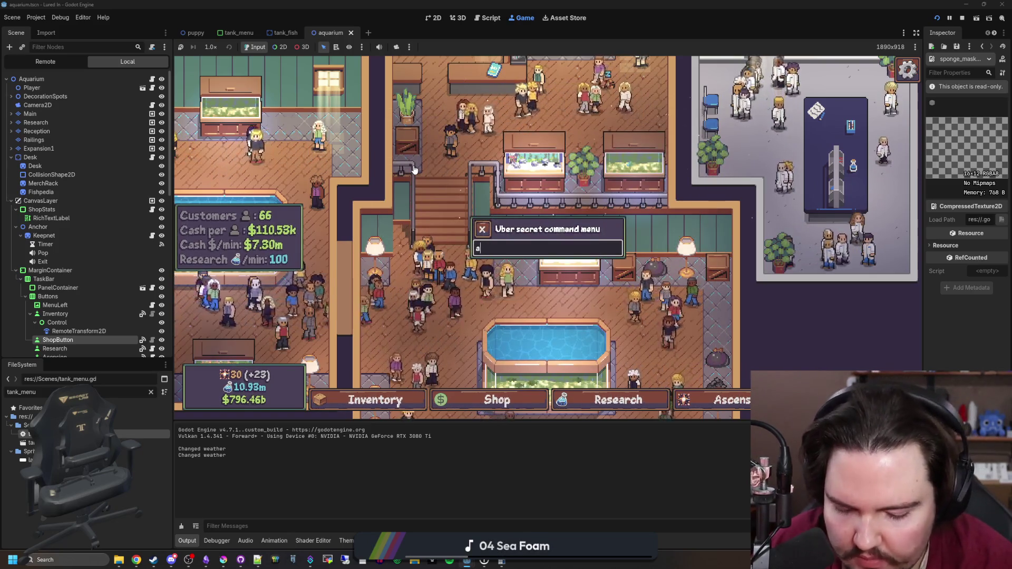
pyautogui.press('Return')
pyautogui.click(551, 242)
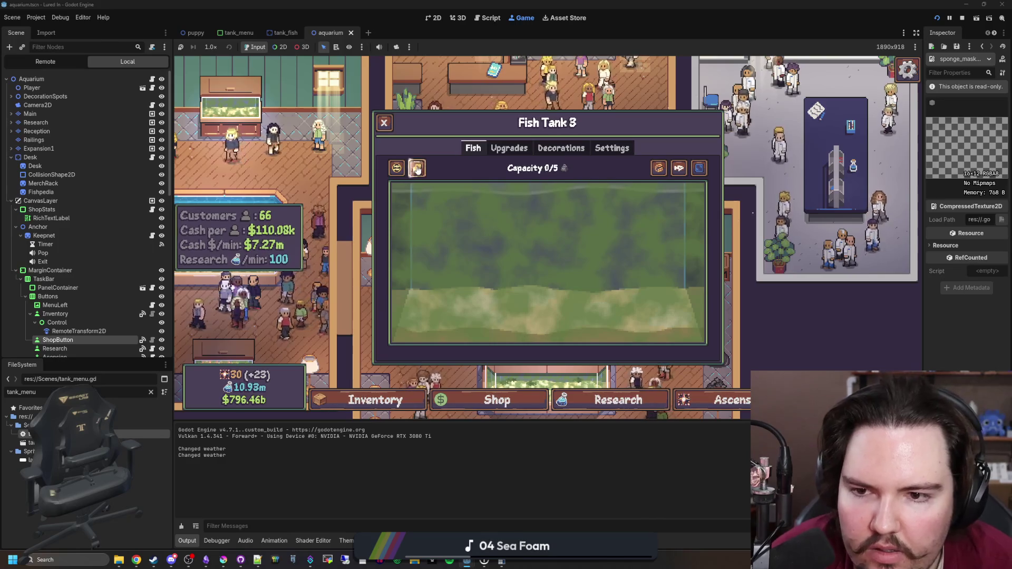
pyautogui.moveTo(490, 224); pyautogui.dragTo(591, 242)
pyautogui.moveTo(443, 286)
pyautogui.mouseDown()
pyautogui.moveTo(606, 253)
pyautogui.moveTo(548, 264)
pyautogui.mouseUp()
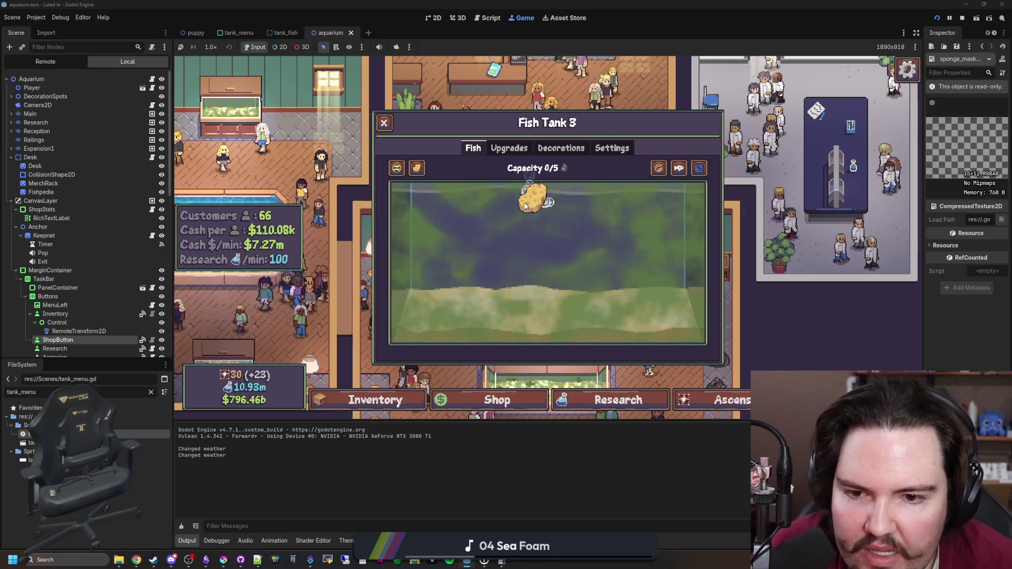
pyautogui.moveTo(534, 201); pyautogui.dragTo(445, 268)
pyautogui.moveTo(405, 294)
pyautogui.mouseDown()
pyautogui.moveTo(514, 272)
pyautogui.moveTo(624, 298)
pyautogui.moveTo(510, 321)
pyautogui.moveTo(643, 277)
pyautogui.moveTo(670, 301)
pyautogui.moveTo(707, 278)
pyautogui.mouseUp()
pyautogui.moveTo(683, 219)
pyautogui.mouseDown()
pyautogui.moveTo(680, 198)
pyautogui.moveTo(655, 236)
pyautogui.mouseUp()
pyautogui.moveTo(473, 210)
pyautogui.mouseDown()
pyautogui.moveTo(427, 317)
pyautogui.moveTo(421, 288)
pyautogui.moveTo(475, 312)
pyautogui.moveTo(473, 324)
pyautogui.moveTo(729, 338)
pyautogui.mouseUp()
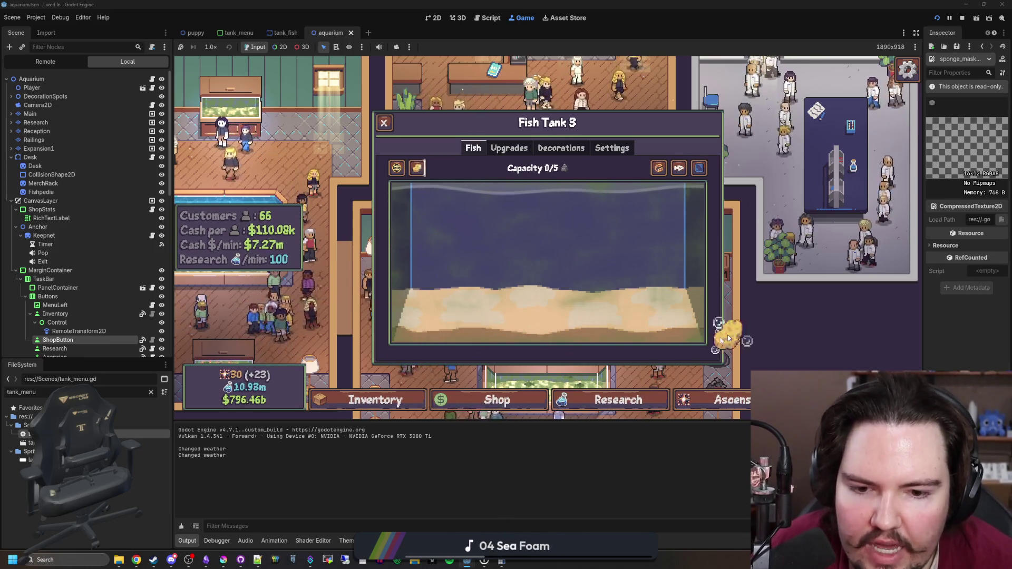
# Buy two more Sponge Size levels for Fish Tank 3 and close its panel
pyautogui.click(551, 149)
pyautogui.click(510, 150)
pyautogui.click(667, 224)
pyautogui.click(668, 224)
pyautogui.click(668, 223)
pyautogui.click(668, 223)
pyautogui.click(667, 224)
pyautogui.click(474, 150)
pyautogui.press('Escape')
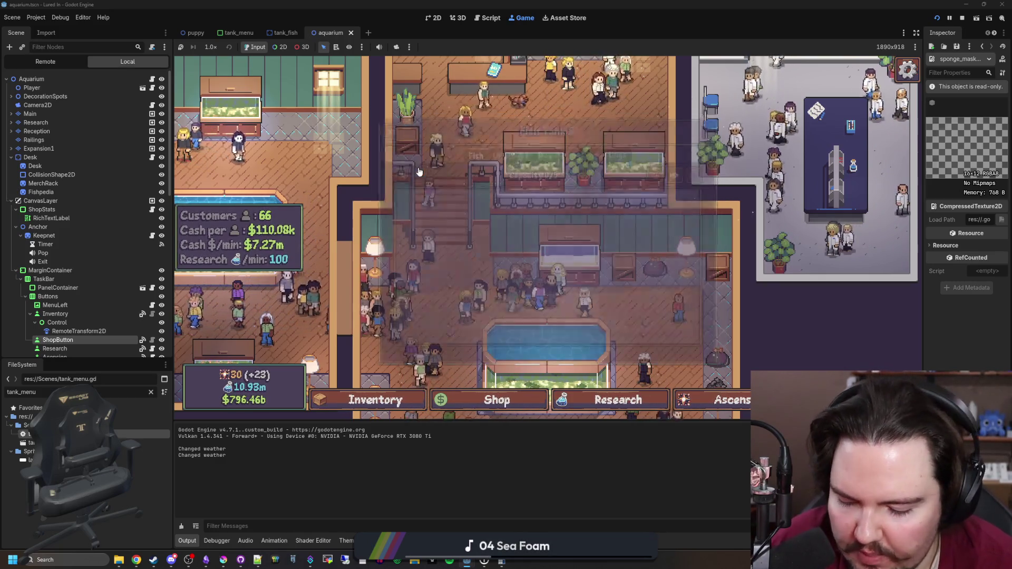
# Spawn algae with the 'algae' command and scrub it off Fish Tank 3 with the sponge
pyautogui.press('`')
pyautogui.write('algae')
pyautogui.press('Return')
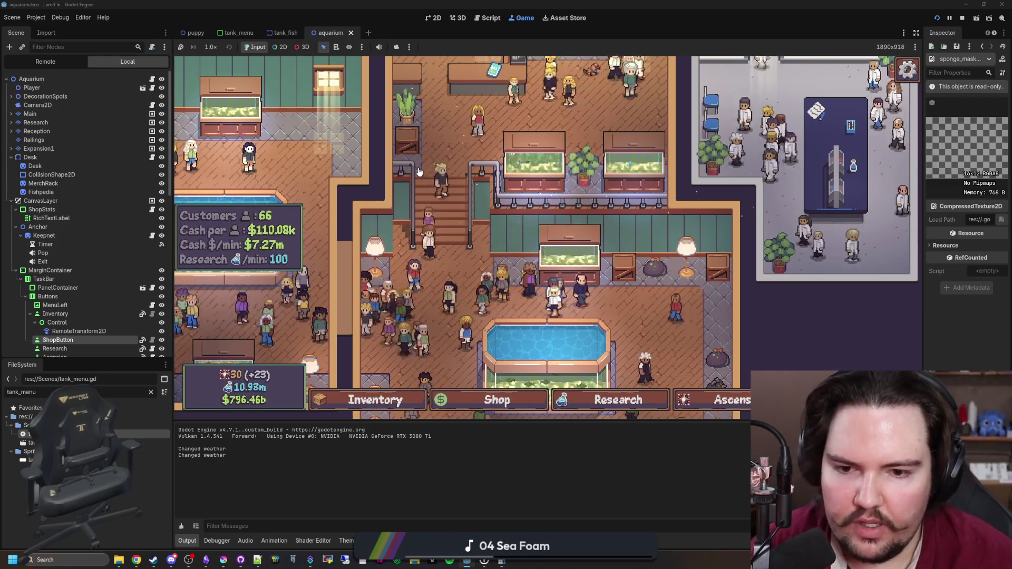
pyautogui.click(417, 167)
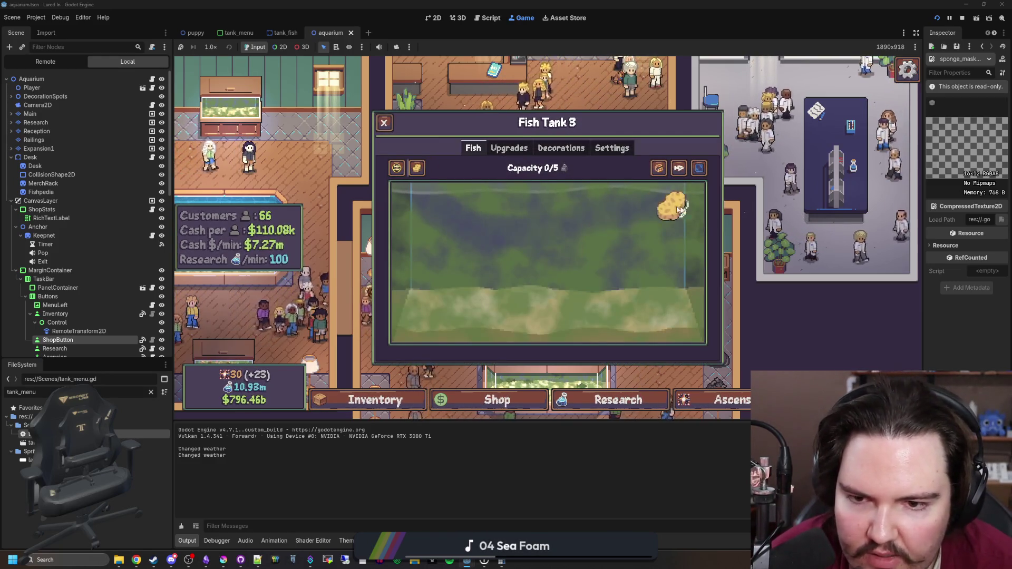
pyautogui.moveTo(573, 230)
pyautogui.mouseDown()
pyautogui.moveTo(686, 258)
pyautogui.moveTo(659, 290)
pyautogui.moveTo(448, 322)
pyautogui.moveTo(495, 341)
pyautogui.moveTo(456, 220)
pyautogui.mouseUp()
# Check Fish Tank 3's upgrades, close it, and pan the camera left onto the freshwater tank
pyautogui.click(510, 149)
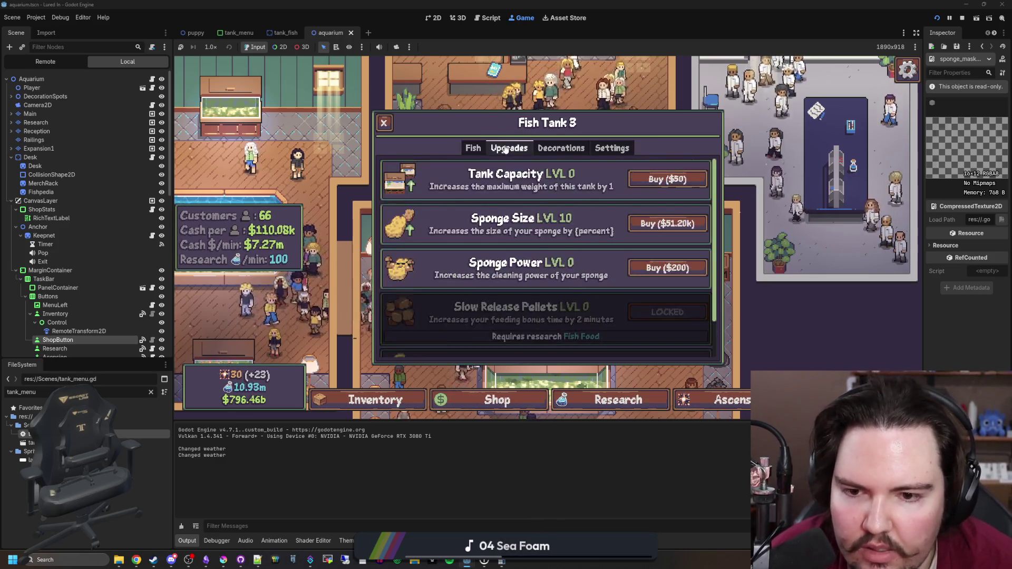
pyautogui.press('Escape')
pyautogui.press('a')
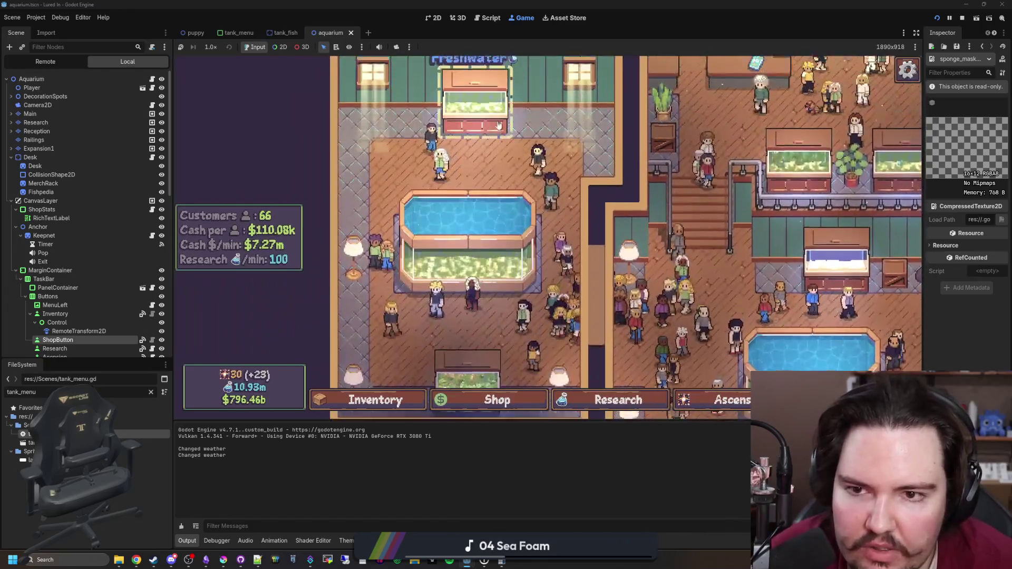
pyautogui.click(499, 125)
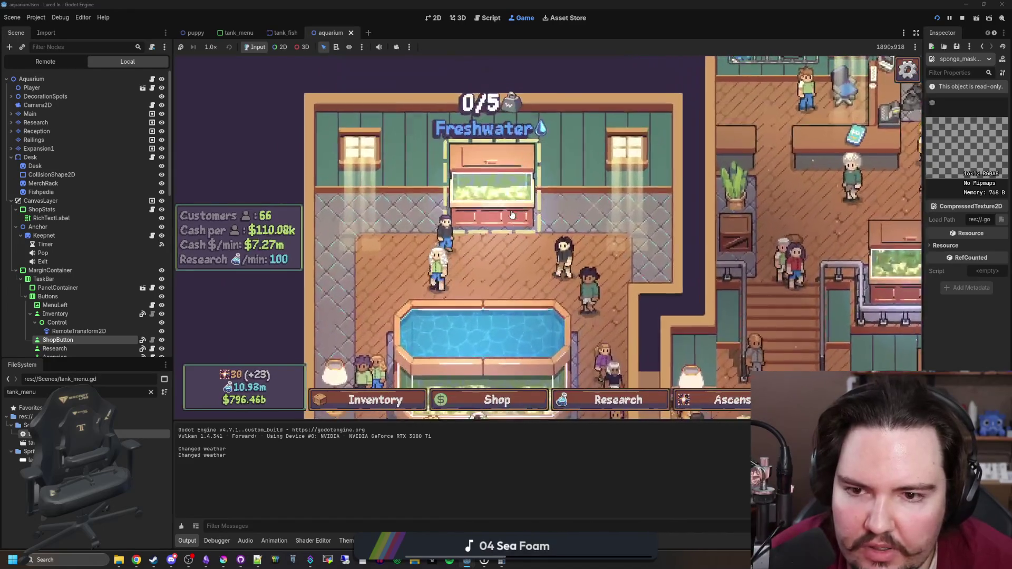
# Buy two Sponge Power levels for Fish Tank 6 and test scrubbing the glass
pyautogui.click(509, 148)
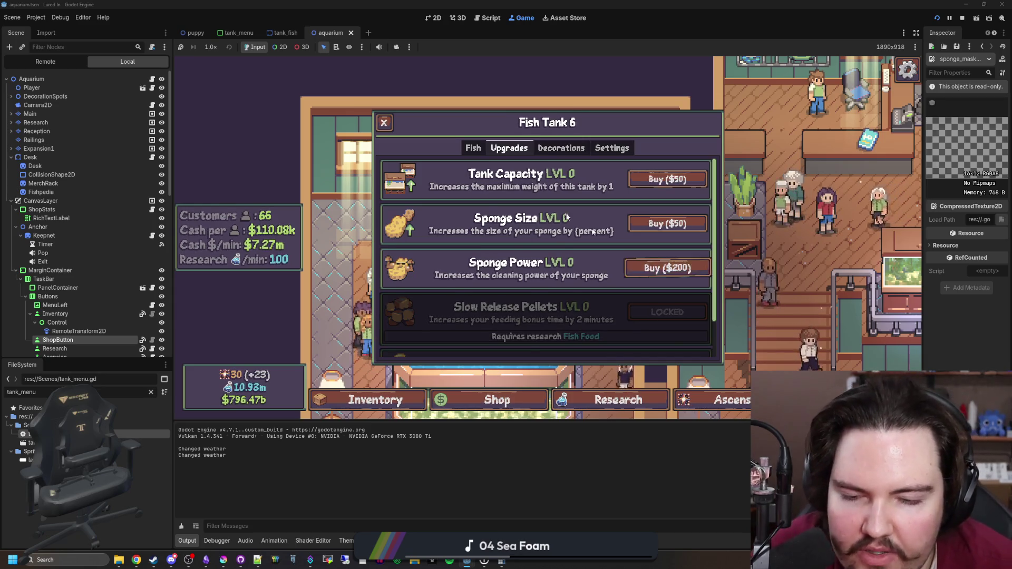
pyautogui.click(657, 268)
pyautogui.click(657, 268)
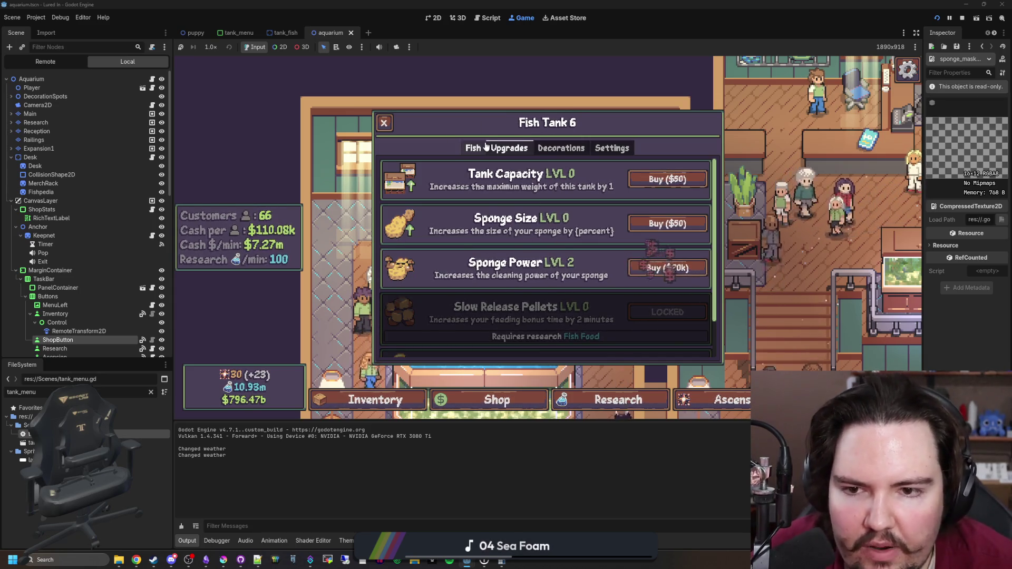
pyautogui.click(473, 148)
pyautogui.moveTo(474, 216)
pyautogui.mouseDown()
pyautogui.moveTo(487, 249)
pyautogui.moveTo(515, 199)
pyautogui.moveTo(569, 185)
pyautogui.mouseUp()
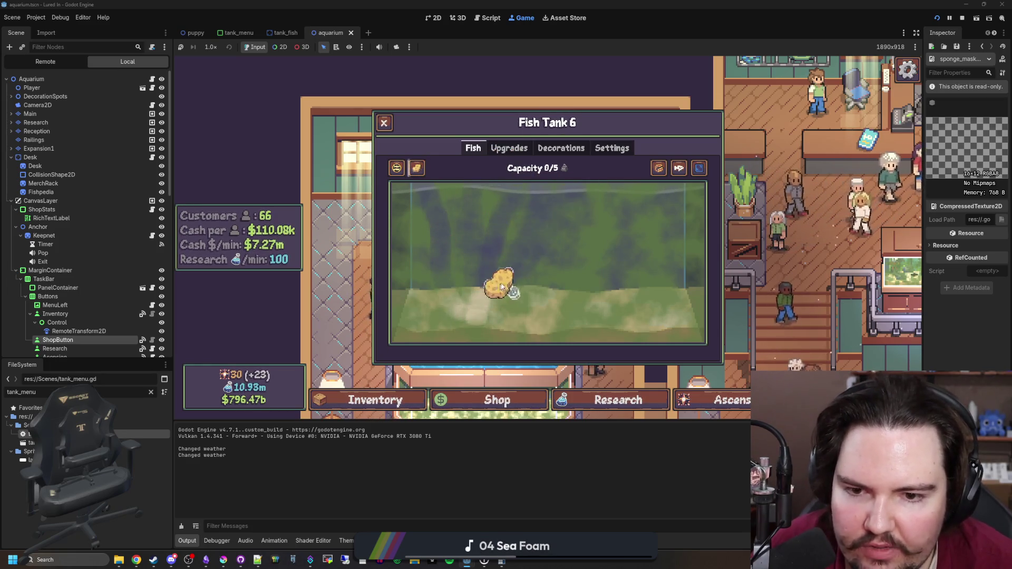
pyautogui.moveTo(501, 287); pyautogui.dragTo(610, 223)
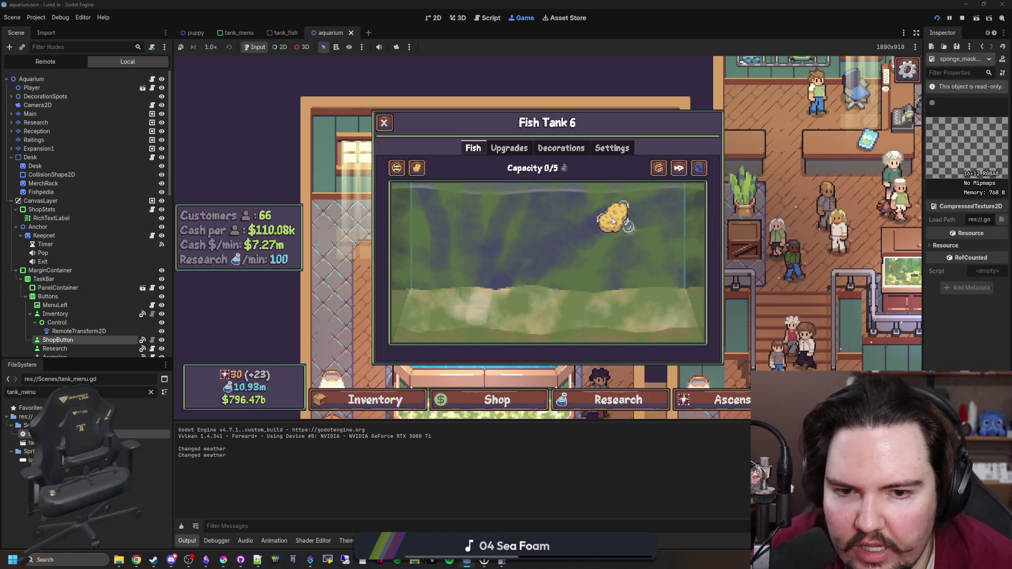
# Buy three more Sponge Power levels and scrub the tank down toward the sand
pyautogui.click(522, 151)
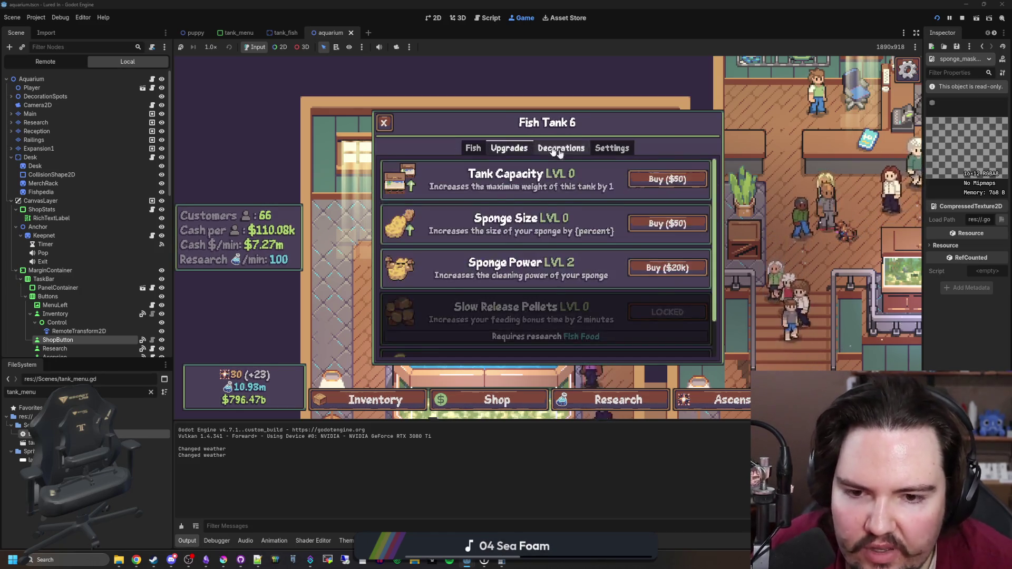
pyautogui.click(668, 268)
pyautogui.click(667, 267)
pyautogui.click(668, 268)
pyautogui.click(463, 149)
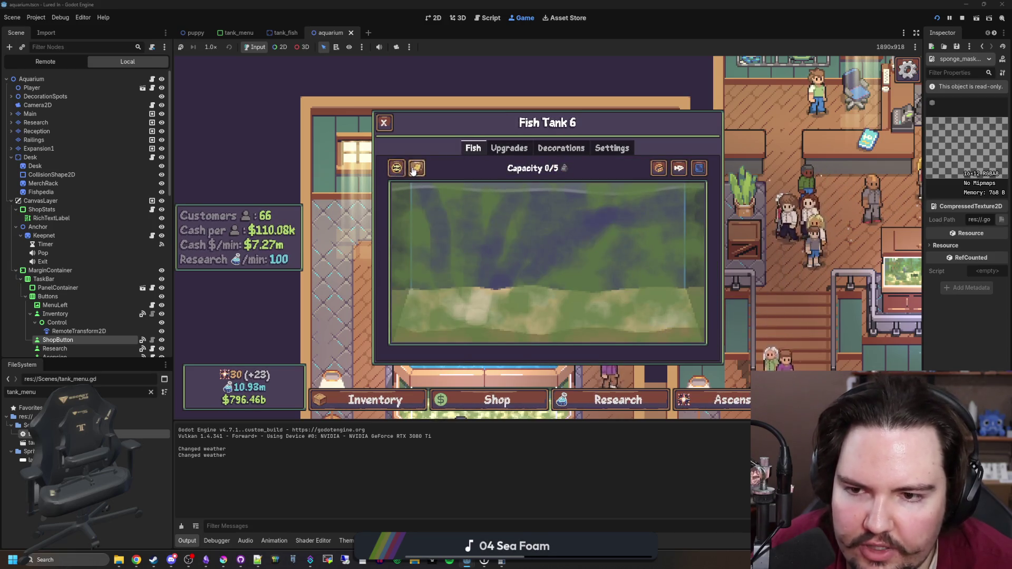
pyautogui.moveTo(459, 210)
pyautogui.mouseDown()
pyautogui.moveTo(453, 220)
pyautogui.moveTo(544, 245)
pyautogui.moveTo(503, 290)
pyautogui.moveTo(482, 278)
pyautogui.mouseUp()
pyautogui.click(504, 151)
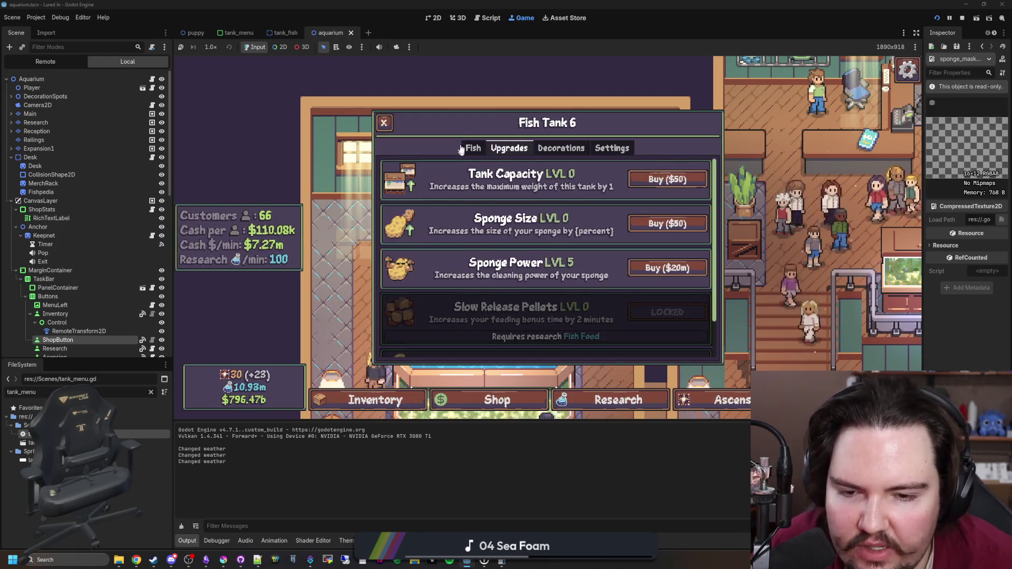
pyautogui.click(470, 150)
pyautogui.moveTo(705, 183)
pyautogui.mouseDown()
pyautogui.moveTo(429, 227)
pyautogui.moveTo(429, 244)
pyautogui.moveTo(520, 289)
pyautogui.moveTo(516, 309)
pyautogui.moveTo(485, 319)
pyautogui.moveTo(477, 345)
pyautogui.moveTo(646, 351)
pyautogui.moveTo(681, 242)
pyautogui.moveTo(672, 203)
pyautogui.moveTo(616, 266)
pyautogui.moveTo(390, 203)
pyautogui.moveTo(383, 277)
pyautogui.moveTo(417, 312)
pyautogui.moveTo(665, 311)
pyautogui.moveTo(726, 298)
pyautogui.mouseUp()
pyautogui.moveTo(659, 204); pyautogui.dragTo(612, 189)
# Cover the tank in algae with the 'algae 1' command and reopen the top tank
pyautogui.press('Escape')
pyautogui.press('quoteleft')
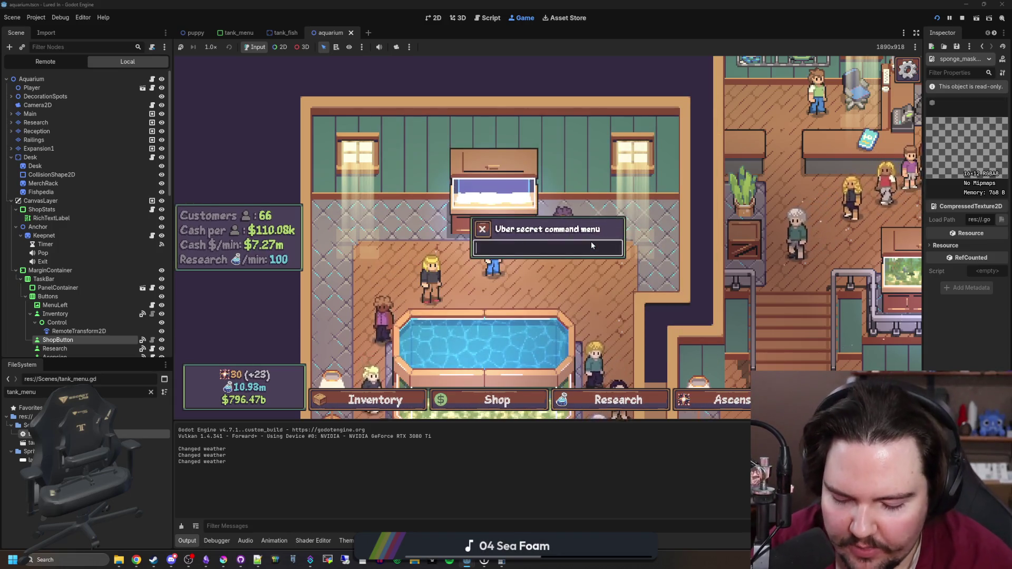
pyautogui.write('algae 1')
pyautogui.press('Return')
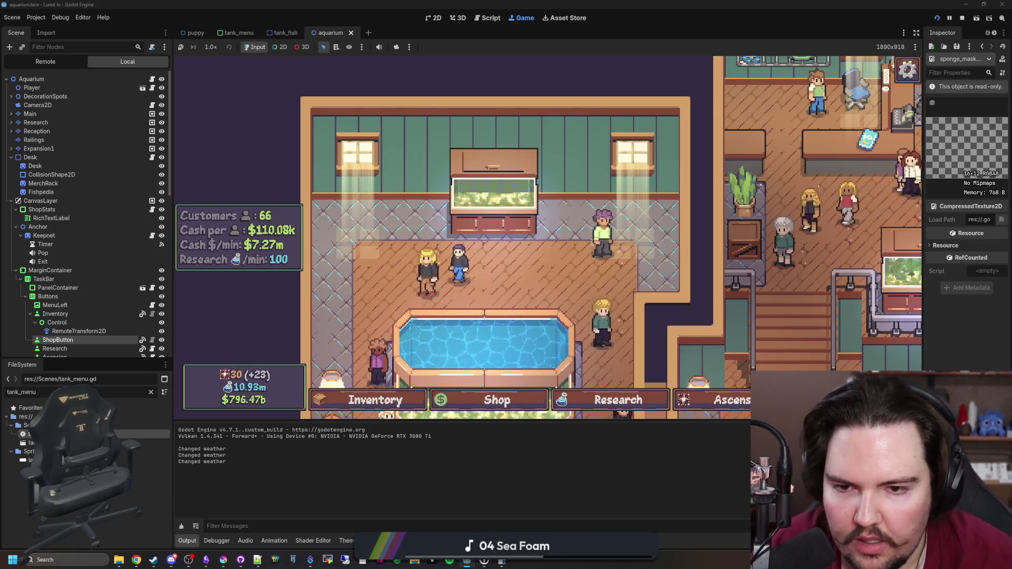
pyautogui.click(494, 195)
# Buy Sponge Power up to max level 10 and scrub the algae away
pyautogui.click(509, 148)
pyautogui.click(692, 280)
pyautogui.click(692, 279)
pyautogui.click(693, 278)
pyautogui.click(693, 277)
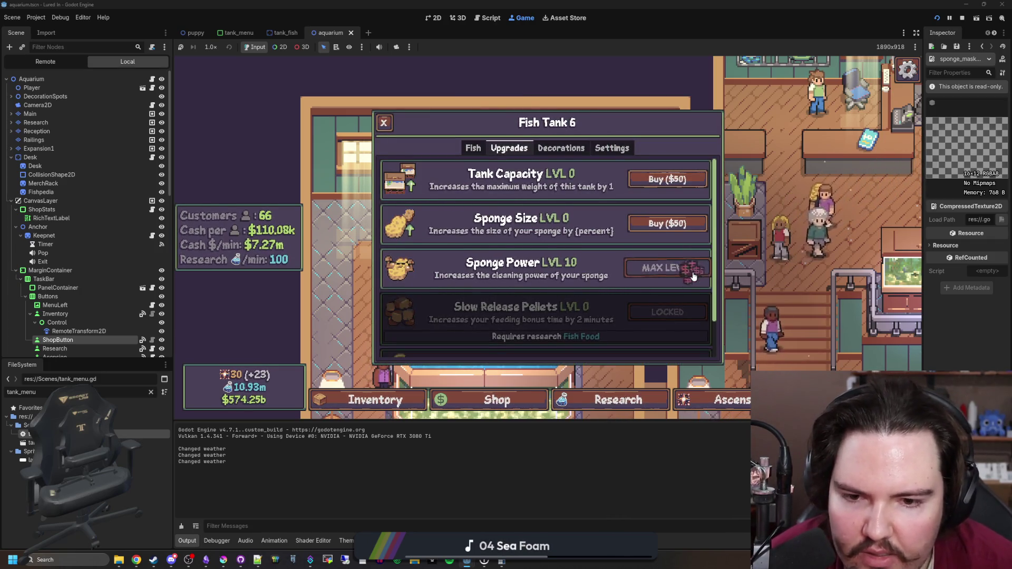
pyautogui.click(472, 149)
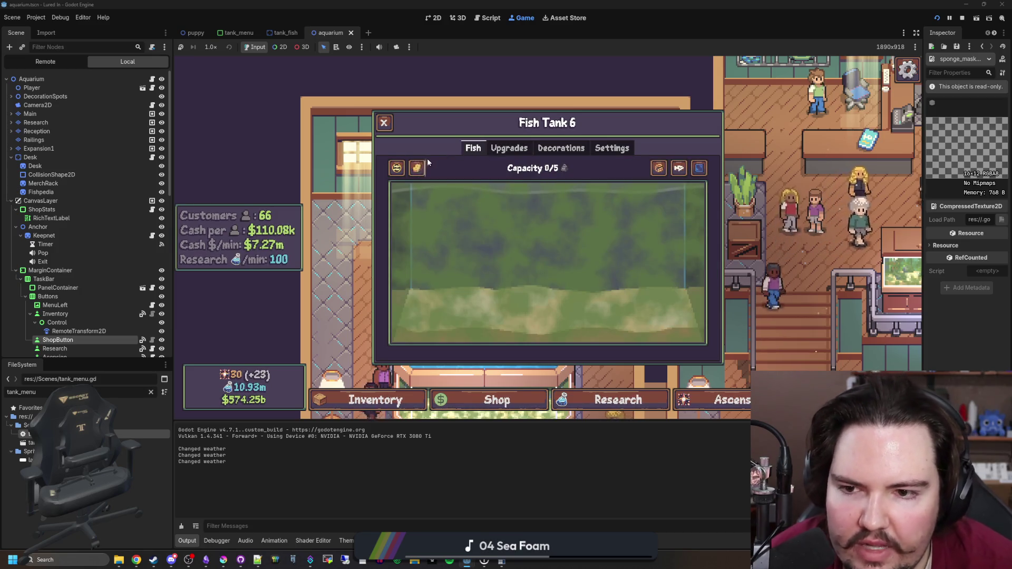
pyautogui.moveTo(478, 216)
pyautogui.mouseDown()
pyautogui.moveTo(549, 203)
pyautogui.moveTo(583, 214)
pyautogui.moveTo(416, 237)
pyautogui.moveTo(659, 226)
pyautogui.mouseUp()
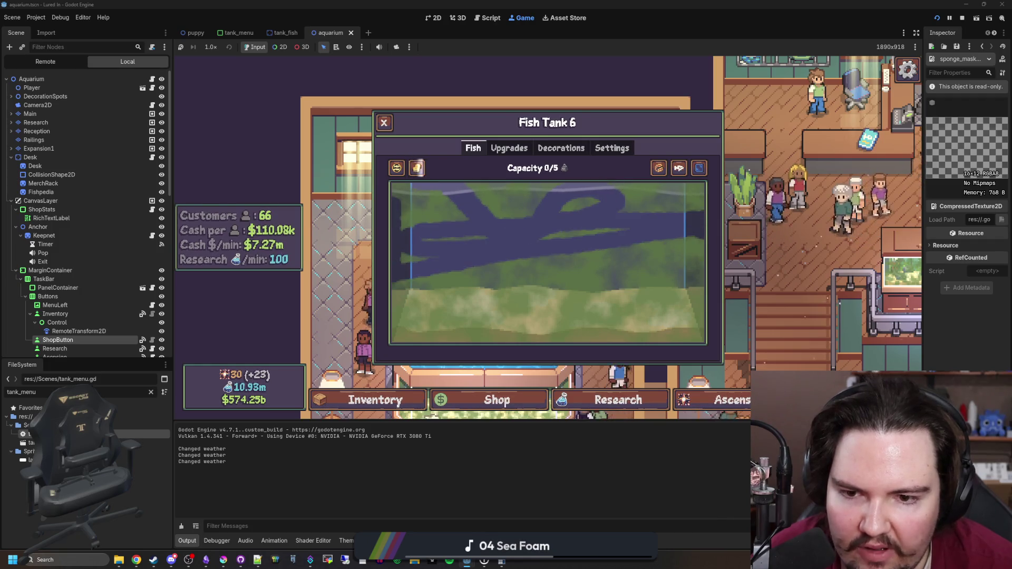
pyautogui.moveTo(232, 337)
pyautogui.mouseDown()
pyautogui.moveTo(660, 254)
pyautogui.moveTo(463, 244)
pyautogui.moveTo(359, 188)
pyautogui.mouseUp()
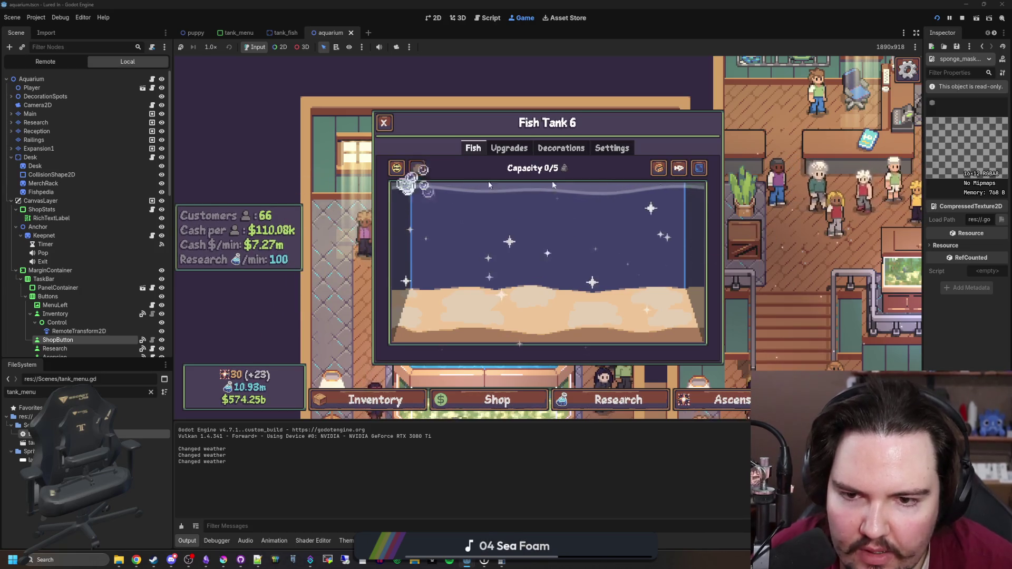
# Max Sponge Size at level 15, spawn algae again, wipe it with the sponge and close the window
pyautogui.click(525, 151)
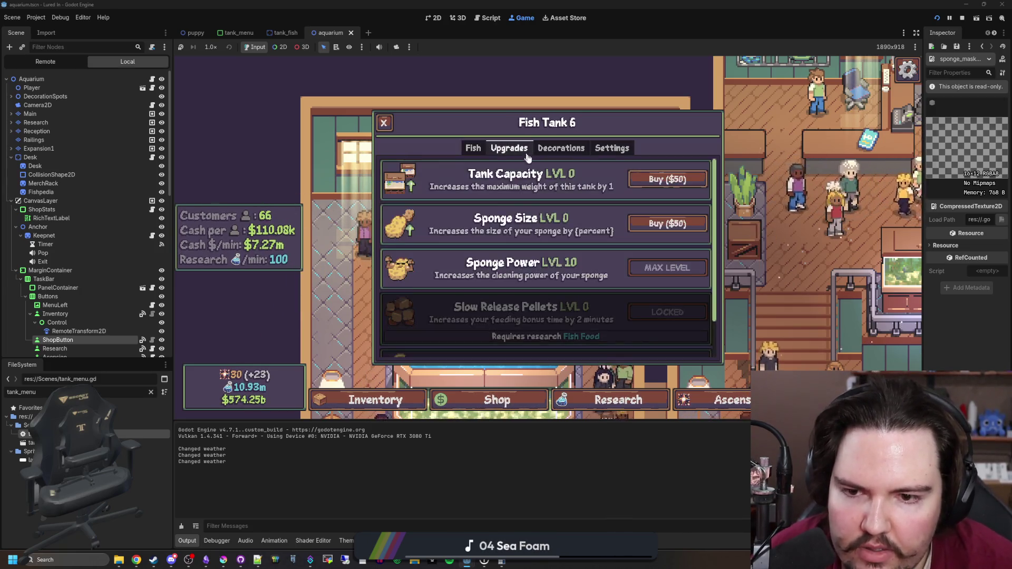
pyautogui.click(669, 221)
pyautogui.click(669, 221)
pyautogui.click(668, 221)
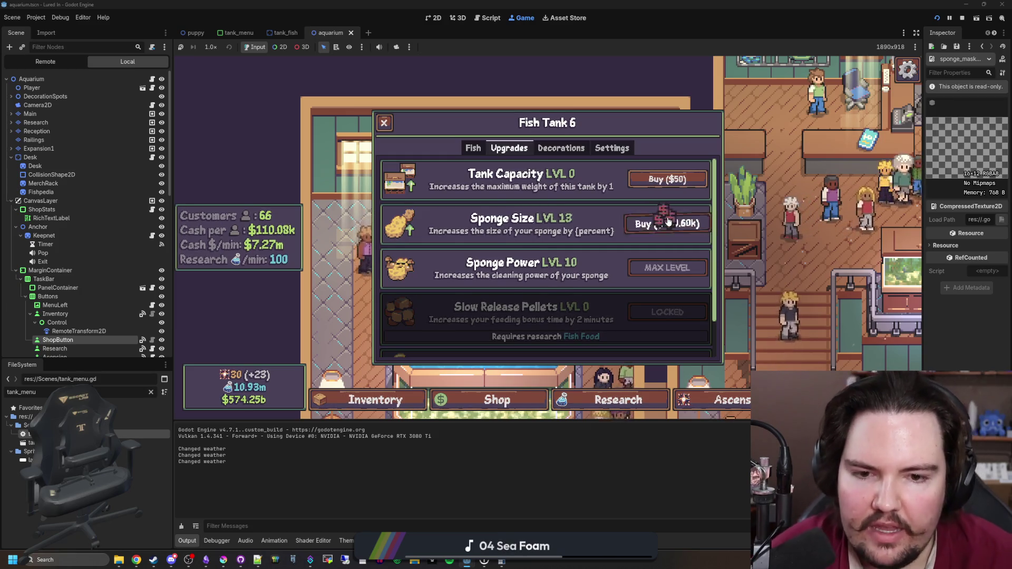
pyautogui.click(669, 221)
pyautogui.press('`')
pyautogui.write('algae 0')
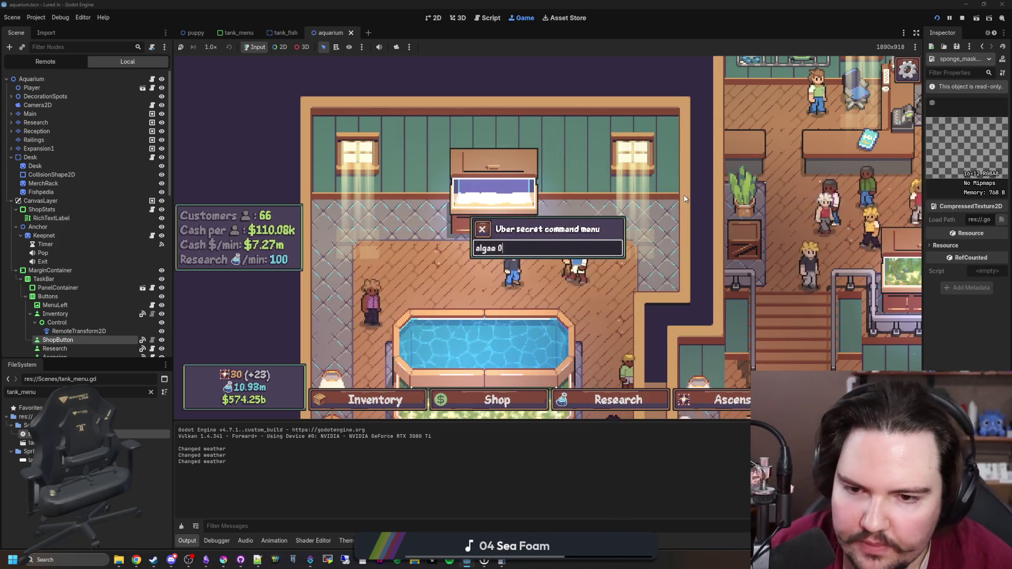
pyautogui.press('Return')
pyautogui.click(529, 167)
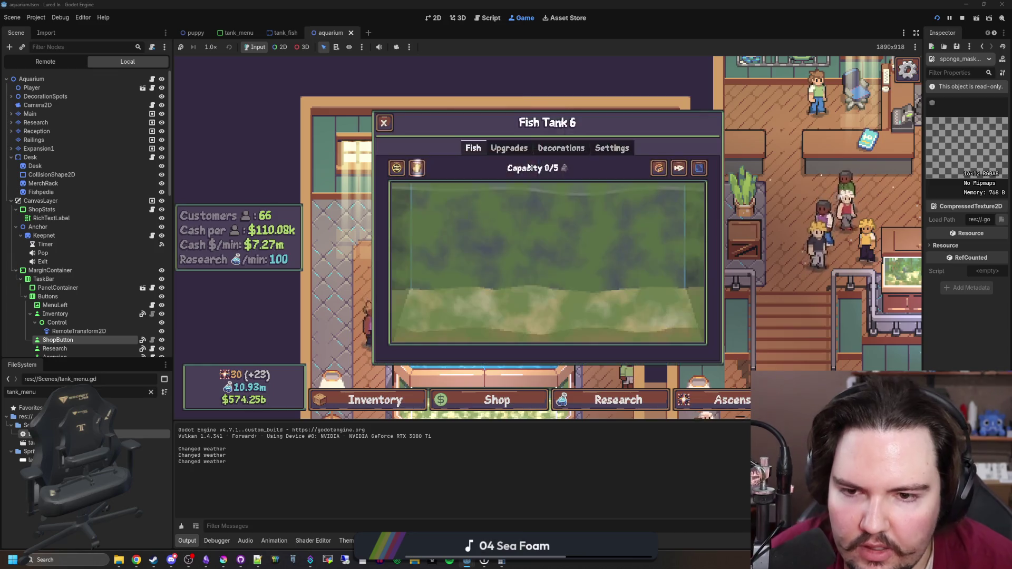
pyautogui.click(417, 168)
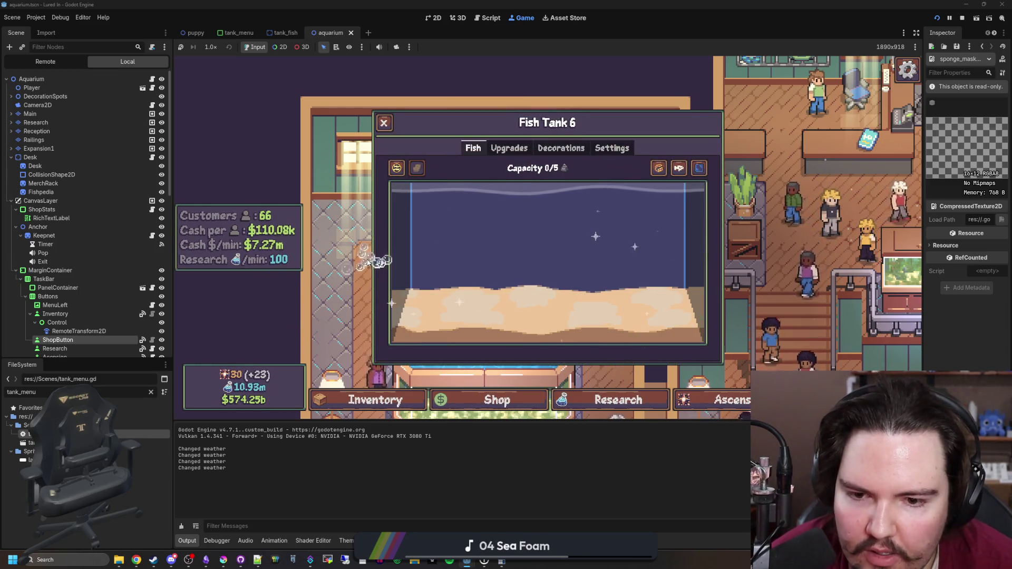
pyautogui.press('Escape')
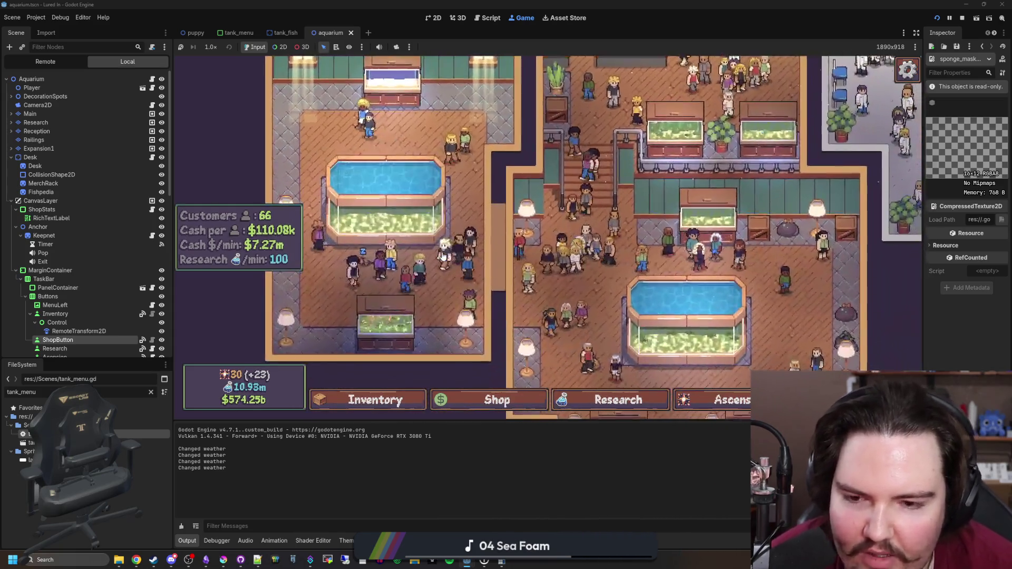
# Review Fish Tank 6's maxed upgrades, close the window, and clear the tank_menu file filter
pyautogui.click(442, 248)
pyautogui.click(514, 149)
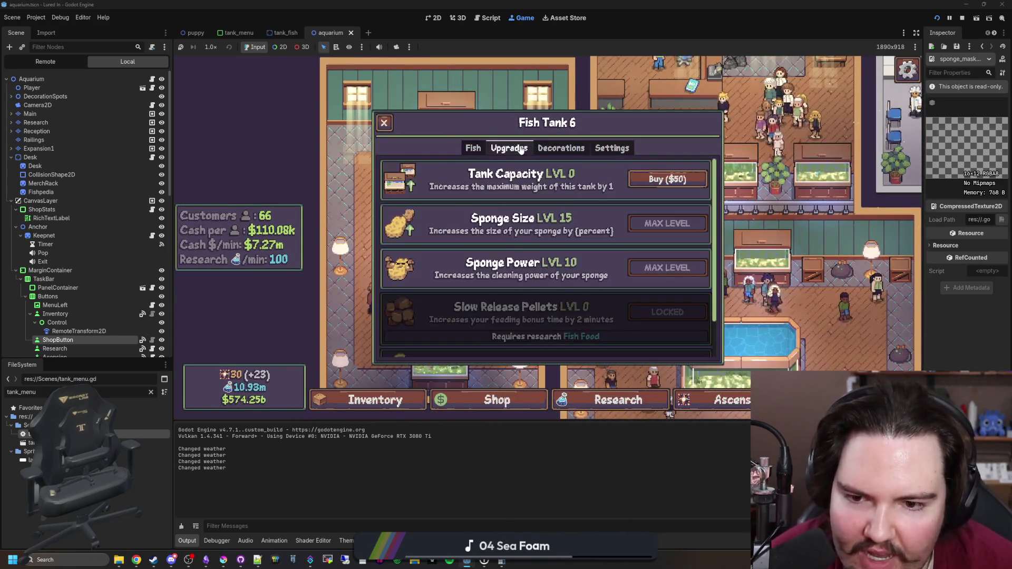
pyautogui.scroll(-1, 480, 252)
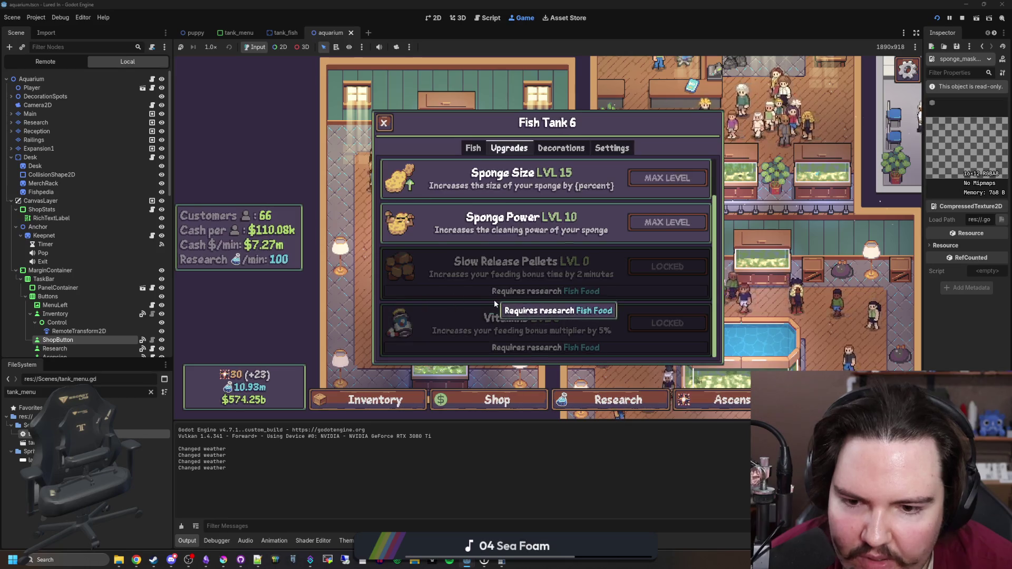
pyautogui.scroll(1, 495, 300)
pyautogui.scroll(-1, 470, 234)
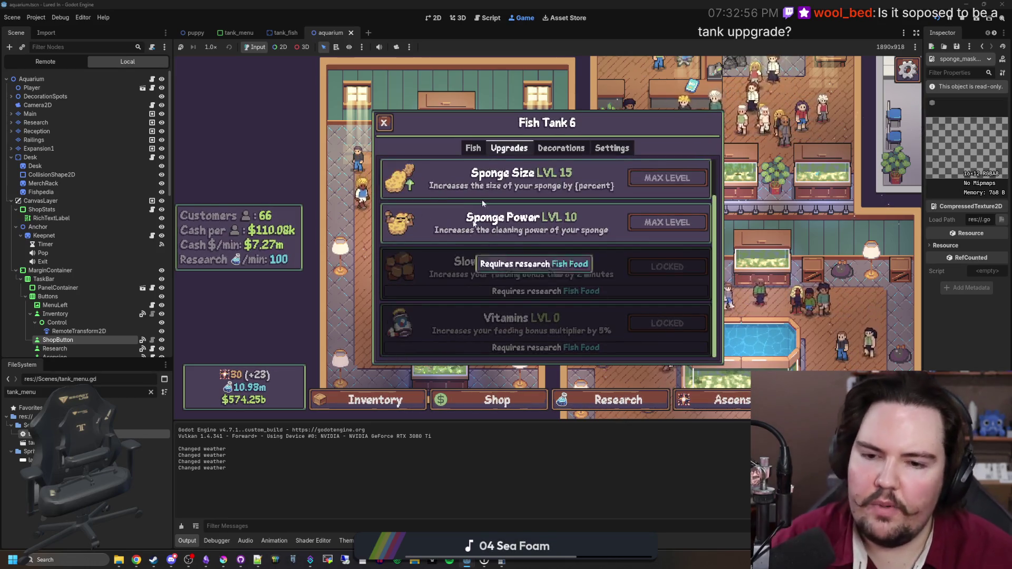
pyautogui.scroll(1, 405, 268)
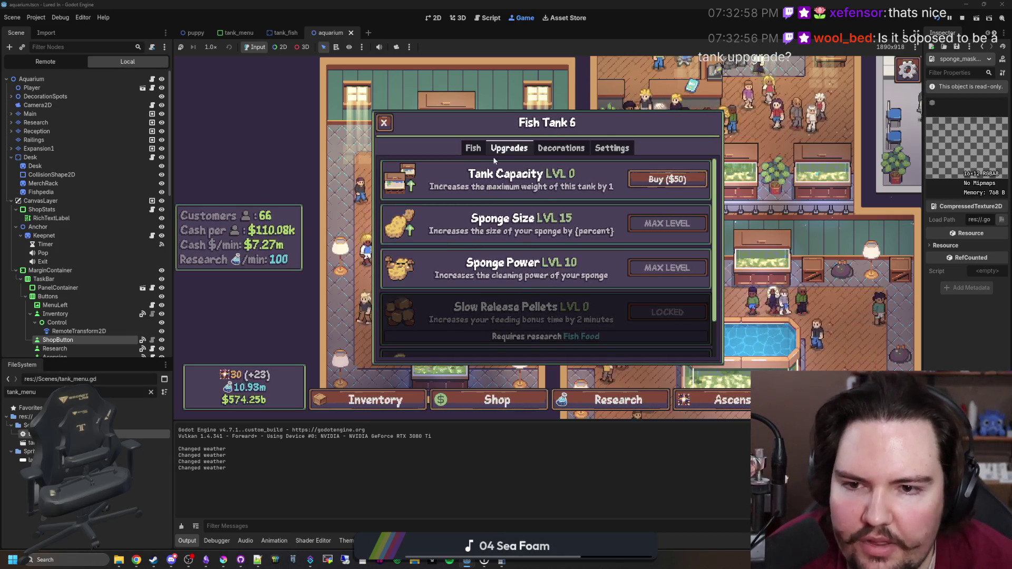
pyautogui.click(473, 148)
pyautogui.click(507, 148)
pyautogui.press('Escape')
pyautogui.click(506, 148)
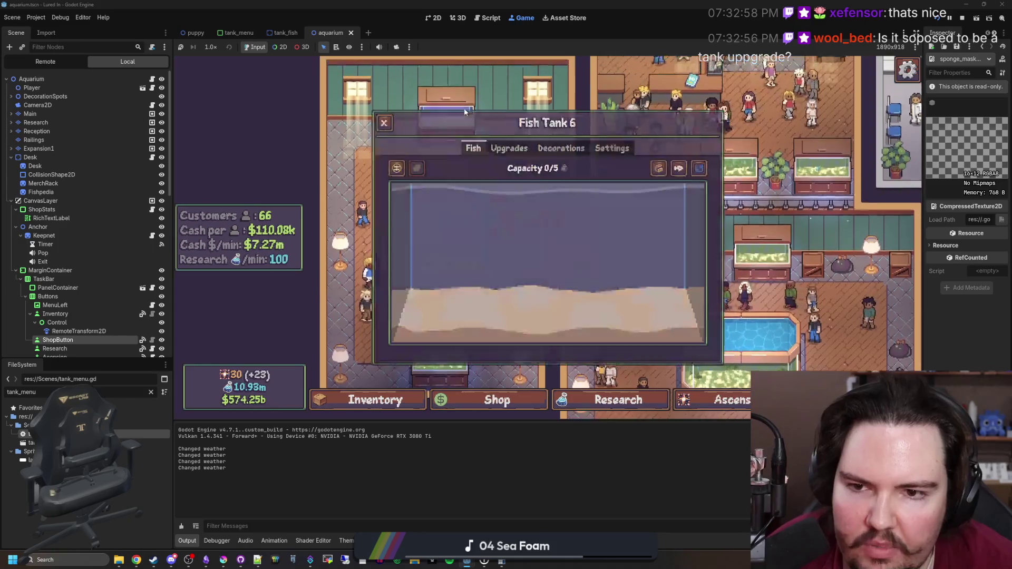
pyautogui.click(151, 393)
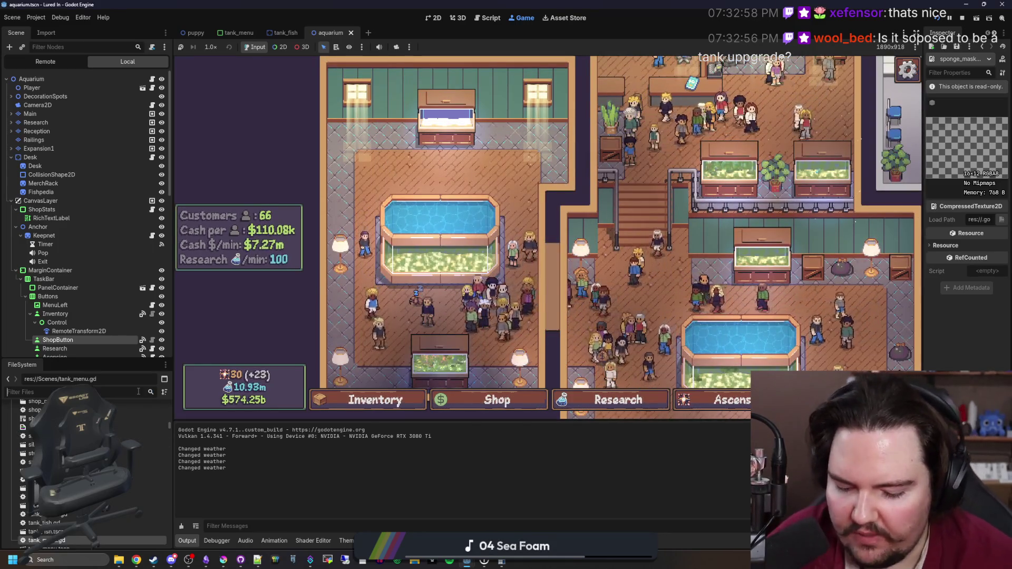
# Open global.gd via the 'glob' filter, look at get_upgrade_level, and save
pyautogui.write('glob')
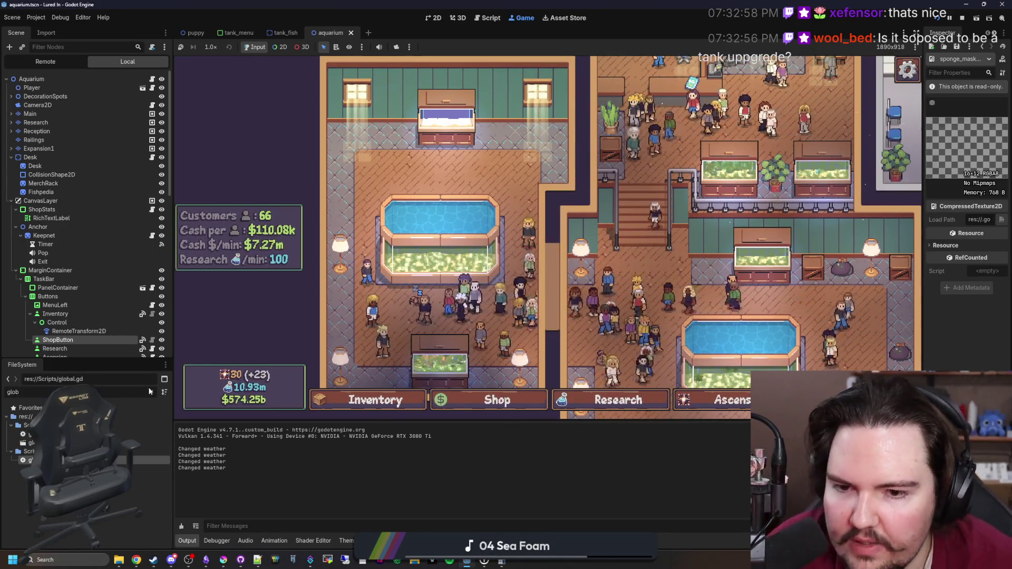
pyautogui.doubleClick(30, 460)
pyautogui.click(440, 270)
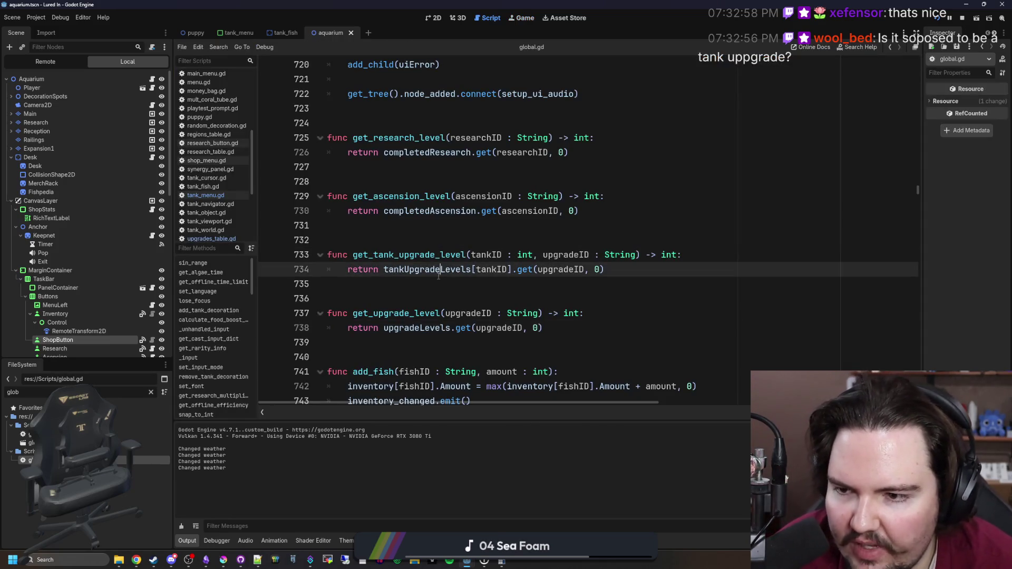
pyautogui.click(386, 312)
pyautogui.hotkey('ctrl', 's')
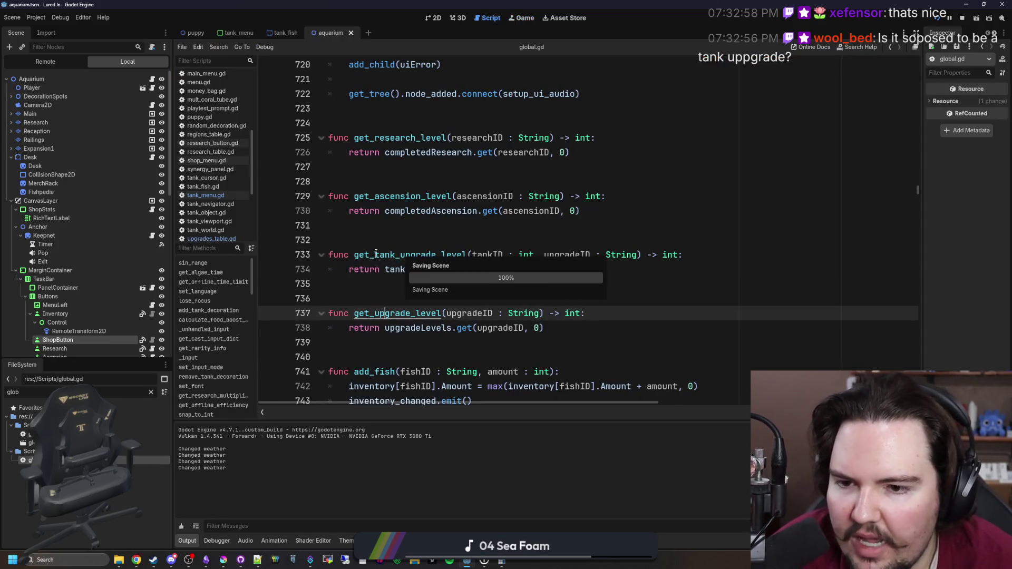
pyautogui.click(396, 230)
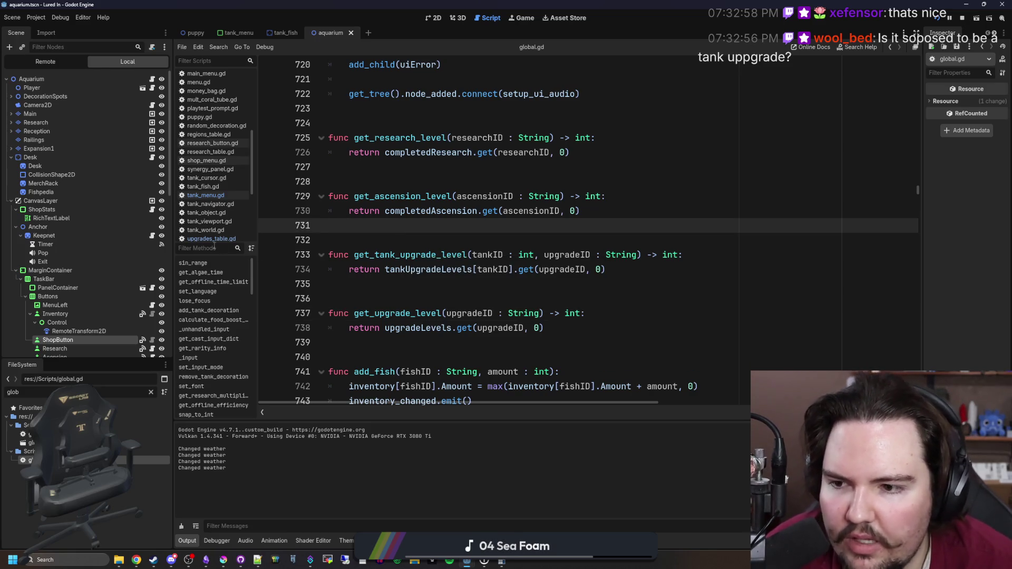
# Open upgrades_table.gd with the caret in the Sponge Size entry's CostScaling line
pyautogui.scroll(-1, 213, 234)
pyautogui.click(223, 218)
pyautogui.click(414, 226)
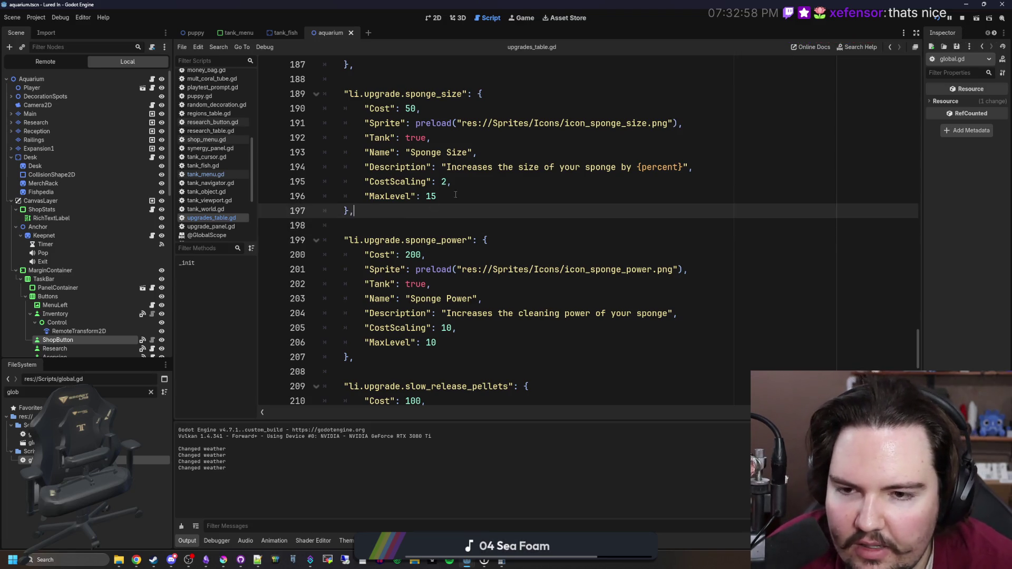
pyautogui.click(471, 188)
pyautogui.press('Down')
pyautogui.press('Up')
pyautogui.press('Up')
pyautogui.press('Up')
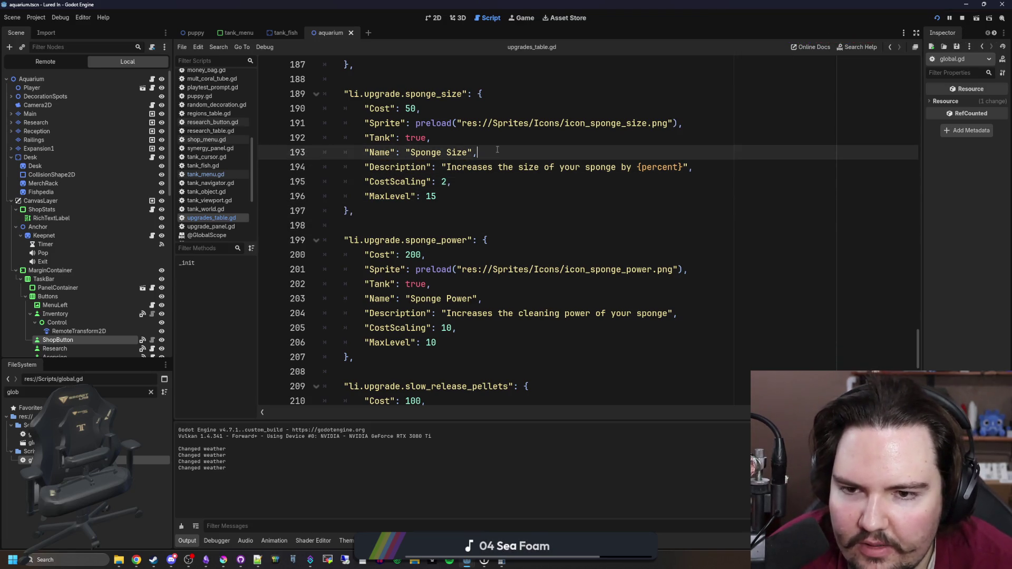
# Review the Sponge Size entry from its Cost 50 line down to its end
pyautogui.scroll(1, 504, 138)
pyautogui.press('Up')
pyautogui.press('Up')
pyautogui.press('Up')
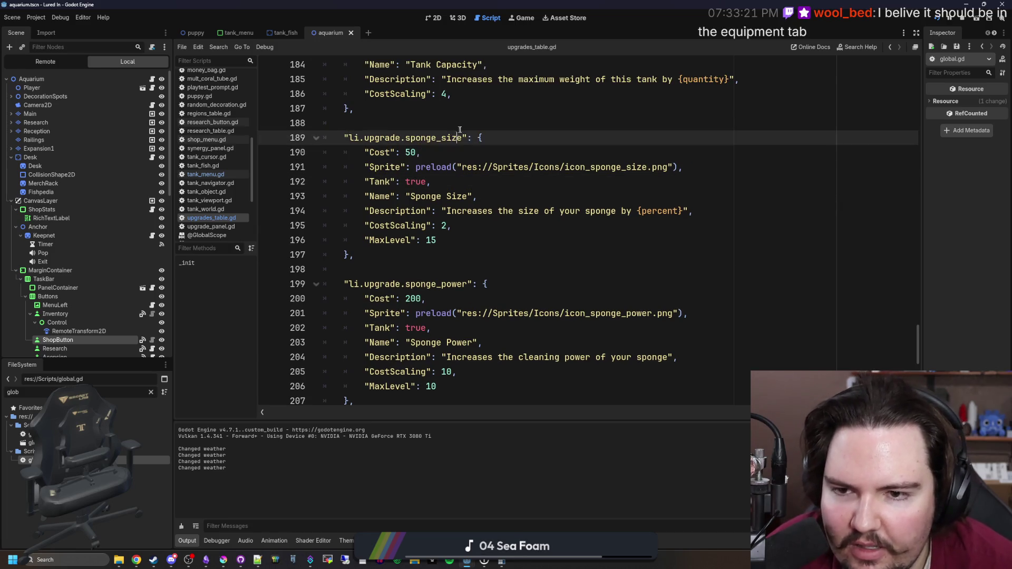
pyautogui.click(463, 146)
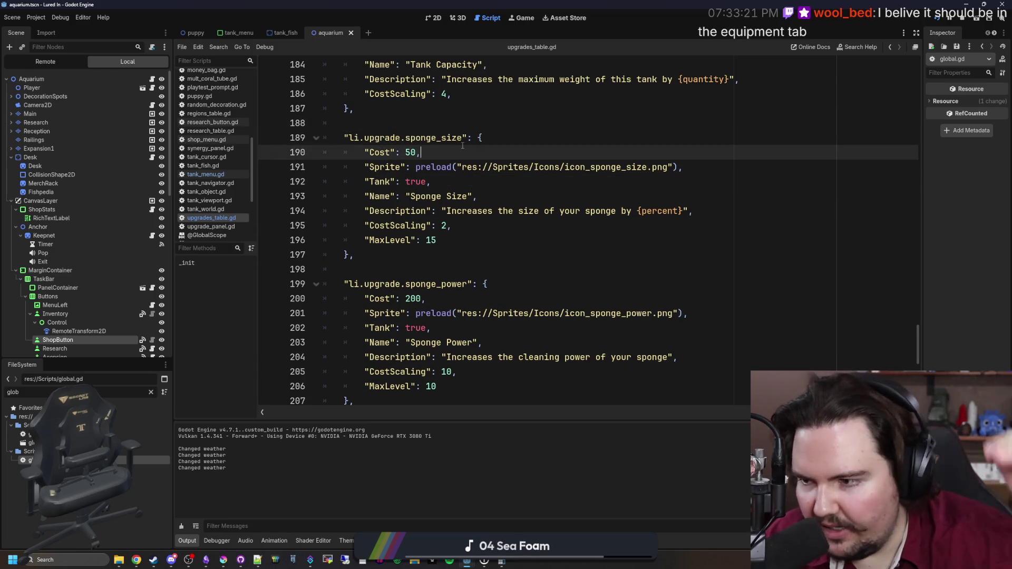
pyautogui.click(455, 285)
pyautogui.click(487, 256)
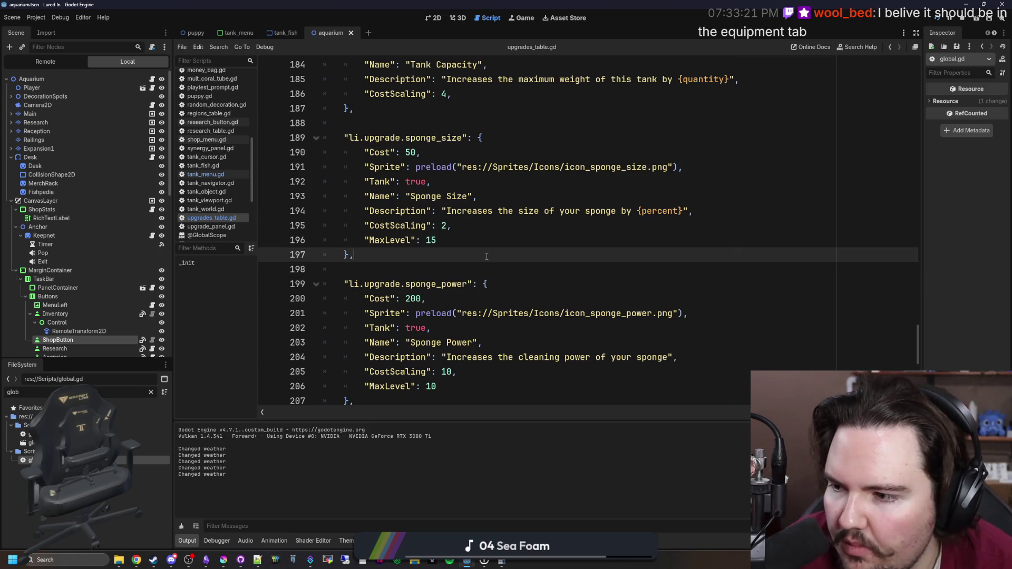
pyautogui.press('Down')
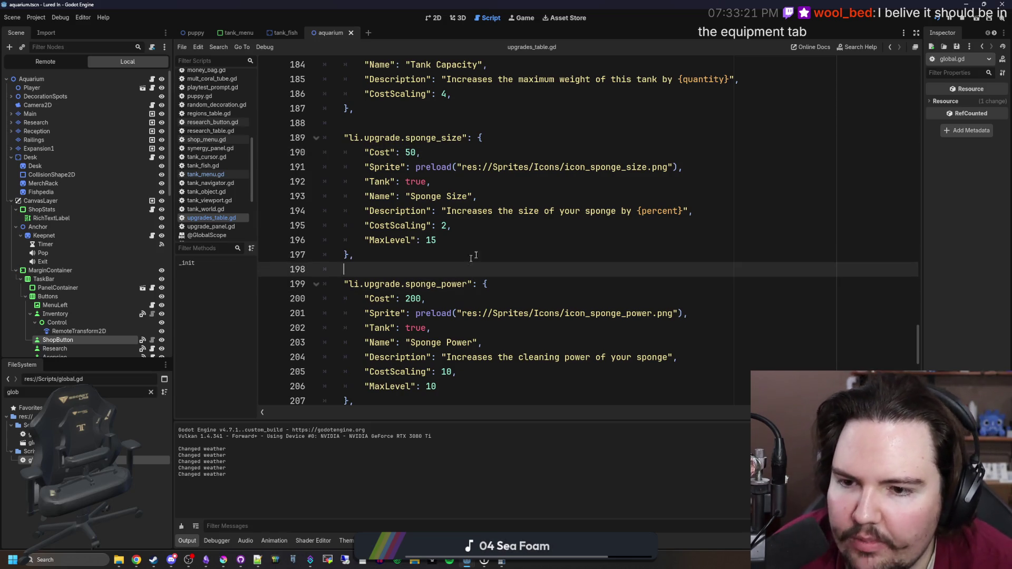
pyautogui.press('Up')
pyautogui.press('Up')
pyautogui.press('Down')
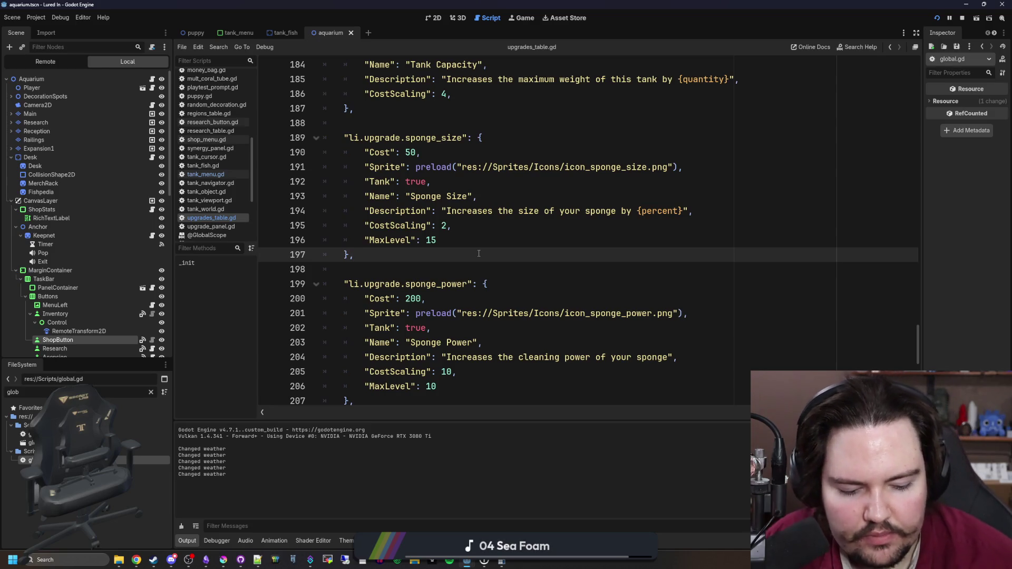
# Change Sponge Power's CostScaling from 10 to 2 on line 205 and save upgrades_table.gd
pyautogui.click(453, 372)
pyautogui.press('BackSpace')
pyautogui.press('BackSpace')
pyautogui.write('2')
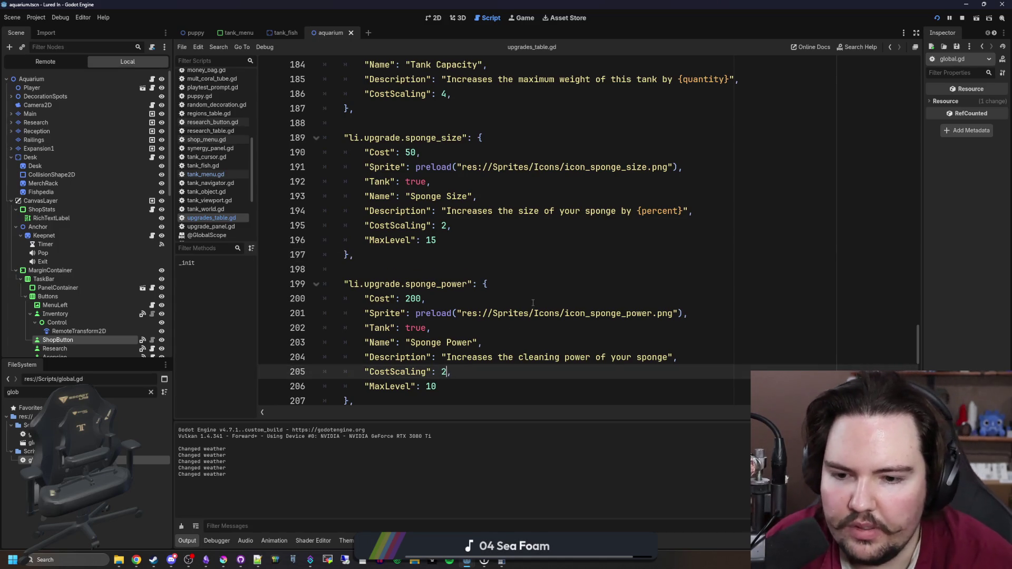
pyautogui.click(441, 270)
pyautogui.hotkey('ctrl', 's')
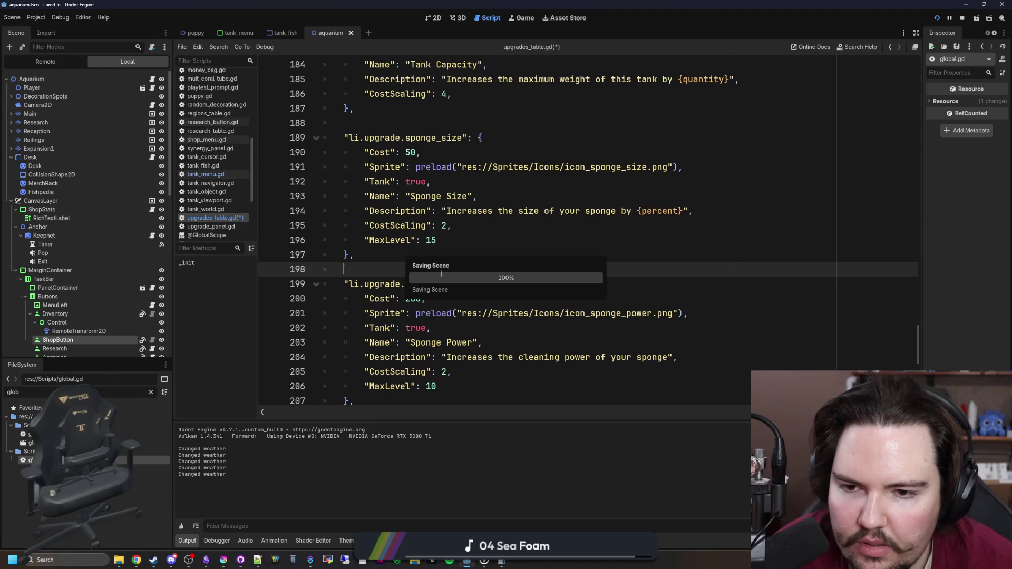
# Re-save upgrades_table.gd and bring up a new browser window
pyautogui.click(403, 258)
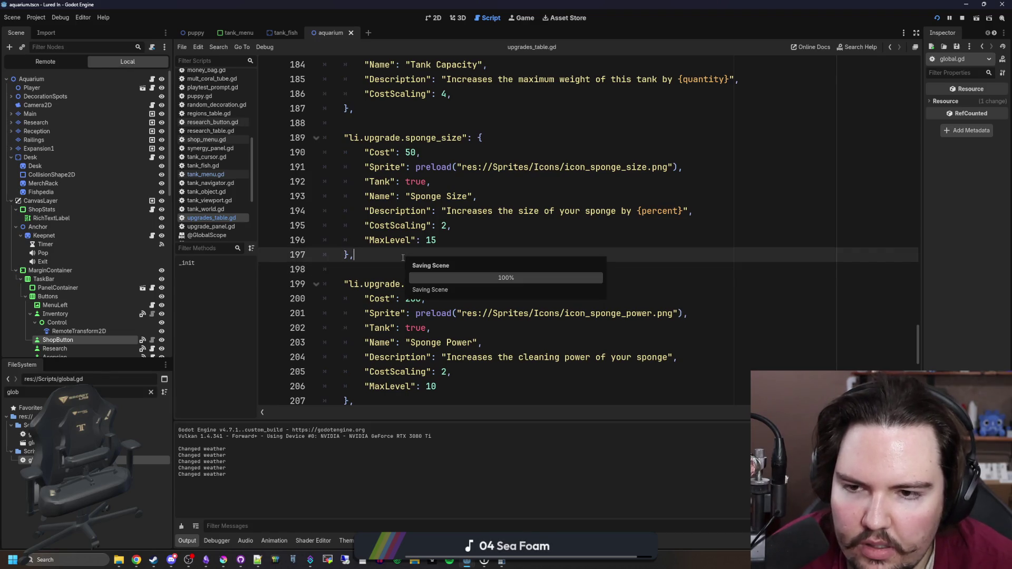
pyautogui.hotkey('ctrl', 's')
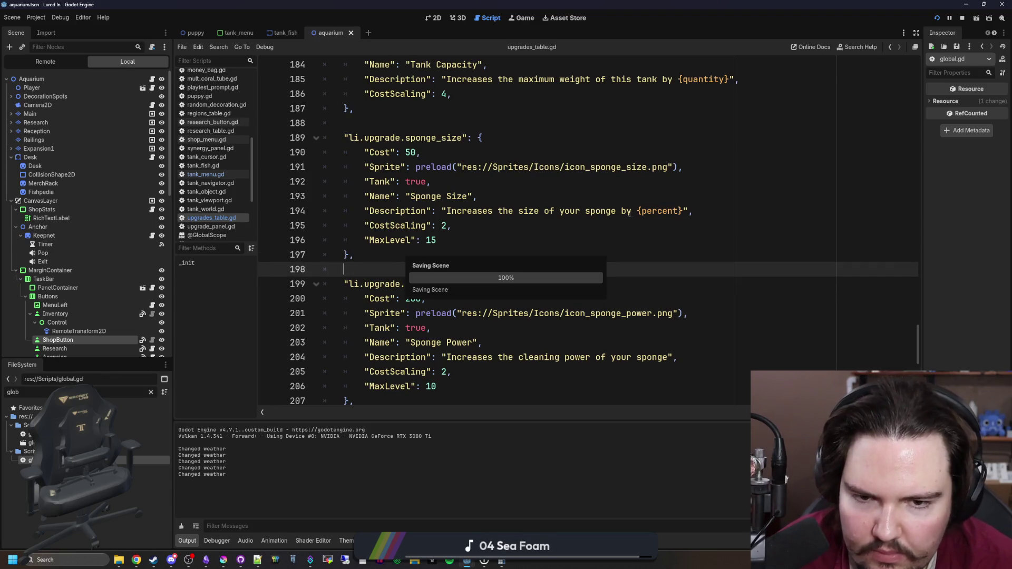
pyautogui.hotkey('ctrl', 's')
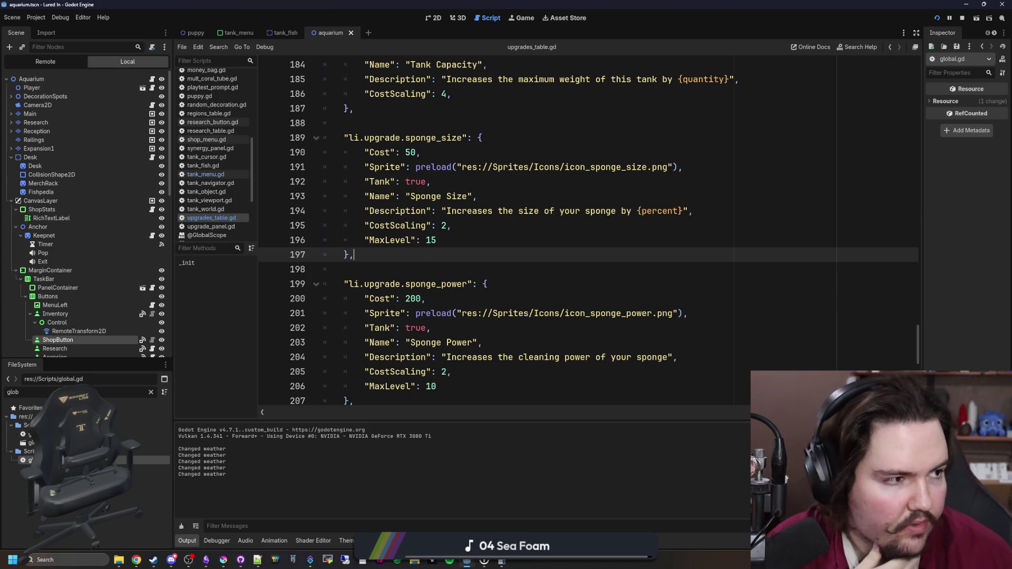
pyautogui.press('super+2')
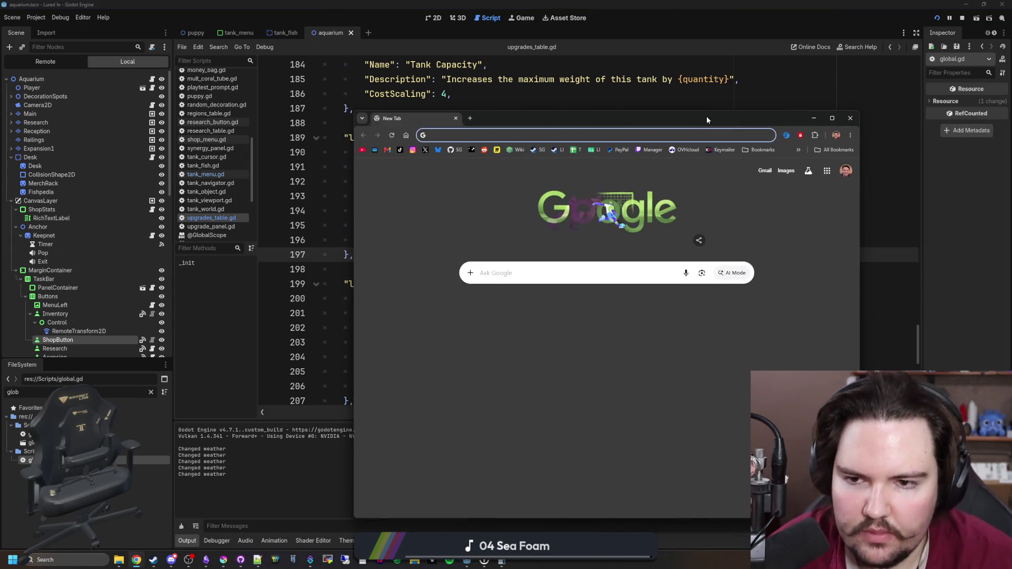
# Open translation.luredin.net and go to Lured In > English > Translations component
pyautogui.write('translation.luredin.net')
pyautogui.press('Return')
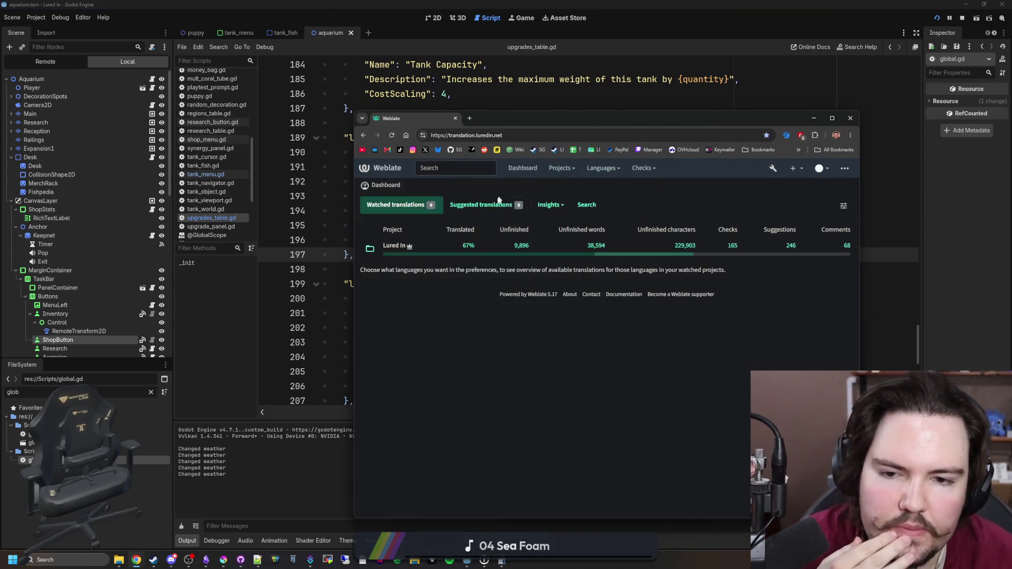
pyautogui.click(395, 246)
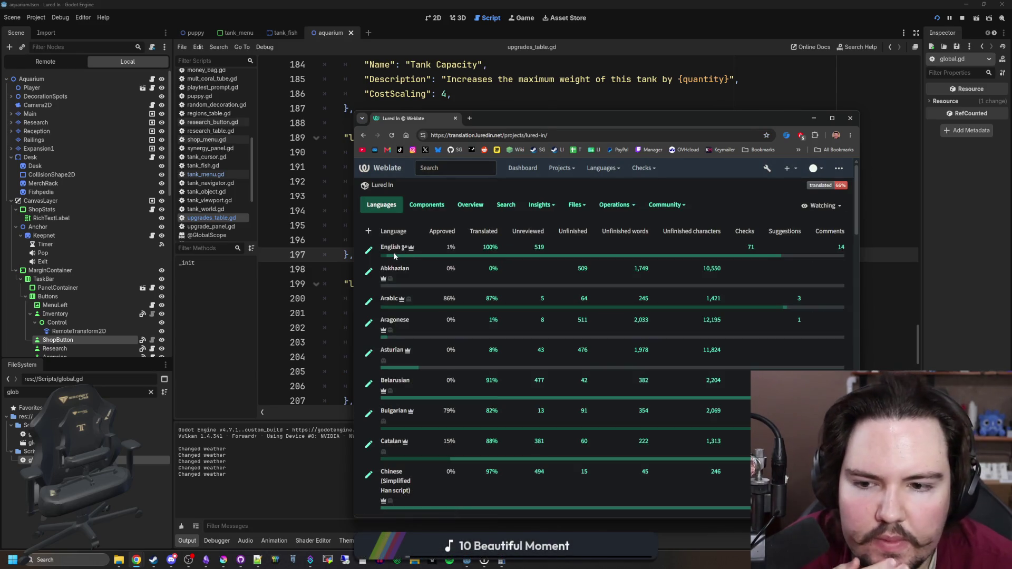
pyautogui.click(391, 248)
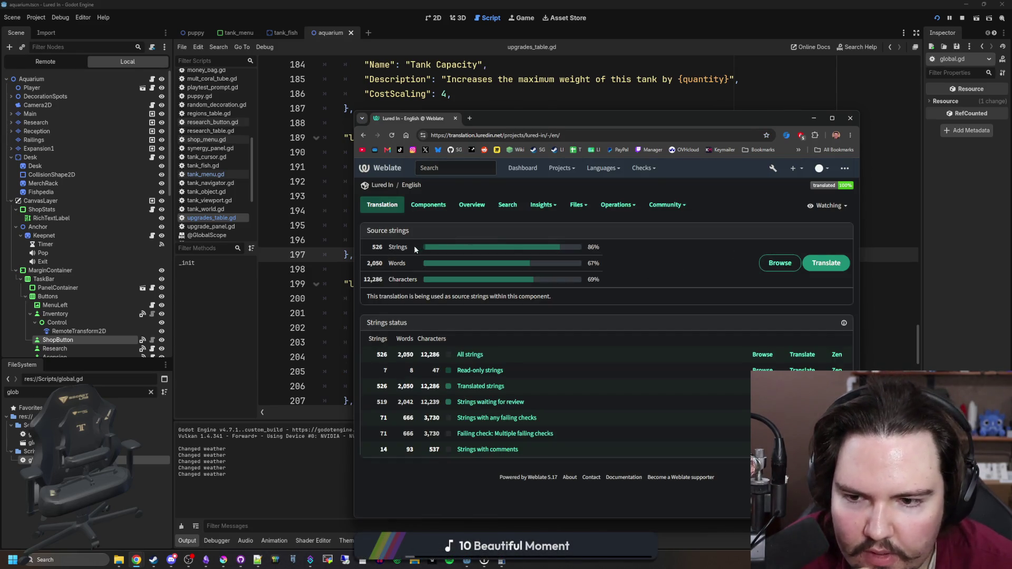
pyautogui.click(476, 355)
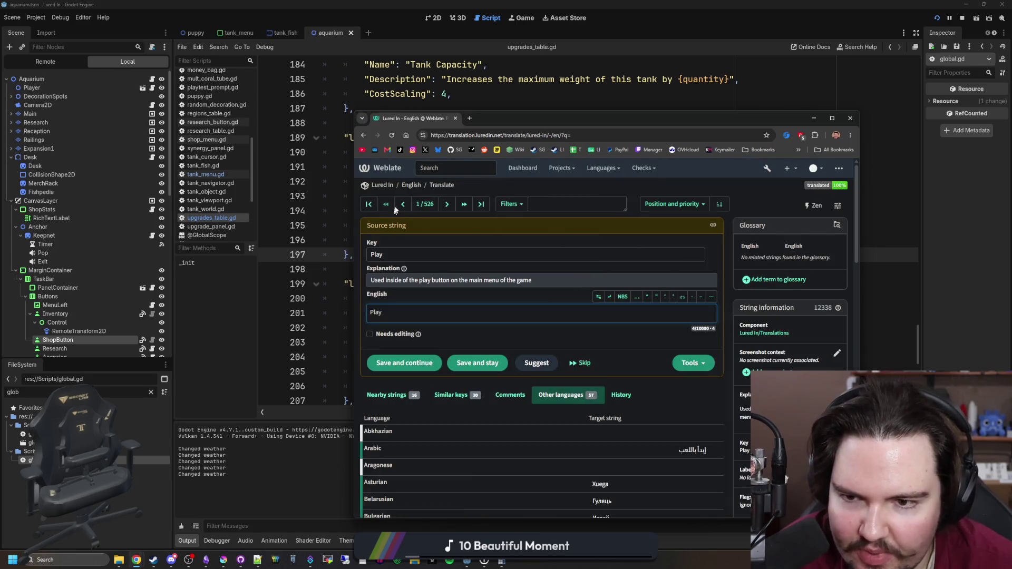
pyautogui.click(413, 186)
pyautogui.click(428, 204)
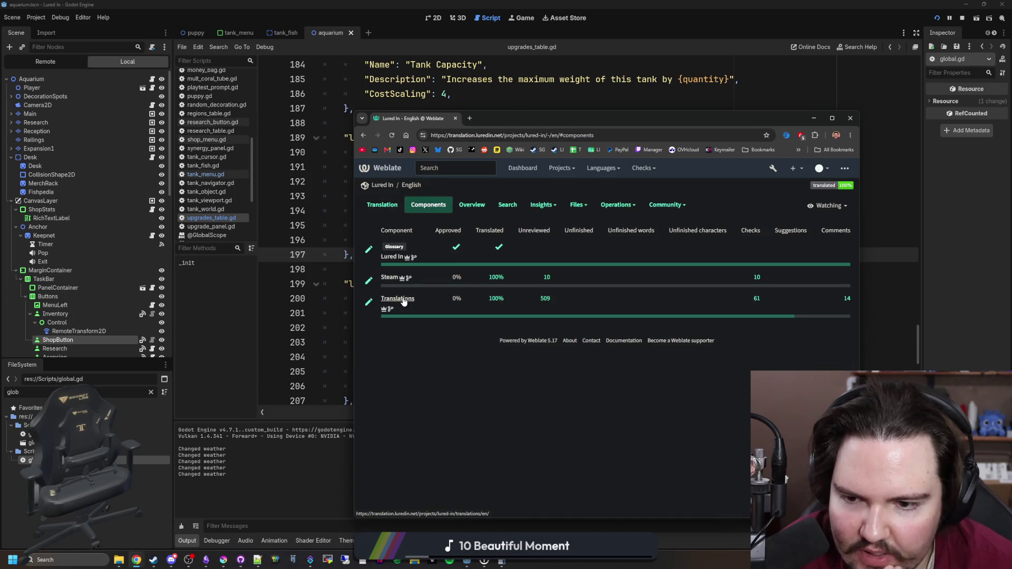
pyautogui.click(403, 298)
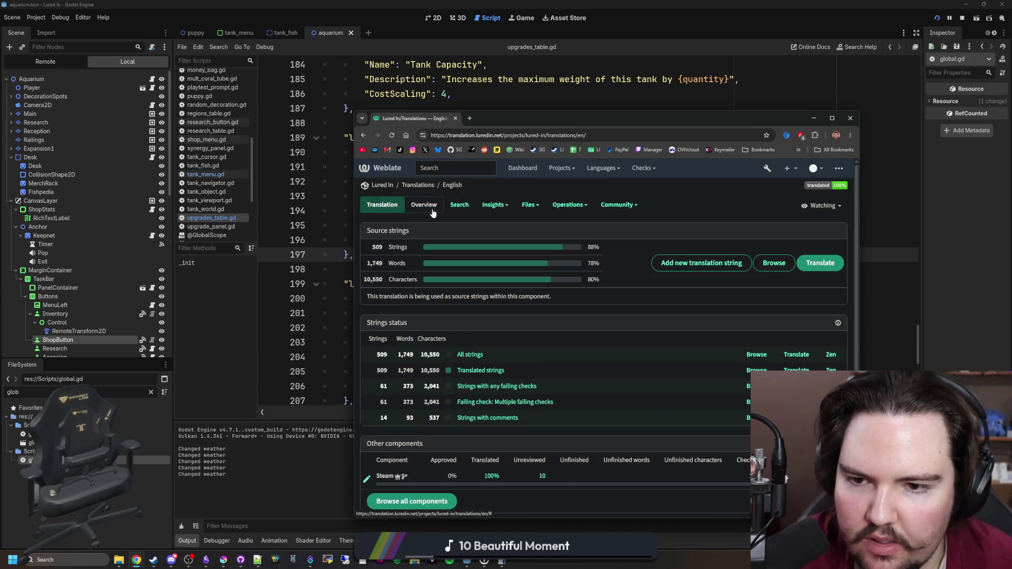
# Add a new string with key and English text 'Sponge Size'
pyautogui.click(702, 262)
pyautogui.click(481, 280)
pyautogui.moveTo(528, 118); pyautogui.dragTo(769, 54)
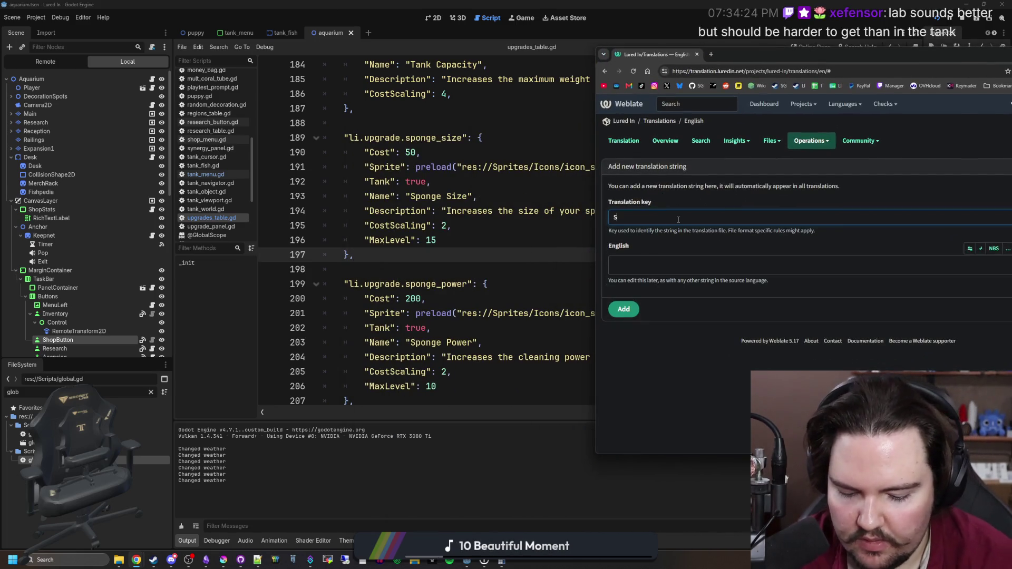
pyautogui.write('ponge Size')
pyautogui.moveTo(679, 220); pyautogui.dragTo(597, 219)
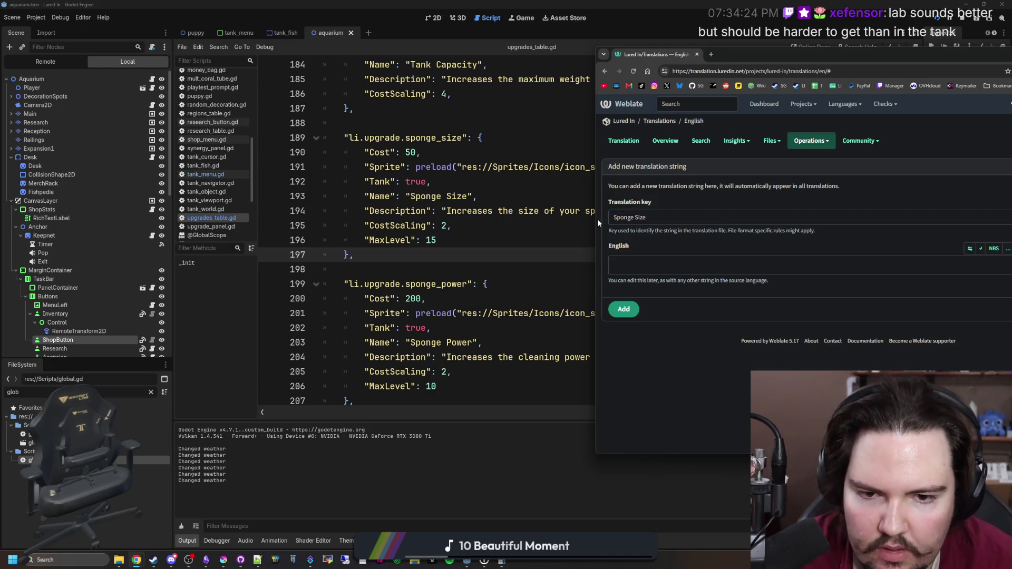
pyautogui.hotkey('ctrl', 'c')
pyautogui.click(635, 261)
pyautogui.hotkey('ctrl', 'v')
pyautogui.click(624, 309)
# Add the sponge size description from line 194 as another string's key and English text
pyautogui.moveTo(793, 54); pyautogui.dragTo(674, 49)
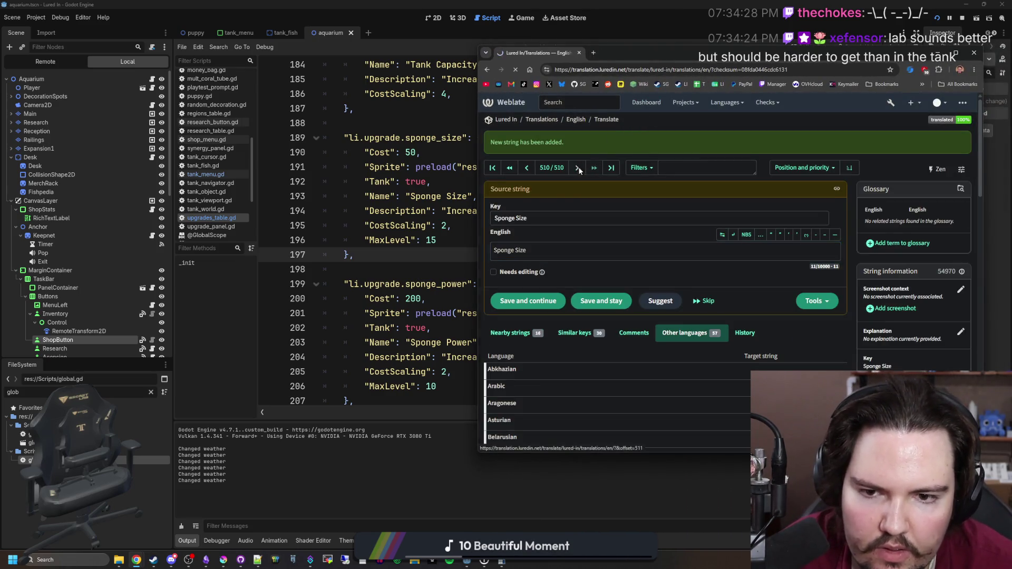
pyautogui.click(578, 167)
pyautogui.click(789, 225)
pyautogui.click(534, 249)
pyautogui.moveTo(533, 53)
pyautogui.mouseDown()
pyautogui.moveTo(850, 39)
pyautogui.moveTo(486, 112)
pyautogui.mouseUp()
pyautogui.hotkey('alt', 'Tab')
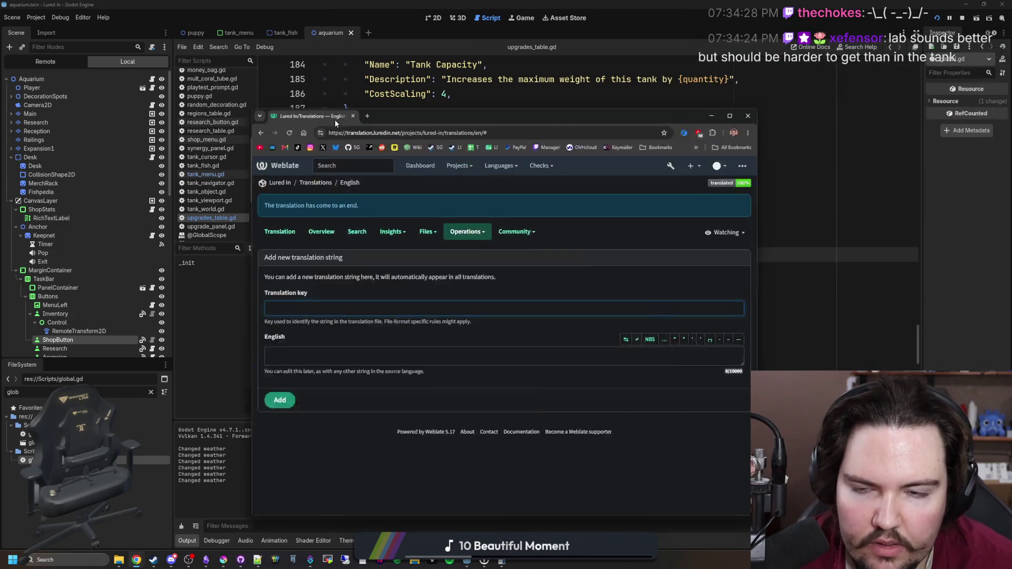
pyautogui.moveTo(683, 211); pyautogui.dragTo(447, 215)
pyautogui.hotkey('alt', 'Tab')
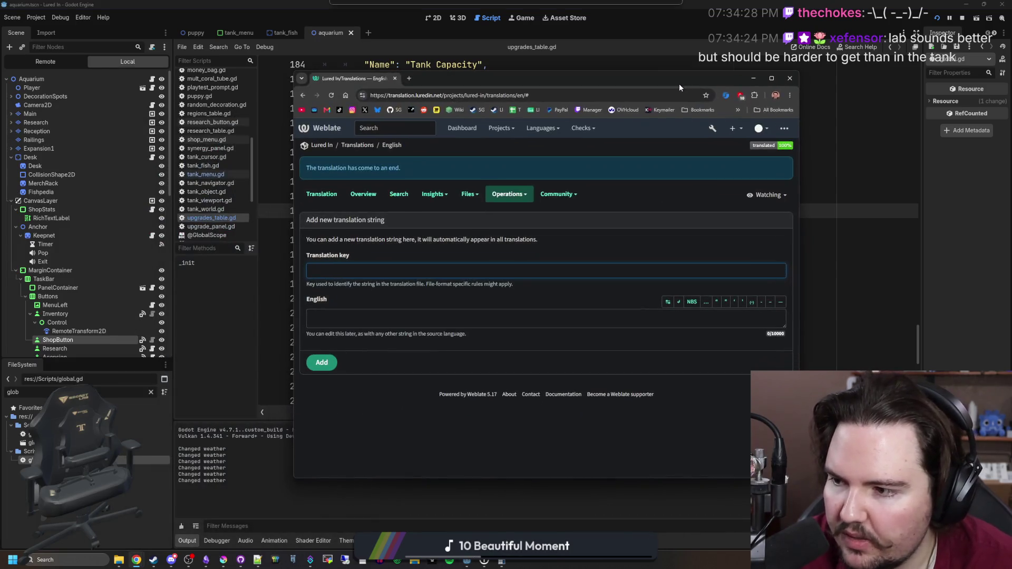
pyautogui.hotkey('ctrl', 'v')
pyautogui.press('Tab')
pyautogui.hotkey('ctrl', 'v')
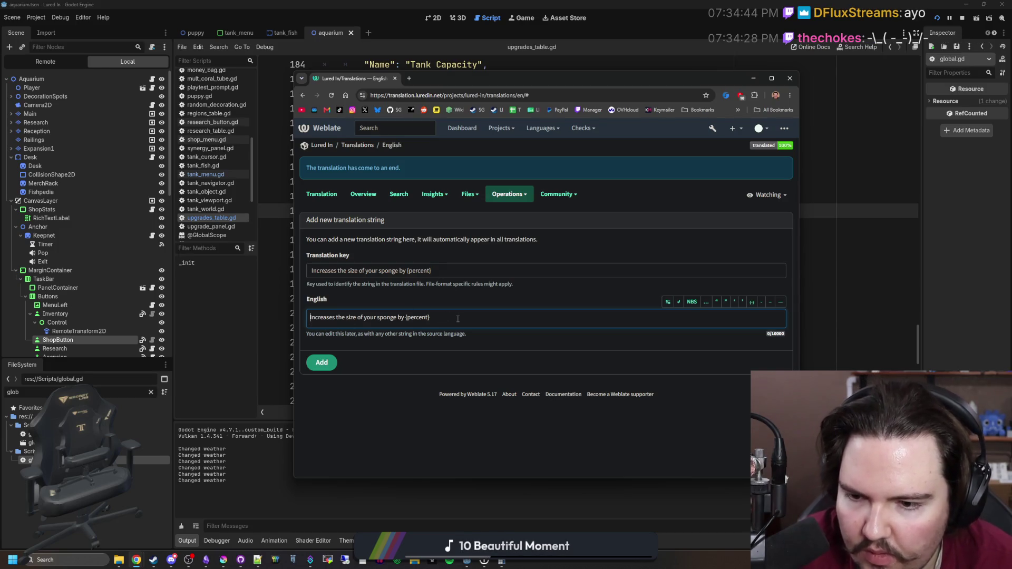
pyautogui.click(322, 363)
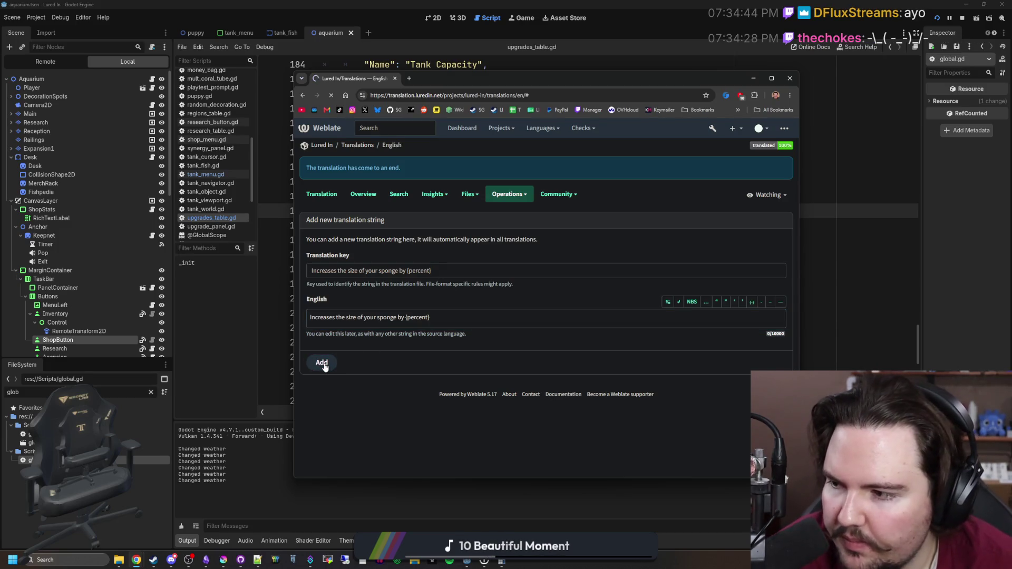
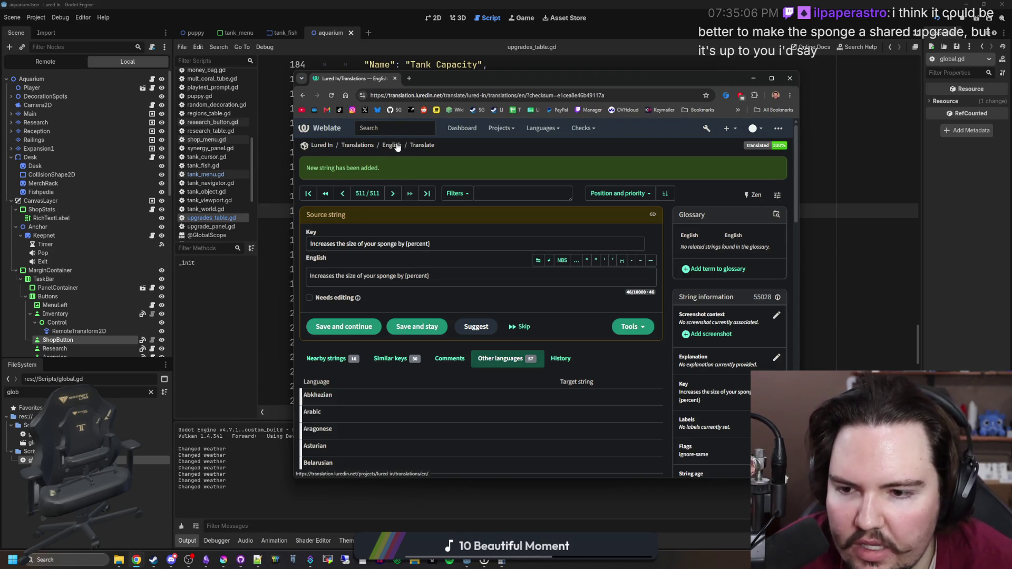
# Add the English source string with key 'Sponge Power' to the Lured In Weblate project
pyautogui.moveTo(457, 72)
pyautogui.mouseDown()
pyautogui.moveTo(634, 78)
pyautogui.moveTo(441, 92)
pyautogui.mouseUp()
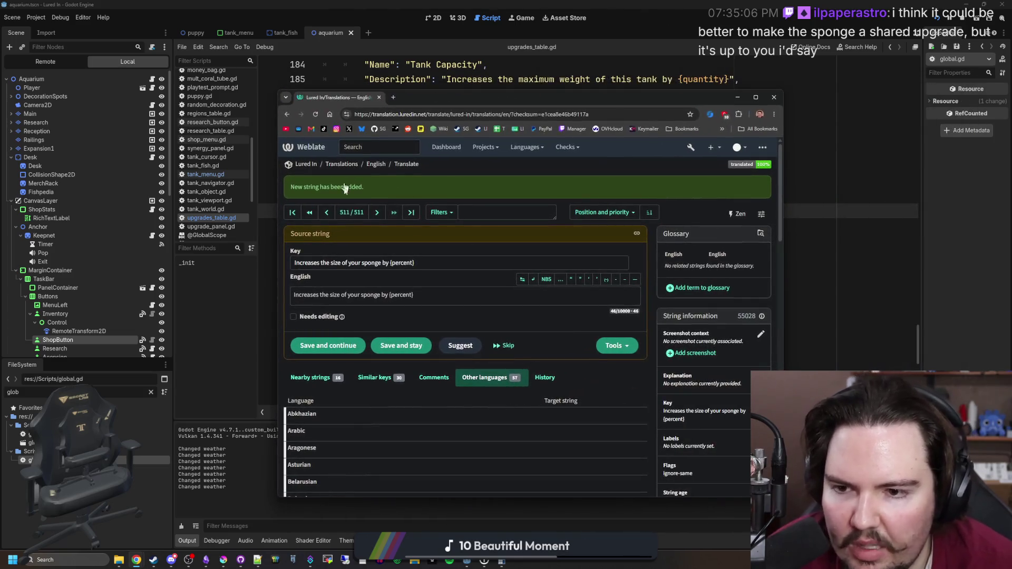
pyautogui.click(383, 165)
pyautogui.click(655, 246)
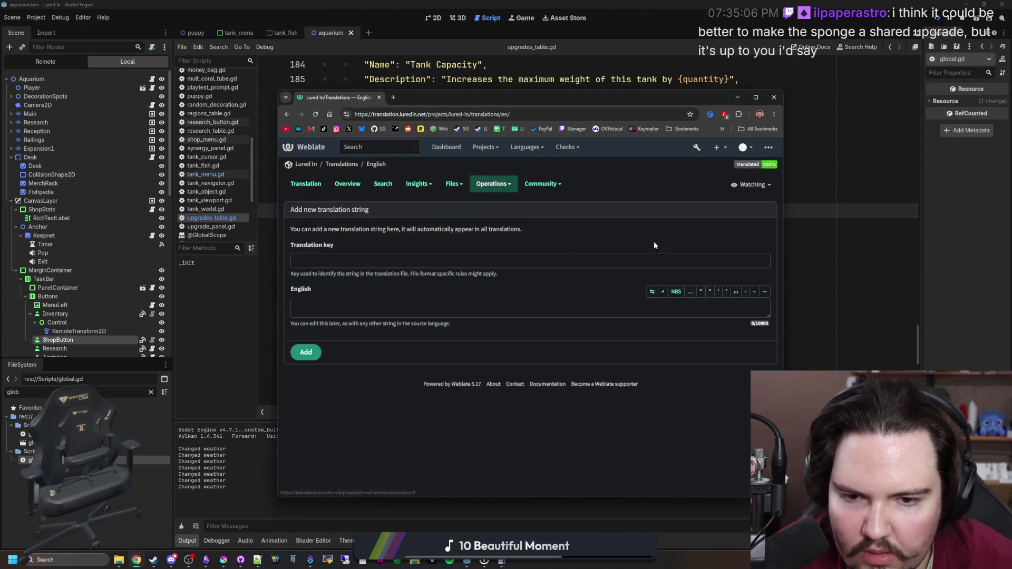
pyautogui.moveTo(581, 94)
pyautogui.mouseDown()
pyautogui.moveTo(371, 139)
pyautogui.moveTo(431, 138)
pyautogui.mouseUp()
pyautogui.click(324, 298)
pyautogui.write('Sponge Power')
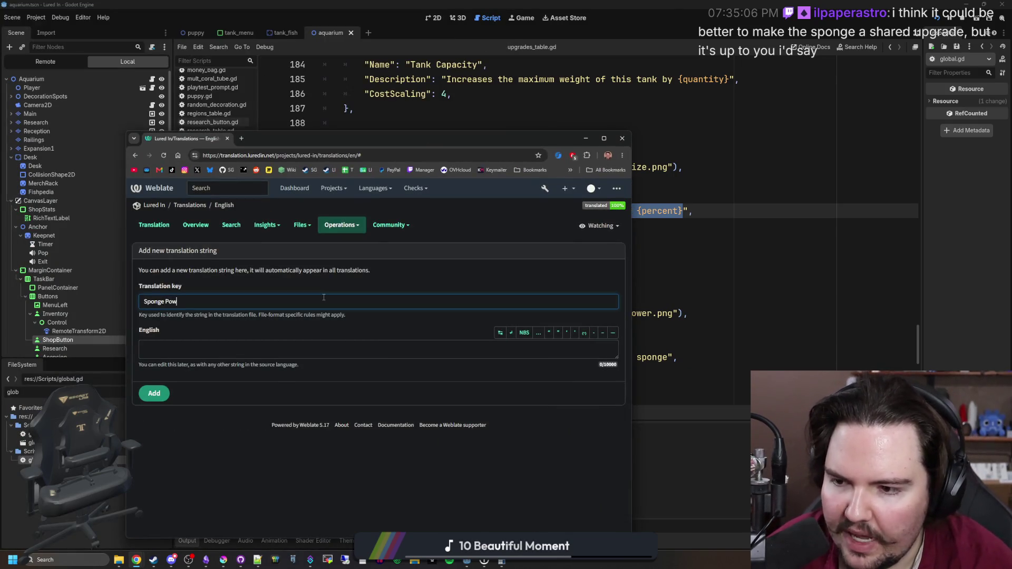
pyautogui.moveTo(416, 136)
pyautogui.mouseDown()
pyautogui.moveTo(77, 240)
pyautogui.moveTo(96, 197)
pyautogui.moveTo(282, 107)
pyautogui.mouseUp()
pyautogui.click(168, 315)
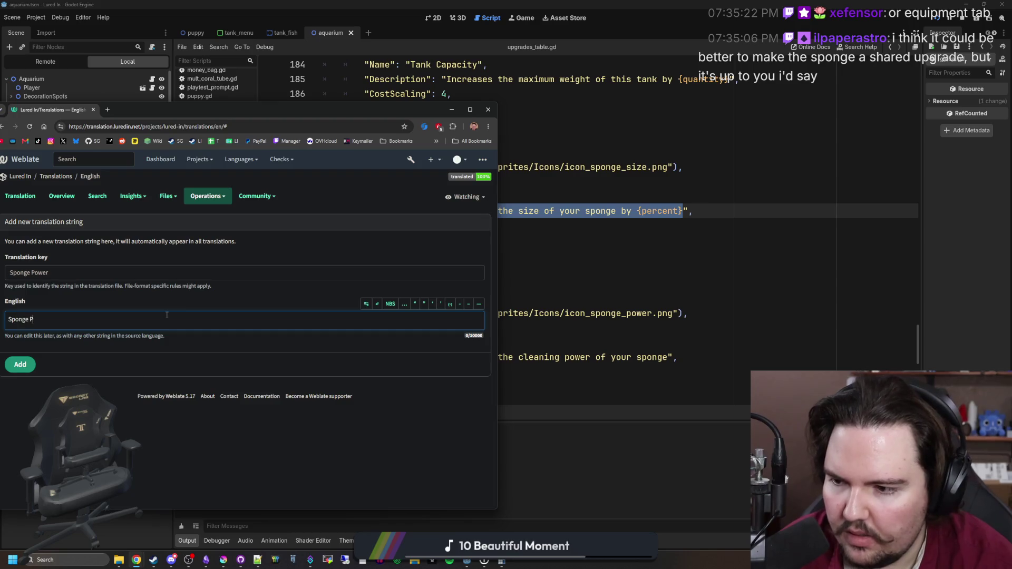
pyautogui.hotkey('ctrl', 'Return')
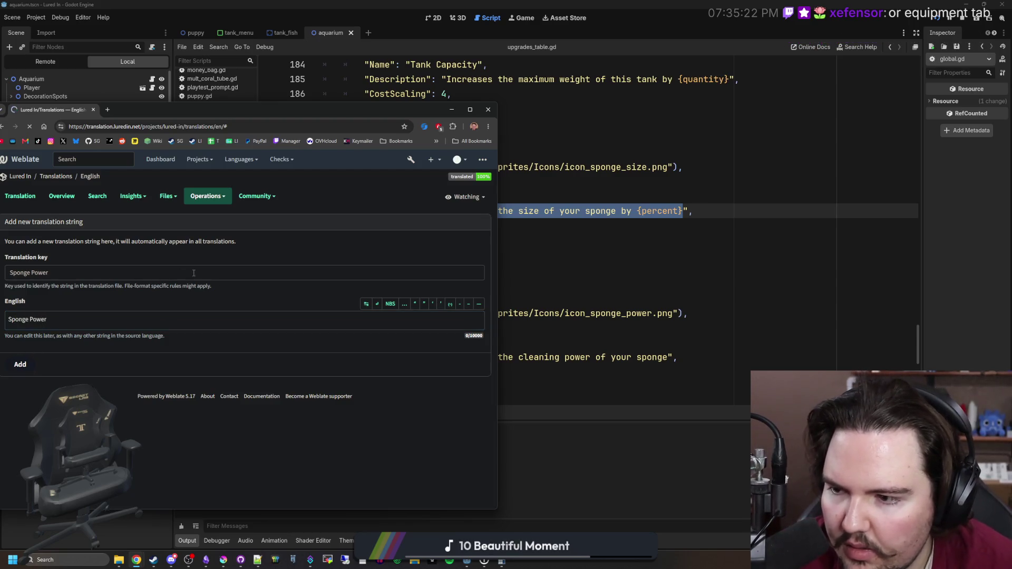
# Copy the description from the upgrades script and add it as the string 'Increases the cleaning power of your sponge'
pyautogui.click(674, 363)
pyautogui.moveTo(669, 357)
pyautogui.mouseDown()
pyautogui.moveTo(437, 357)
pyautogui.moveTo(447, 357)
pyautogui.mouseUp()
pyautogui.hotkey('ctrl', 'c')
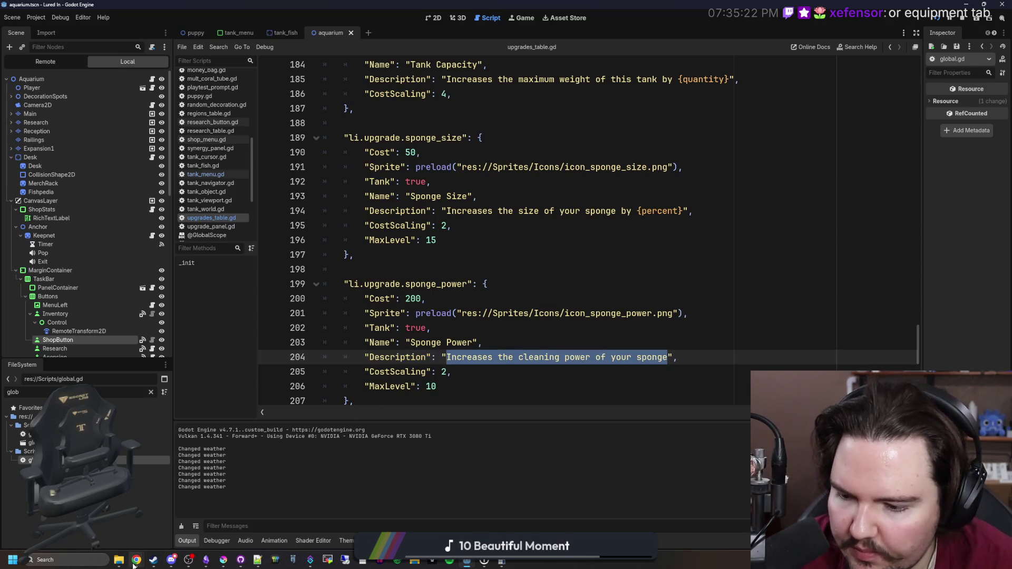
pyautogui.click(136, 561)
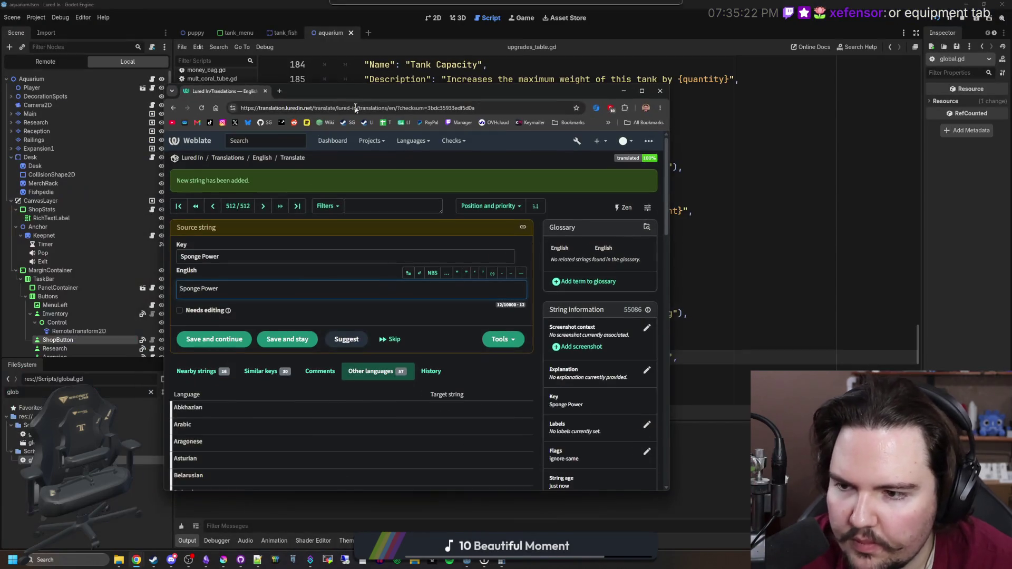
pyautogui.click(264, 206)
pyautogui.click(491, 269)
pyautogui.click(491, 280)
pyautogui.hotkey('ctrl', 'v')
pyautogui.click(338, 332)
pyautogui.hotkey('ctrl', 'v')
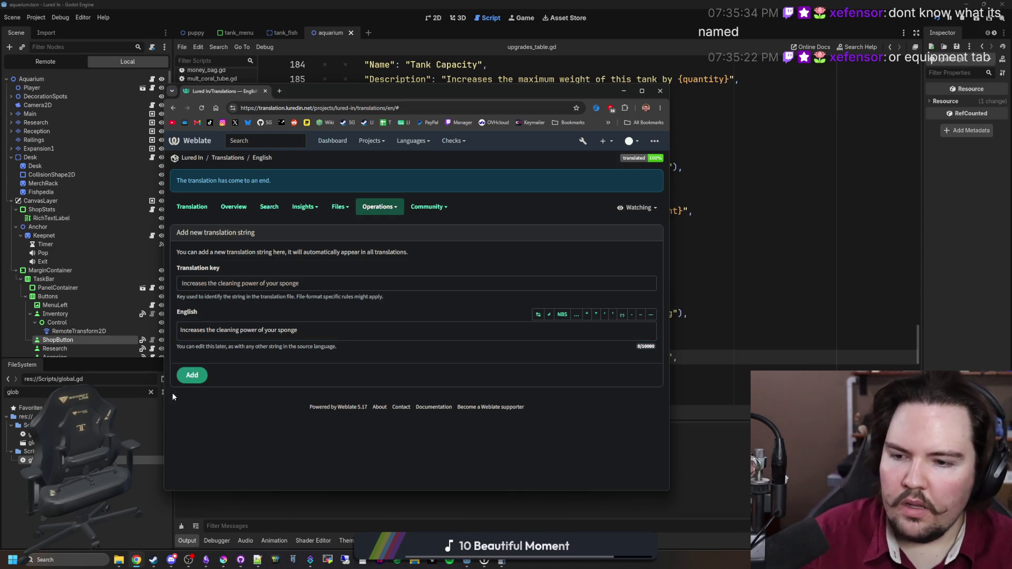
pyautogui.click(192, 376)
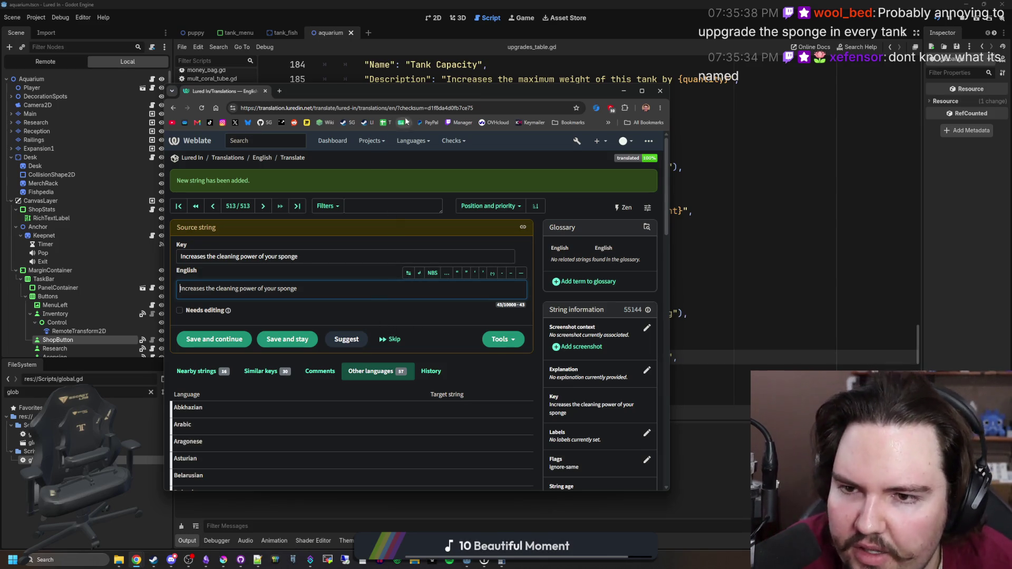
pyautogui.hotkey('alt', 'Tab')
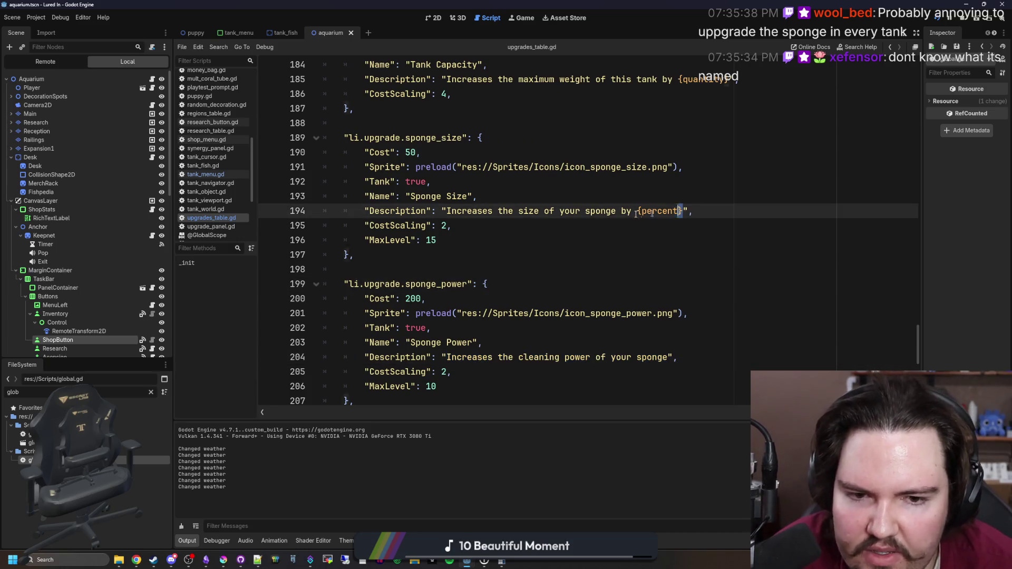
# Select the sponge size description, save, and find fill_description in global.gd
pyautogui.moveTo(683, 211); pyautogui.dragTo(445, 212)
pyautogui.hotkey('ctrl', 'c')
pyautogui.click(448, 240)
pyautogui.hotkey('ctrl', 's')
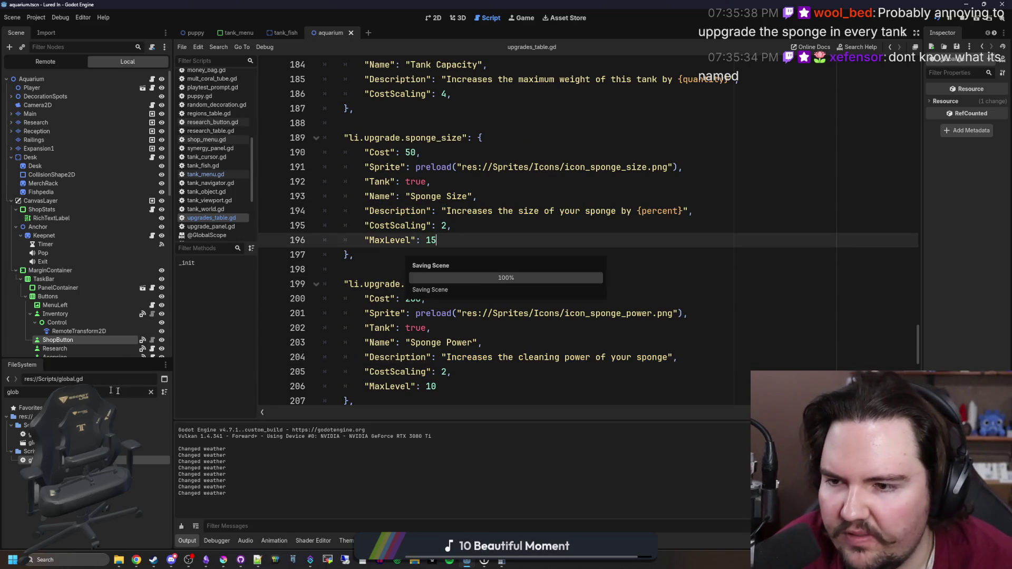
pyautogui.click(109, 391)
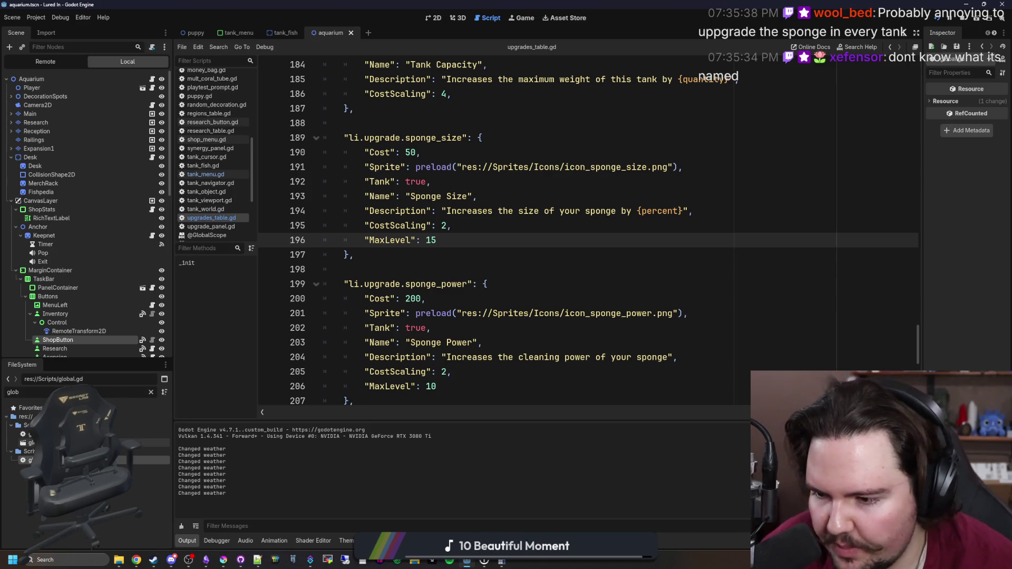
pyautogui.hotkey('alt', 'Left')
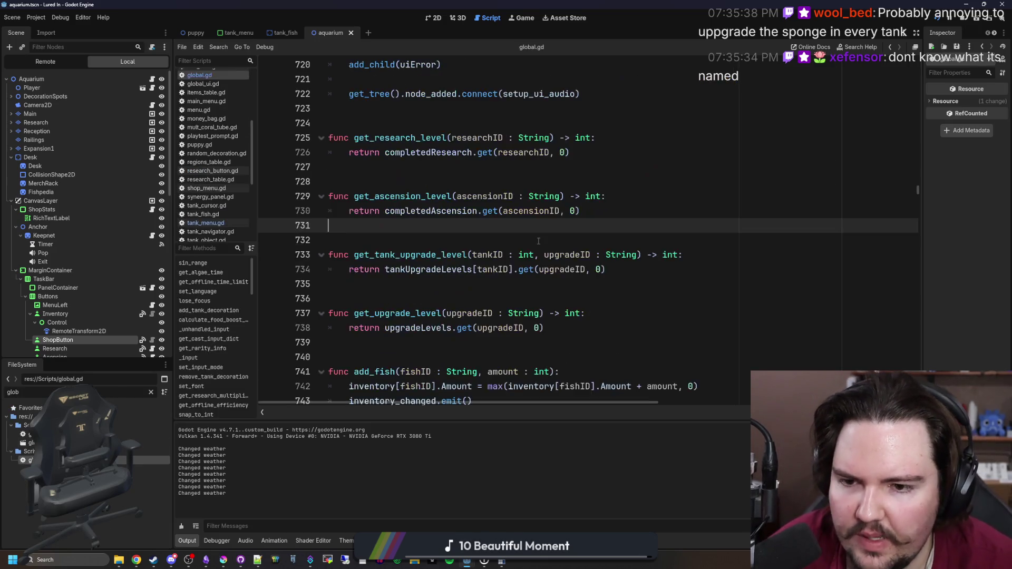
pyautogui.hotkey('ctrl', 'f')
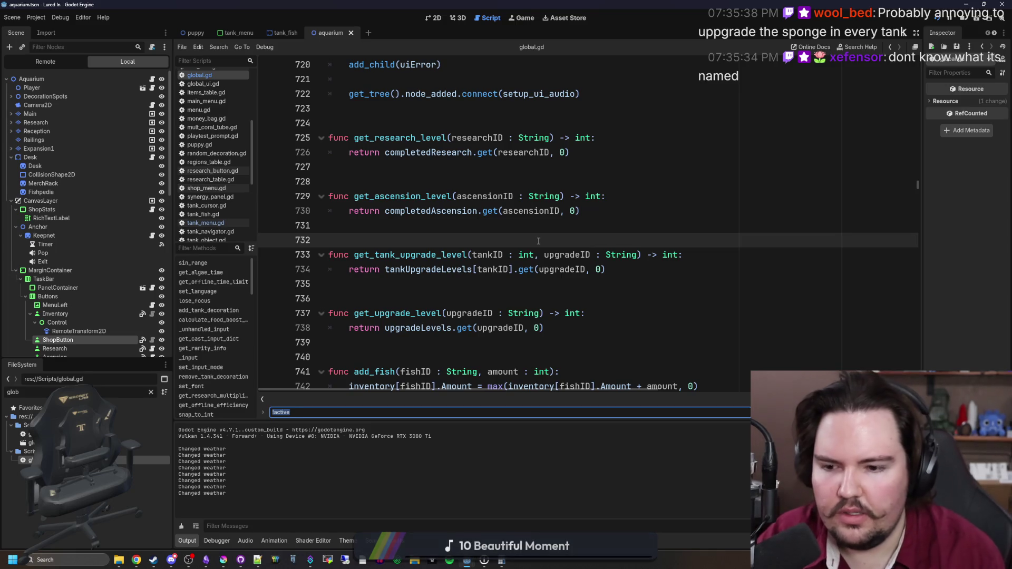
pyautogui.write('fill_descr')
pyautogui.scroll(-3, 538, 241)
# Duplicate the li.upgrade.puppies match line below itself in fill_description
pyautogui.click(541, 255)
pyautogui.click(705, 241)
pyautogui.press('Return')
pyautogui.press('Return')
pyautogui.hotkey('ctrl', 'v')
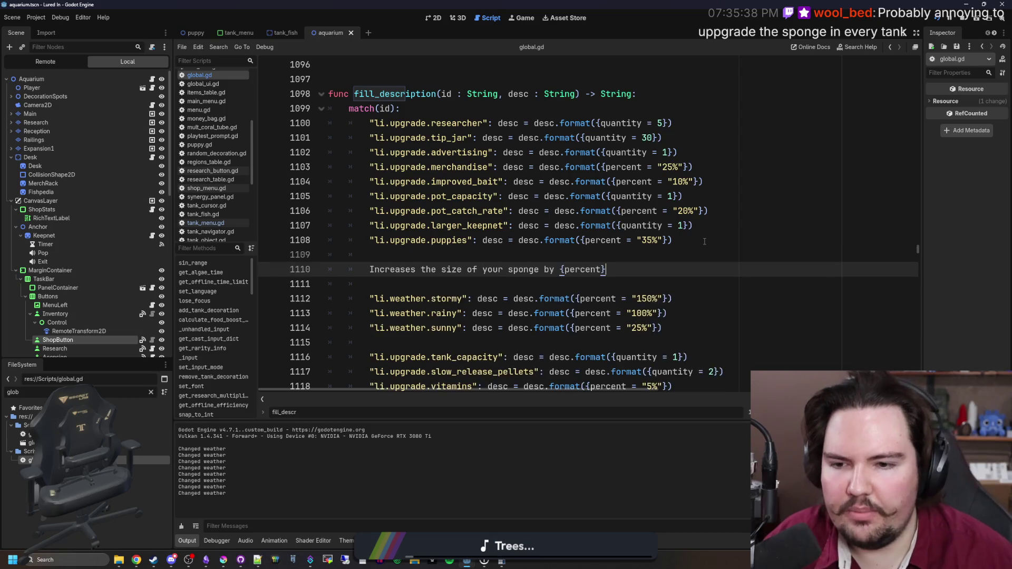
pyautogui.hotkey('ctrl', 'shift', 'Return')
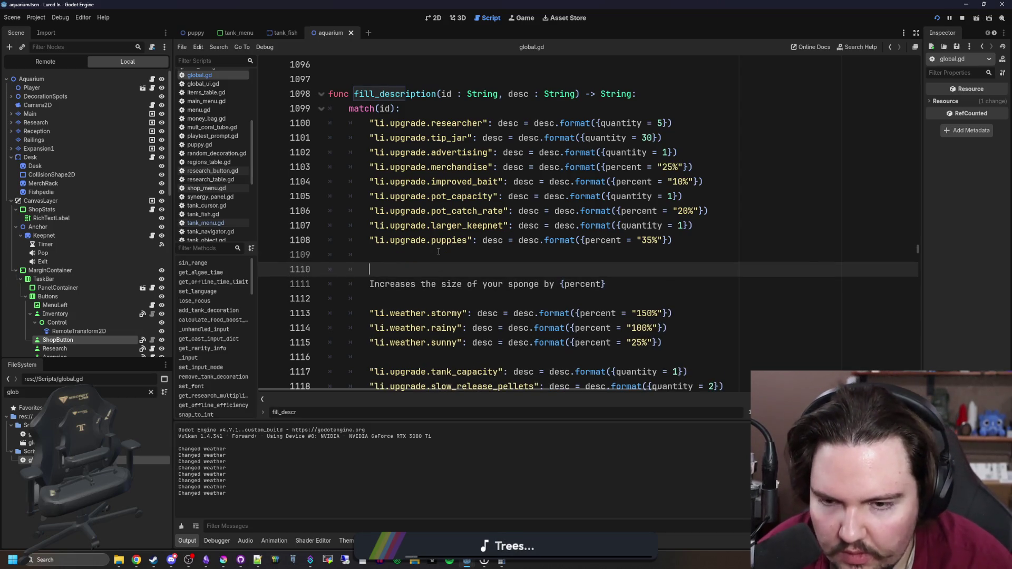
pyautogui.moveTo(674, 240); pyautogui.dragTo(421, 241)
pyautogui.moveTo(673, 241); pyautogui.dragTo(370, 240)
pyautogui.hotkey('ctrl', 'c')
pyautogui.click(420, 266)
pyautogui.hotkey('ctrl', 'v')
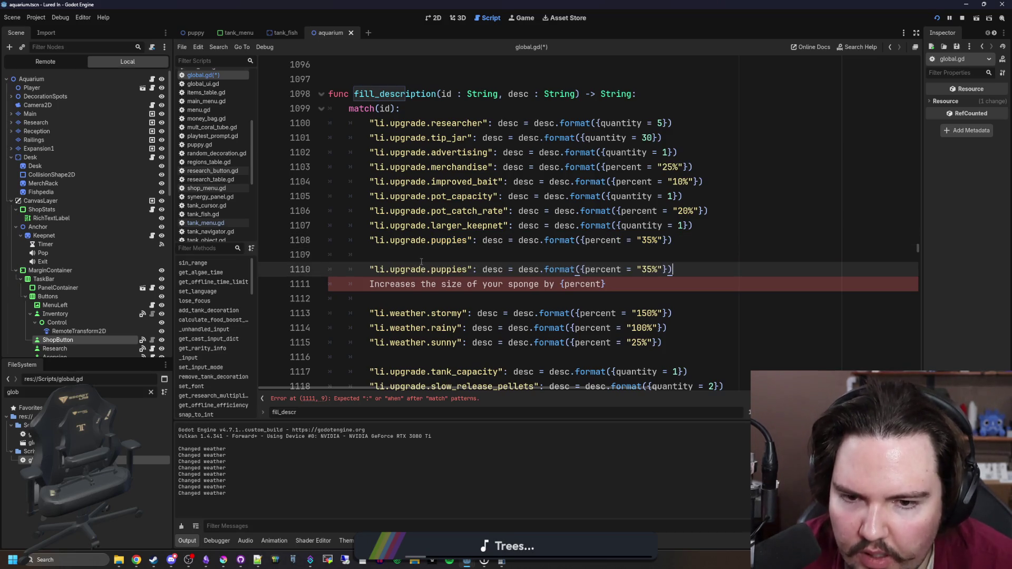
pyautogui.hotkey('shift', 'Down')
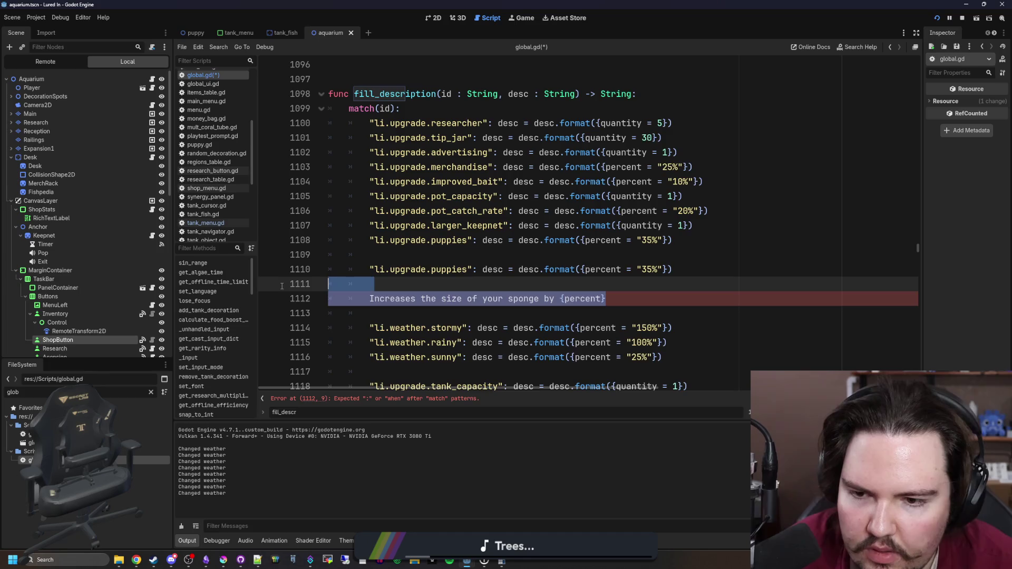
pyautogui.press('BackSpace')
# Rename the copied case to li.upgrade.sponge_size with percent '10%' and save global.gd
pyautogui.doubleClick(451, 268)
pyautogui.write('sponge_size')
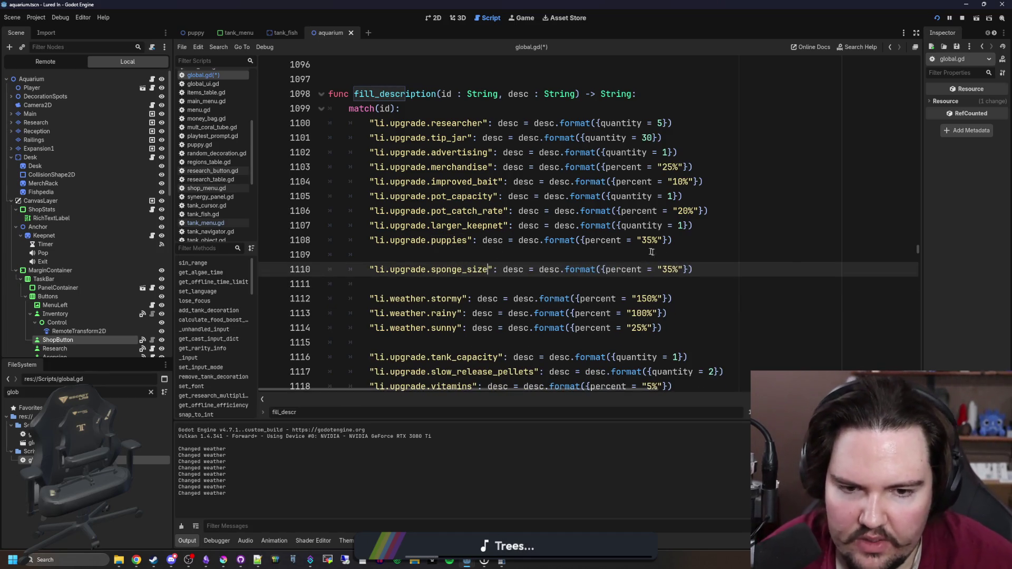
pyautogui.doubleClick(669, 269)
pyautogui.write('10')
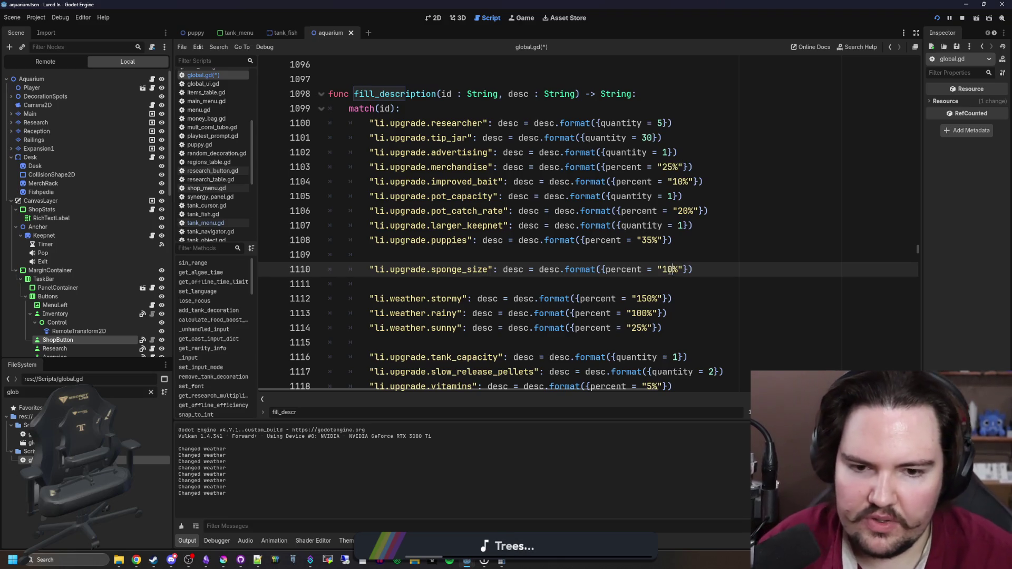
pyautogui.click(677, 257)
pyautogui.hotkey('ctrl', 's')
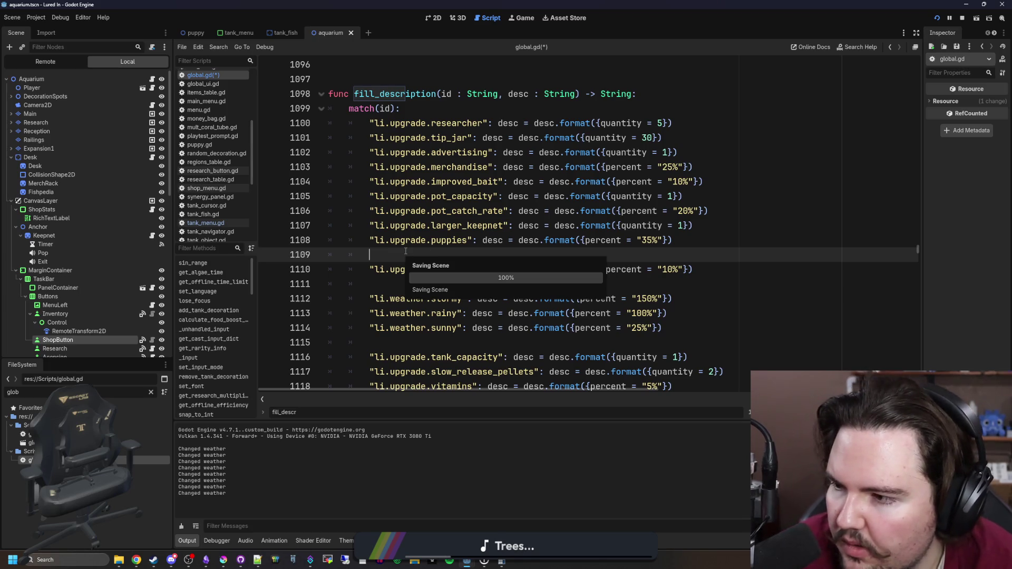
pyautogui.hotkey('ctrl', 's')
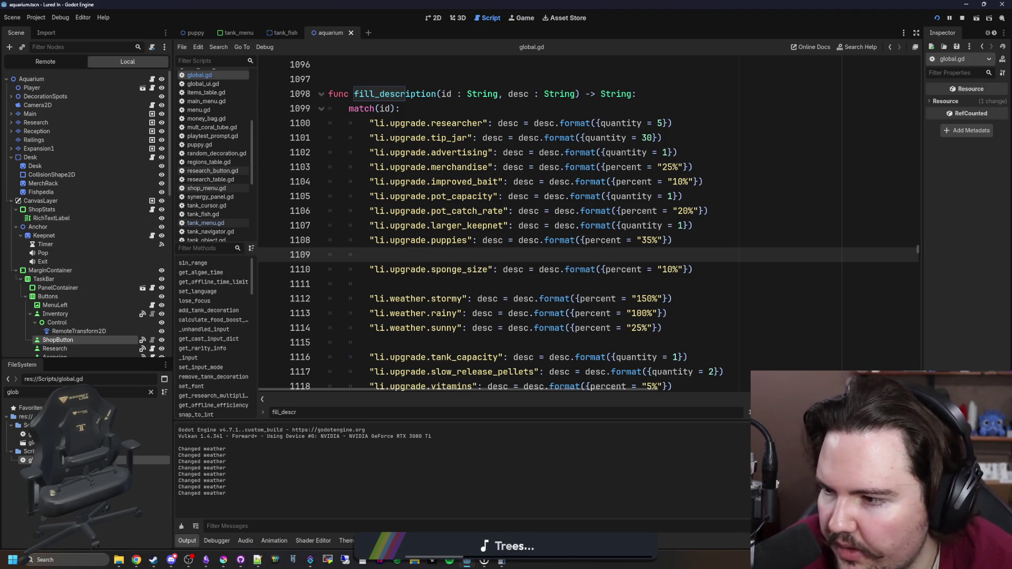
pyautogui.hotkey('ctrl', 's')
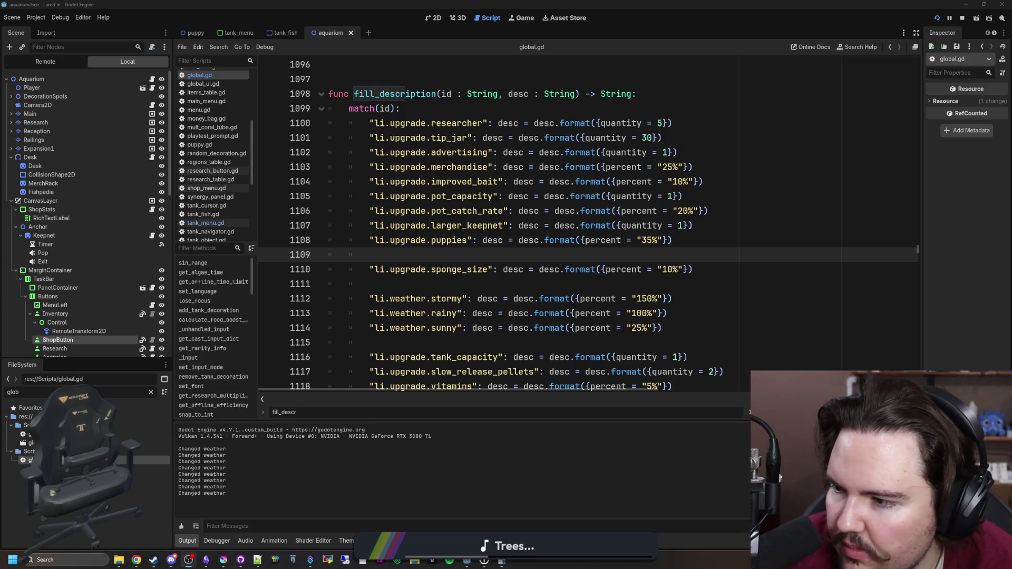
# Filter project files for 'upgrades' and open upgrades_table.gd
pyautogui.click(478, 240)
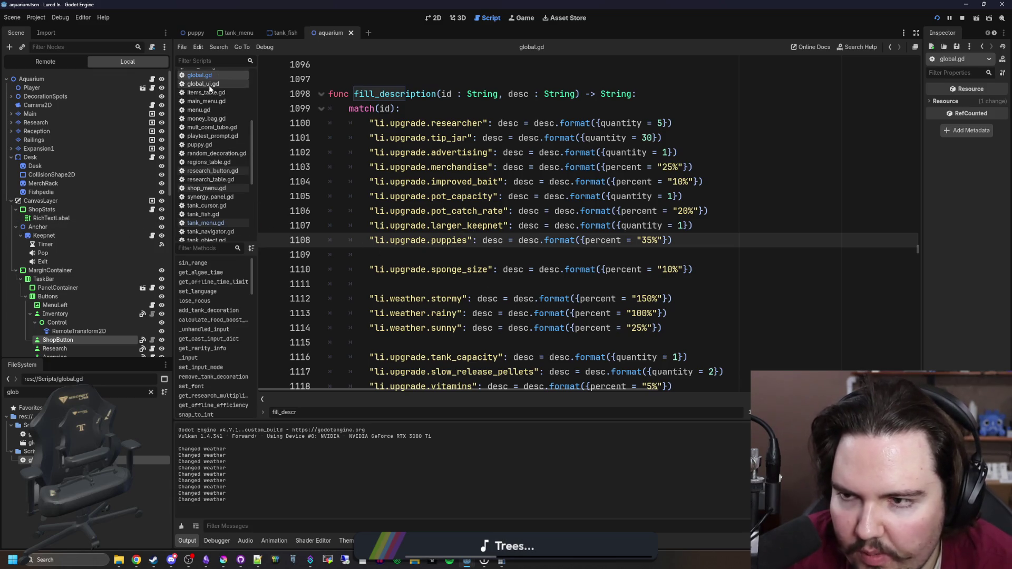
pyautogui.scroll(2, 213, 100)
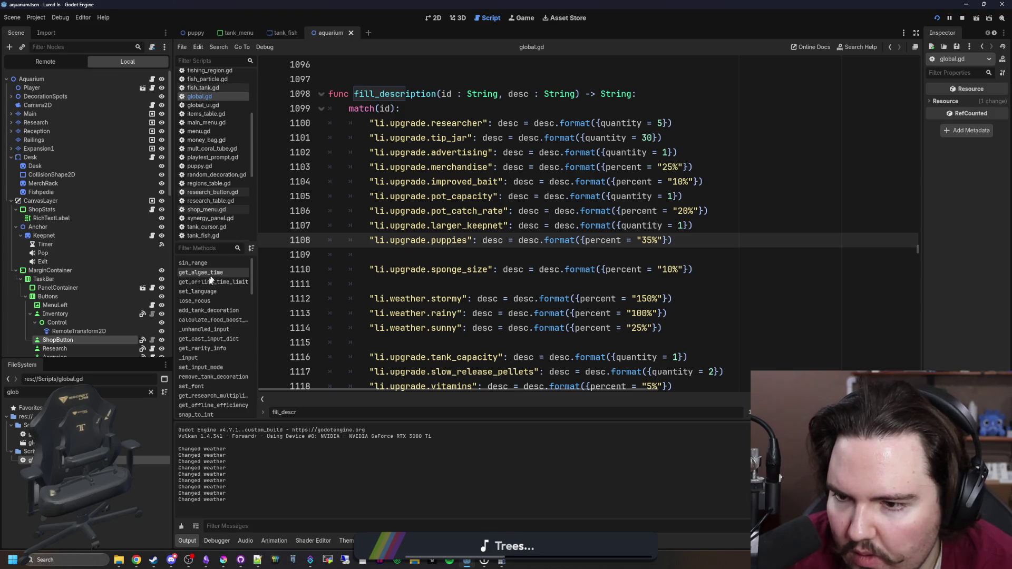
pyautogui.click(151, 393)
pyautogui.write('upda')
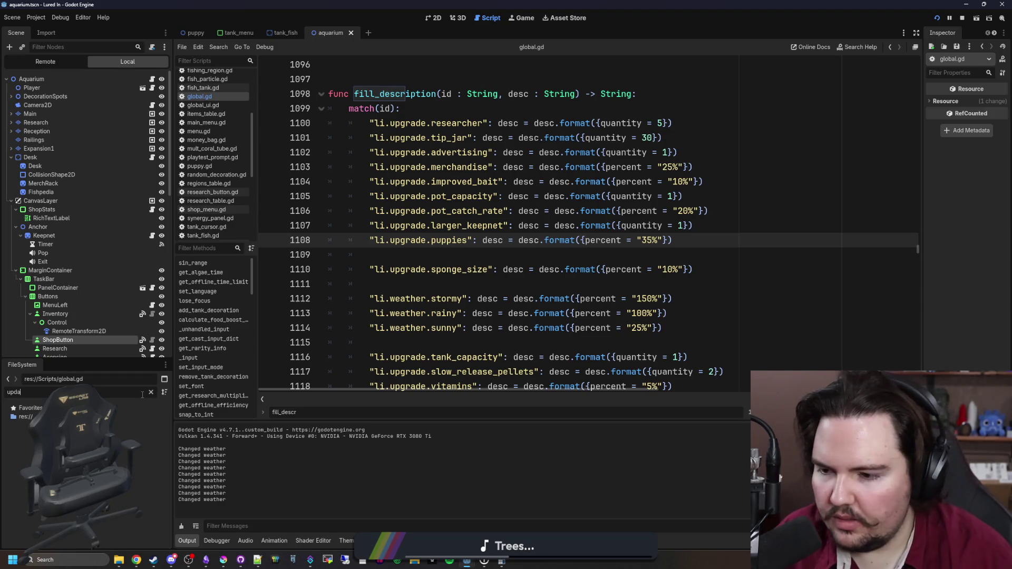
pyautogui.press('BackSpace')
pyautogui.press('BackSpace')
pyautogui.write('grades')
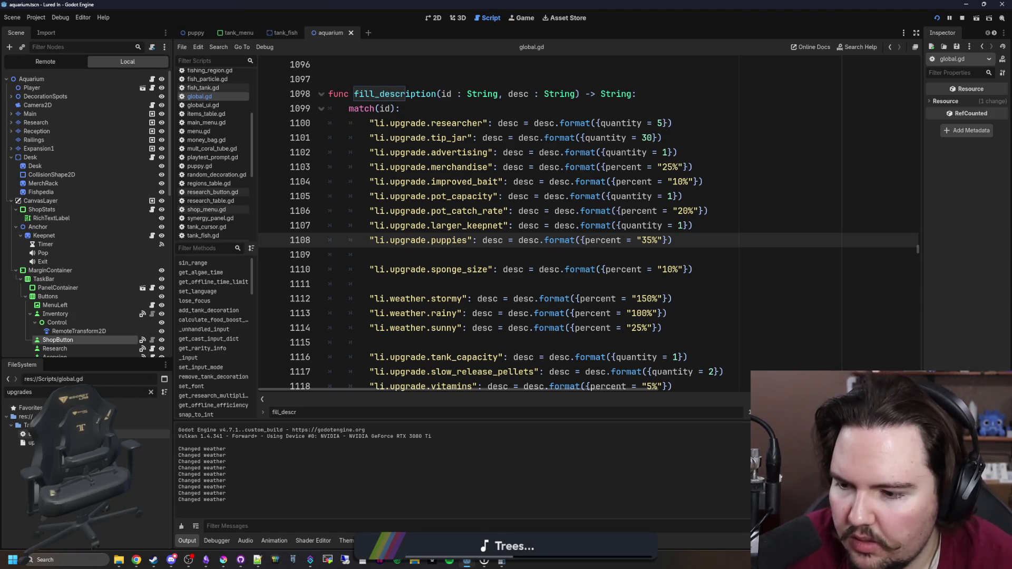
pyautogui.doubleClick(32, 434)
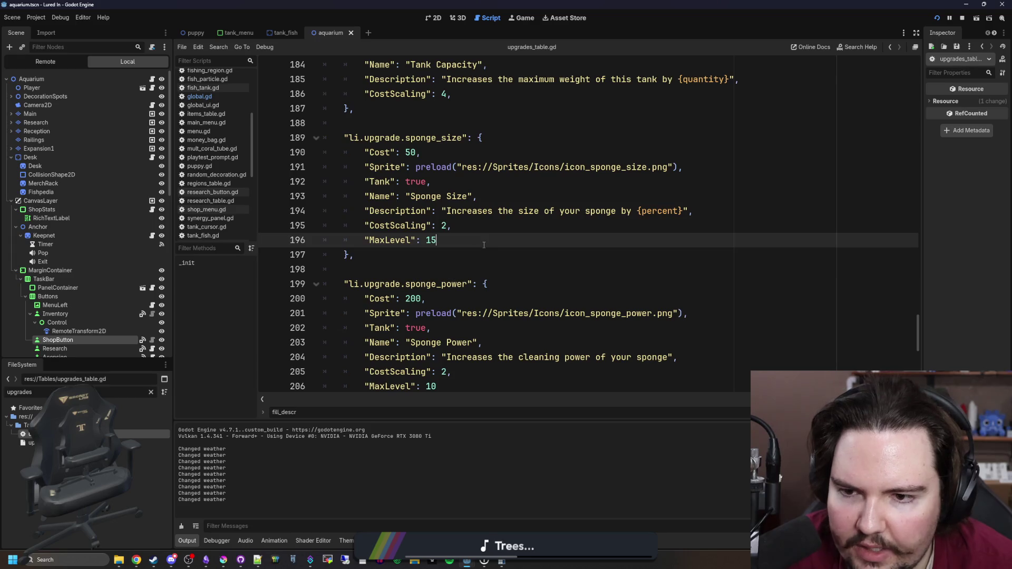
# Replace sponge_size's "Tank": true with the "Category": "Equipment" line copied from Improved Pot Bait
pyautogui.scroll(5, 484, 246)
pyautogui.scroll(-4, 484, 245)
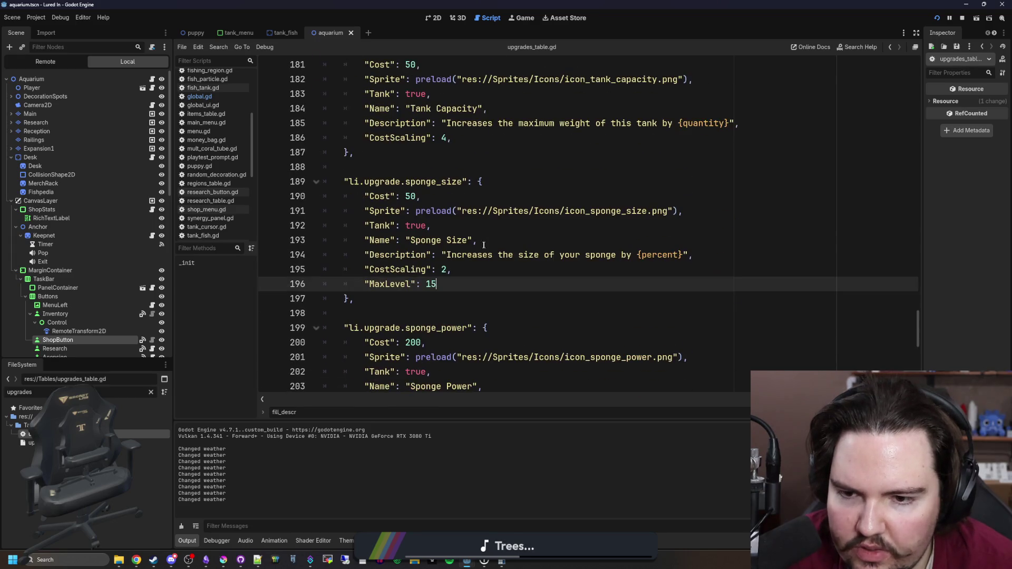
pyautogui.doubleClick(429, 227)
pyautogui.scroll(11, 448, 235)
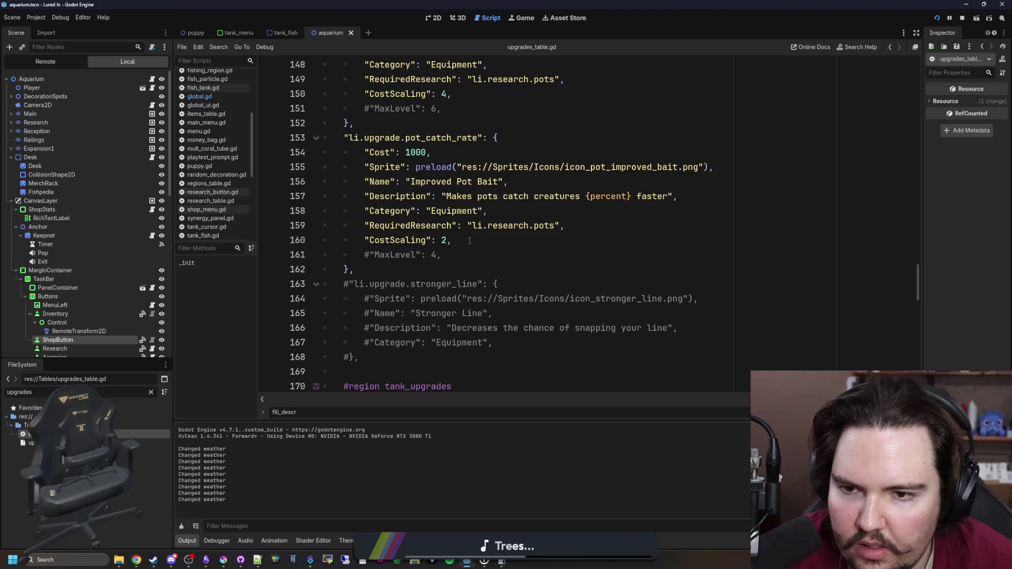
pyautogui.click(458, 254)
pyautogui.tripleClick(503, 211)
pyautogui.scroll(-11, 474, 221)
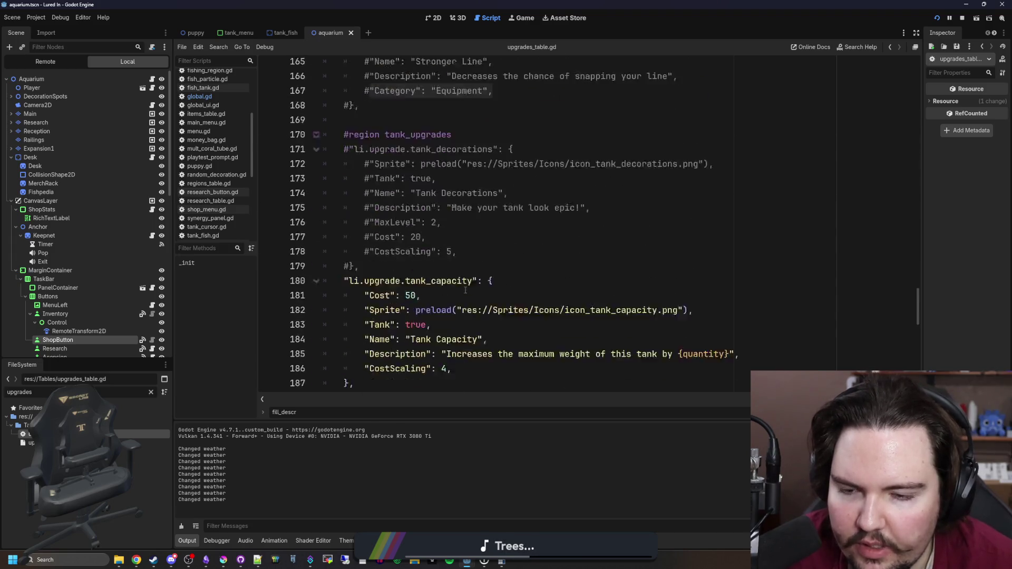
pyautogui.tripleClick(445, 231)
pyautogui.hotkey('ctrl', 'v')
# Give sponge_power "Category": "Equipment" instead of "Tank": true and save the upgrades table
pyautogui.scroll(-1, 432, 296)
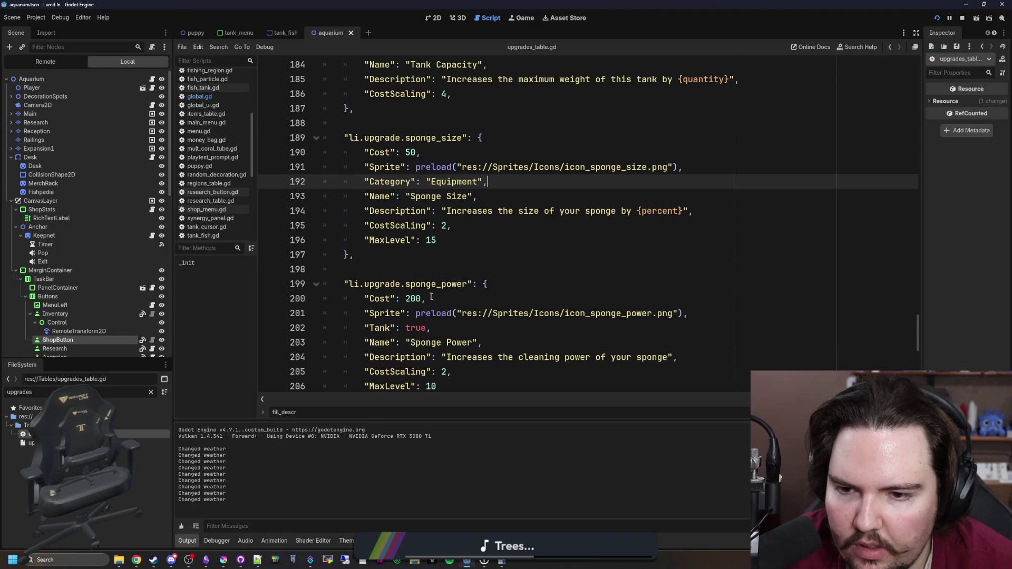
pyautogui.tripleClick(446, 328)
pyautogui.hotkey('ctrl', 'v')
pyautogui.click(401, 255)
pyautogui.hotkey('ctrl', 's')
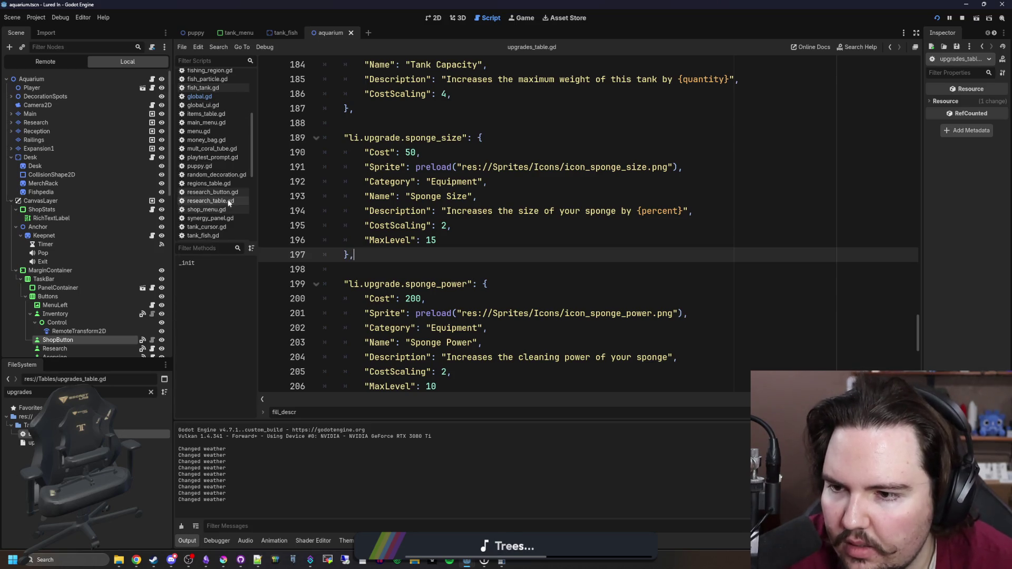
# Search project files for 'tank_men' and open tank_menu.gd
pyautogui.click(151, 392)
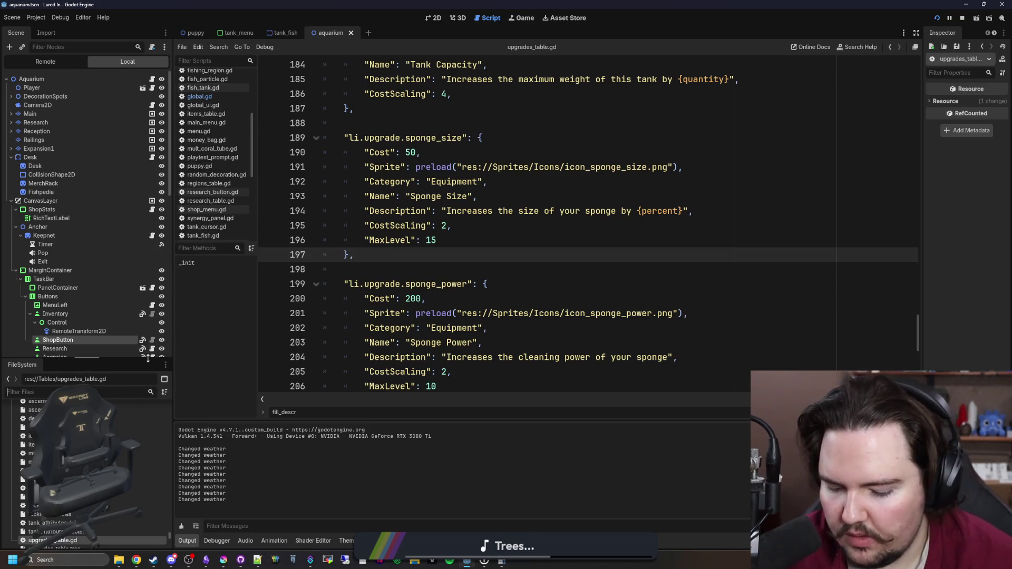
pyautogui.write('tank_men')
pyautogui.doubleClick(32, 434)
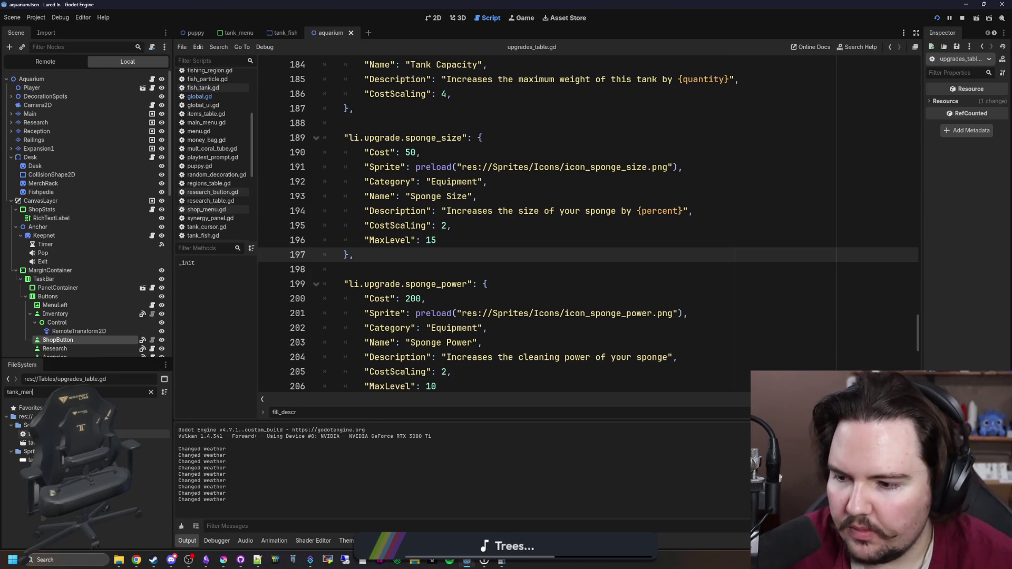
# Change the sponge power and size lookups on lines 188 and 196 to get_upgrade_level, save, and run the project
pyautogui.click(582, 216)
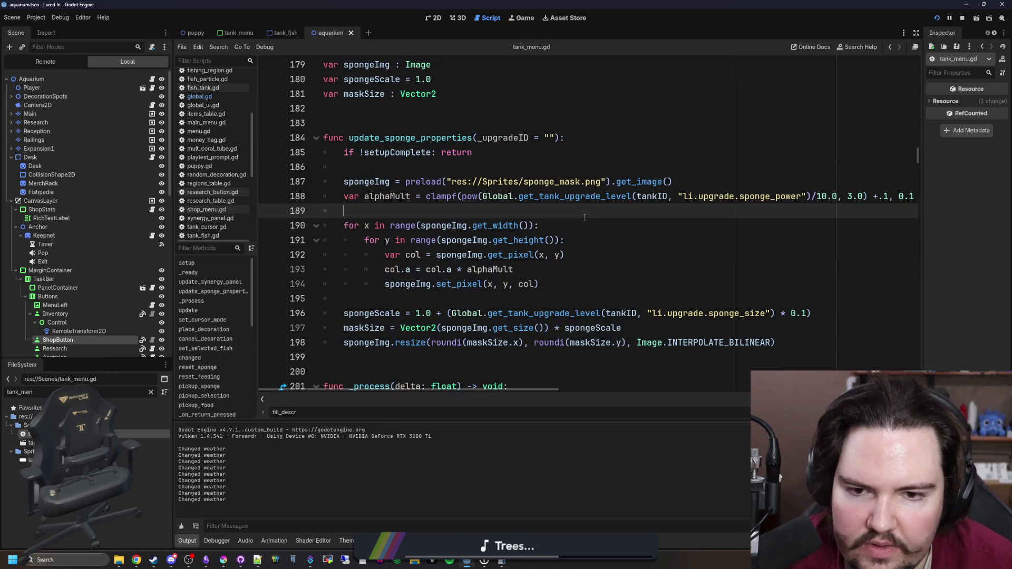
pyautogui.hscroll(3, 584, 217)
pyautogui.hscroll(-2, 597, 197)
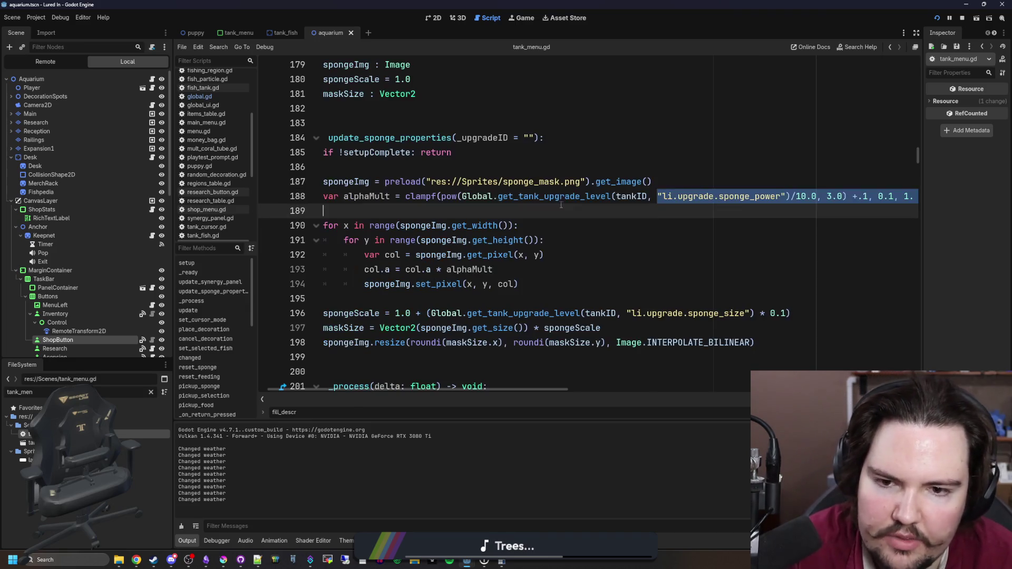
pyautogui.press('BackSpace')
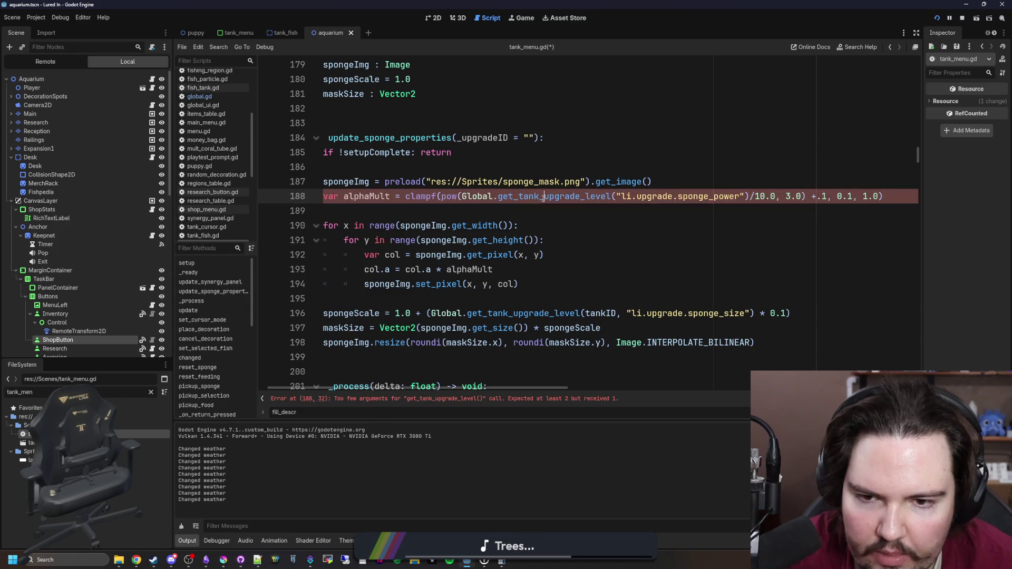
pyautogui.click(540, 196)
pyautogui.press('BackSpace')
pyautogui.press('BackSpace')
pyautogui.press('BackSpace')
pyautogui.click(546, 215)
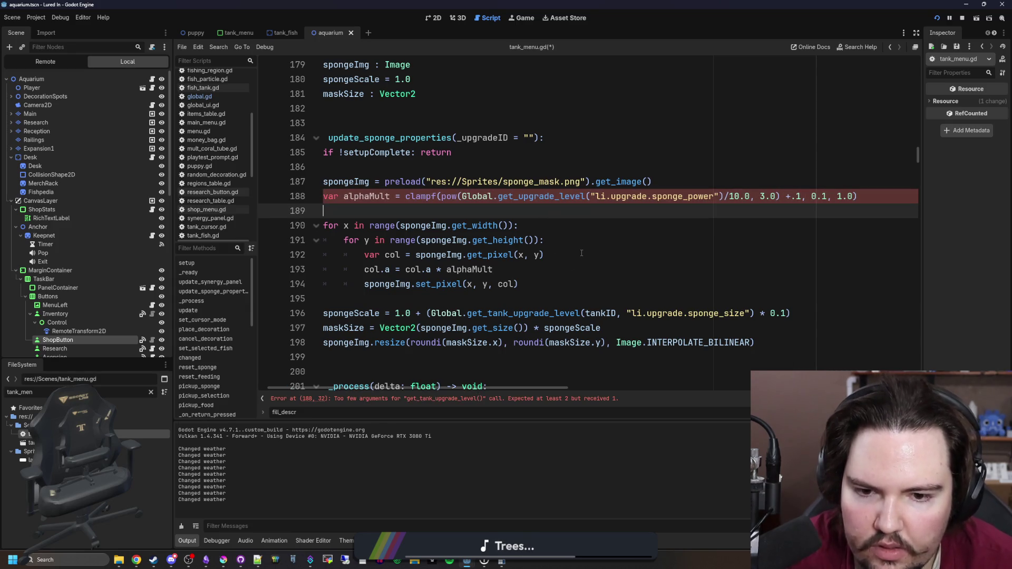
pyautogui.click(509, 313)
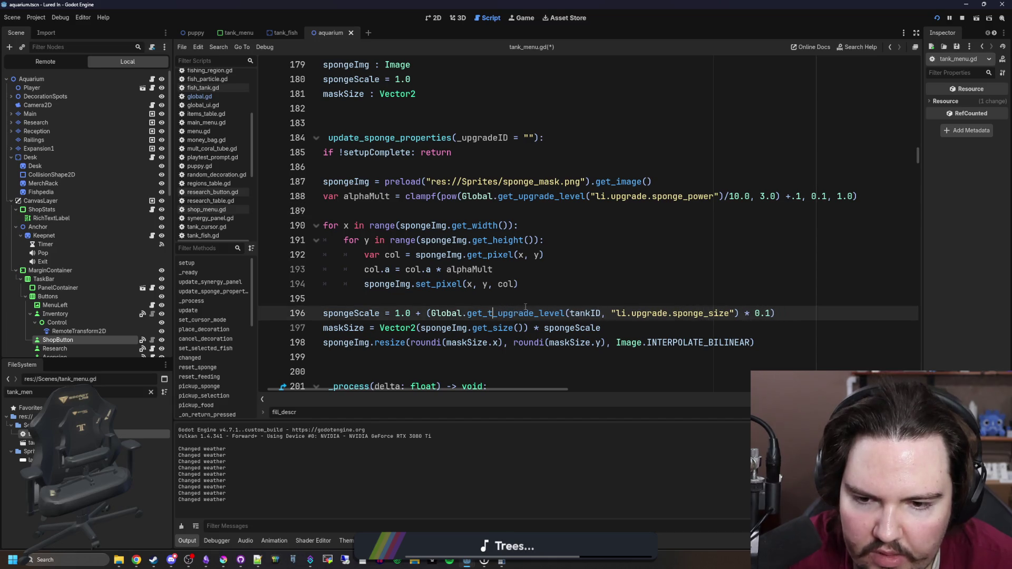
pyautogui.click(553, 297)
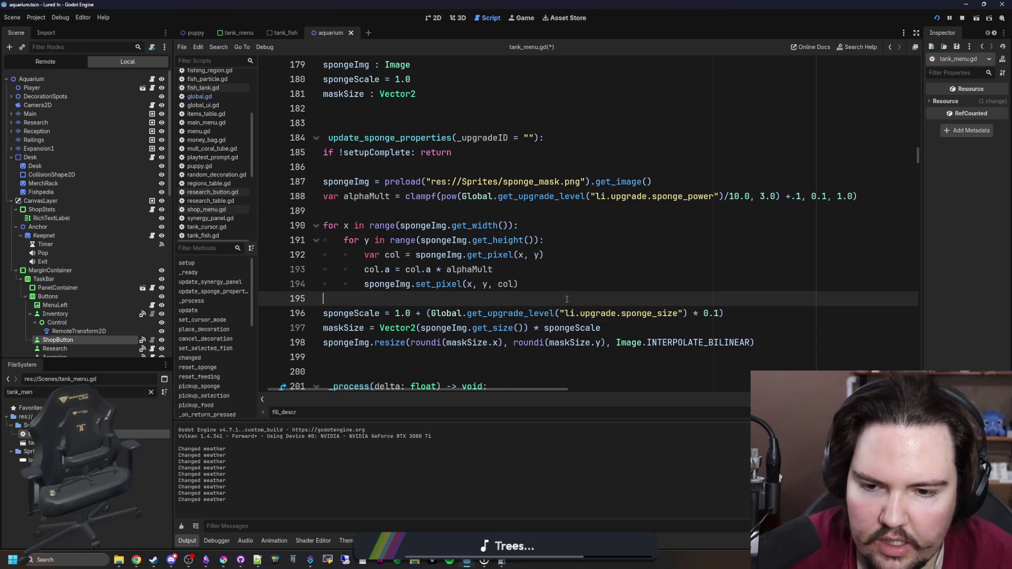
pyautogui.hotkey('ctrl', 's')
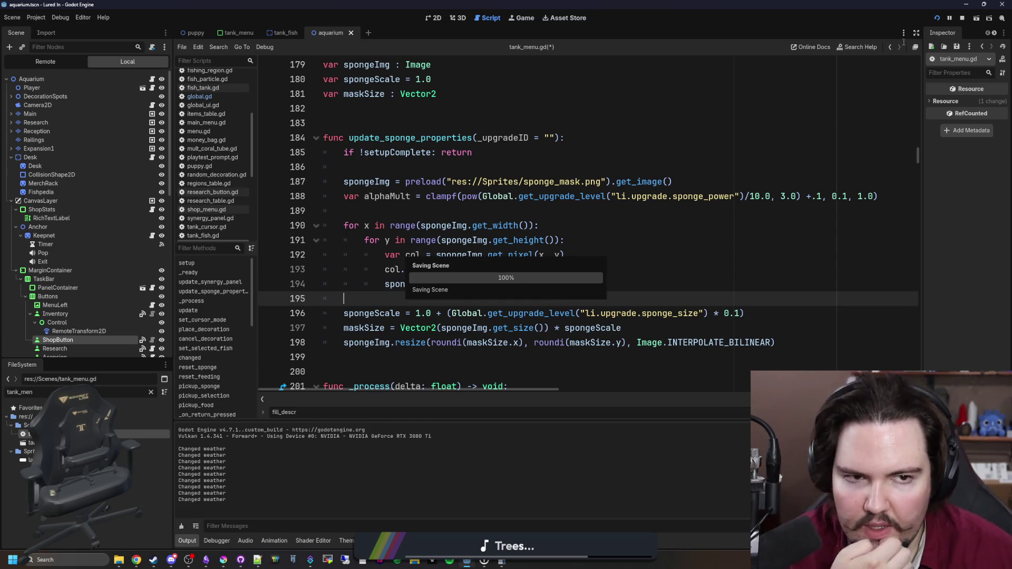
pyautogui.click(937, 19)
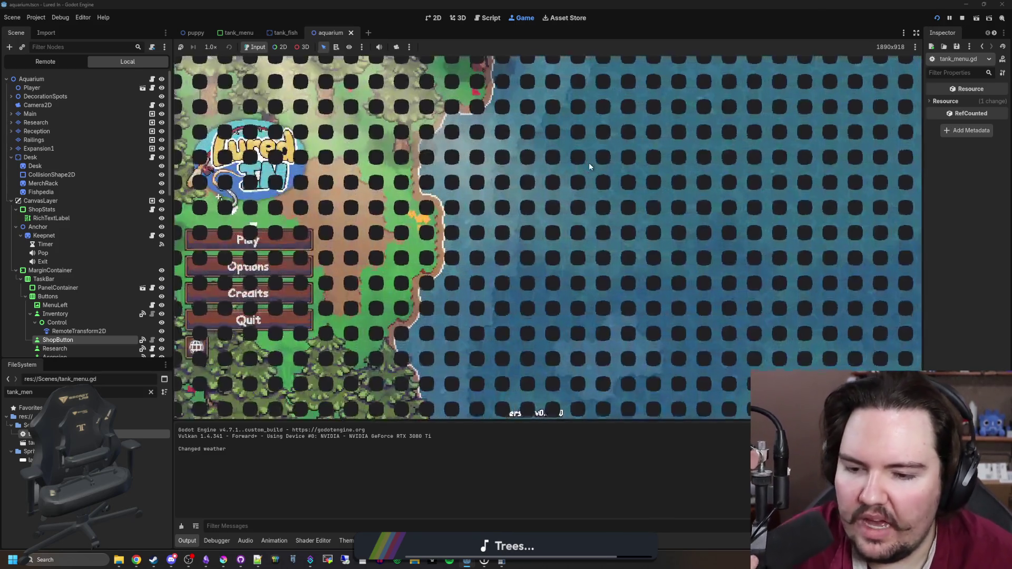
# Start the game, dismiss Welcome Back, and check Sponge Size and Power under Shop > Equipment
pyautogui.click(291, 242)
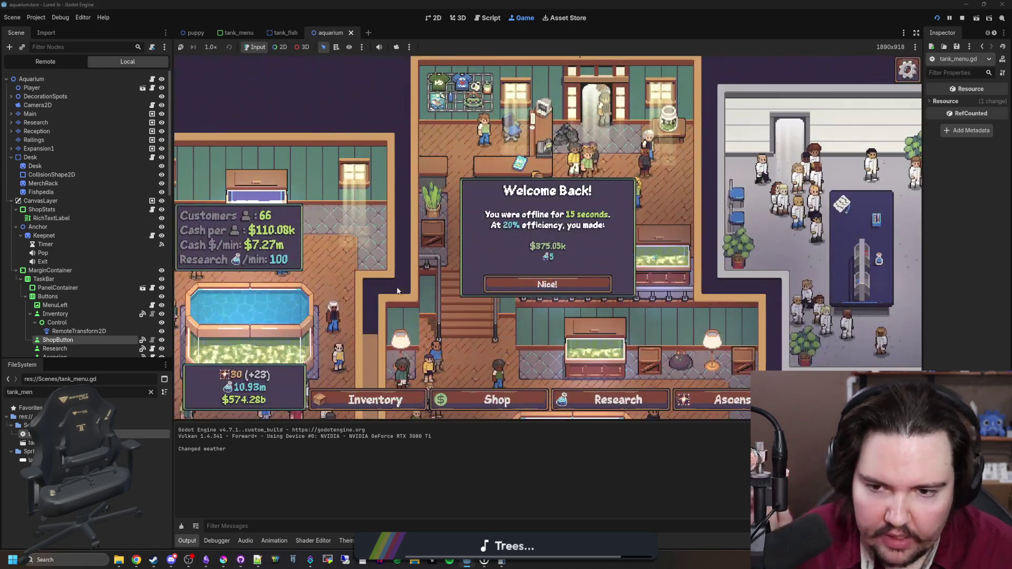
pyautogui.click(570, 285)
pyautogui.scroll(-3, 413, 354)
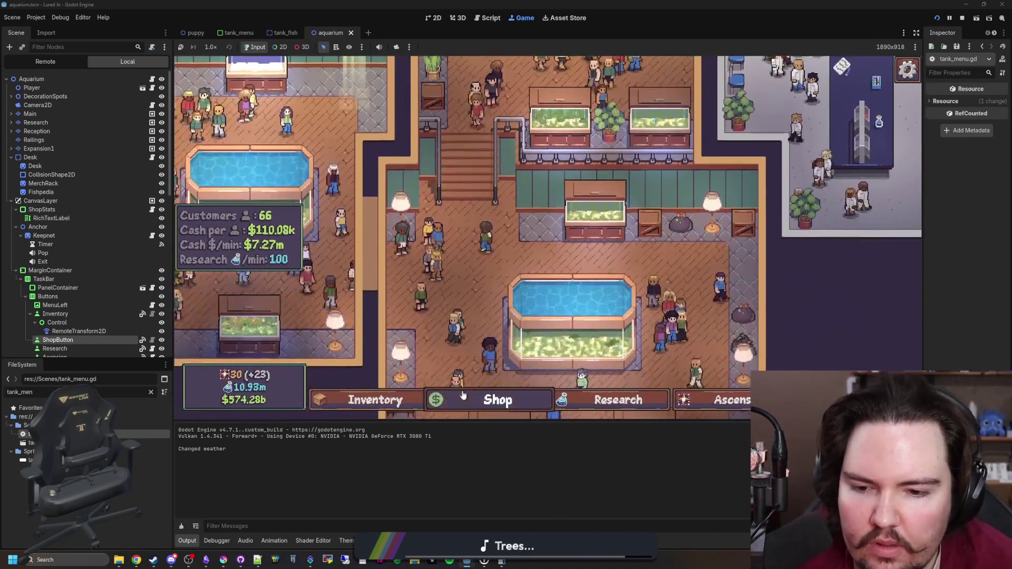
pyautogui.click(497, 400)
pyautogui.click(543, 151)
pyautogui.scroll(-3, 548, 232)
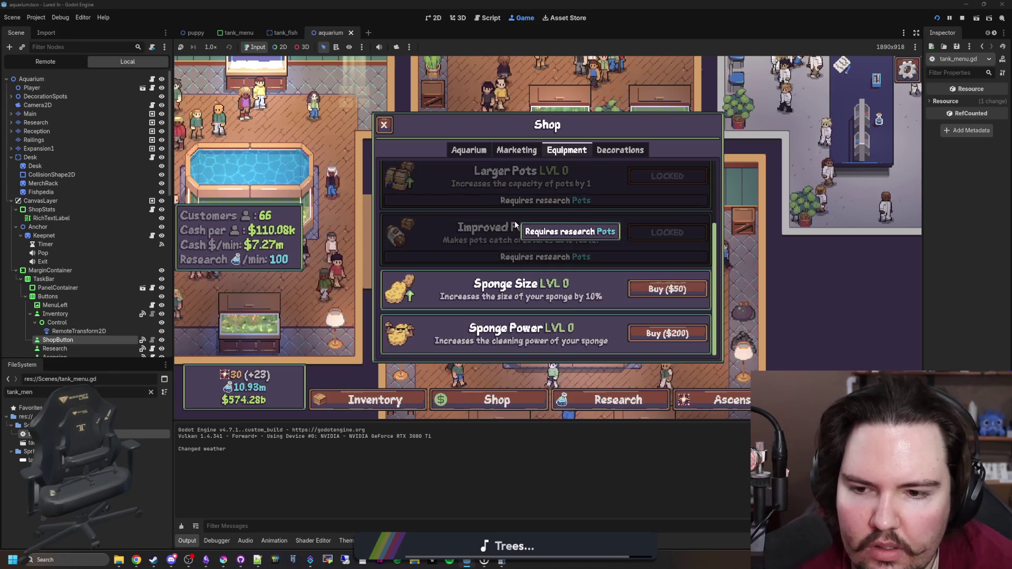
pyautogui.scroll(3, 549, 232)
pyautogui.scroll(-2, 550, 231)
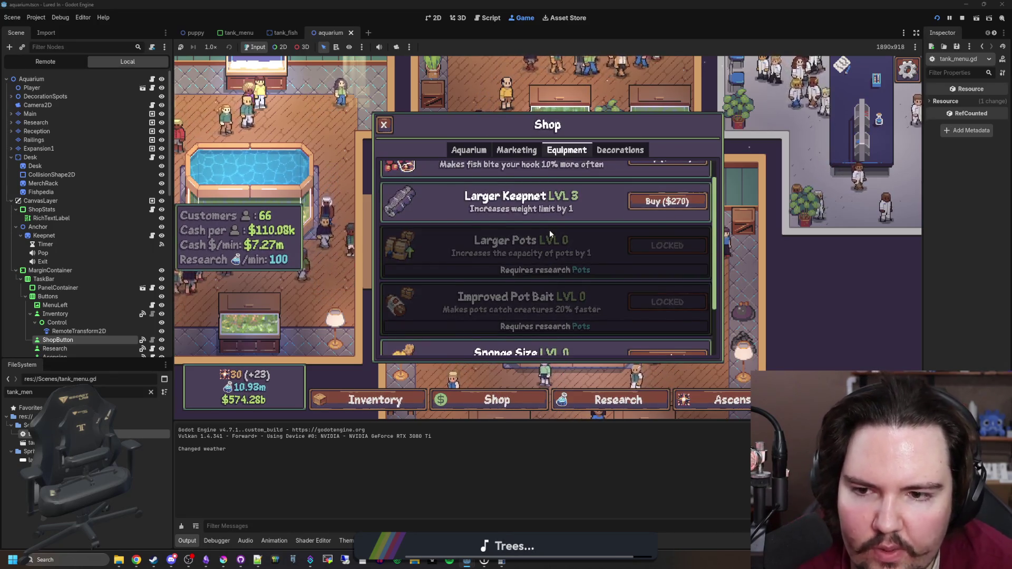
pyautogui.scroll(2, 550, 231)
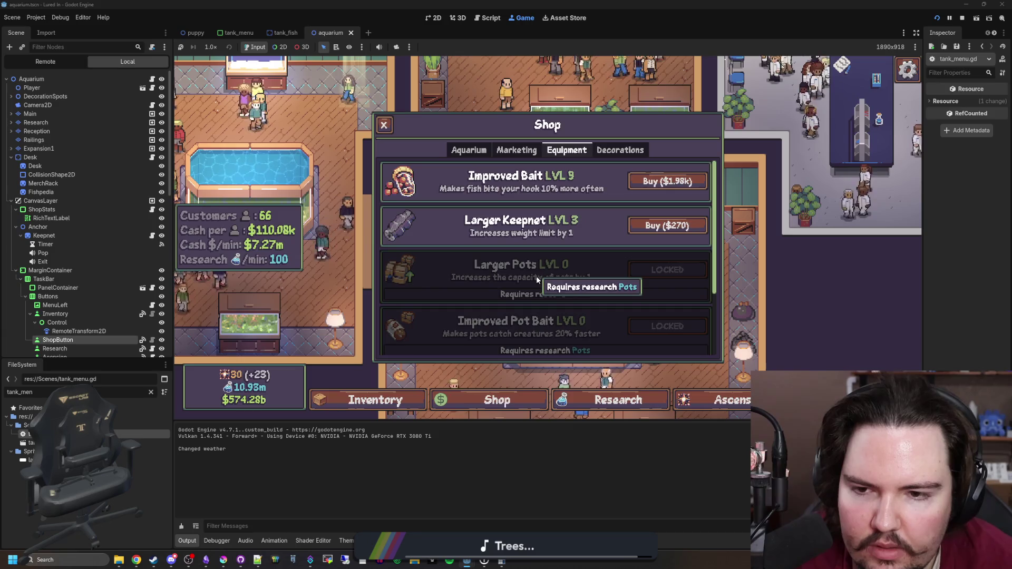
pyautogui.scroll(-2, 489, 235)
pyautogui.scroll(2, 485, 235)
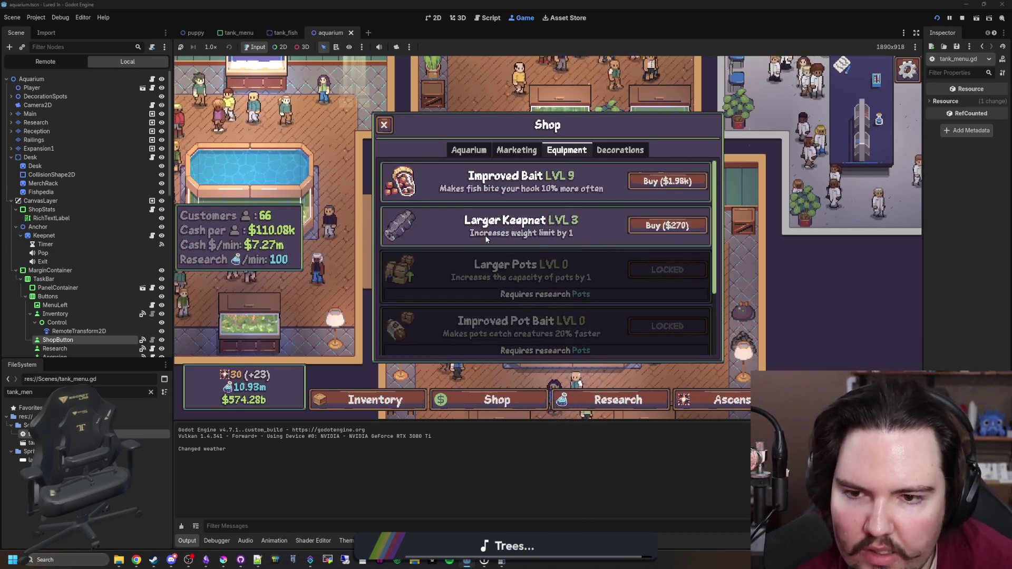
pyautogui.scroll(-3, 470, 221)
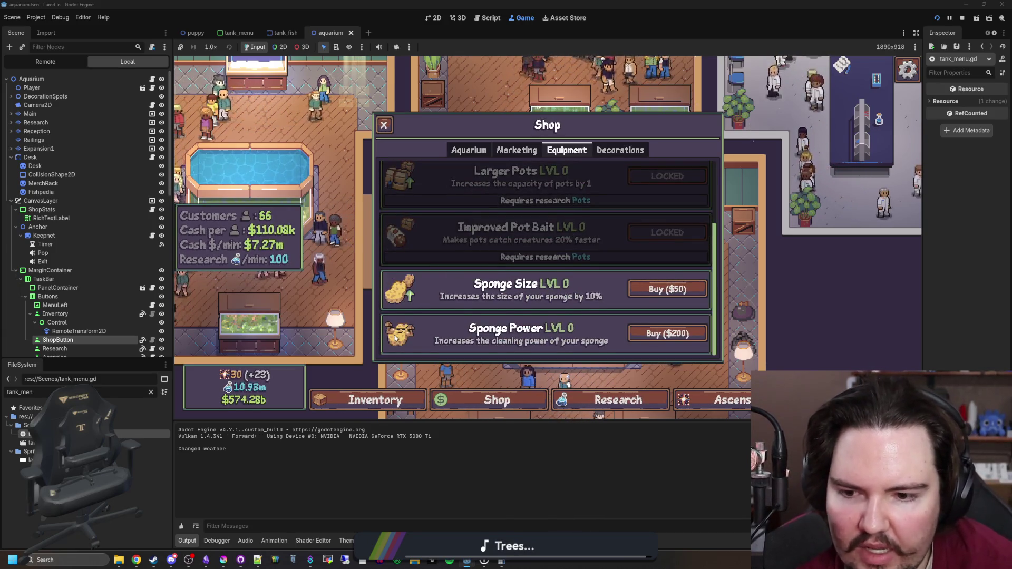
pyautogui.scroll(3, 606, 338)
# Look over the research tree, close it, and stop the running game
pyautogui.click(642, 406)
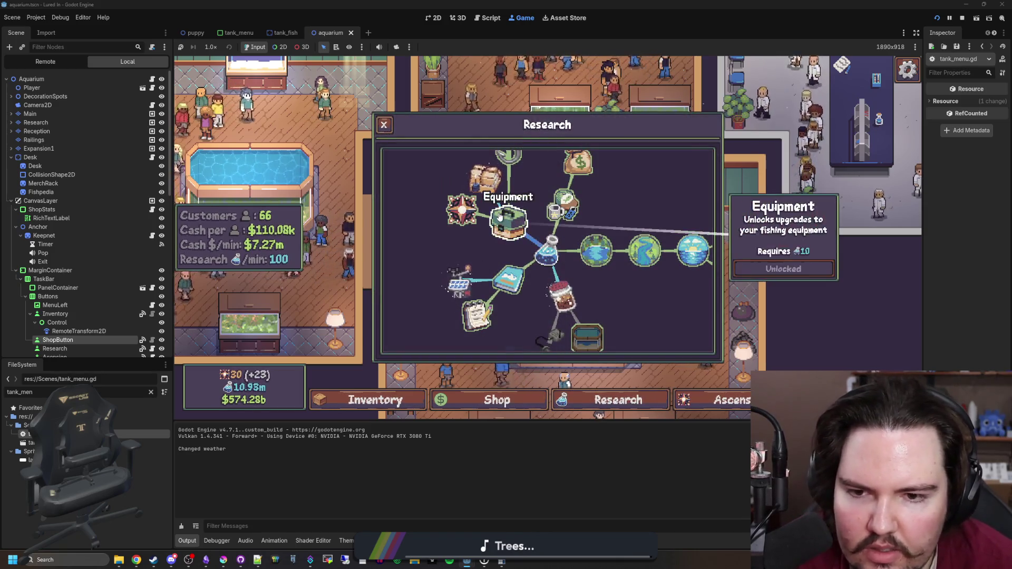
pyautogui.press('Escape')
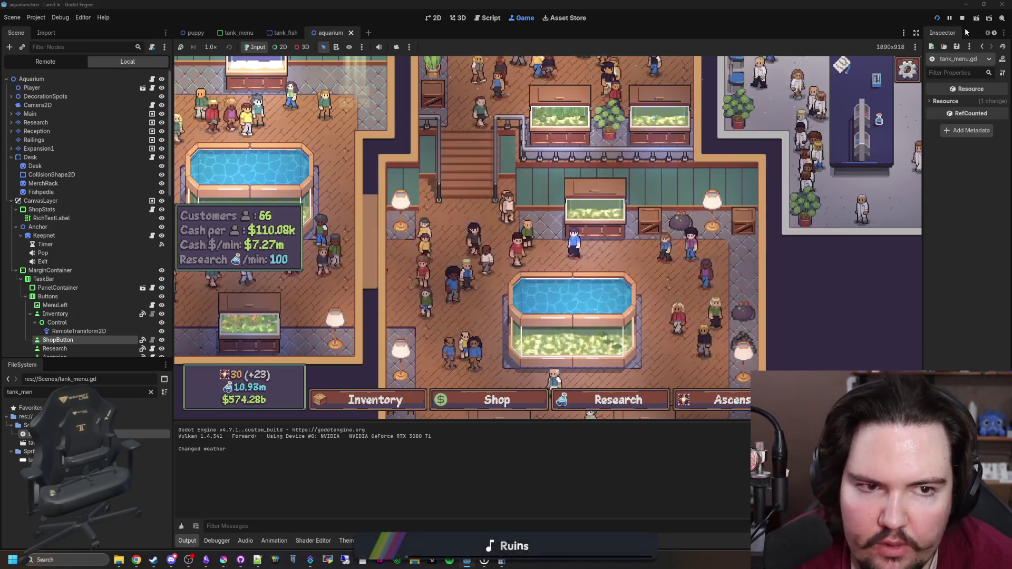
pyautogui.click(962, 18)
# Save the pending changes in the tank_menu script
pyautogui.click(627, 241)
pyautogui.hotkey('ctrl', 's')
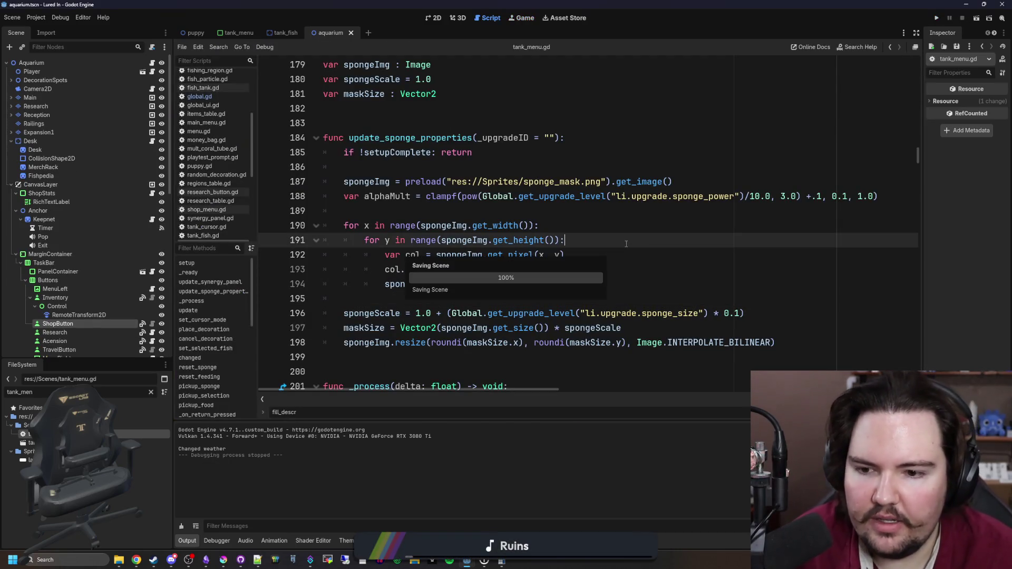
pyautogui.click(364, 303)
pyautogui.hotkey('ctrl', 's')
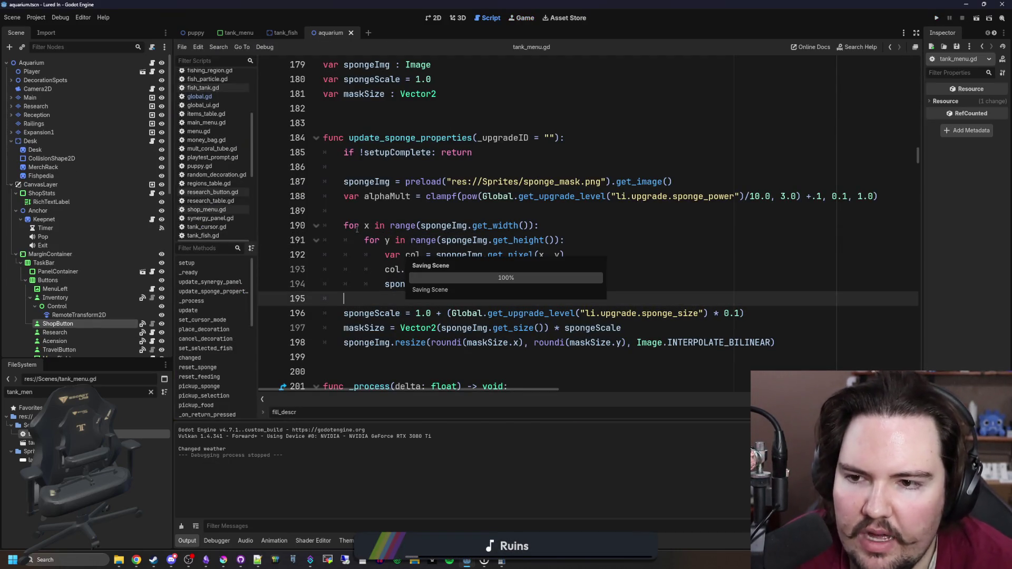
# Look over the fill_name entries in the global script
pyautogui.click(195, 98)
pyautogui.scroll(-19, 506, 238)
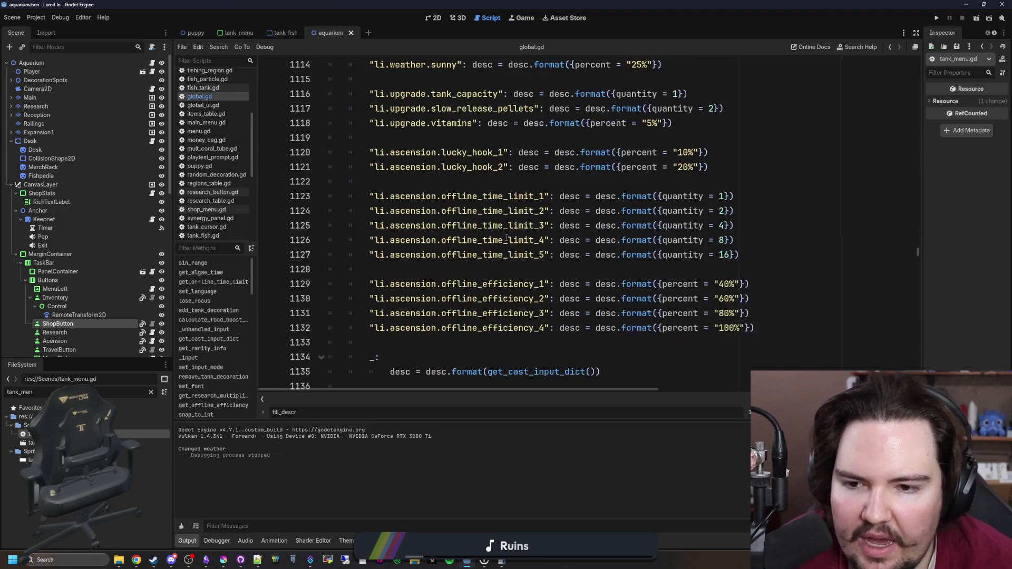
pyautogui.click(552, 211)
pyautogui.scroll(5, 553, 211)
pyautogui.click(566, 186)
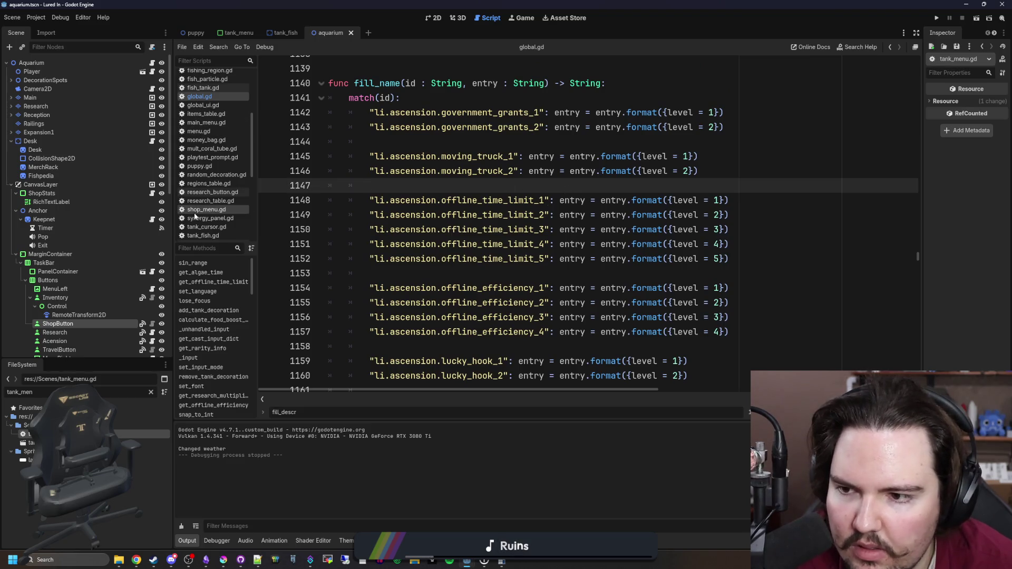
# Open upgrades_table.gd via the 'upgrade' filter and cut both sponge upgrade blocks
pyautogui.click(151, 392)
pyautogui.write('upgrade')
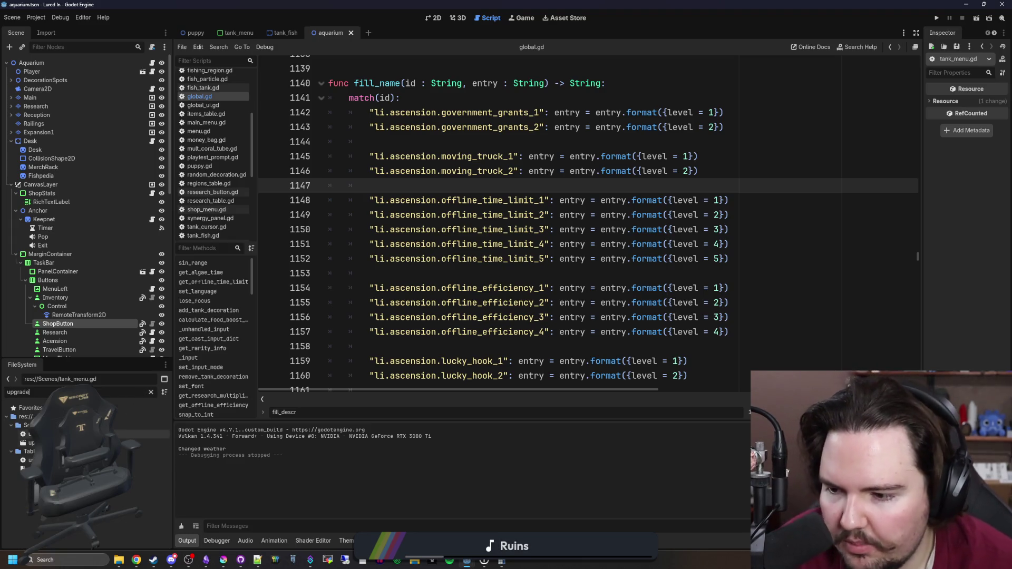
pyautogui.doubleClick(26, 461)
pyautogui.scroll(-2, 409, 264)
pyautogui.moveTo(353, 313)
pyautogui.mouseDown()
pyautogui.moveTo(417, 298)
pyautogui.moveTo(329, 311)
pyautogui.moveTo(327, 195)
pyautogui.moveTo(305, 190)
pyautogui.mouseUp()
pyautogui.scroll(3, 329, 311)
pyautogui.press('BackSpace')
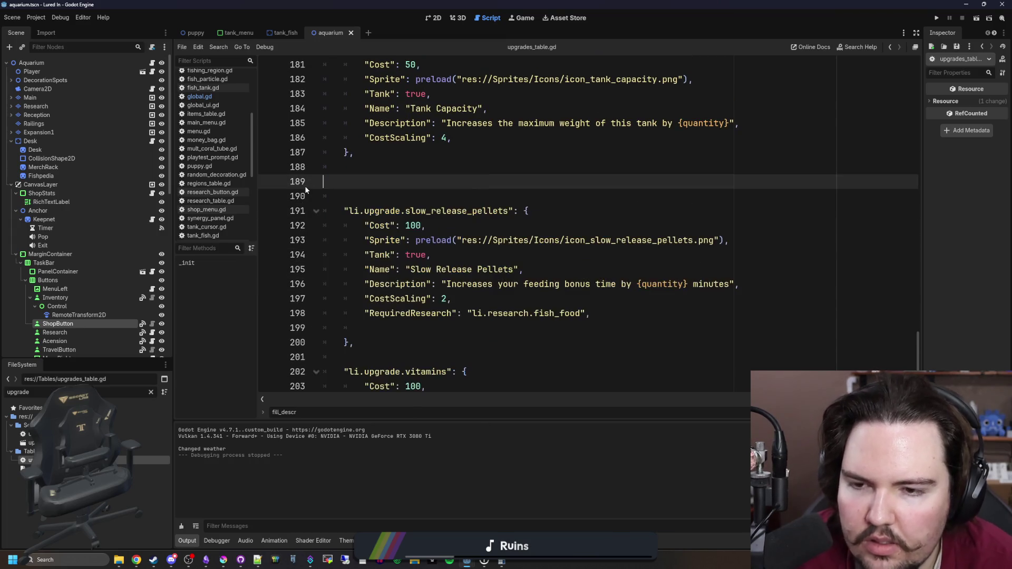
pyautogui.press('BackSpace')
pyautogui.press('BackSpace')
# Paste the Sponge Size and Sponge Power blocks right after the Tip Jar entry and save
pyautogui.scroll(10, 401, 186)
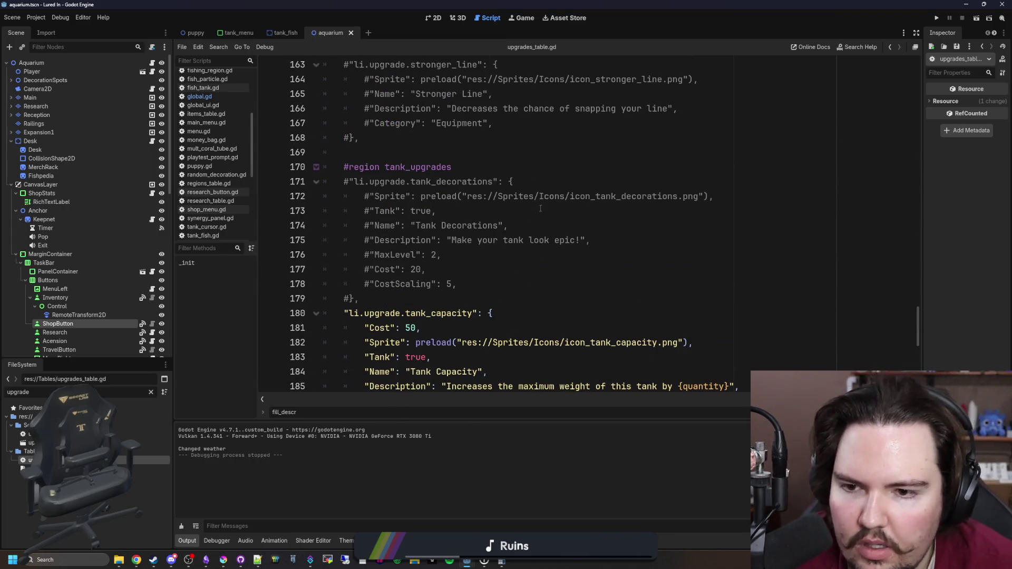
pyautogui.scroll(12, 478, 211)
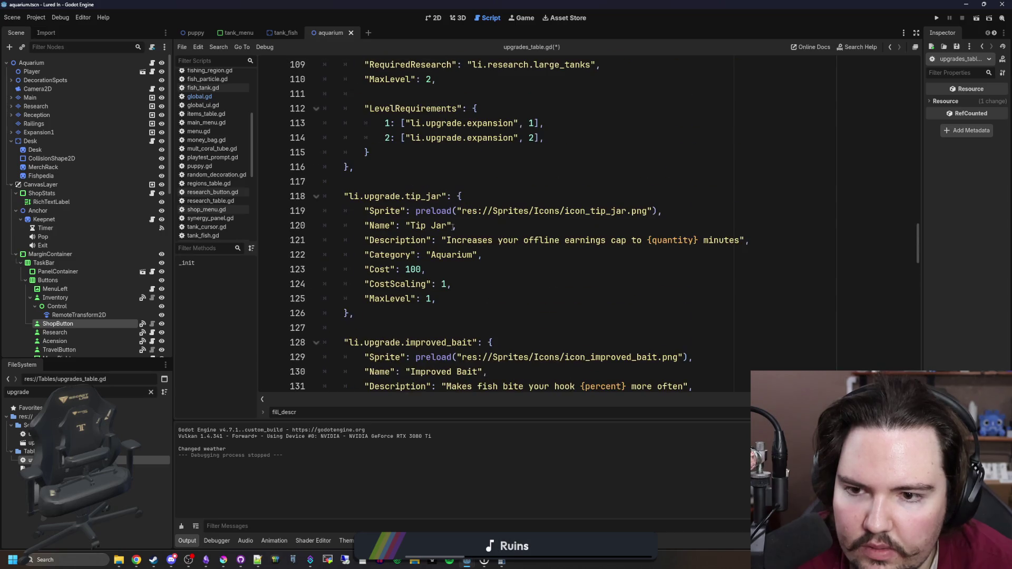
pyautogui.scroll(-5, 451, 220)
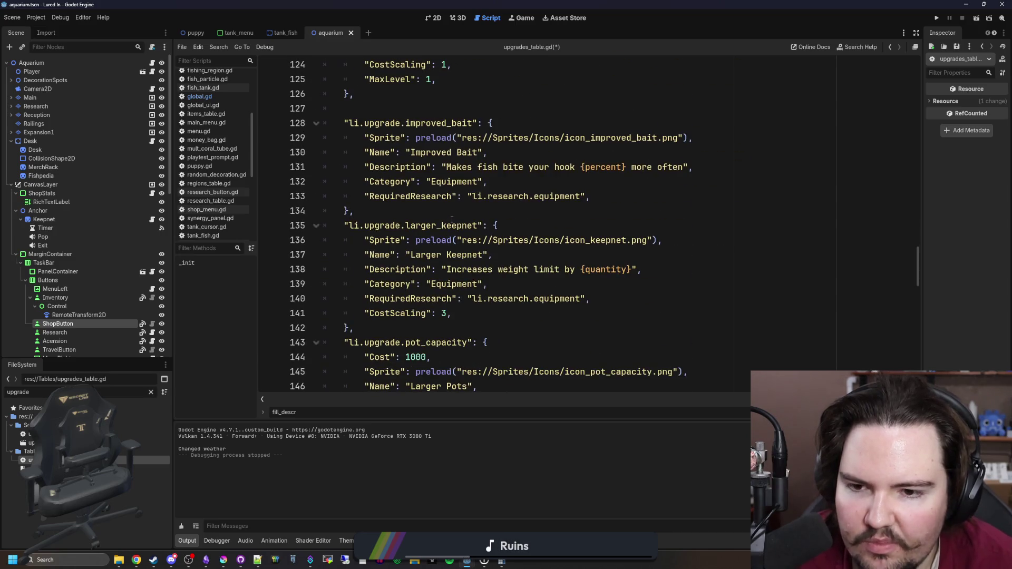
pyautogui.scroll(-2, 452, 220)
pyautogui.scroll(3, 422, 185)
pyautogui.click(391, 152)
pyautogui.press('Return')
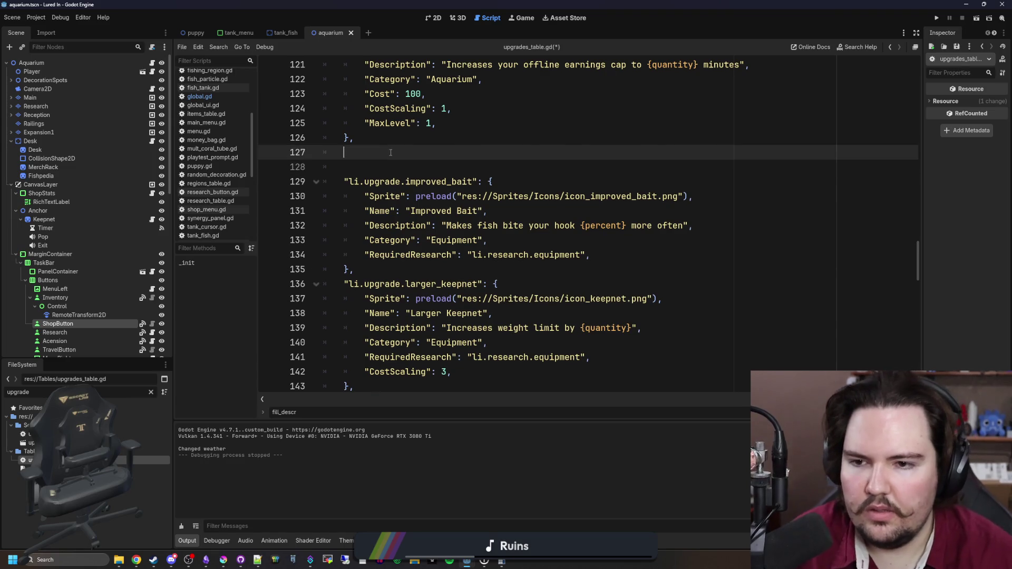
pyautogui.write('"li.upgrade.sponge_size": { \t\t"Cost": 50, \t\t"Sprite": preload("res://Sprites/Icons/icon_sponge_size.png"), \t\t"Category": "Equipment", \t\t"Name": "Sponge Size", \t\t"Description": "Increases the size of your sponge by {percent}", \t\t"CostScaling": 2, \t\t"MaxLevel": 15 \t}, \t \t"li.upgrade.sponge_power": { \t\t"Cost": 200, \t\t"Sprite": preload("res://Sprites/Icons/icon_sponge_power.png"), \t\t"Category": "Equipment", \t\t"Name": "Sponge Power", \t\t"Description": "Increases the cleaning power of your sponge", \t\t"CostScaling": 2, \t\t"MaxLevel": 10 \t},')
pyautogui.press('Return')
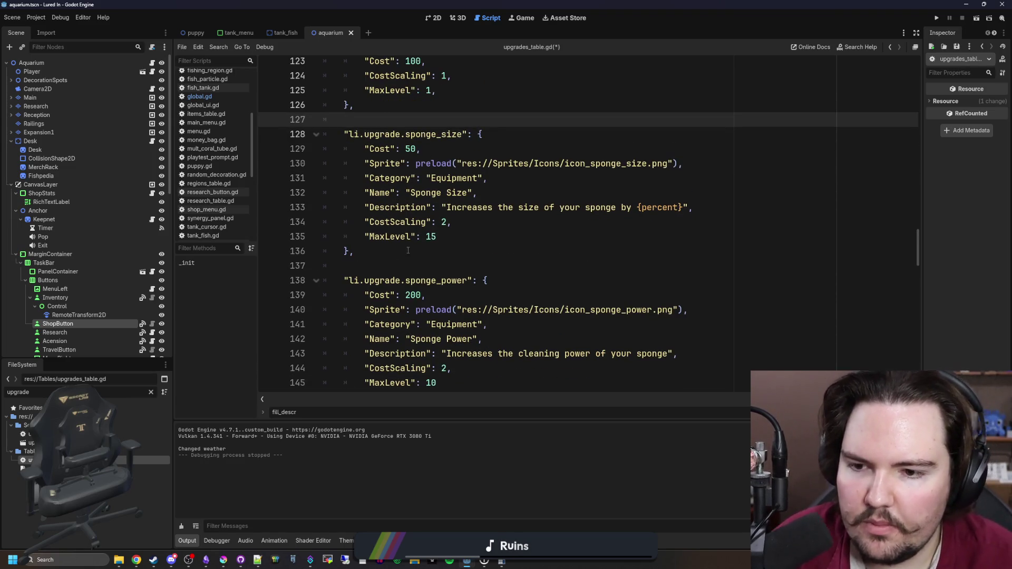
pyautogui.scroll(-4, 408, 251)
pyautogui.click(430, 222)
pyautogui.hotkey('ctrl', 's')
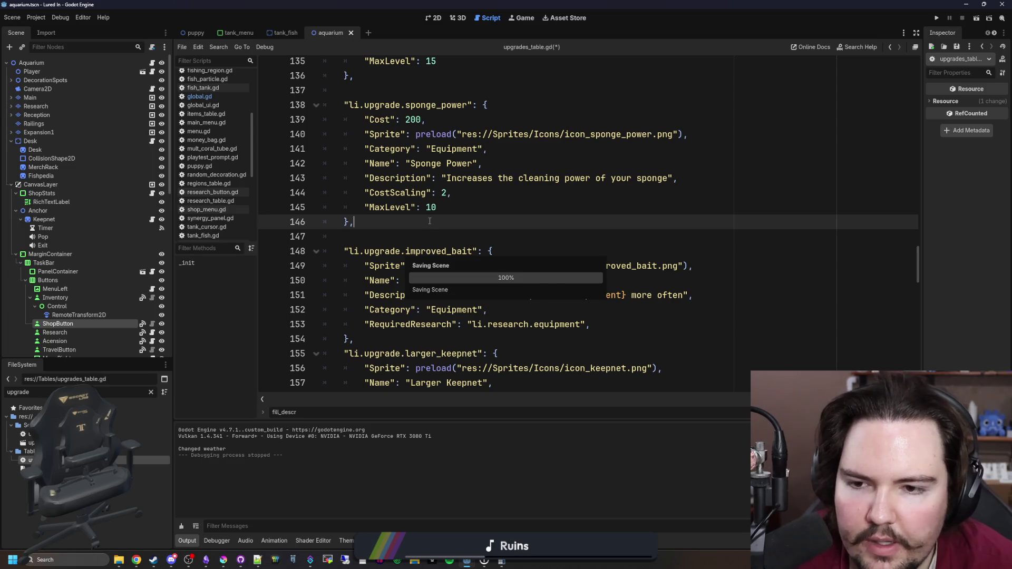
# Review the reordered table down to the Sponge Size MaxLevel of 15
pyautogui.scroll(-1, 454, 209)
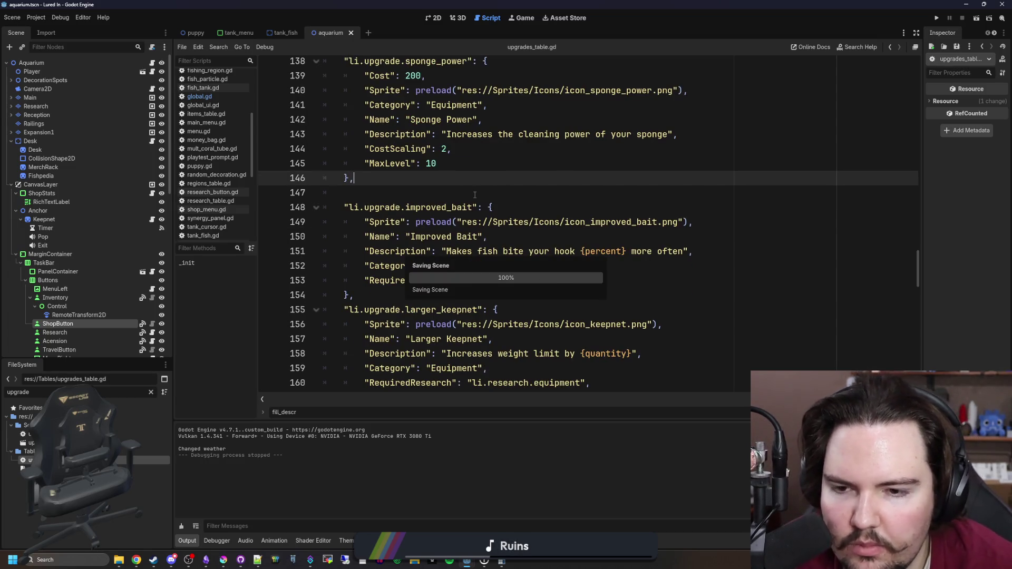
pyautogui.scroll(-2, 475, 195)
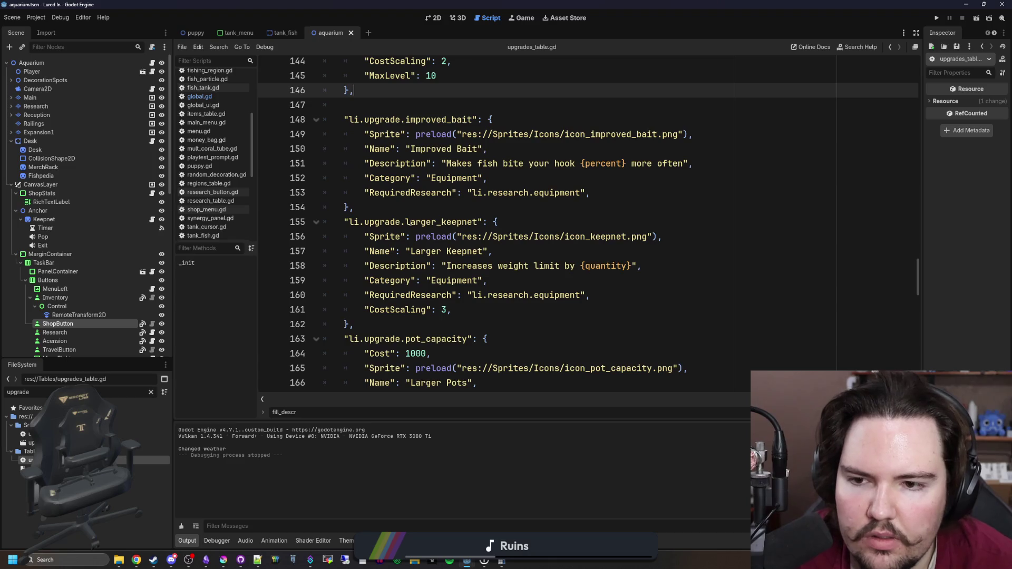
pyautogui.click(420, 209)
pyautogui.scroll(-4, 421, 208)
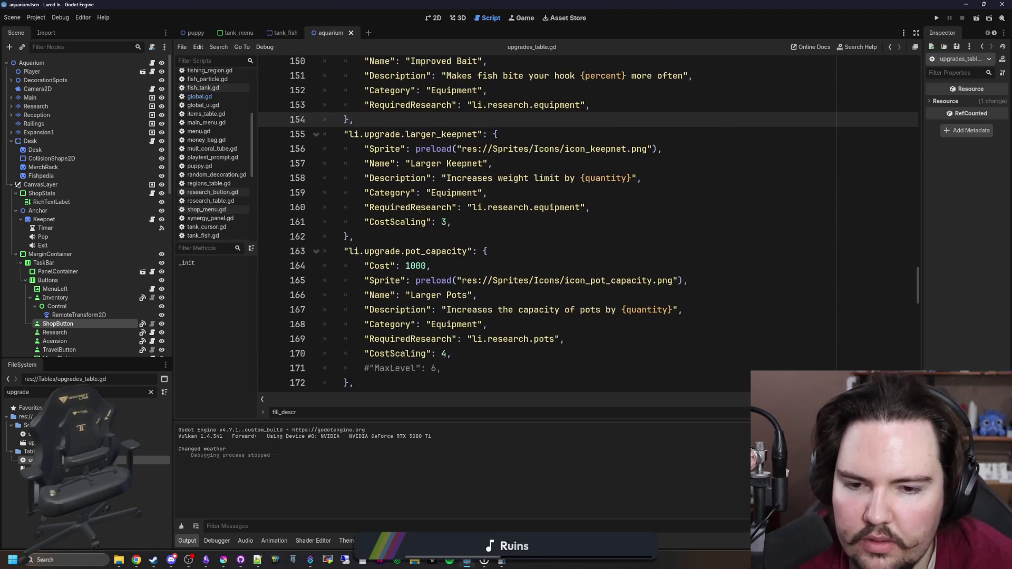
pyautogui.scroll(4, 420, 209)
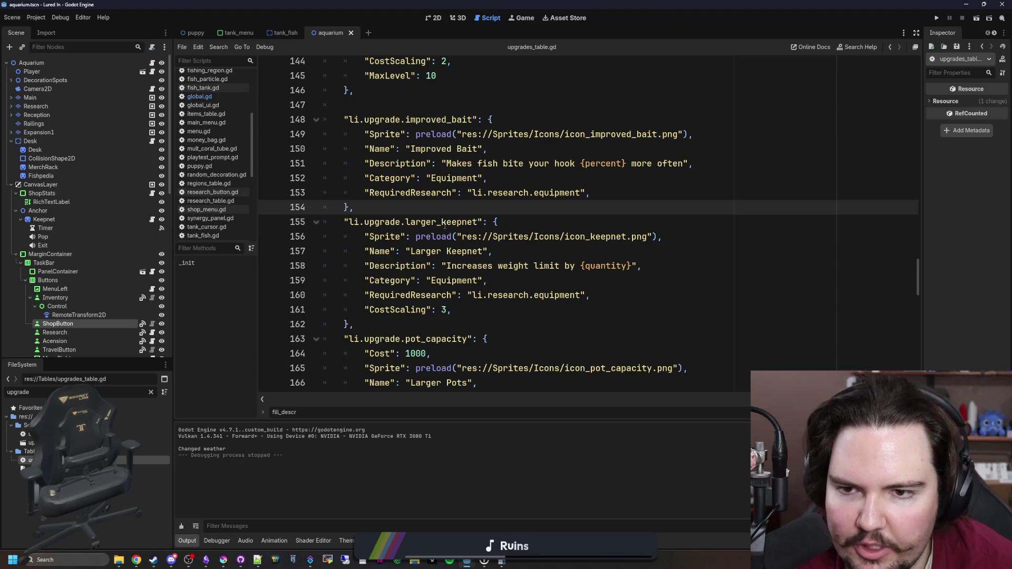
pyautogui.scroll(4, 445, 224)
pyautogui.scroll(-2, 512, 257)
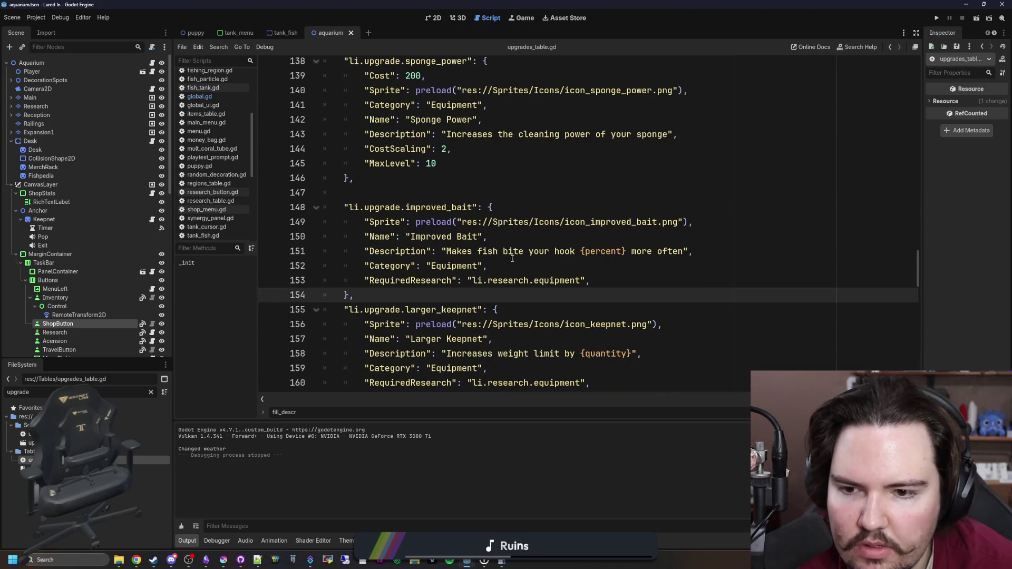
pyautogui.click(580, 192)
pyautogui.scroll(-1, 672, 219)
pyautogui.scroll(-2, 618, 174)
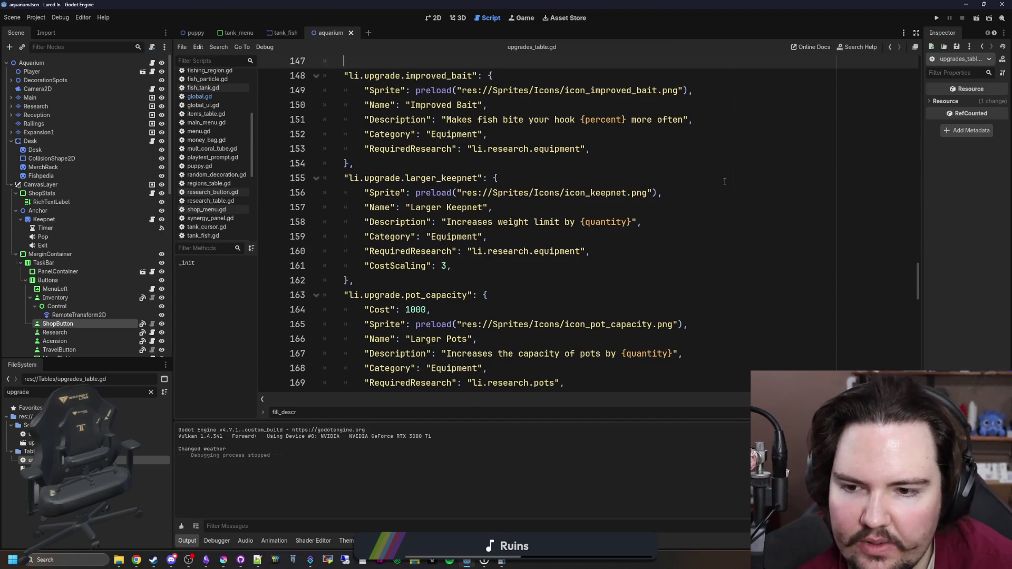
pyautogui.scroll(1, 703, 177)
pyautogui.moveTo(919, 277)
pyautogui.mouseDown()
pyautogui.moveTo(919, 46)
pyautogui.moveTo(908, 250)
pyautogui.mouseUp()
pyautogui.click(437, 255)
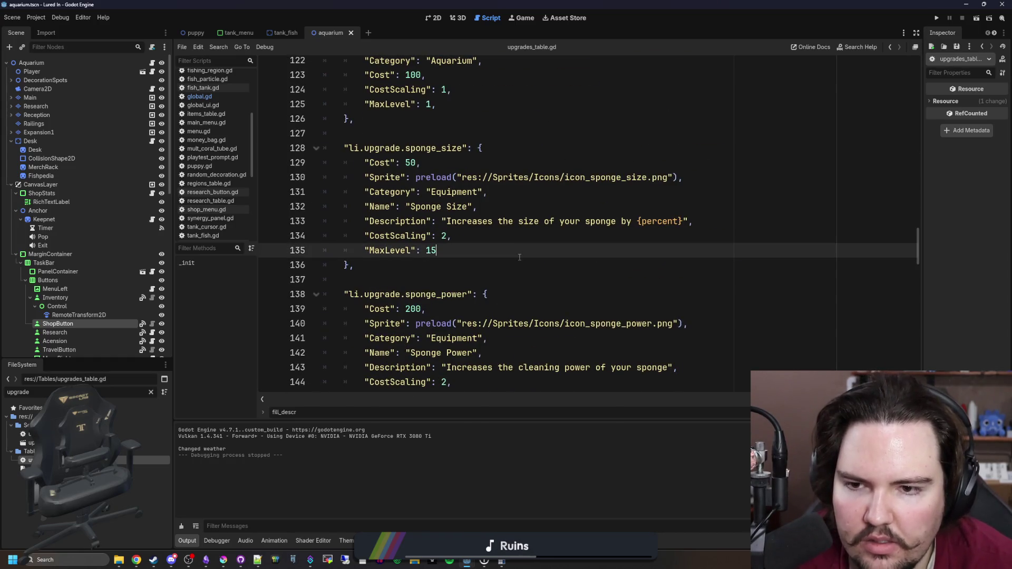
# Change Sponge Size cost from 50 to 10 and Sponge Power from 200 to 100, save, and run the game
pyautogui.scroll(-2, 438, 211)
pyautogui.click(438, 187)
pyautogui.scroll(1, 437, 187)
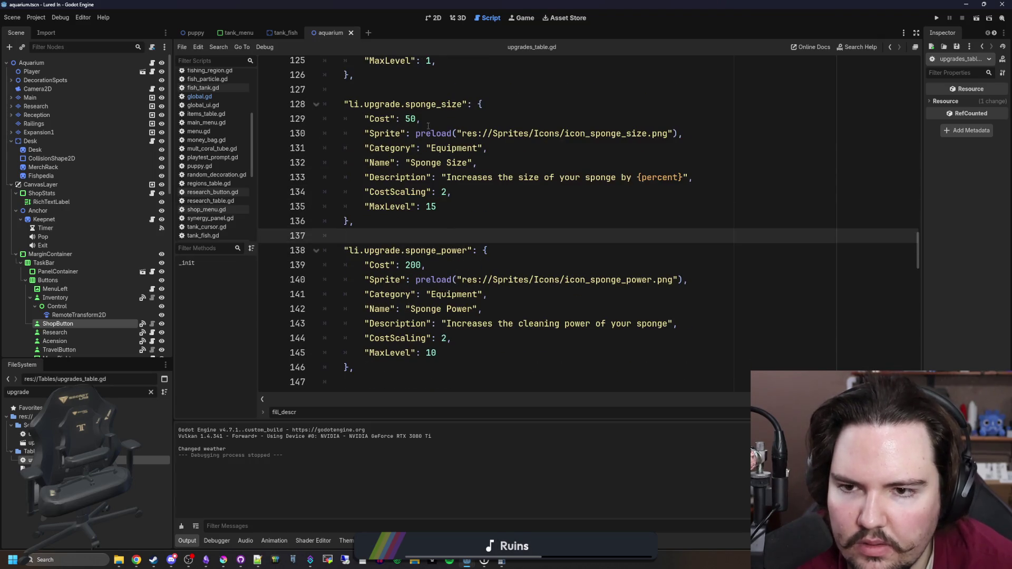
pyautogui.click(417, 118)
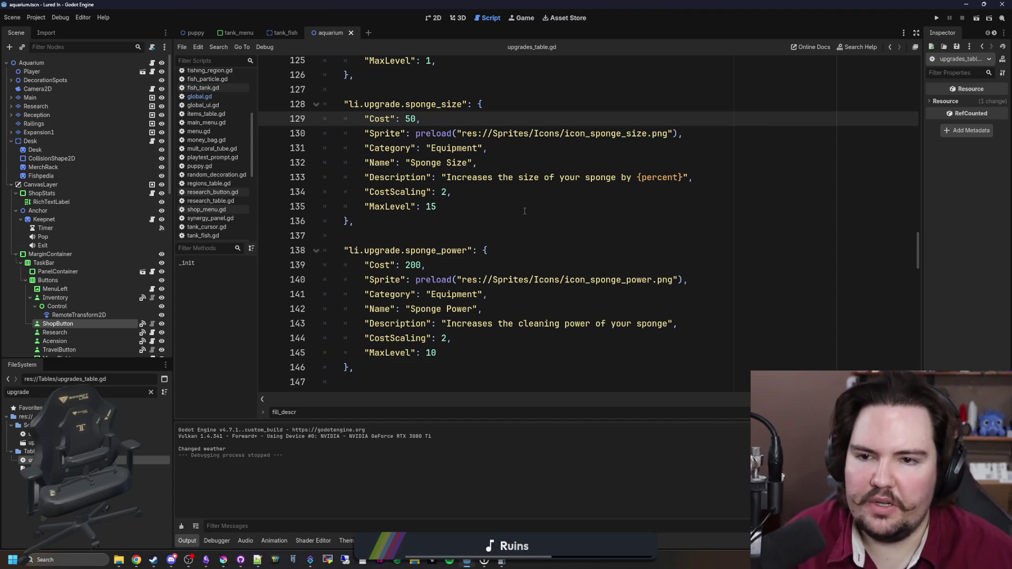
pyautogui.click(416, 265)
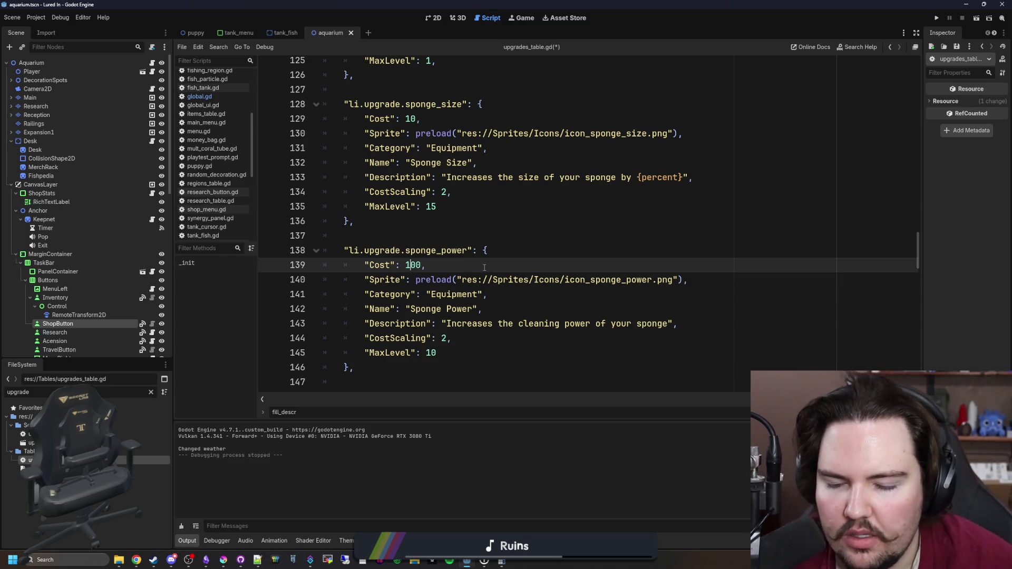
pyautogui.click(416, 235)
pyautogui.hotkey('ctrl', 's')
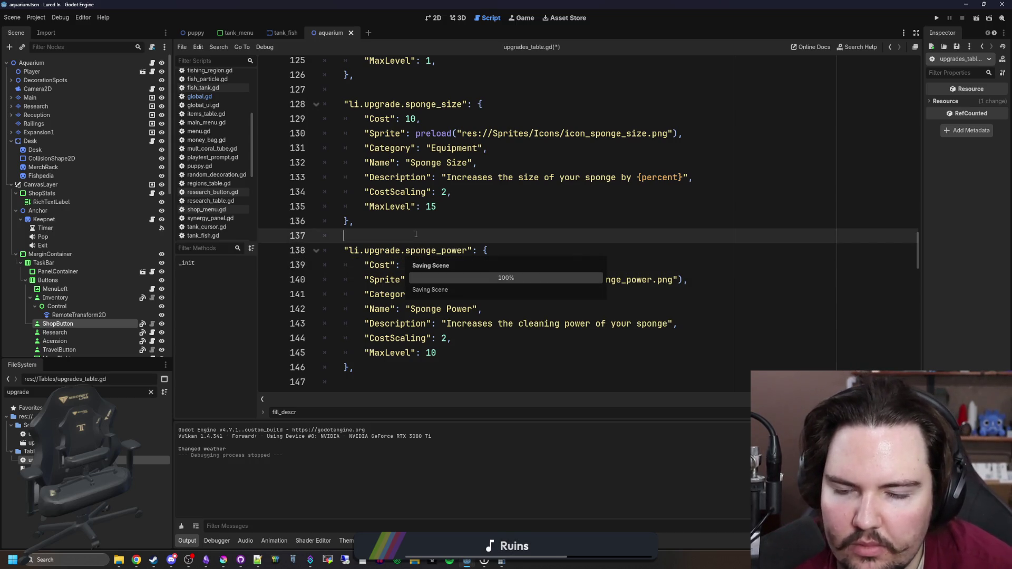
pyautogui.hotkey('ctrl', 's')
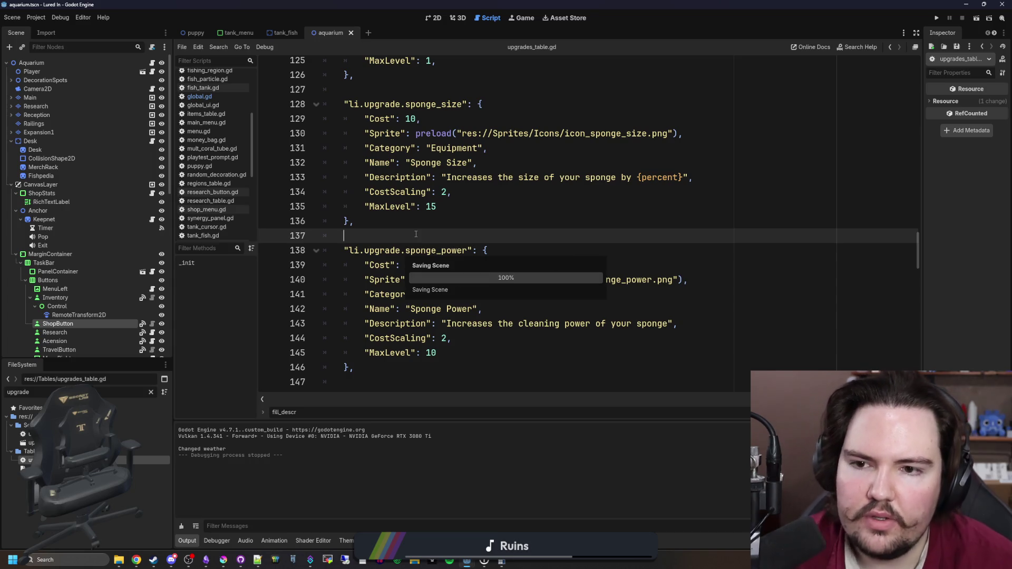
pyautogui.hotkey('ctrl', 's')
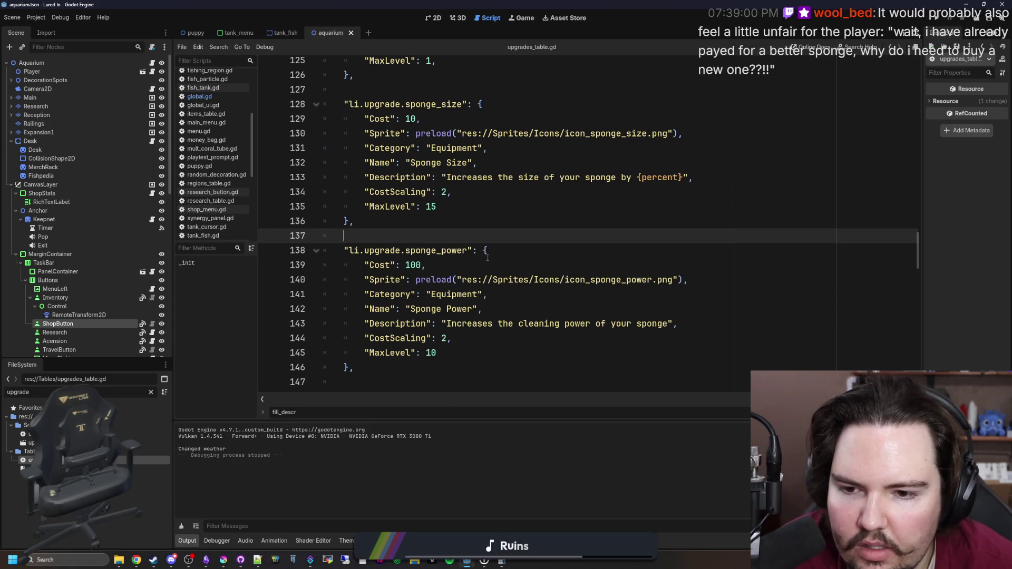
pyautogui.click(938, 19)
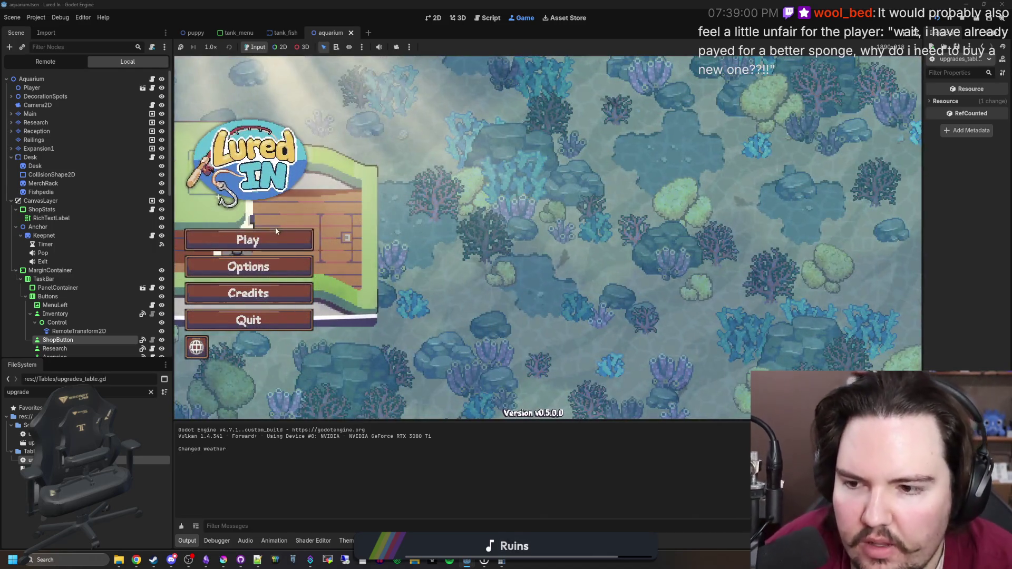
# Start play, view Fish Tank 3's available upgrades, then close that panel with Escape
pyautogui.click(260, 240)
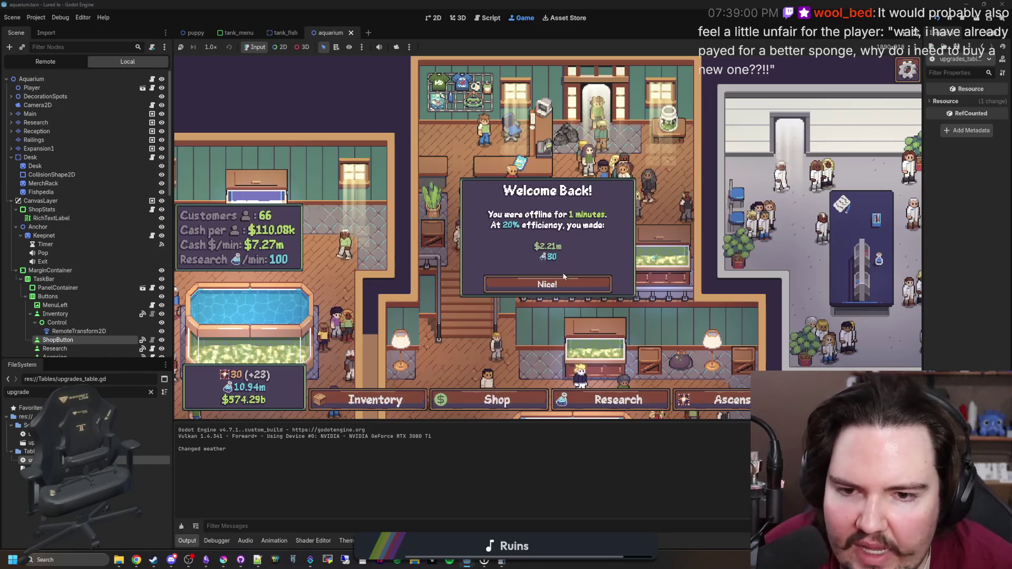
pyautogui.click(543, 284)
pyautogui.scroll(-3, 449, 284)
pyautogui.click(601, 254)
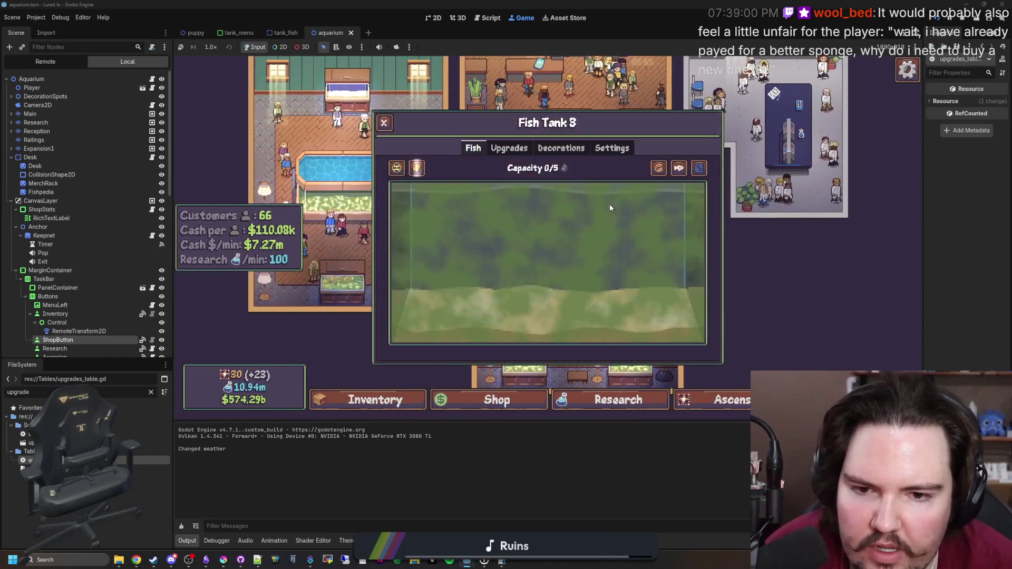
pyautogui.click(509, 148)
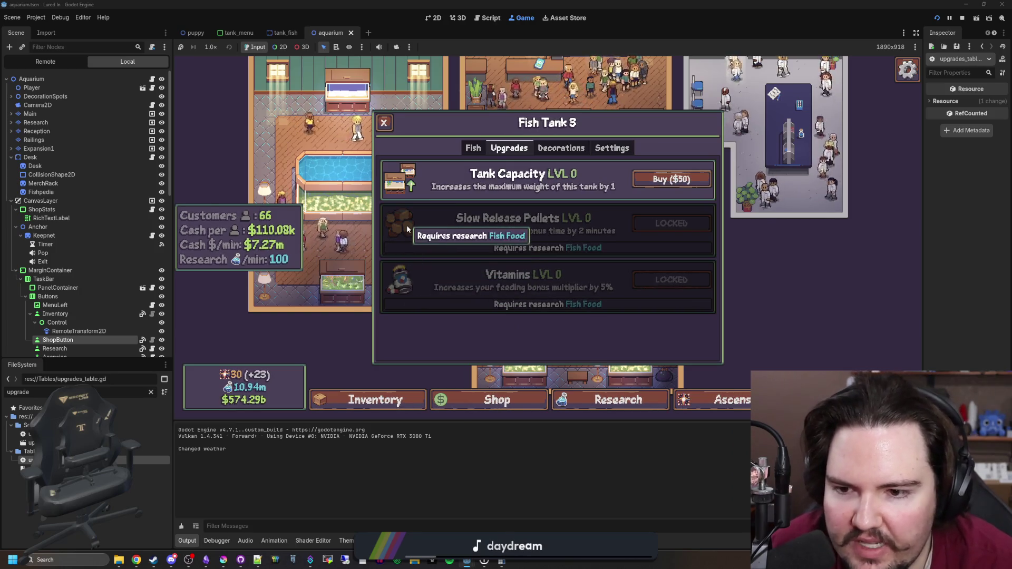
pyautogui.press('Escape')
pyautogui.click(465, 402)
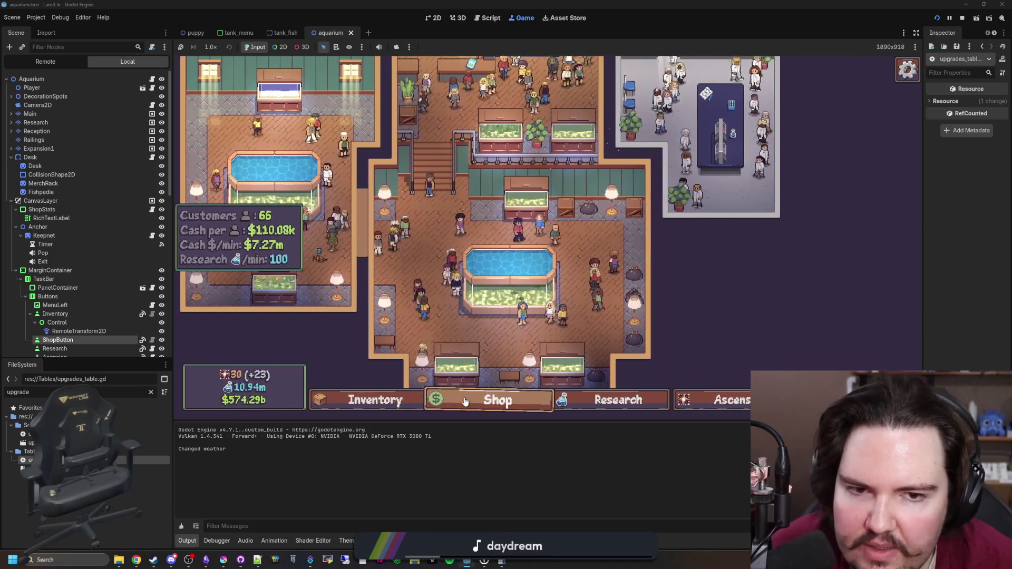
# Switch the game's shop to the Equipment upgrades list
pyautogui.scroll(-1, 548, 196)
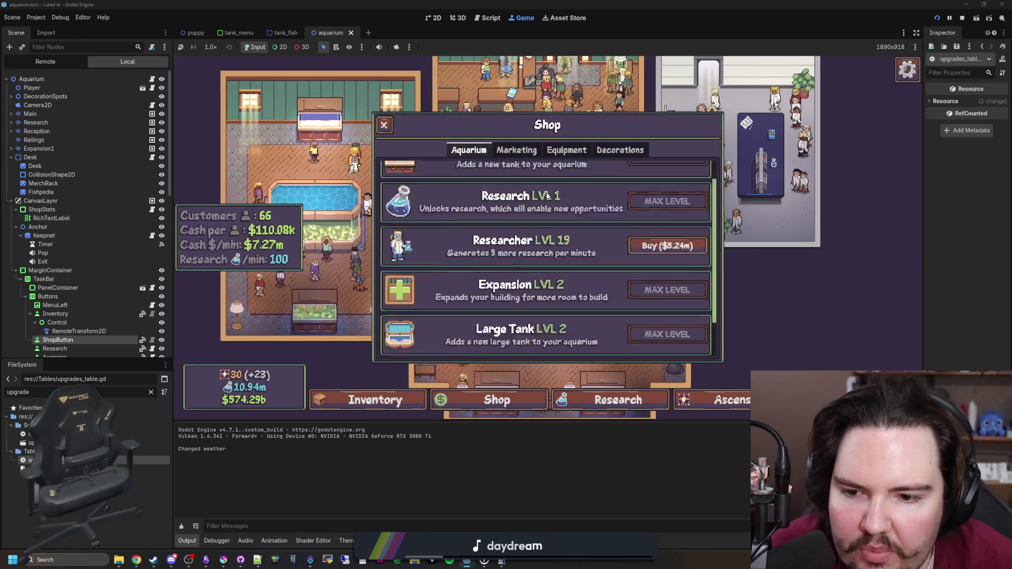
pyautogui.scroll(-1, 548, 197)
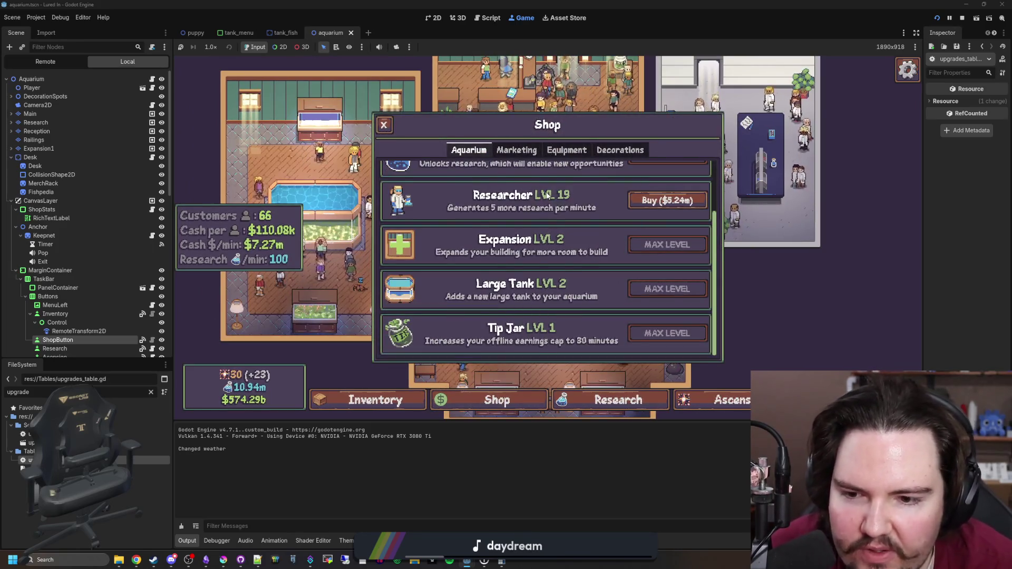
pyautogui.scroll(2, 536, 238)
pyautogui.scroll(-2, 536, 238)
pyautogui.scroll(2, 537, 239)
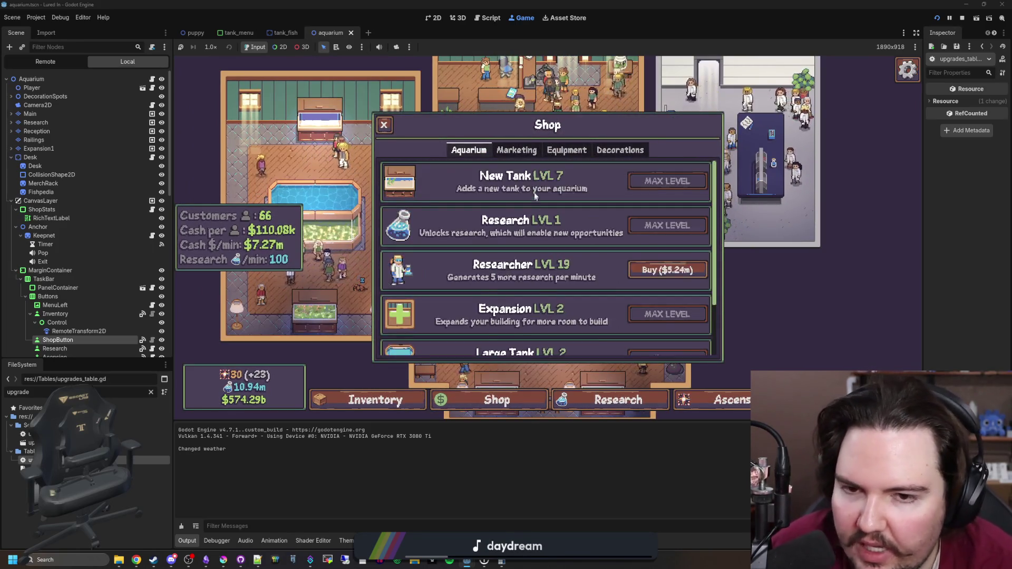
pyautogui.click(567, 150)
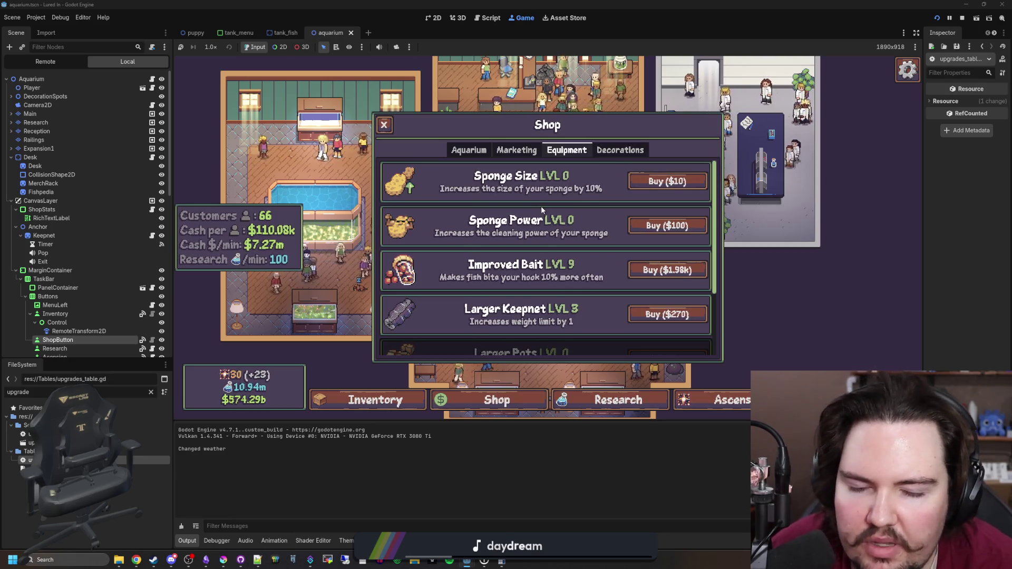
pyautogui.scroll(-1, 508, 198)
pyautogui.scroll(1, 508, 198)
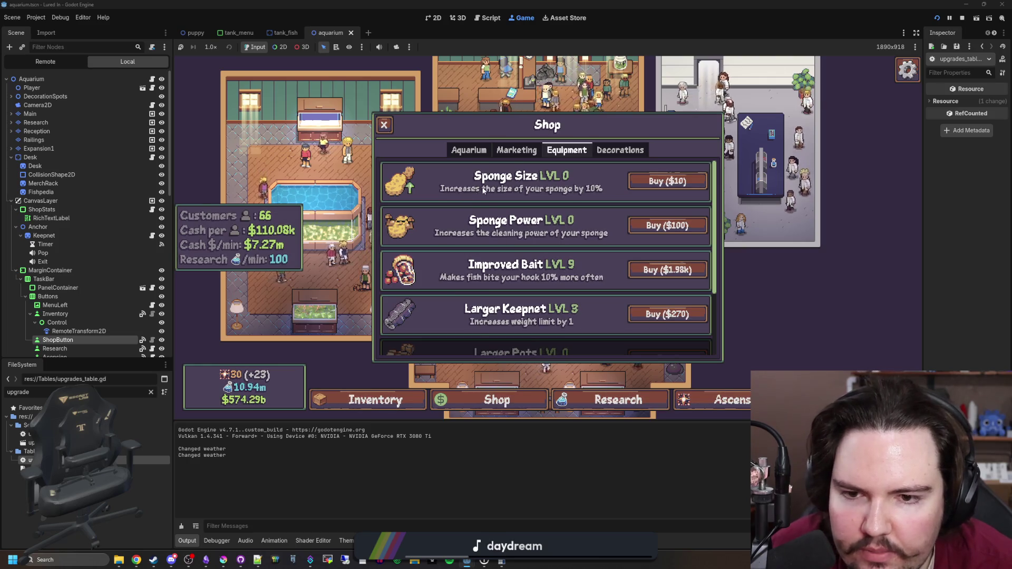
# Buy Sponge Size upgrades fifteen times until it reaches max level 15
pyautogui.click(664, 185)
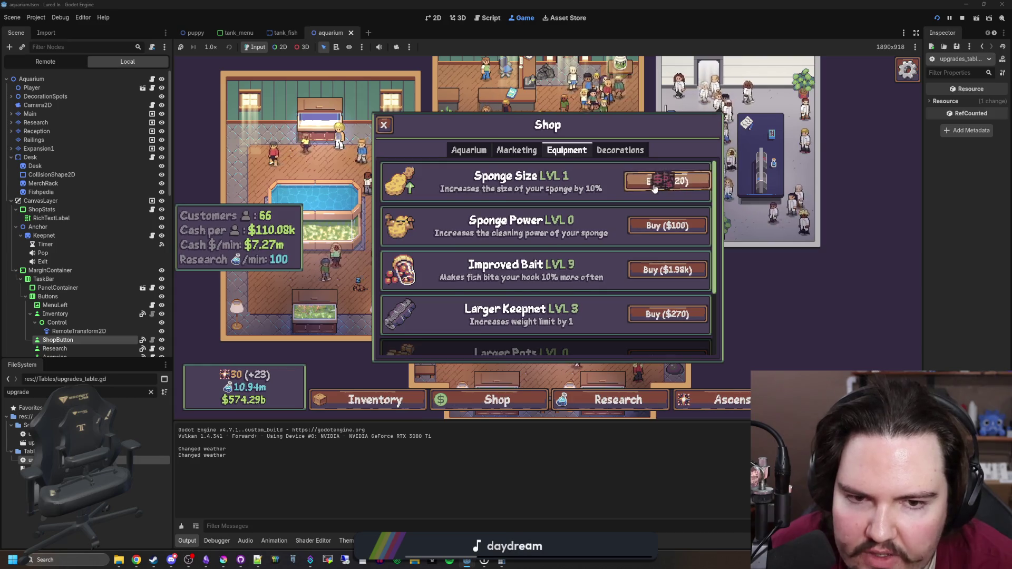
pyautogui.click(665, 186)
pyautogui.click(666, 188)
pyautogui.click(665, 187)
pyautogui.click(665, 188)
pyautogui.click(665, 188)
pyautogui.click(665, 189)
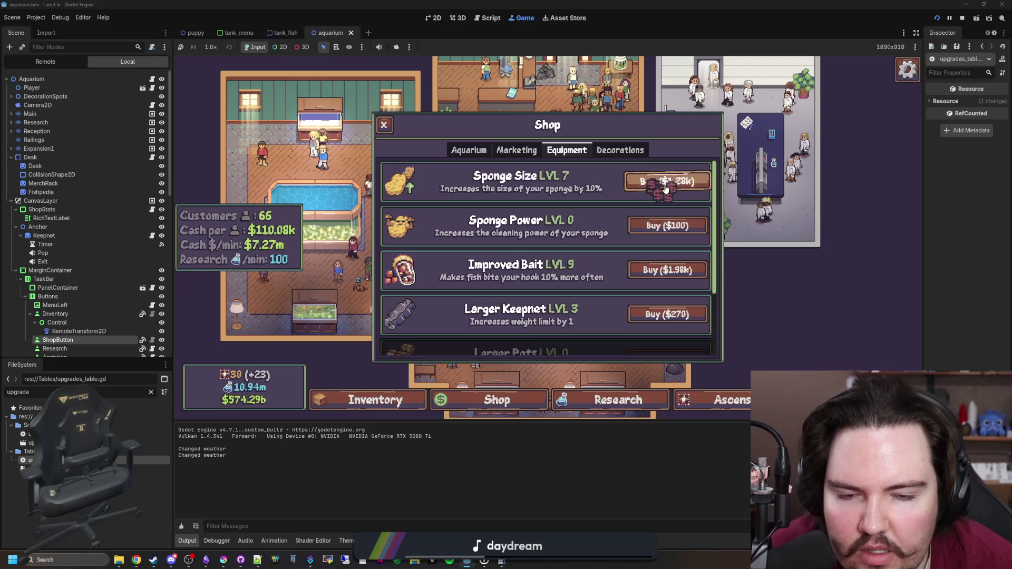
pyautogui.click(665, 189)
pyautogui.click(666, 188)
pyautogui.click(666, 189)
pyautogui.click(665, 189)
pyautogui.click(665, 188)
pyautogui.click(665, 189)
pyautogui.click(665, 189)
pyautogui.click(665, 189)
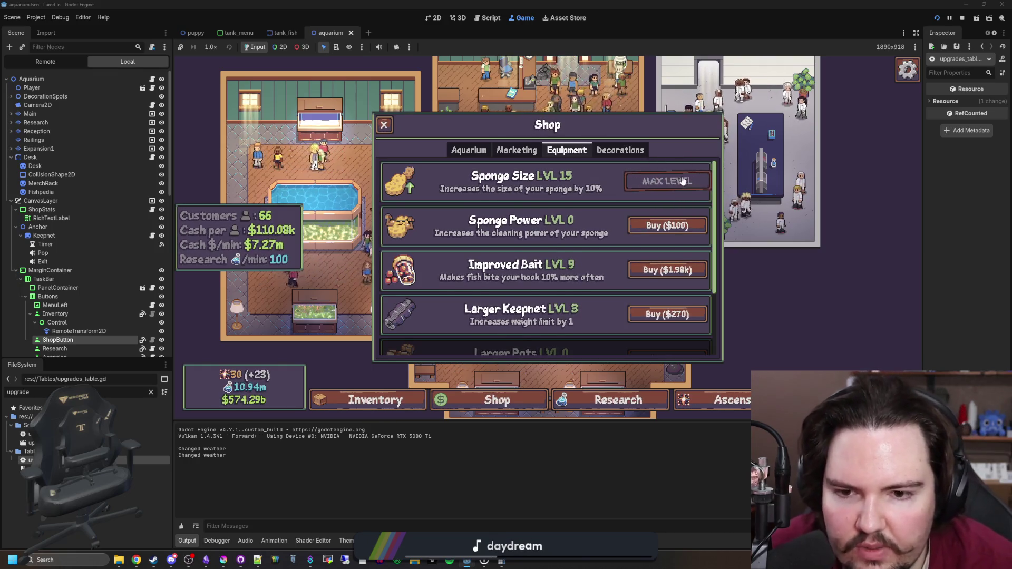
# Buy the first three Sponge Power upgrade levels
pyautogui.click(646, 235)
pyautogui.click(647, 234)
pyautogui.click(646, 235)
# Buy the remaining Sponge Power levels until it maxes out at level 10
pyautogui.click(646, 235)
pyautogui.click(647, 235)
pyautogui.click(647, 234)
pyautogui.click(646, 234)
pyautogui.click(647, 235)
pyautogui.click(647, 235)
pyautogui.click(647, 234)
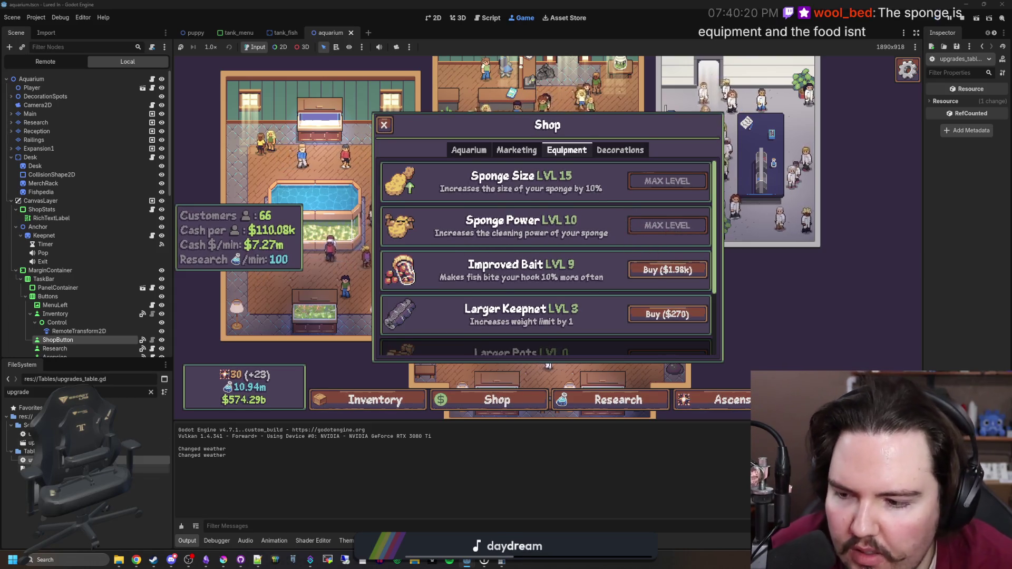
# In upgrades_table.gd, set Sponge Power CostScaling to 3 and Sponge Size MaxLevel to 30
pyautogui.press('F8')
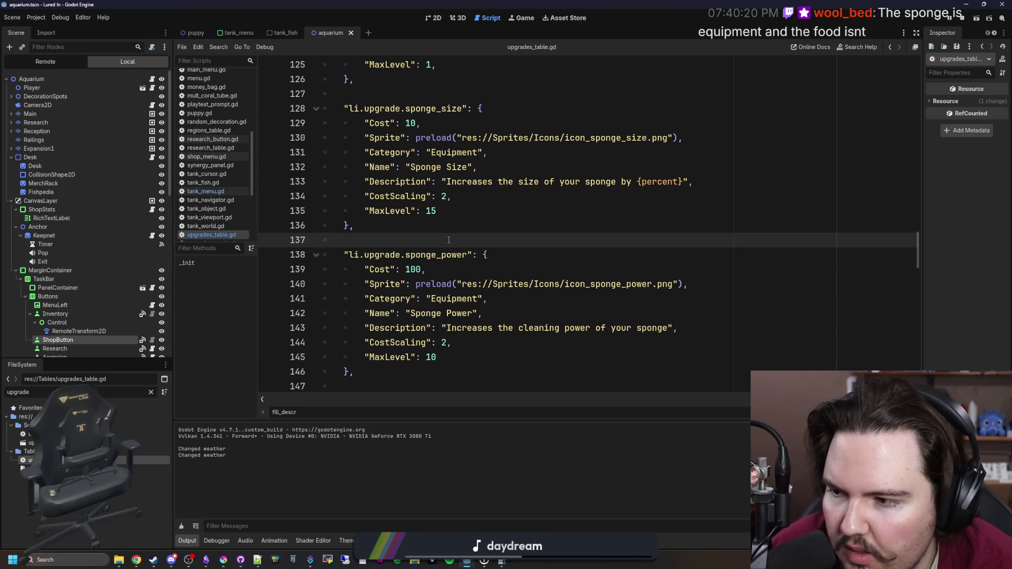
pyautogui.scroll(-1, 447, 240)
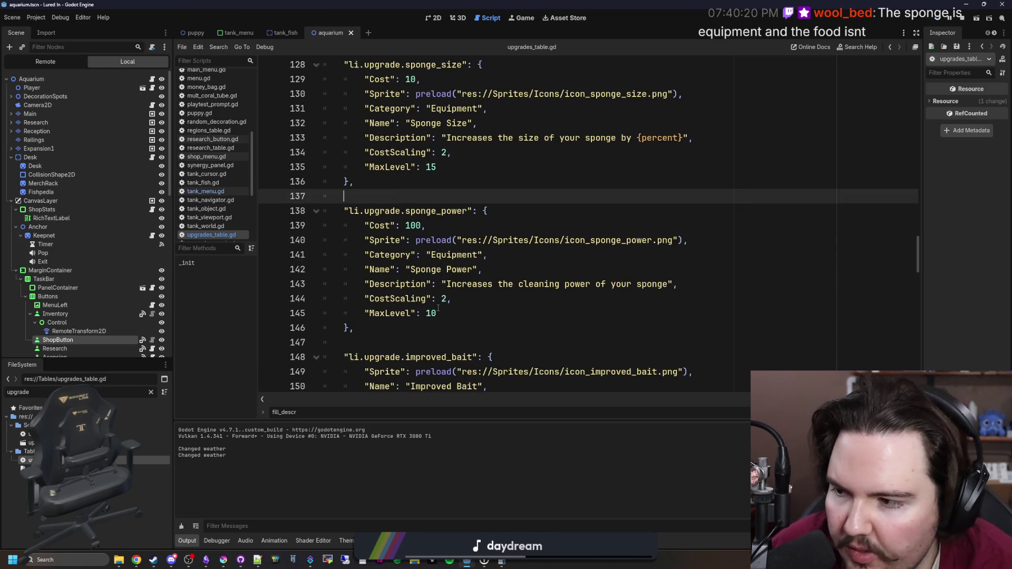
pyautogui.click(447, 299)
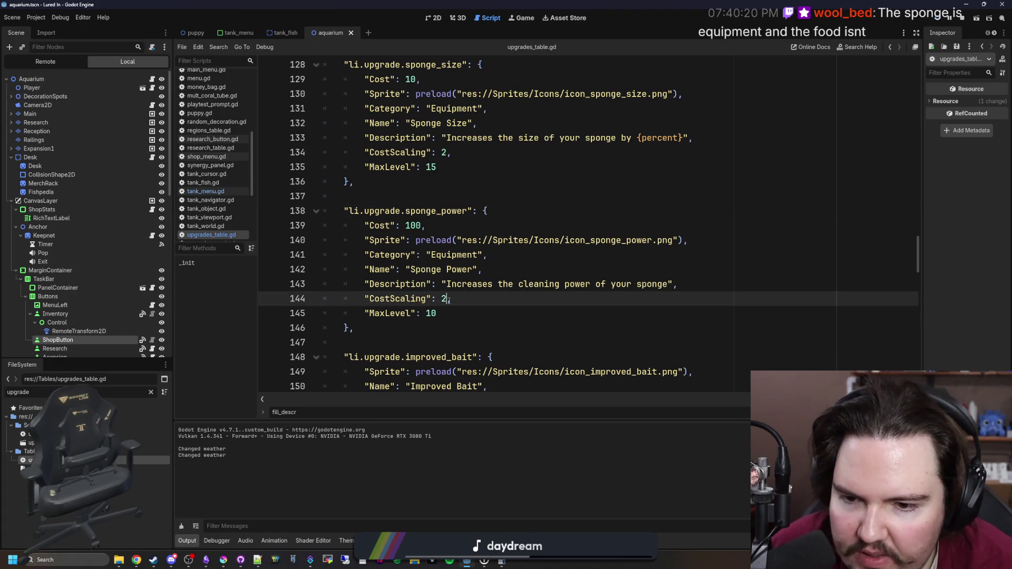
pyautogui.write('3')
pyautogui.scroll(2, 540, 308)
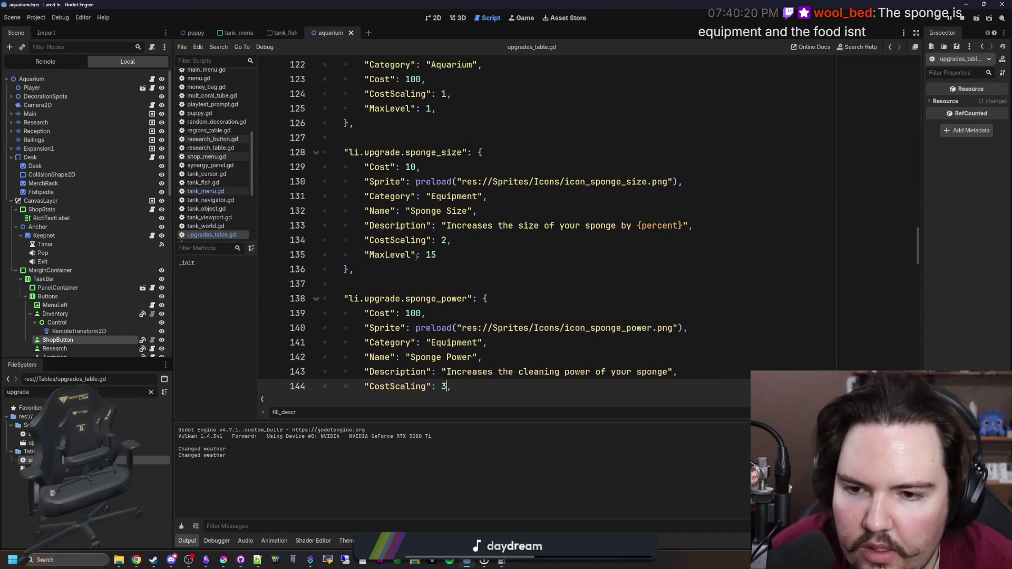
pyautogui.click(439, 255)
pyautogui.scroll(-3, 542, 265)
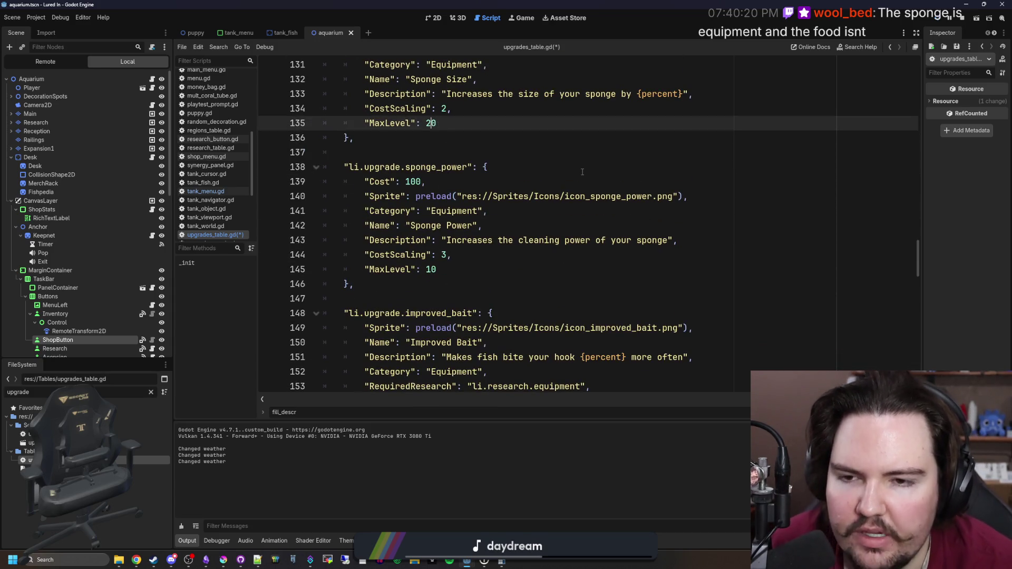
pyautogui.write('3')
pyautogui.click(475, 138)
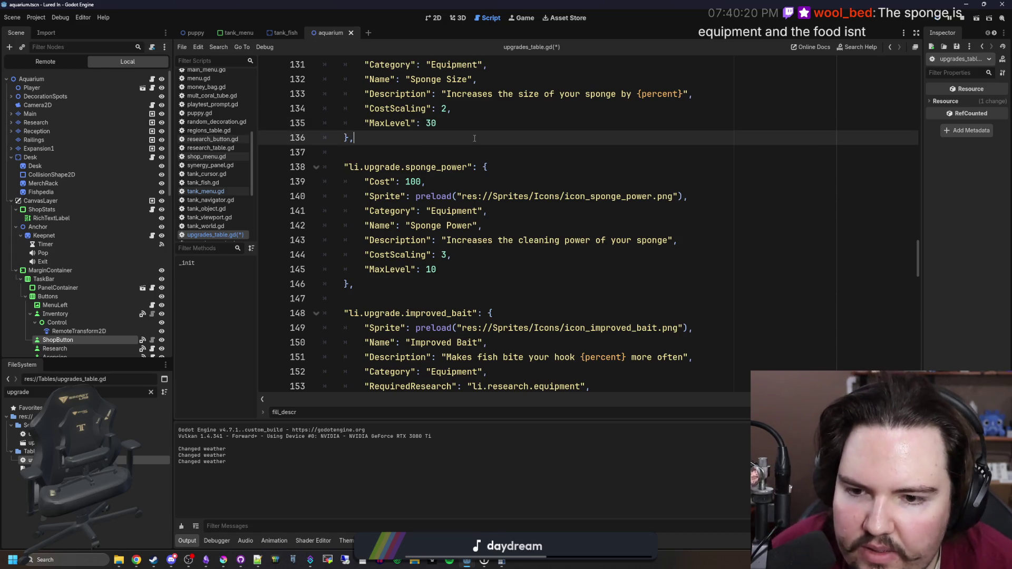
# Leave the running game to its main menu and relaunch it
pyautogui.click(517, 19)
pyautogui.press('Escape')
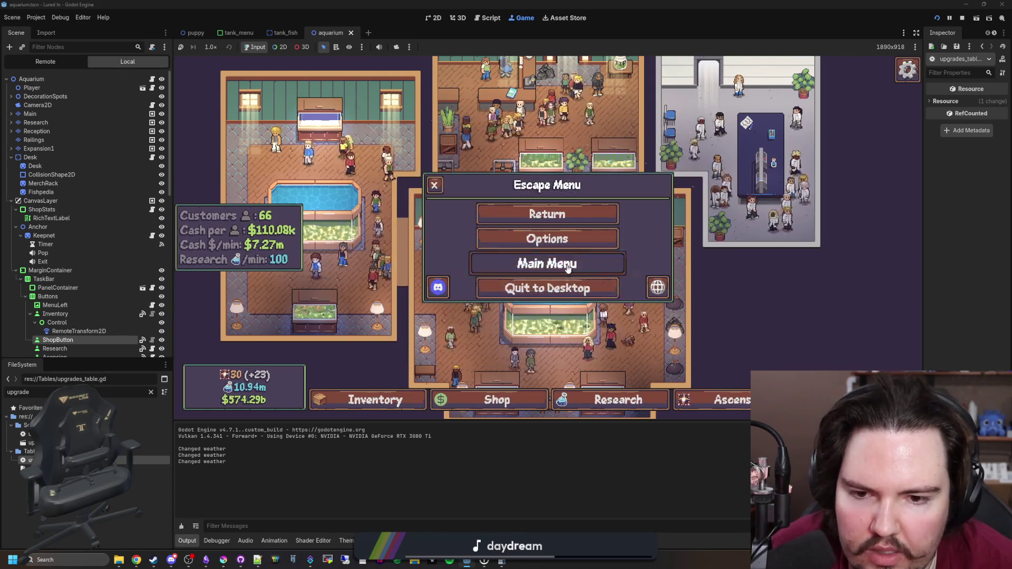
pyautogui.click(568, 269)
pyautogui.click(939, 18)
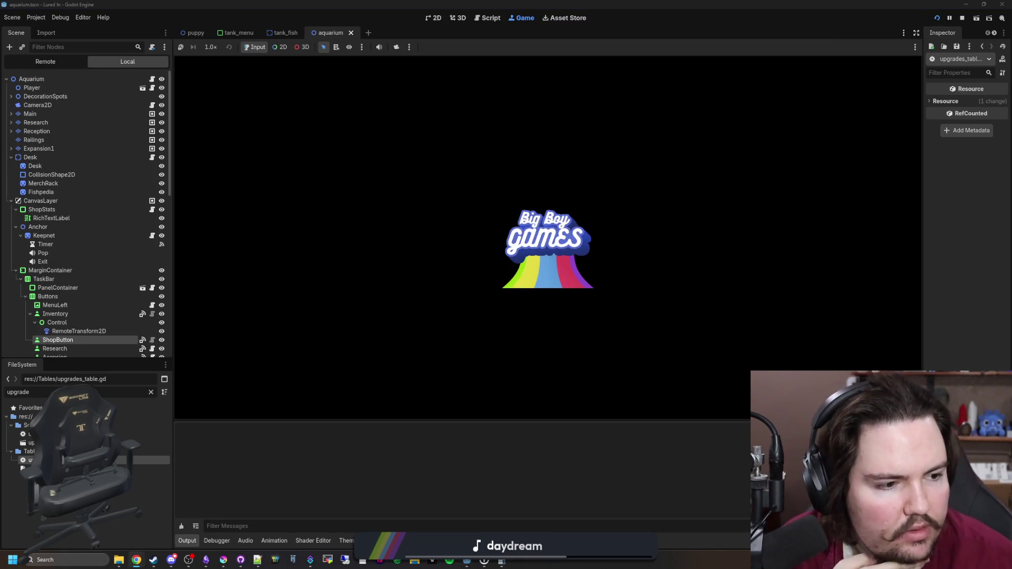
# Add the changelog bullet 'Added an upgrade to increase your sponge size' under Additions
pyautogui.click(207, 559)
pyautogui.scroll(5, 629, 382)
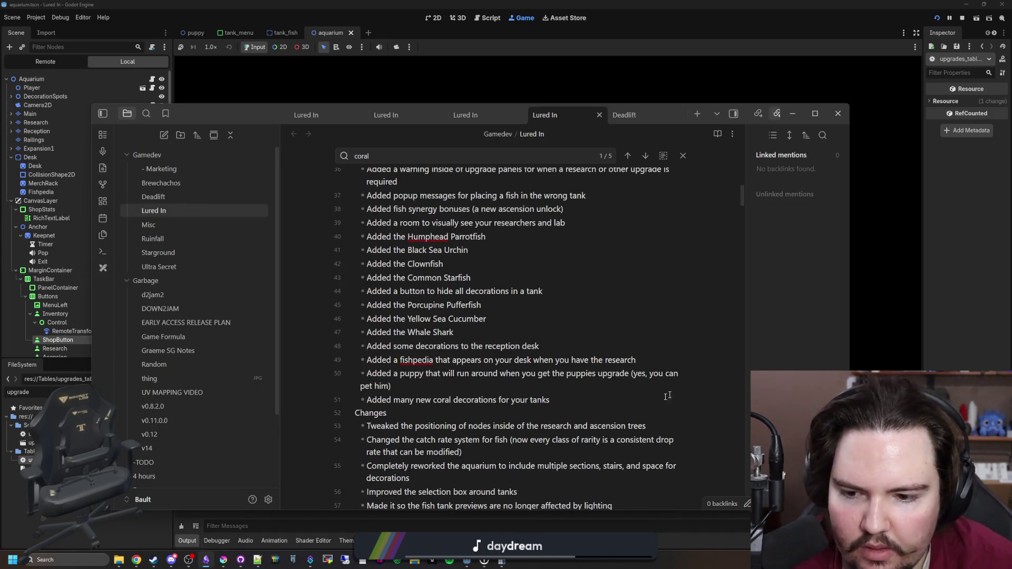
pyautogui.press('Return')
pyautogui.write('Added')
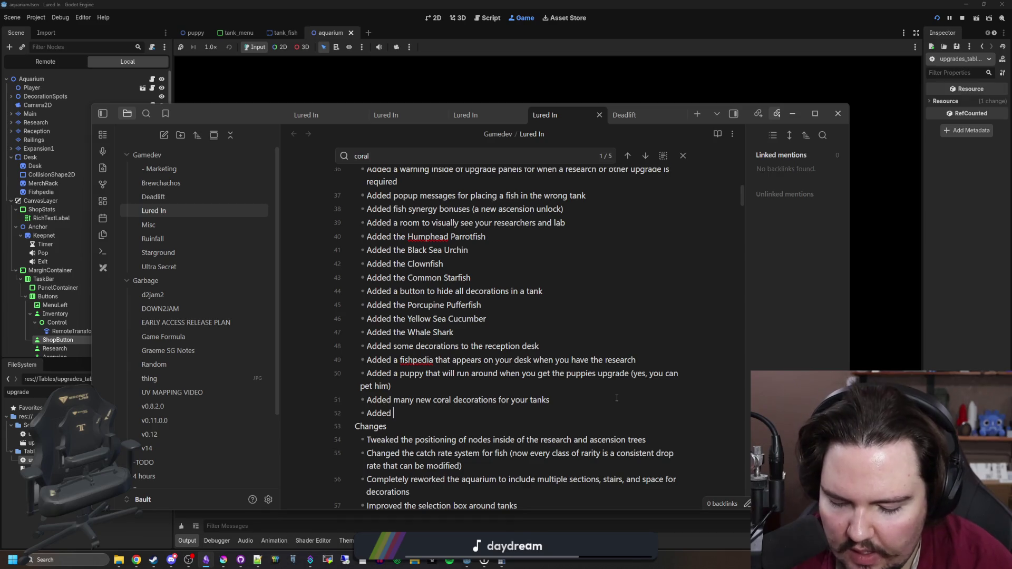
pyautogui.write('t')
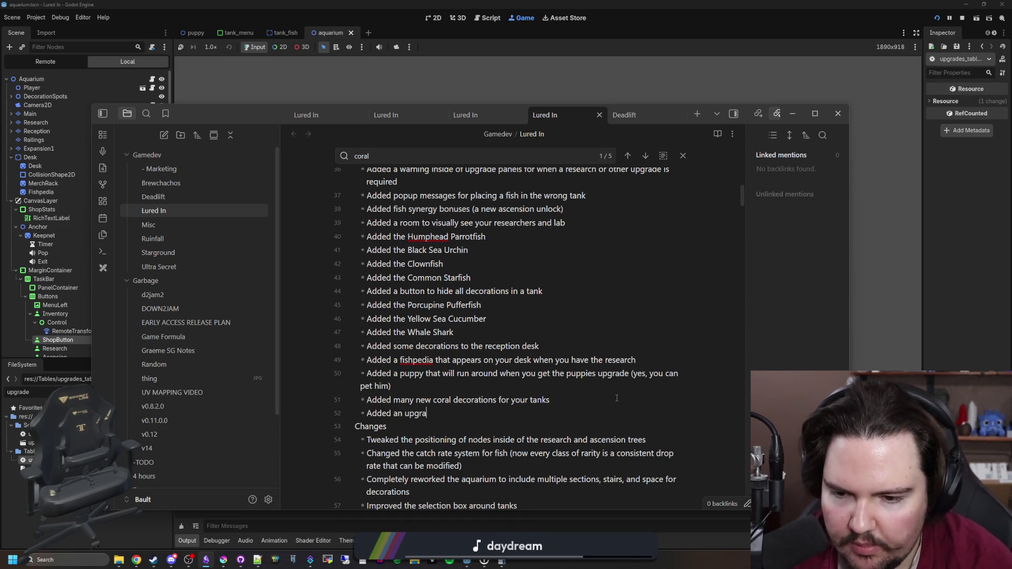
pyautogui.write('increase your spong')
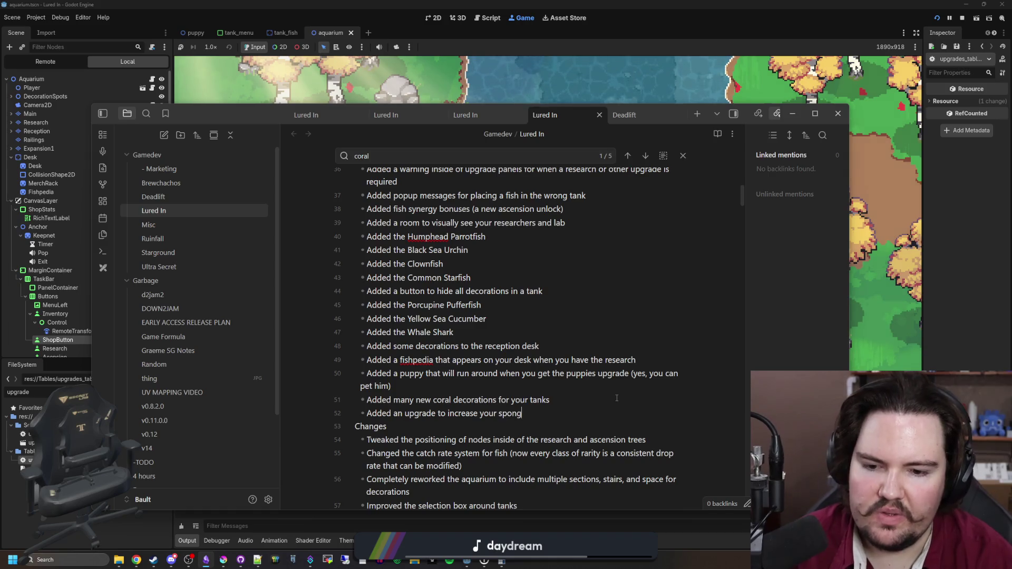
pyautogui.write('ze')
pyautogui.press('Return')
pyautogui.write('Added an upgrade to increase your sponge power')
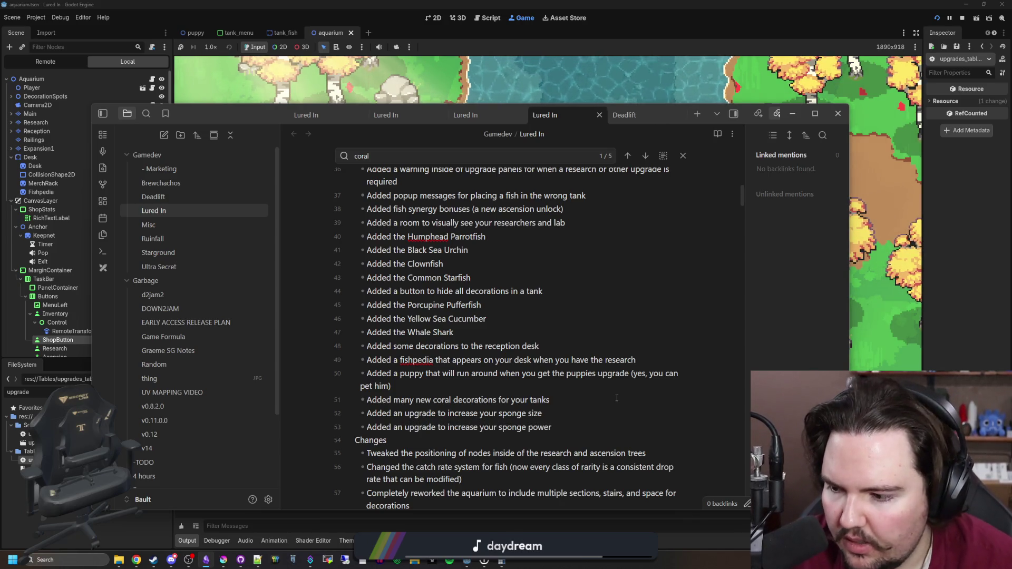
# Add a Changes bullet noting sponge cleaning can now clean partially, then resume the game
pyautogui.scroll(-10, 616, 398)
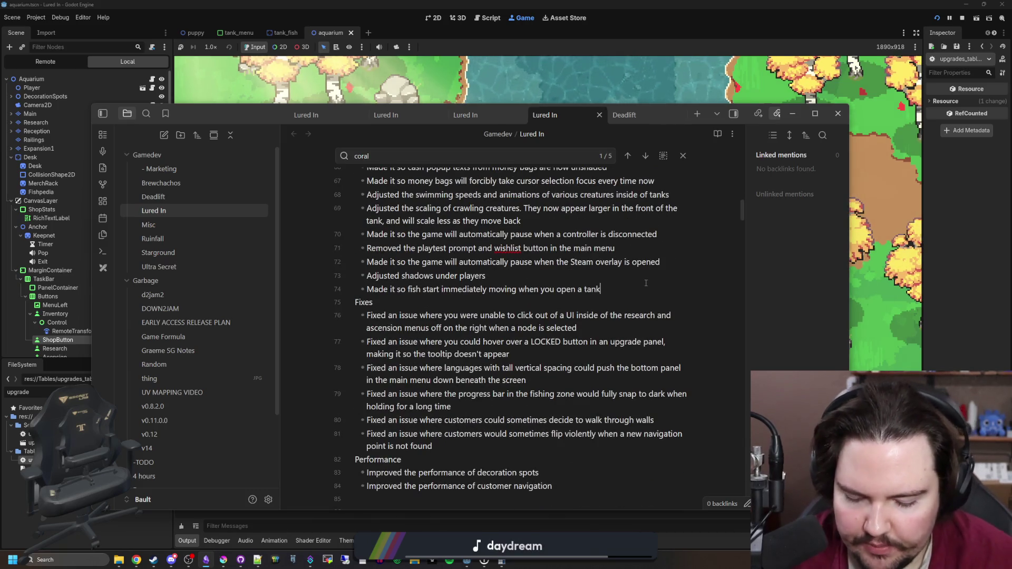
pyautogui.press('Return')
pyautogui.write('Cha')
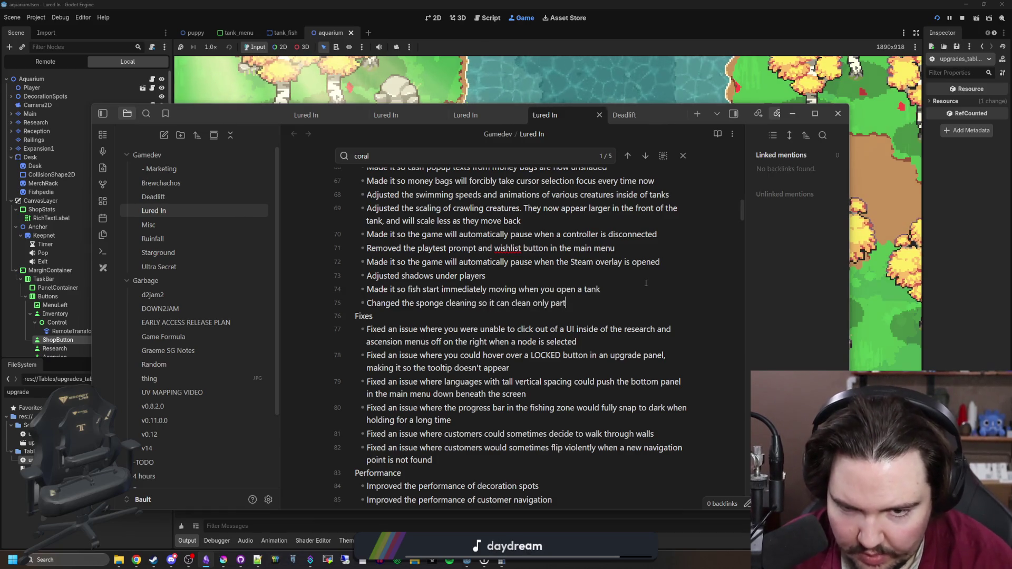
pyautogui.click(903, 287)
pyautogui.click(244, 240)
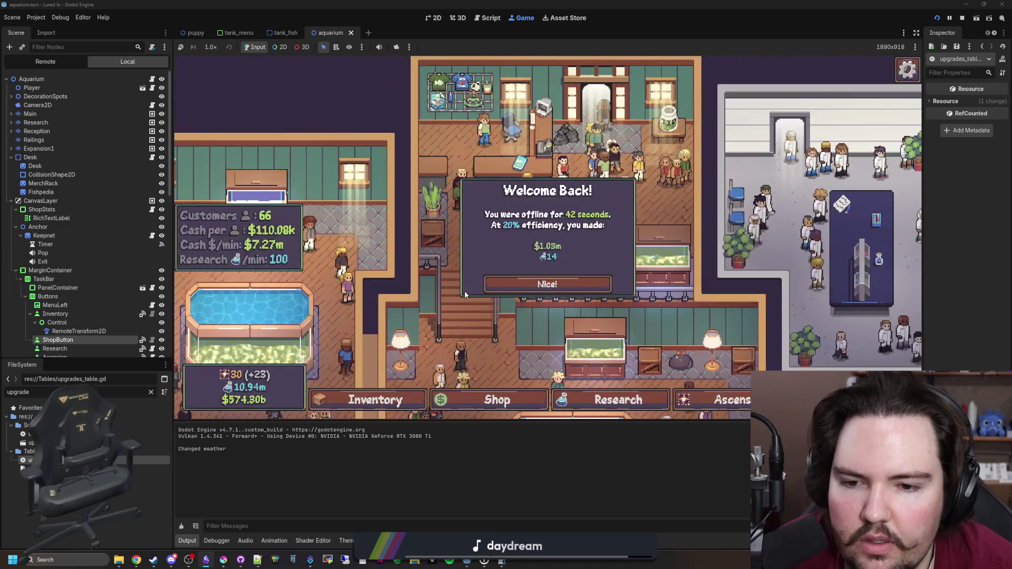
# Dismiss Welcome Back and show the shop's Equipment upgrades
pyautogui.click(547, 284)
pyautogui.click(497, 400)
pyautogui.click(567, 149)
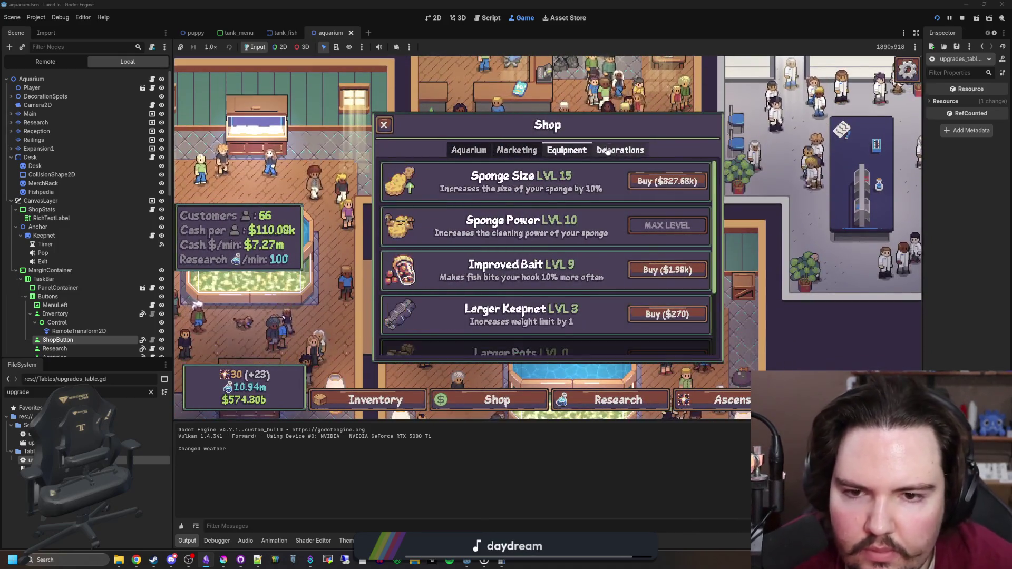
# Run 'setupgrade li.upgrade.sponge_power 0' from the game's secret command menu
pyautogui.press('quoteleft')
pyautogui.write('set')
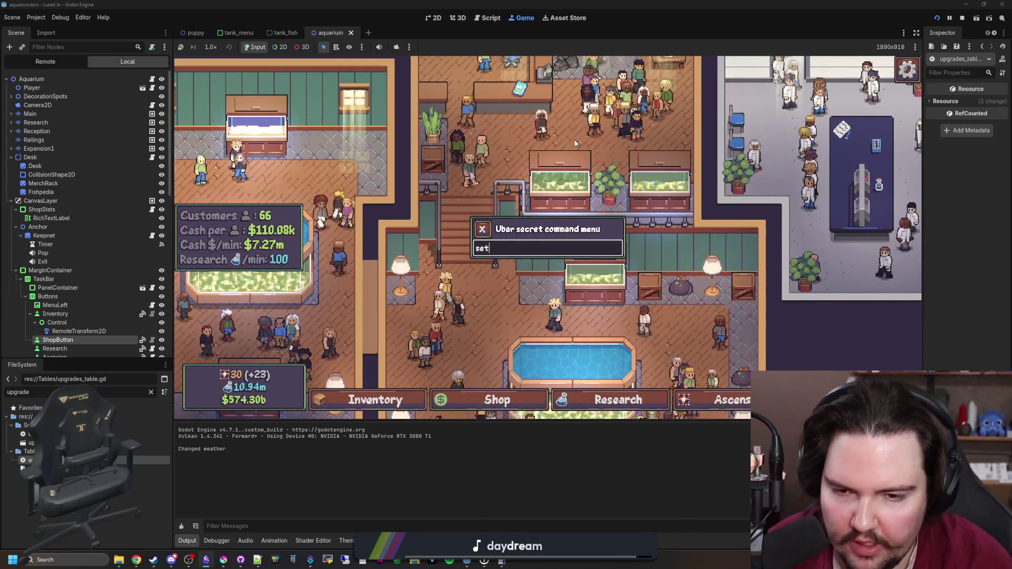
pyautogui.write('upgrade li.upgrade.')
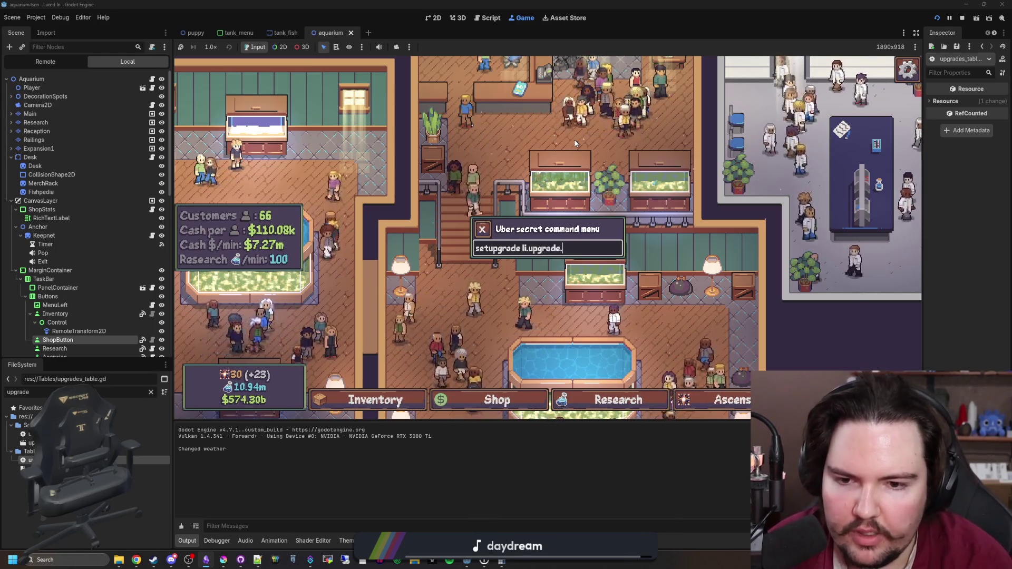
pyautogui.write('sponge_power 0')
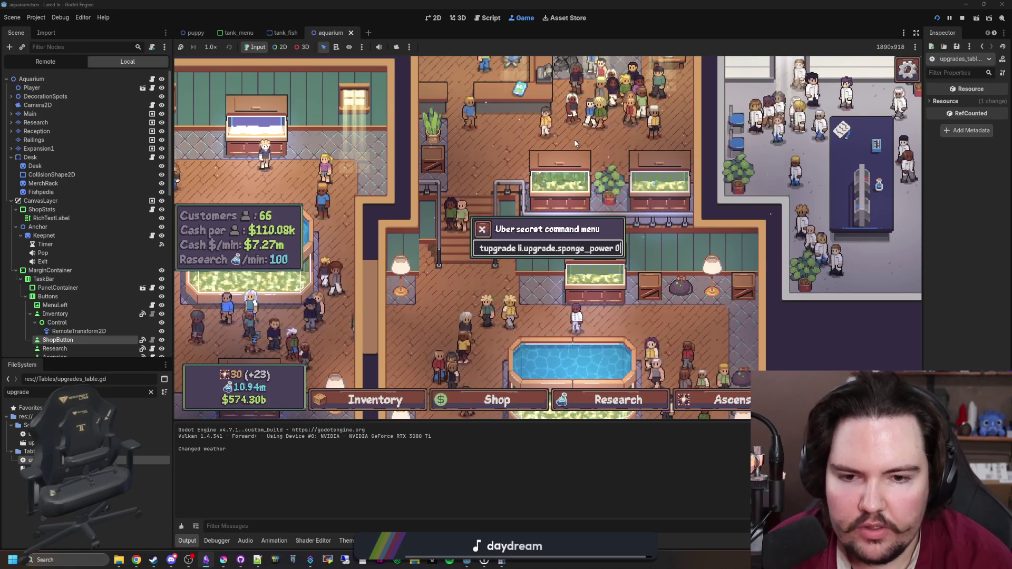
pyautogui.press('Return')
pyautogui.write('setupgrade li.upgrade.sponge')
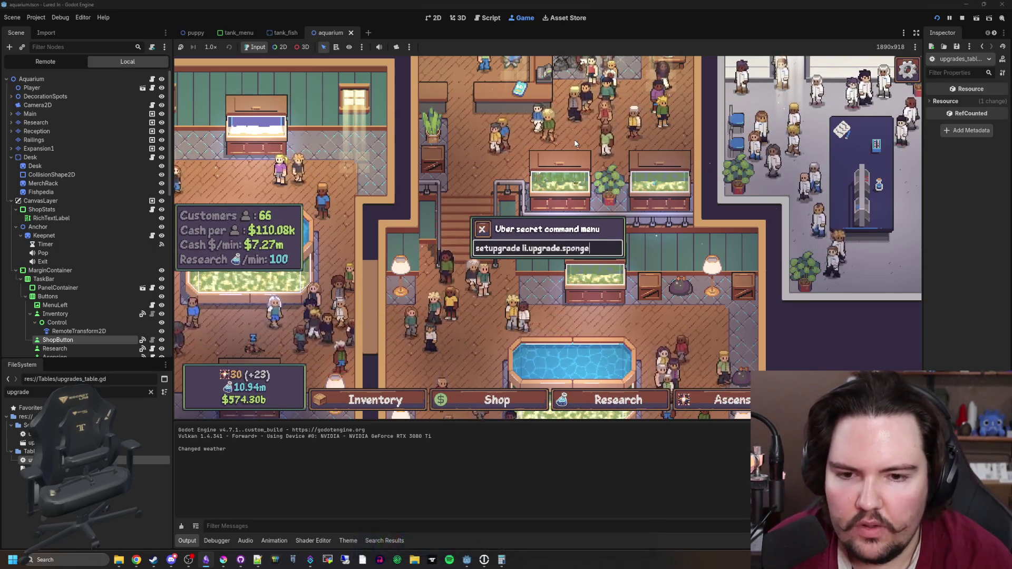
pyautogui.write('_power 5')
pyautogui.press('Return')
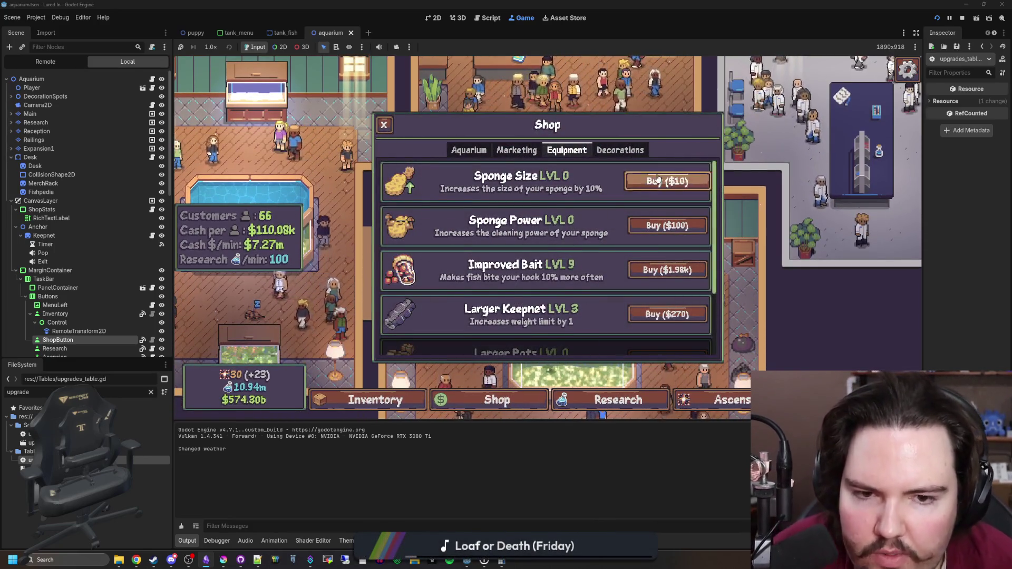
# Buy Sponge Size levels repeatedly until it reaches max level 30
pyautogui.click(657, 179)
pyautogui.click(657, 179)
pyautogui.click(658, 179)
pyautogui.click(658, 179)
pyautogui.click(657, 179)
pyautogui.click(656, 180)
pyautogui.click(655, 179)
pyautogui.click(654, 180)
pyautogui.click(654, 181)
pyautogui.click(654, 180)
pyautogui.click(654, 180)
pyautogui.click(654, 180)
pyautogui.click(654, 180)
pyautogui.click(654, 180)
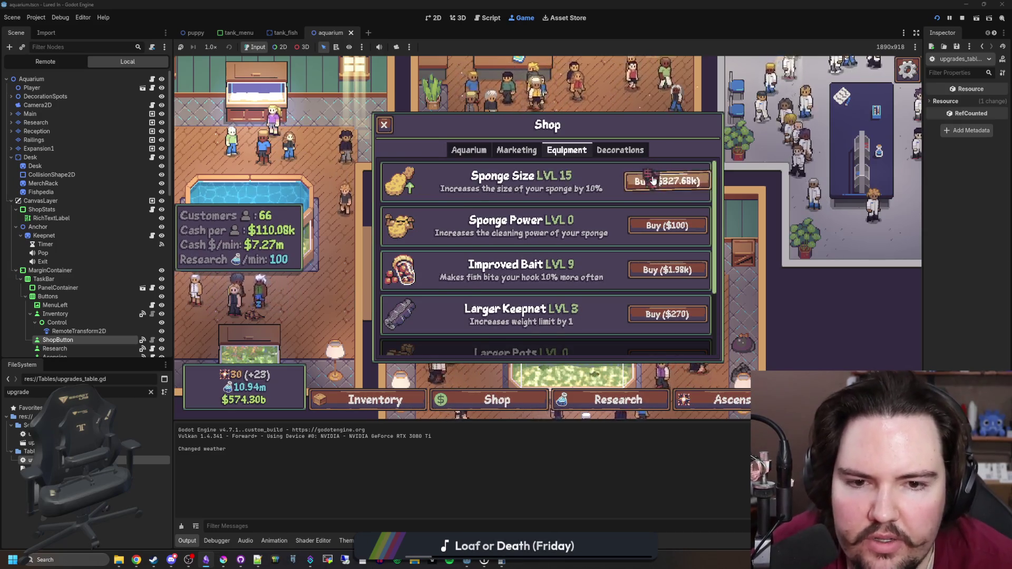
pyautogui.click(653, 181)
pyautogui.click(654, 180)
pyautogui.click(654, 181)
pyautogui.click(654, 180)
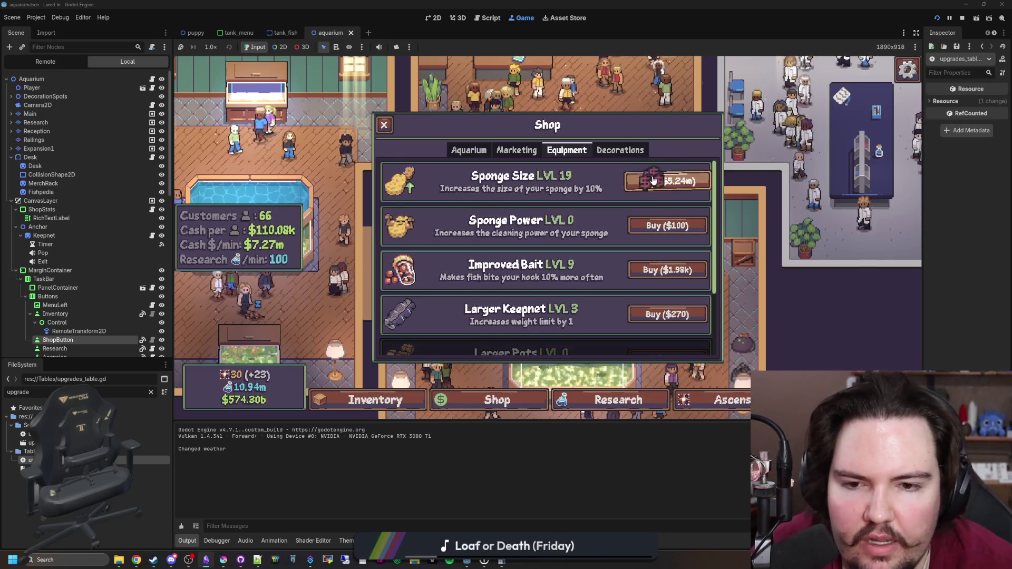
pyautogui.click(637, 179)
pyautogui.click(635, 179)
pyautogui.click(635, 177)
pyautogui.click(634, 177)
pyautogui.click(635, 177)
pyautogui.click(635, 178)
pyautogui.click(635, 178)
pyautogui.click(635, 178)
pyautogui.click(634, 178)
pyautogui.click(635, 177)
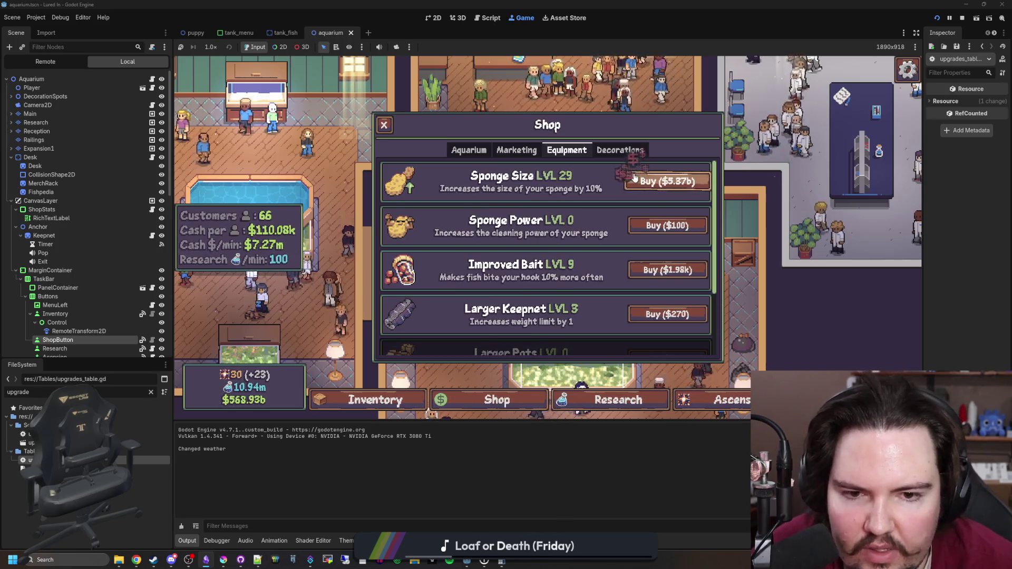
pyautogui.click(634, 178)
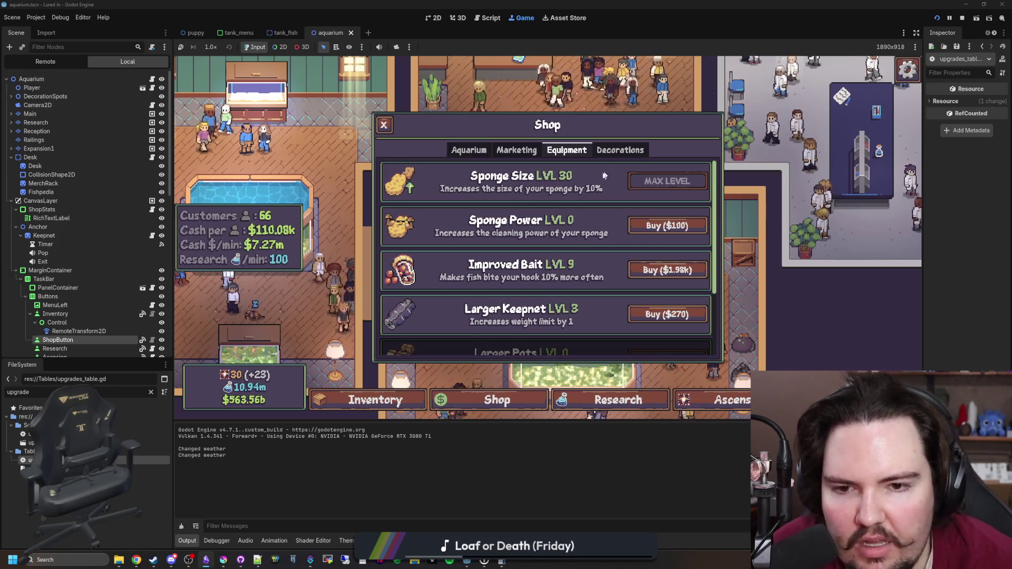
# Scrub the green algae out of Large Fish Tank 2 with the enlarged sponge
pyautogui.press('Escape')
pyautogui.click(397, 196)
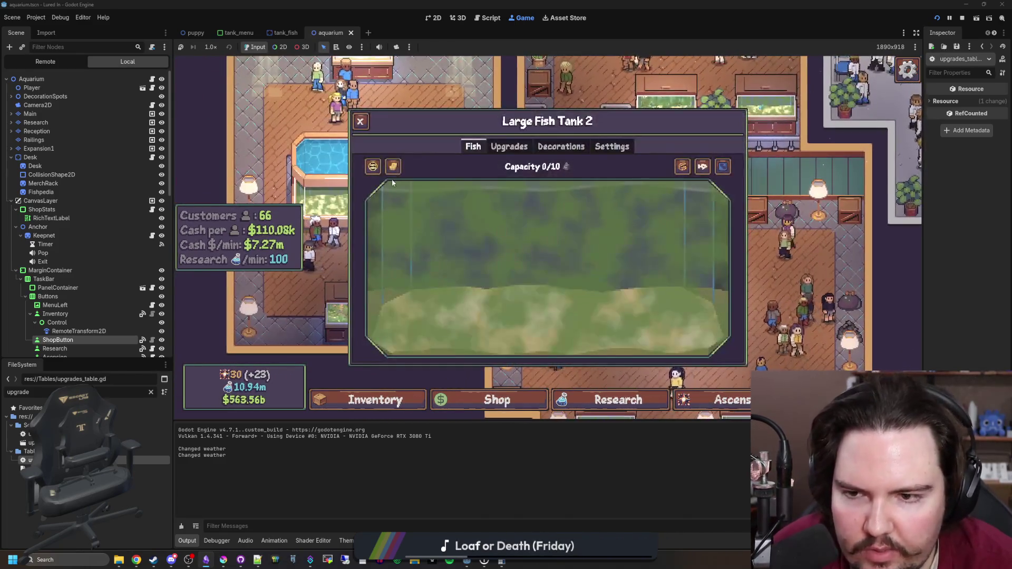
pyautogui.moveTo(398, 199)
pyautogui.mouseDown()
pyautogui.moveTo(411, 271)
pyautogui.moveTo(577, 191)
pyautogui.moveTo(644, 196)
pyautogui.moveTo(714, 302)
pyautogui.moveTo(570, 272)
pyautogui.moveTo(701, 177)
pyautogui.moveTo(659, 332)
pyautogui.mouseUp()
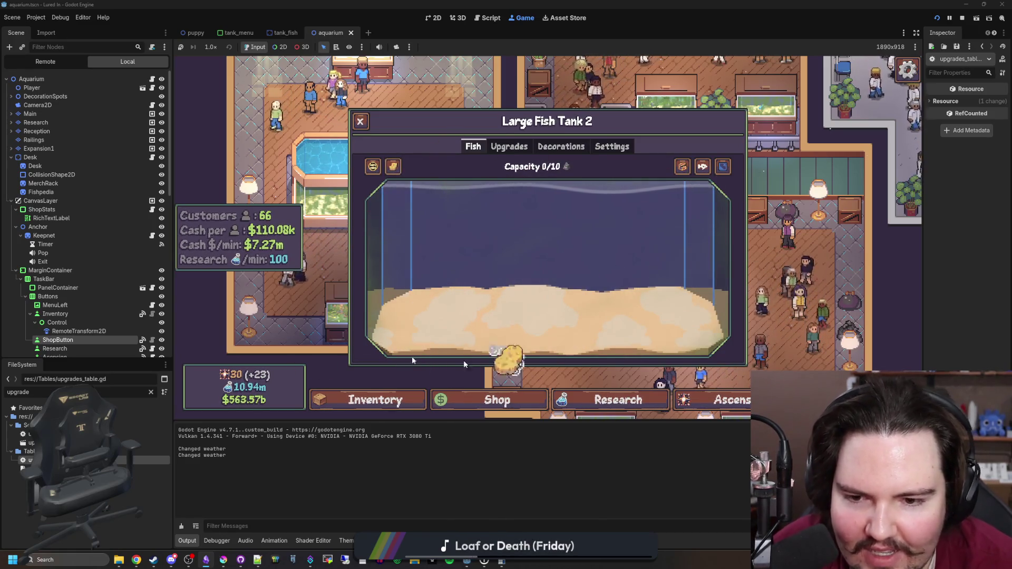
pyautogui.press('Escape')
pyautogui.click(497, 400)
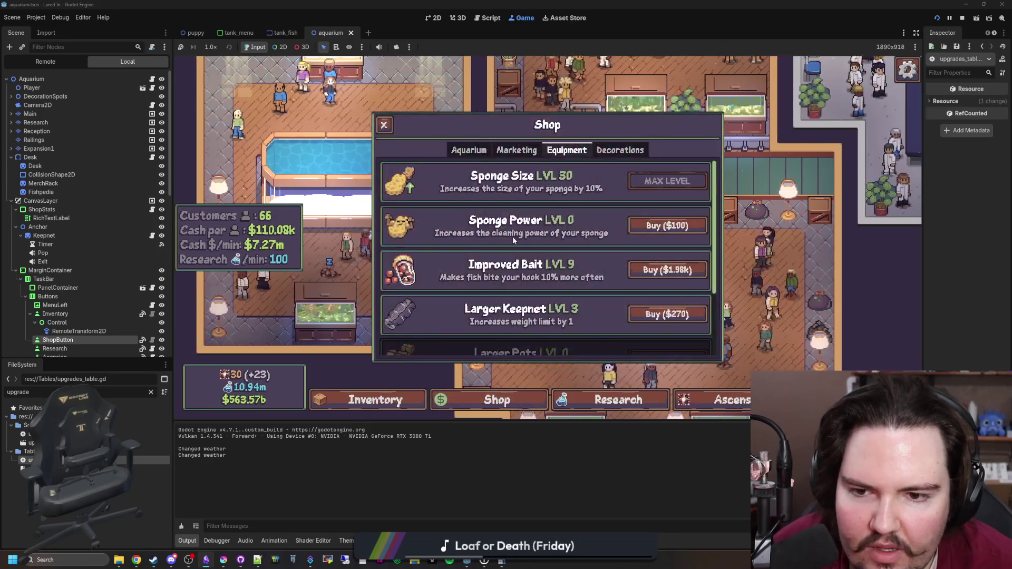
# Buy Sponge Power levels until it reaches max level 10
pyautogui.click(636, 226)
pyautogui.click(637, 225)
pyautogui.click(636, 226)
pyautogui.click(636, 226)
pyautogui.click(636, 225)
pyautogui.click(636, 226)
pyautogui.click(636, 226)
pyautogui.click(636, 226)
pyautogui.click(637, 226)
pyautogui.click(637, 226)
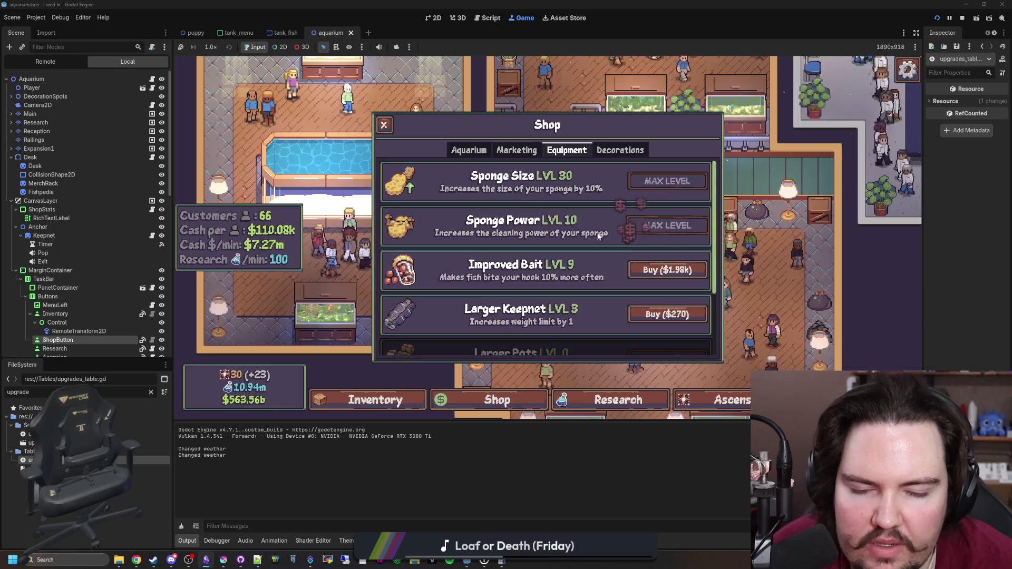
# Review the Marketing upgrades: Advertising 65, Merchandise 25, Puppies 4
pyautogui.scroll(-4, 404, 232)
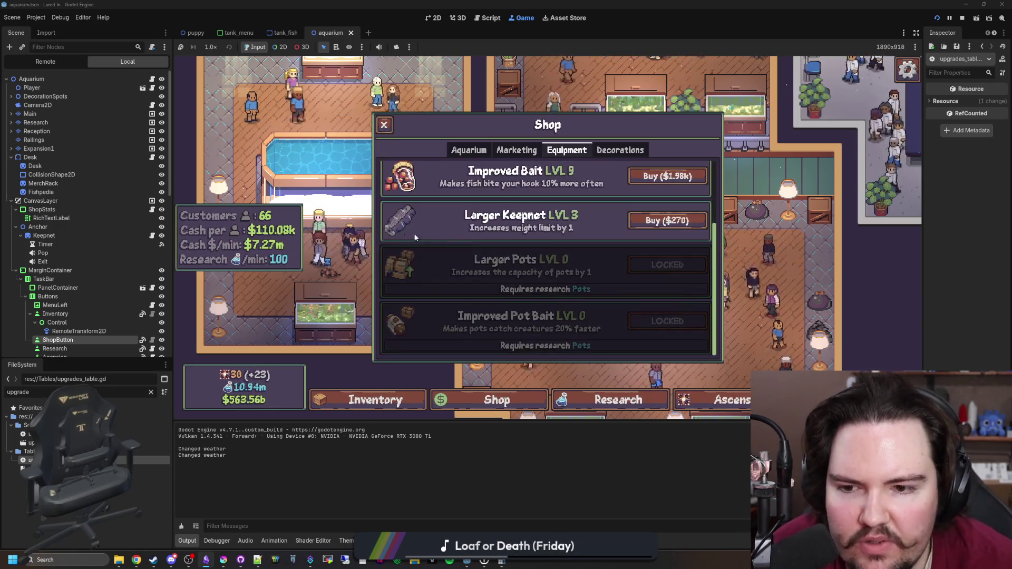
pyautogui.scroll(4, 407, 233)
pyautogui.click(516, 150)
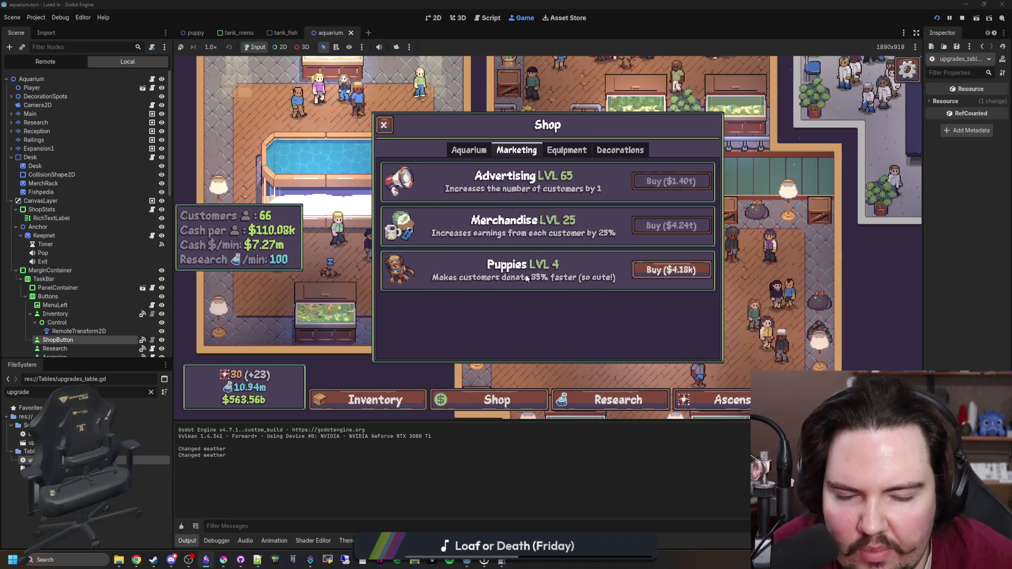
pyautogui.click(498, 400)
pyautogui.click(497, 400)
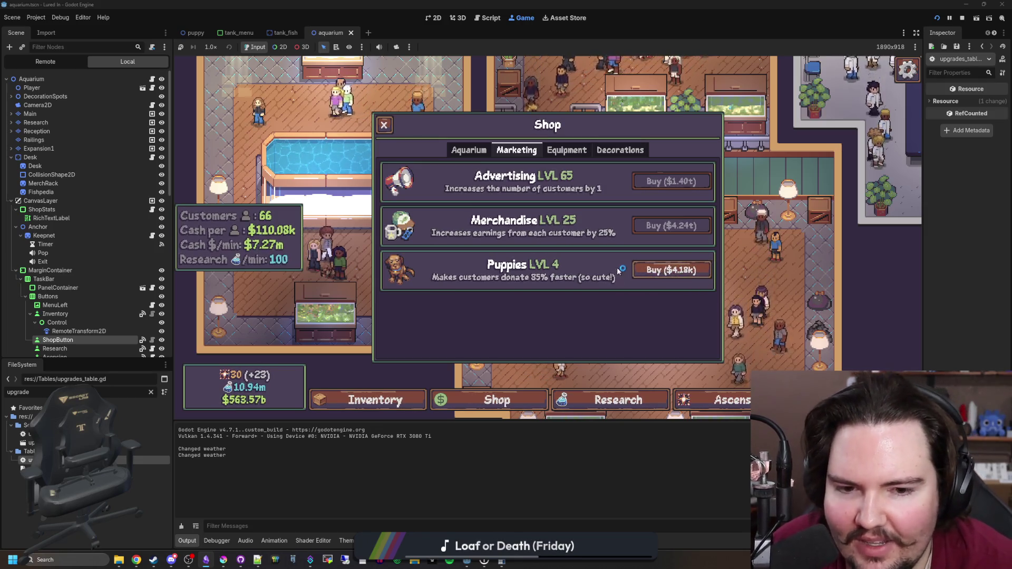
# Zoom and pan around the aquarium view in the running game
pyautogui.press('Escape')
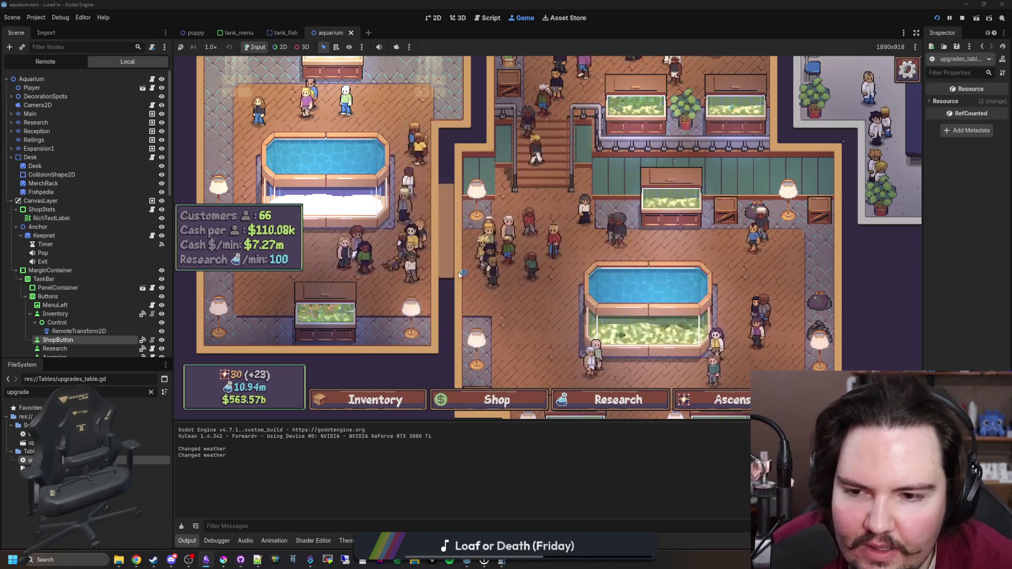
pyautogui.scroll(3, 460, 276)
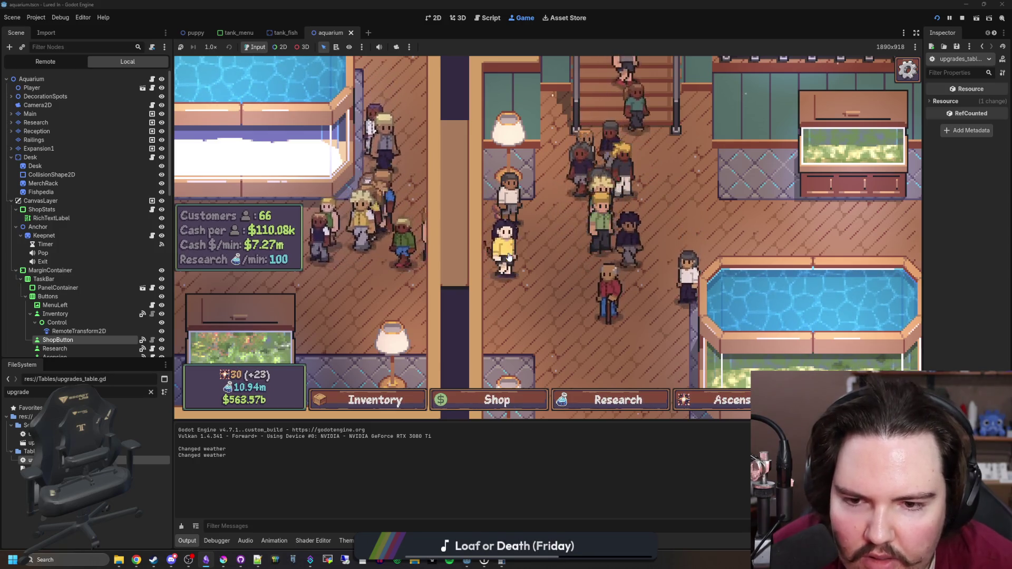
pyautogui.press('a')
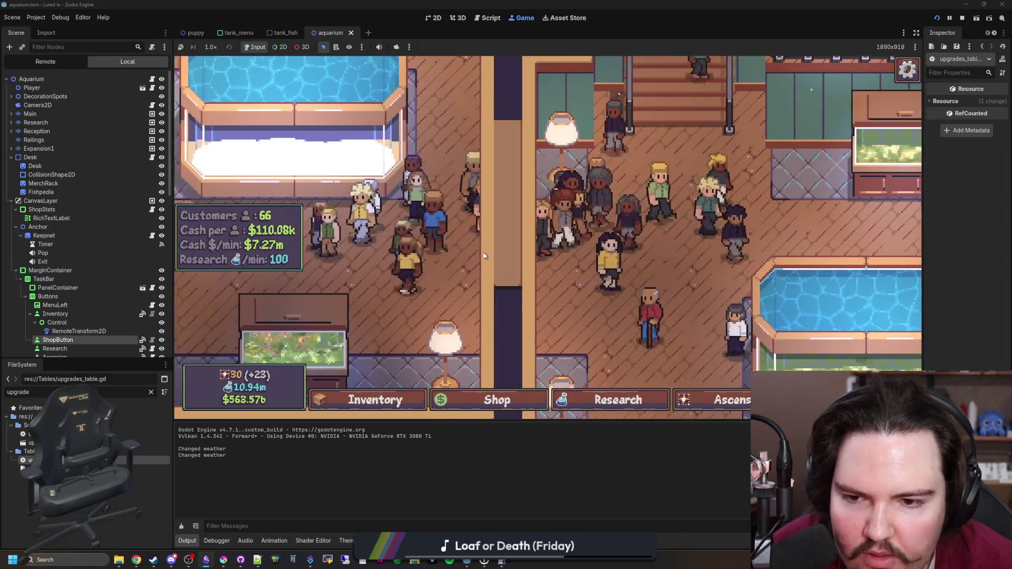
pyautogui.moveTo(484, 256); pyautogui.dragTo(527, 277)
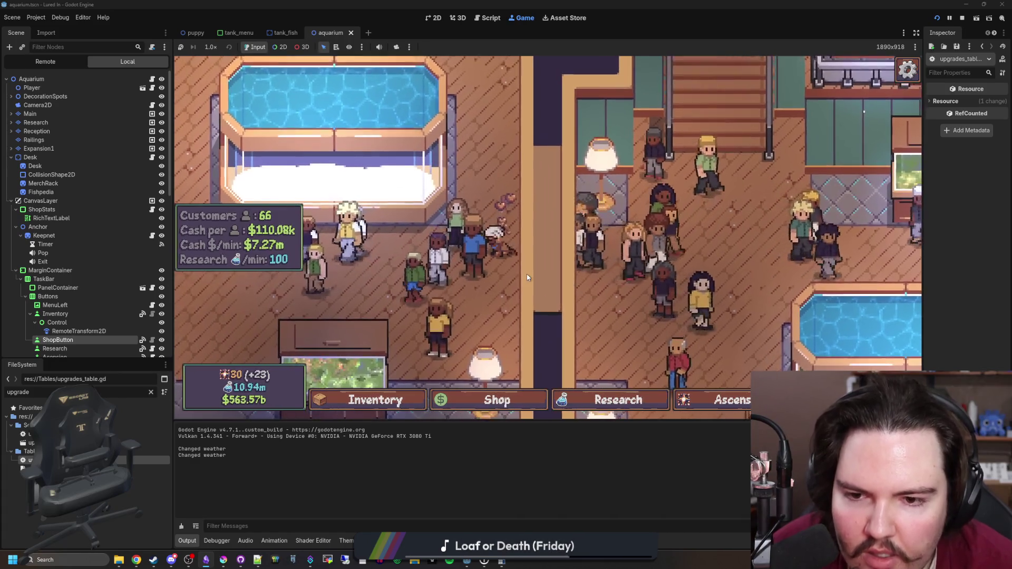
pyautogui.scroll(-5, 528, 277)
pyautogui.click(498, 400)
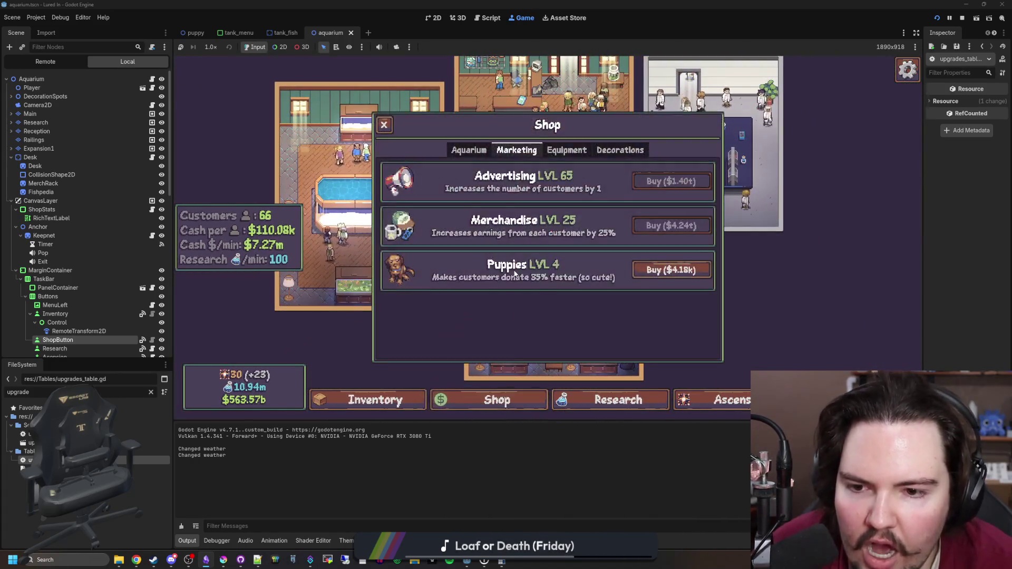
# Look over the Equipment upgrades list in the shop
pyautogui.click(567, 150)
pyautogui.scroll(-3, 556, 237)
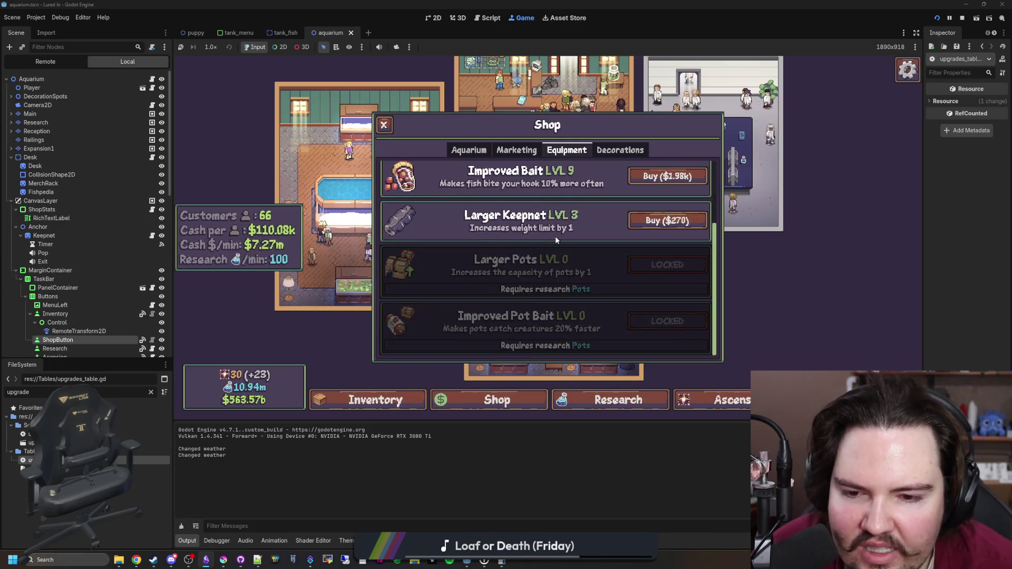
pyautogui.scroll(3, 556, 238)
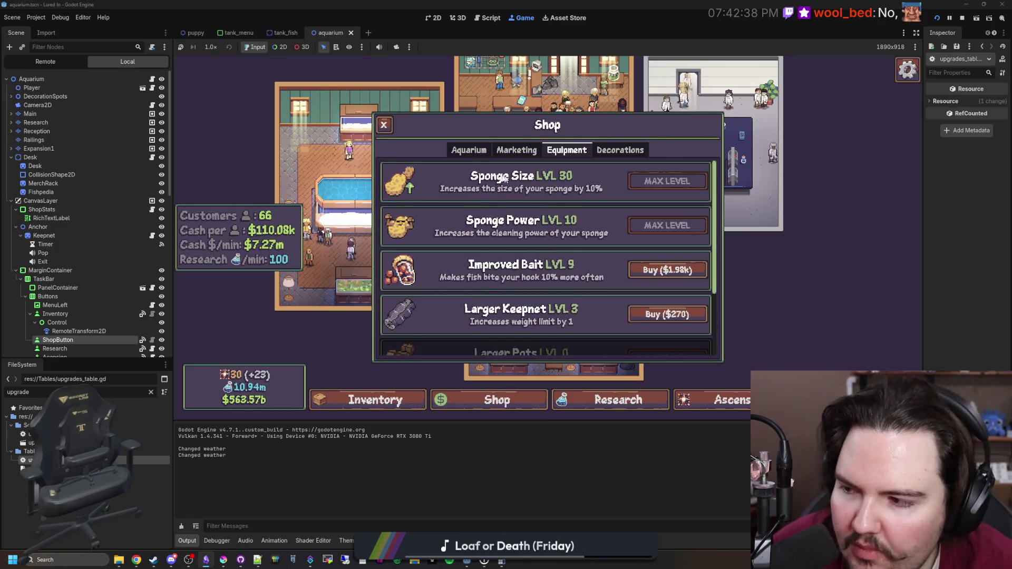
pyautogui.press('Escape')
# Travel to the Coral Reef for $1m and cast a line to start fishing
pyautogui.click(570, 331)
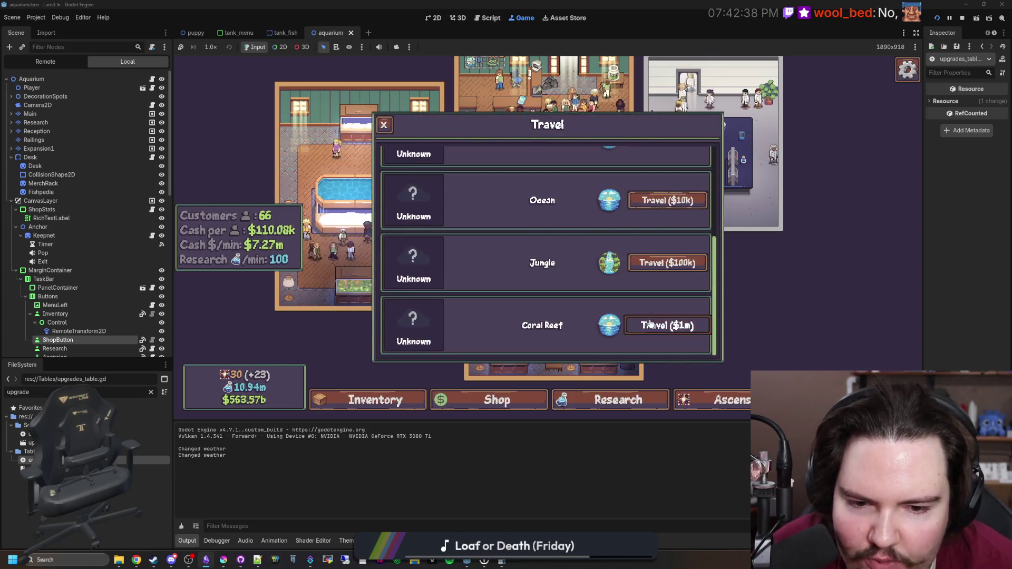
pyautogui.click(650, 324)
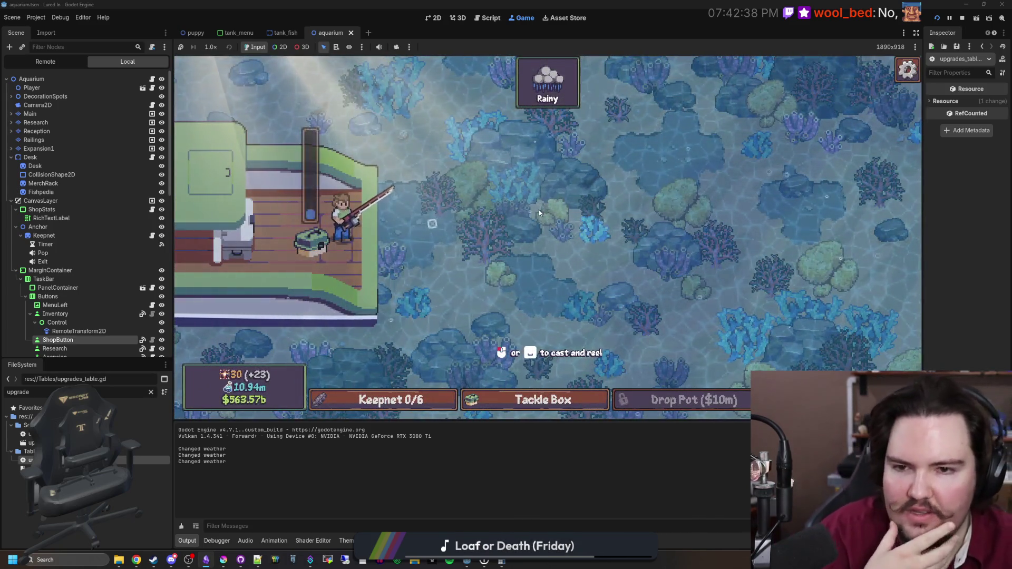
pyautogui.click(590, 200)
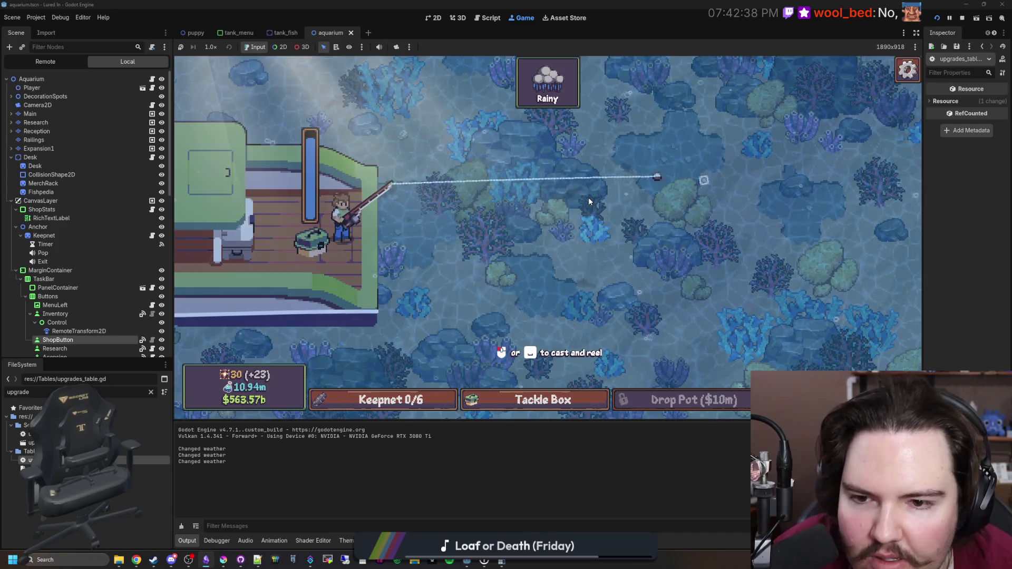
pyautogui.click(685, 217)
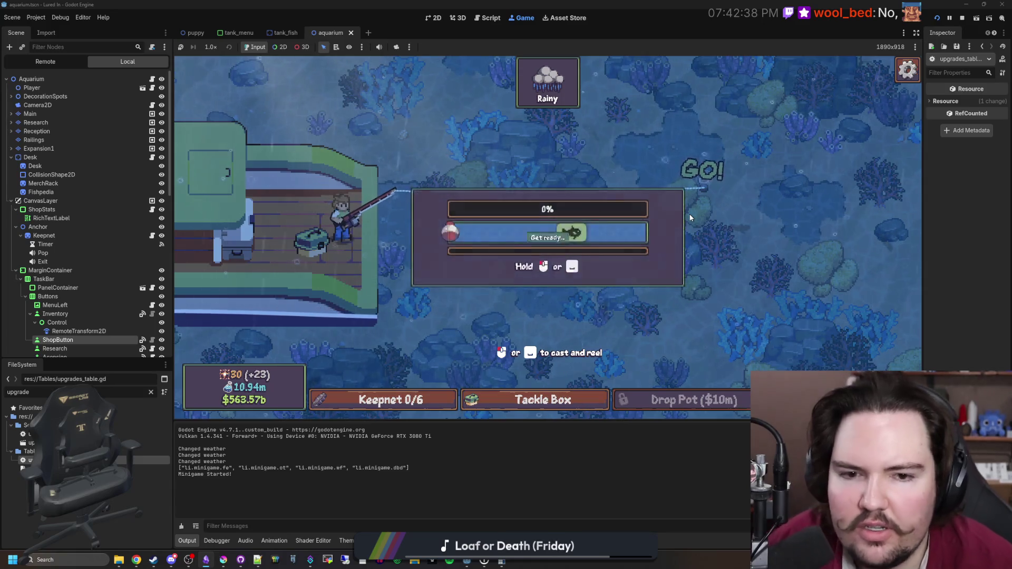